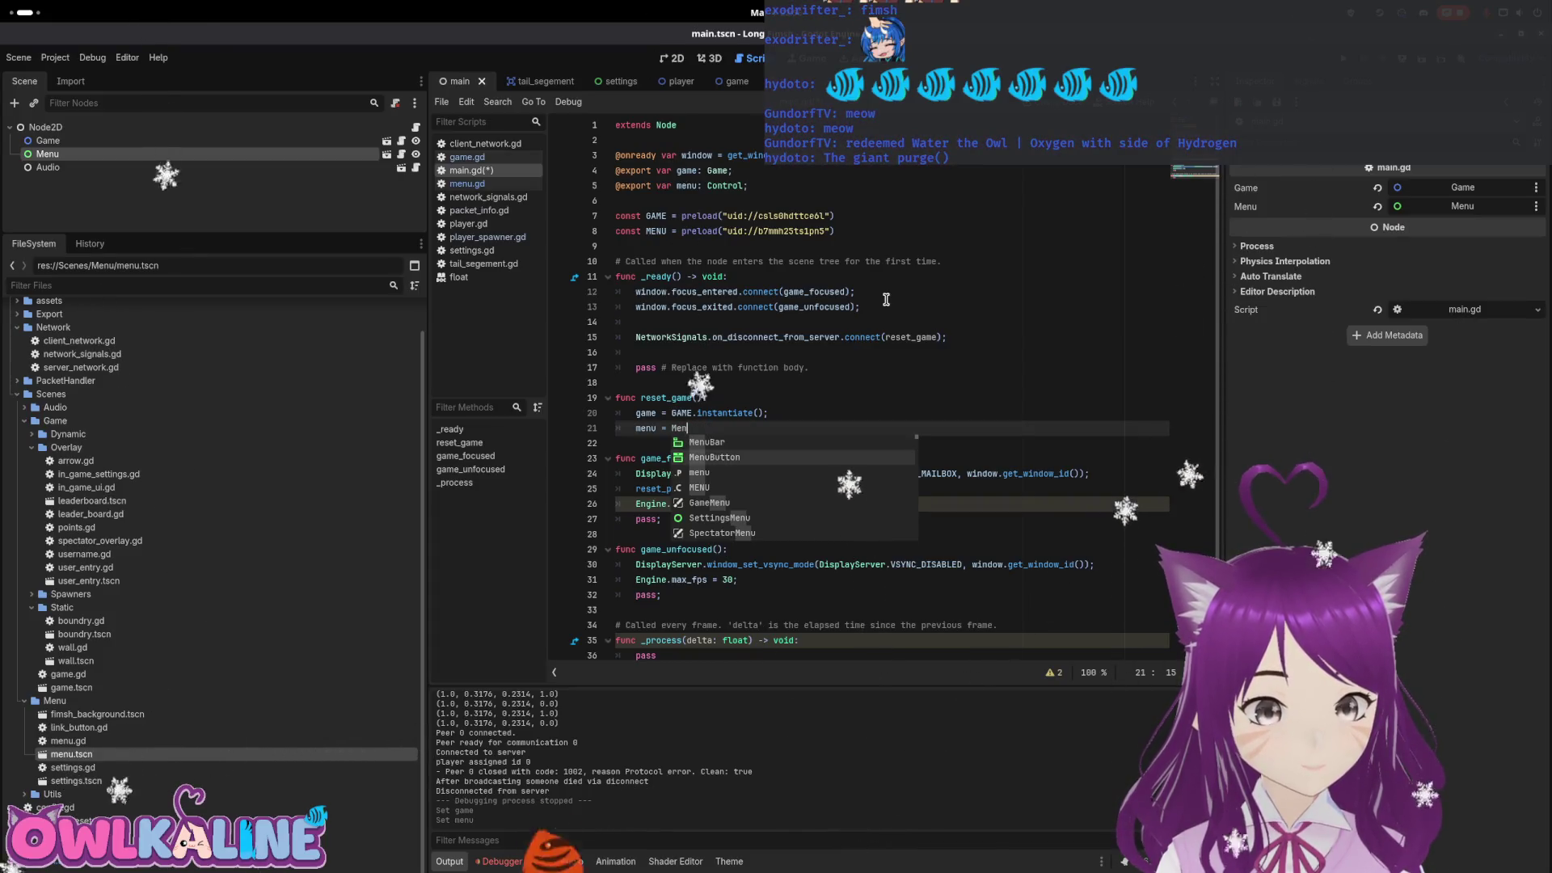
Use autocomplete to finish line 21 of reset_game as menu = MENU.instantiate();
key(Return)
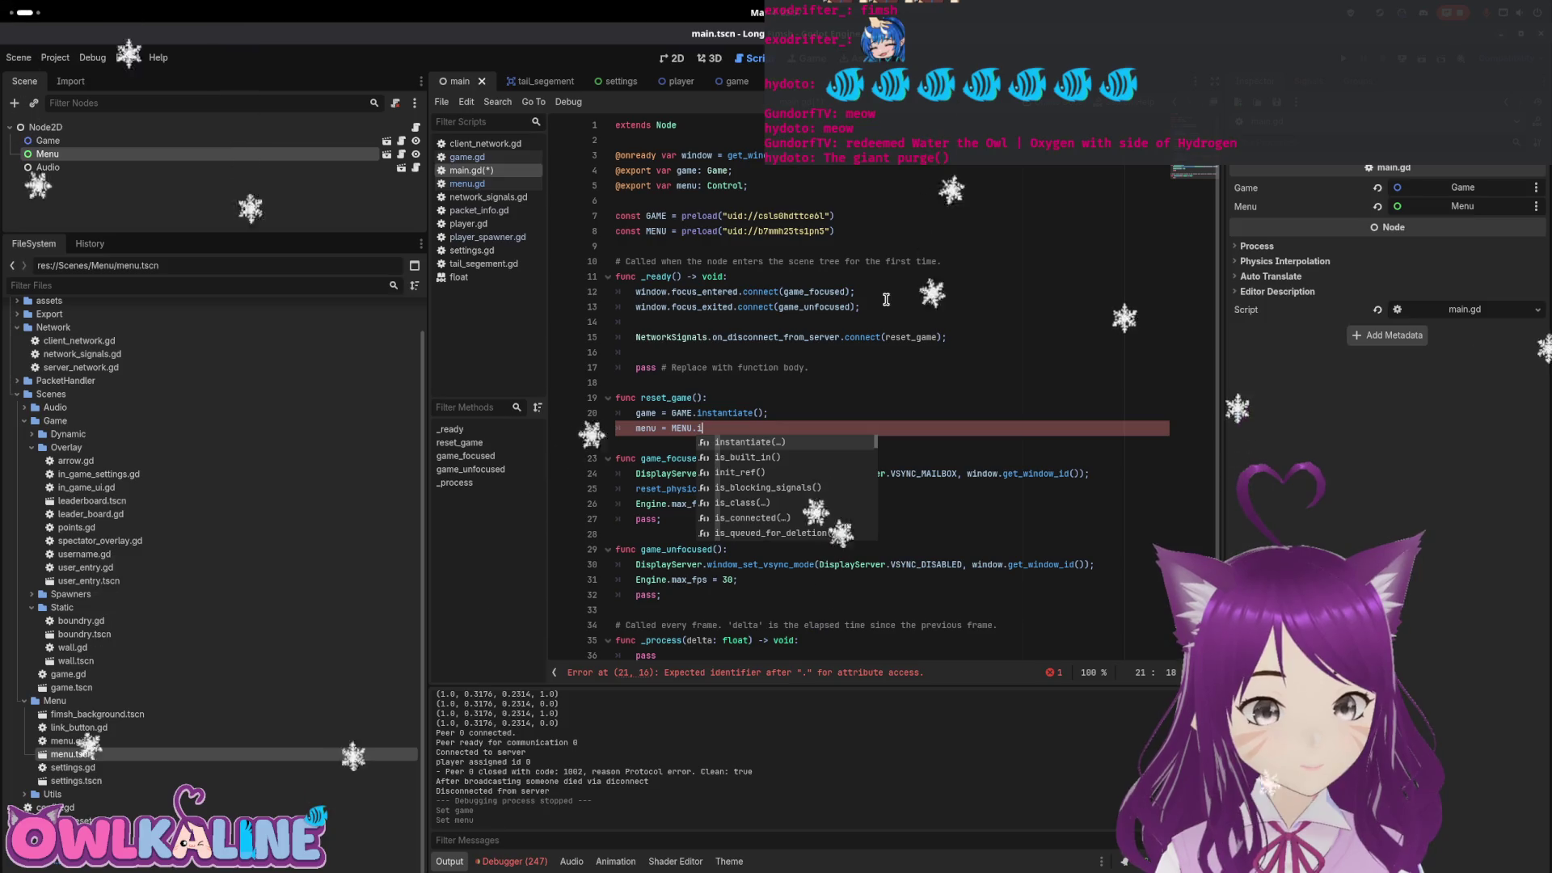
key(Return)
text(;)
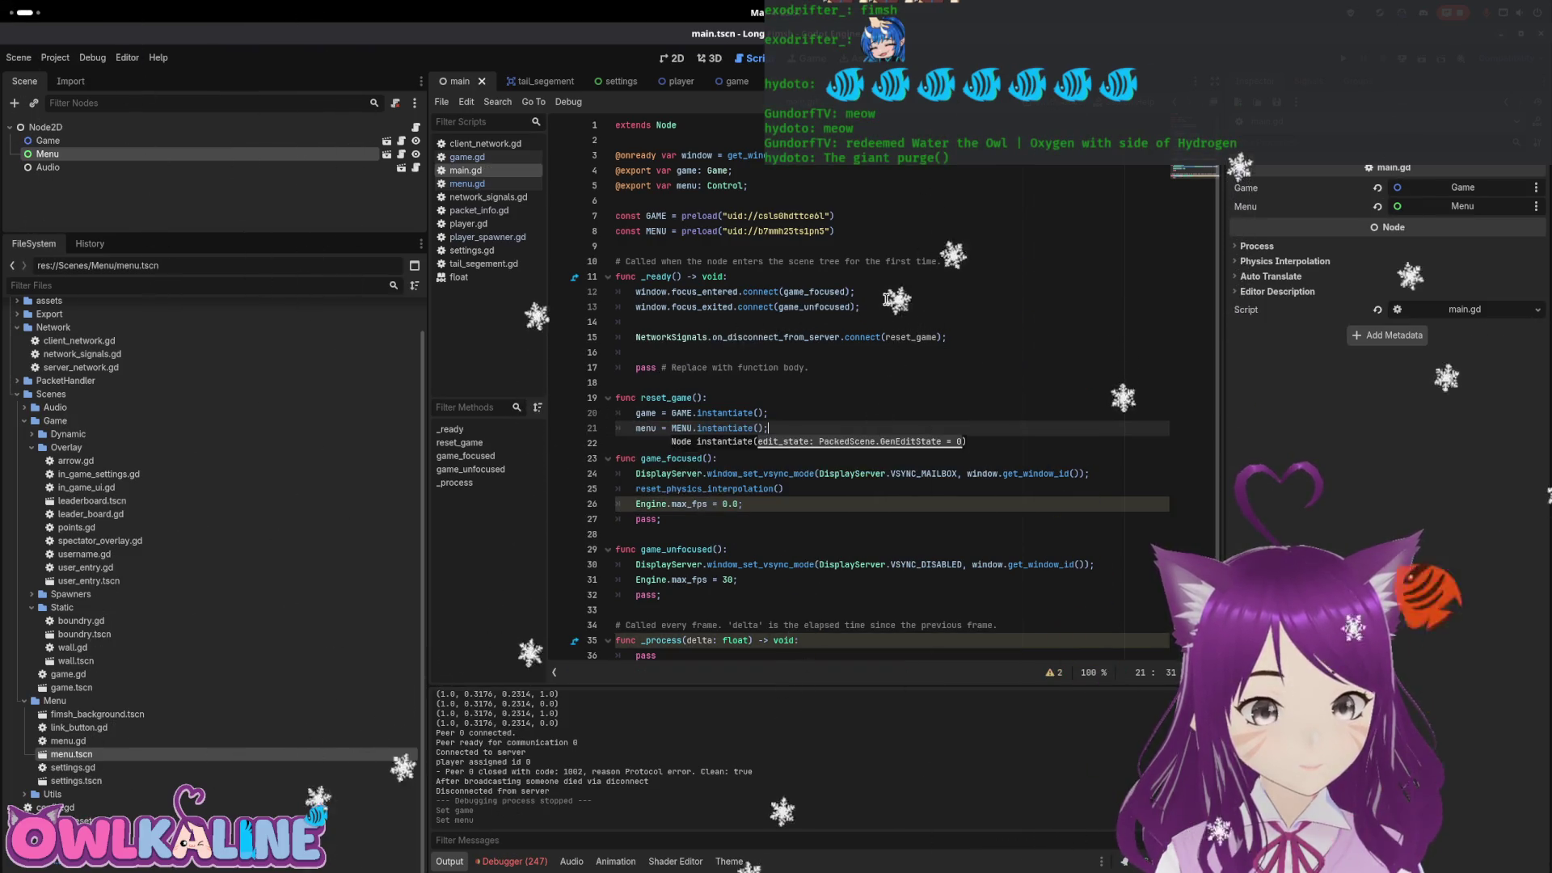
click(920, 410)
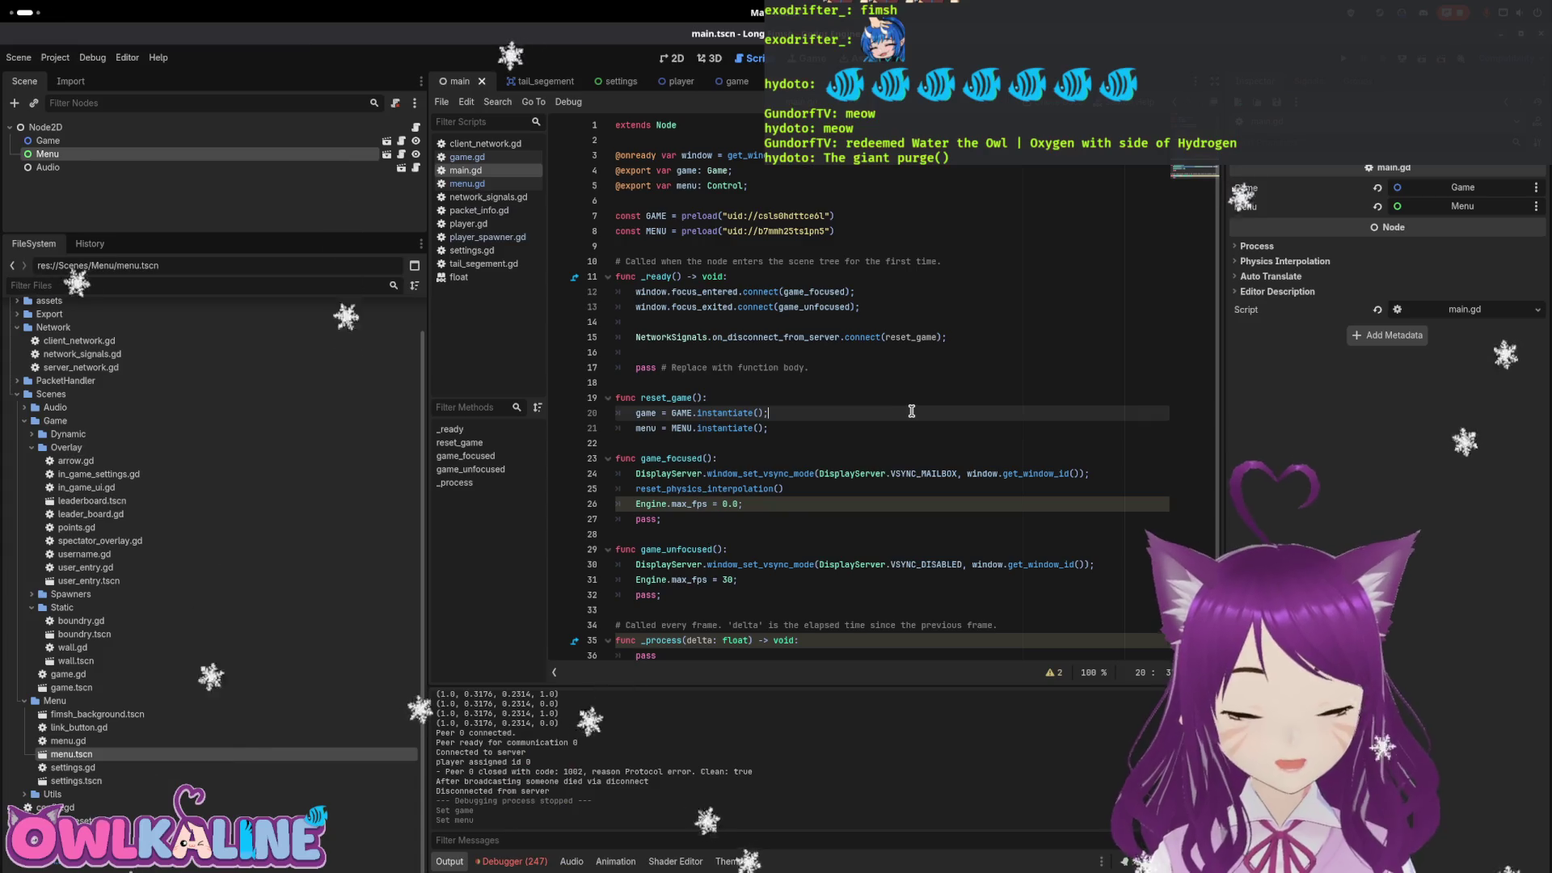
click(893, 445)
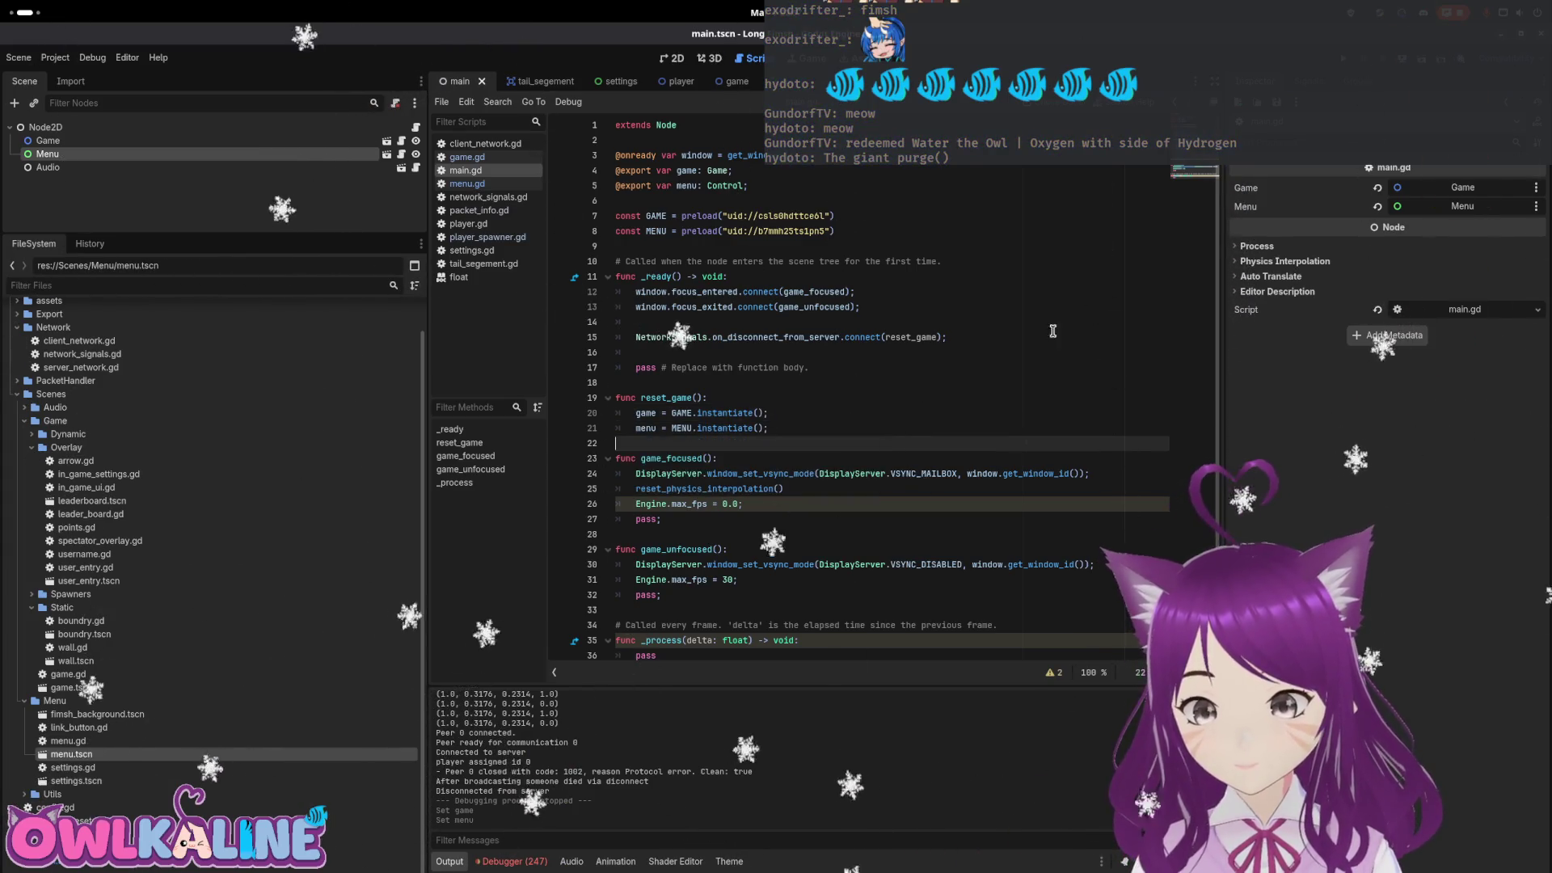
Run the project in debug, join both windows as clients, then disconnect from the server
key(F5)
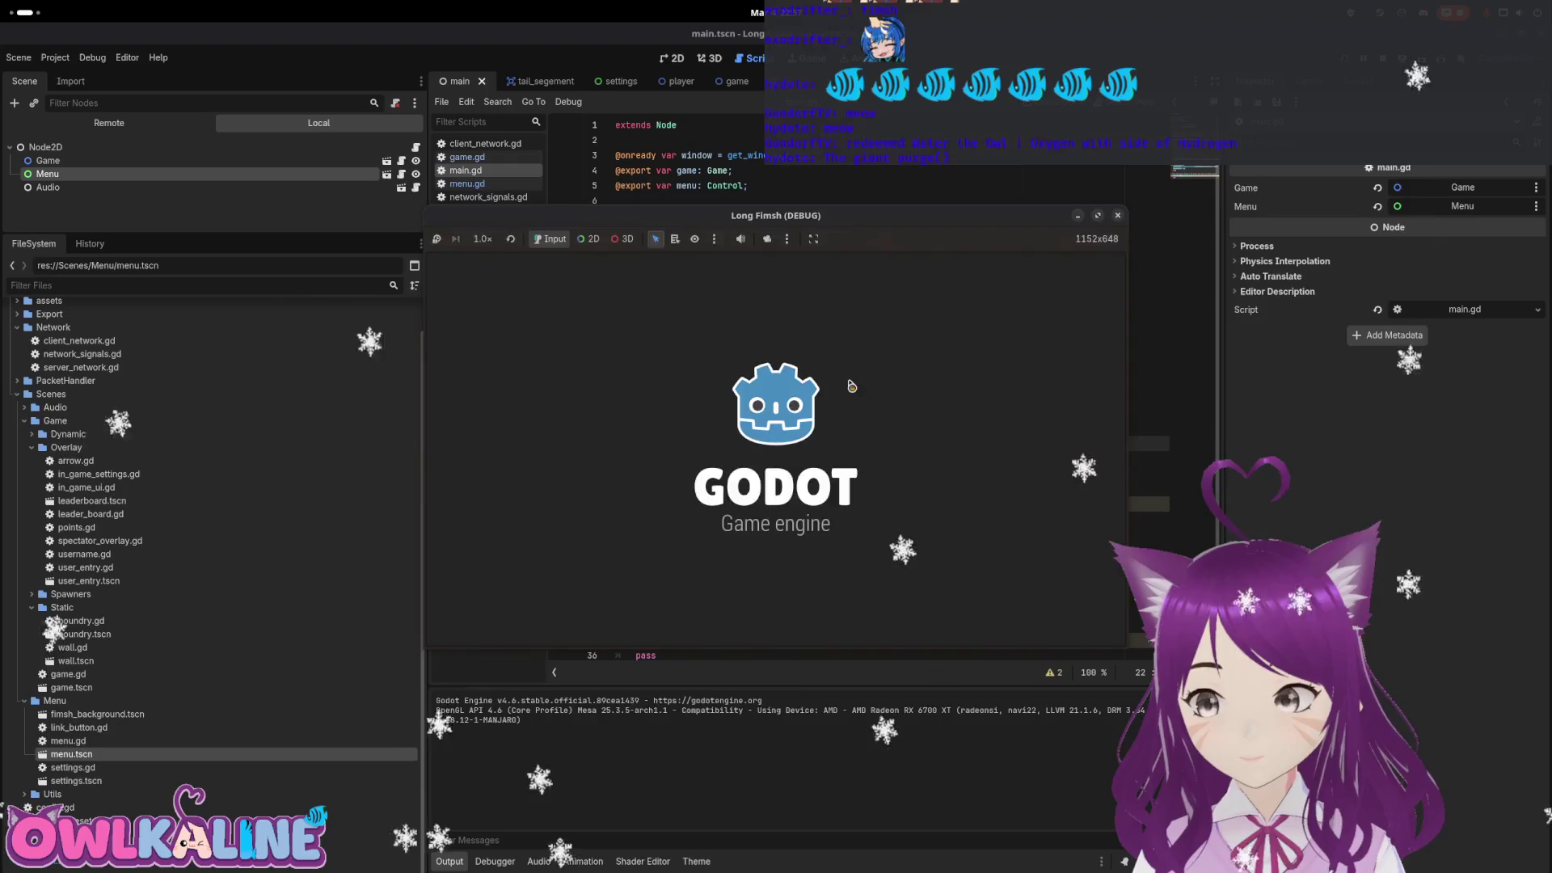
click(784, 429)
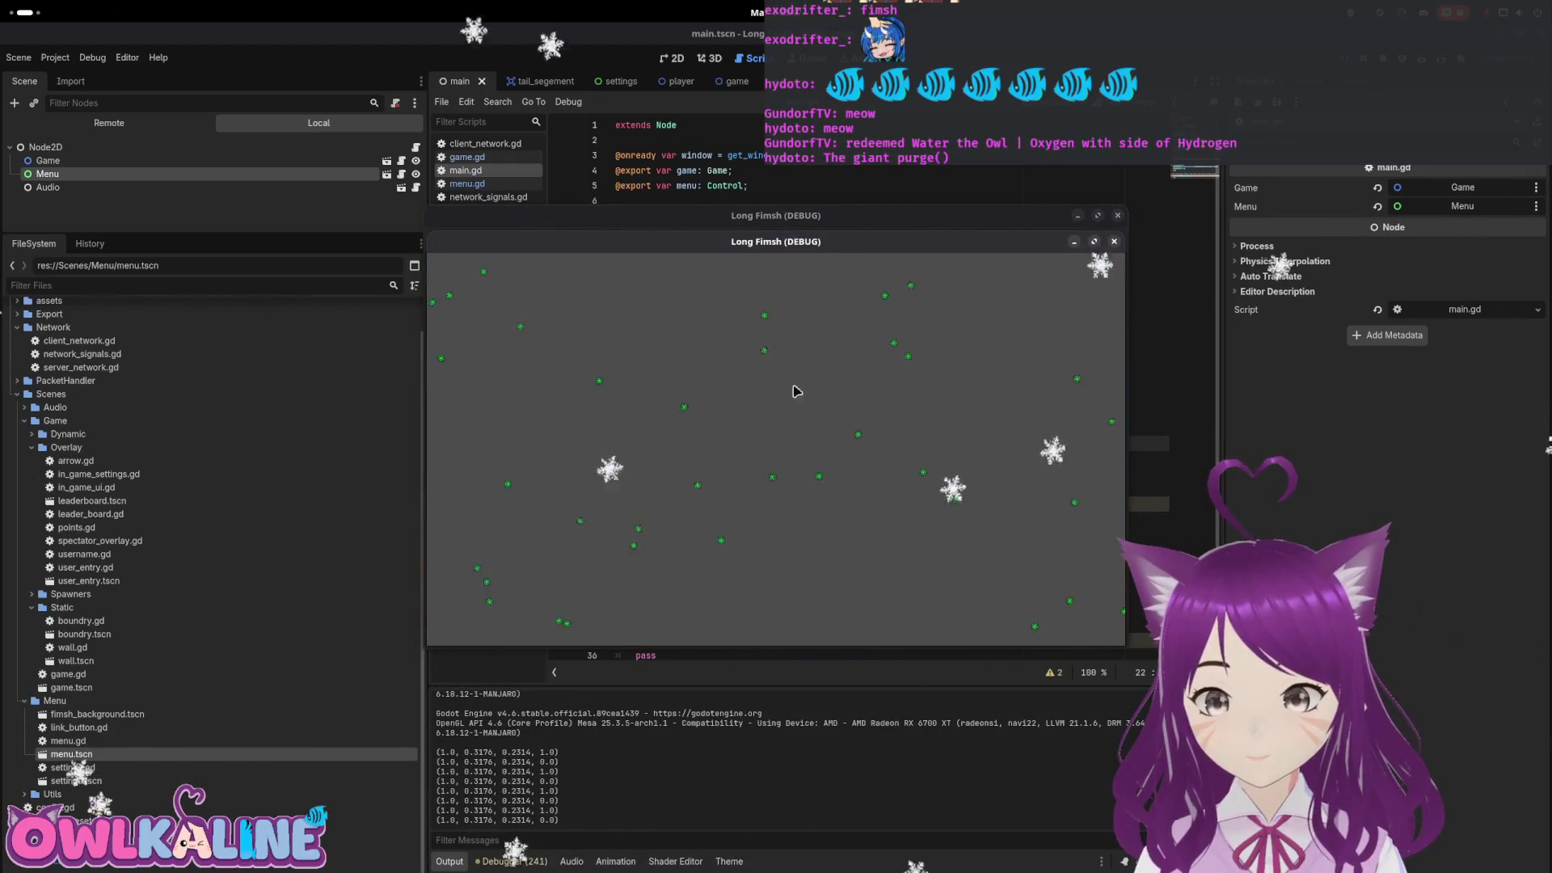
drag(812, 240, 1239, 309)
click(754, 335)
click(799, 434)
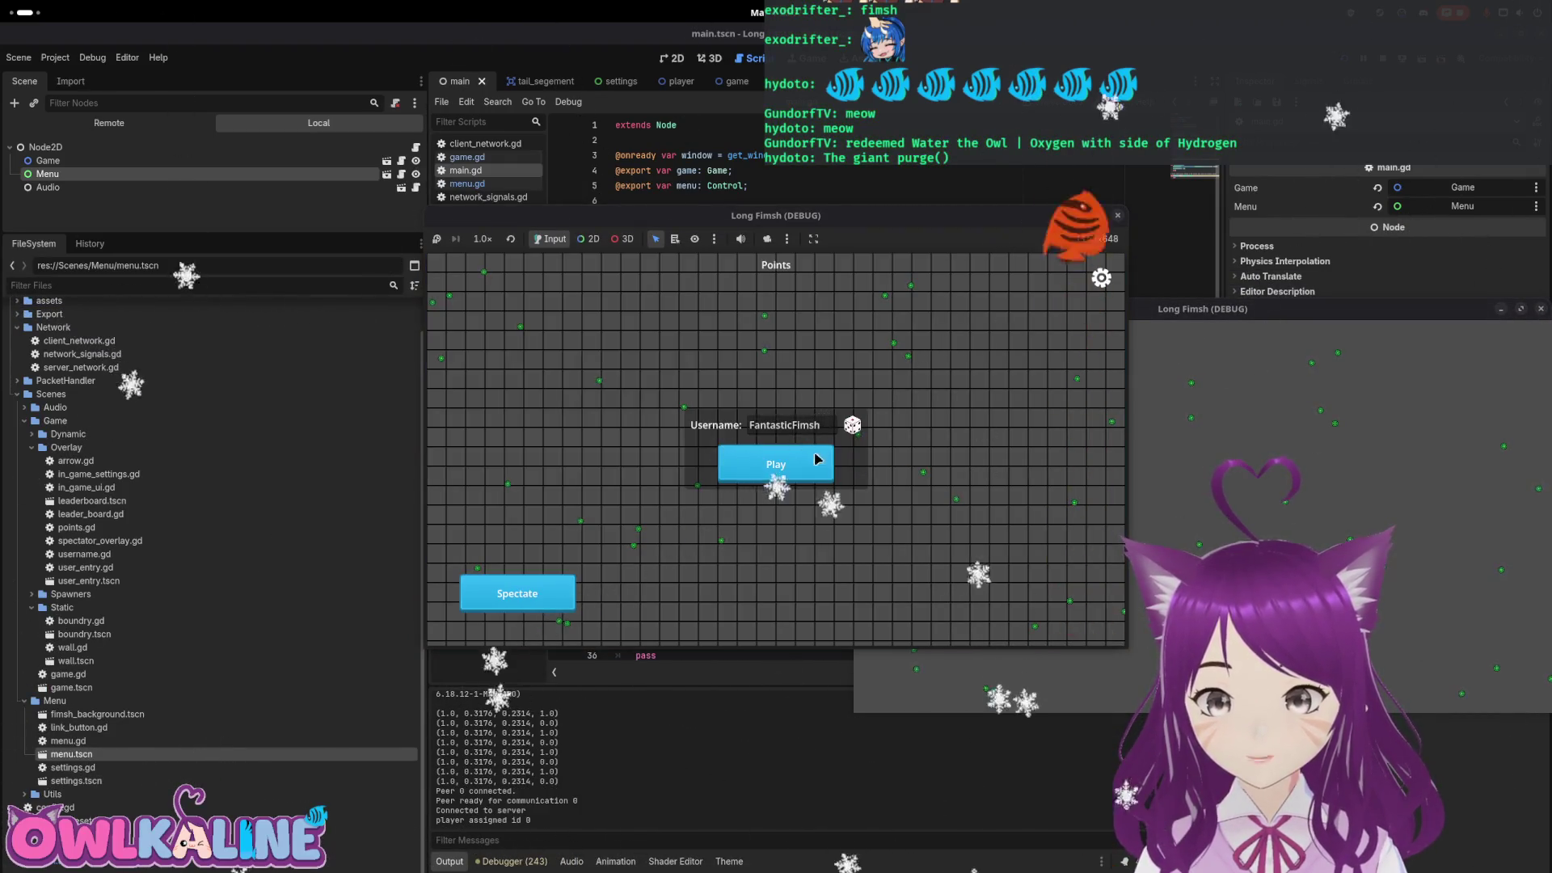
click(1105, 277)
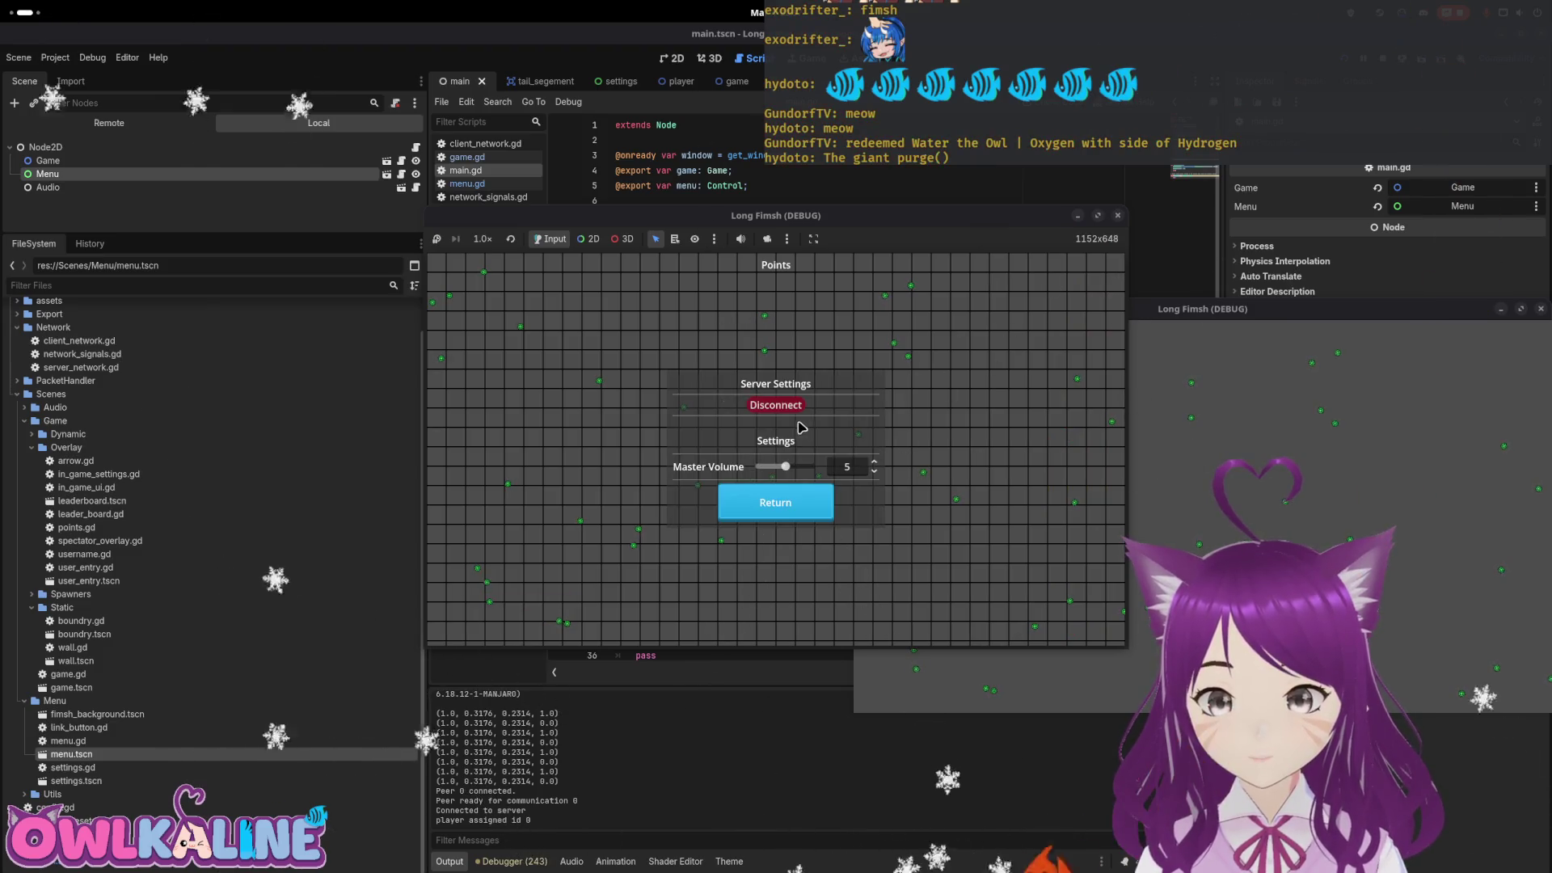
click(778, 406)
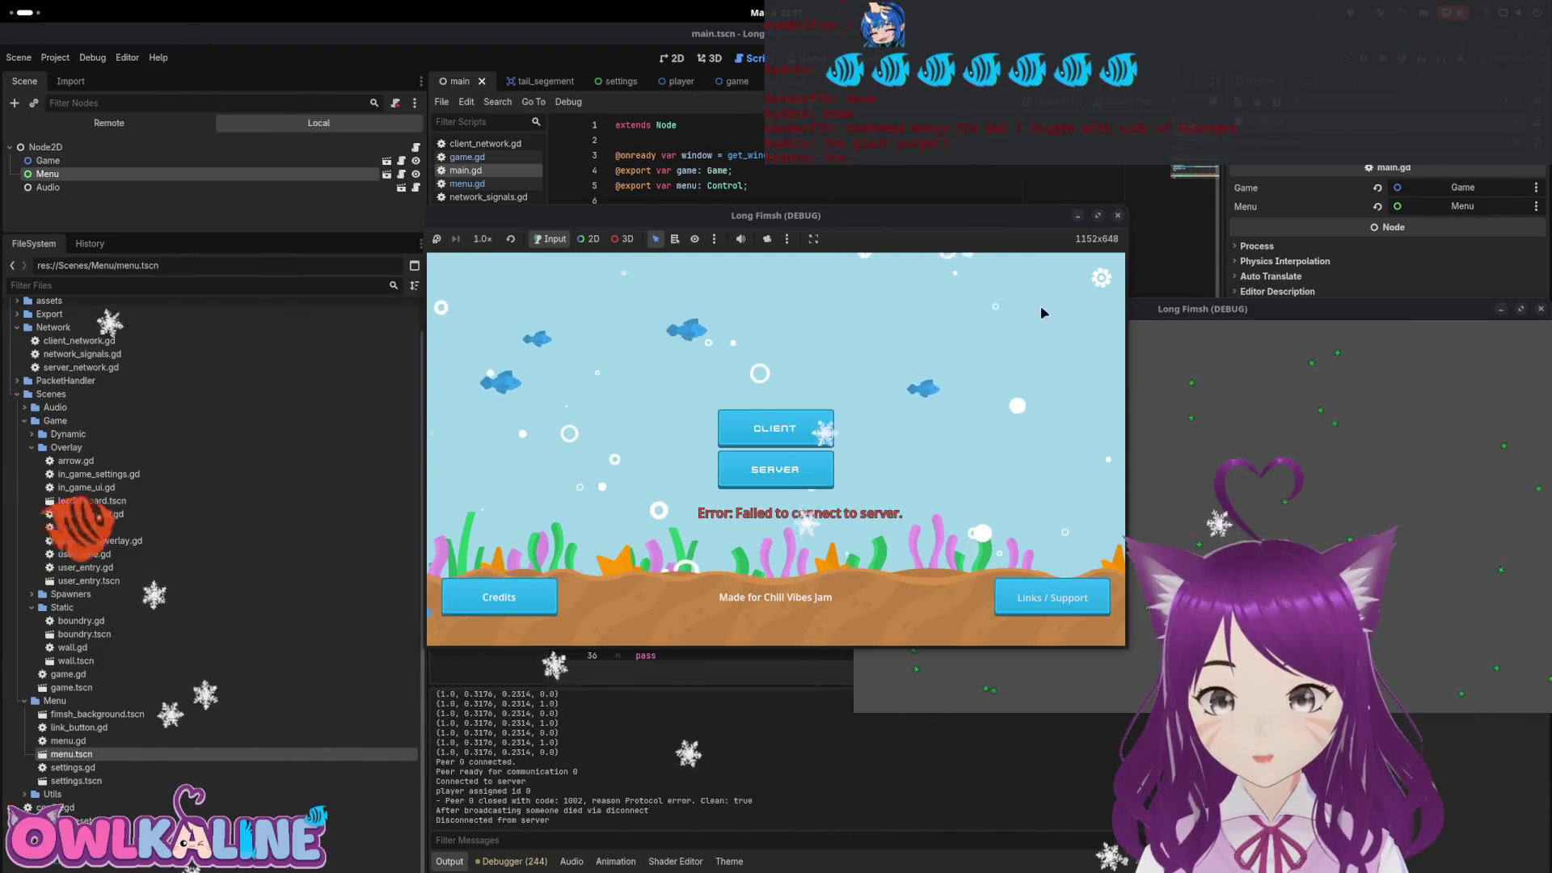
click(1104, 278)
click(826, 485)
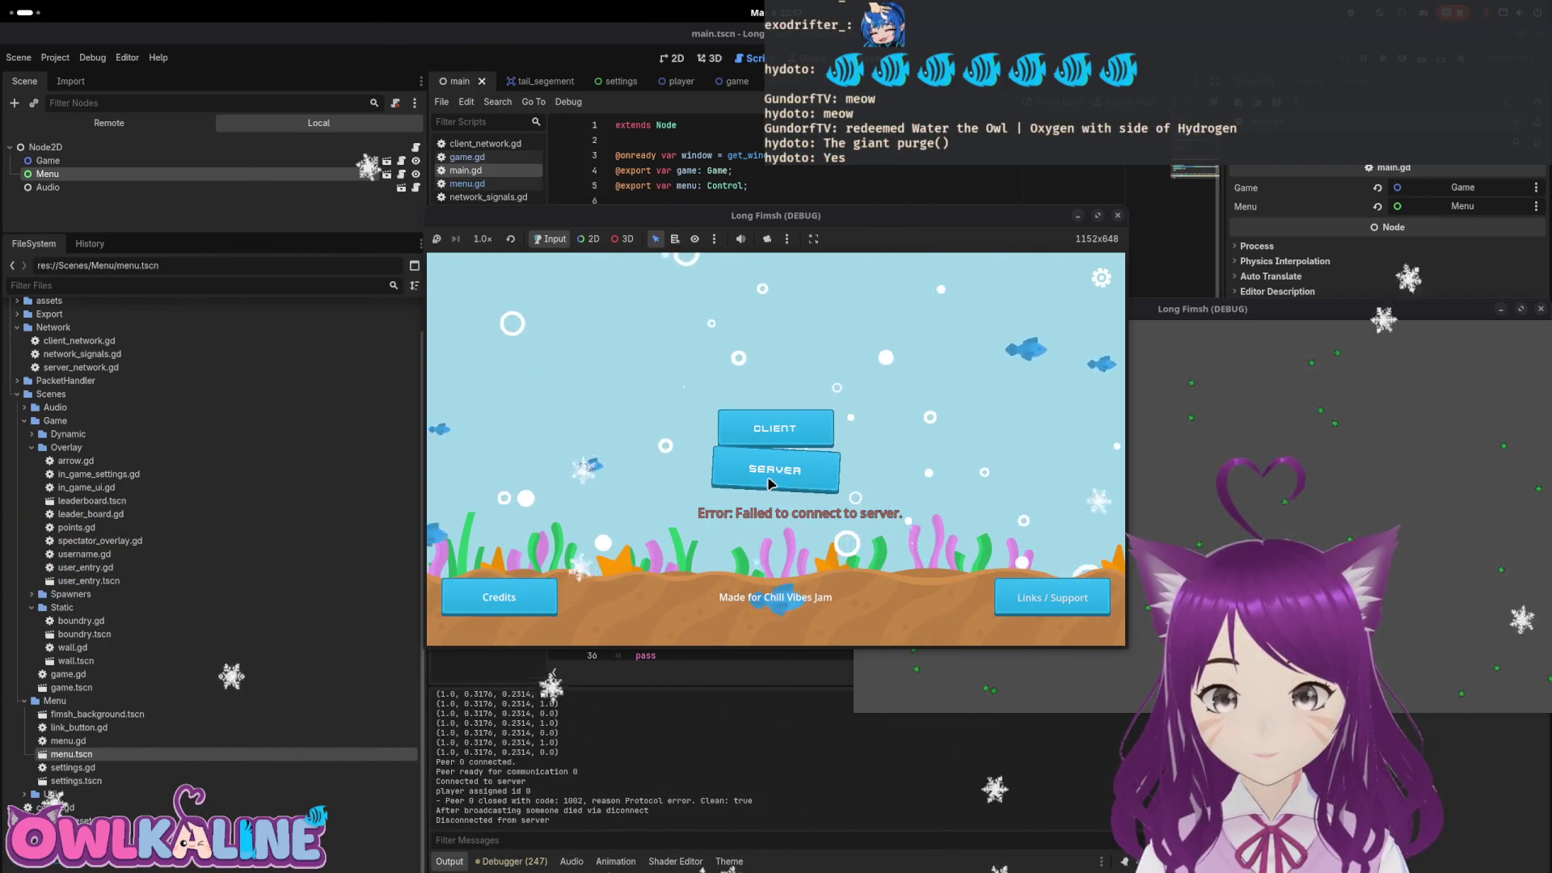
Reconnect as a client, start playing, disconnect mid-game, and stop the debug session
click(777, 431)
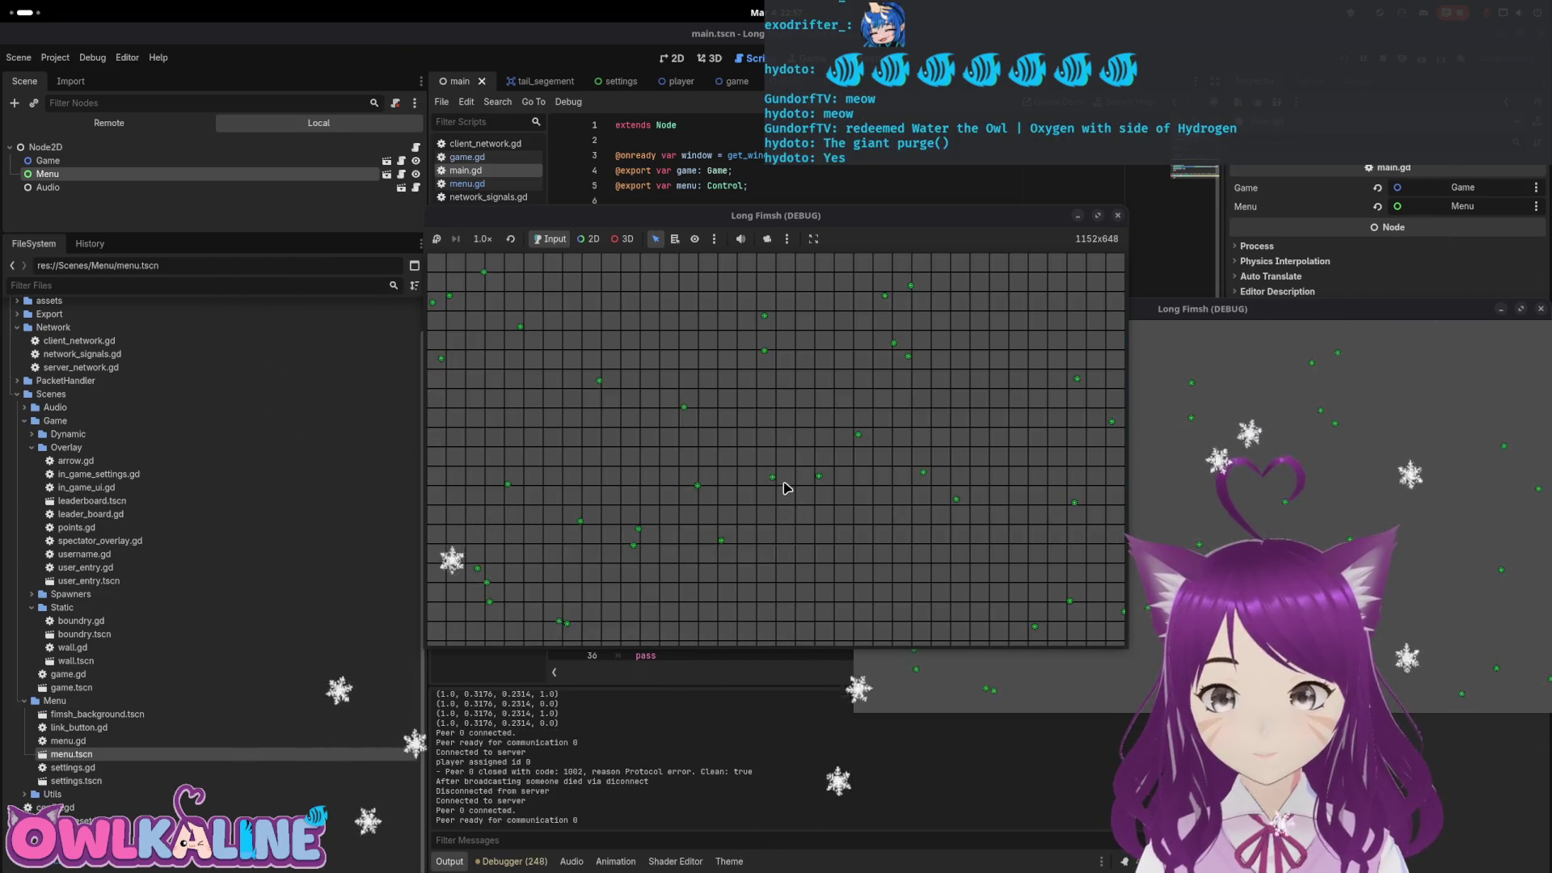
mouse_move(816, 217)
mouse_down()
mouse_move(1045, 412)
mouse_move(785, 325)
mouse_move(829, 368)
mouse_move(806, 362)
mouse_up()
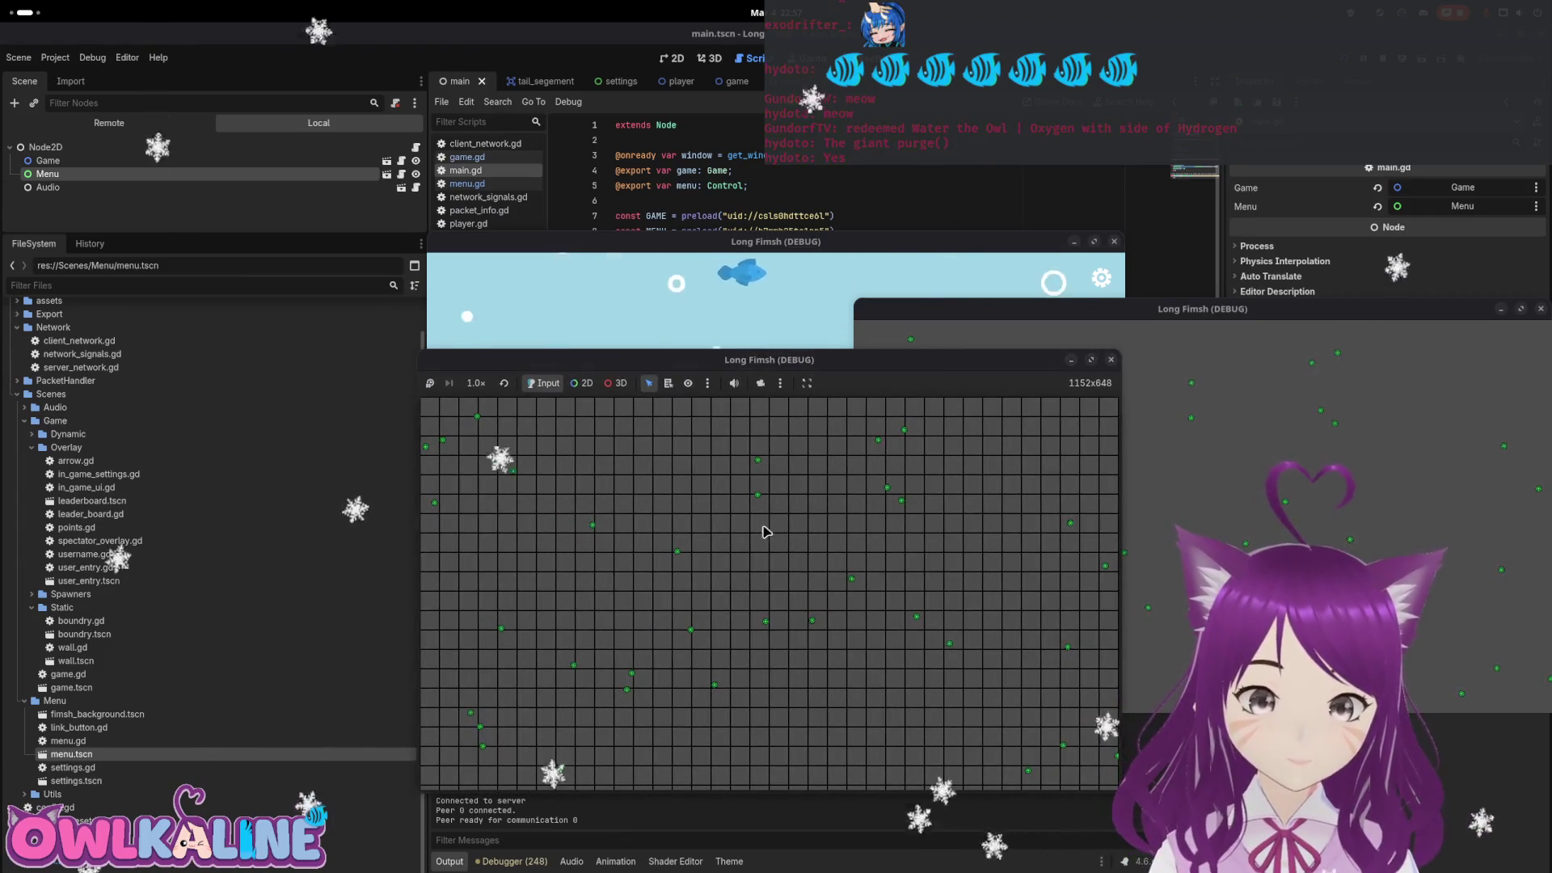
click(720, 319)
click(768, 427)
click(804, 460)
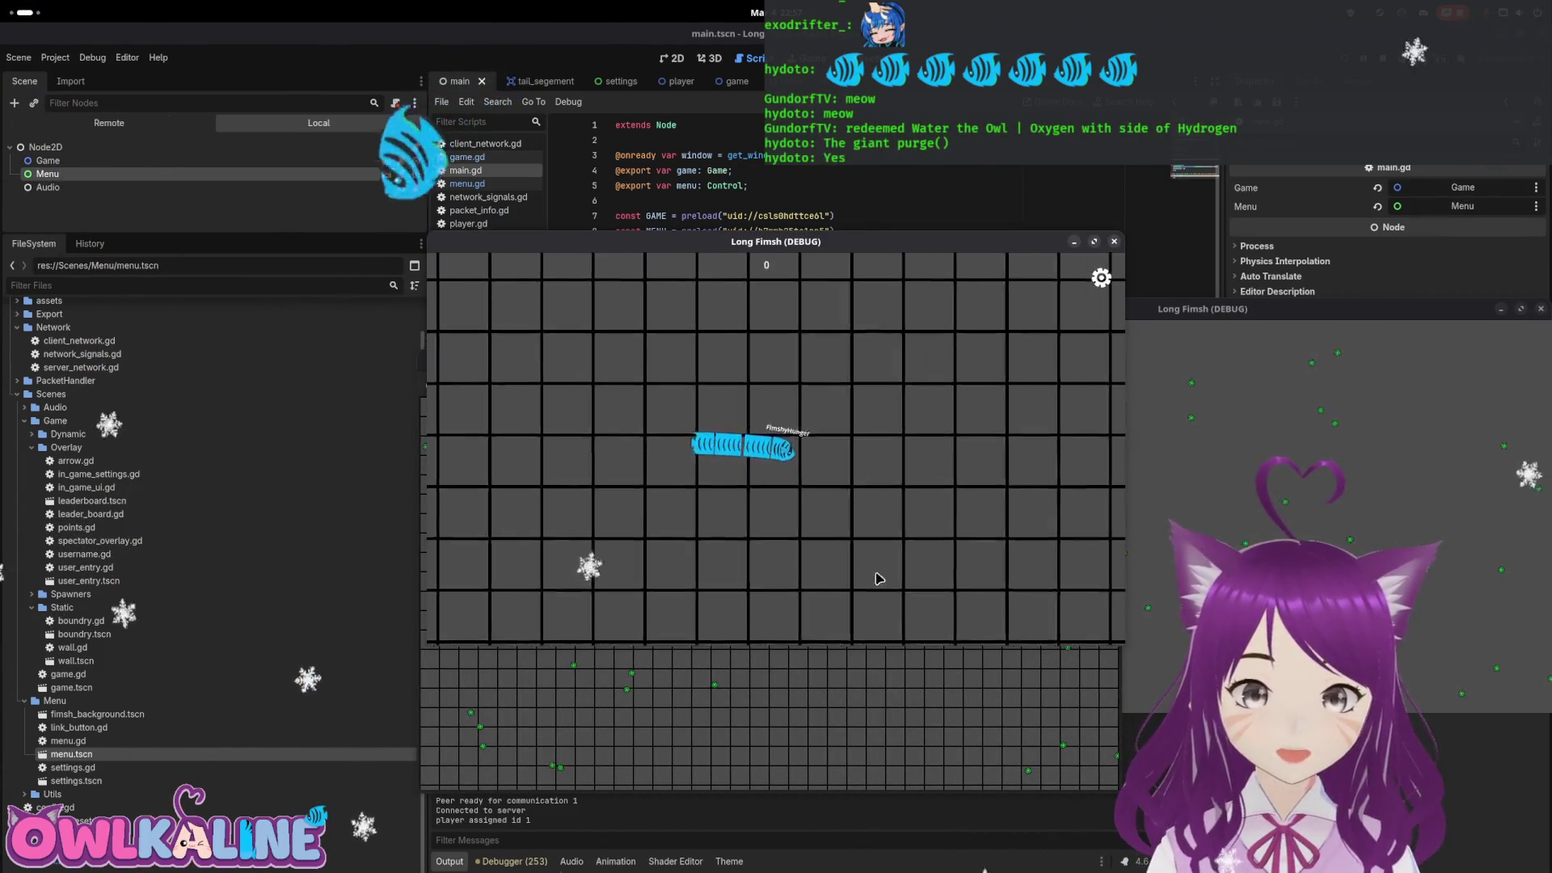
key(Escape)
click(790, 409)
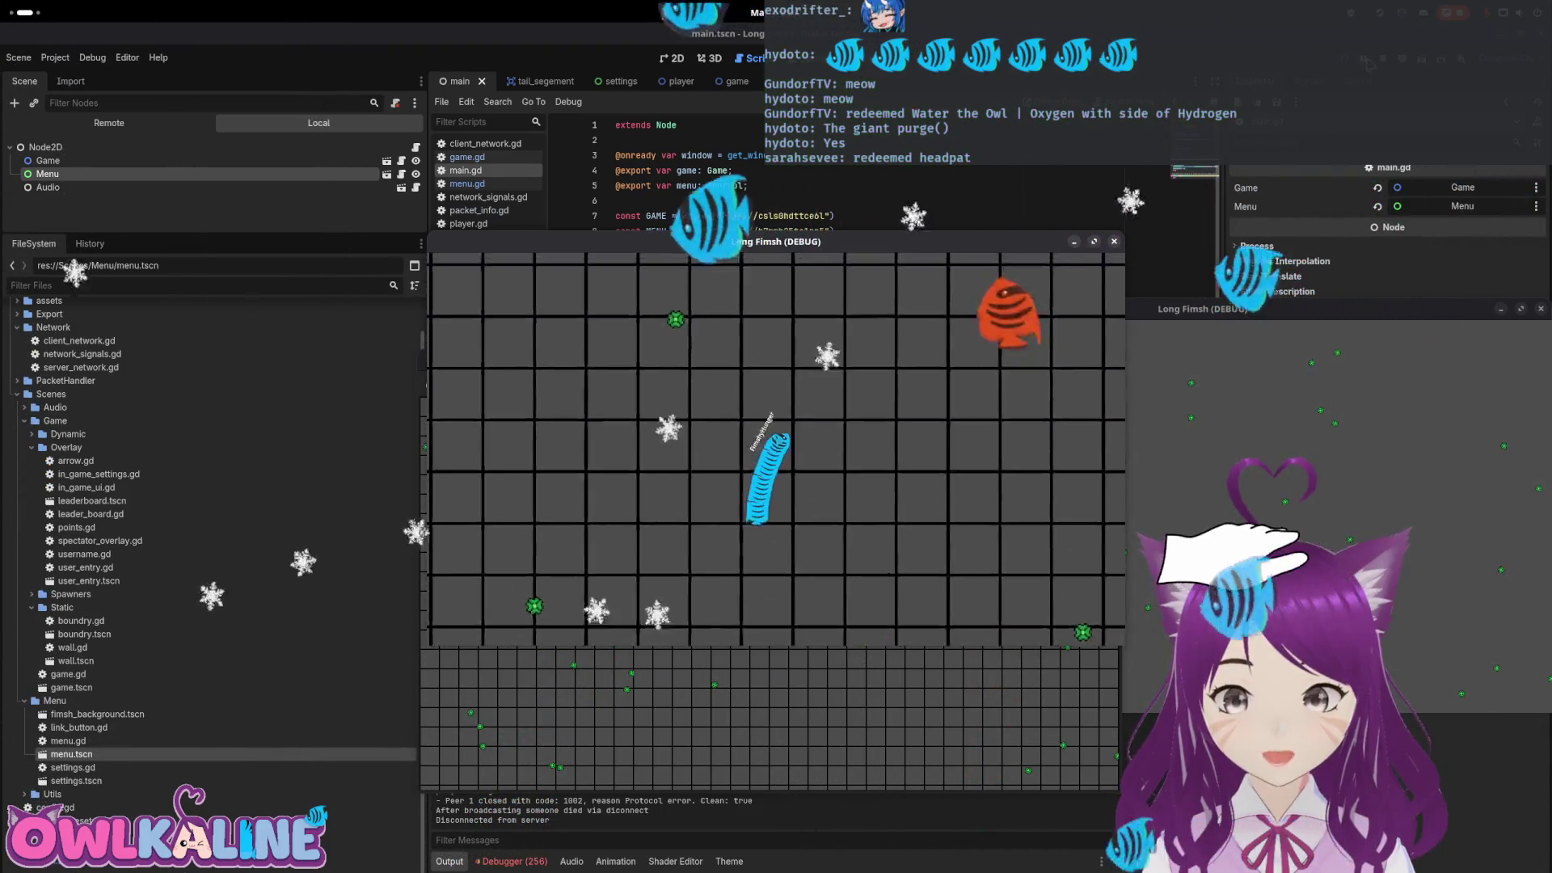
key(F8)
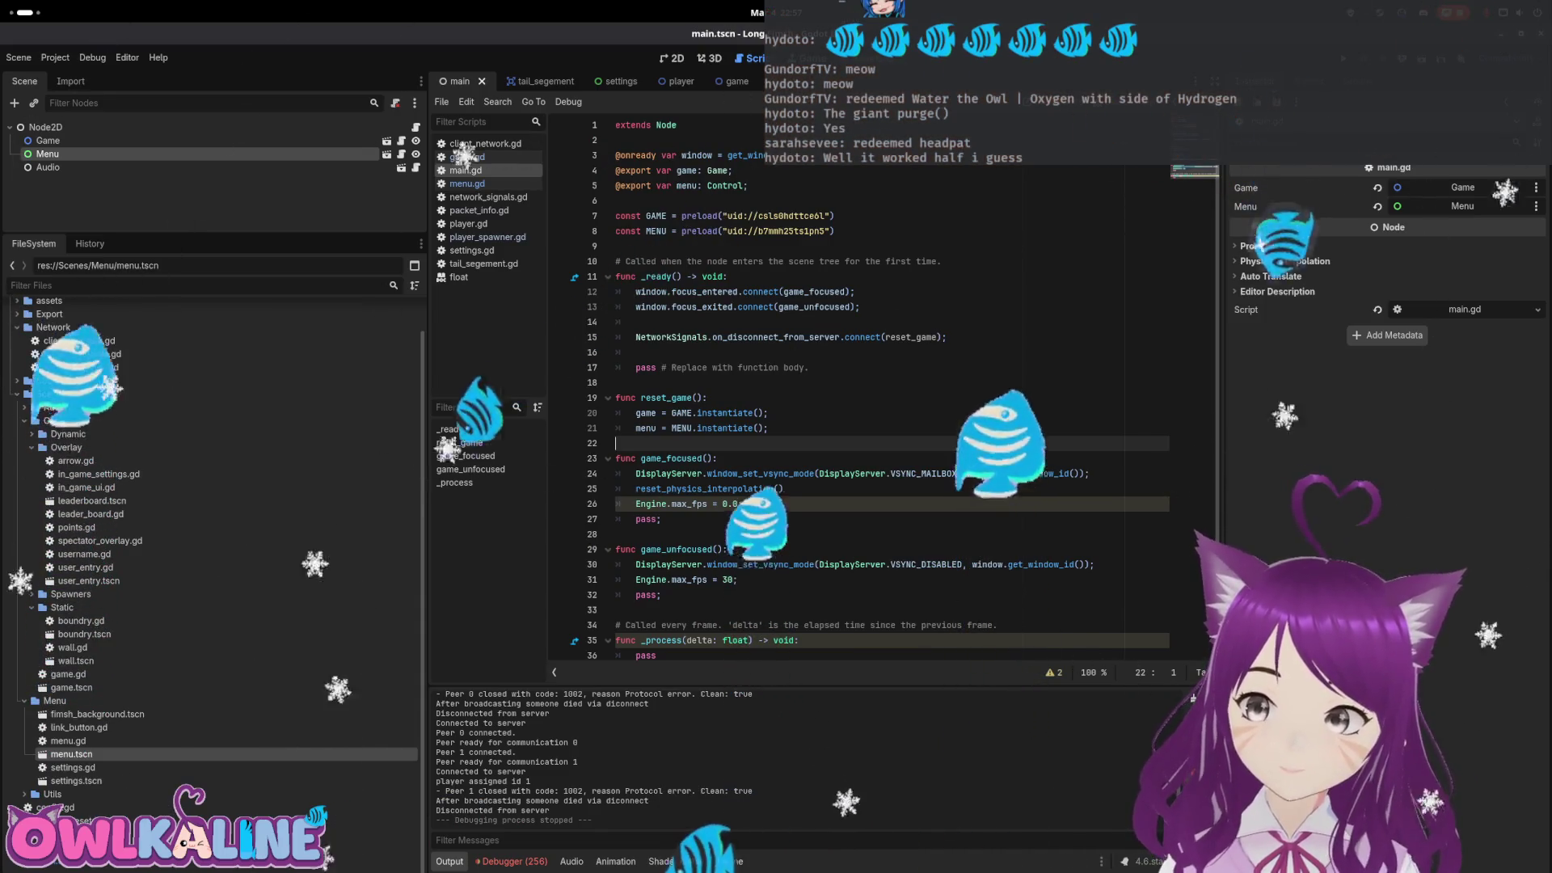
Relaunch the debug run, start one window as the server, then stop it
key(F5)
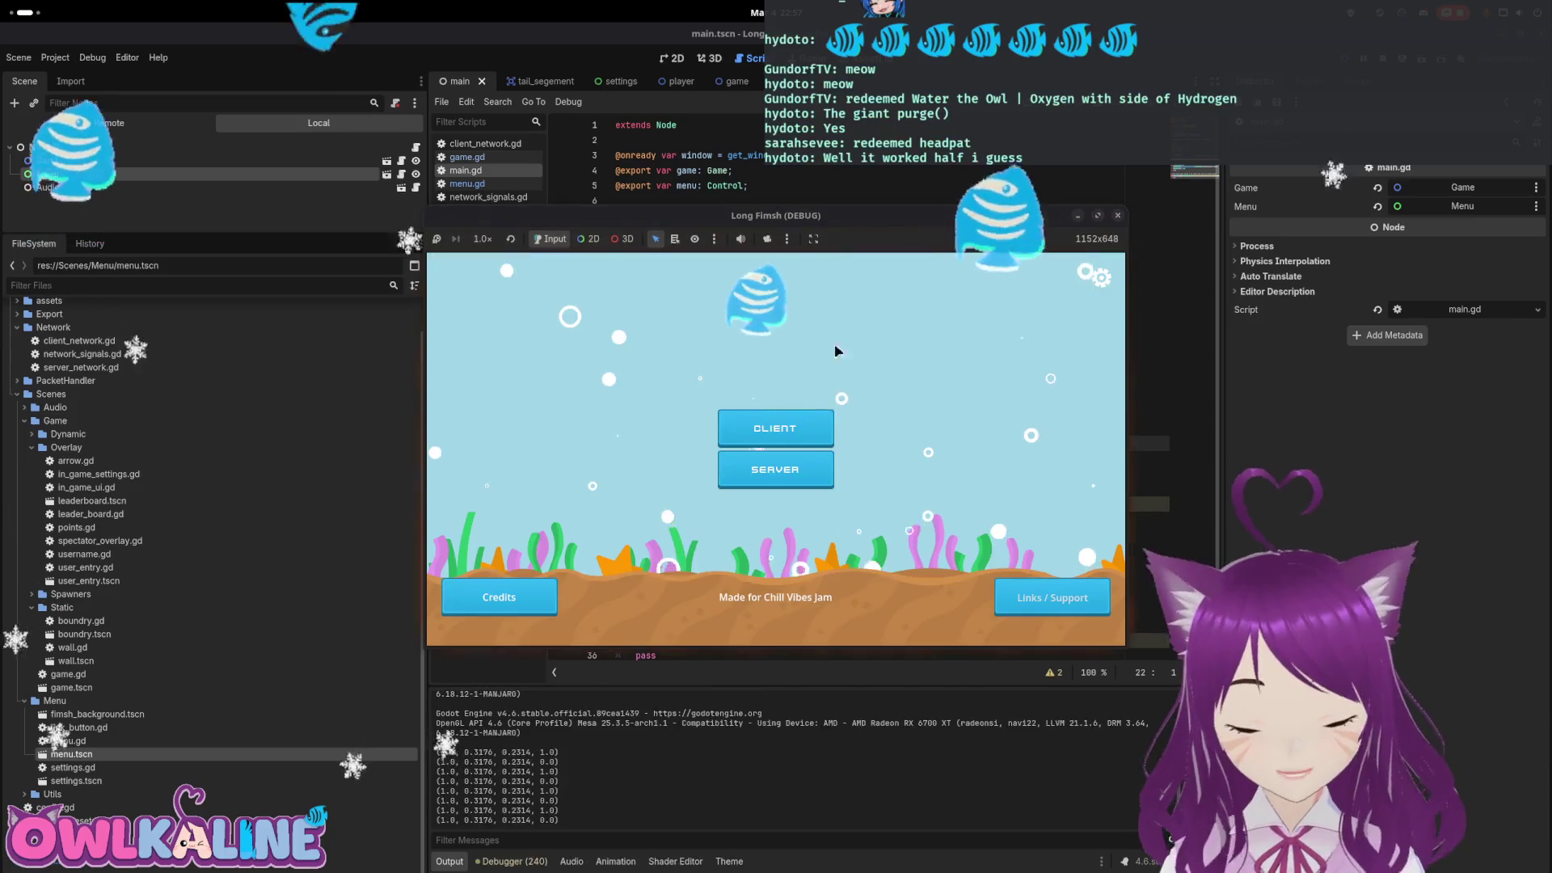
click(783, 478)
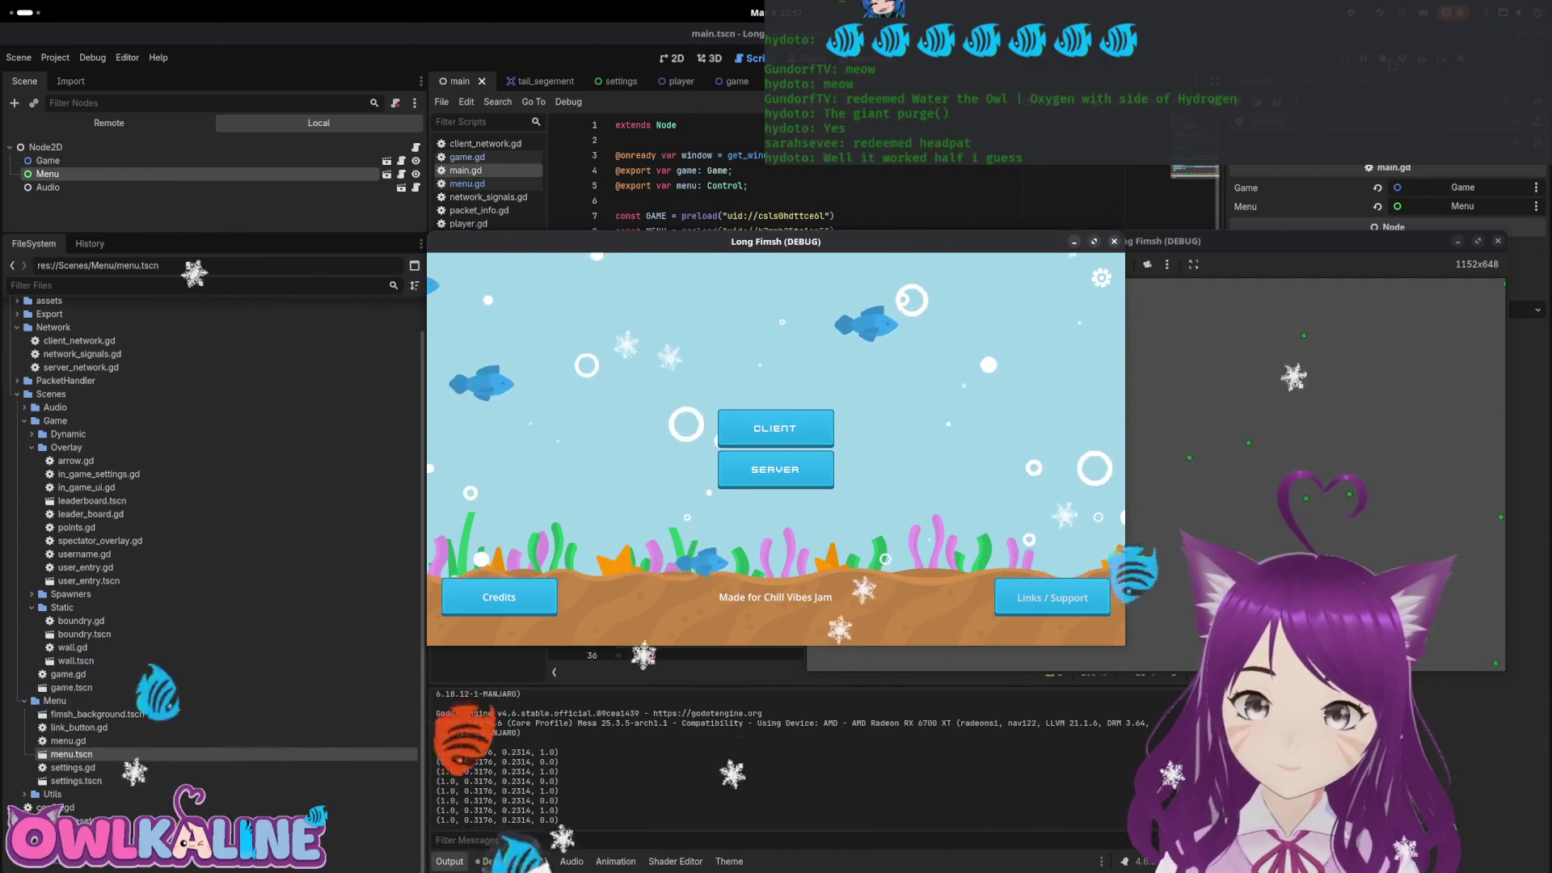
click(1114, 241)
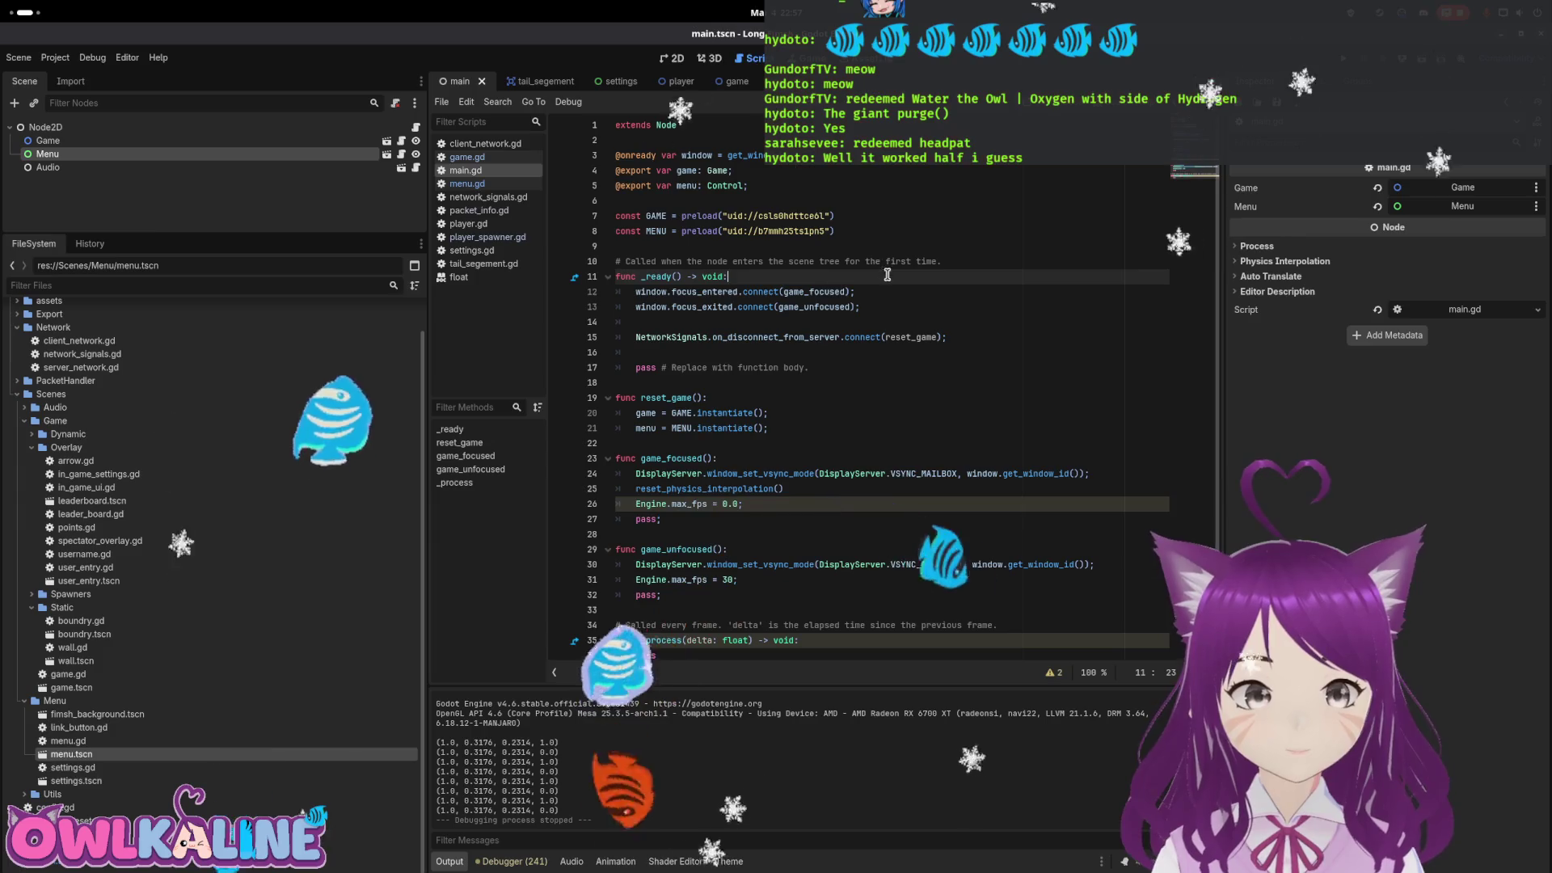
Check game.gd, then comment out the on_disconnect_from_server hookup in menu.gd
click(730, 80)
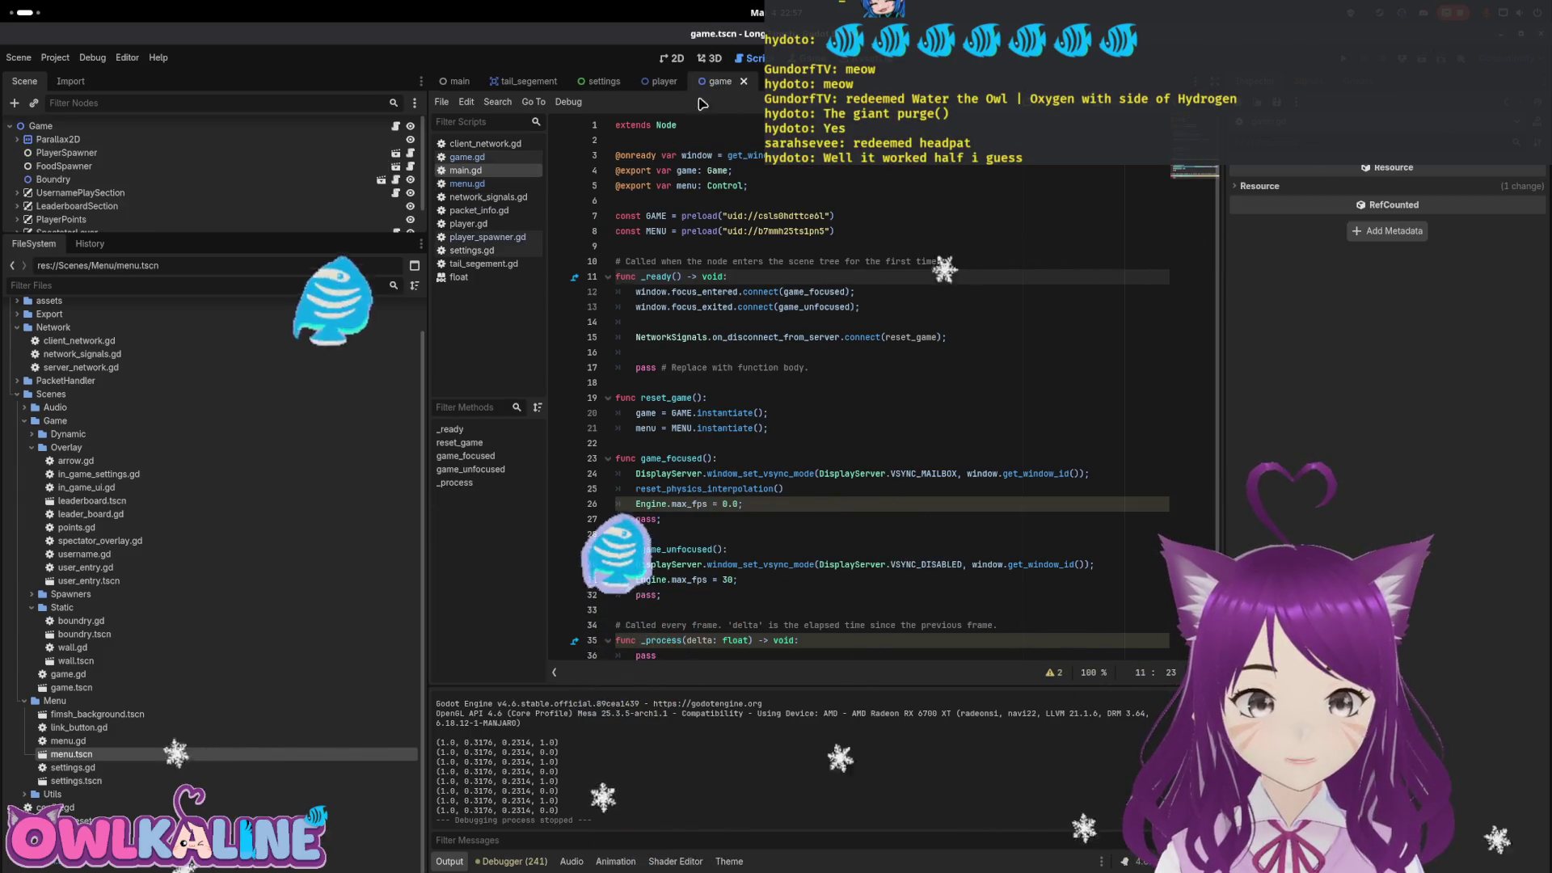
click(395, 128)
scroll(743, 475, down, 3)
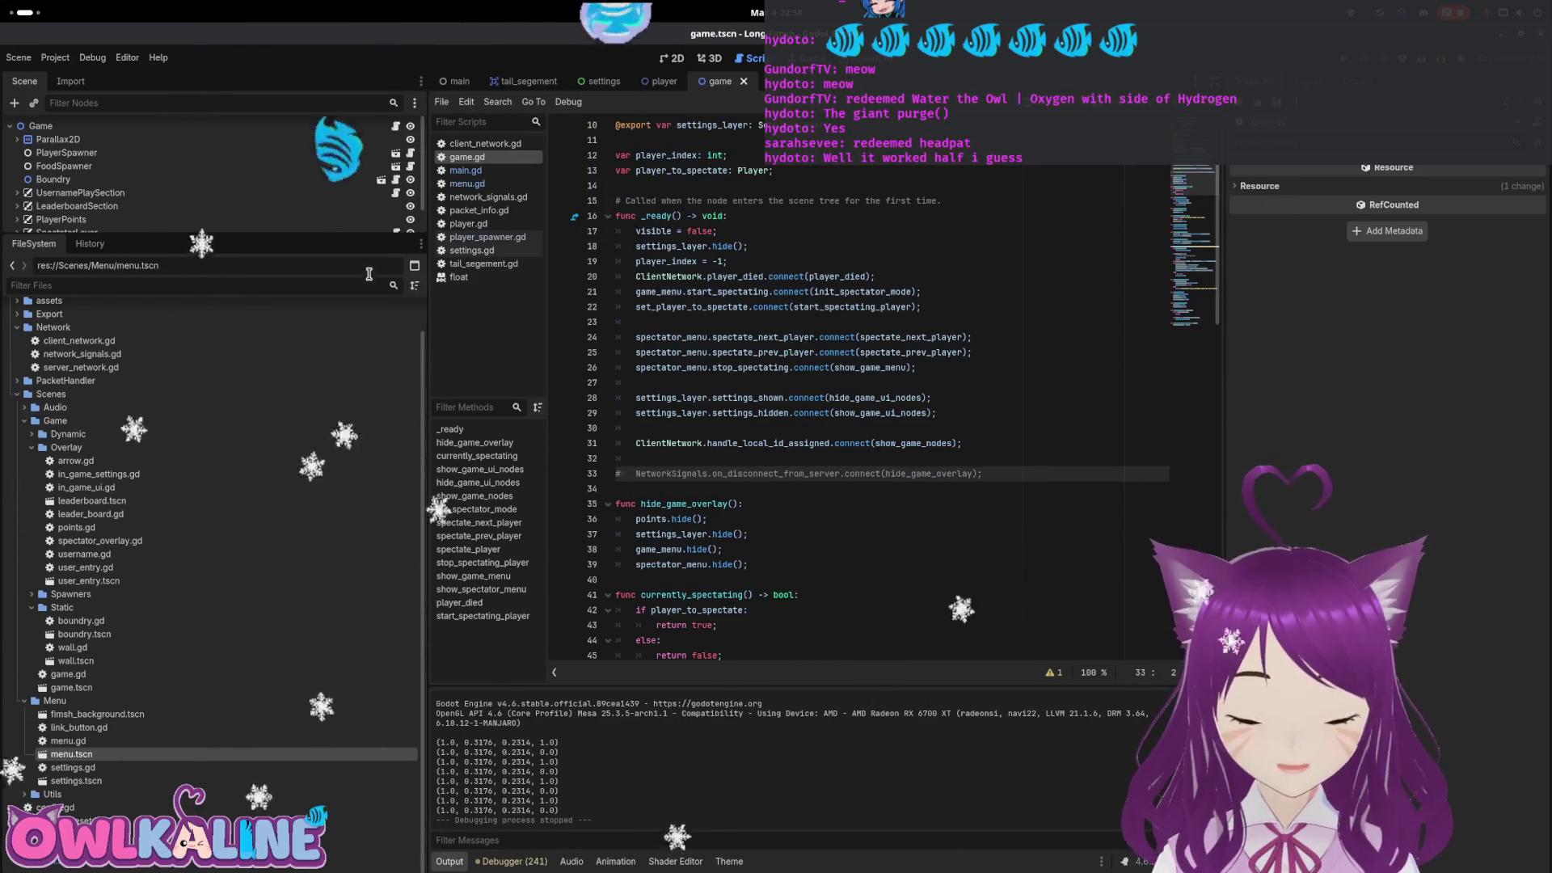
click(400, 128)
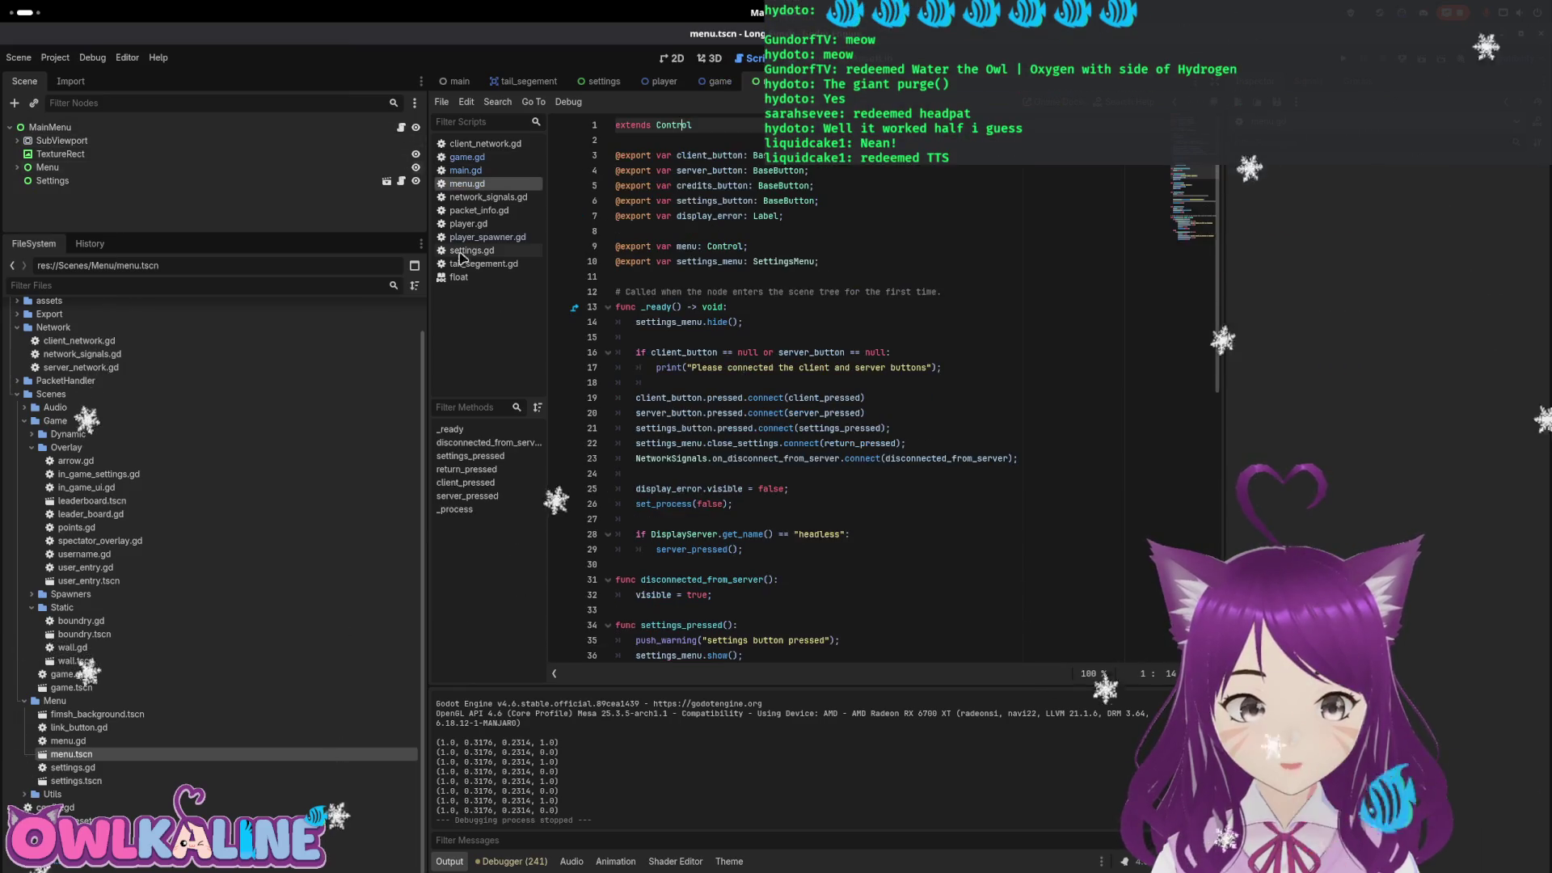
click(624, 458)
key(ctrl+k)
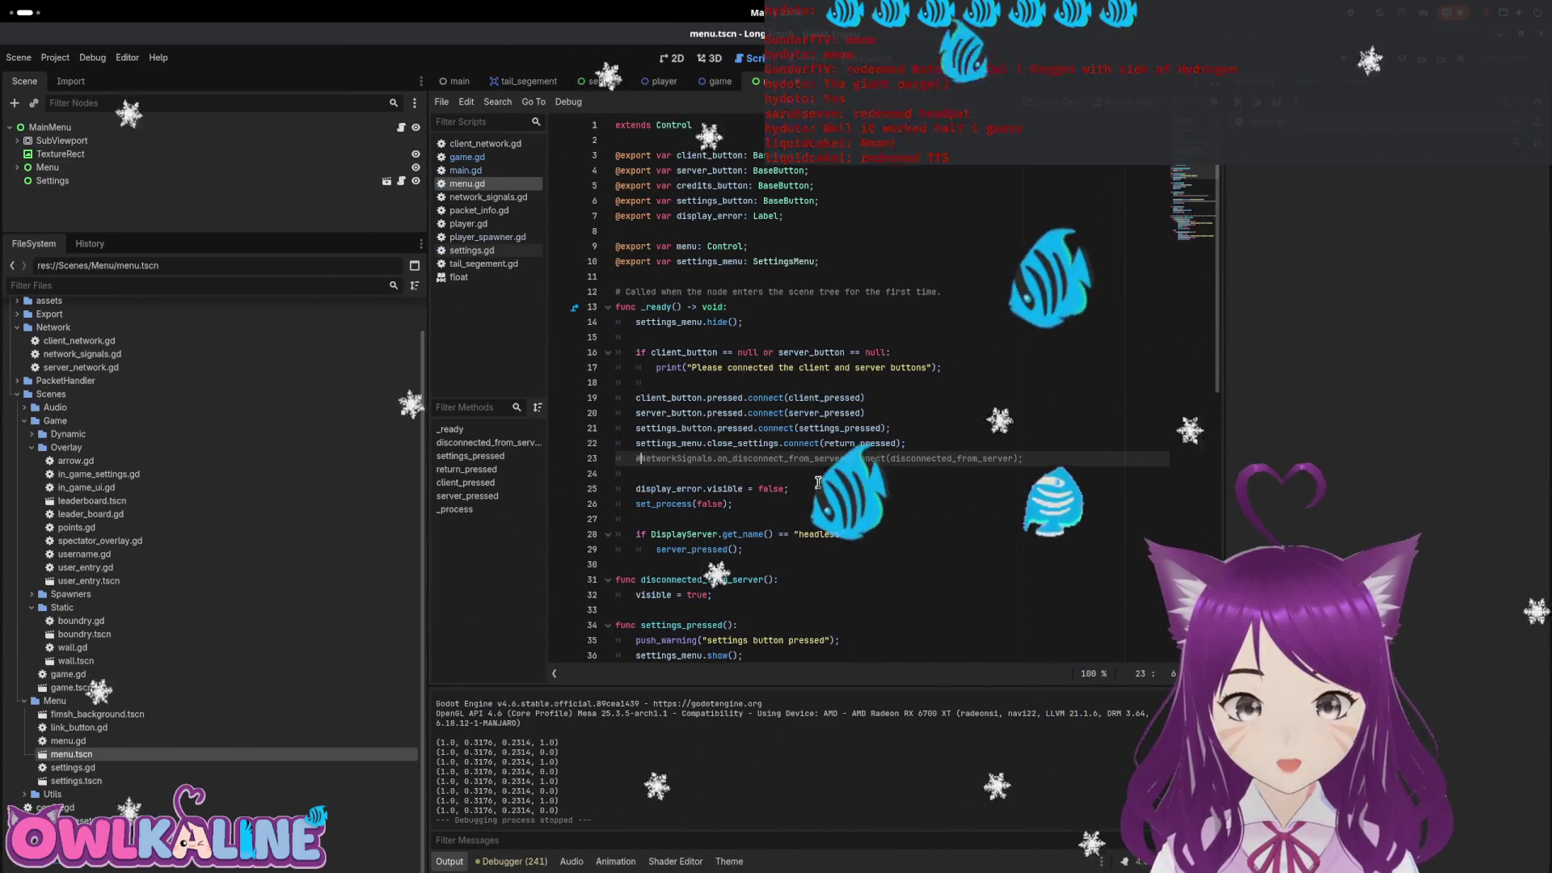
Comment out the on_disconnect_from_server hookup in settings.gd and start a fresh debug run
click(471, 250)
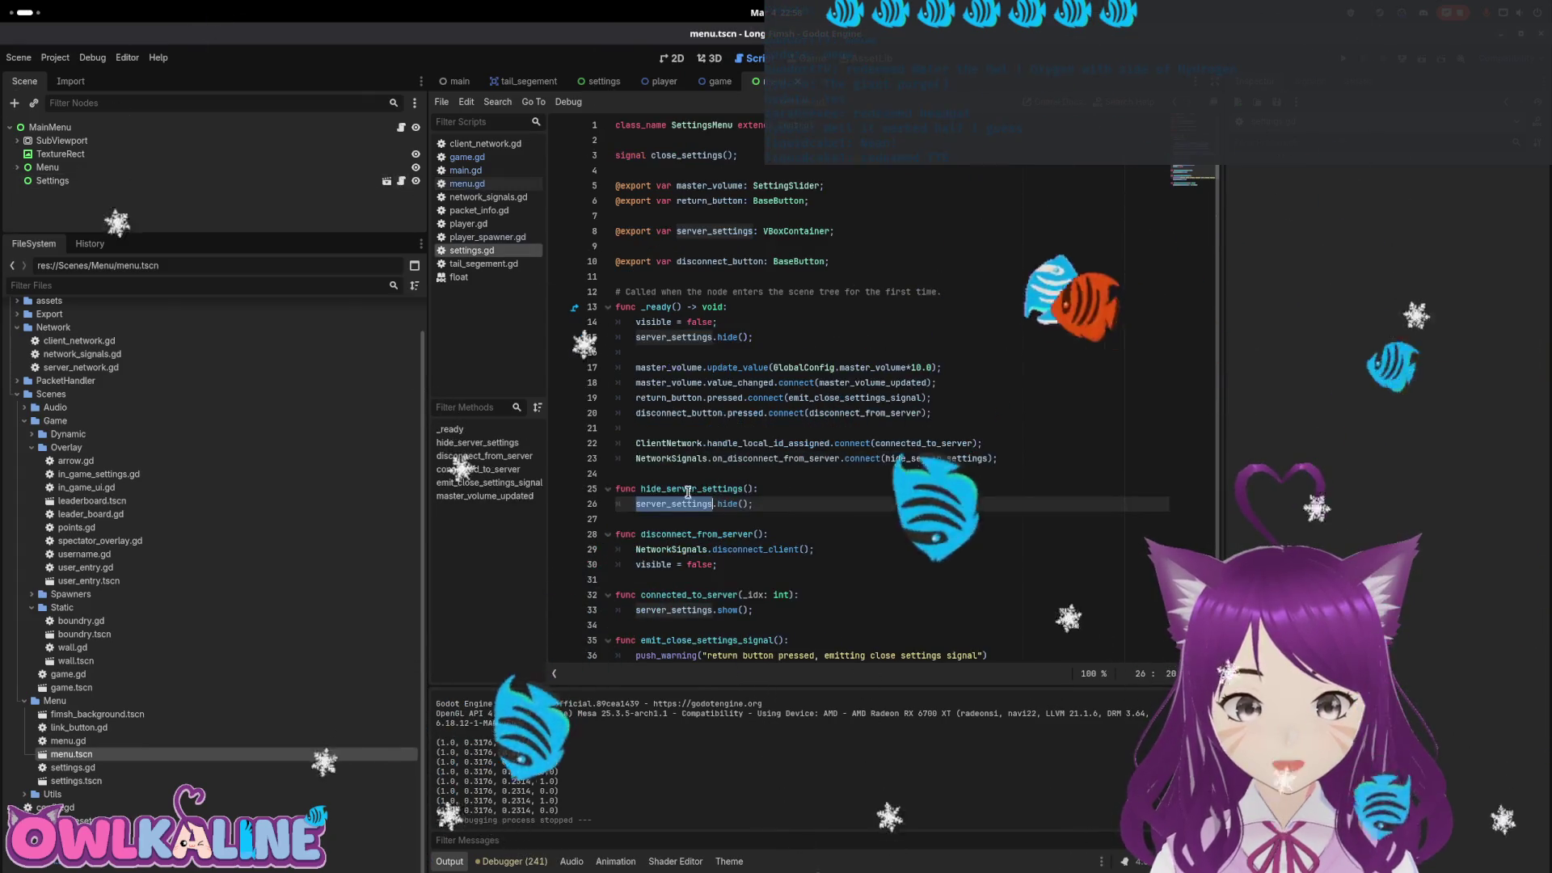
click(625, 459)
key(ctrl+k)
click(884, 396)
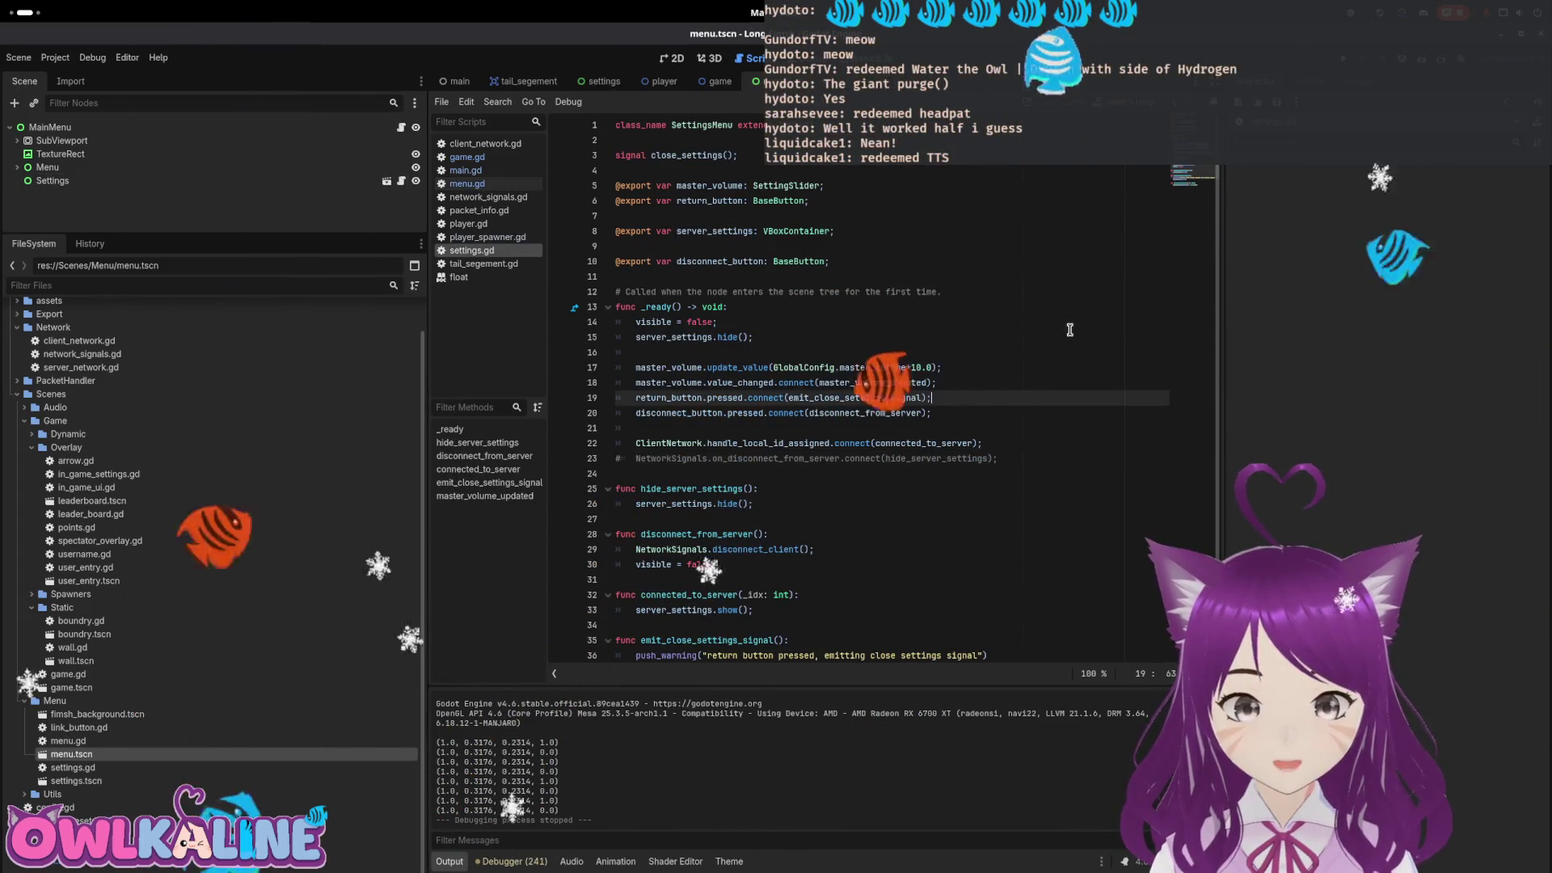
key(F5)
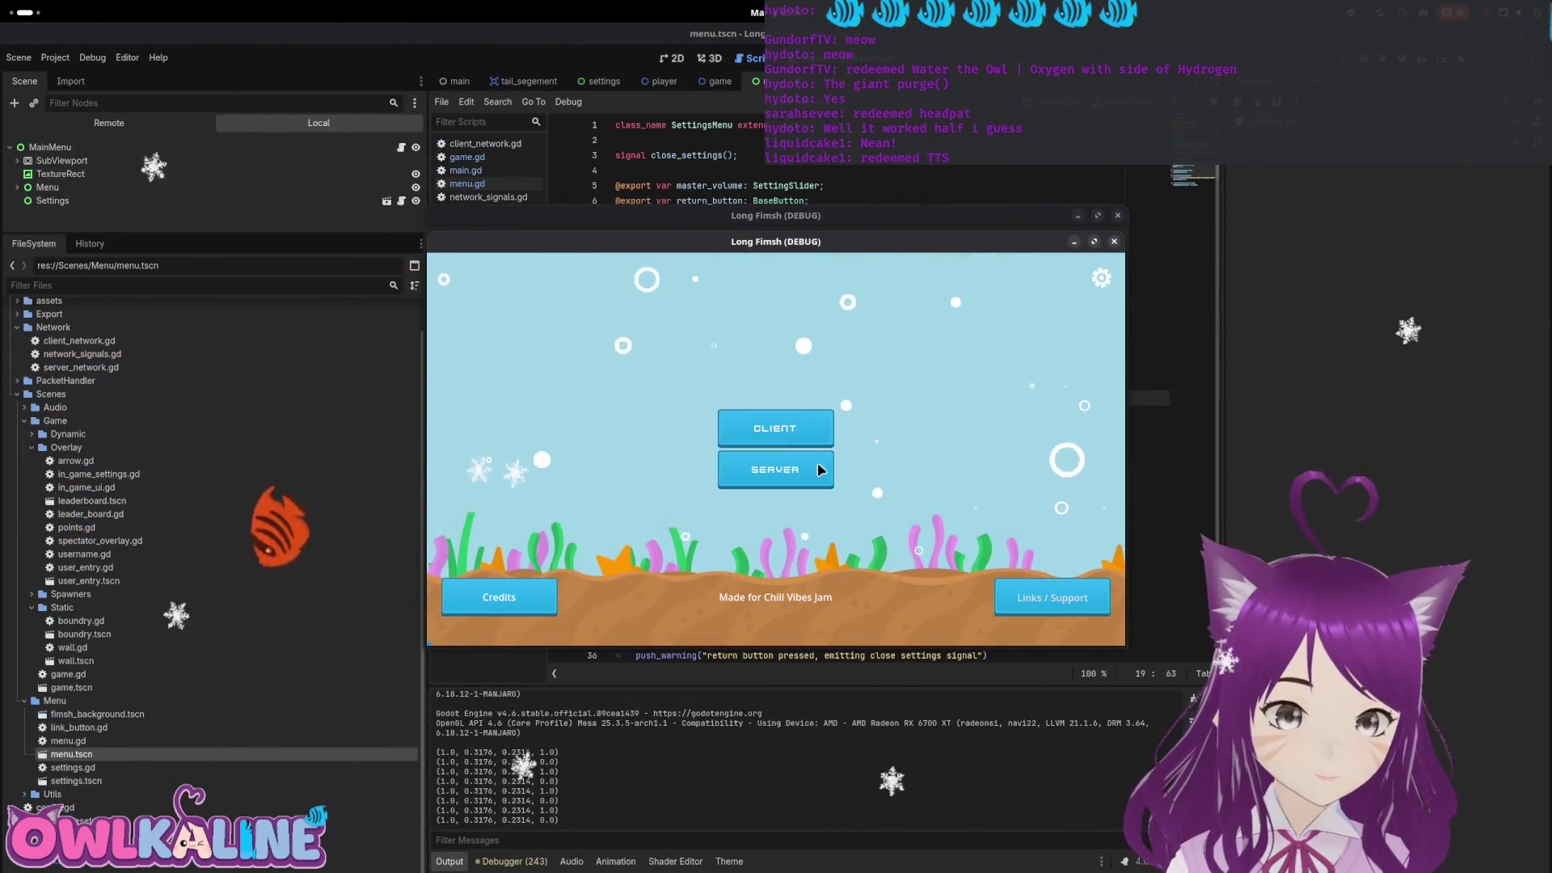
Start one debug window as the server and join the other as a client
click(812, 476)
drag(809, 242, 1205, 315)
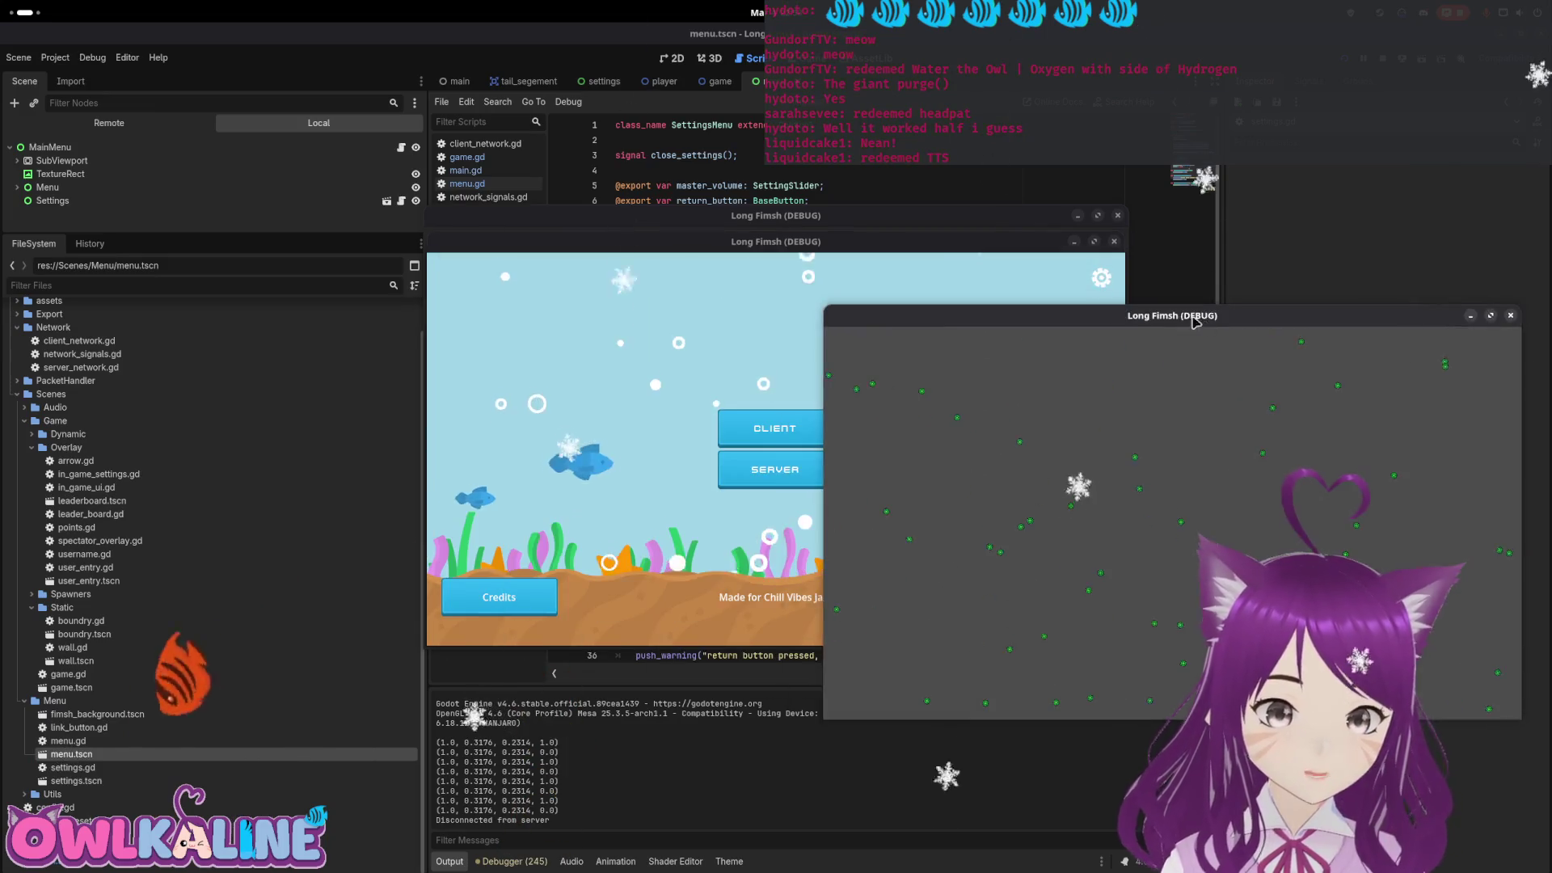
drag(925, 246, 711, 239)
click(888, 273)
click(585, 451)
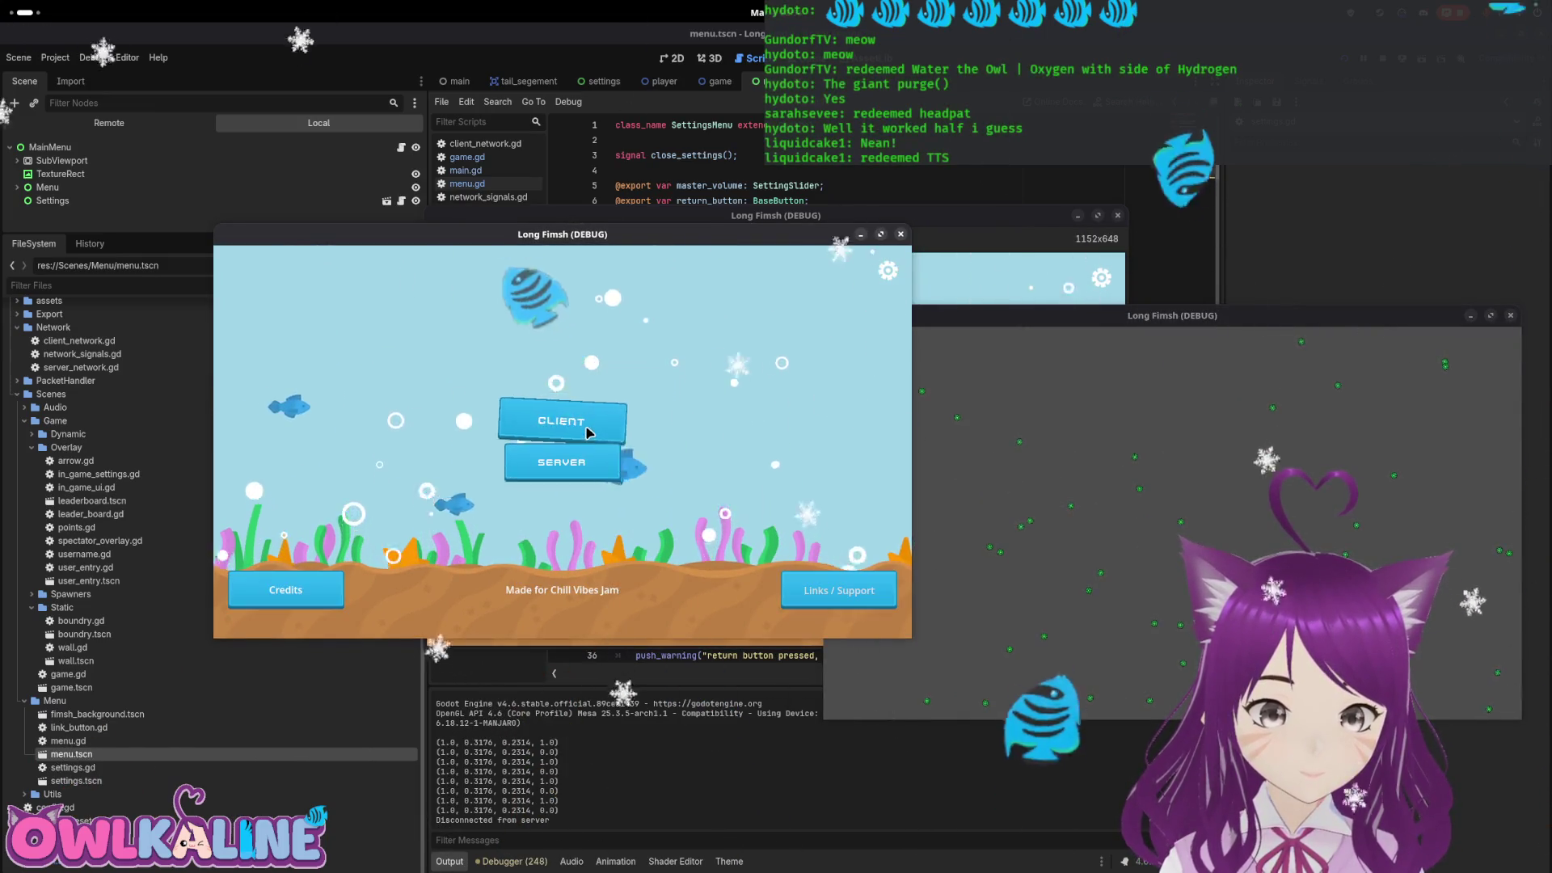
click(589, 429)
Disconnect through the in-game server settings, reconnect as a client, then stop debugging
click(888, 270)
click(561, 491)
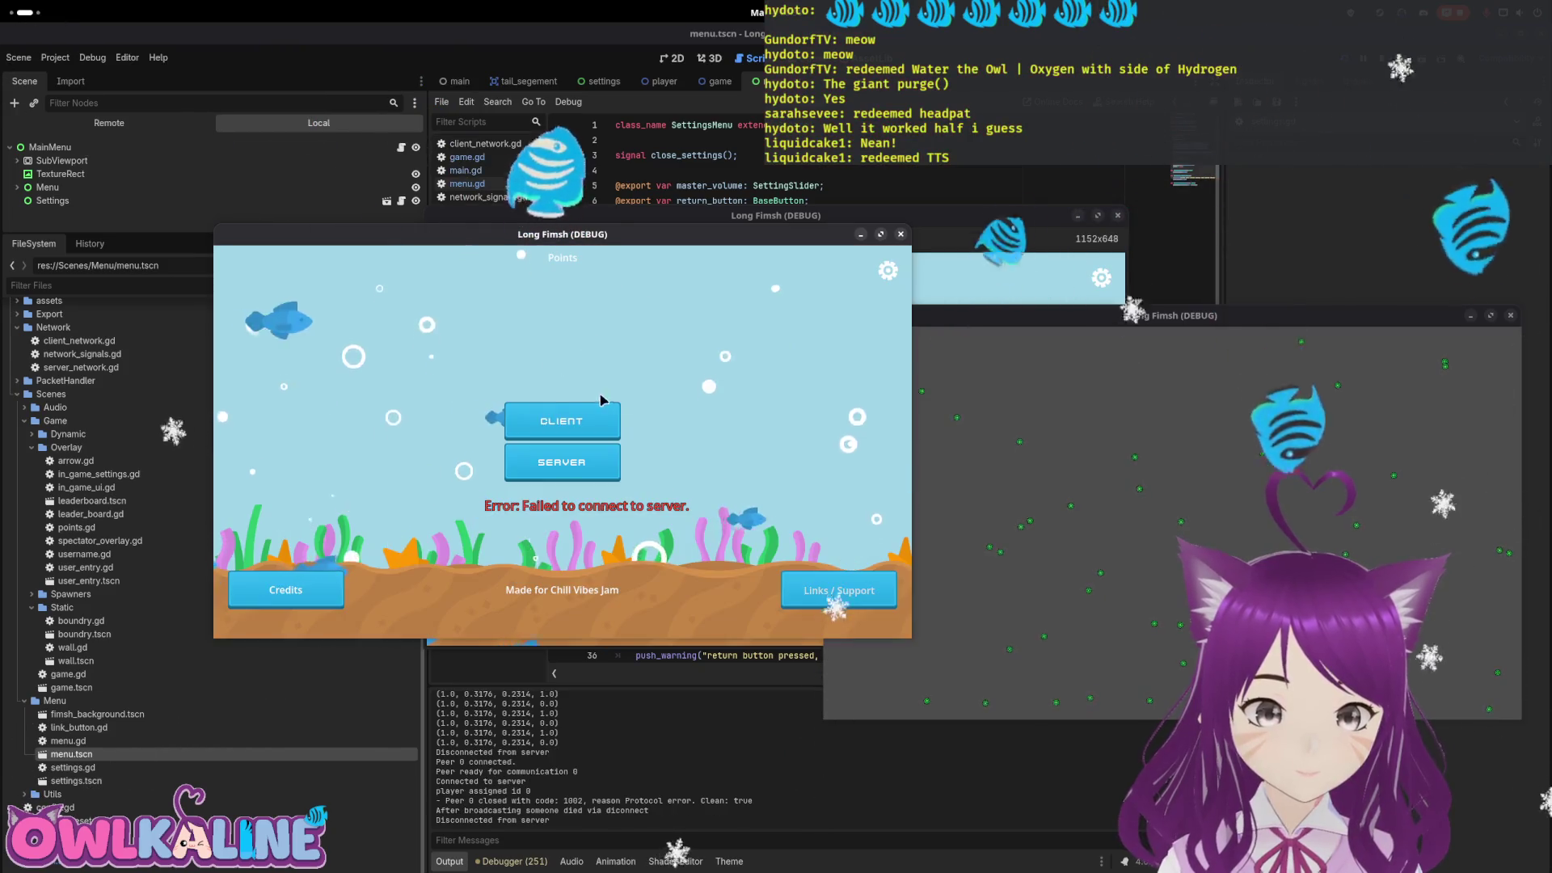
click(612, 410)
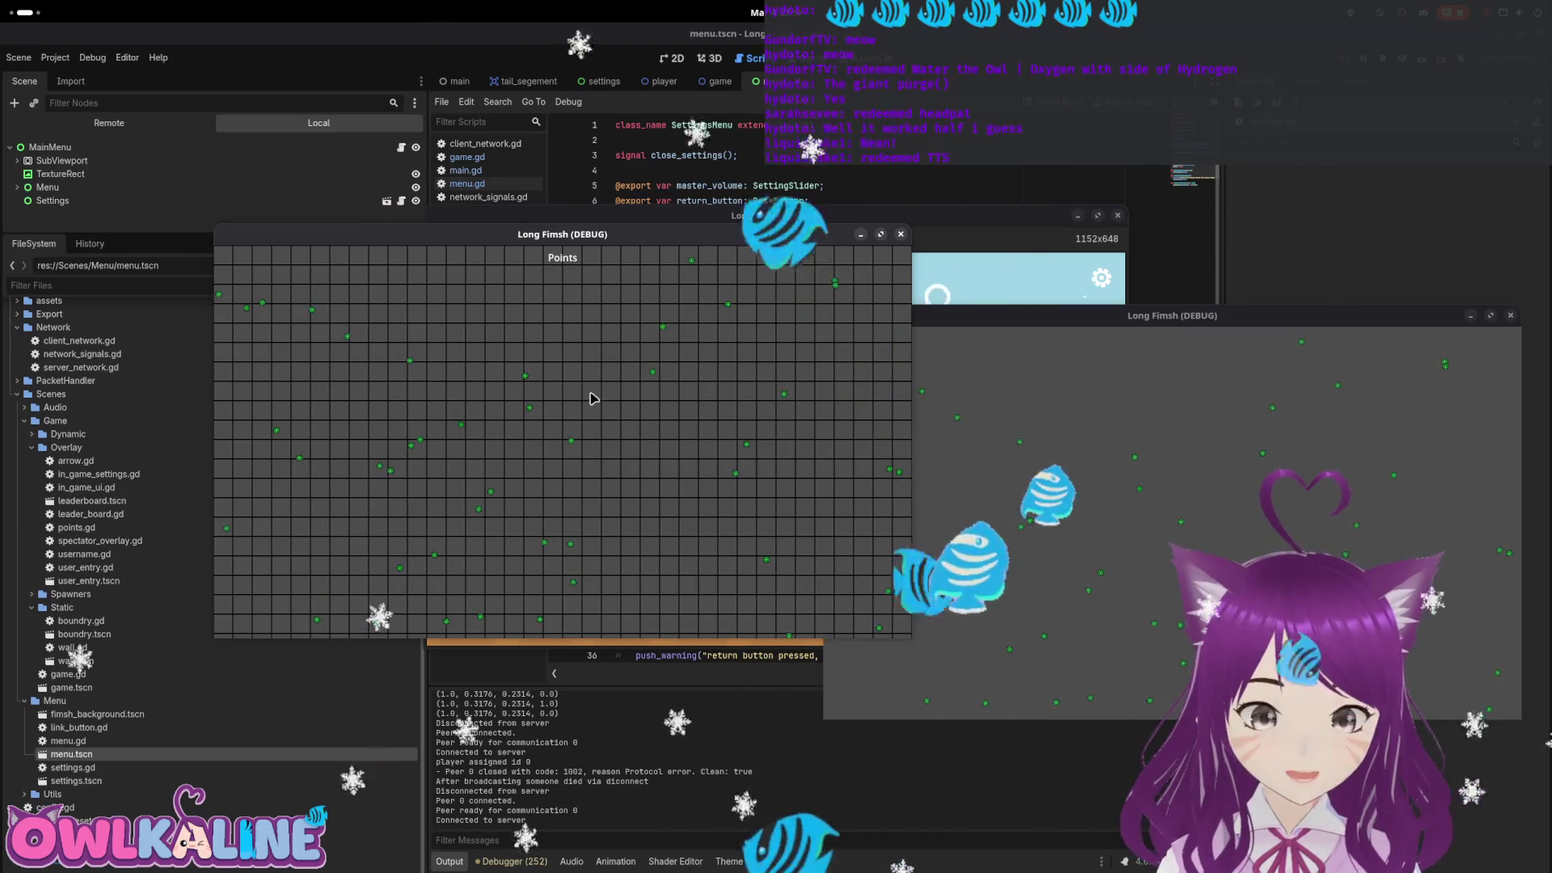
key(F8)
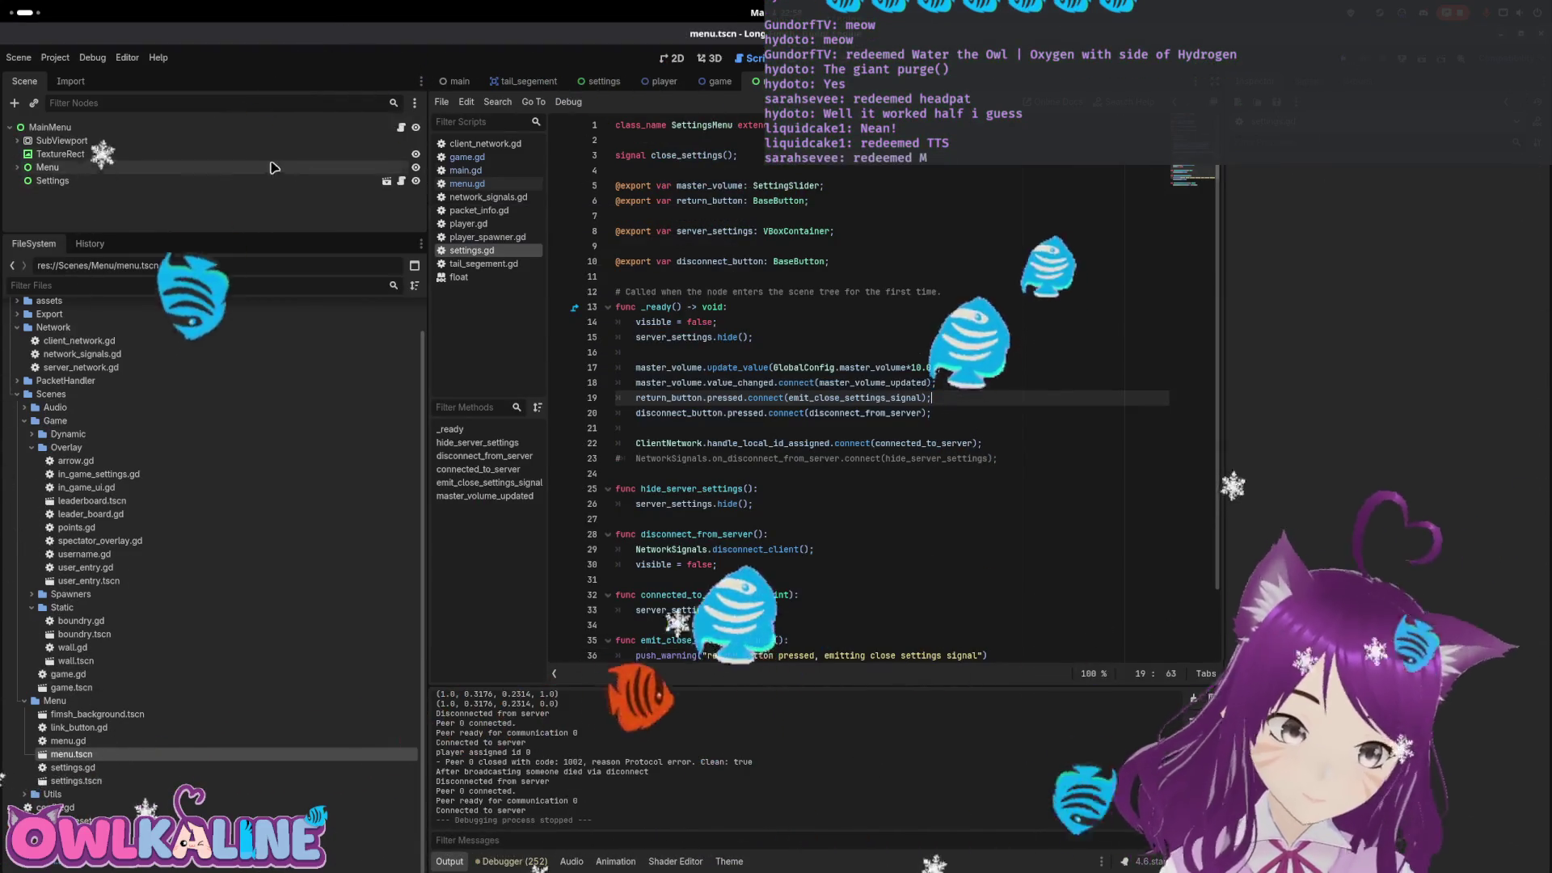
Inspect the commented on_disconnect_from_server line 33 in game.gd
key(ctrl+shift+Tab)
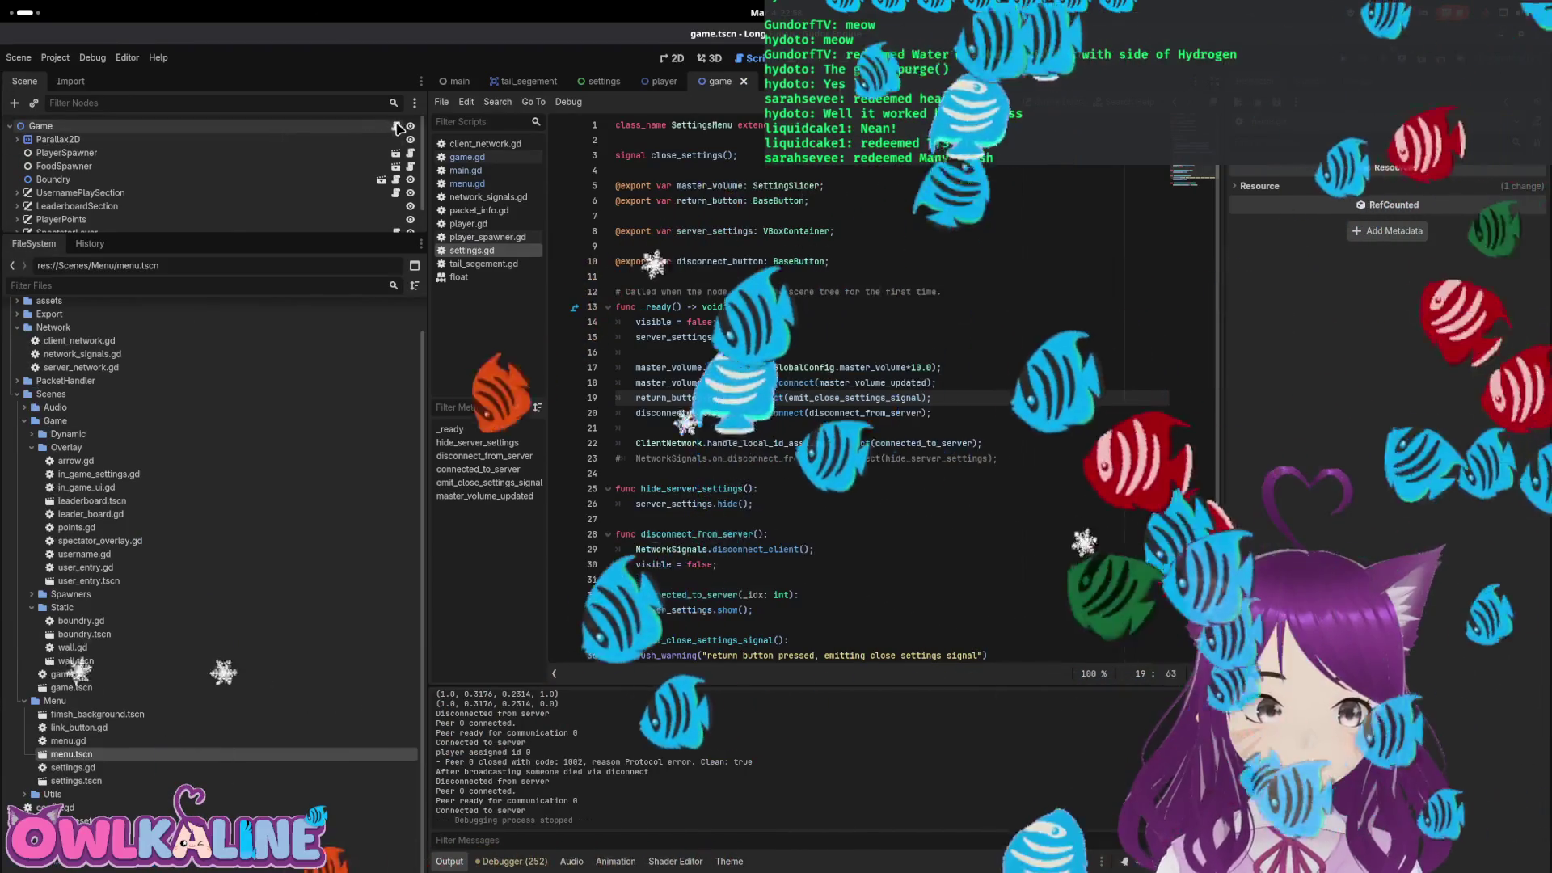
click(396, 127)
click(656, 473)
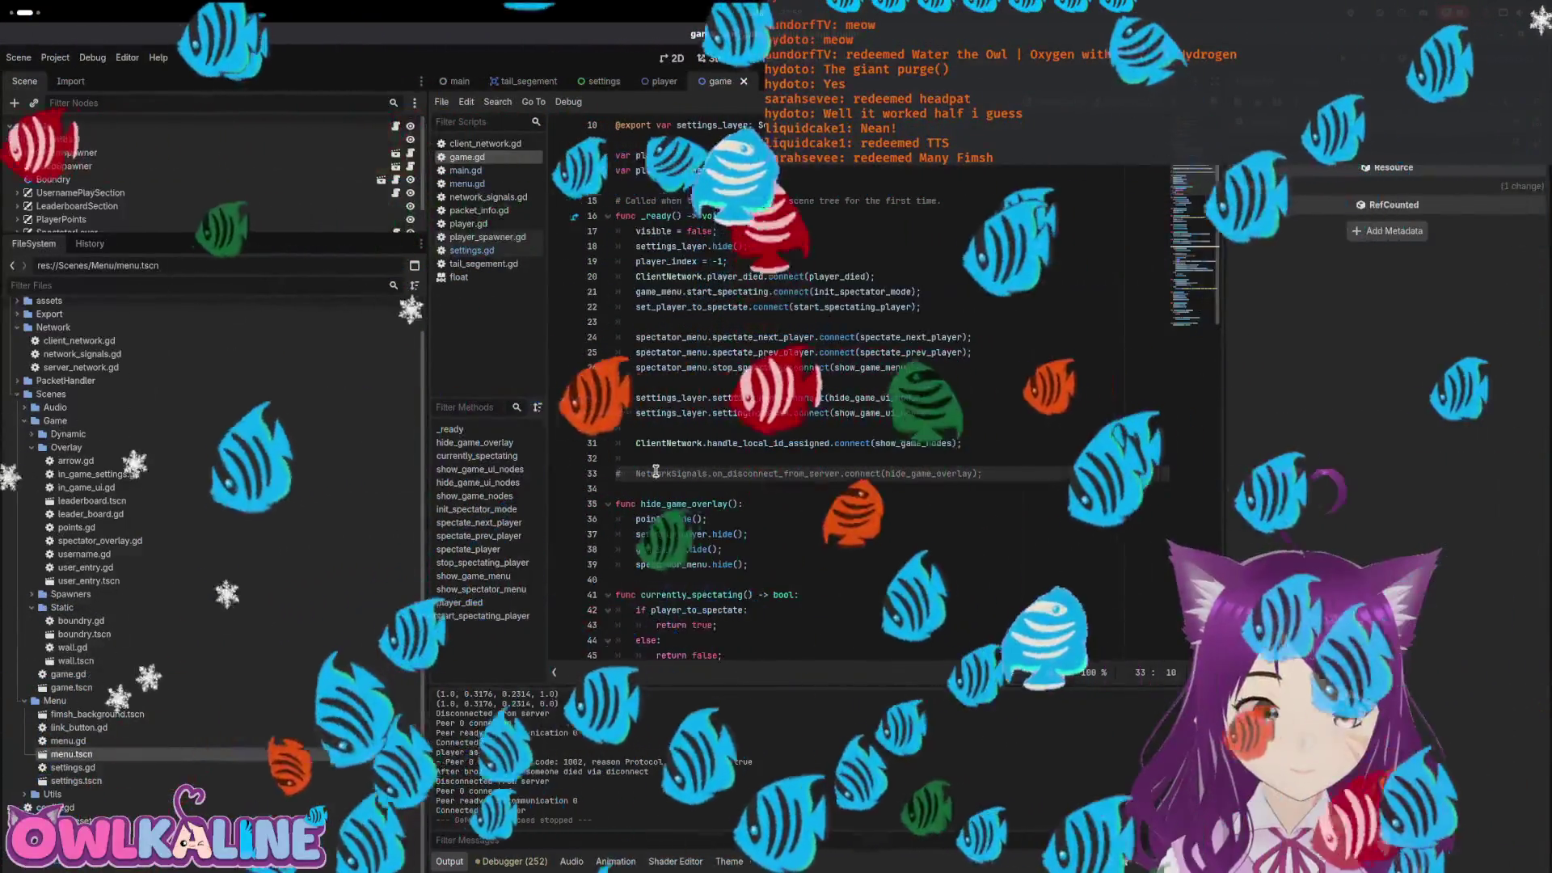
double_click(776, 473)
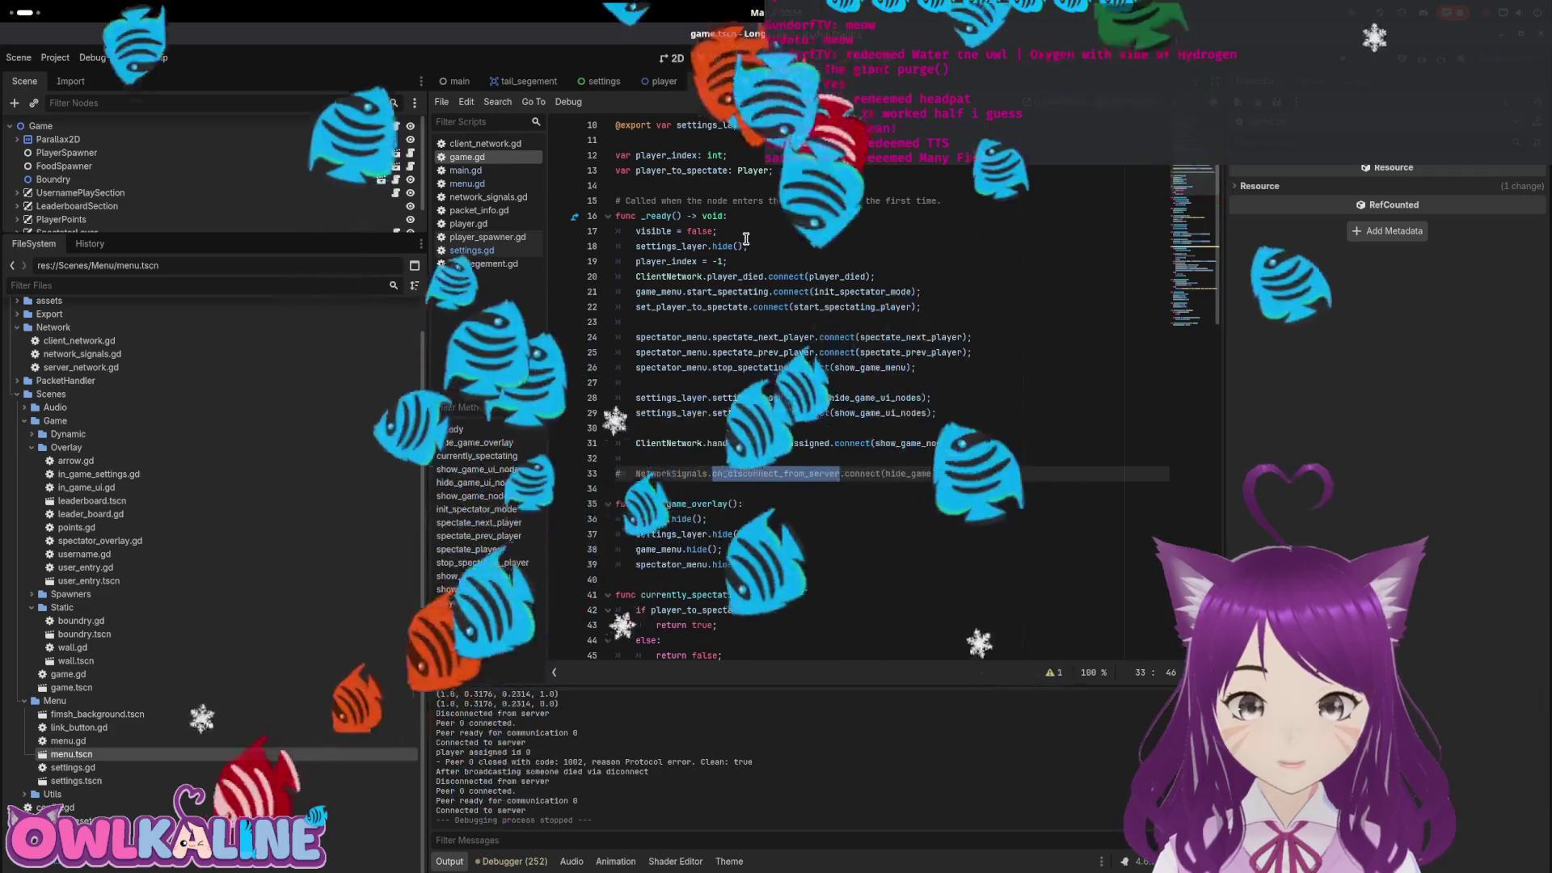
click(737, 430)
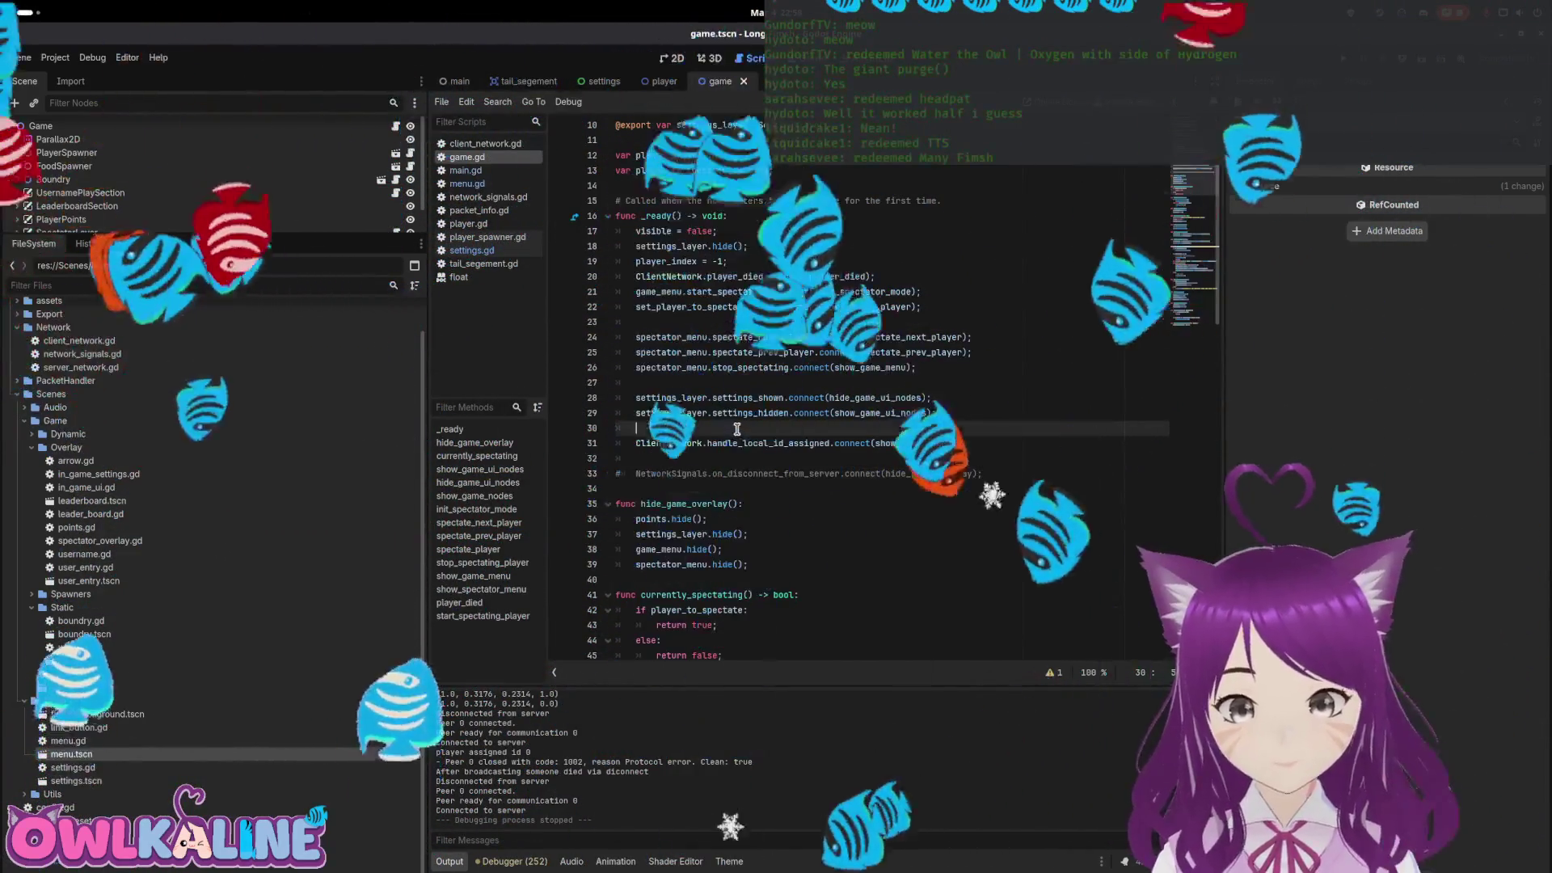
click(758, 368)
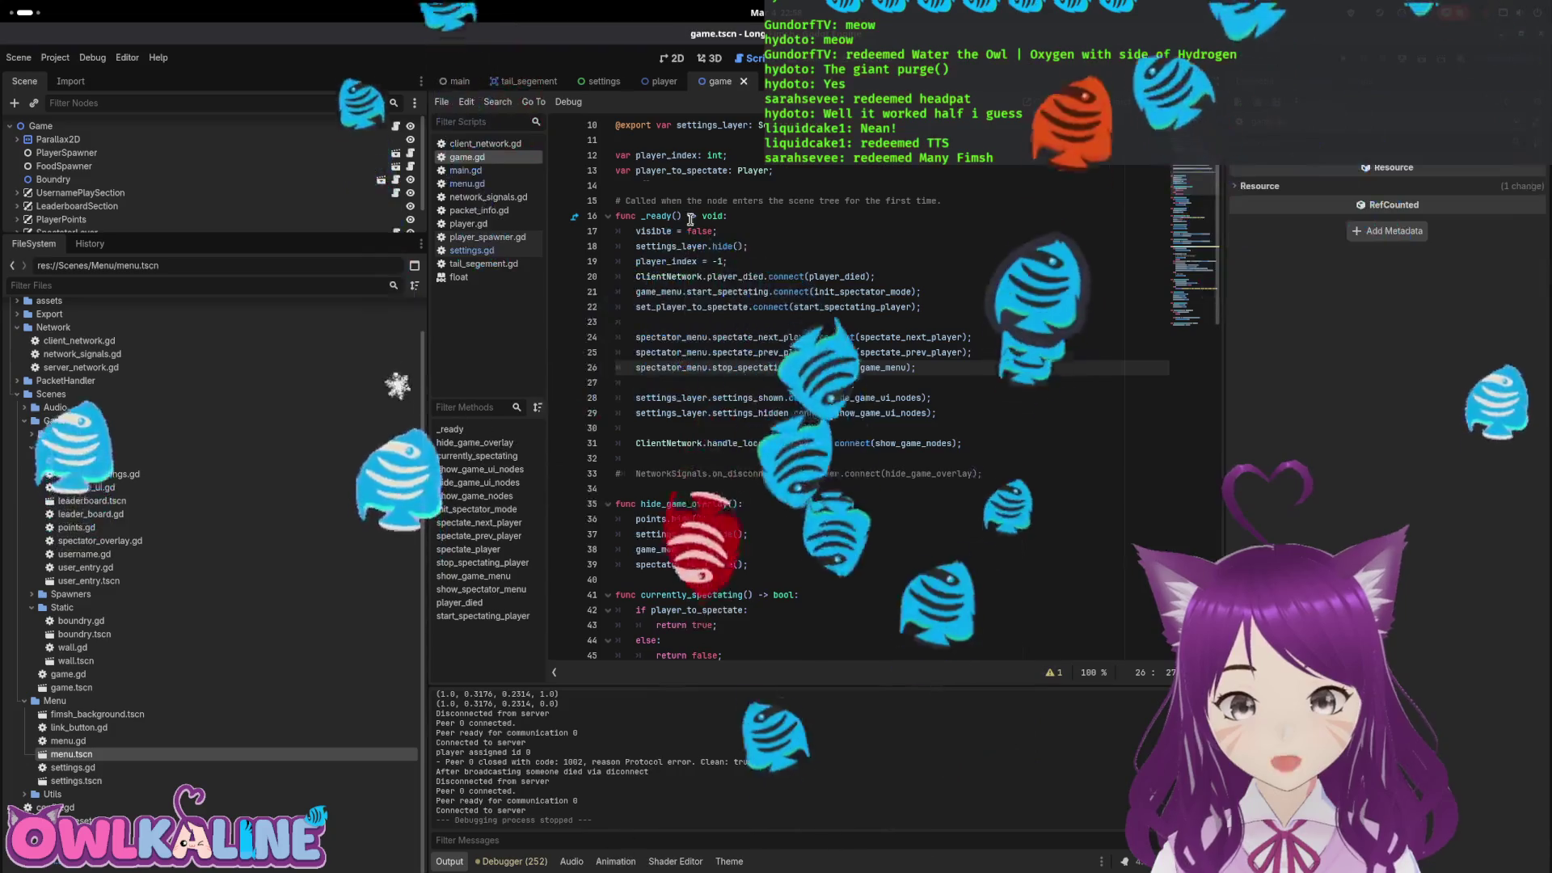
Delete the reset_game disconnect hookup and function from main.gd, save, and run in debug
click(460, 81)
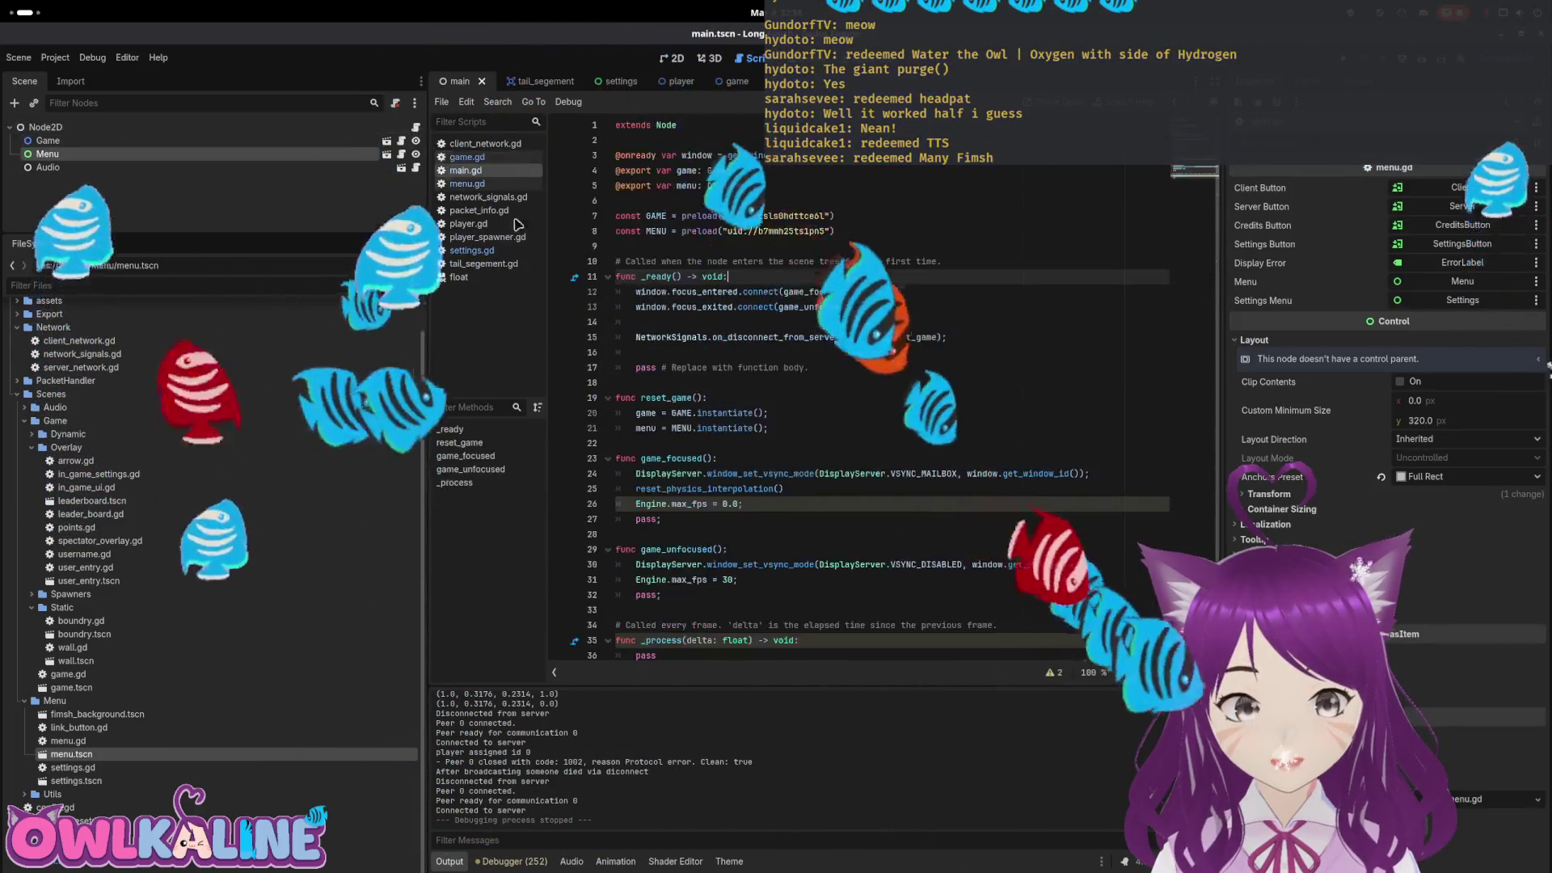
drag(948, 337, 616, 337)
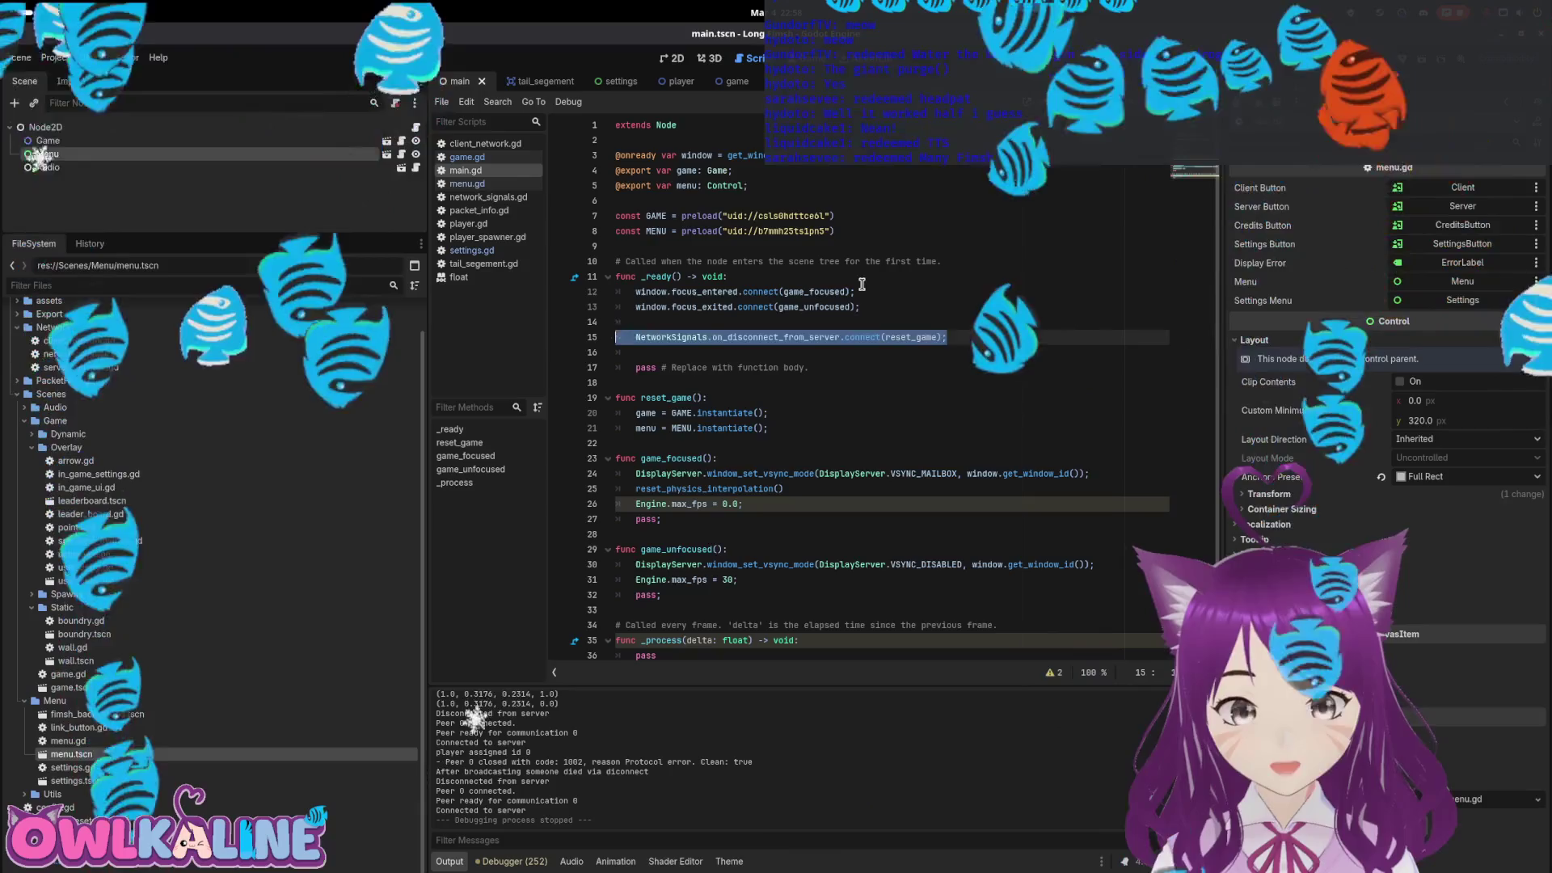
key(ctrl+x)
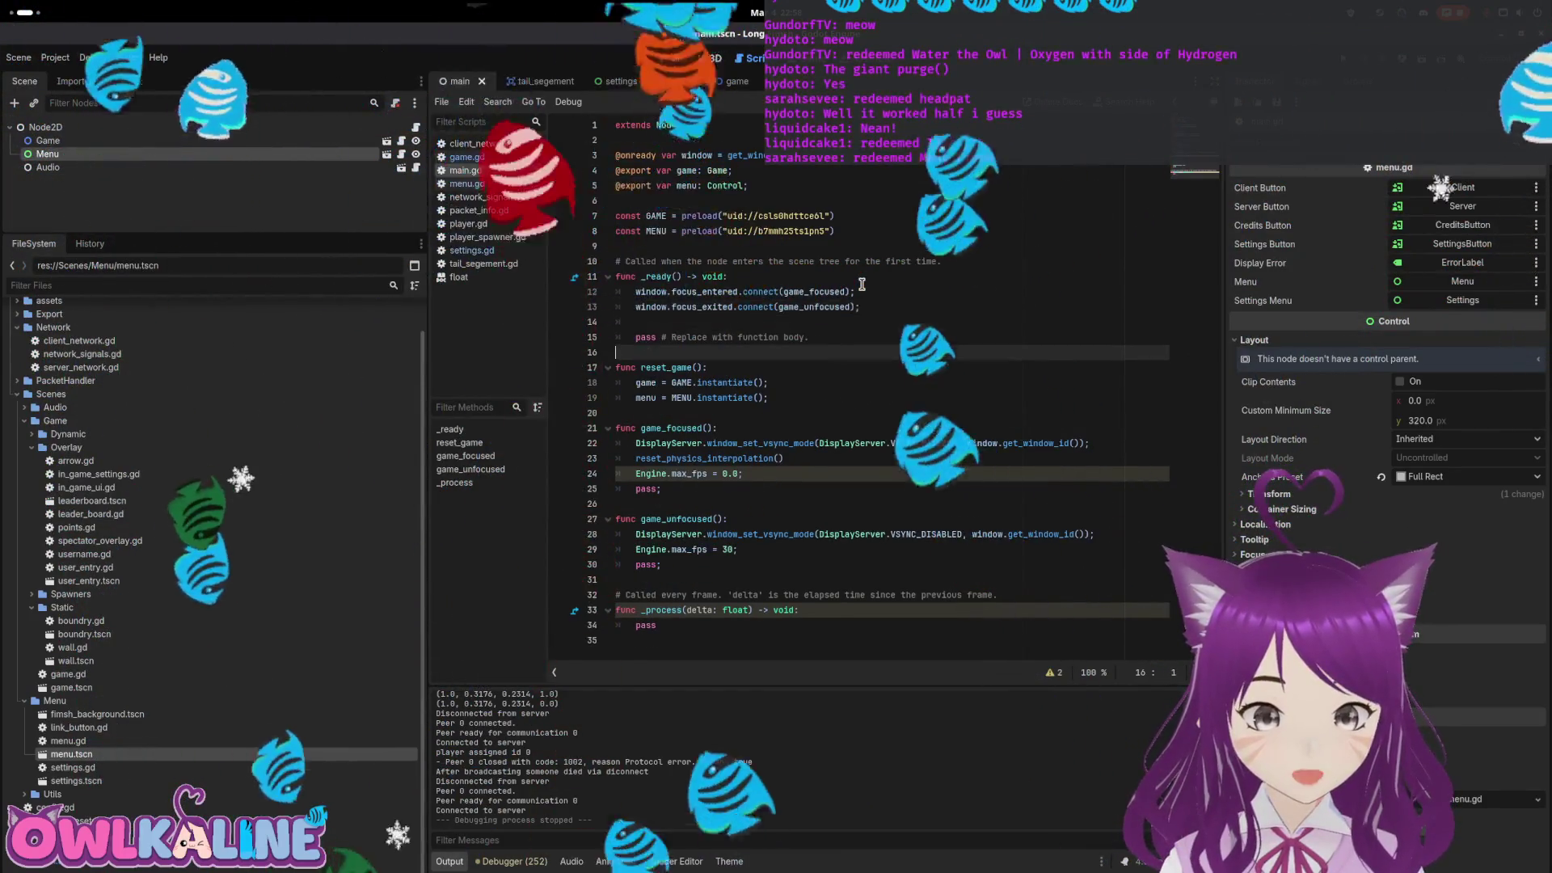
key(shift+Down)
key(shift+Down)
key(shift+Down)
key(ctrl+x)
key(Up)
key(Up)
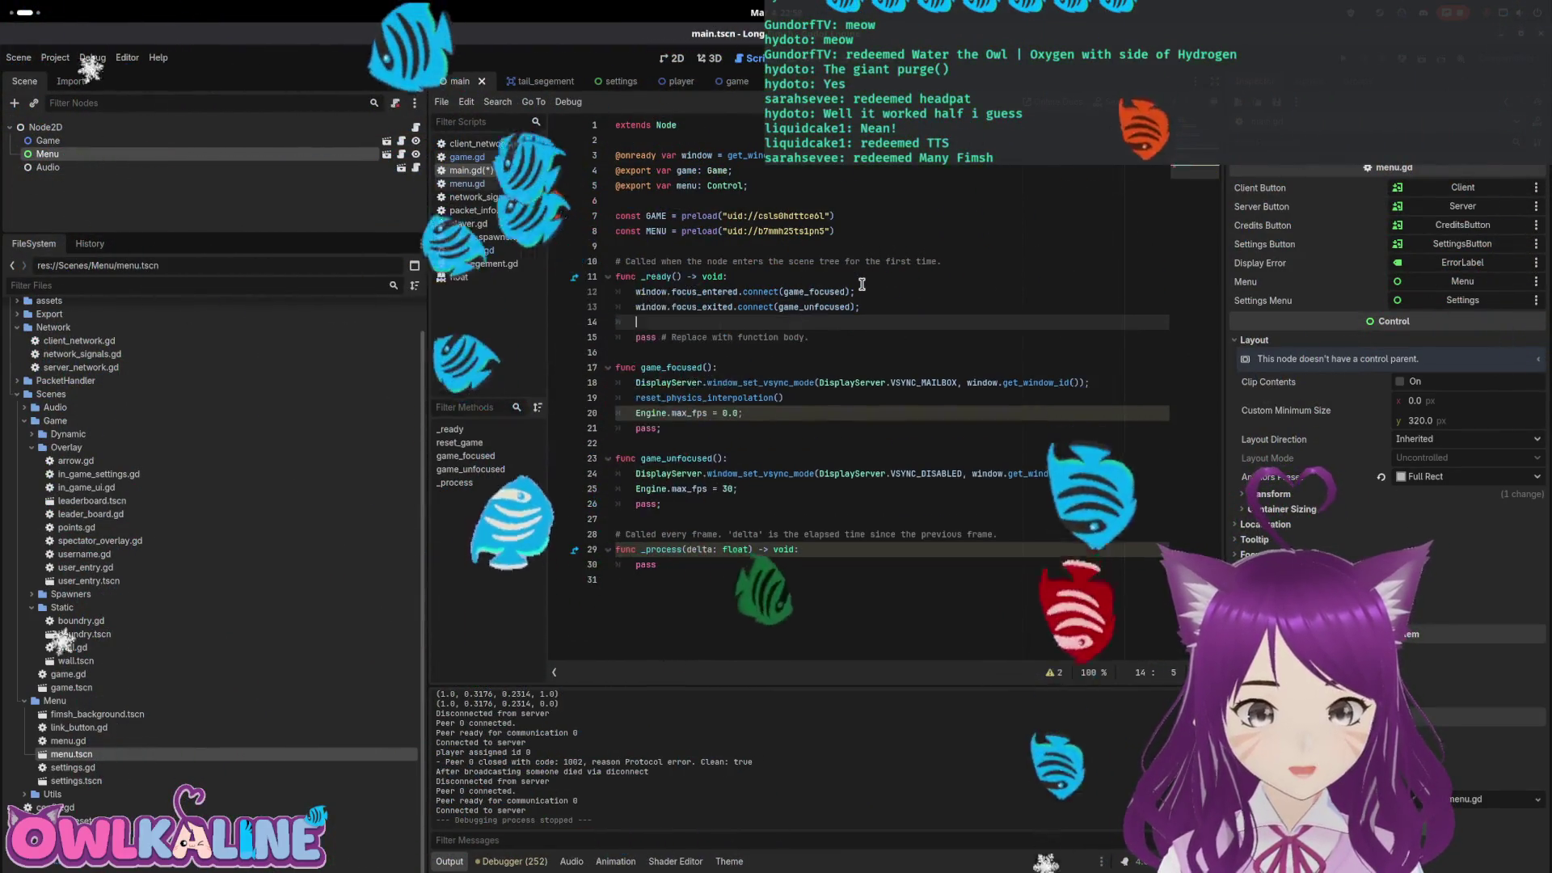
key(BackSpace)
key(BackSpace)
key(ctrl+s)
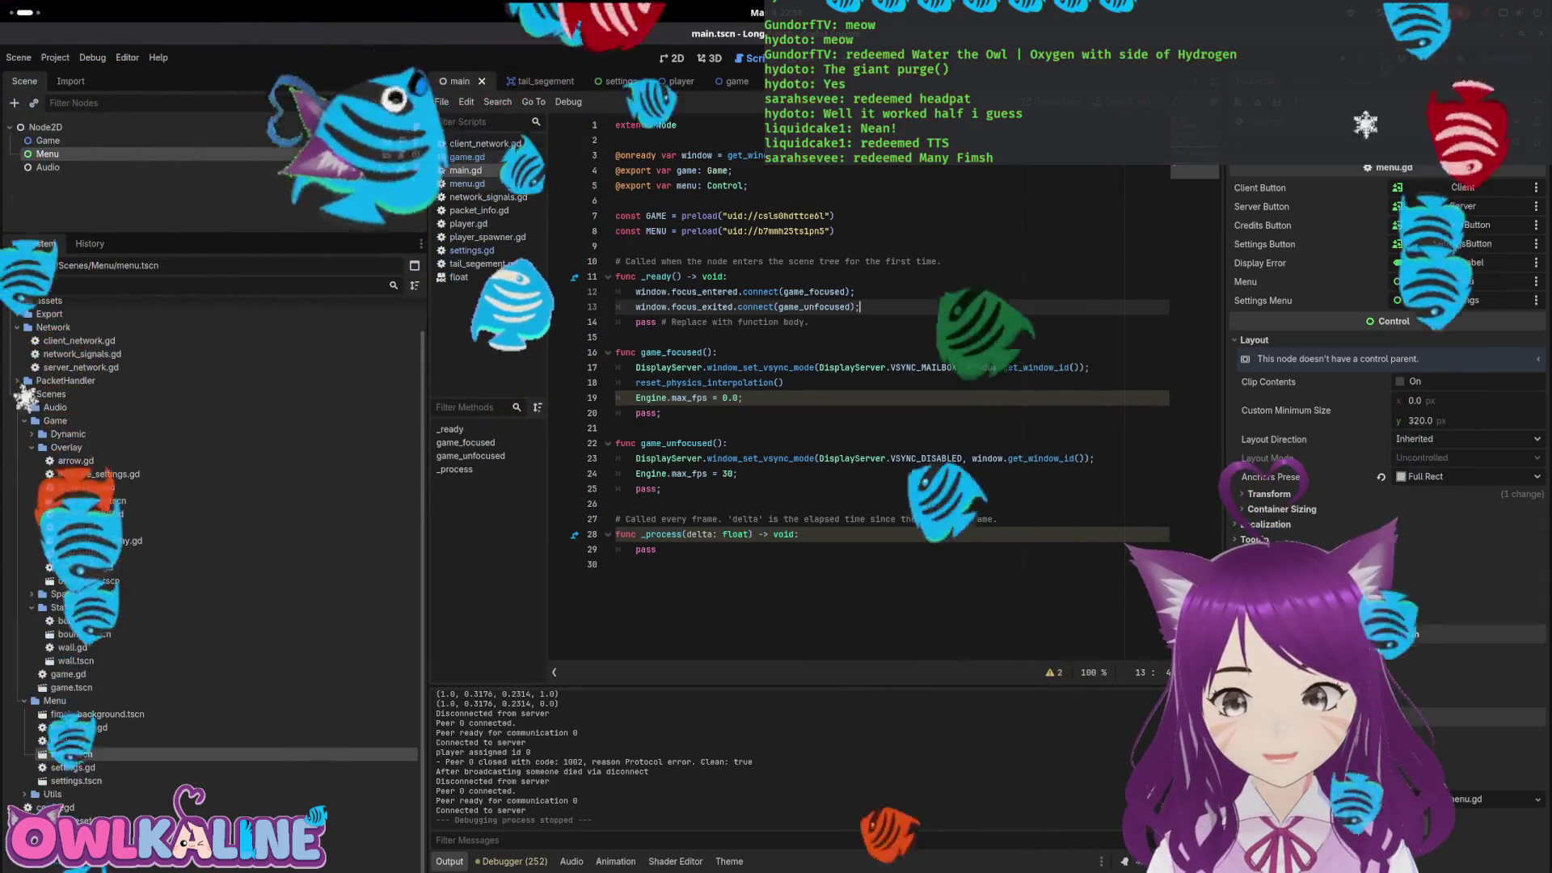
key(F5)
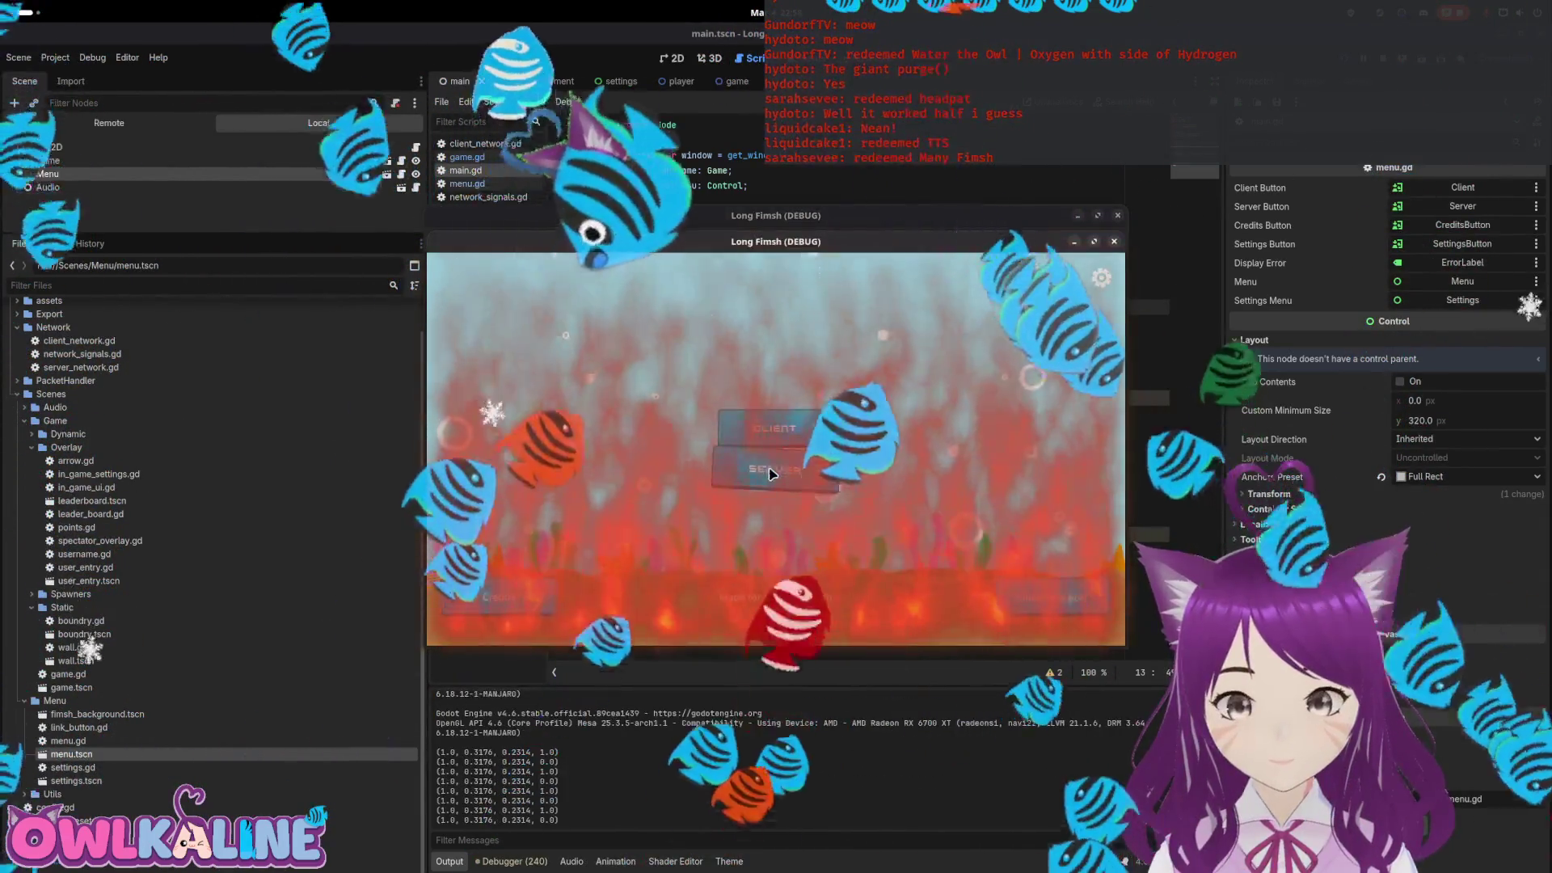
Join one debug window as a client and host the server in the other, then disconnect and stop
click(775, 469)
click(787, 470)
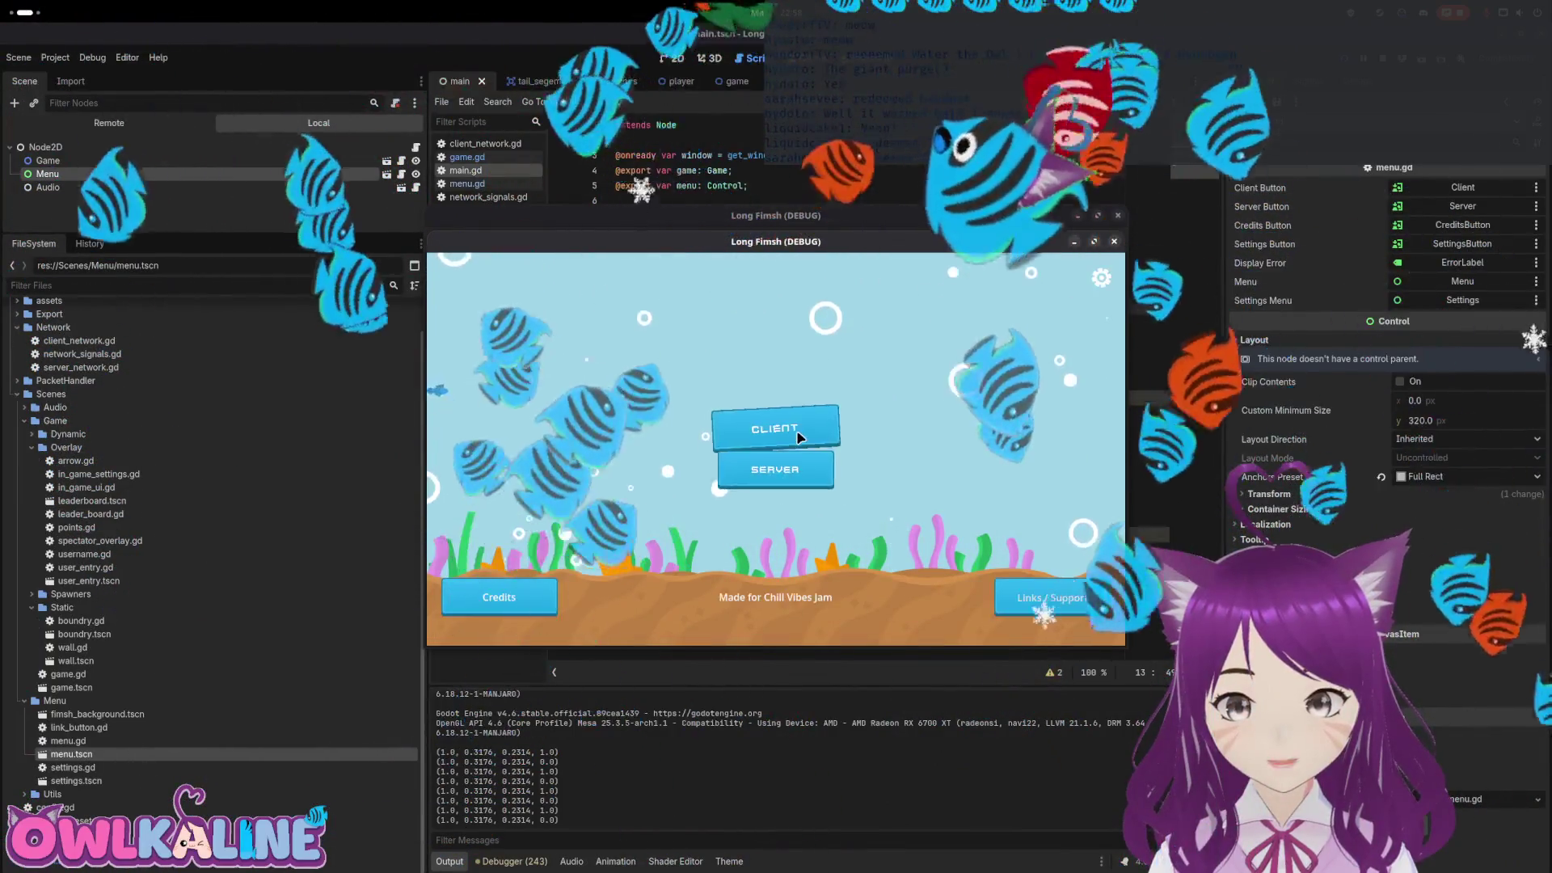
click(798, 438)
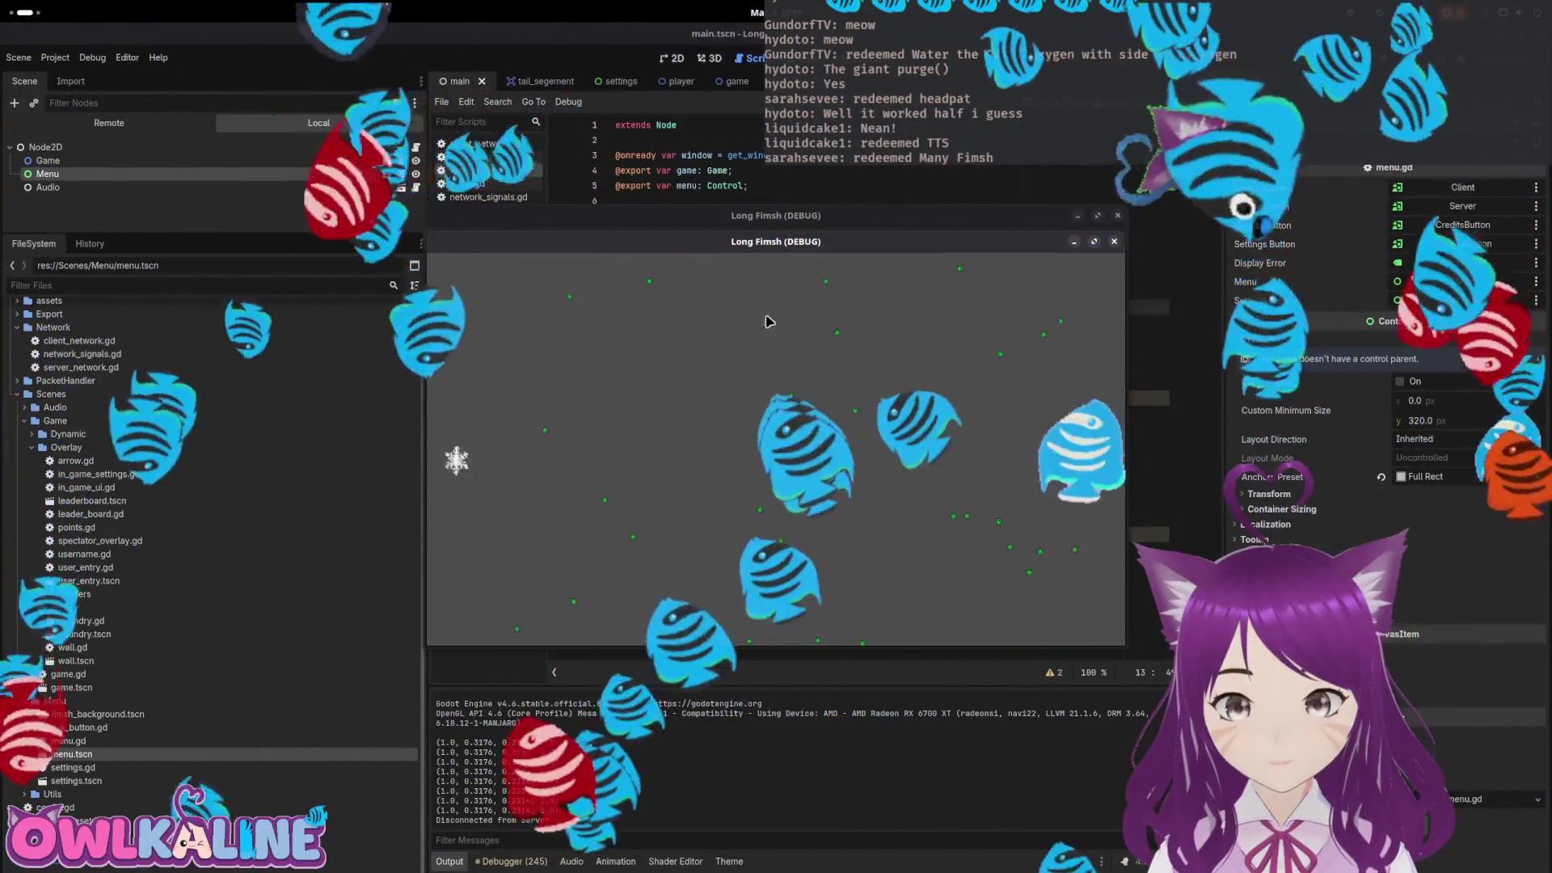
drag(711, 277, 1074, 292)
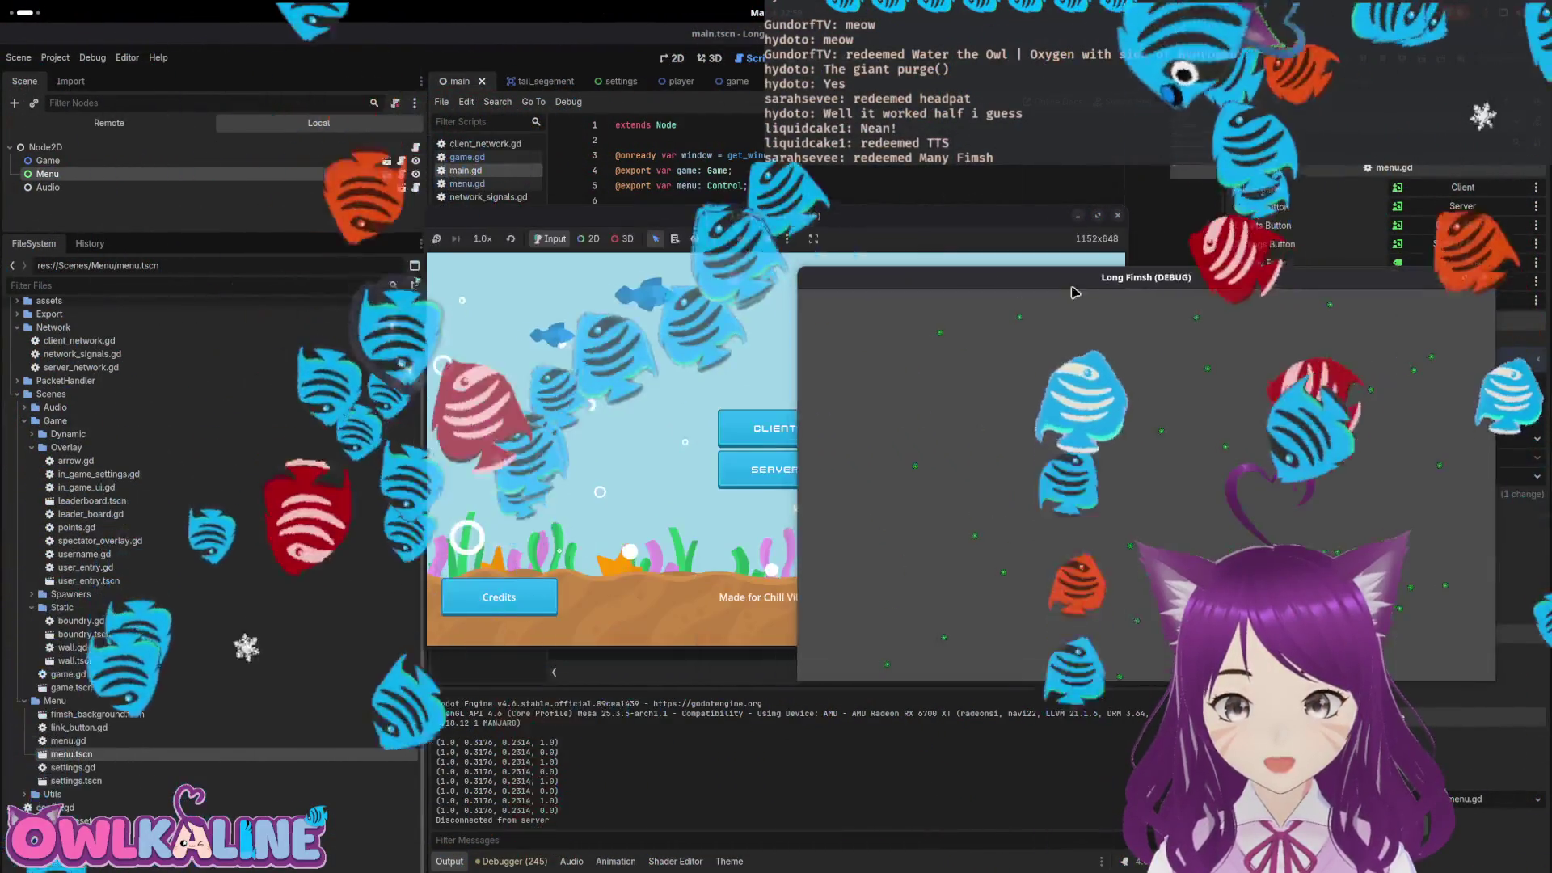
click(775, 470)
click(777, 461)
key(Escape)
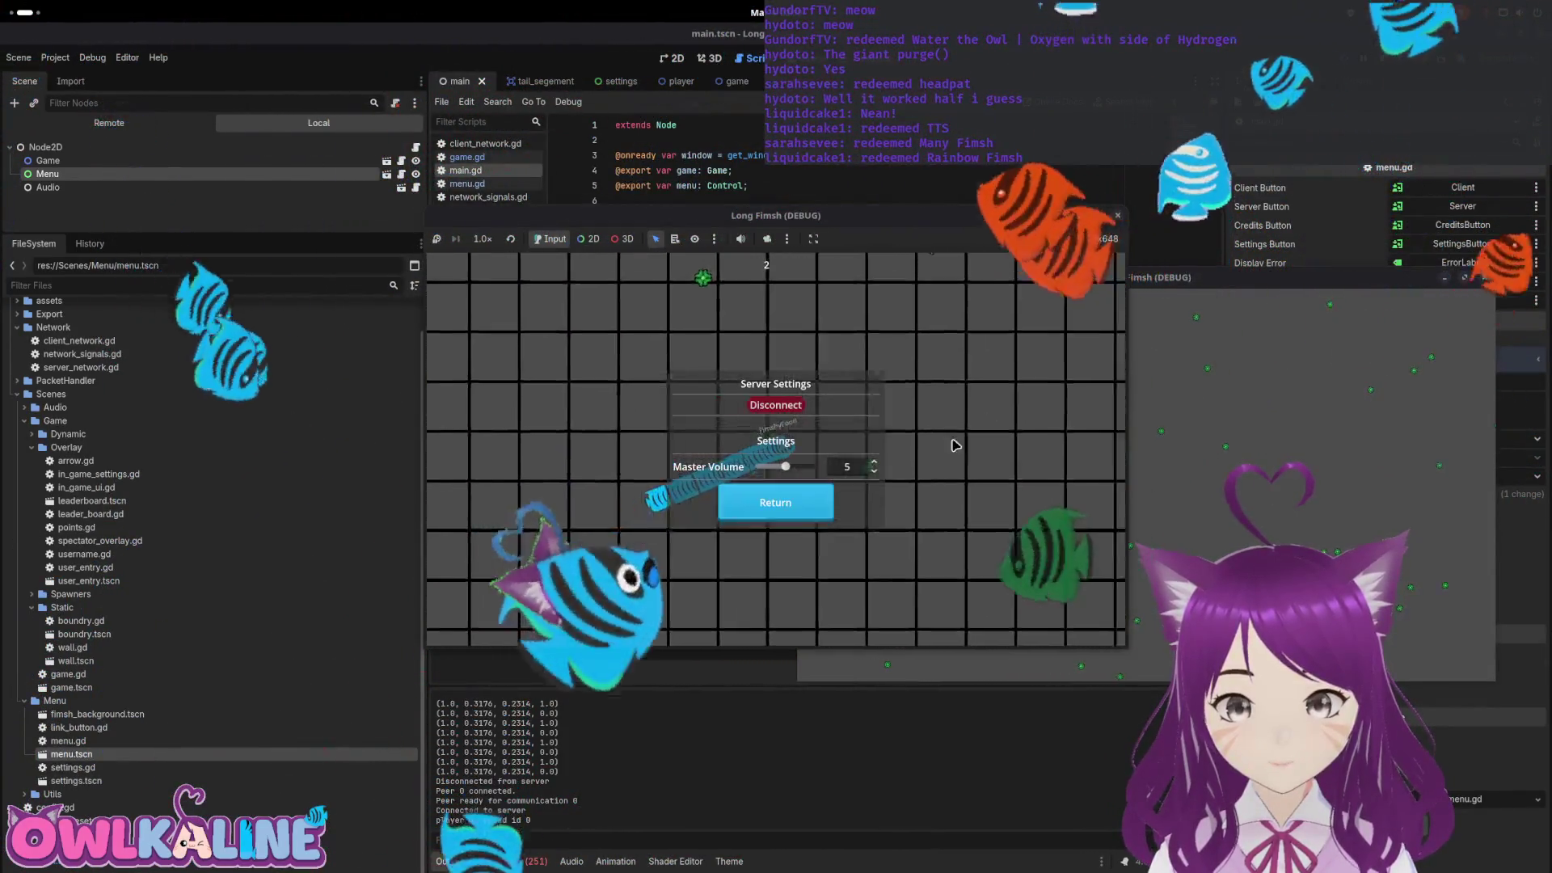
click(781, 406)
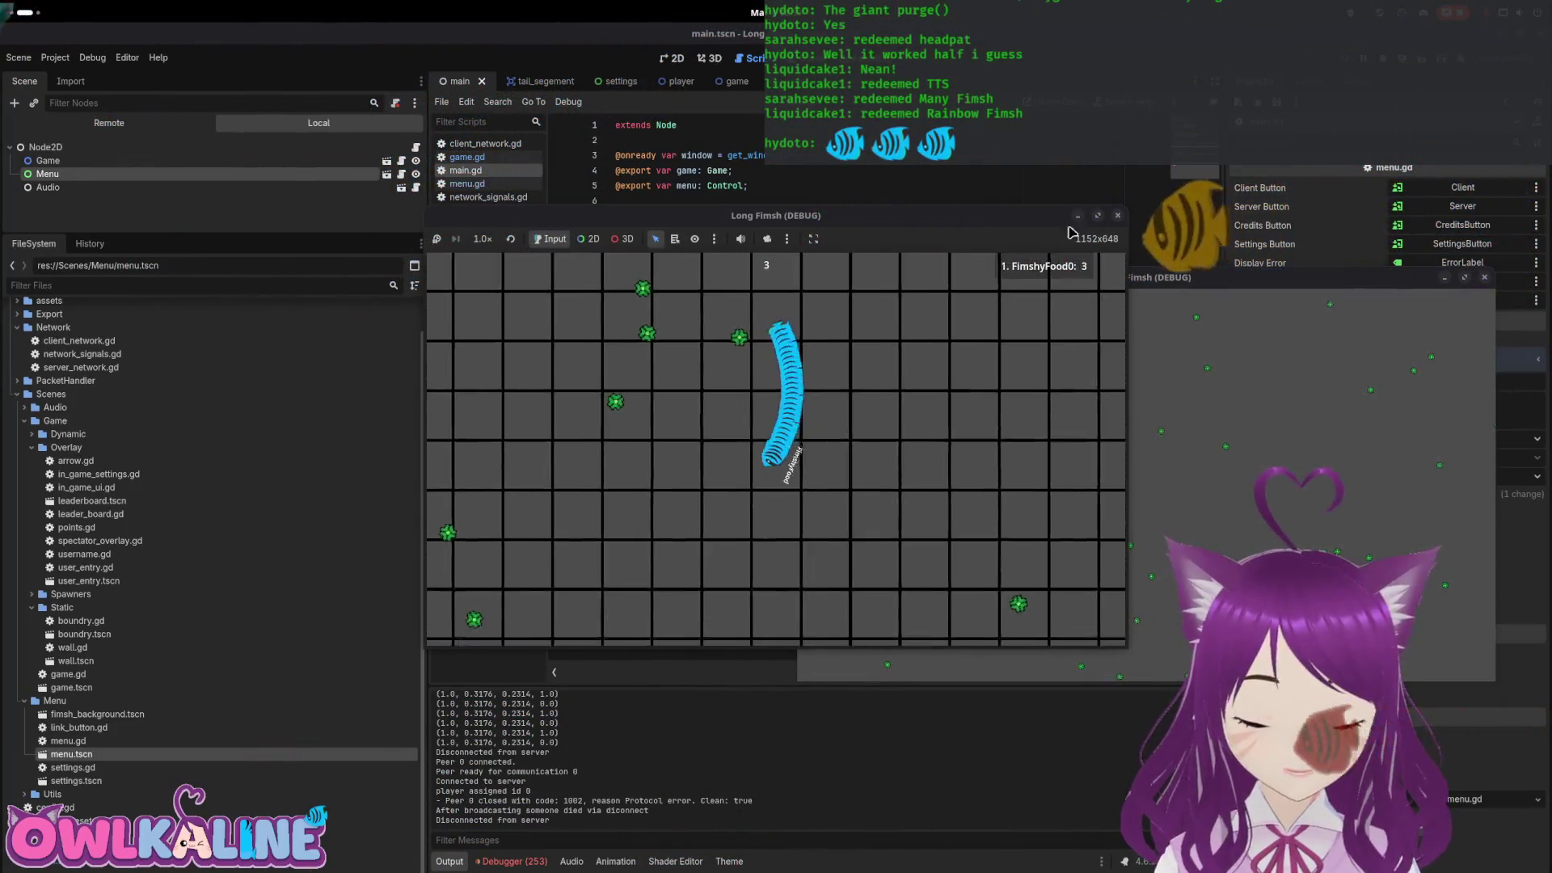
click(1384, 60)
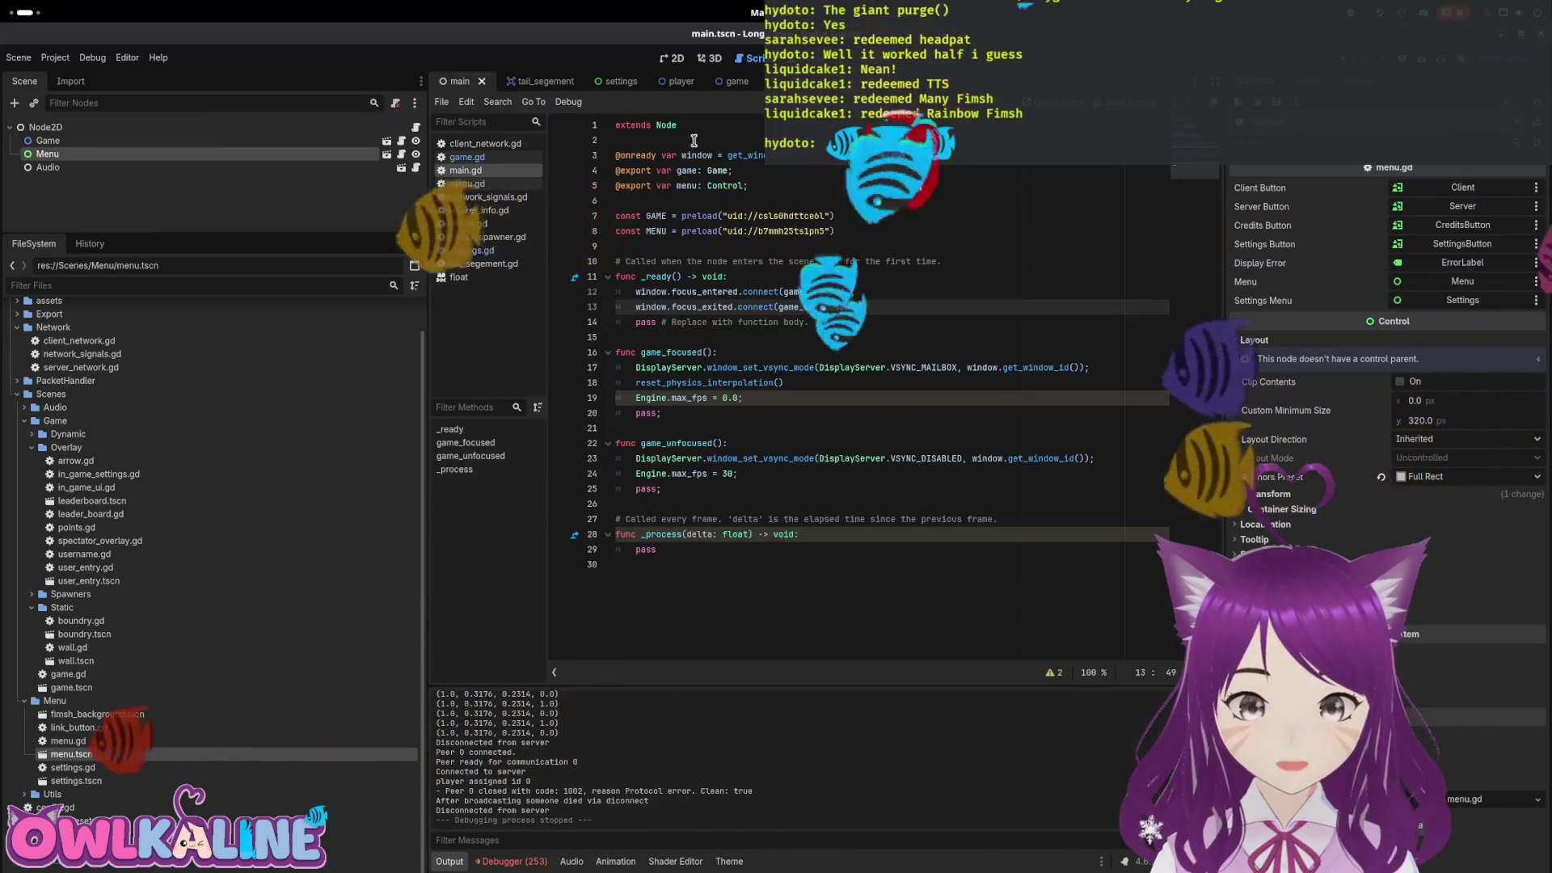
Review the menu.gd script of the menu scene
click(772, 81)
click(401, 127)
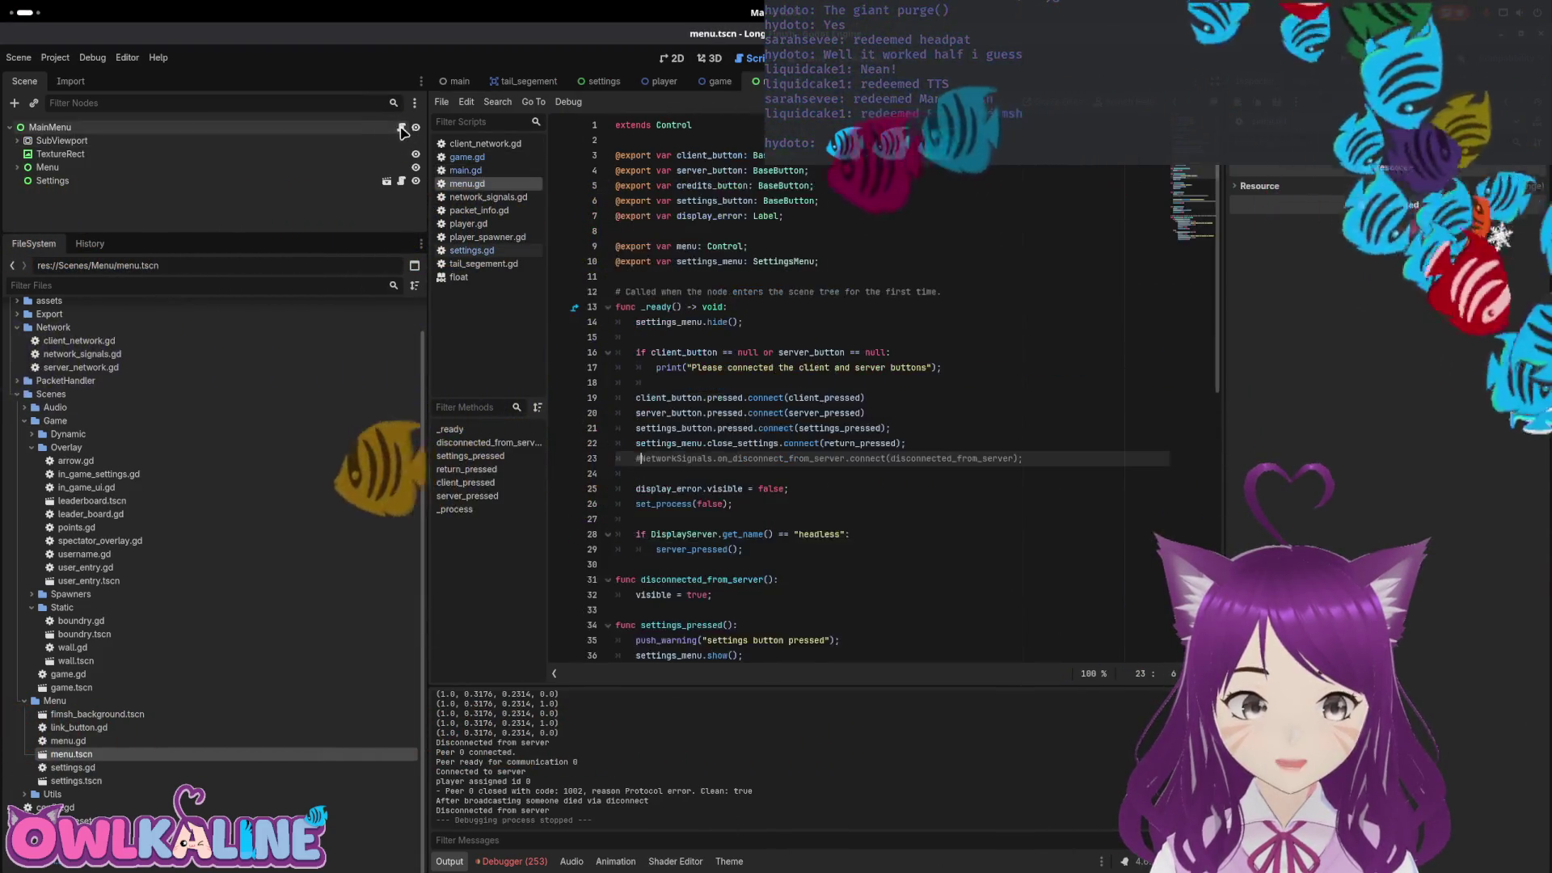
scroll(833, 342, down, 3)
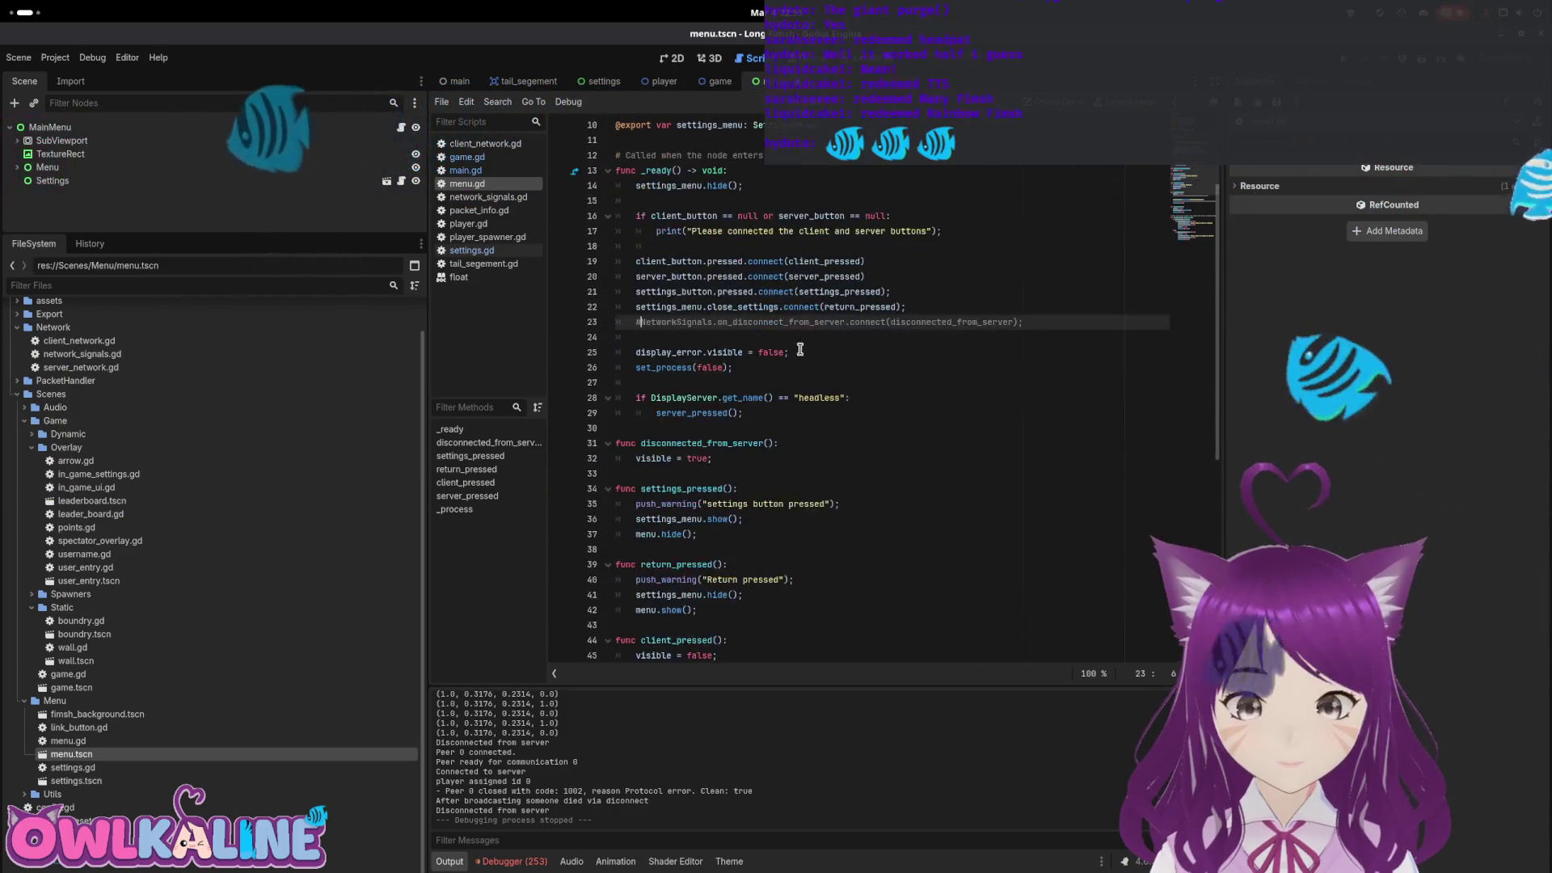
mouse_move(730, 348)
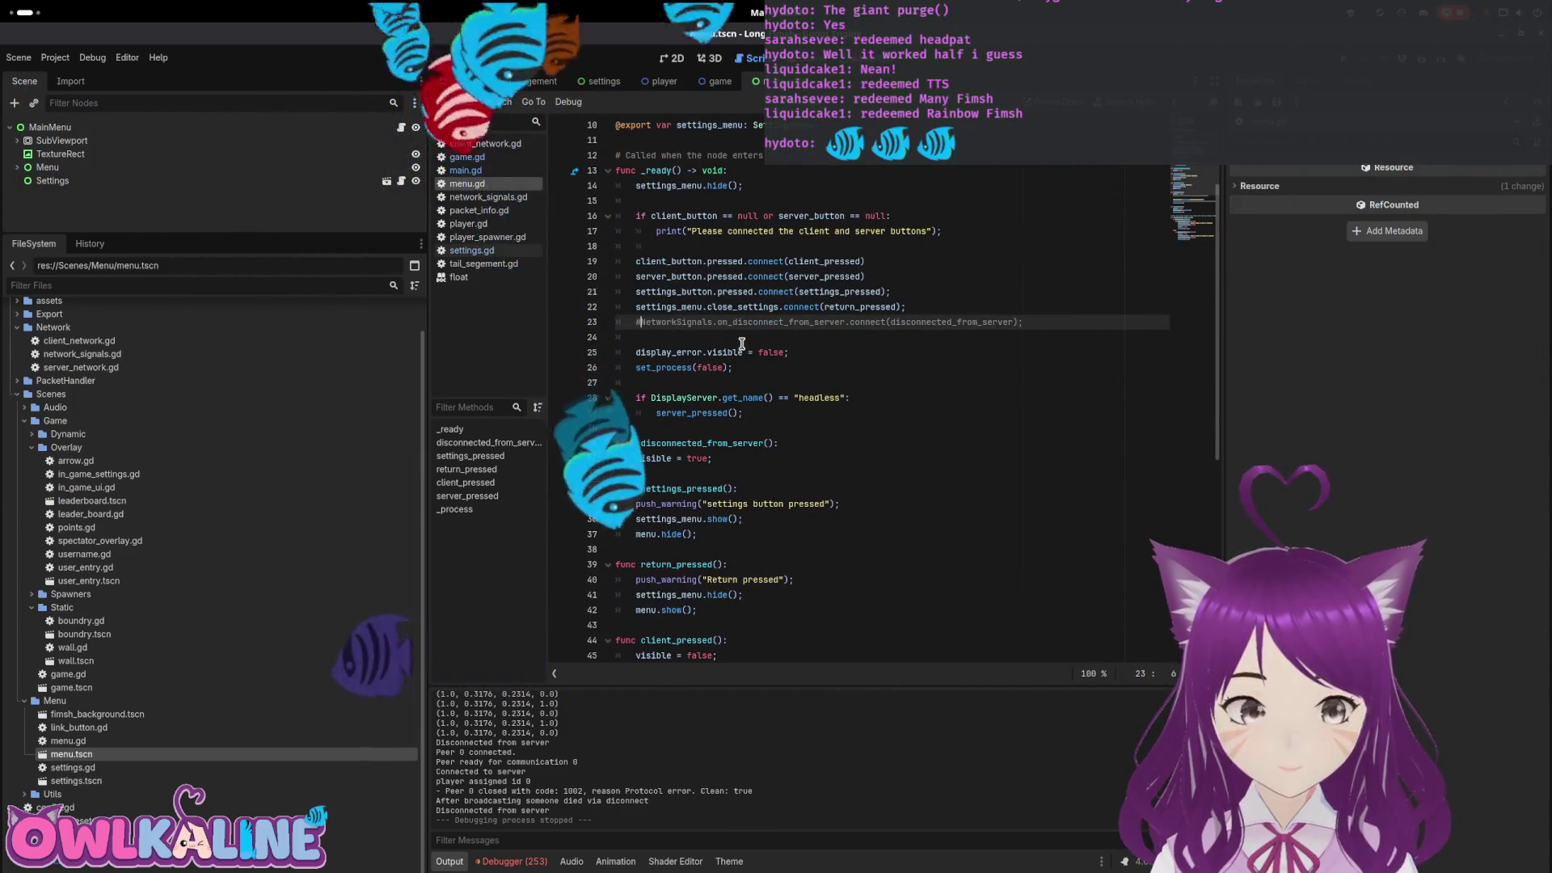
scroll(739, 345, down, 1)
Uncomment line 33 in game.gd, connecting on_disconnect_from_server to hide_game_overlay
click(715, 84)
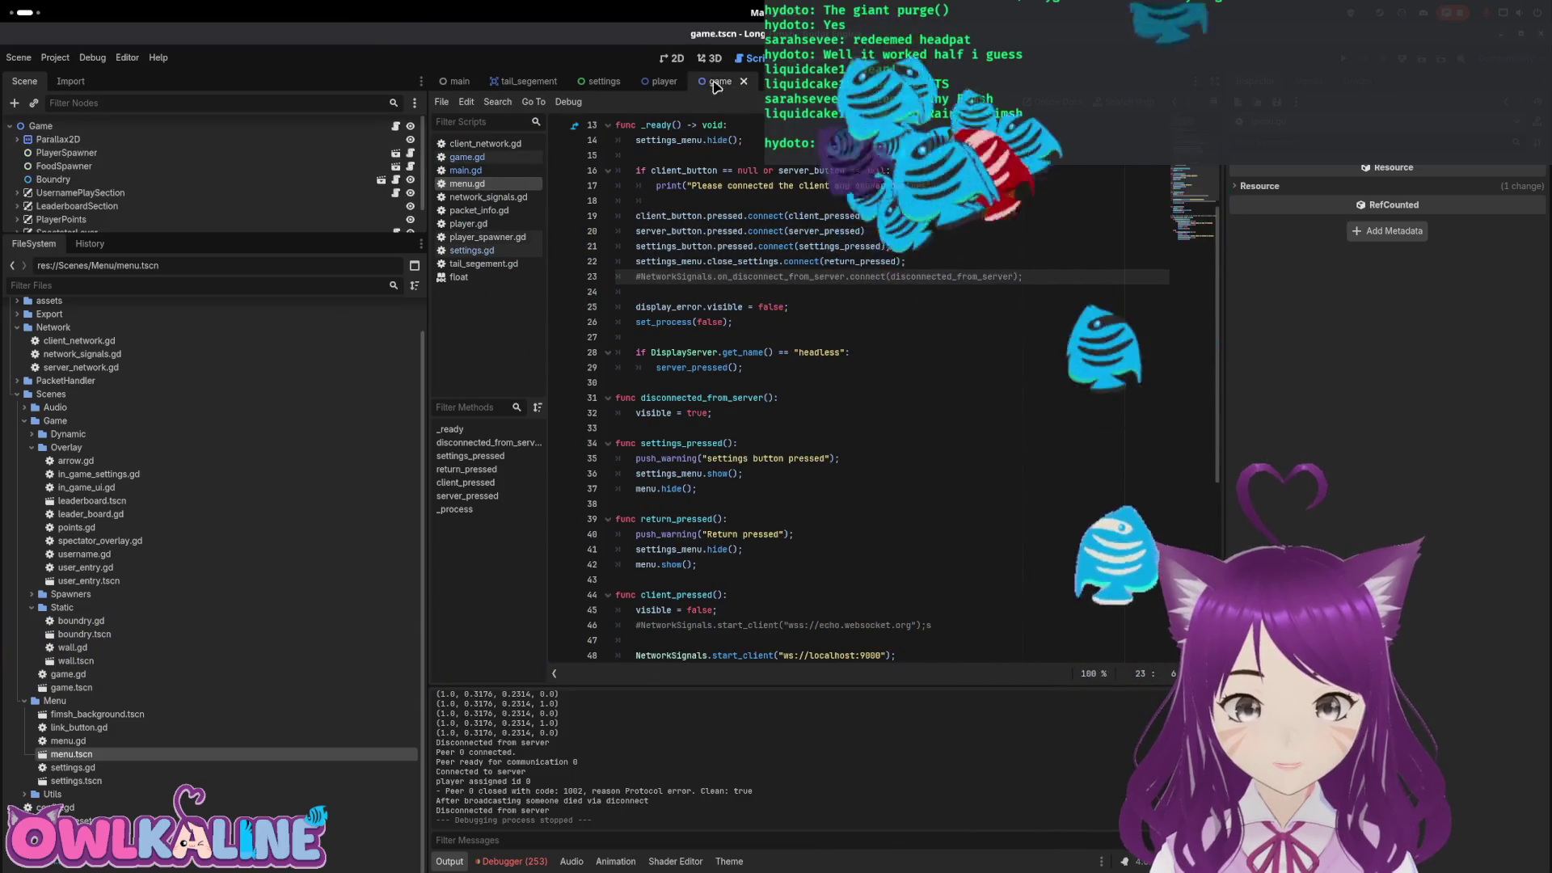
click(397, 128)
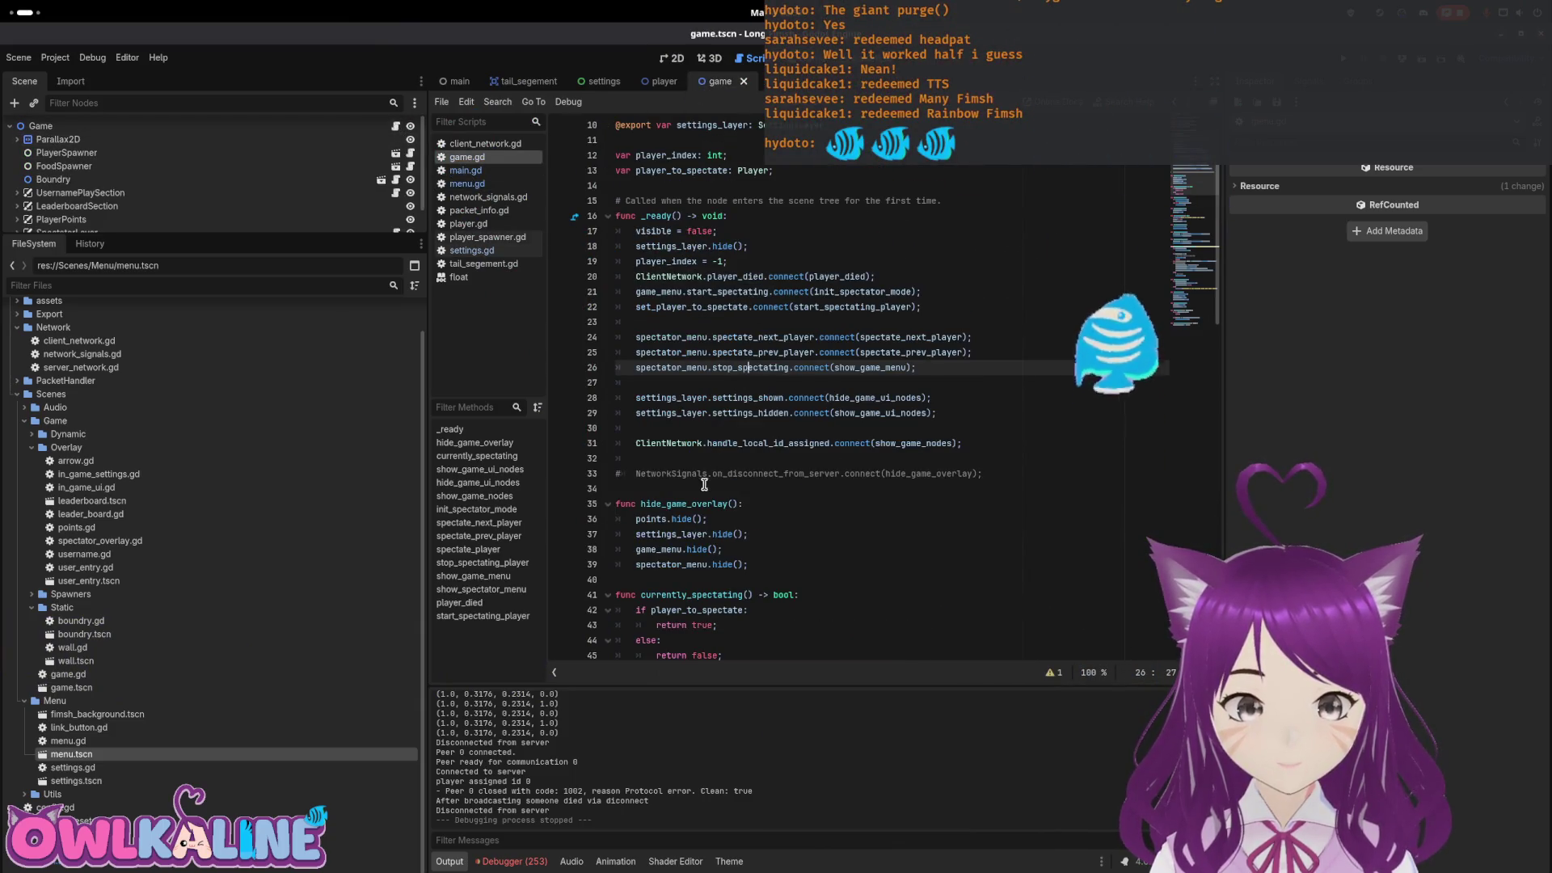
double_click(888, 473)
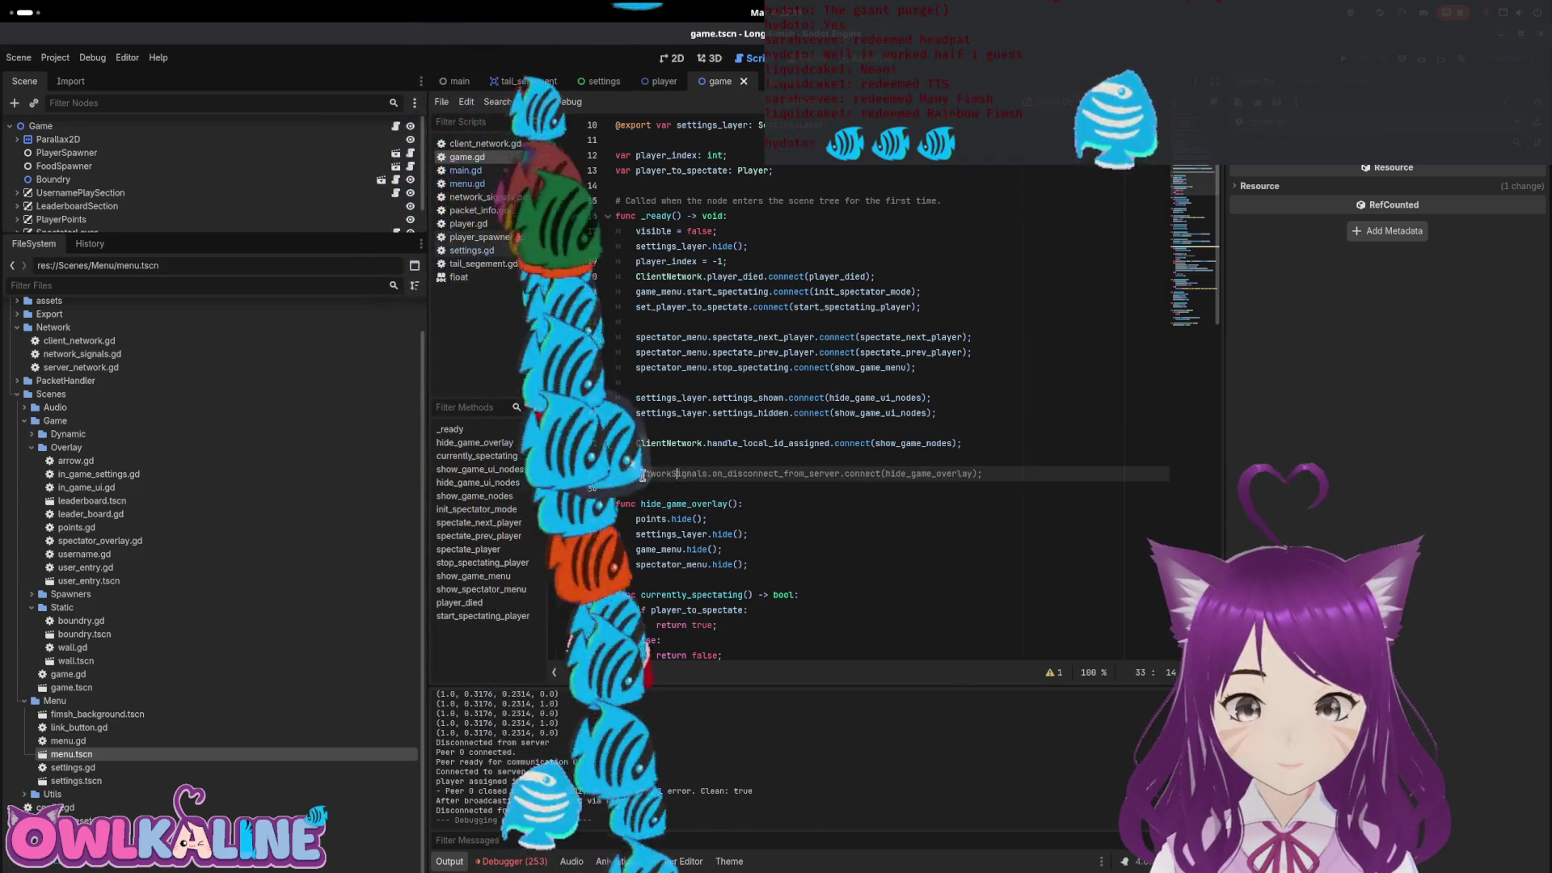
click(636, 474)
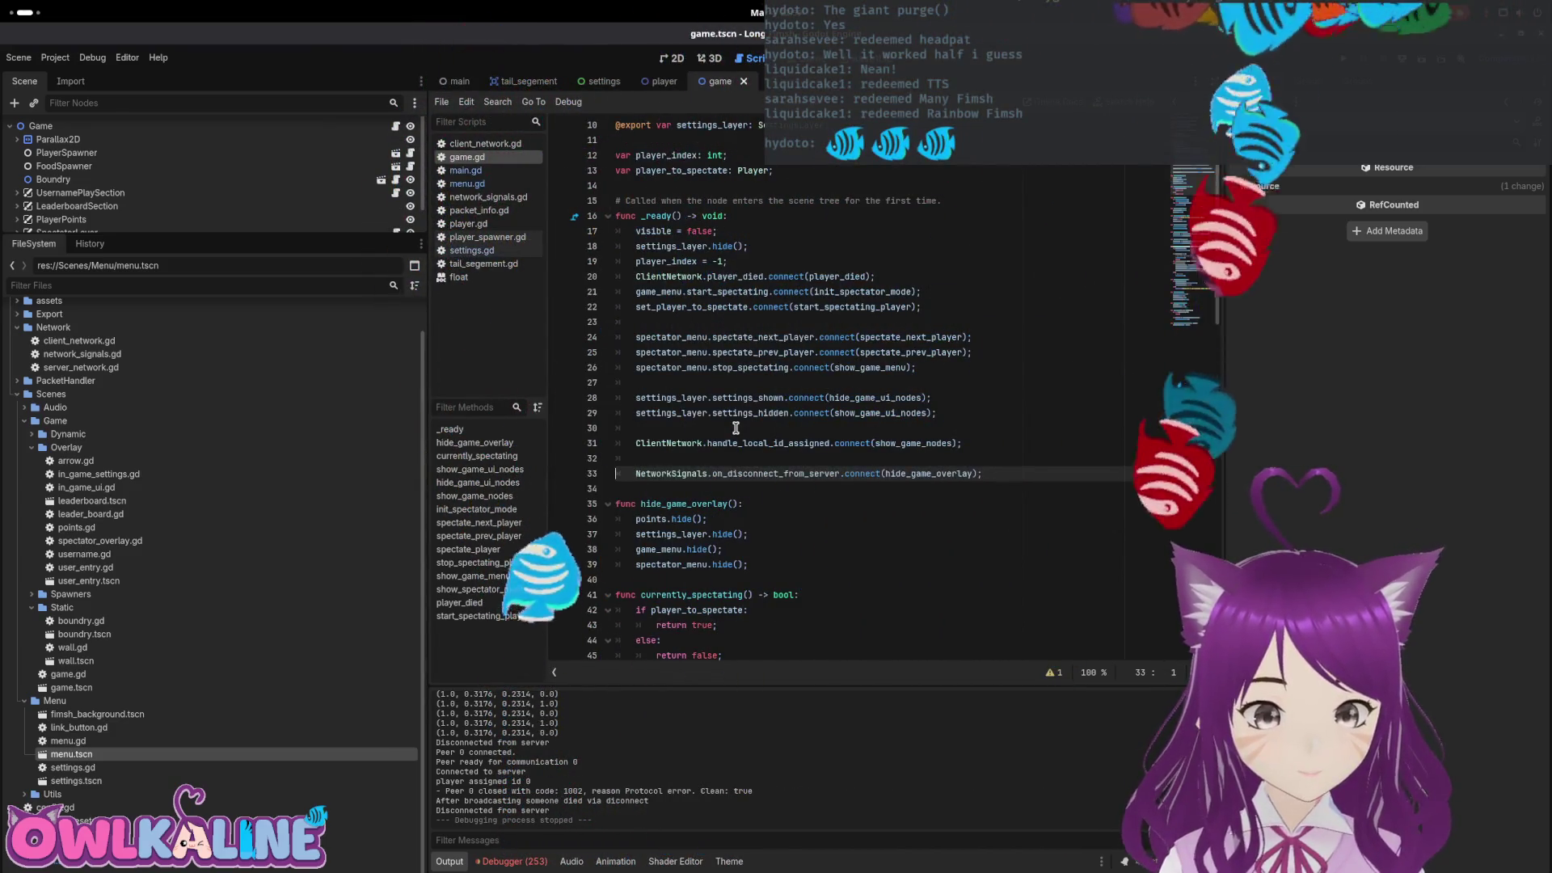
key(ctrl+k)
double_click(930, 474)
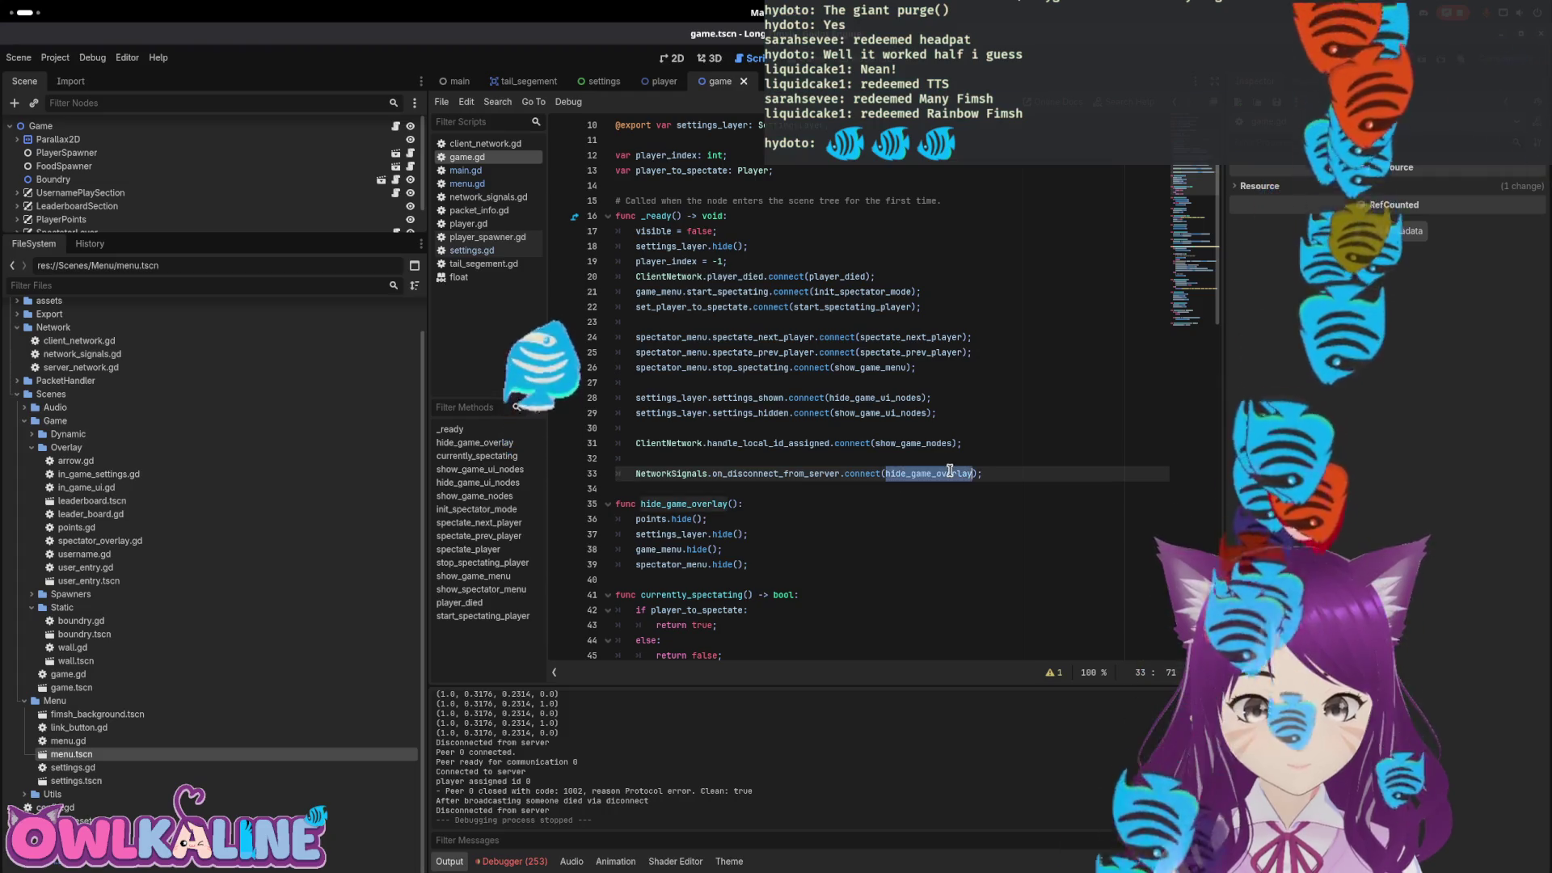
Add visible = false as the first line of hide_game_overlay()
scroll(847, 473, down, 3)
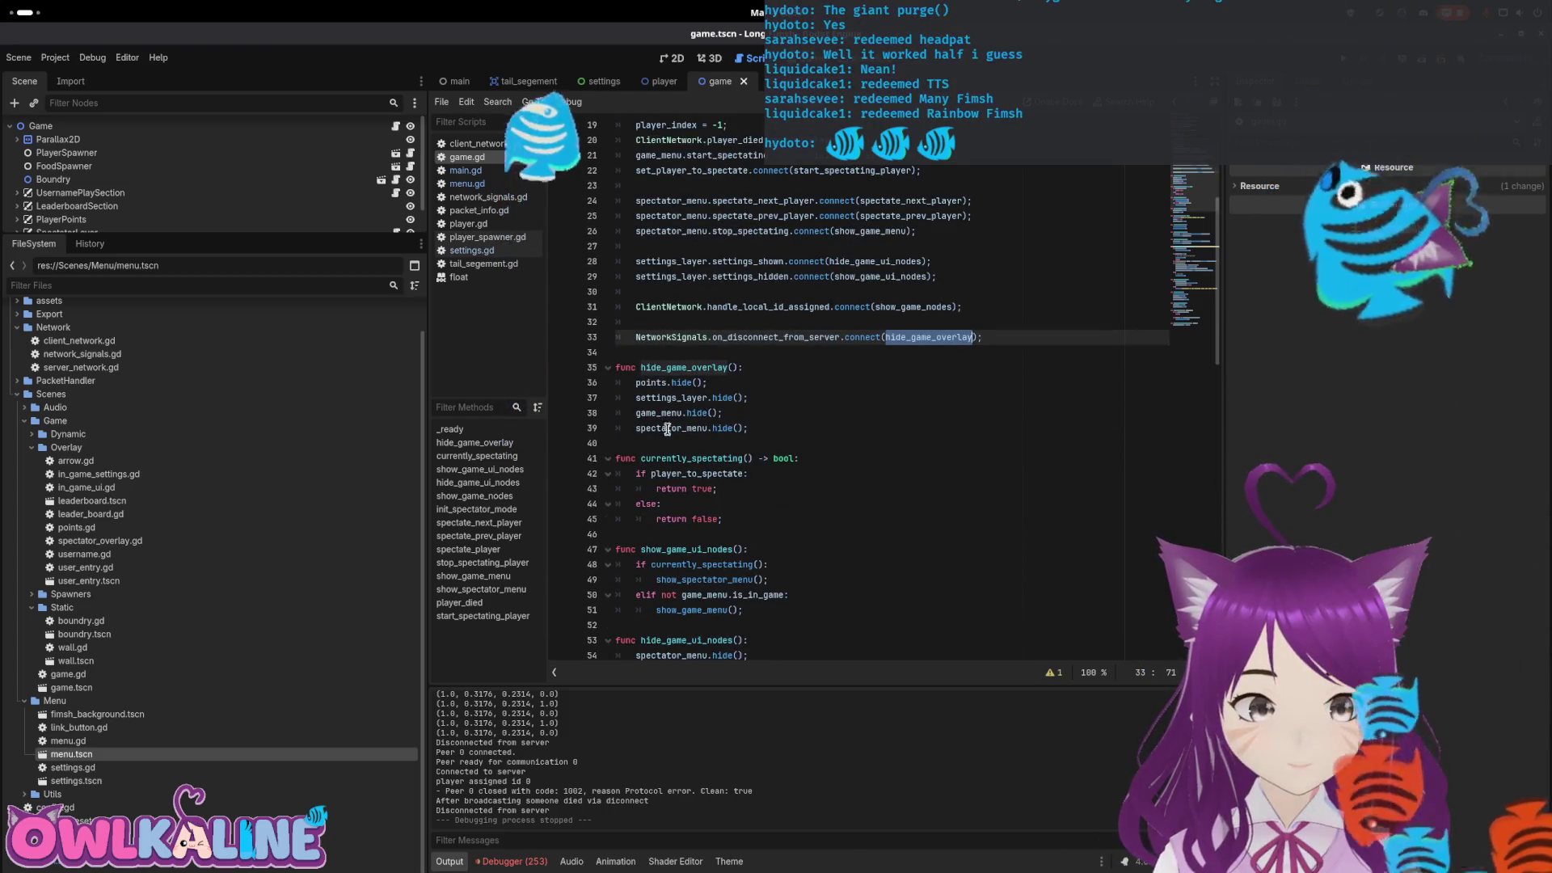
click(748, 382)
click(770, 370)
key(Return)
text(visib)
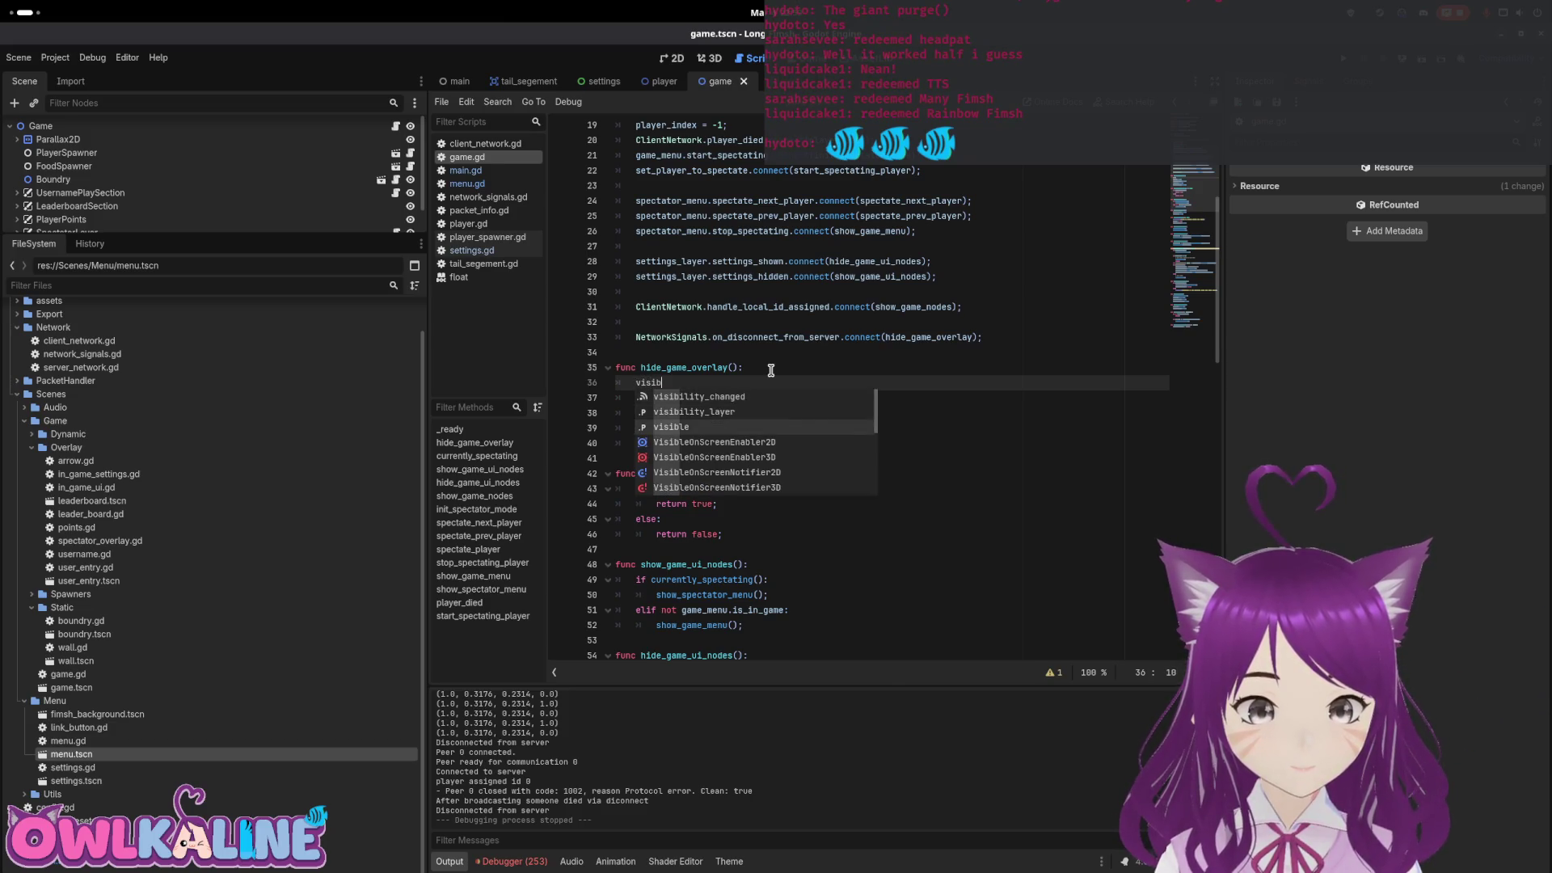
text(le = false;)
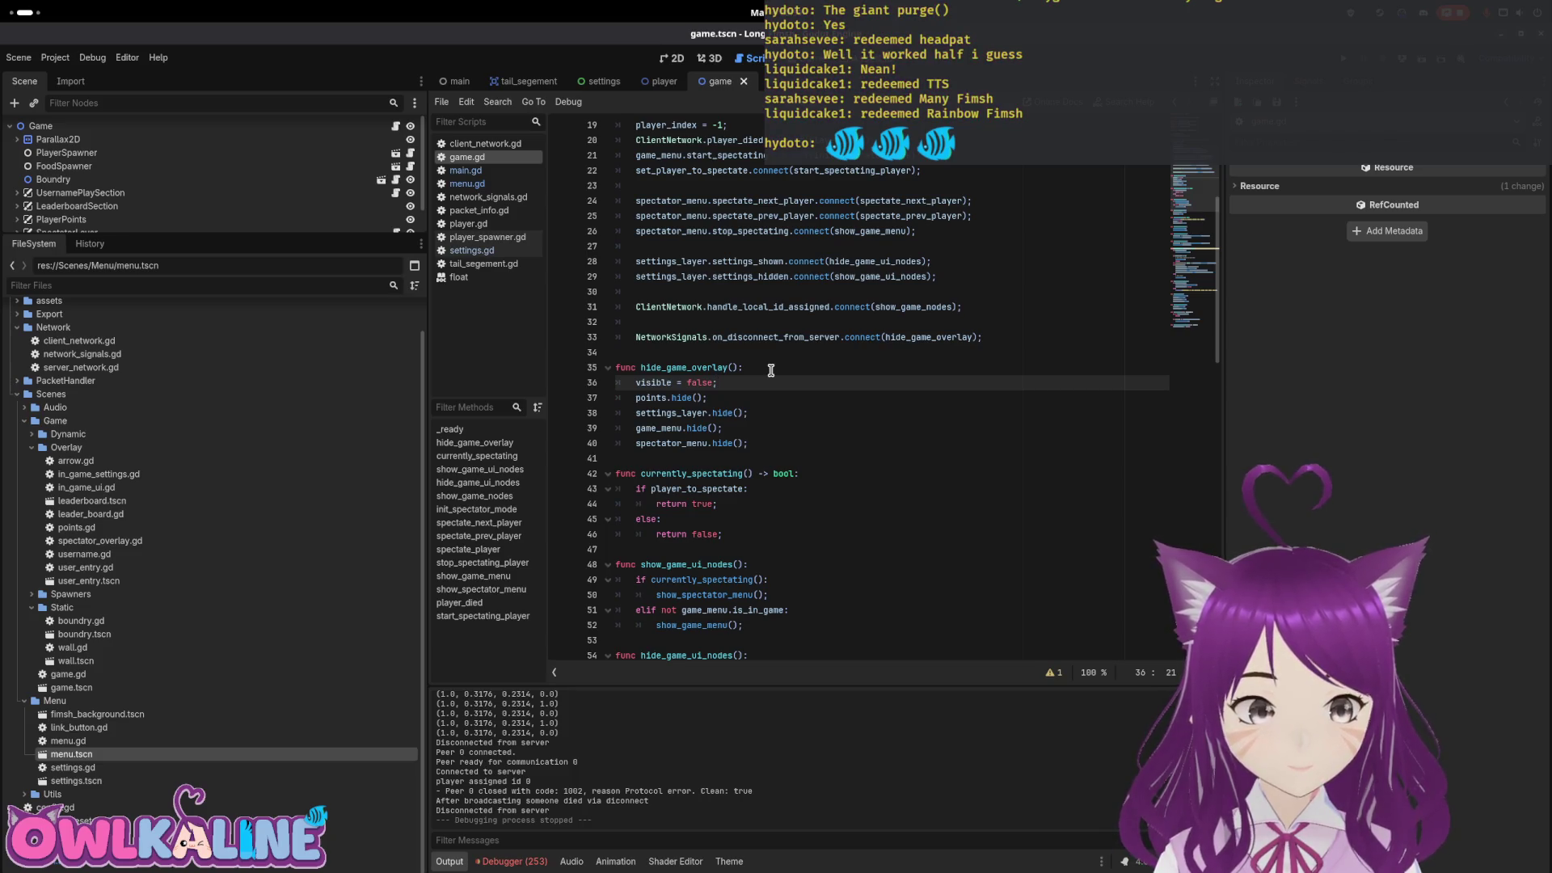
scroll(770, 370, up, 2)
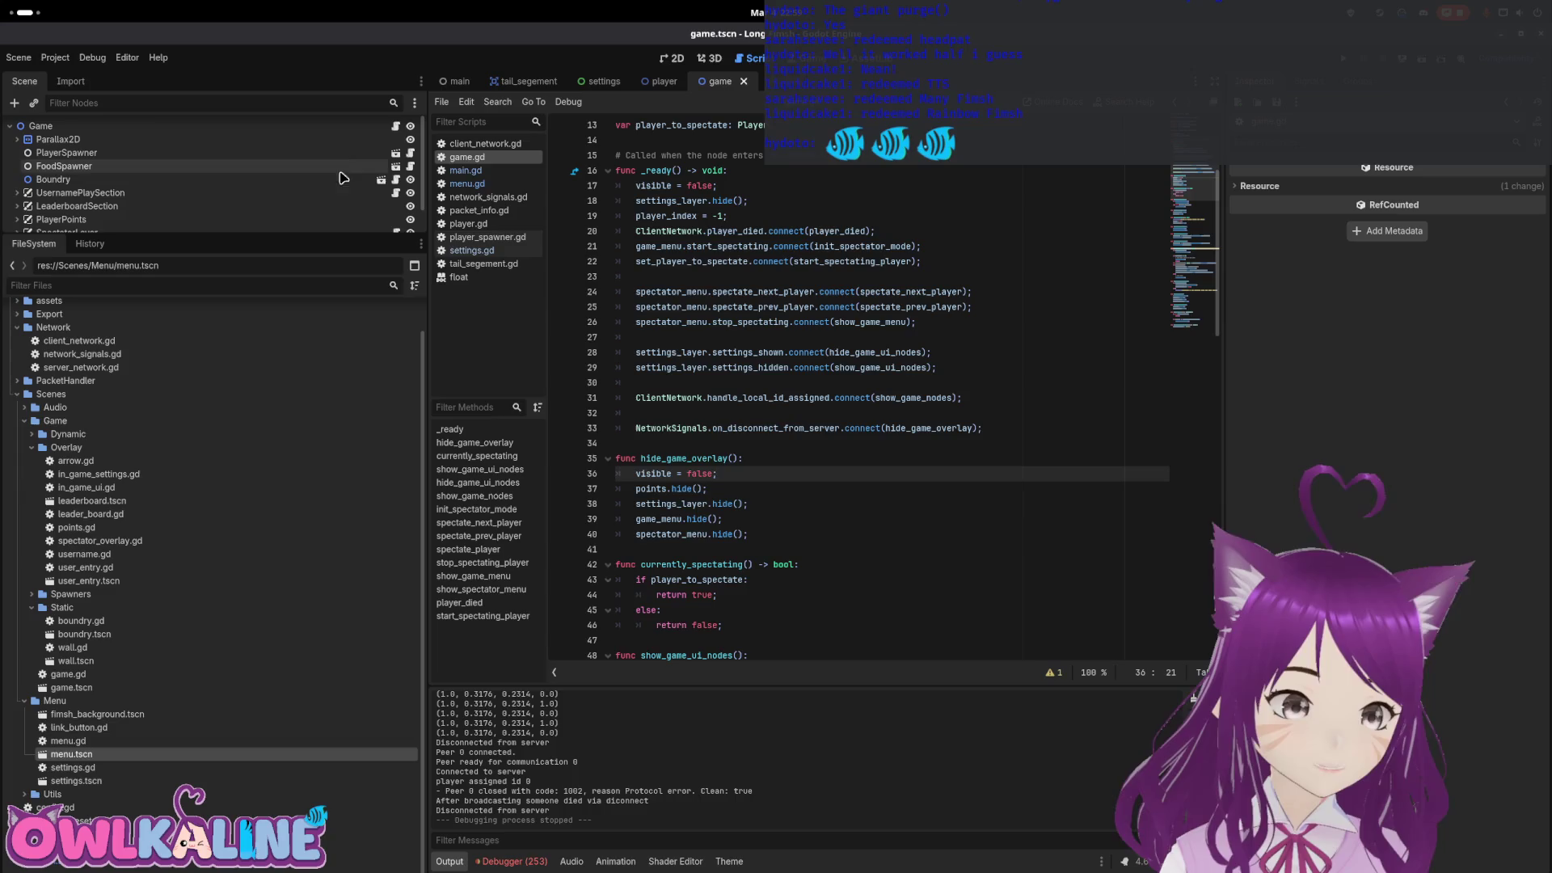
In player_spawner.gd, hook on_disconnect_from_server to cleanup in _ready and declare func cleanup() -> void
click(411, 154)
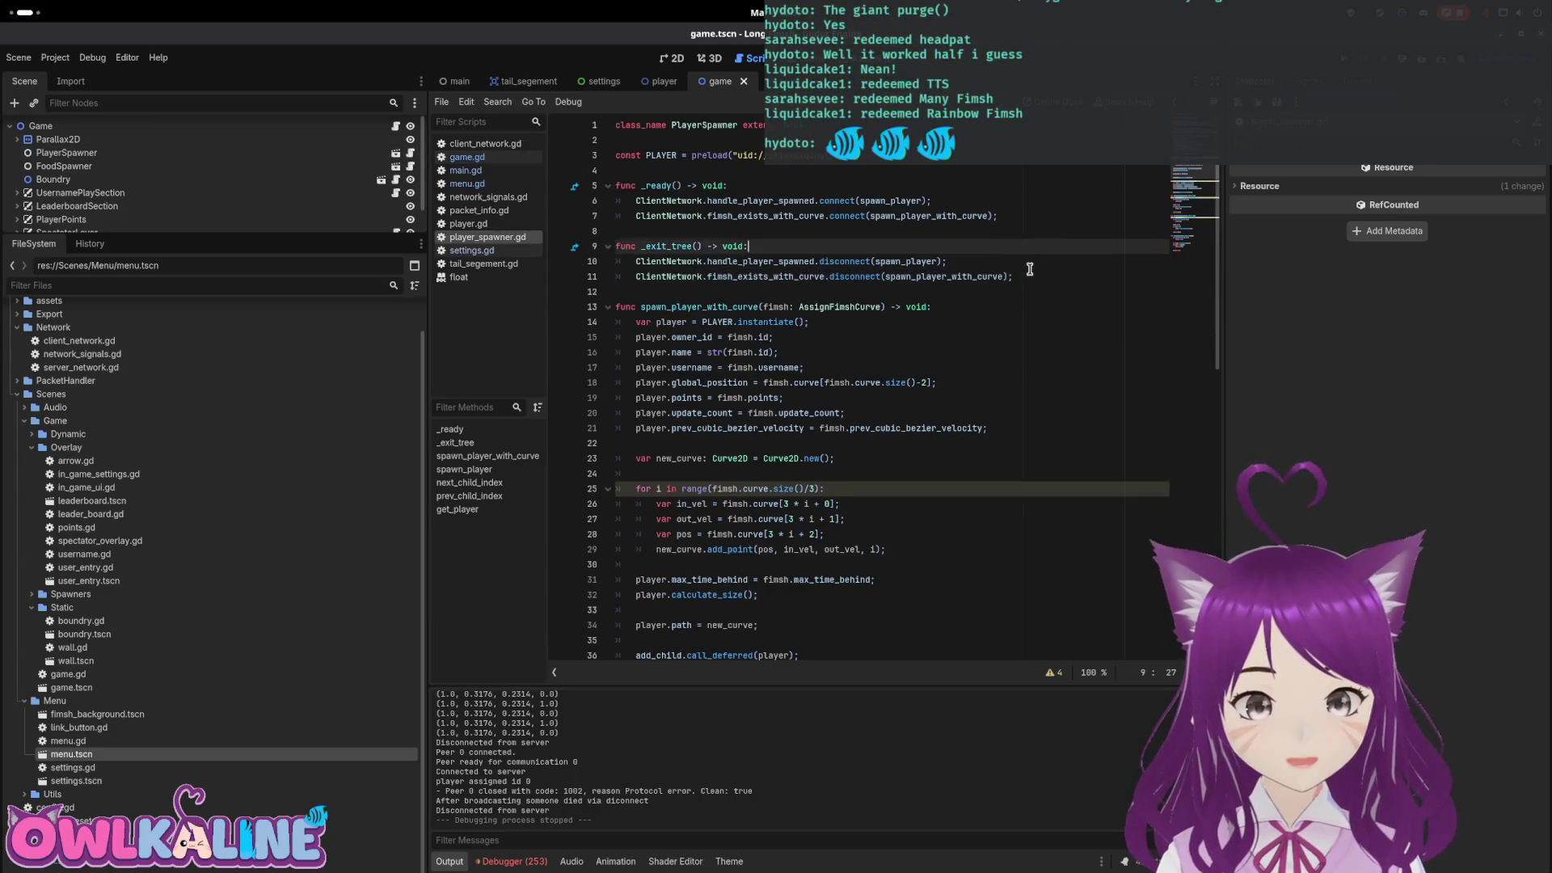
key(Return)
key(Return)
text(NetworkSignals.on_disconnect_from_server.connect(cleanup);)
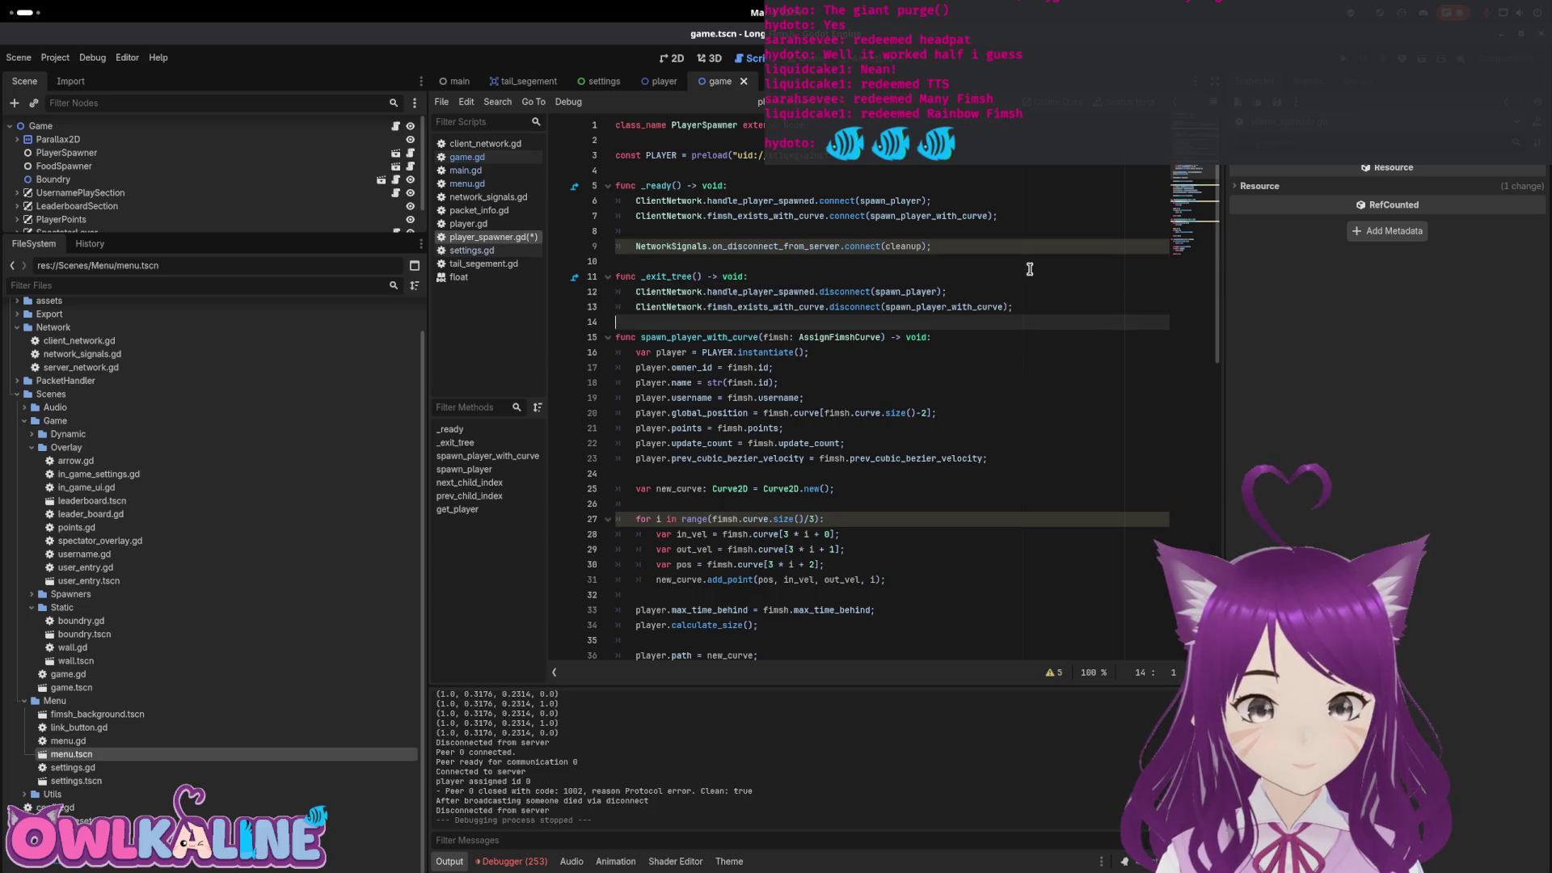
key(Return)
key(Return)
key(Up)
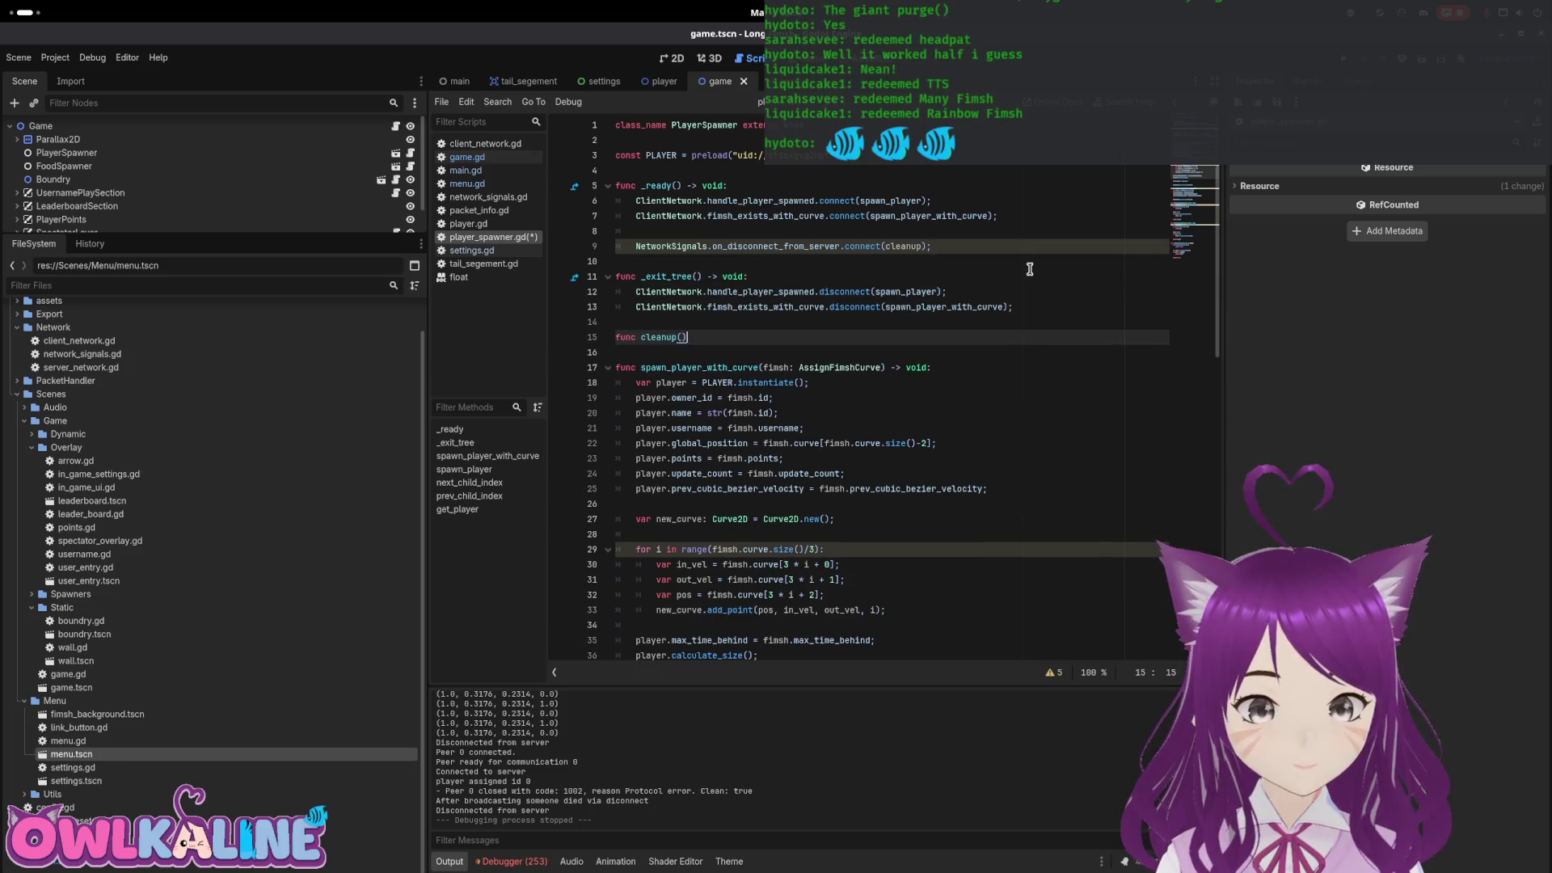
text( -> void:)
key(Return)
text(child)
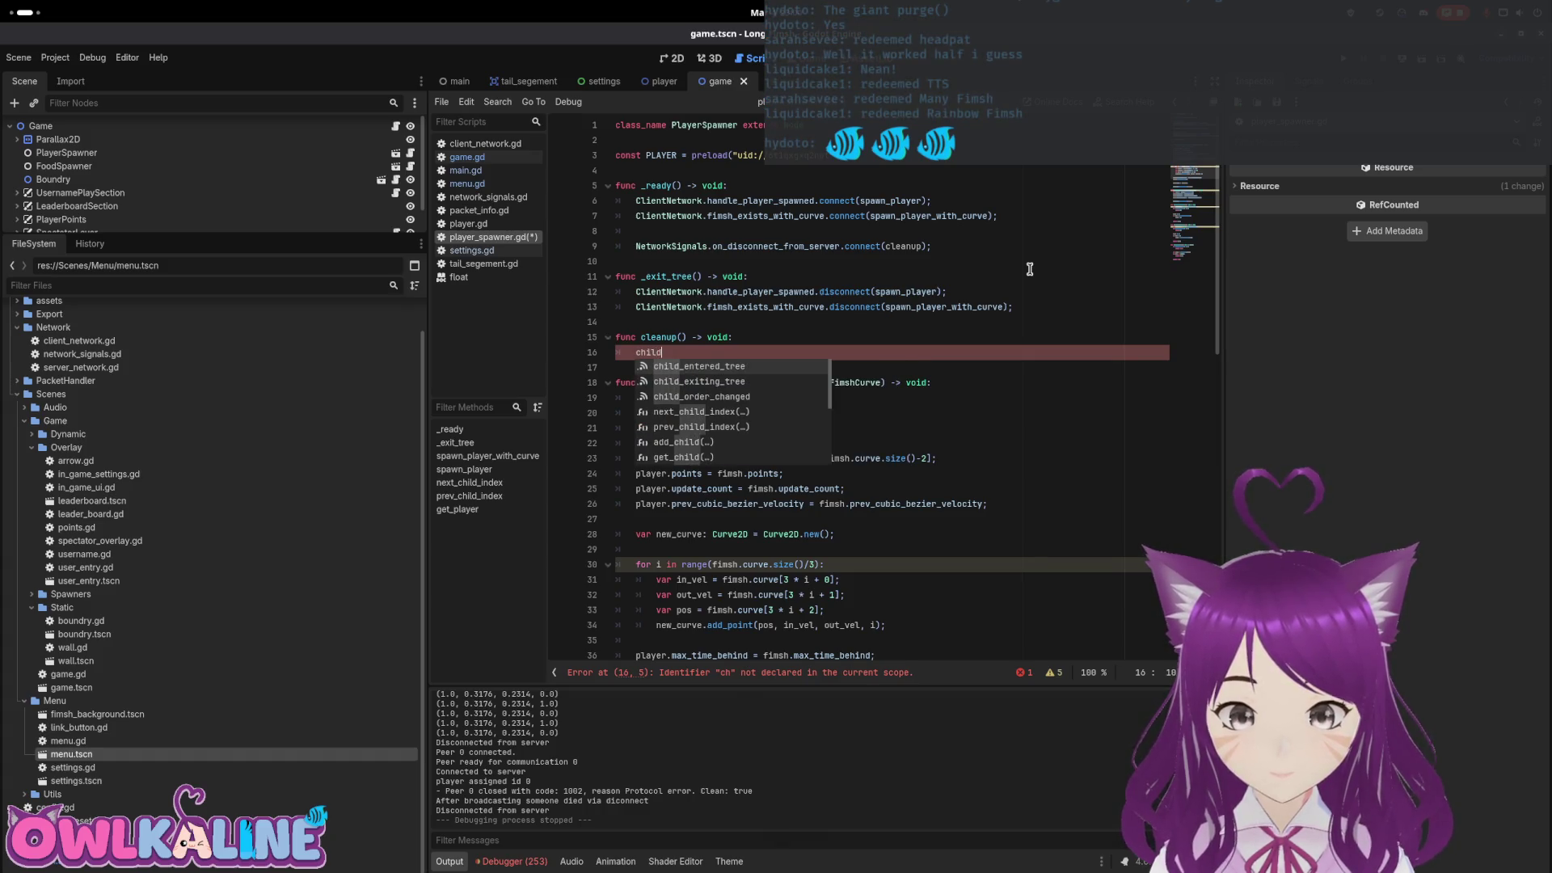
Start cleanup()'s body with get_children(), replacing an initial remove_child completion
key(Down)
key(Down)
key(Down)
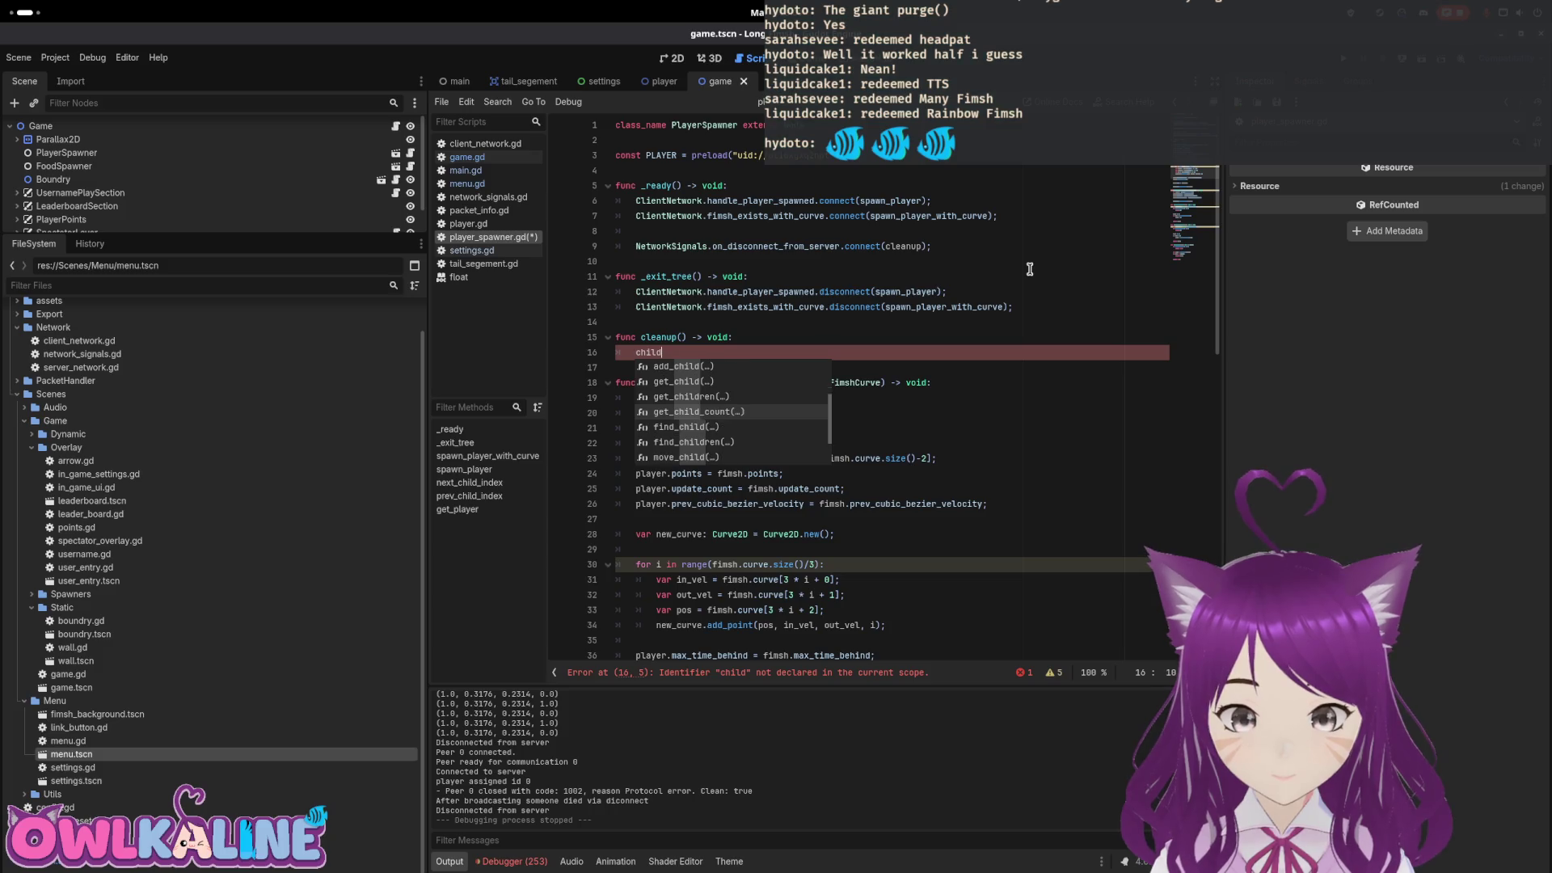
key(Down)
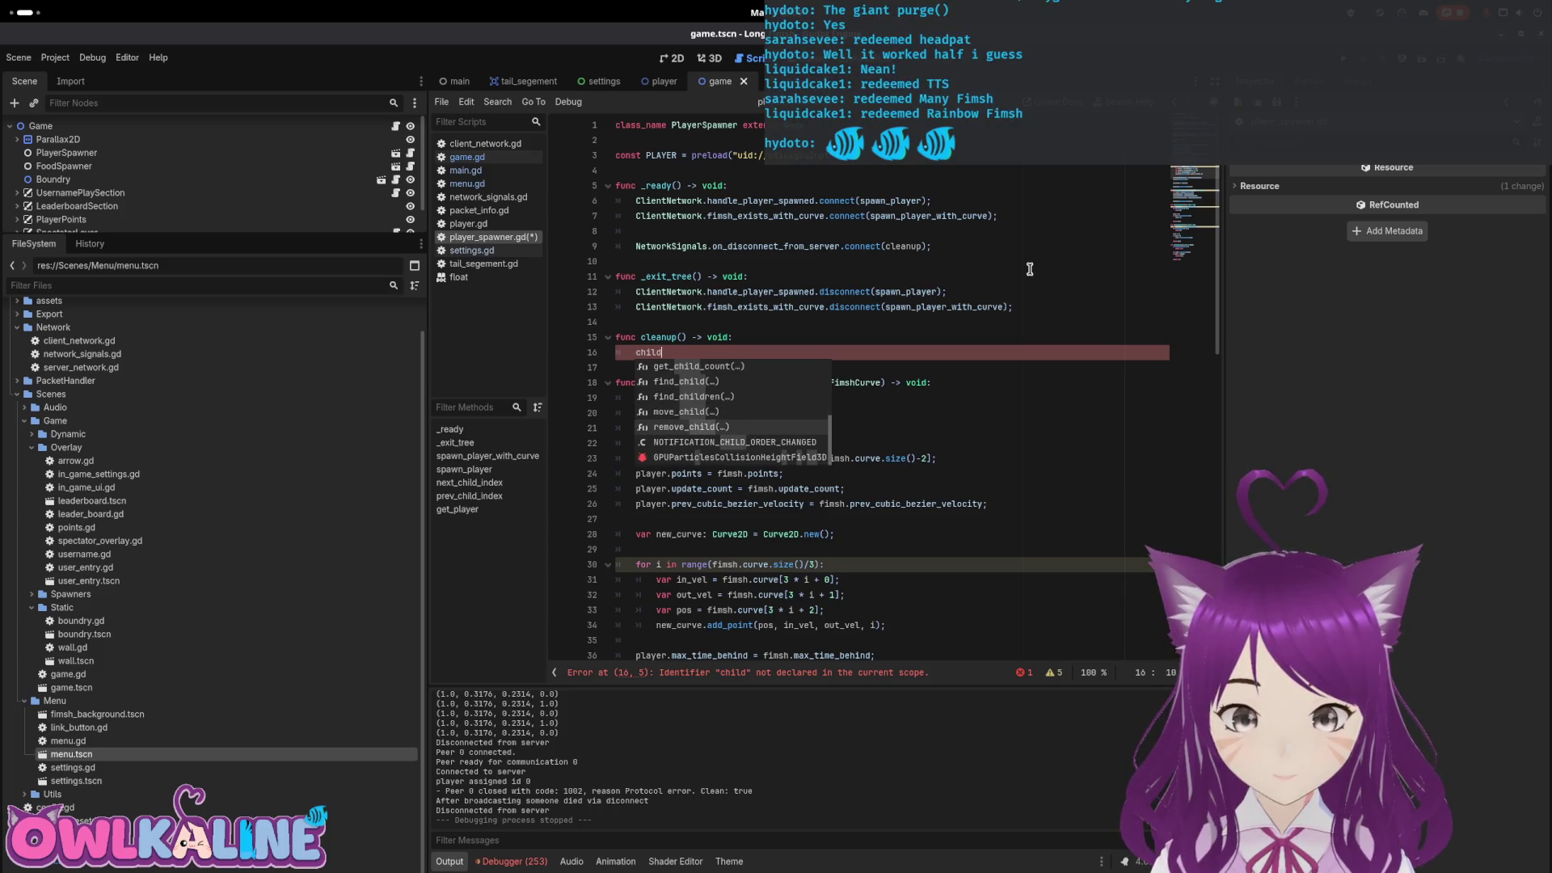
key(Return)
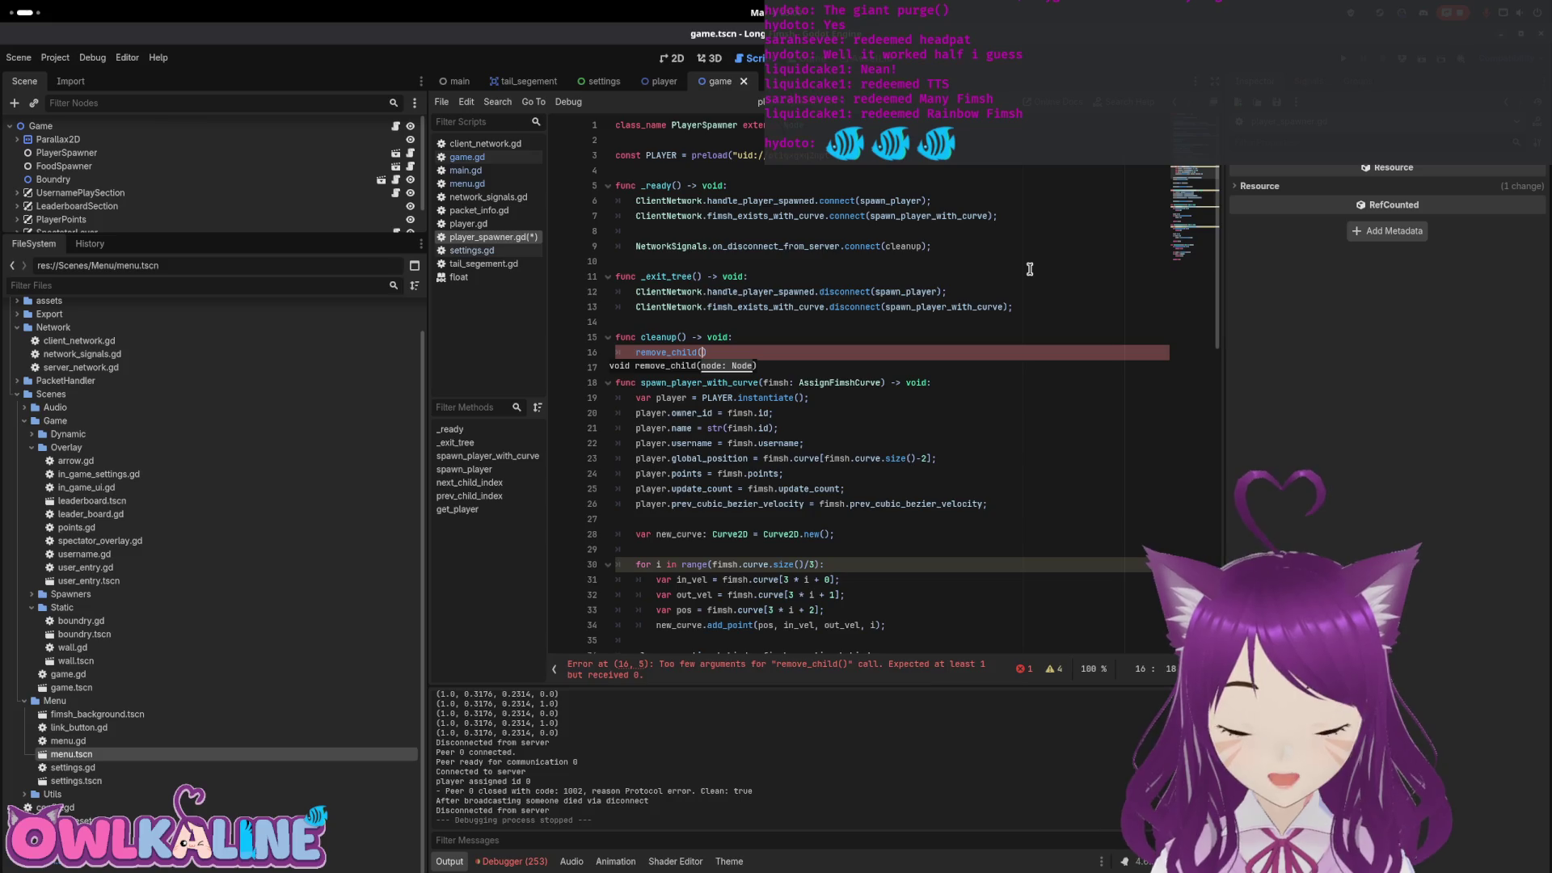
key(BackSpace)
key(BackSpace)
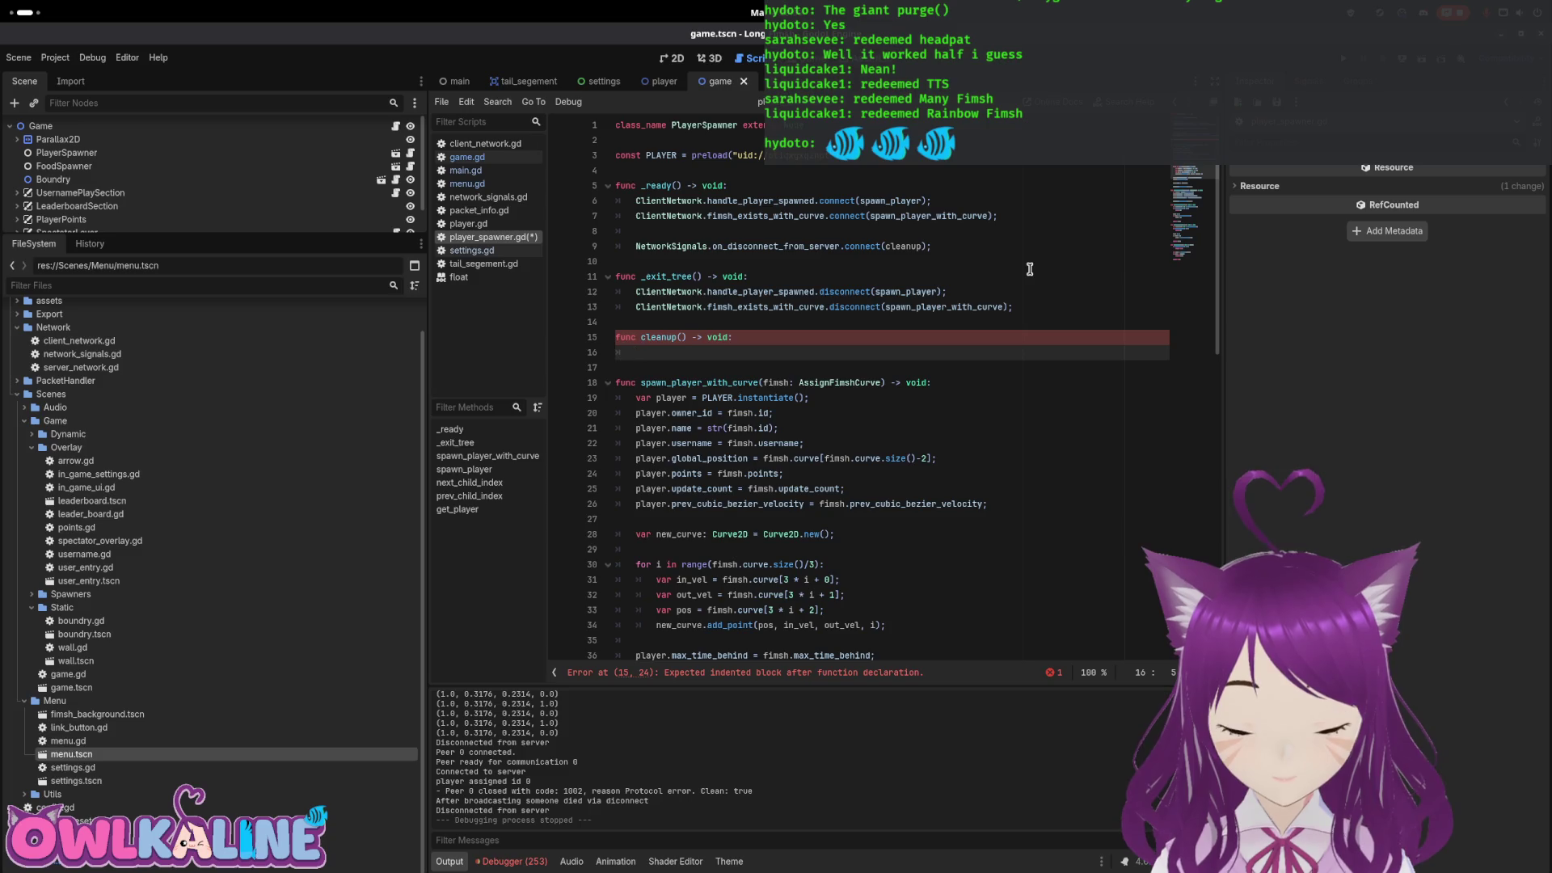
text(get)
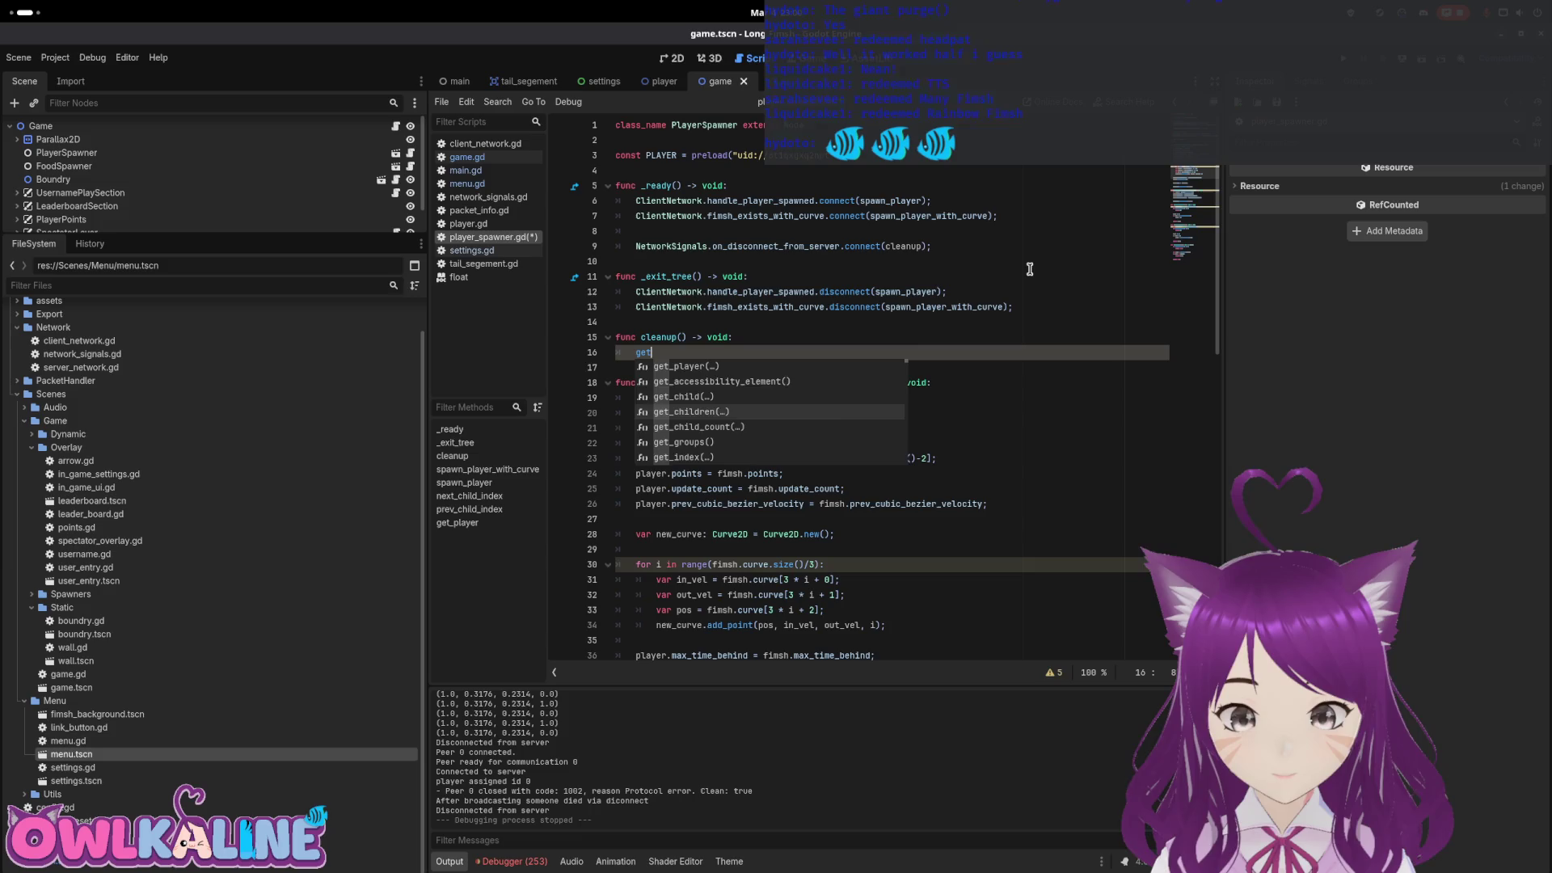
key(Return)
Chain .all(remove_child) onto get_children() and run the project in debug
key(End)
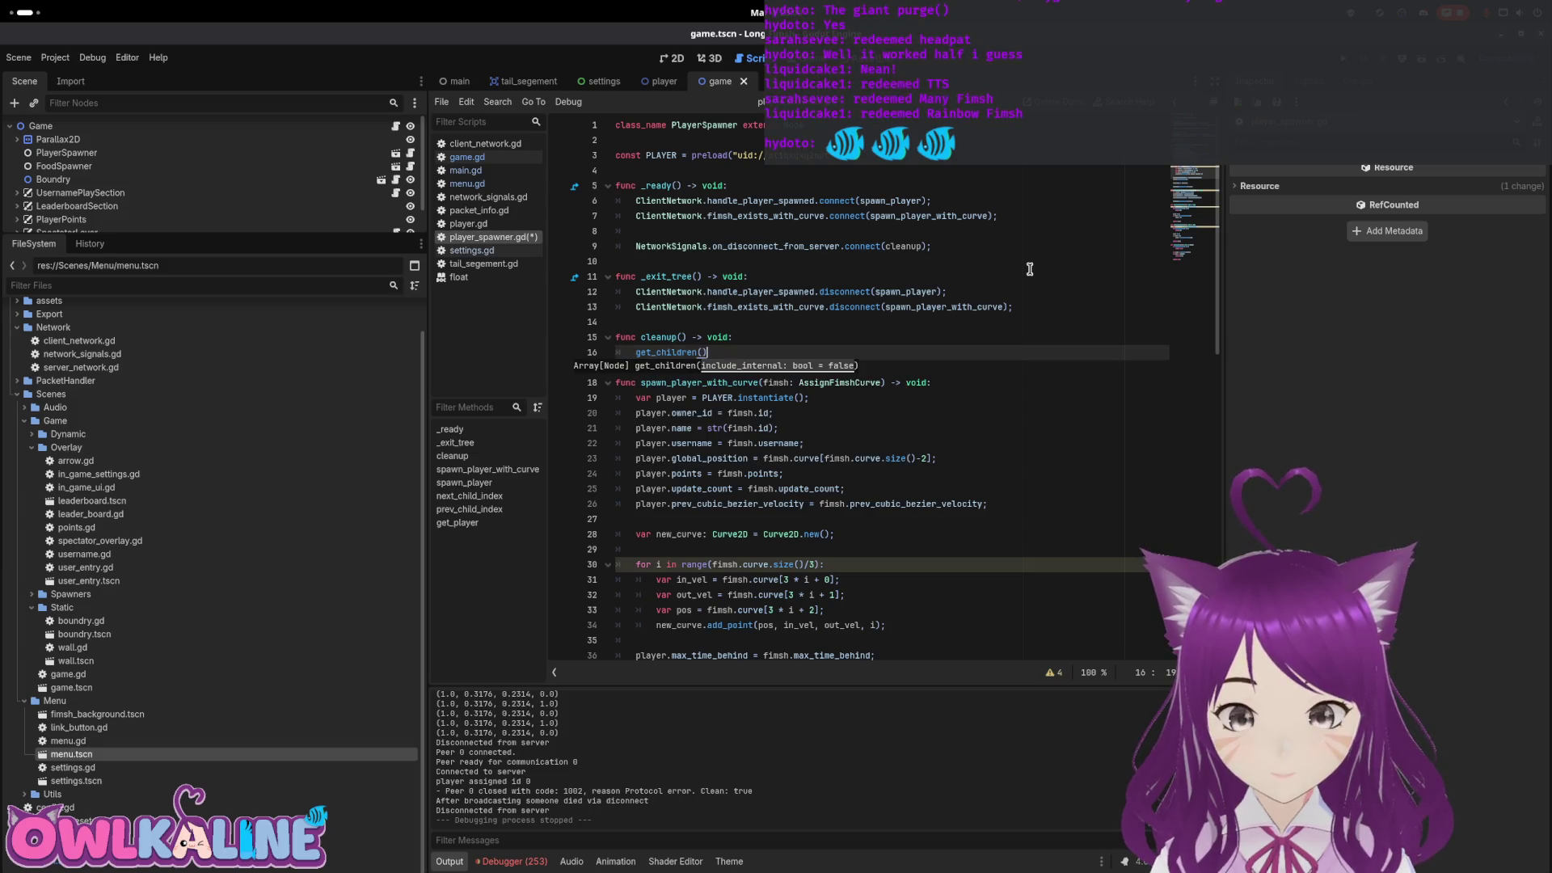
text(.)
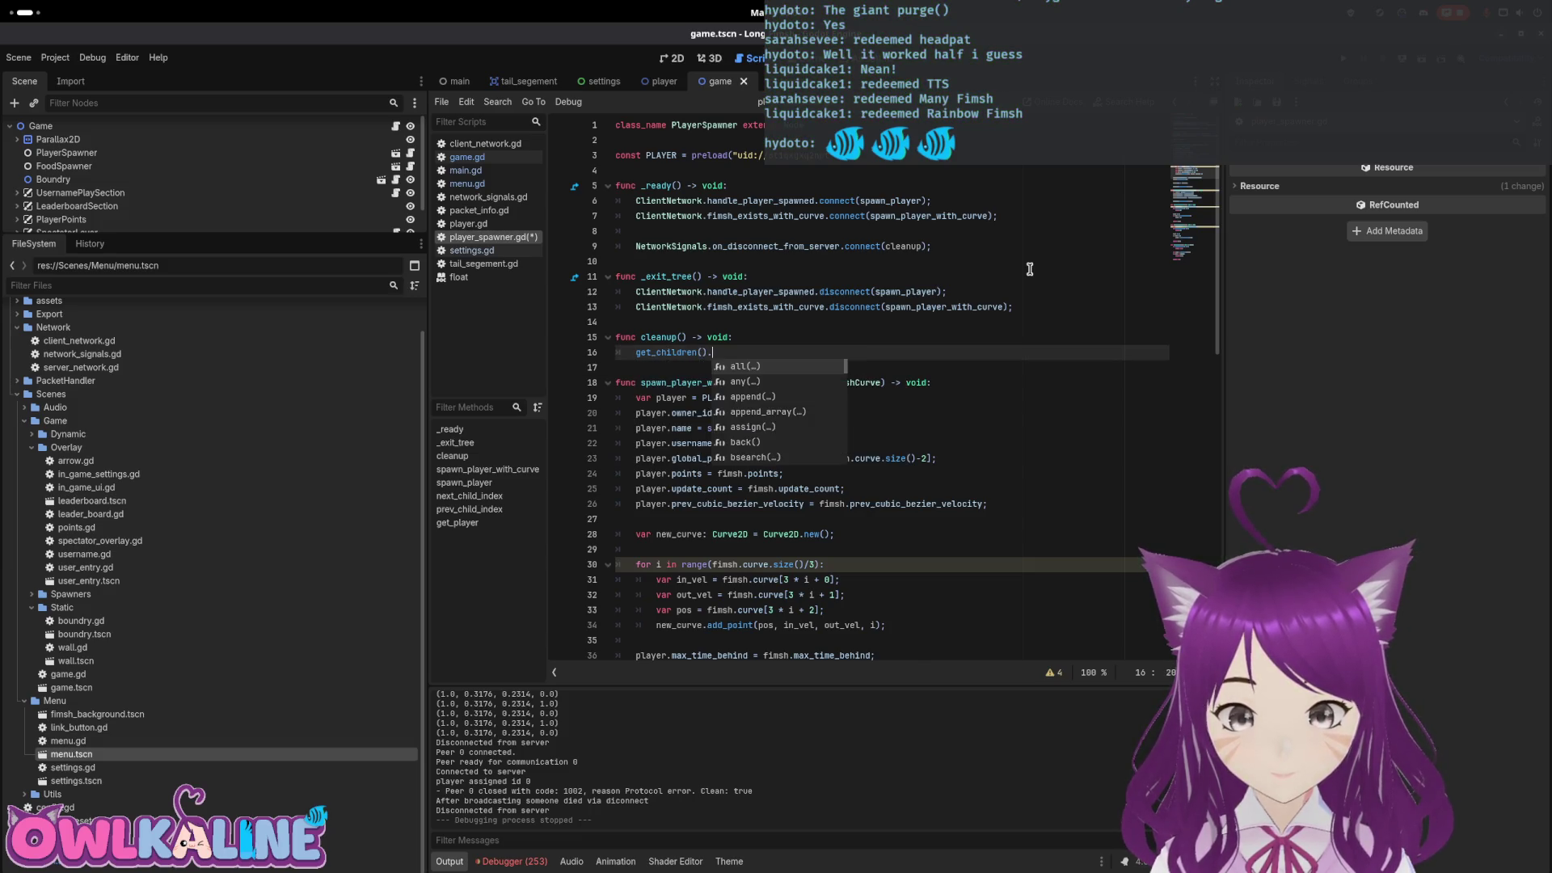
key(Return)
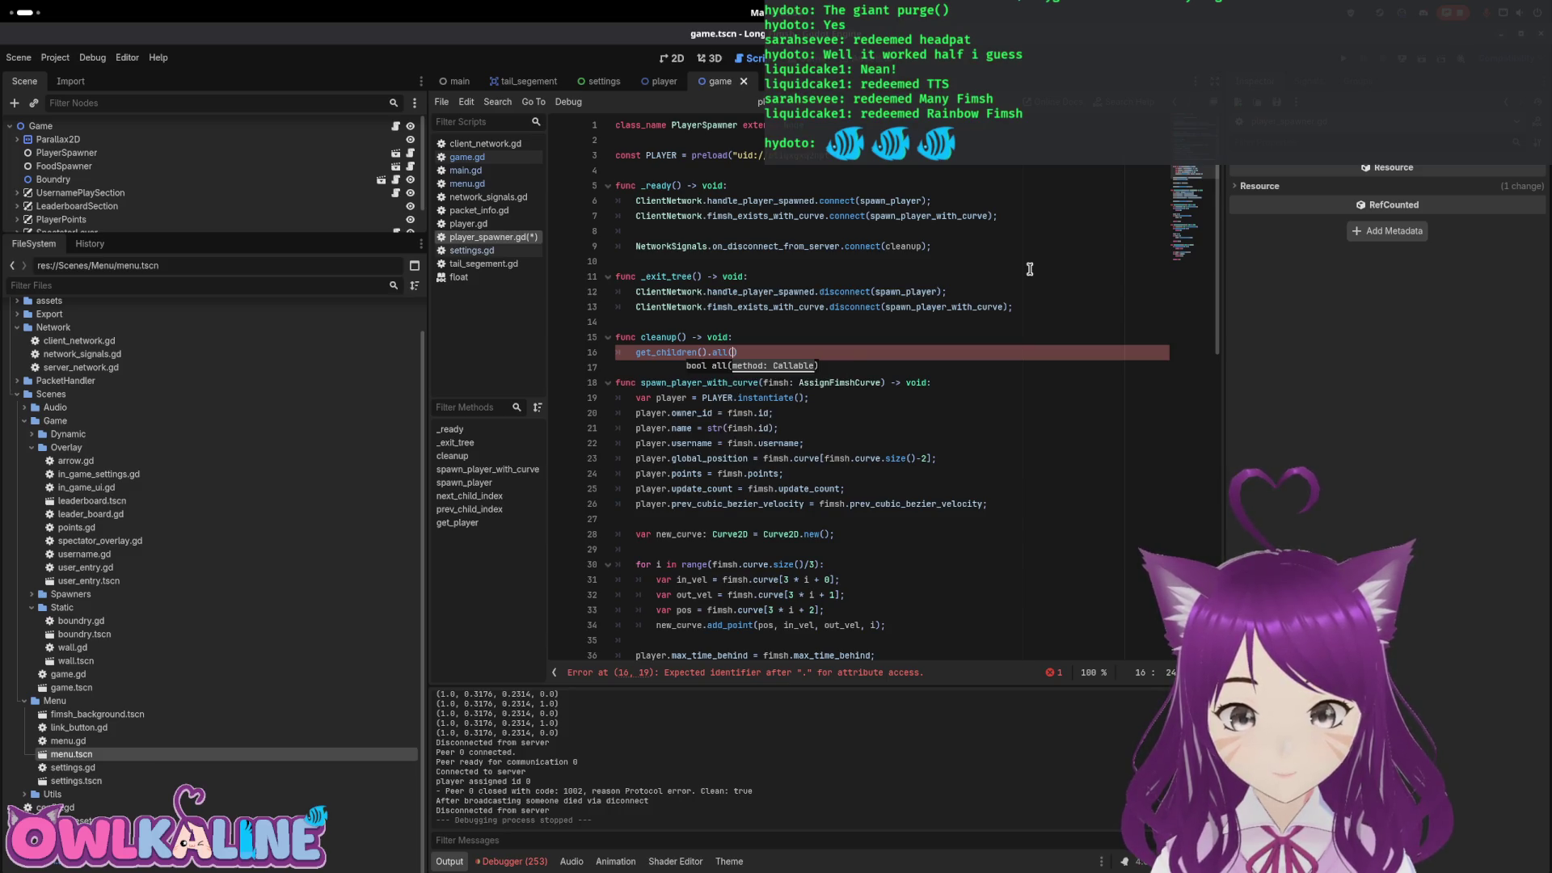
text(des)
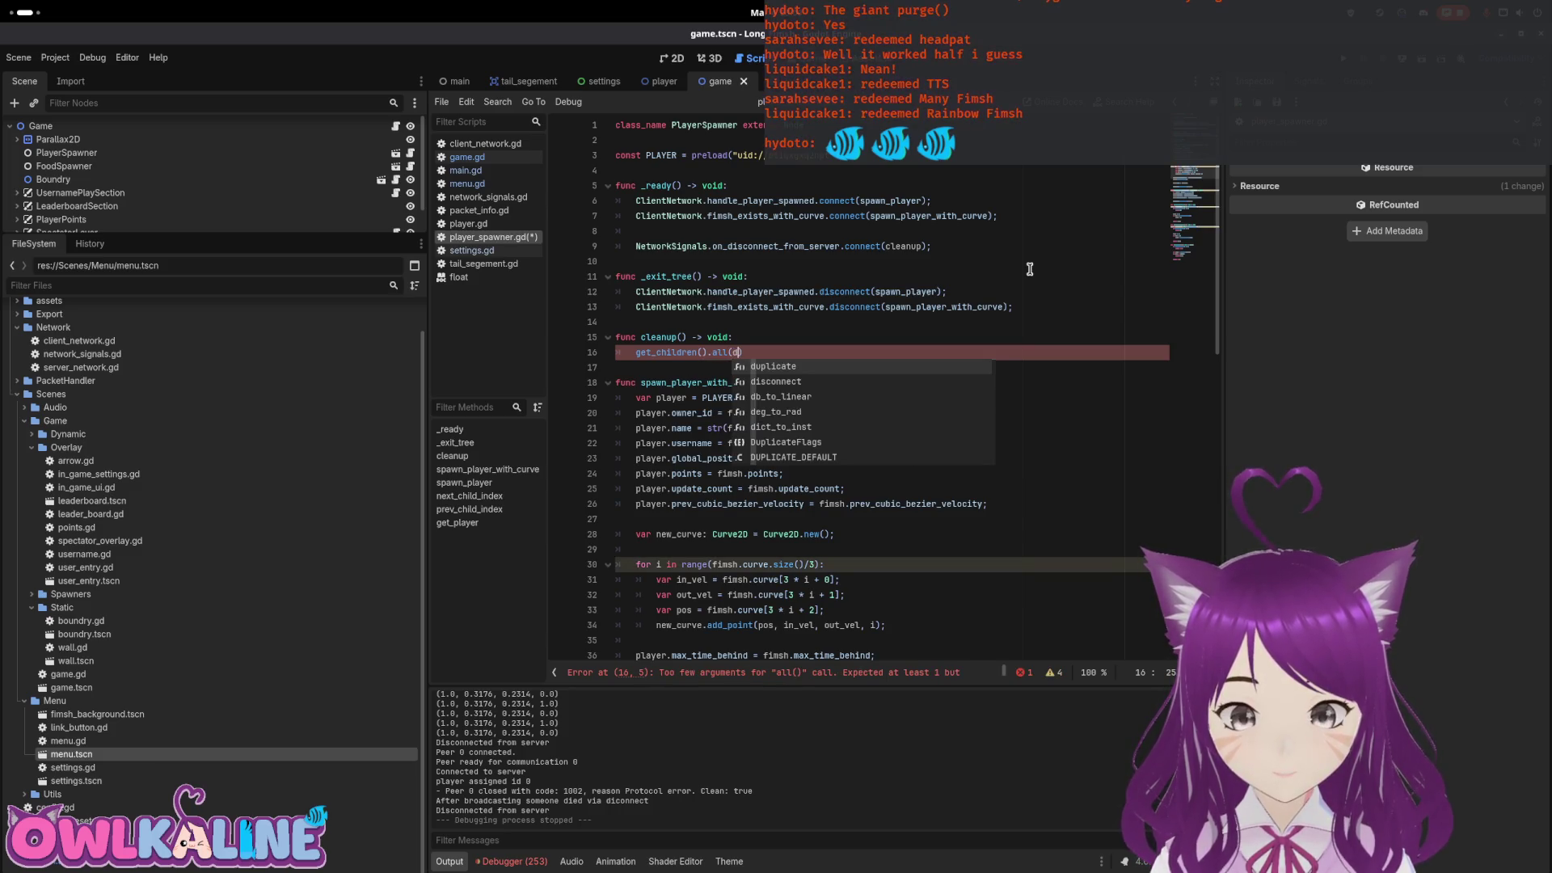
text(paw)
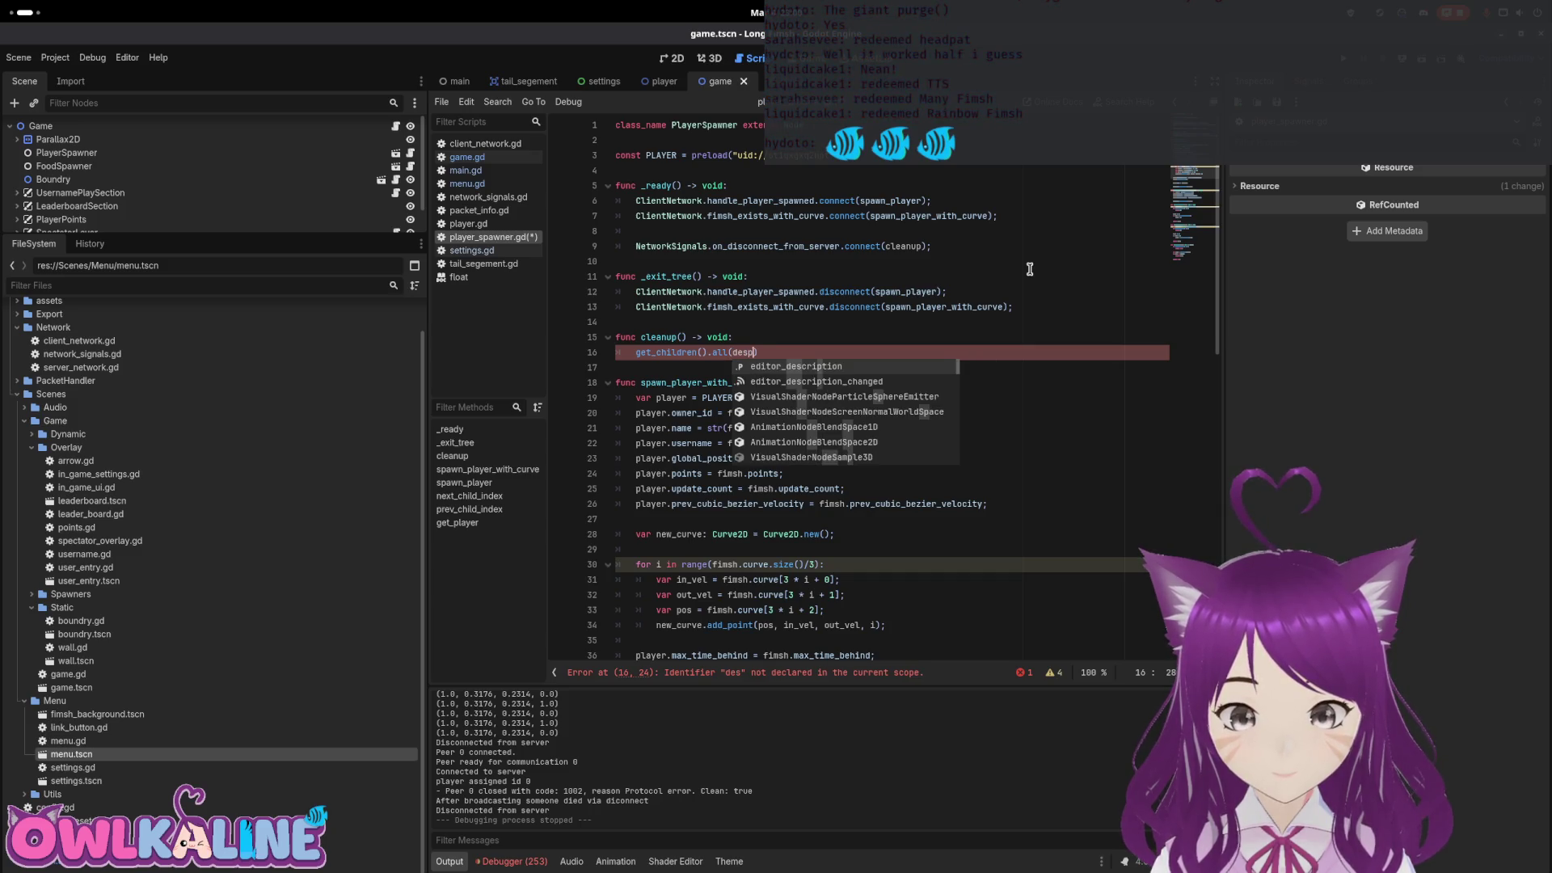
key(BackSpace)
key(BackSpace)
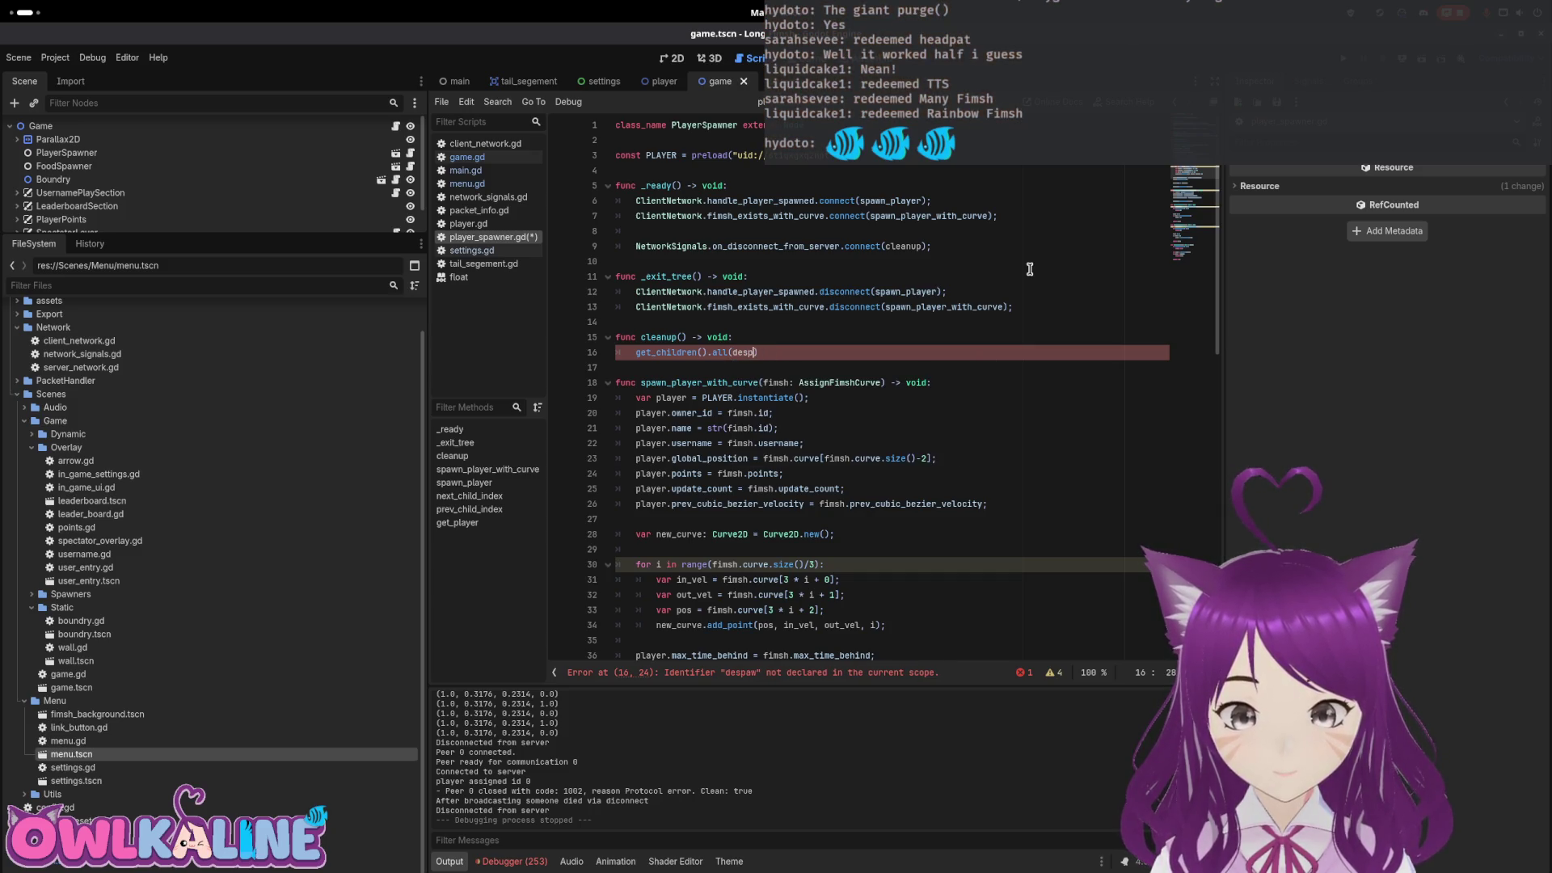
text(re)
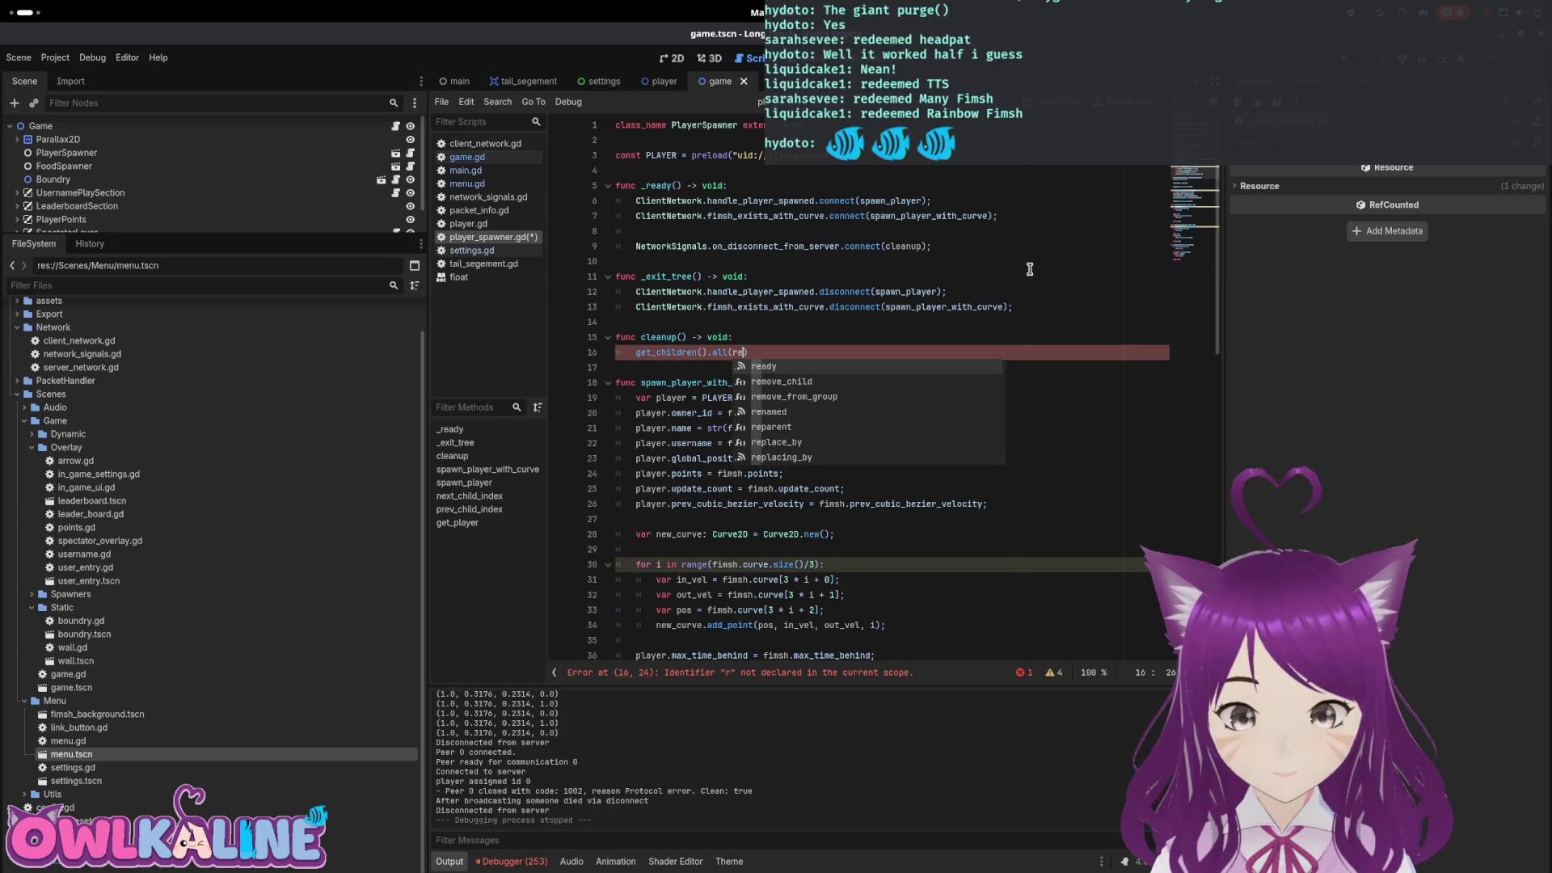
key(Return)
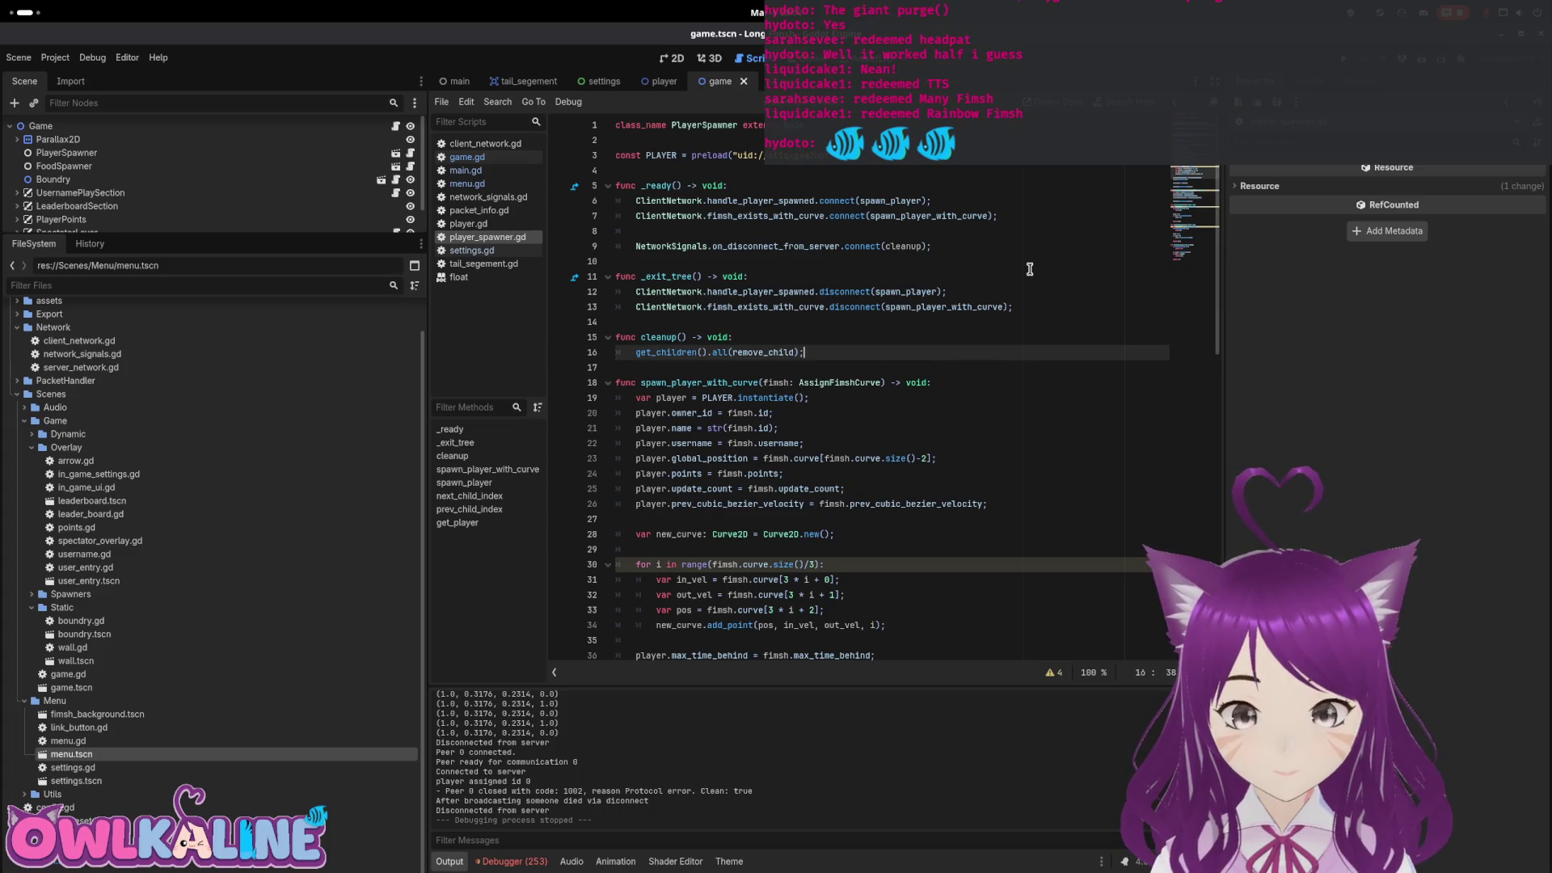
key(F5)
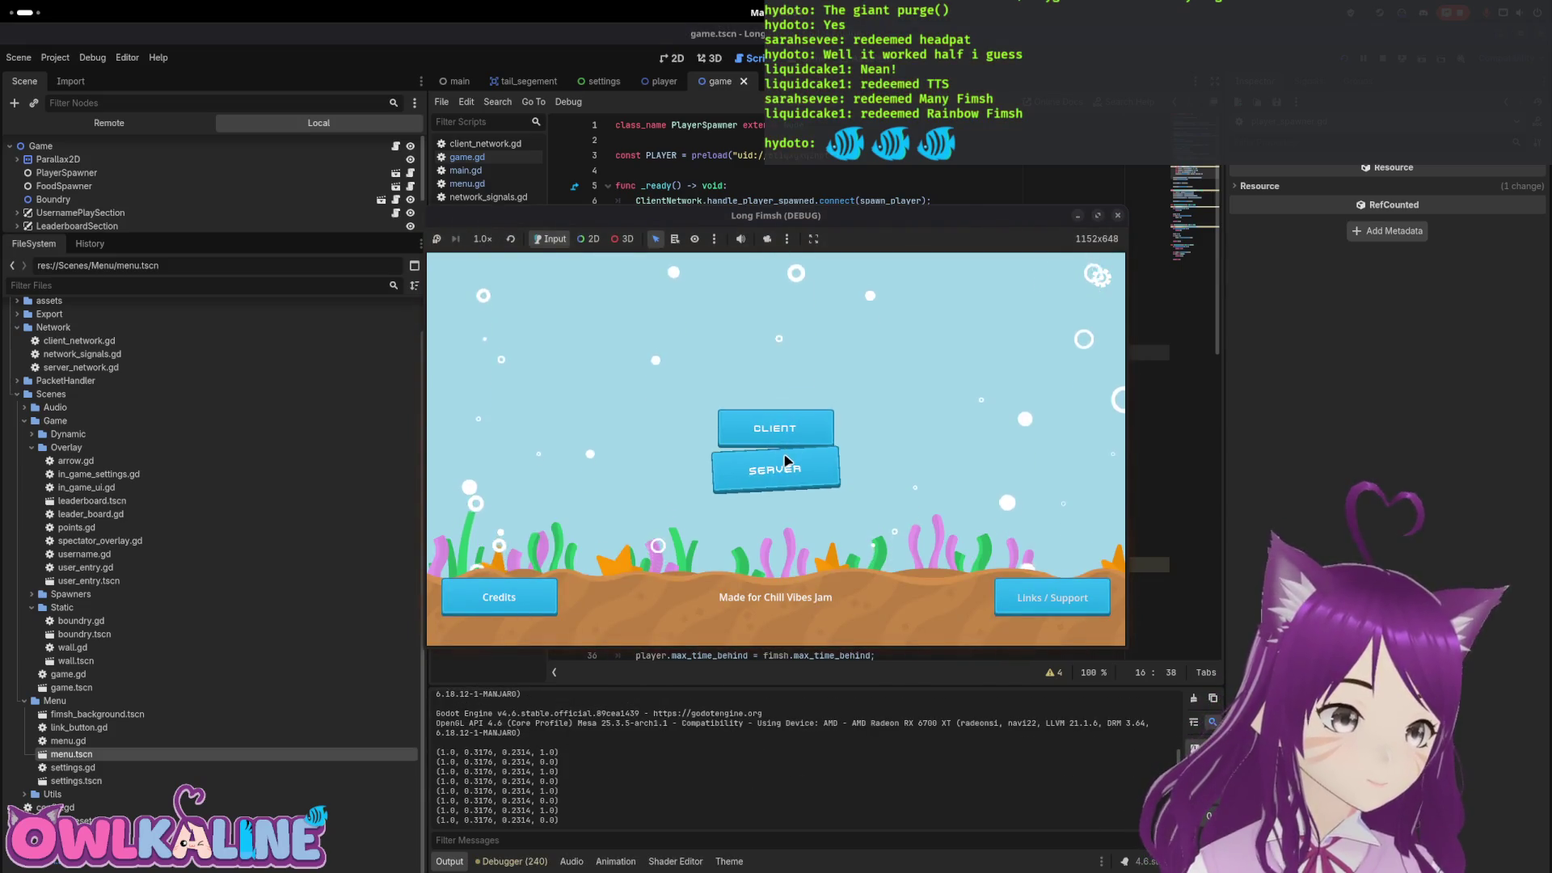
Start one window as the server and join the other as client HungeryFimsh
click(788, 454)
click(792, 461)
click(791, 459)
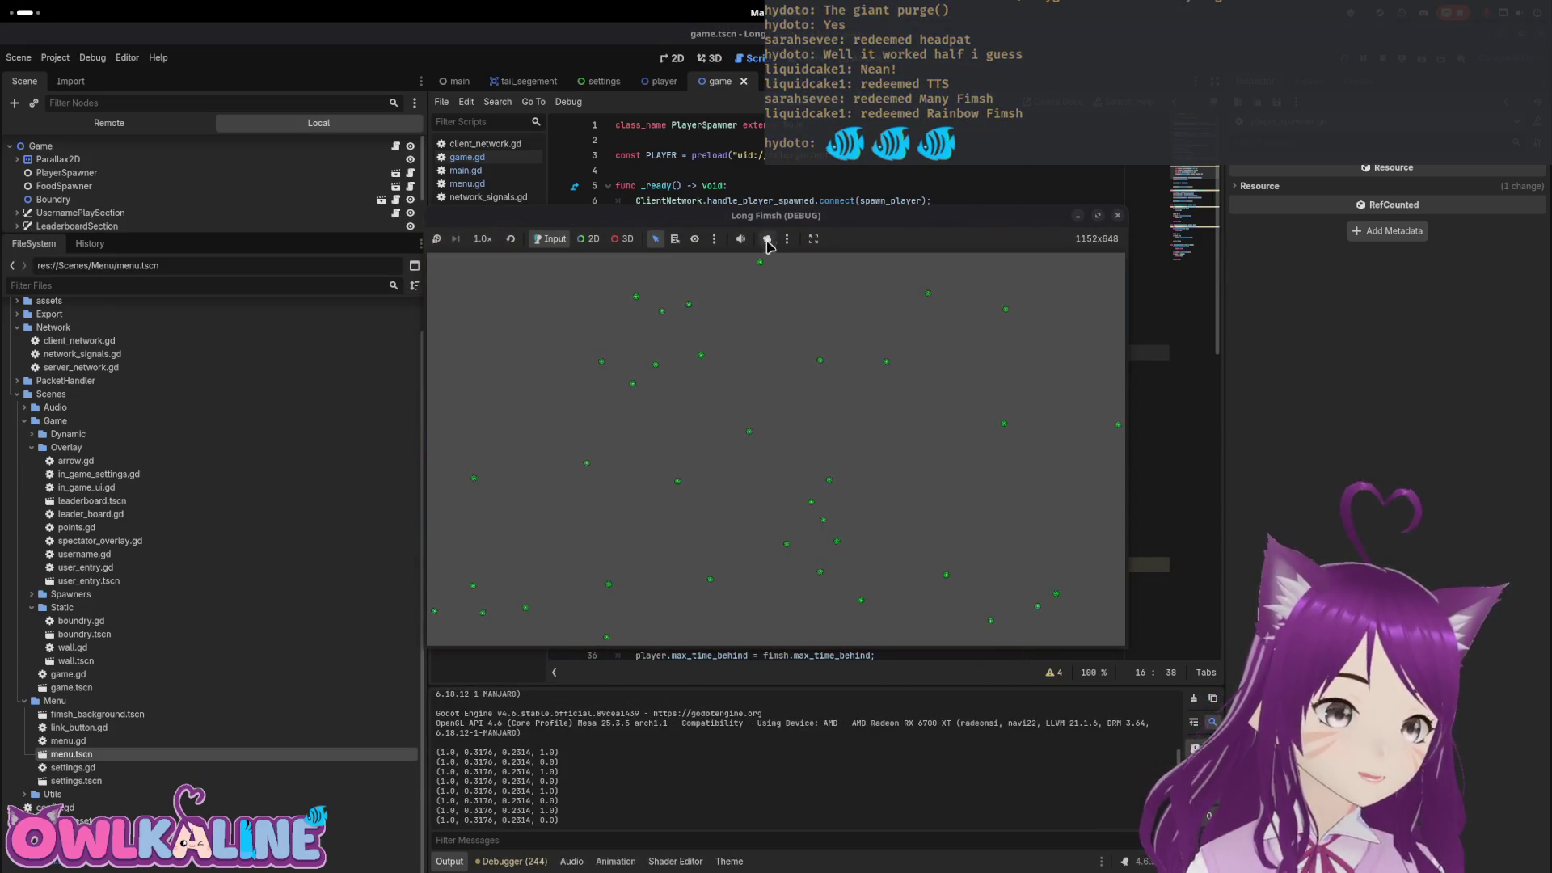
click(820, 426)
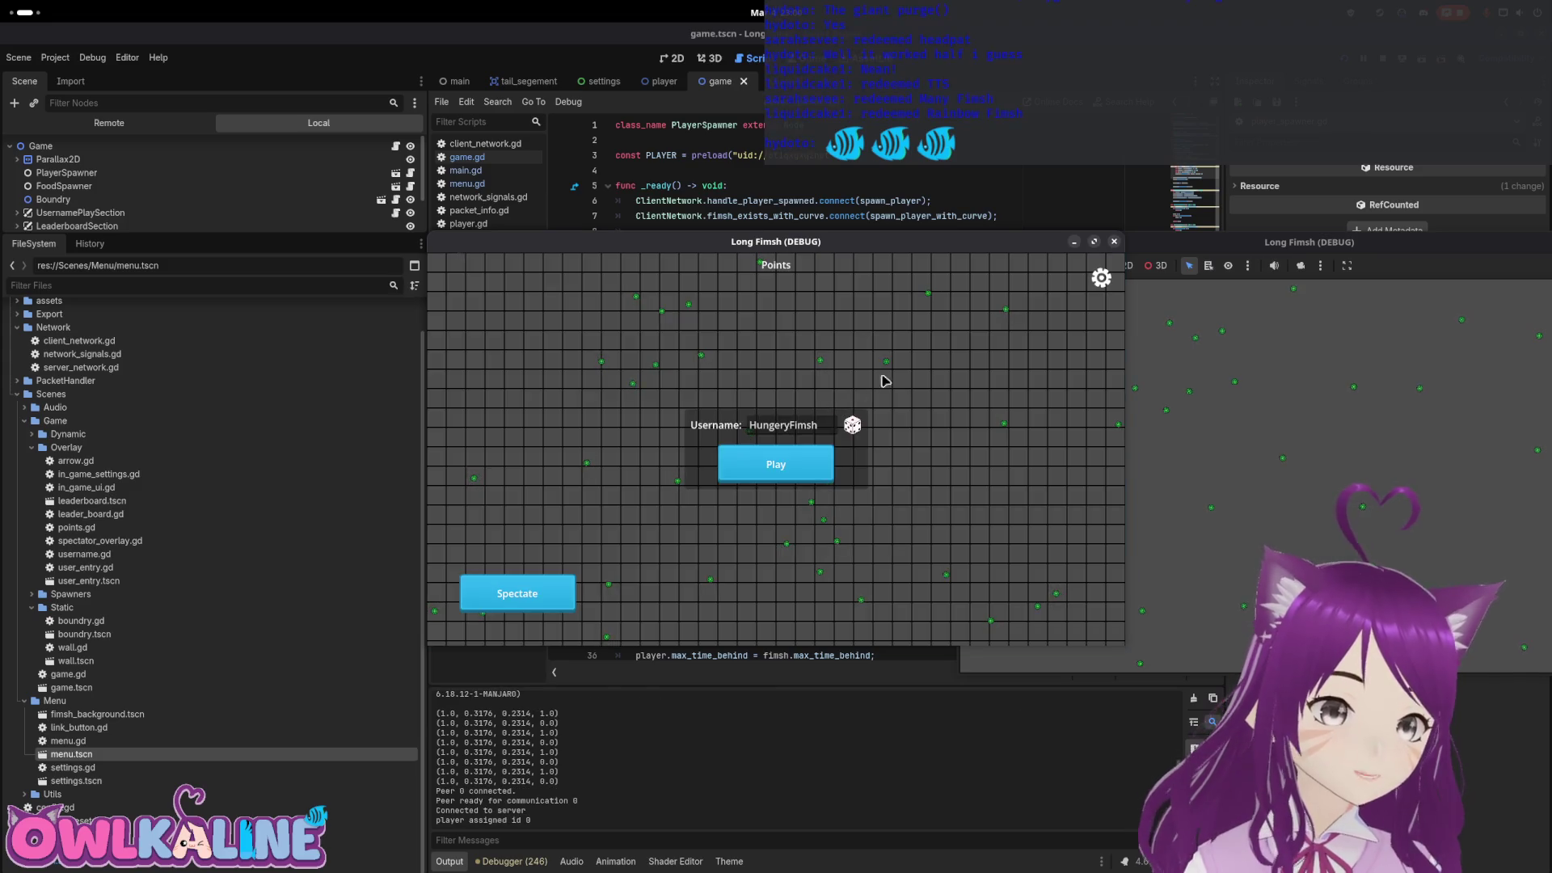
click(1101, 277)
click(784, 495)
click(783, 464)
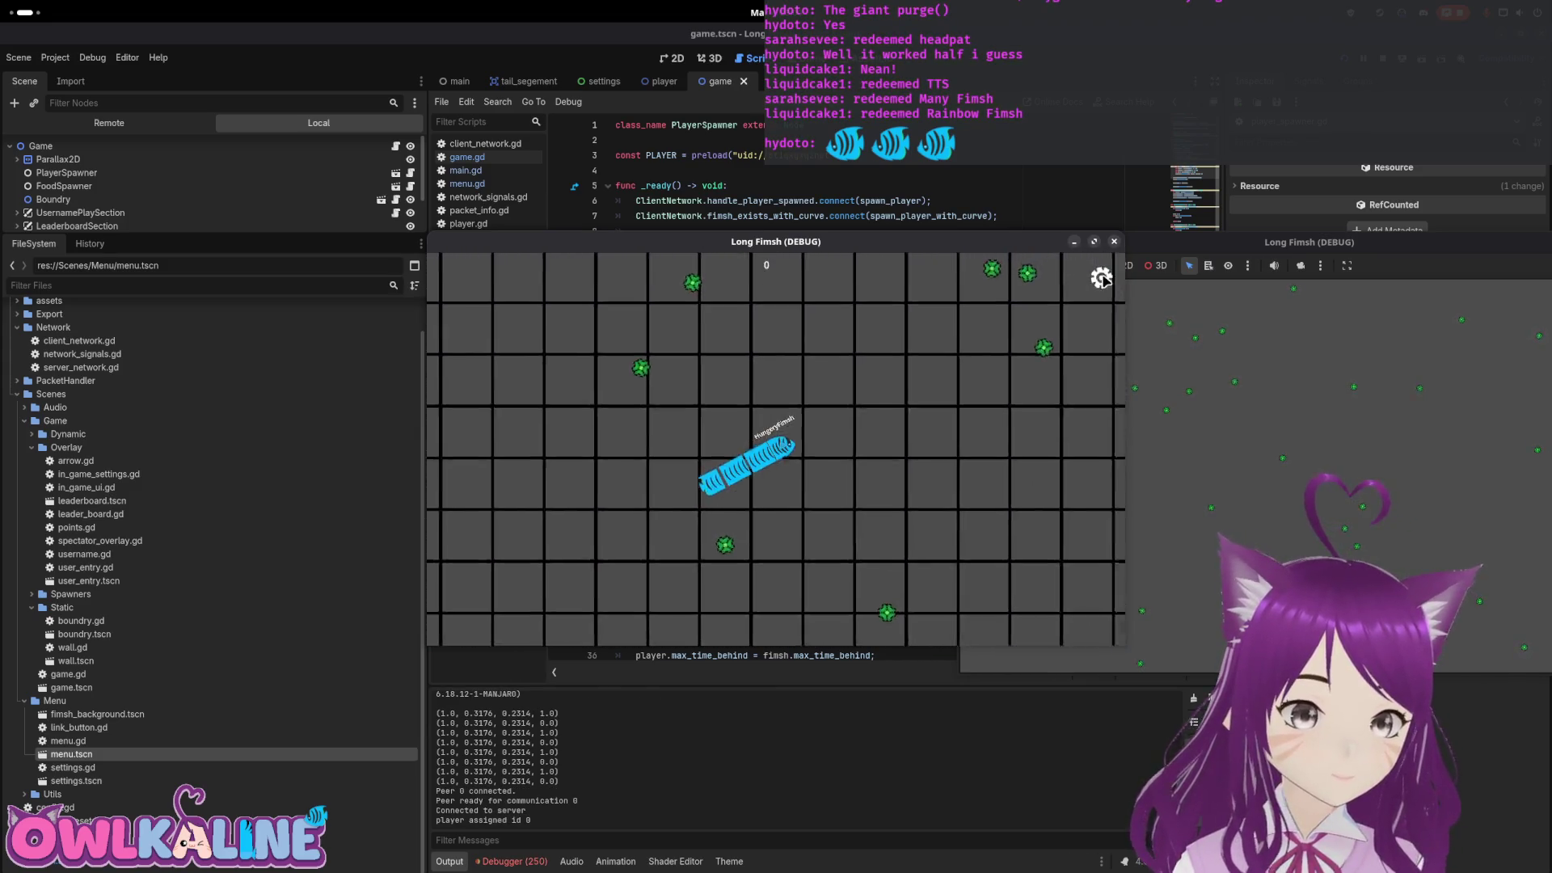
Disconnect via the server settings overlay, then reconnect as a client
click(1101, 277)
click(776, 407)
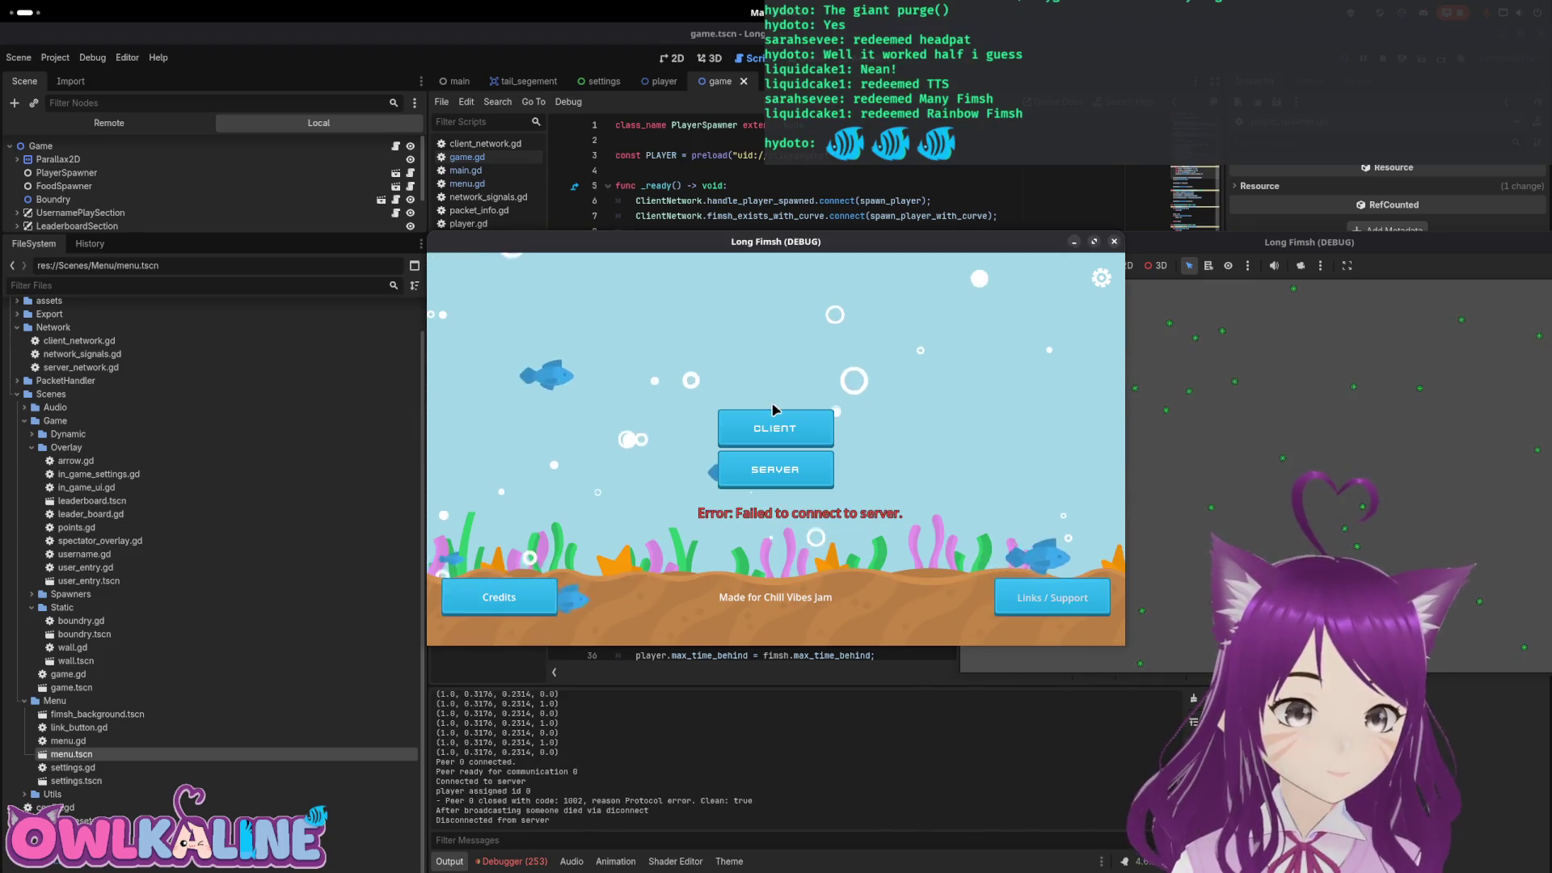
click(1101, 277)
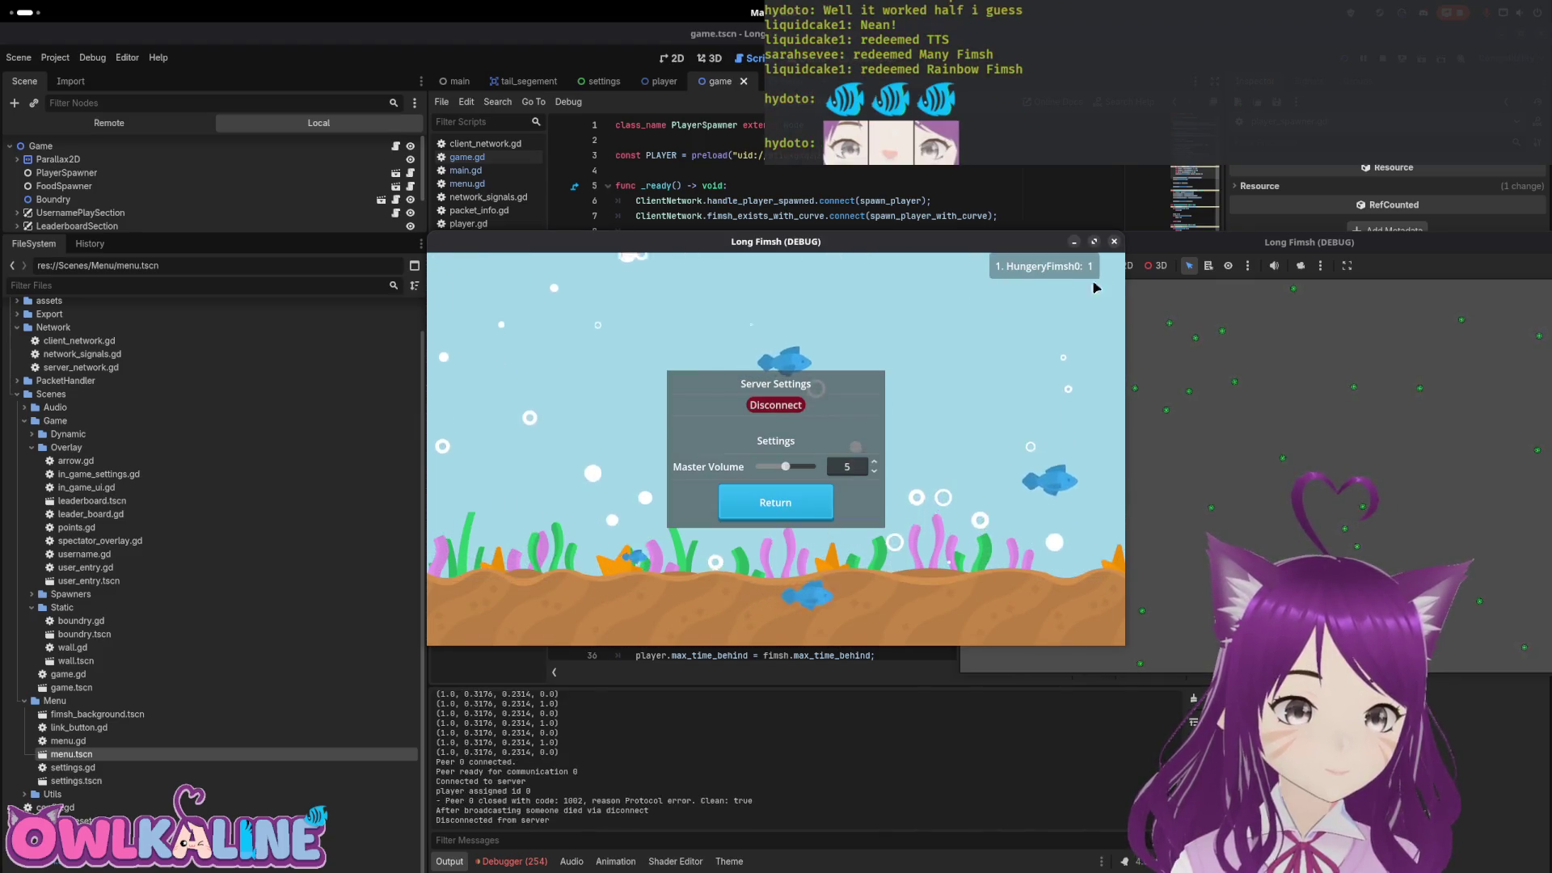
click(783, 495)
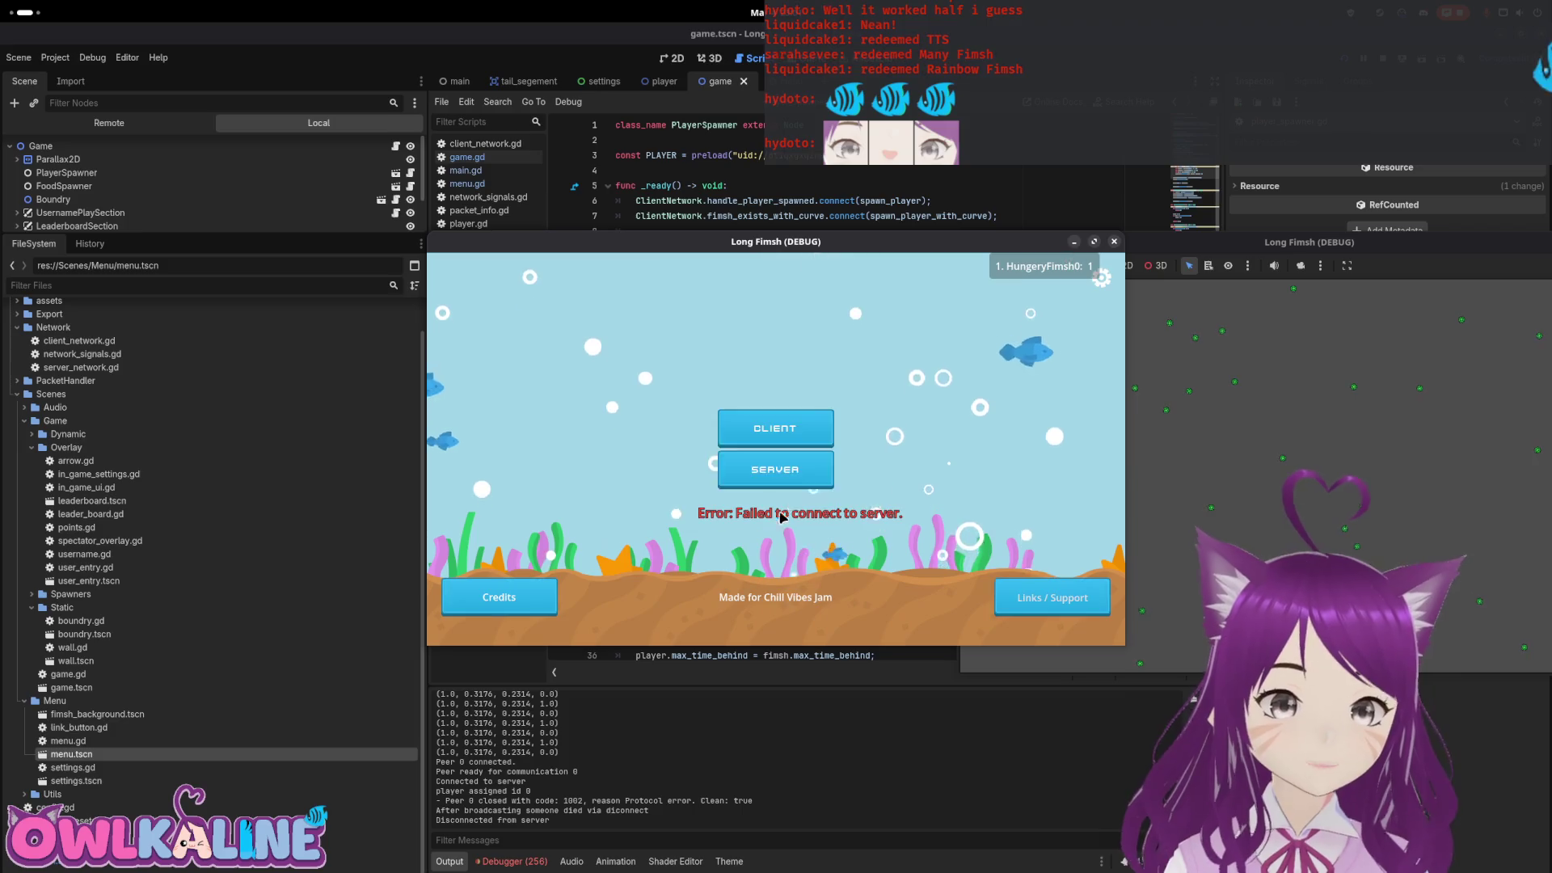
click(815, 426)
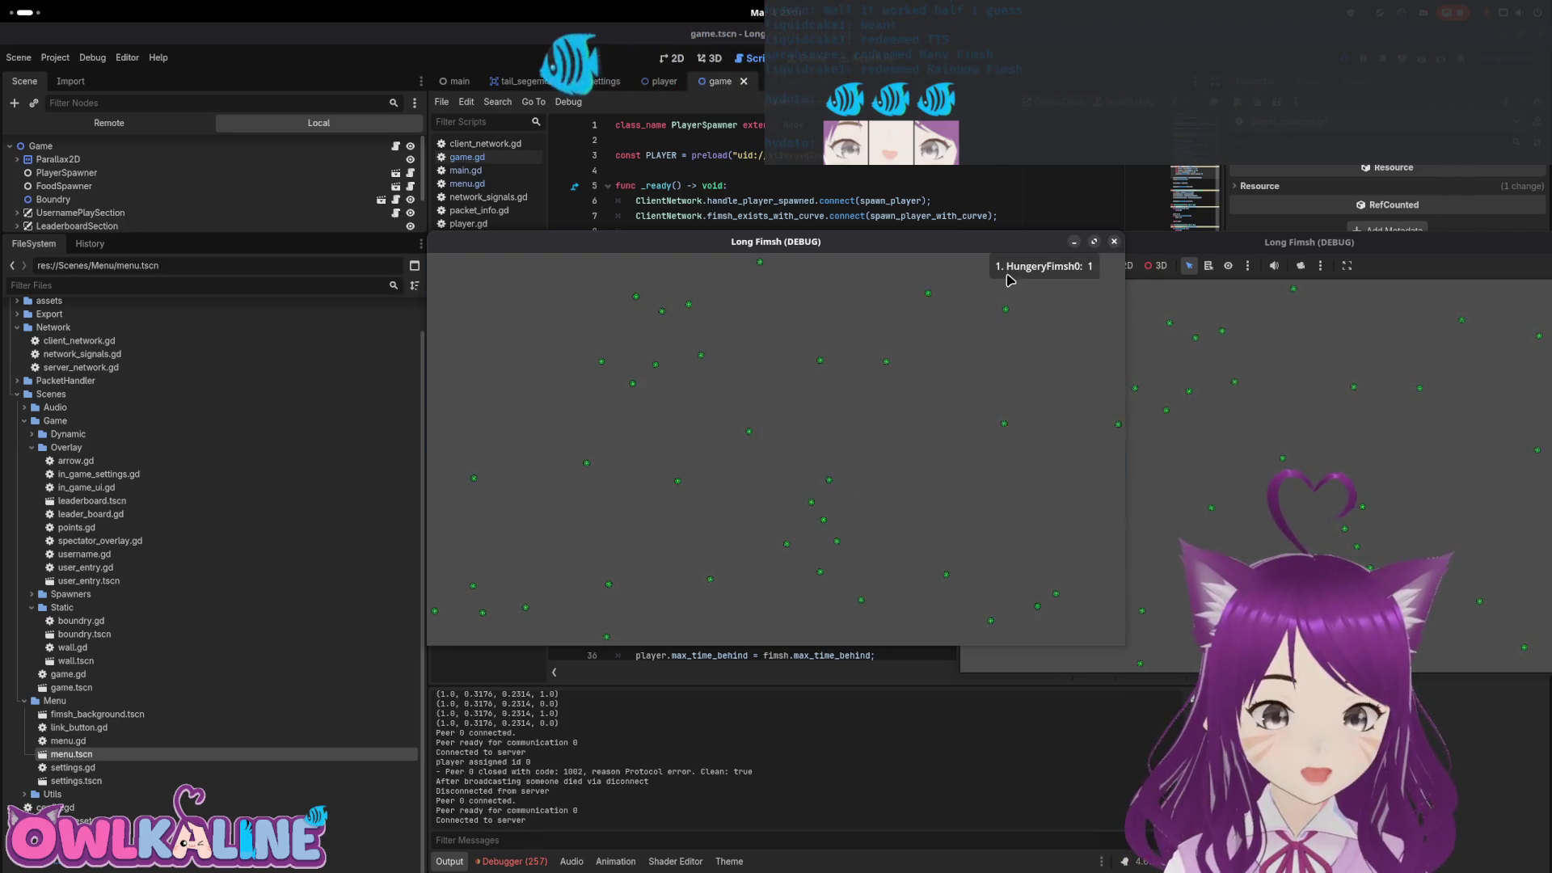
Launch another instance, join as client FimshyFood, then stop the debug run
key(F5)
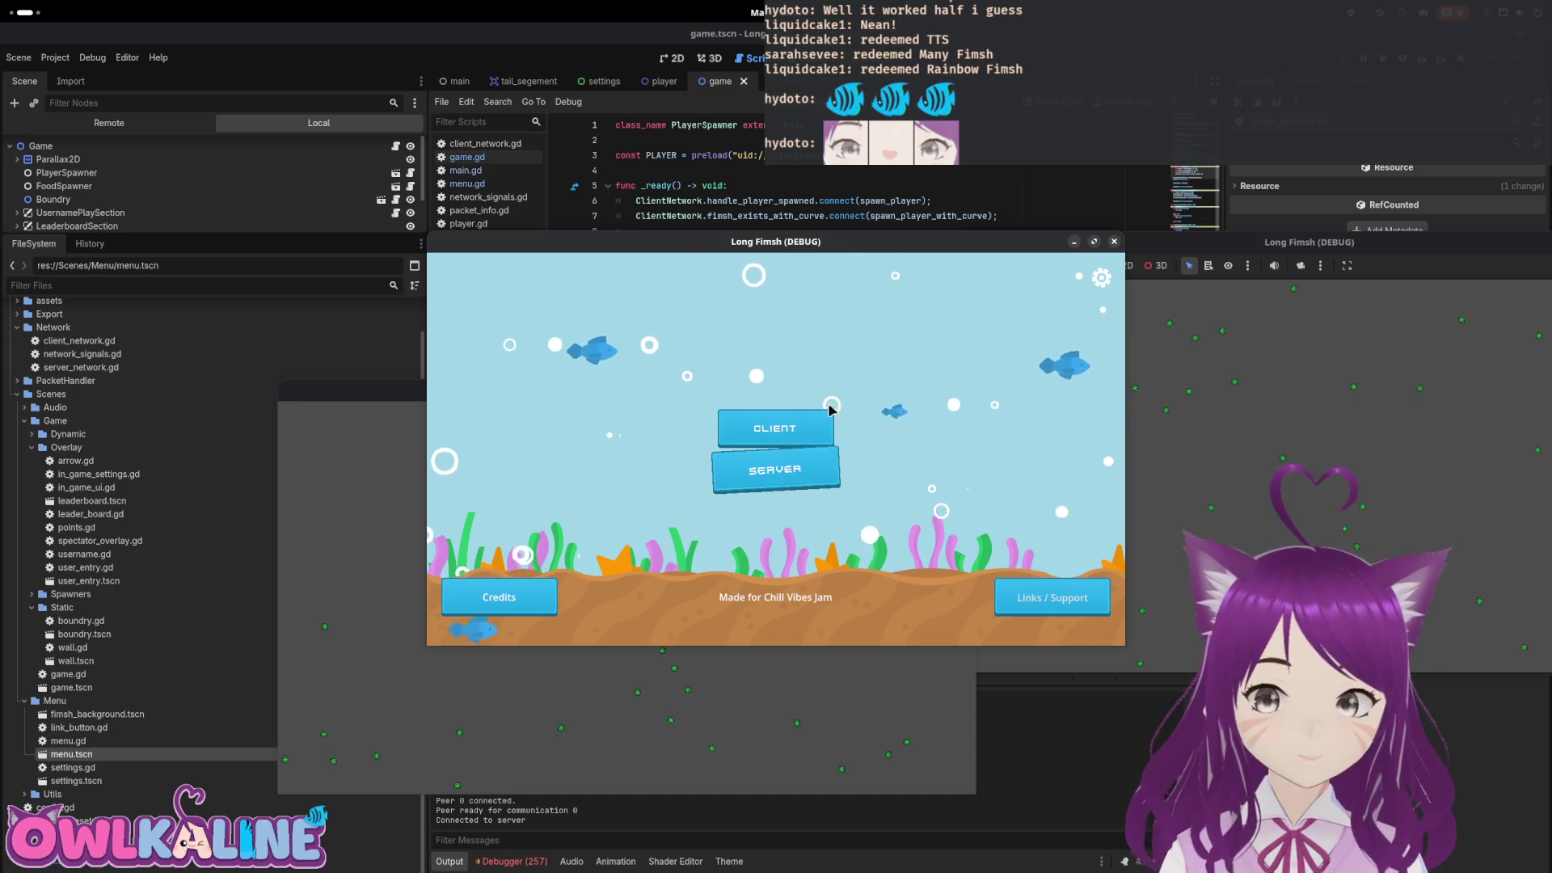
click(717, 418)
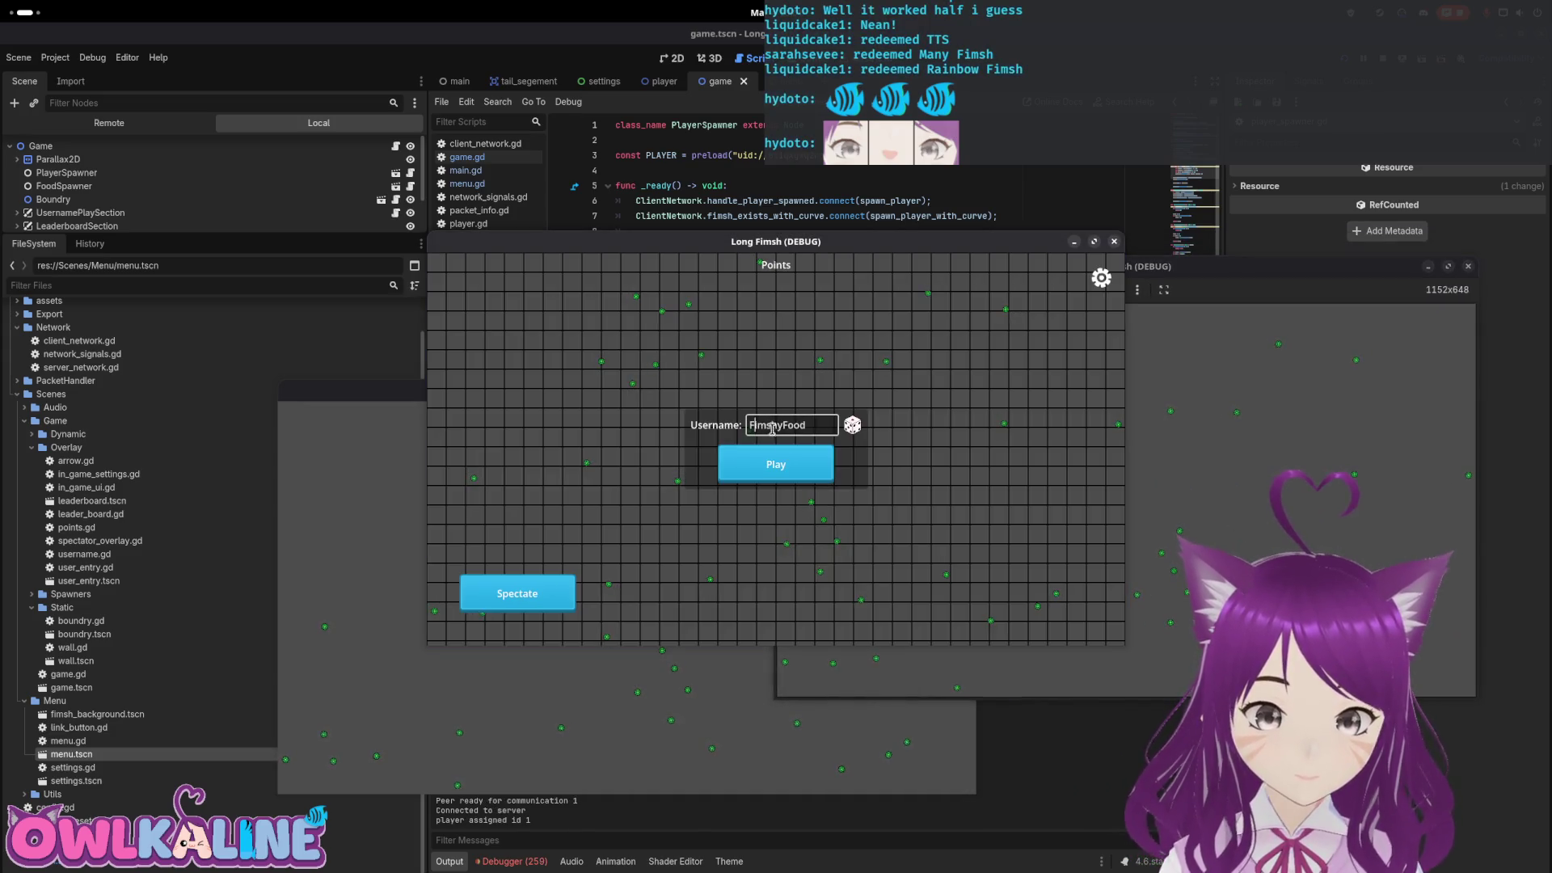
click(813, 459)
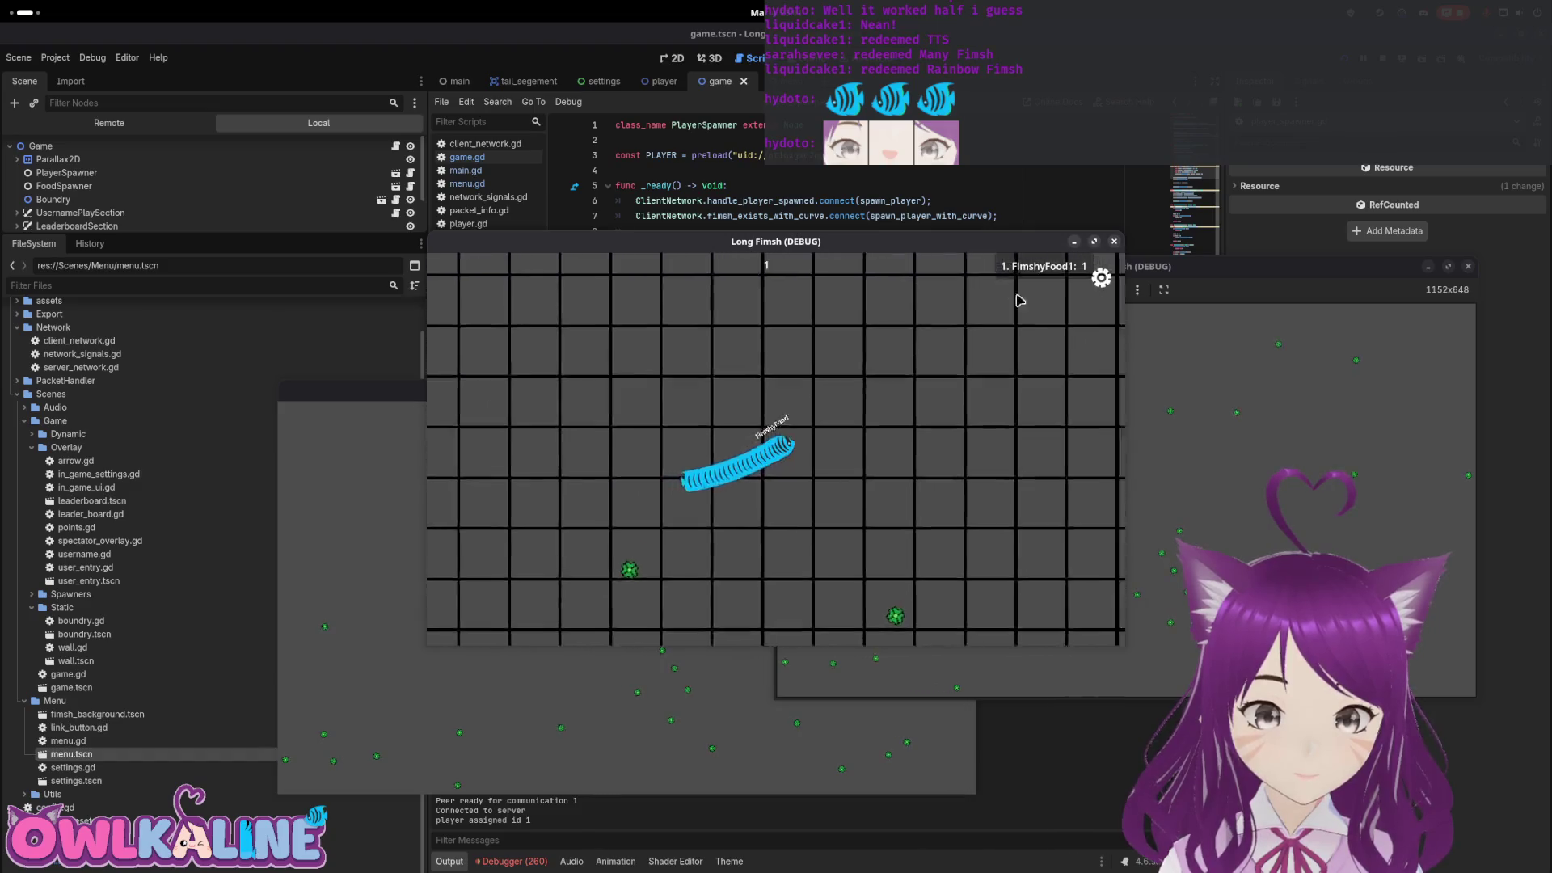
key(F8)
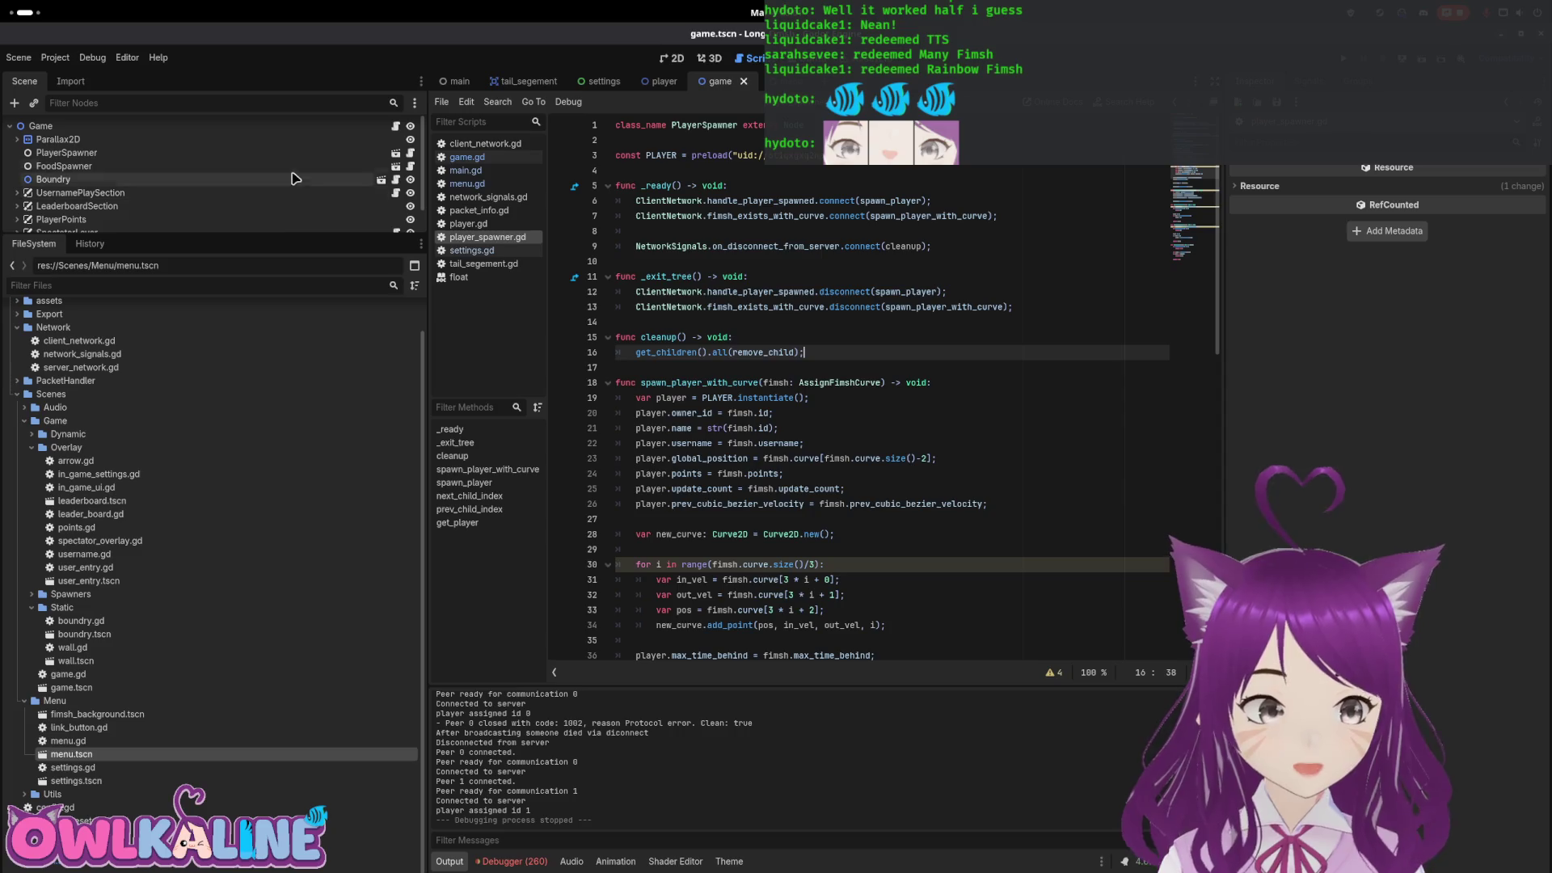
click(670, 339)
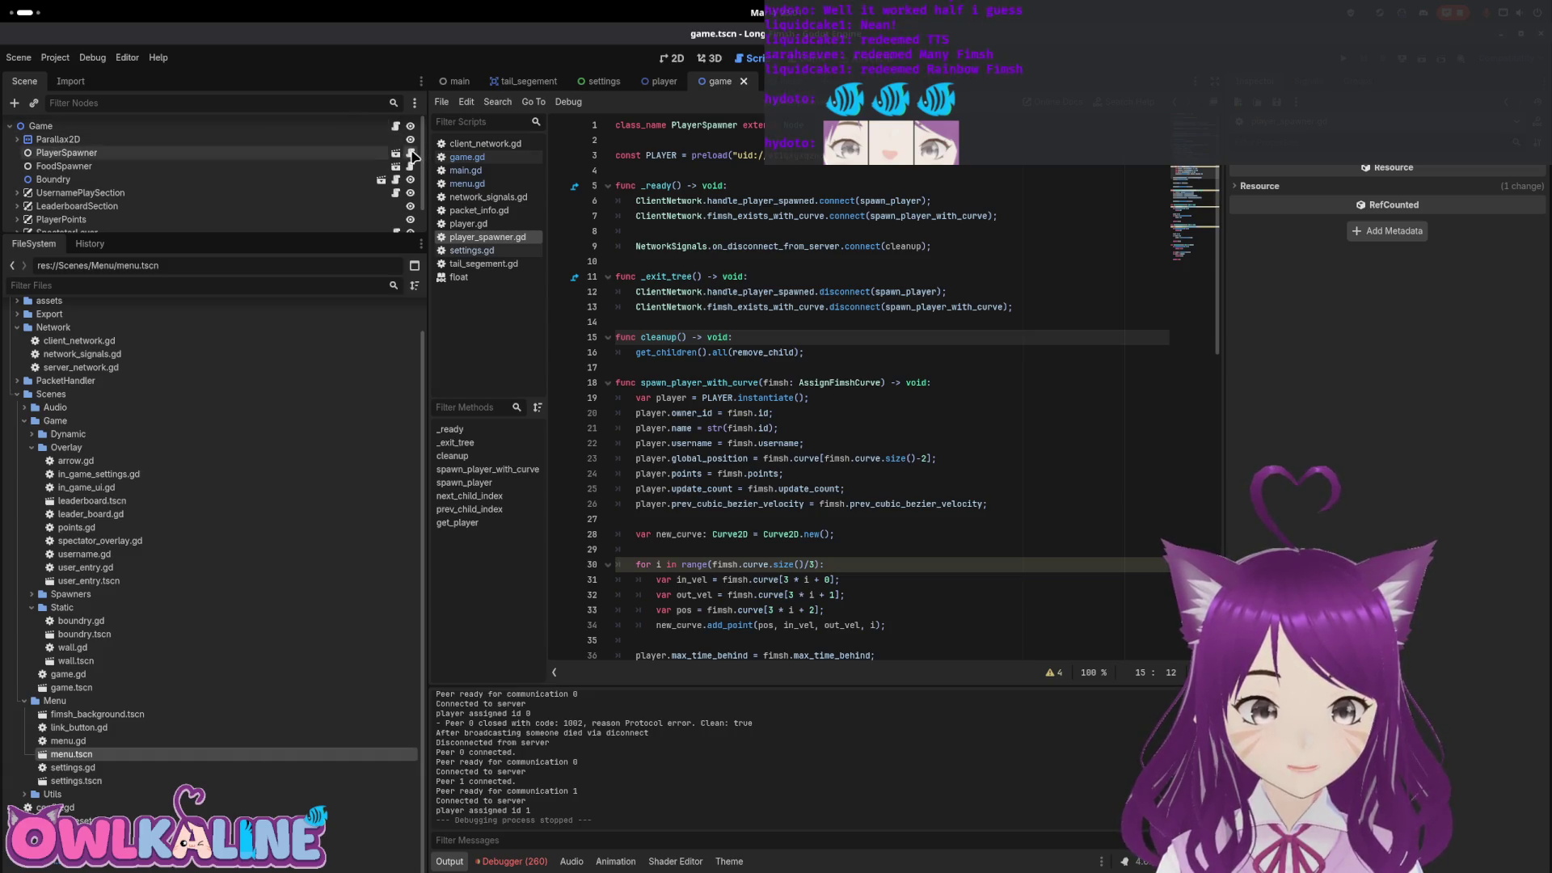
key(End)
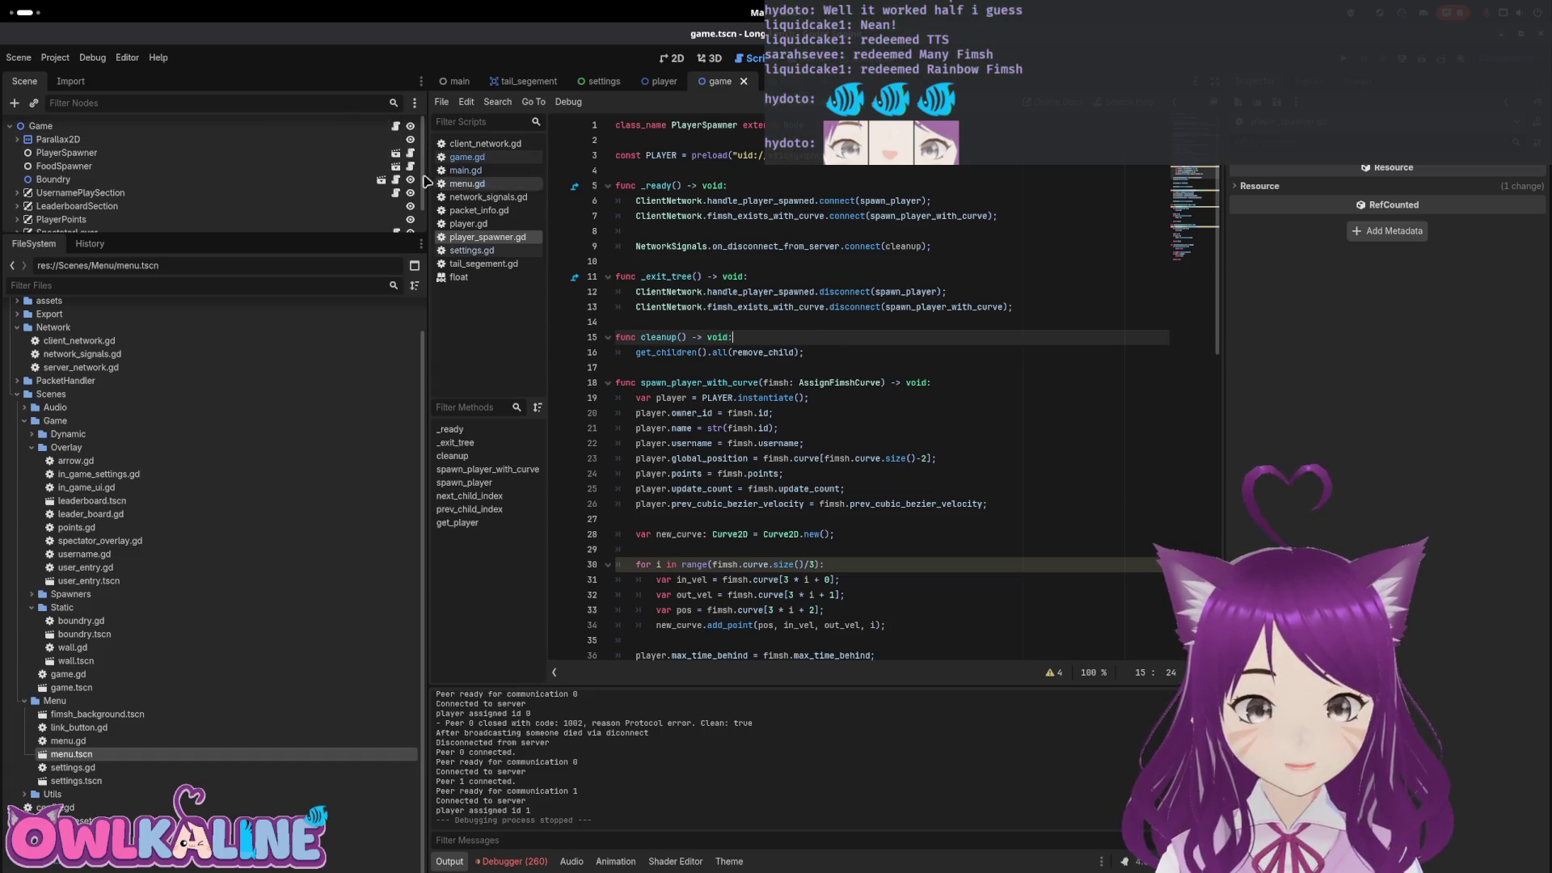
In food_spawner.gd, connect NetworkSignals.on_disconnect_from_server to cleanup below the food_eaten connection
click(410, 166)
click(817, 299)
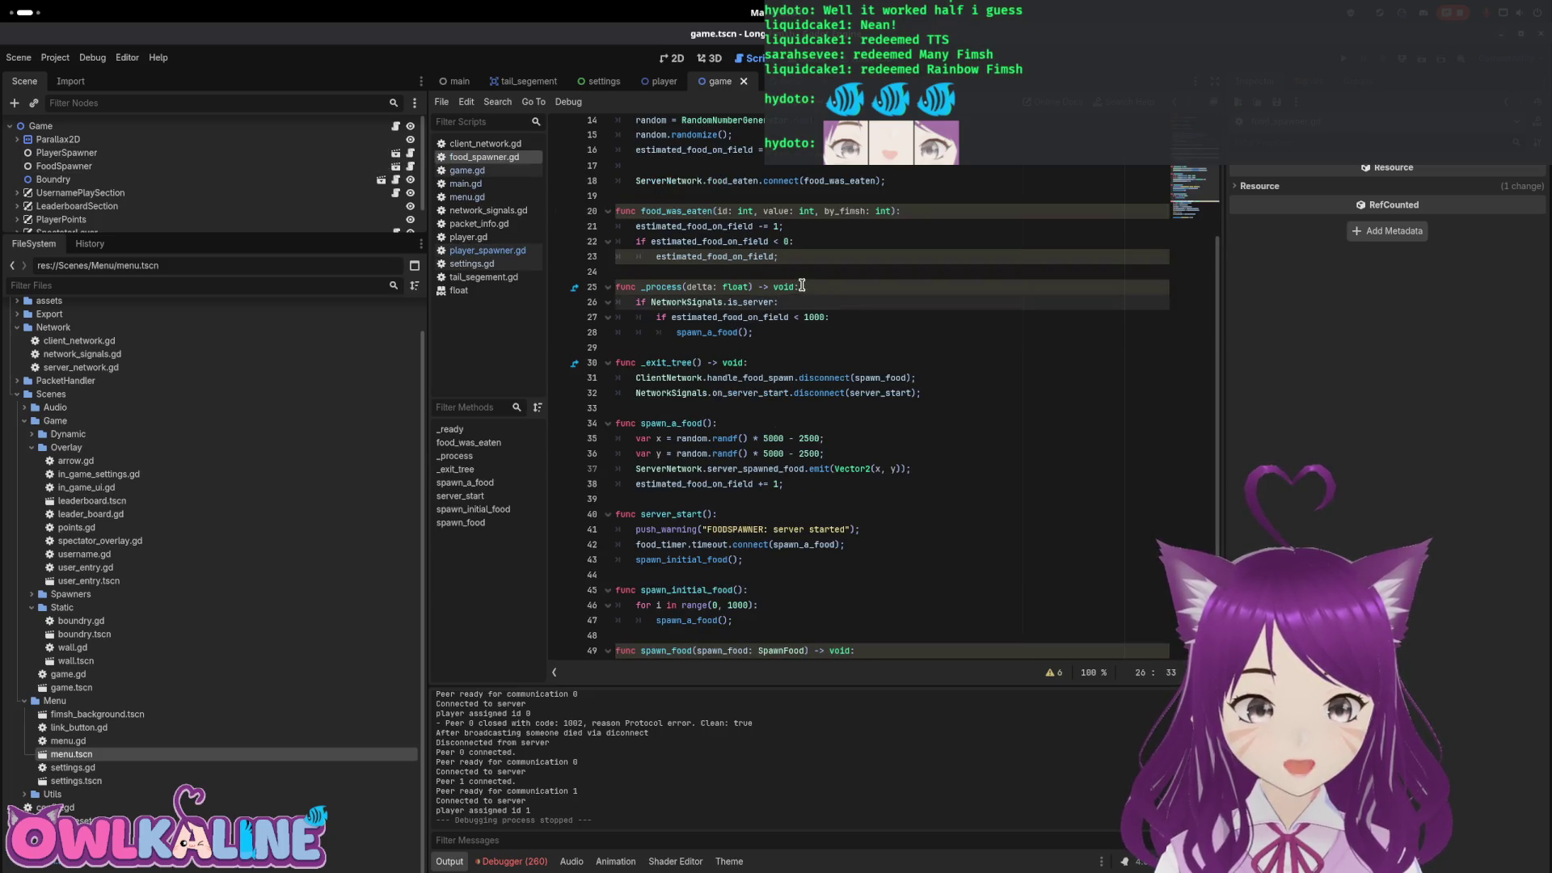
scroll(802, 287, down, 3)
scroll(793, 316, up, 4)
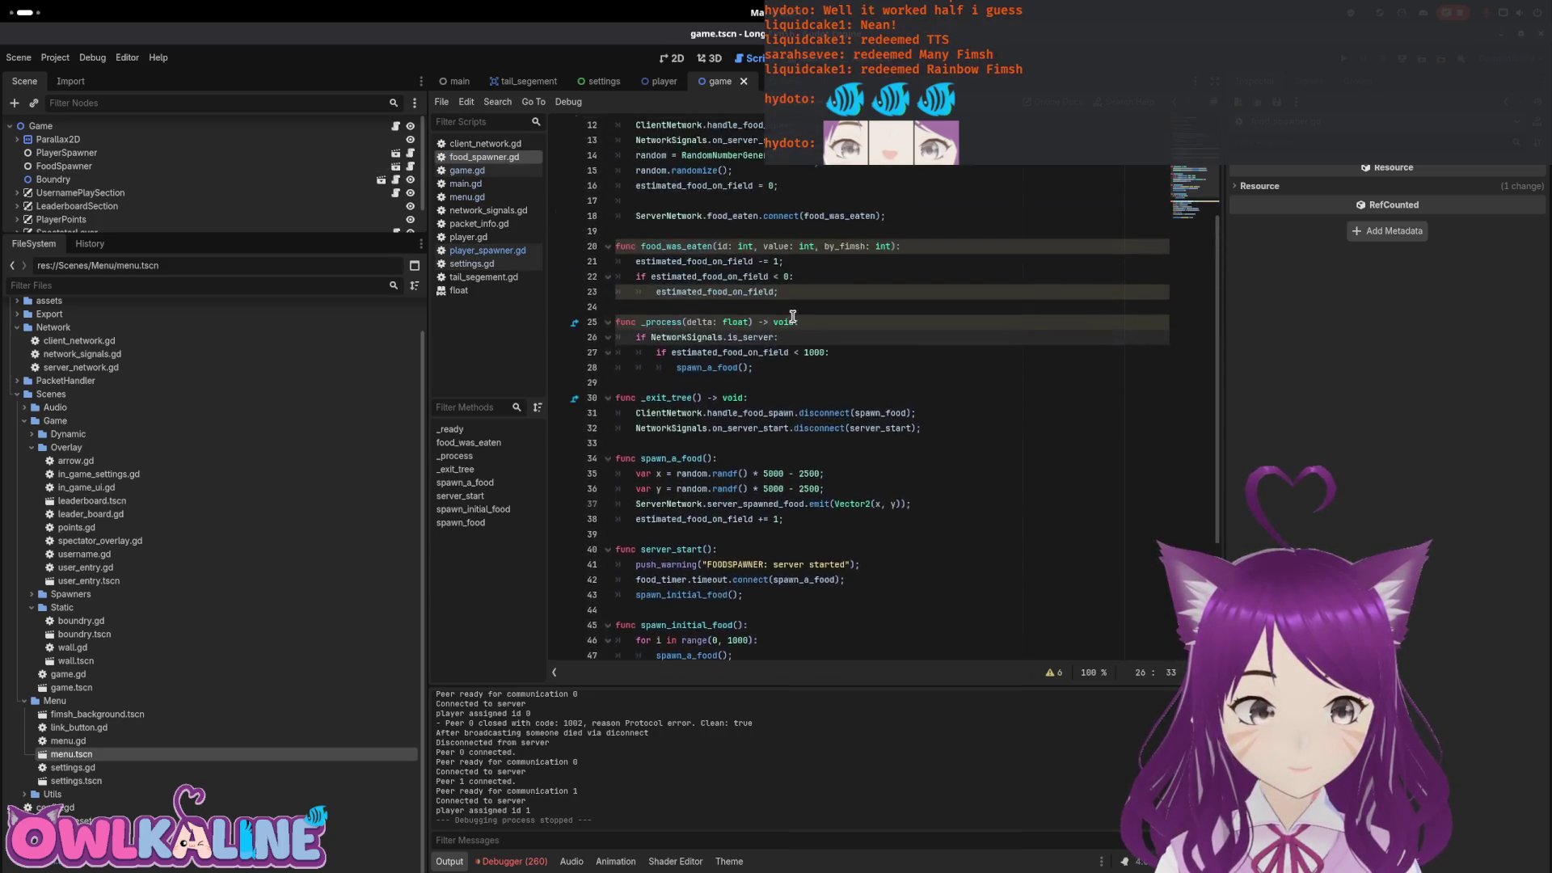
scroll(790, 313, up, 2)
mouse_move(790, 312)
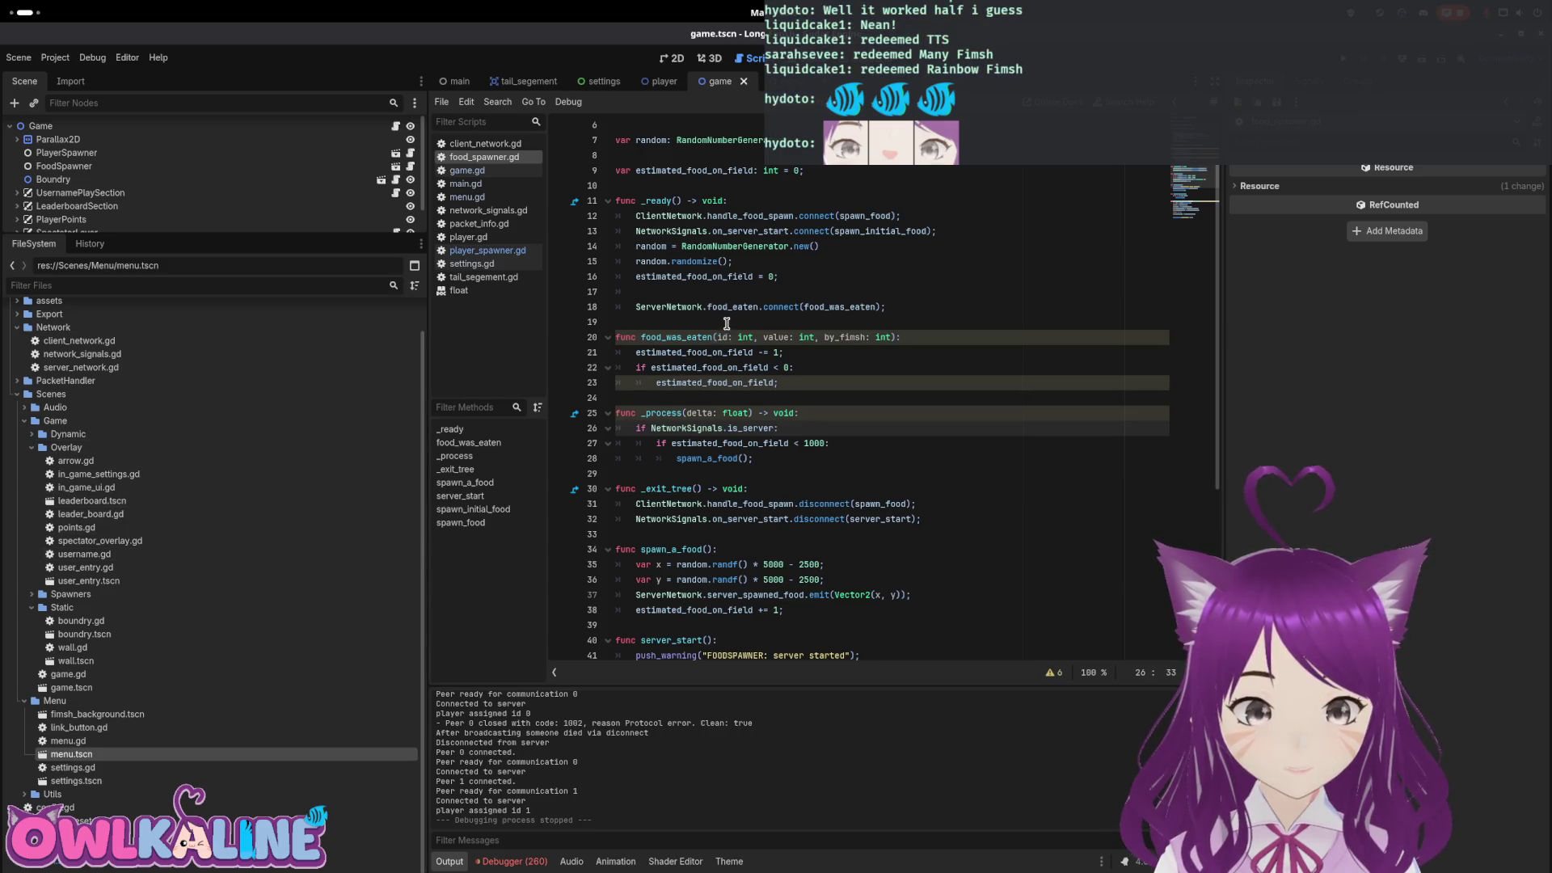
scroll(727, 324, up, 1)
click(925, 346)
key(Return)
key(Return)
text(B)
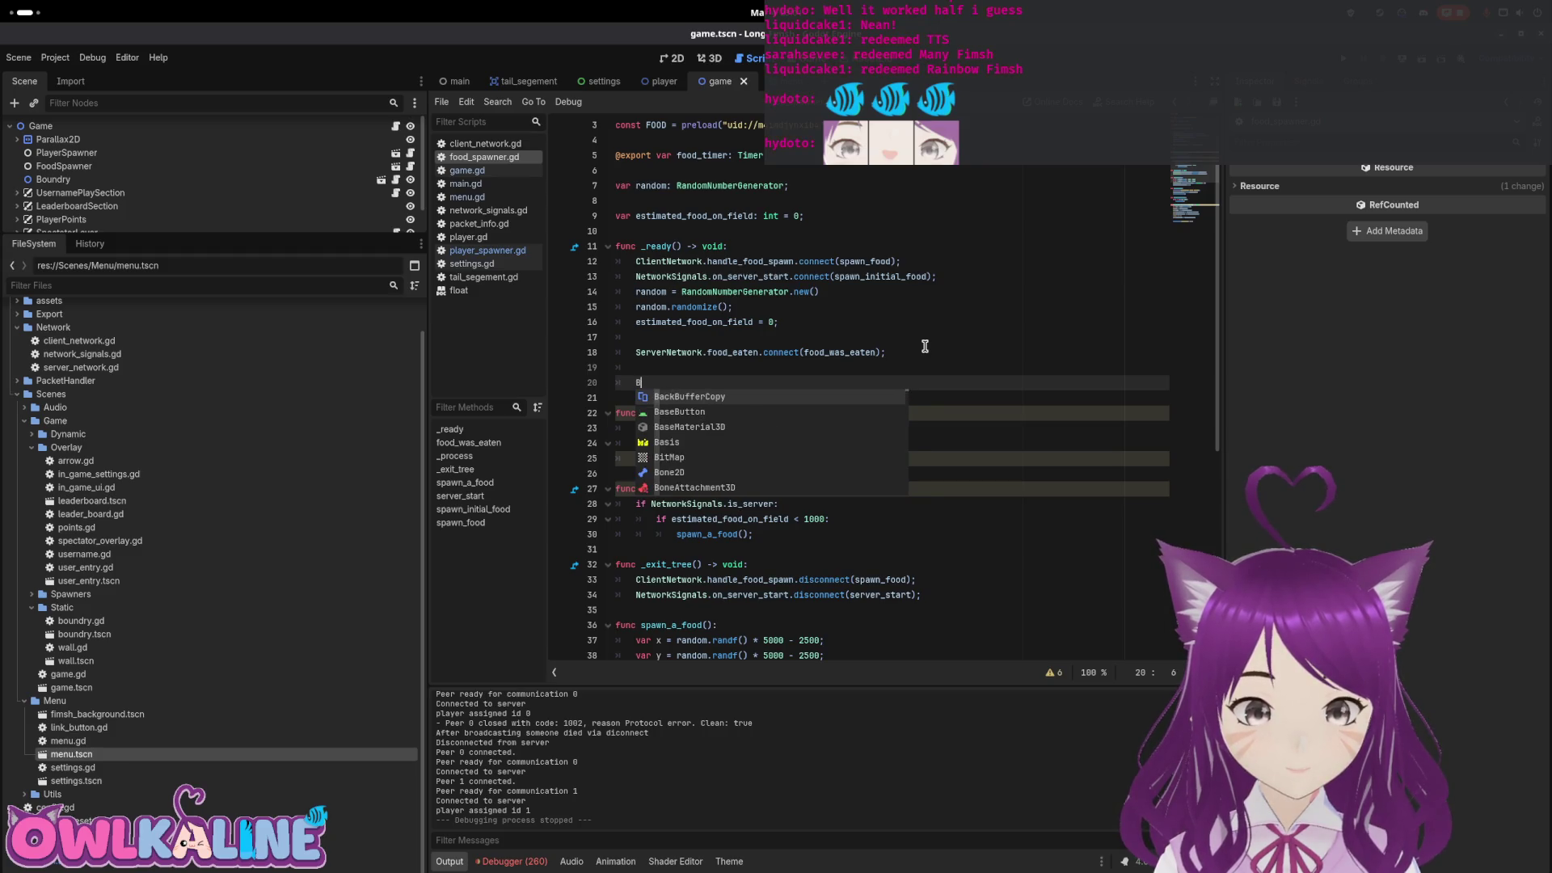
key(BackSpace)
text(NetworkSignals.)
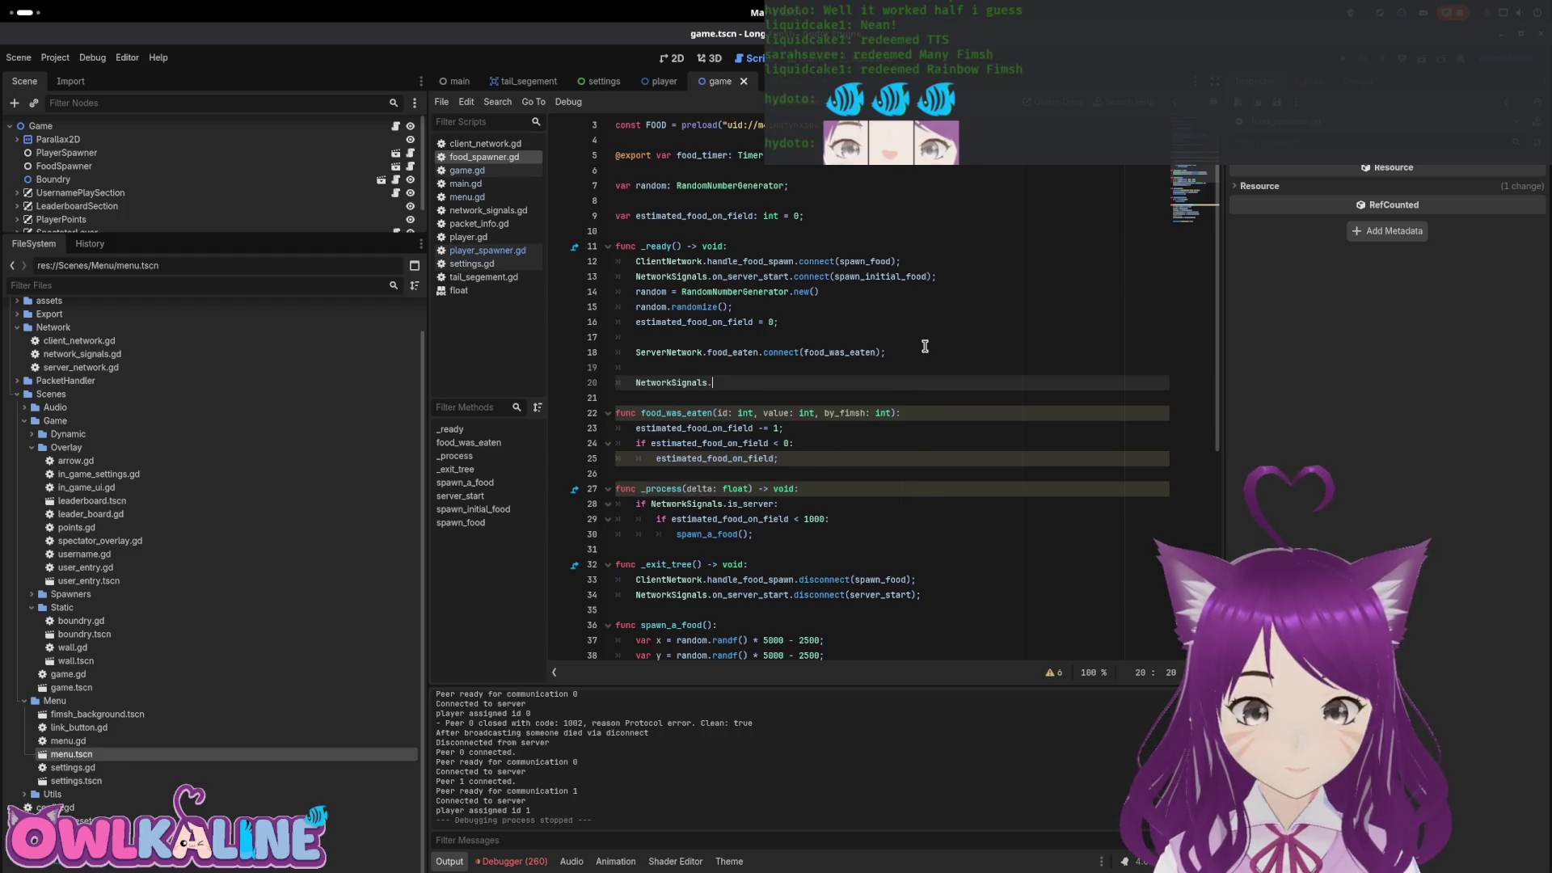
text(o)
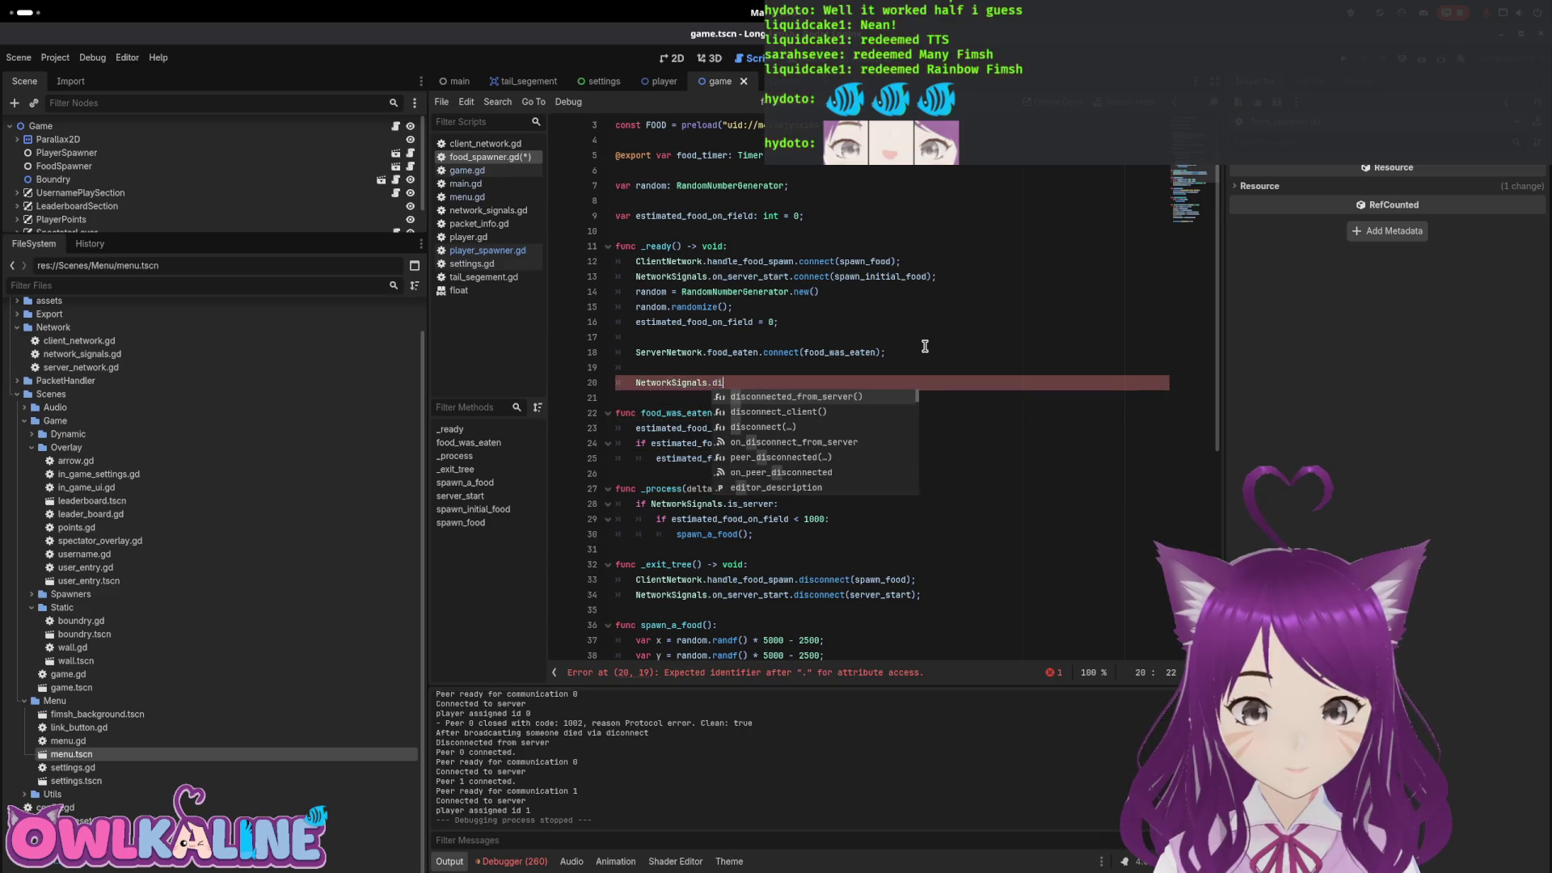
key(Down)
key(Down)
key(Return)
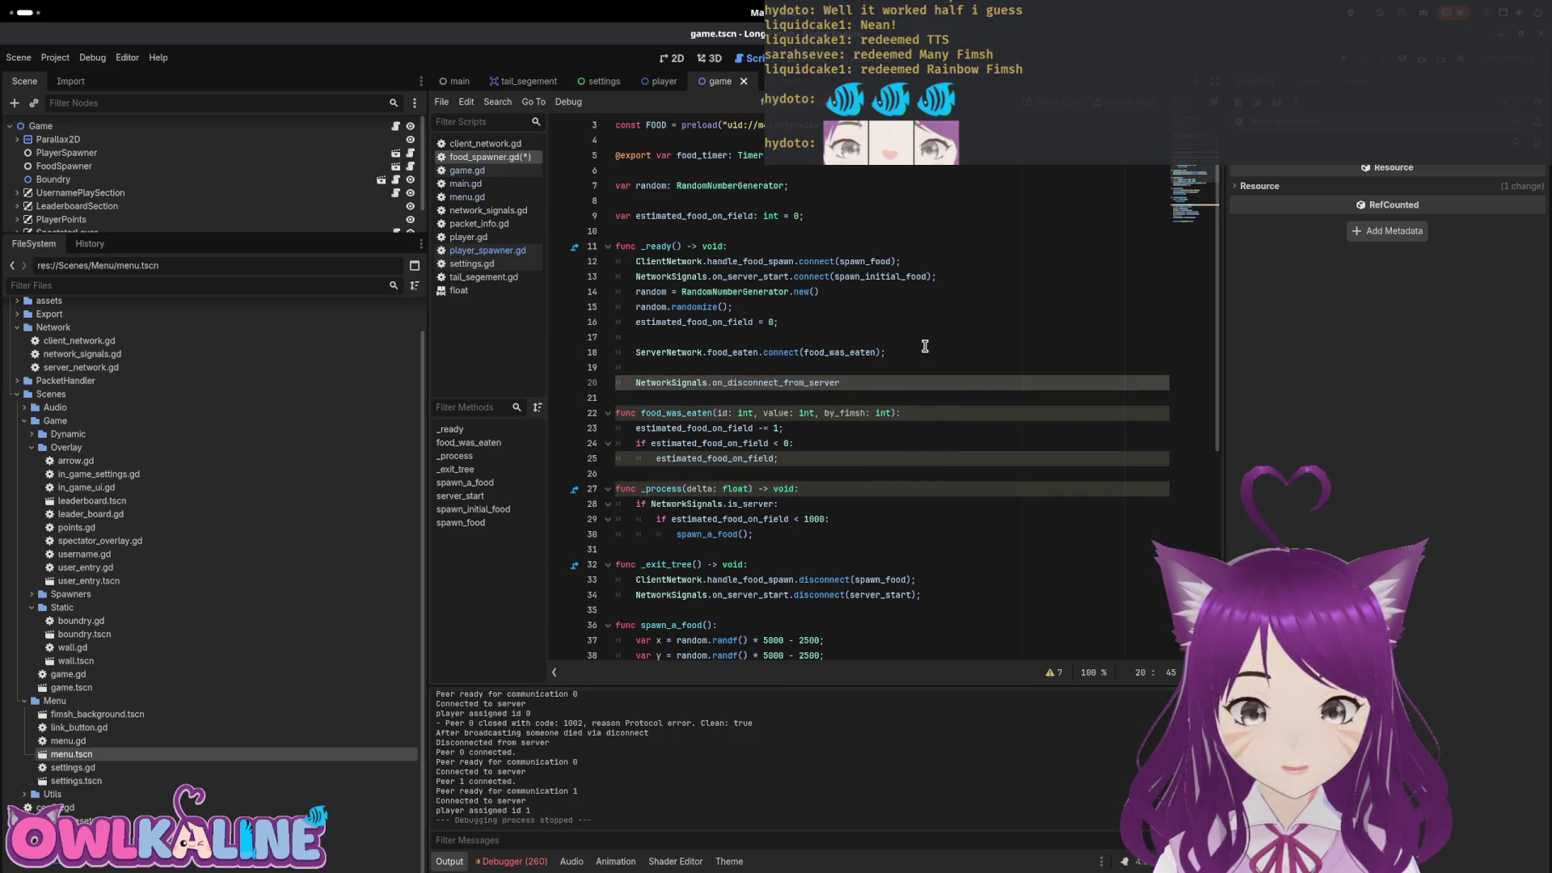
text(cleanup))
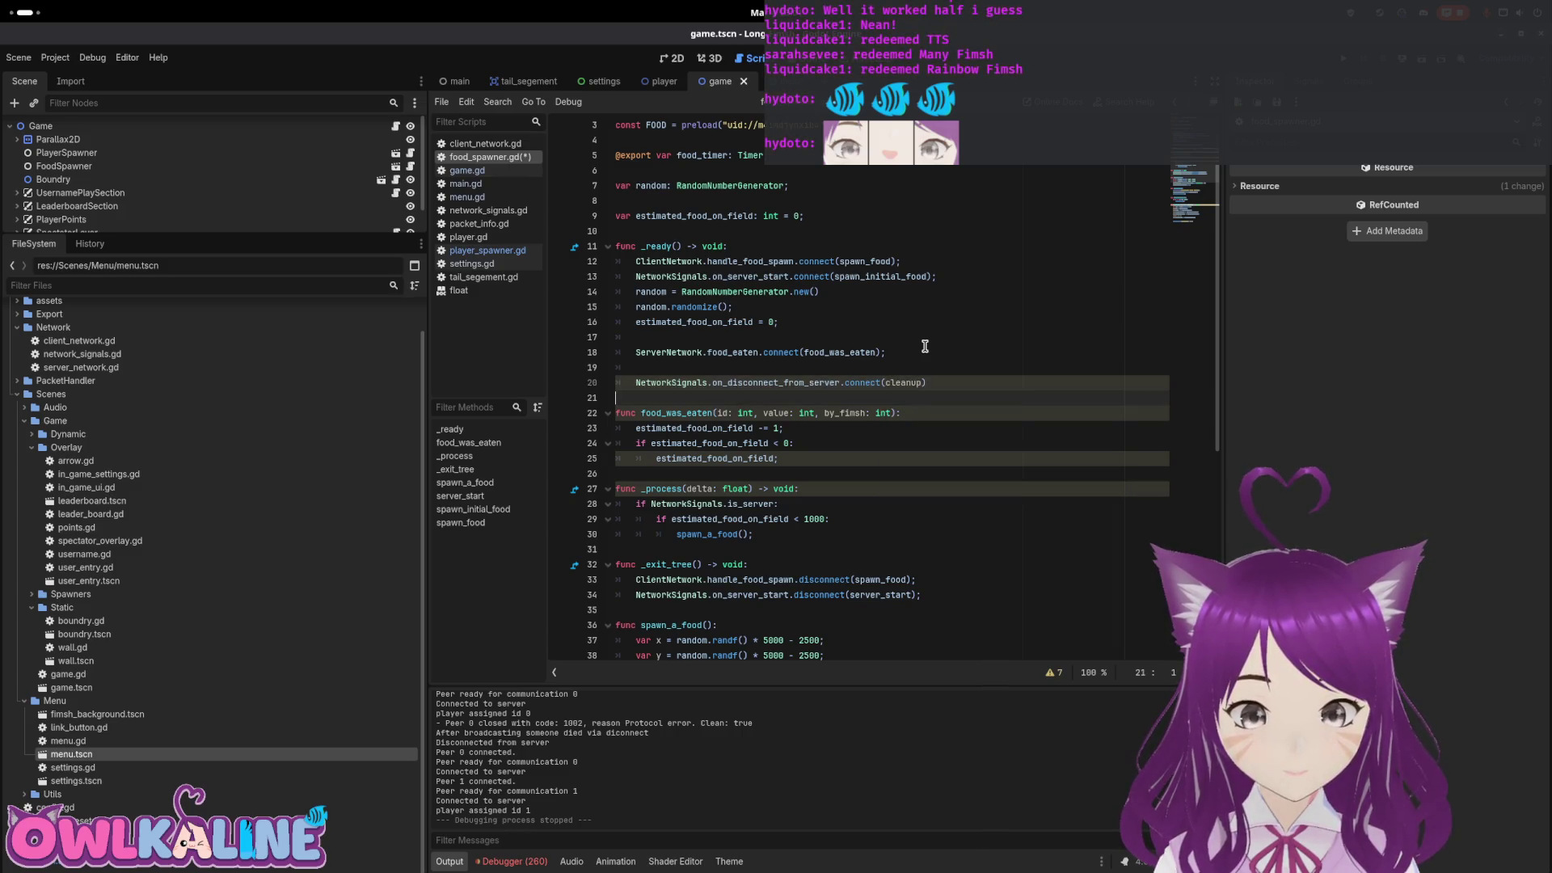
text(;)
key(Down)
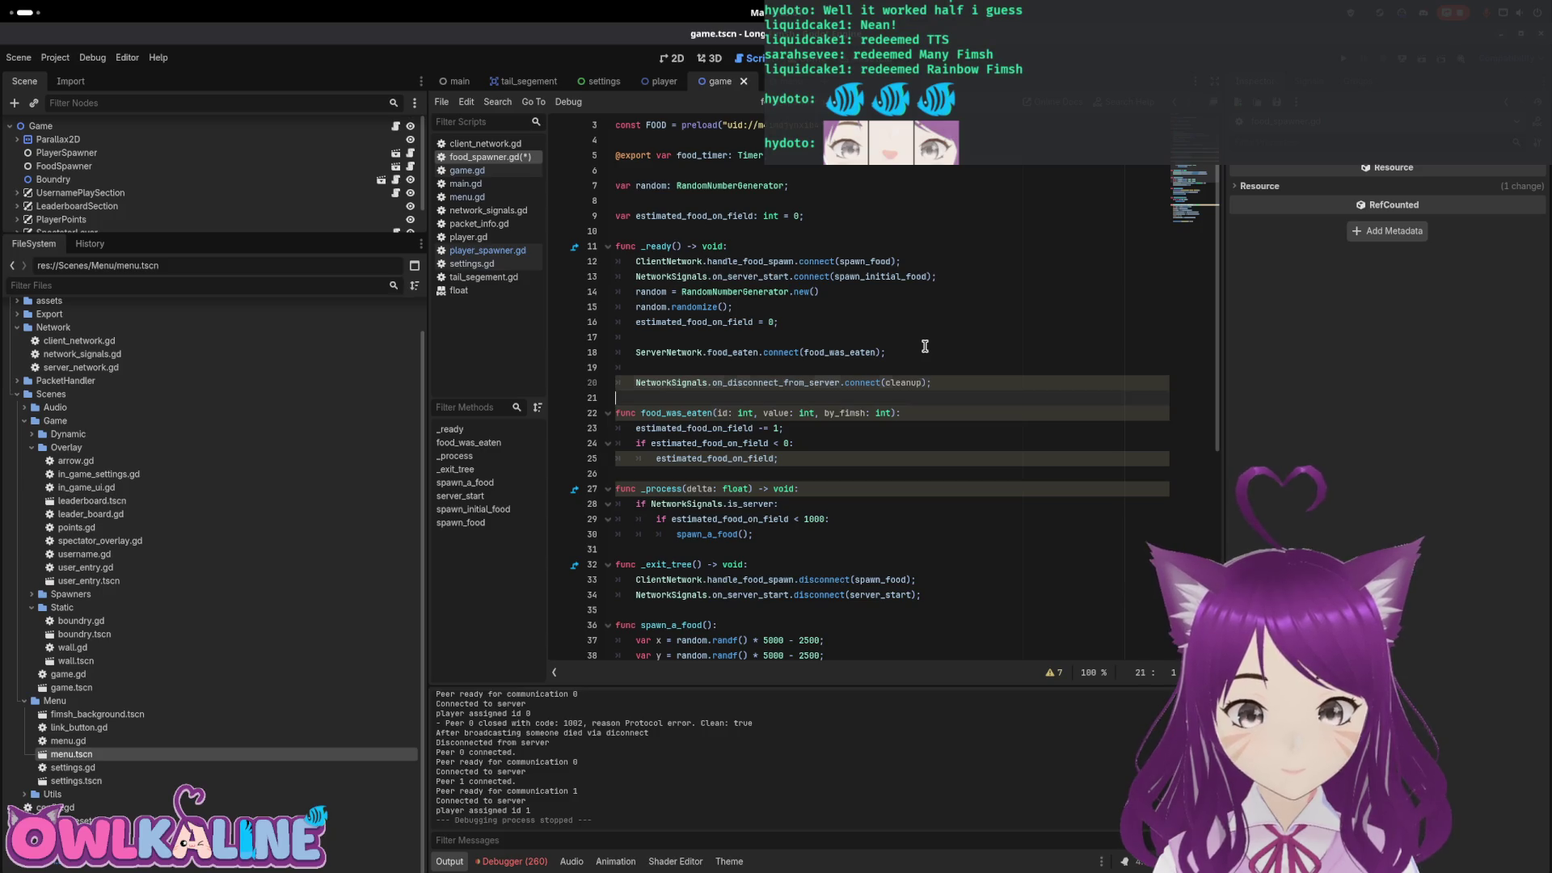
Add a cleanup() function whose body calls get_children().all(remove_child)
key(Return)
text(func cl)
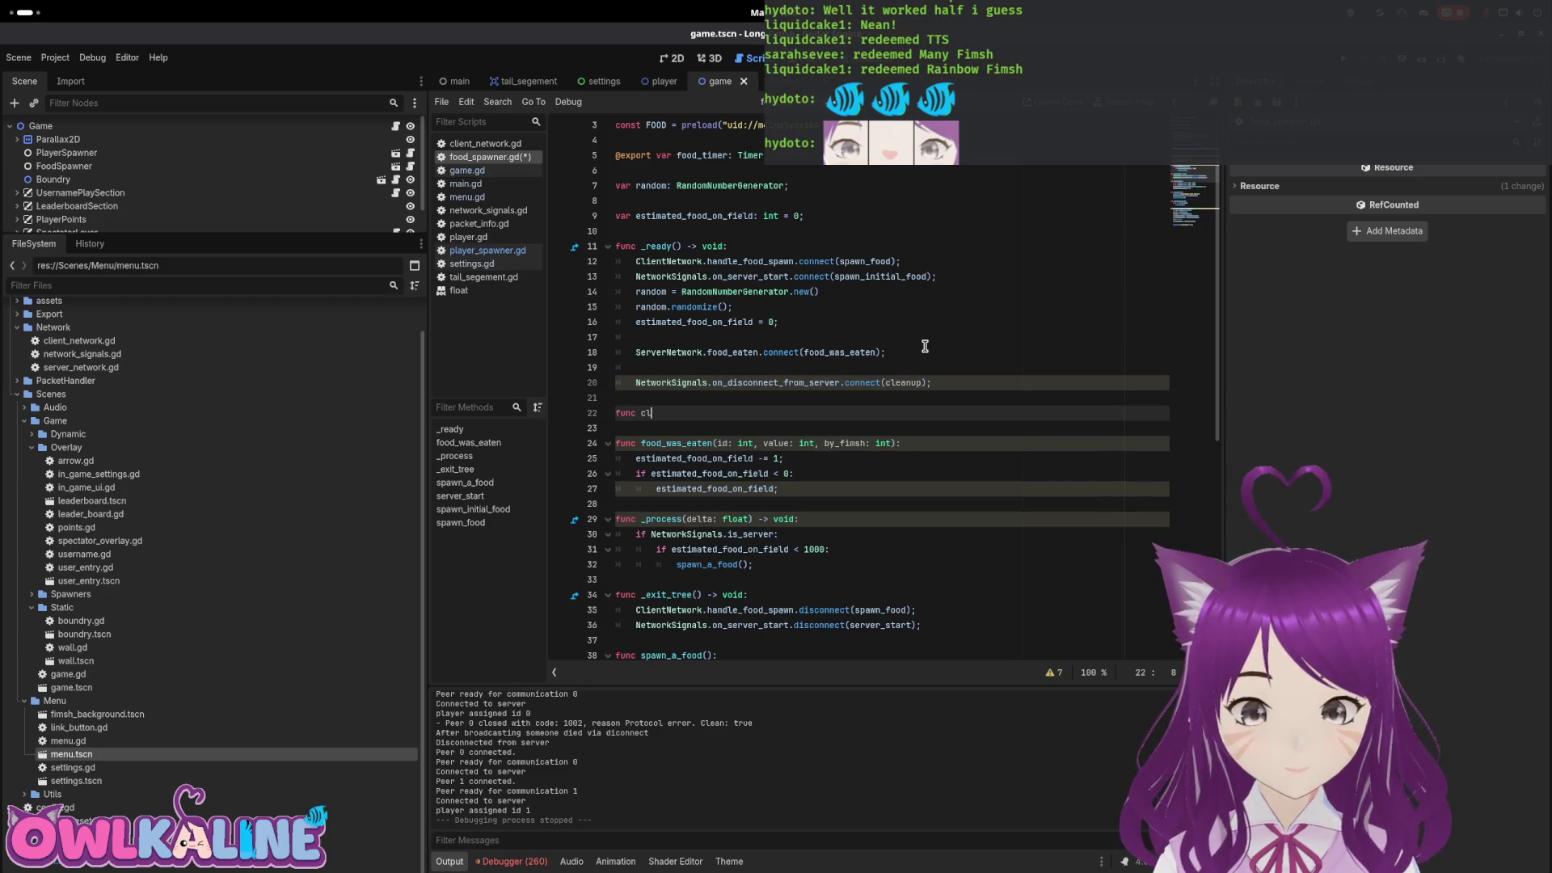
text(eanup():)
key(Return)
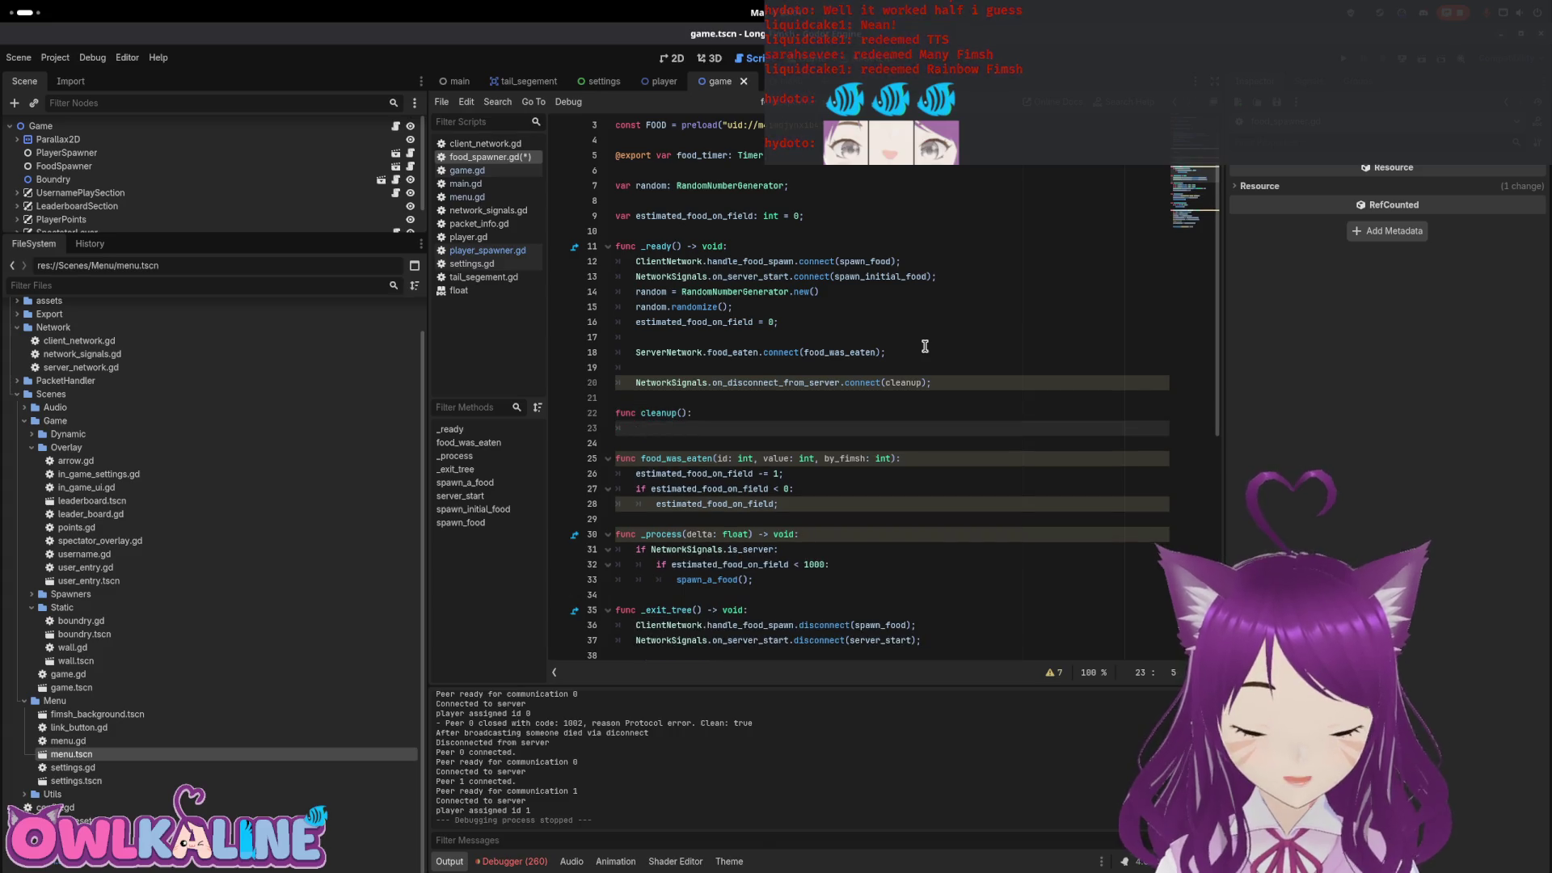
text(get)
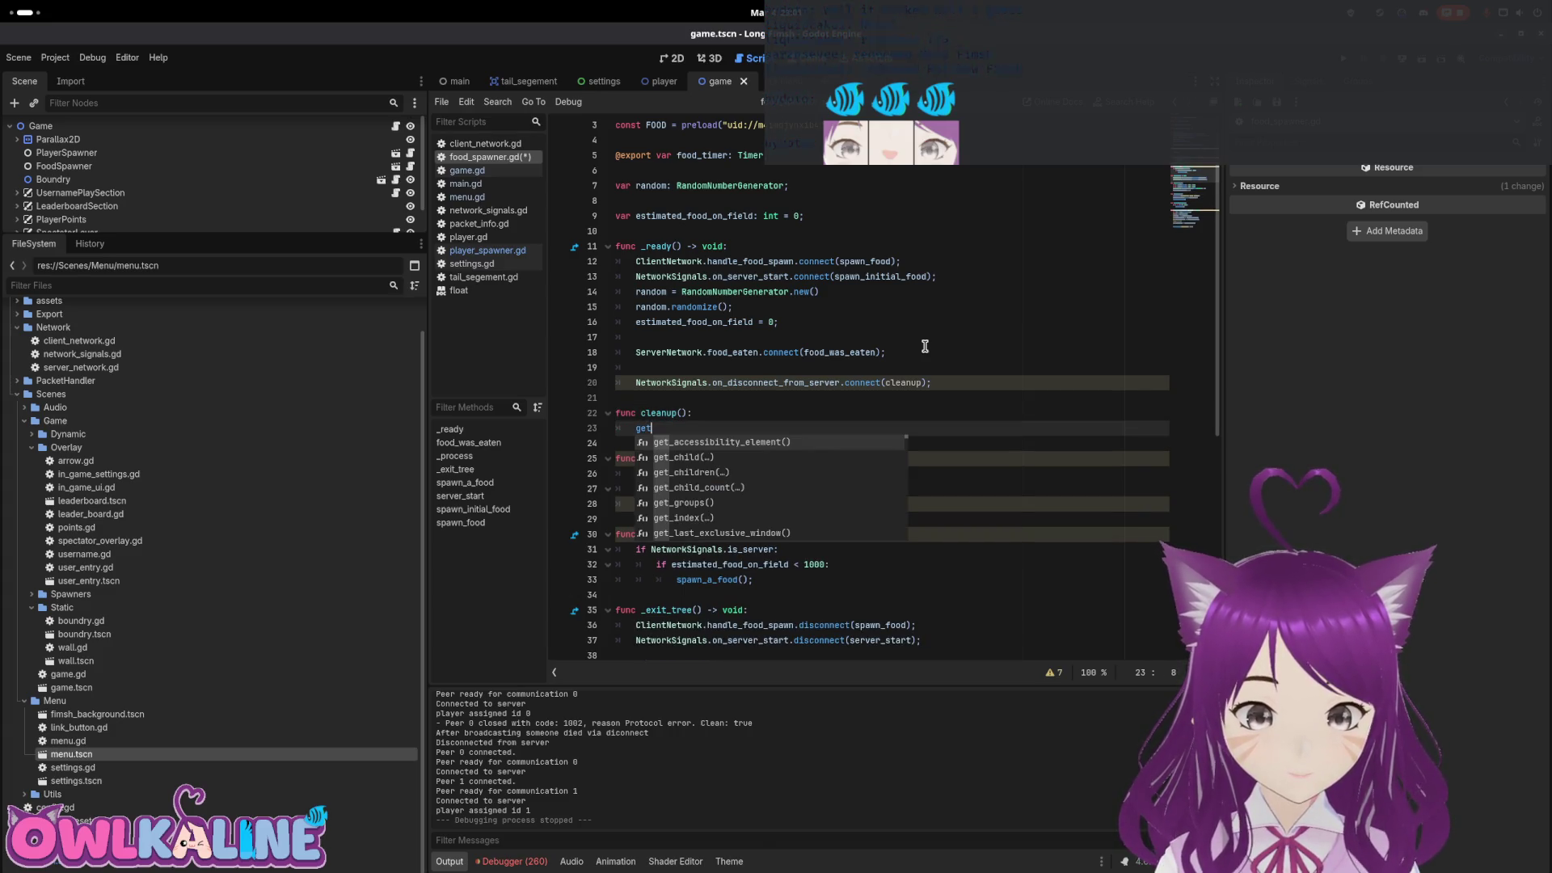
key(Down)
key(Down)
key(Return)
text(.al)
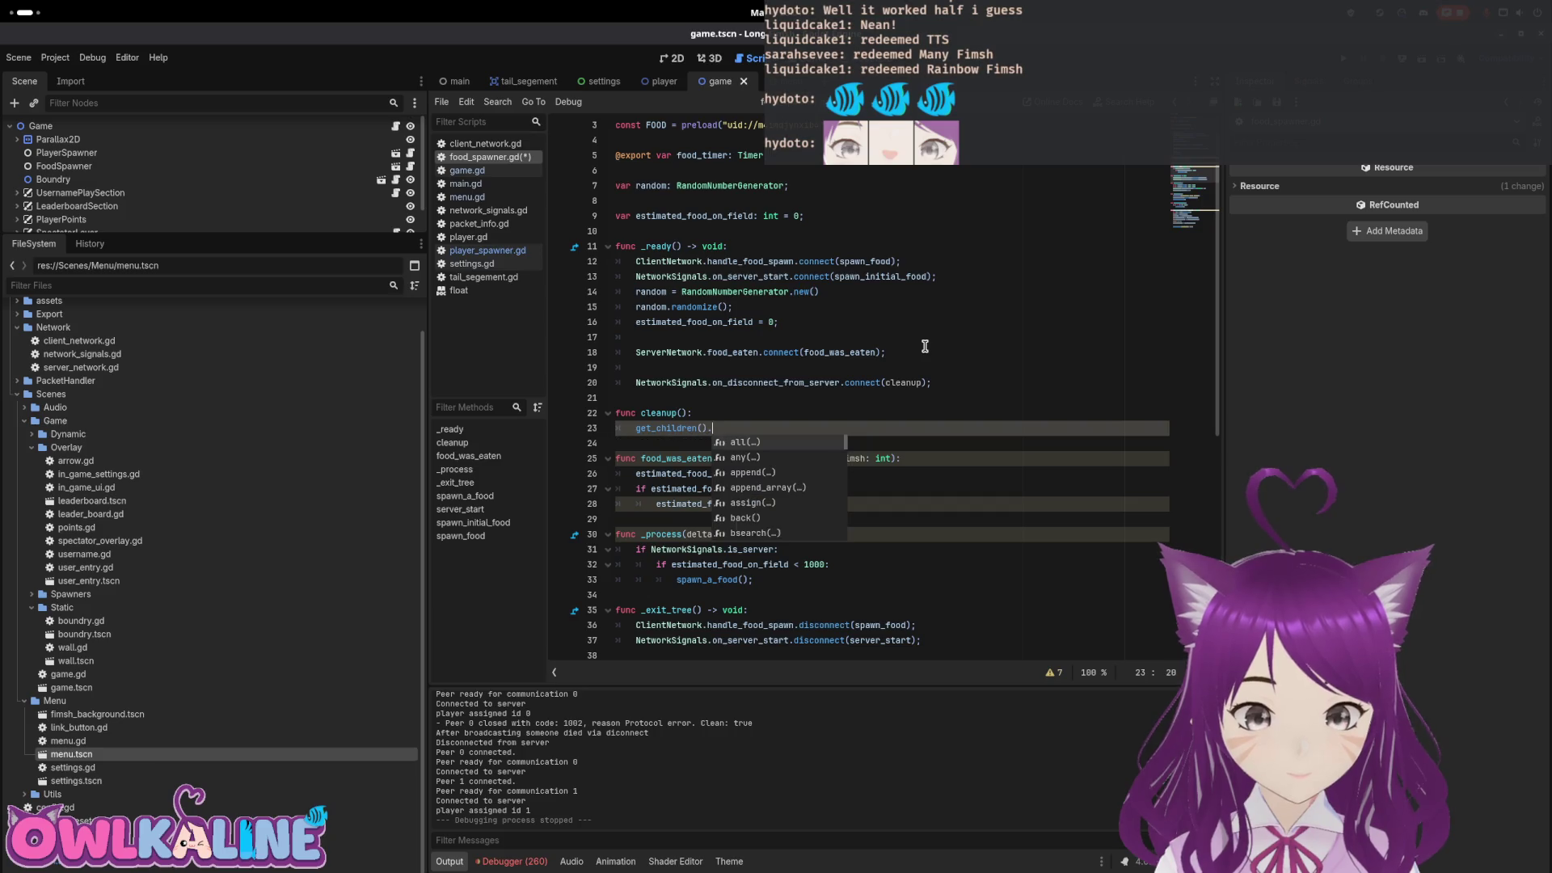
key(Return)
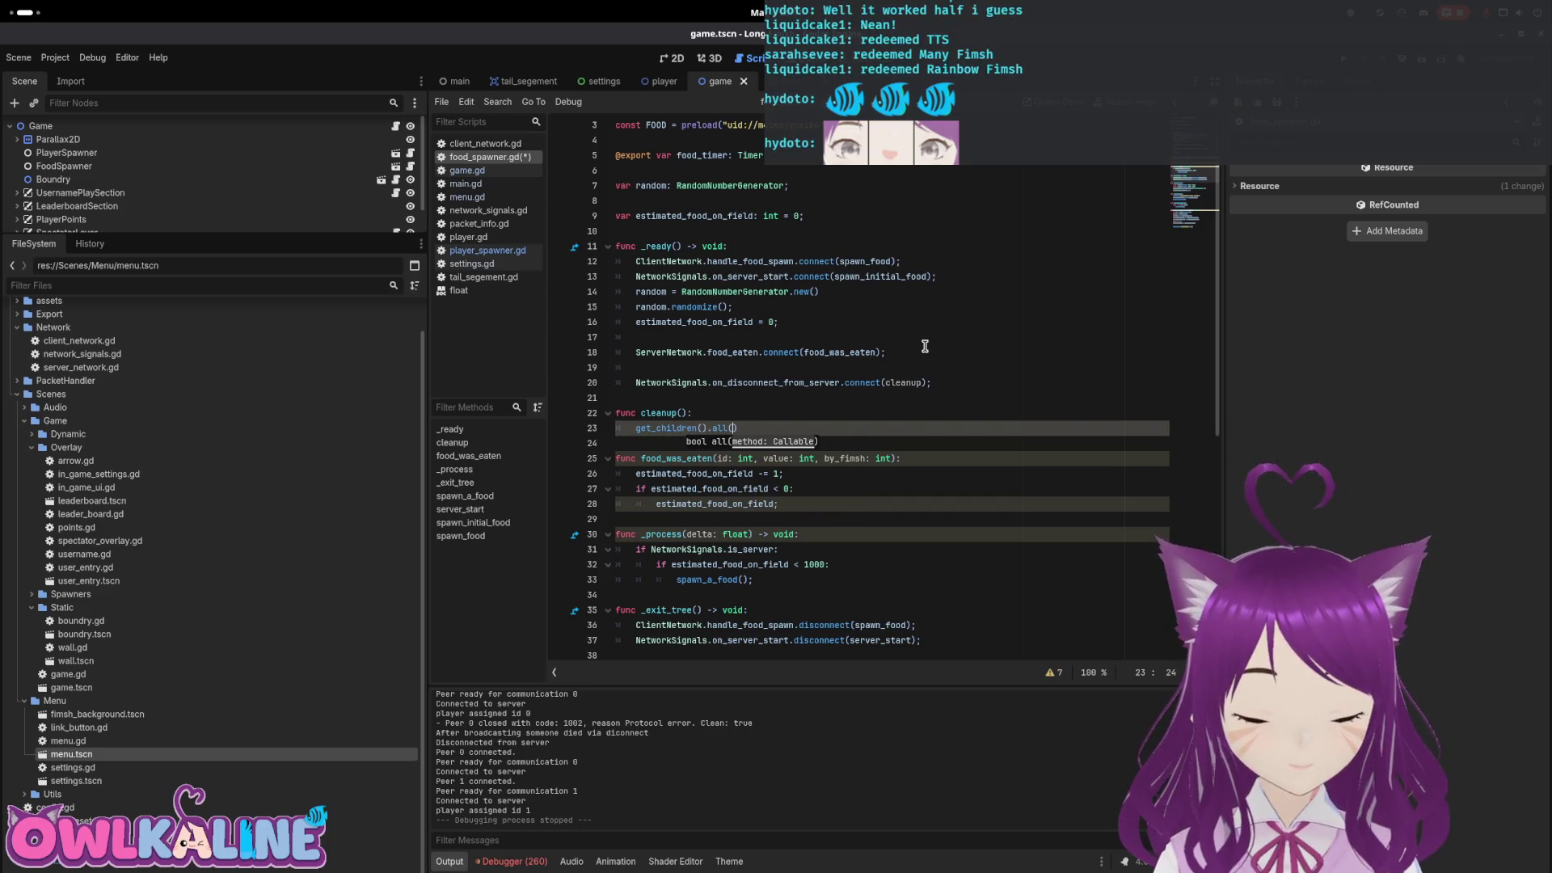
text(rem)
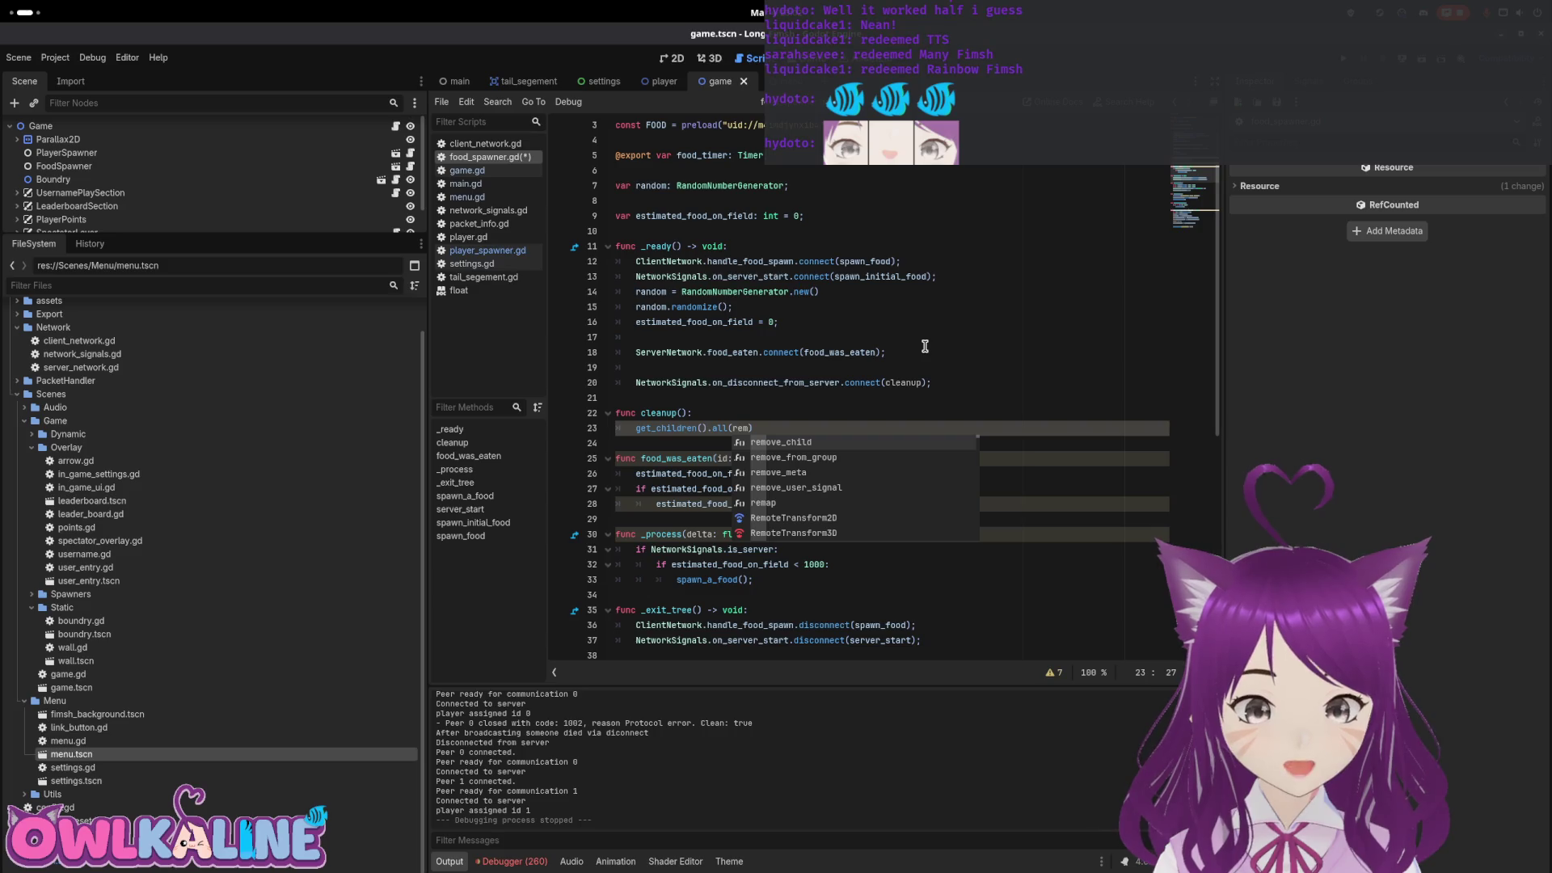
key(Return)
text();)
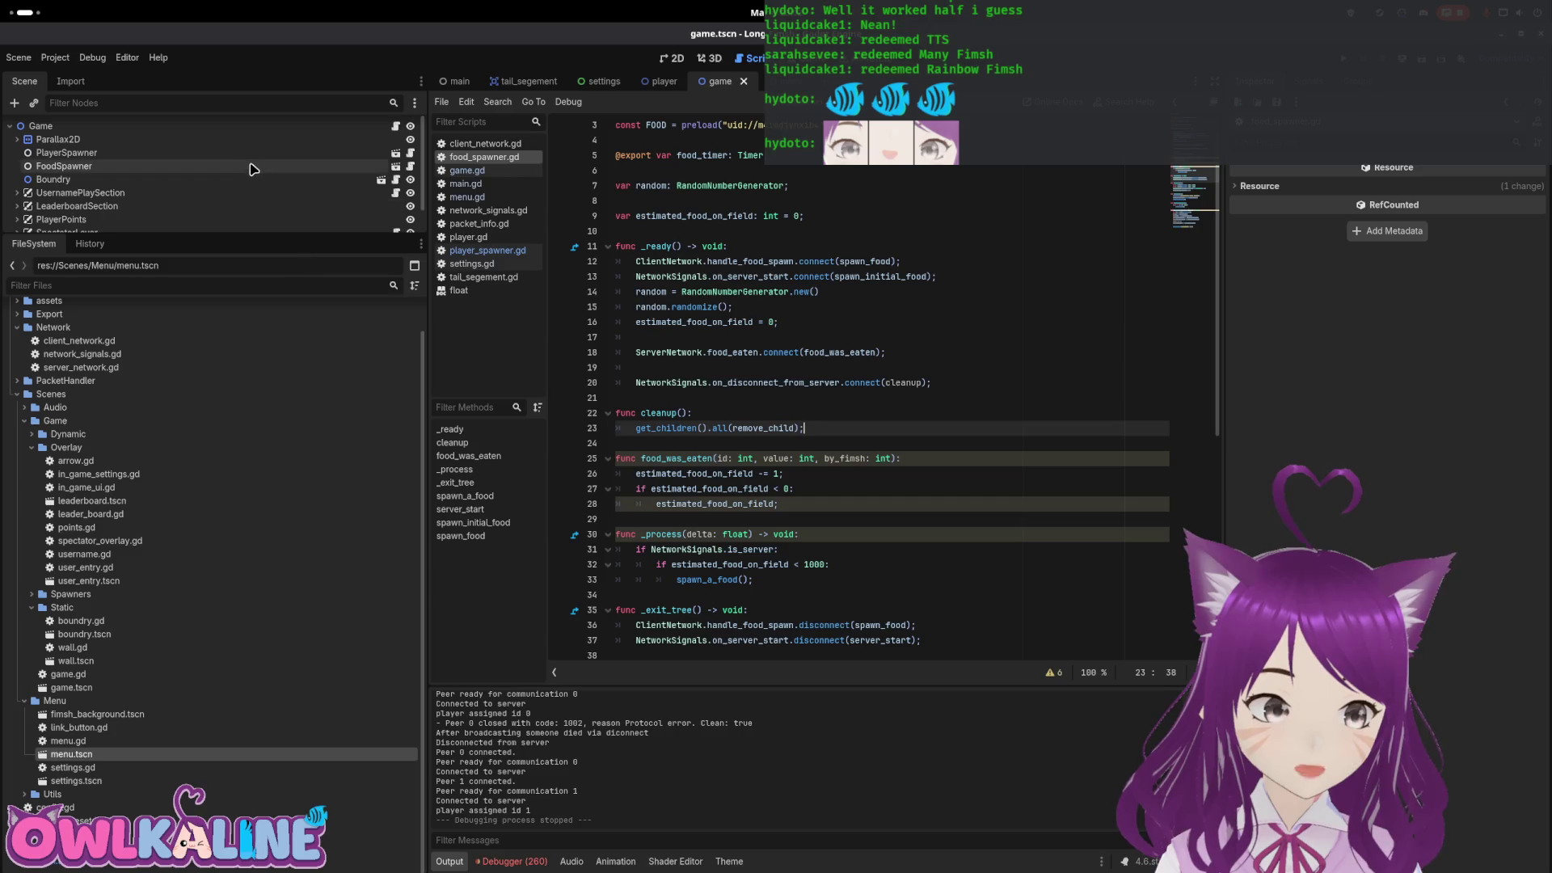
Open boundry.gd, add blank lines after the add_child calls, then remove them
click(396, 180)
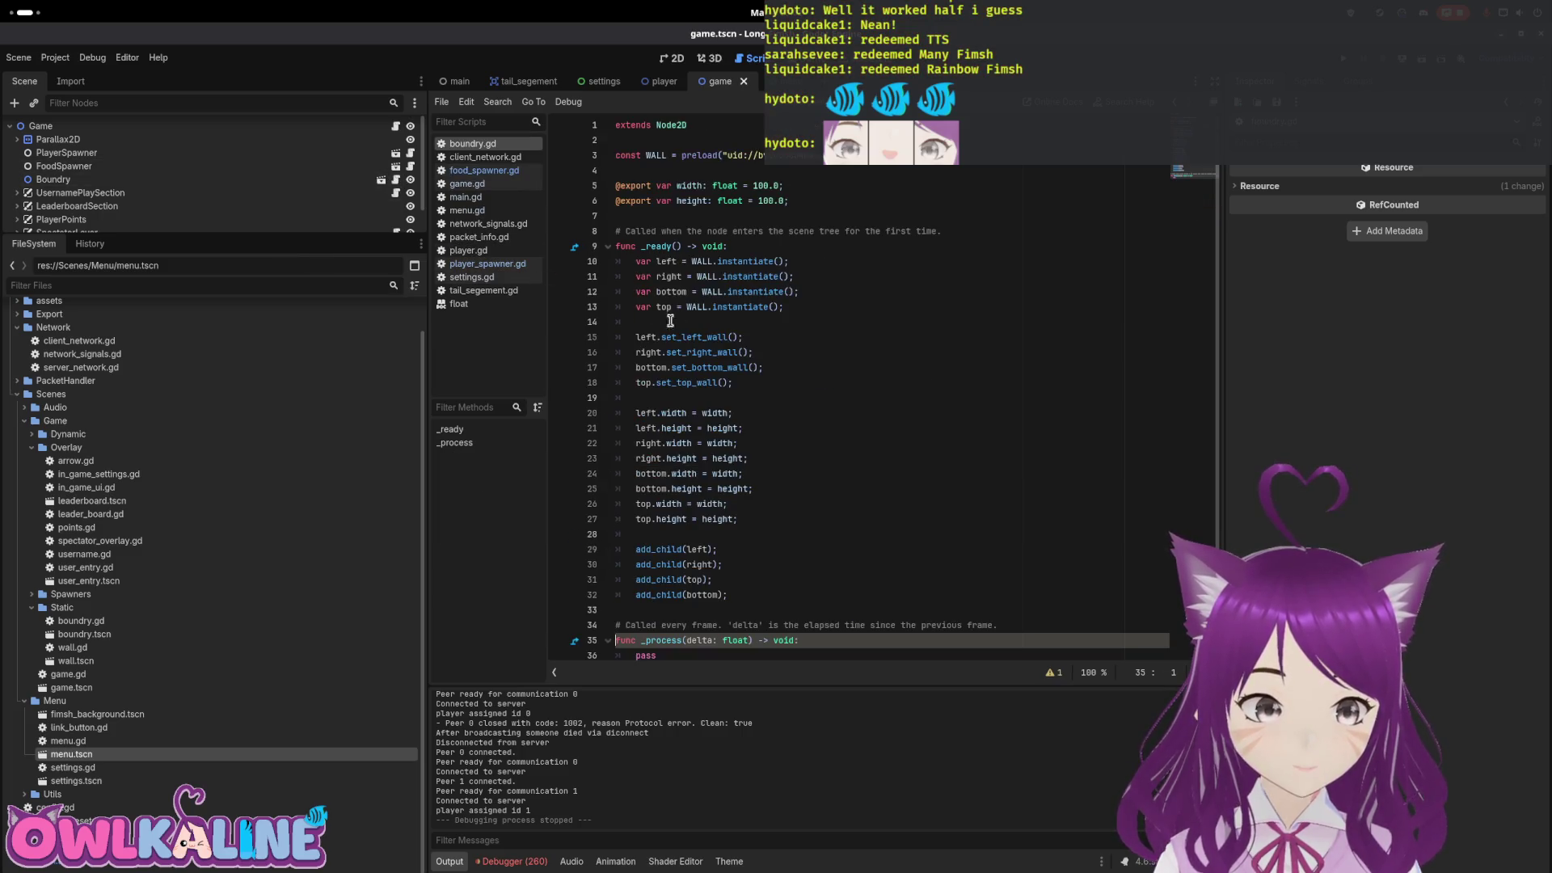
click(712, 581)
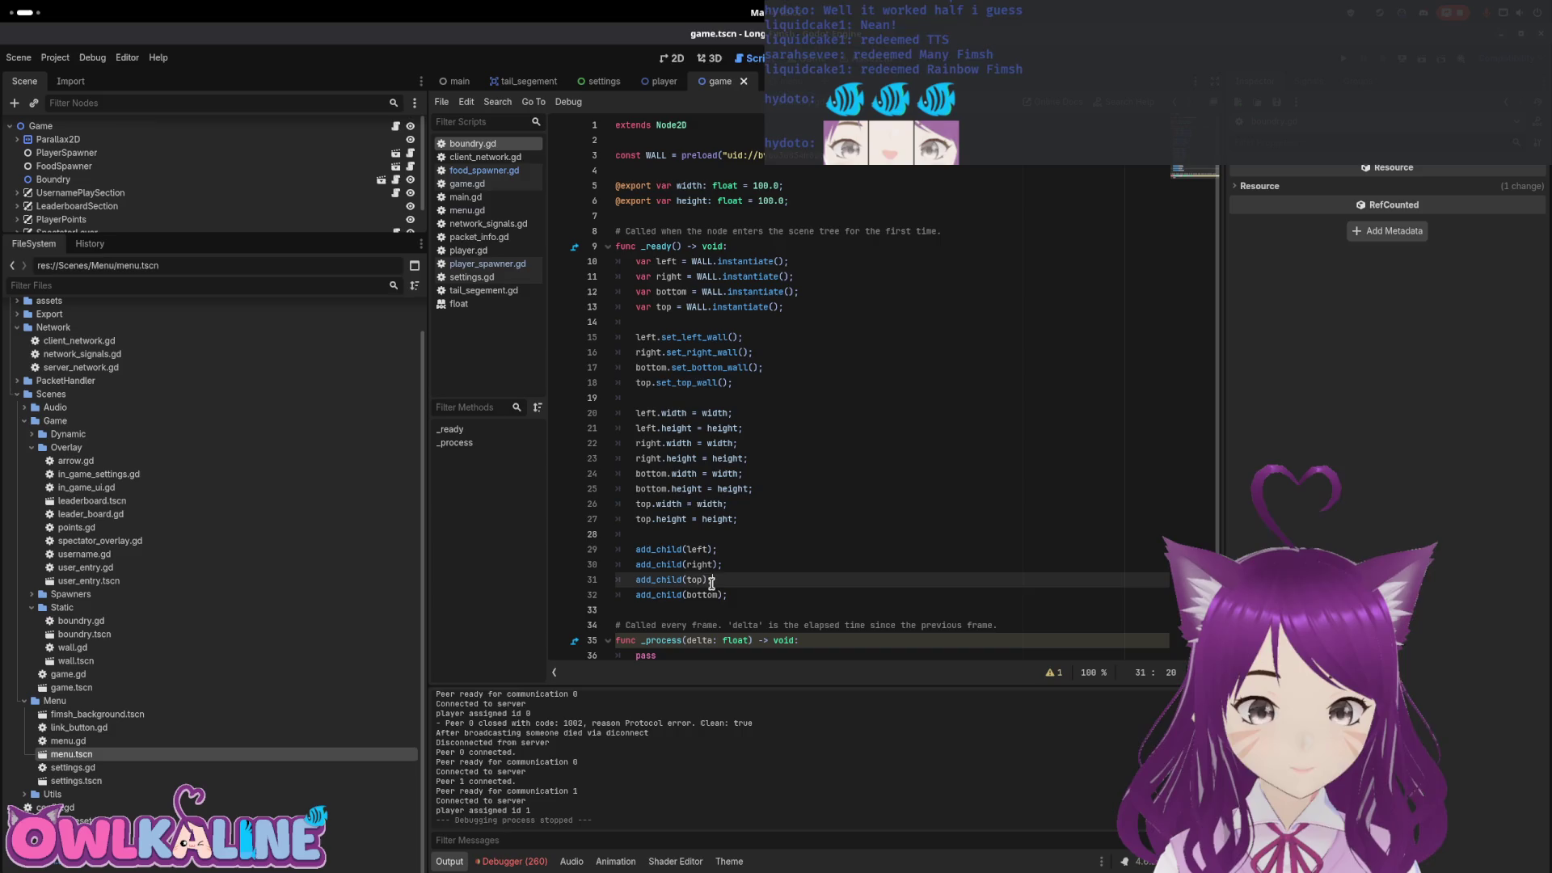
click(717, 216)
scroll(774, 330, down, 1)
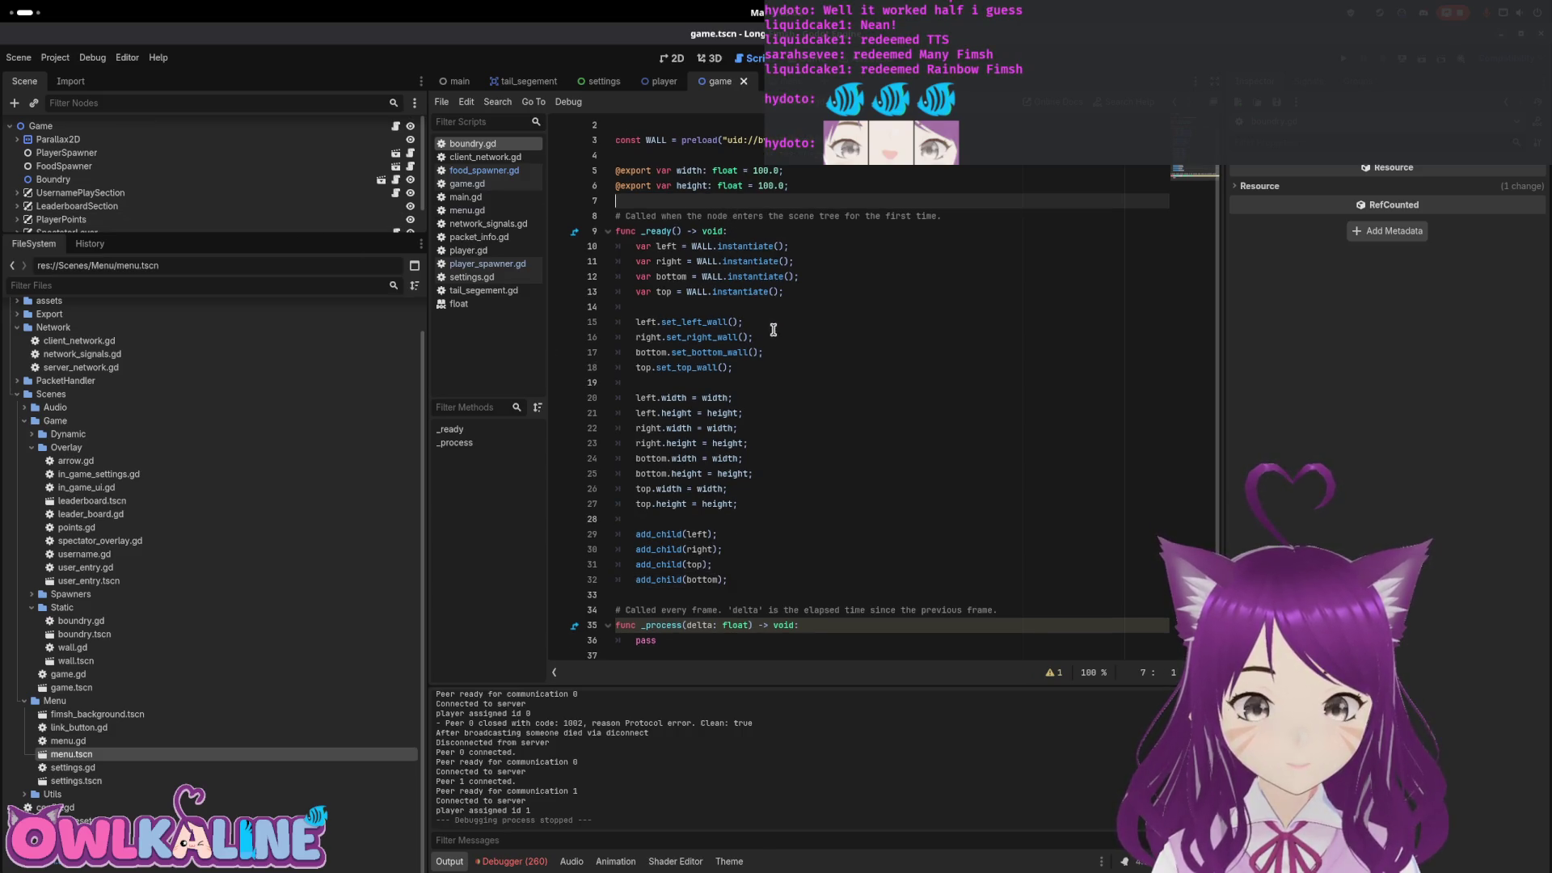
click(747, 573)
key(Return)
key(Return)
text(Networ)
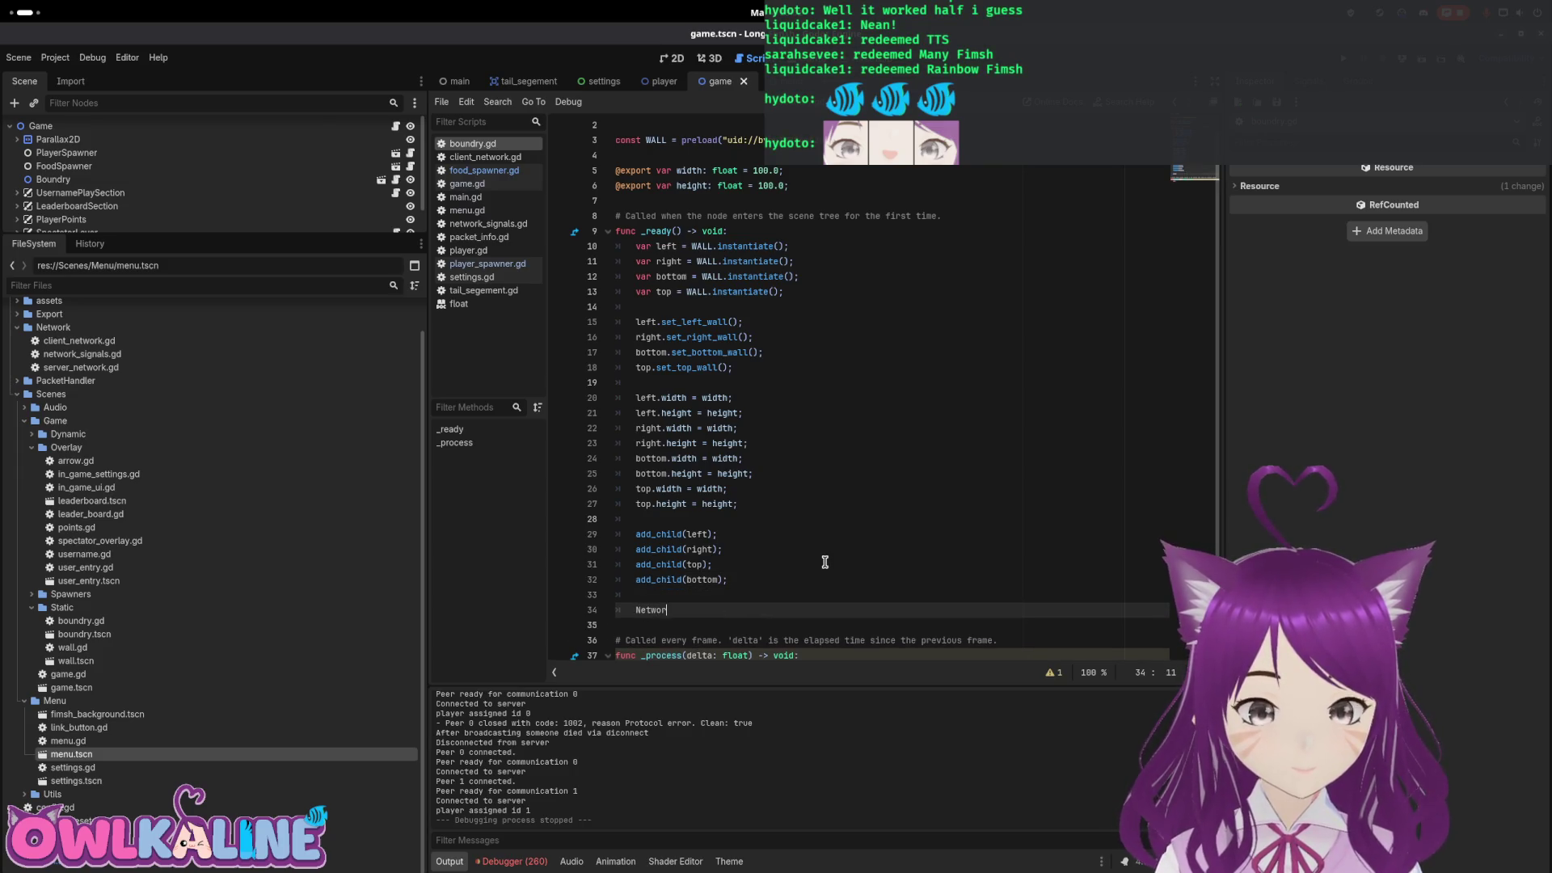
key(Home)
key(BackSpace)
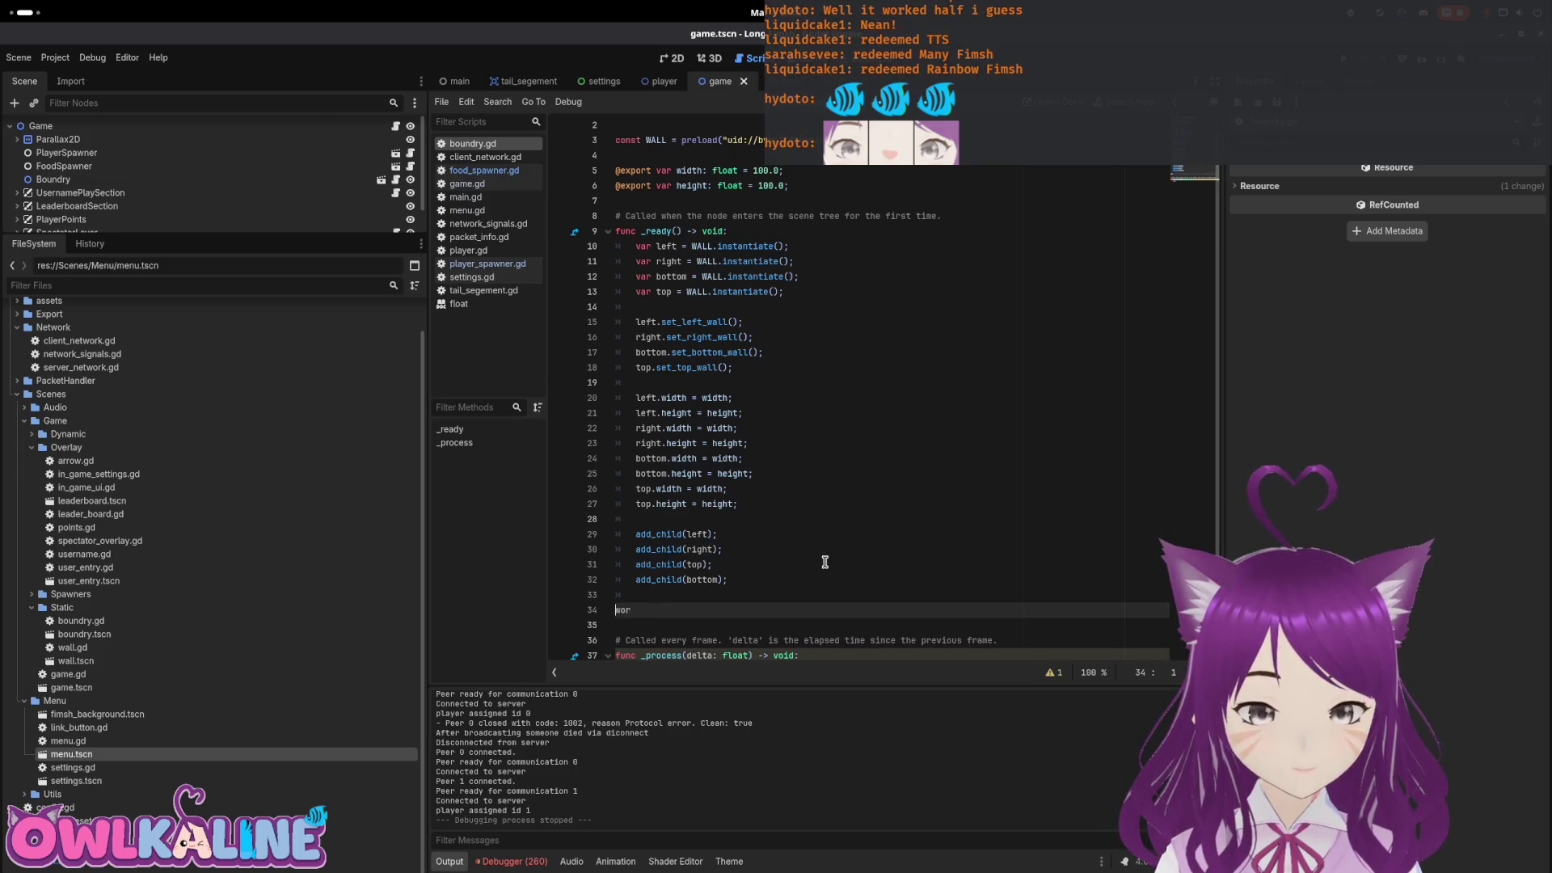
key(BackSpace)
key(BackSpace)
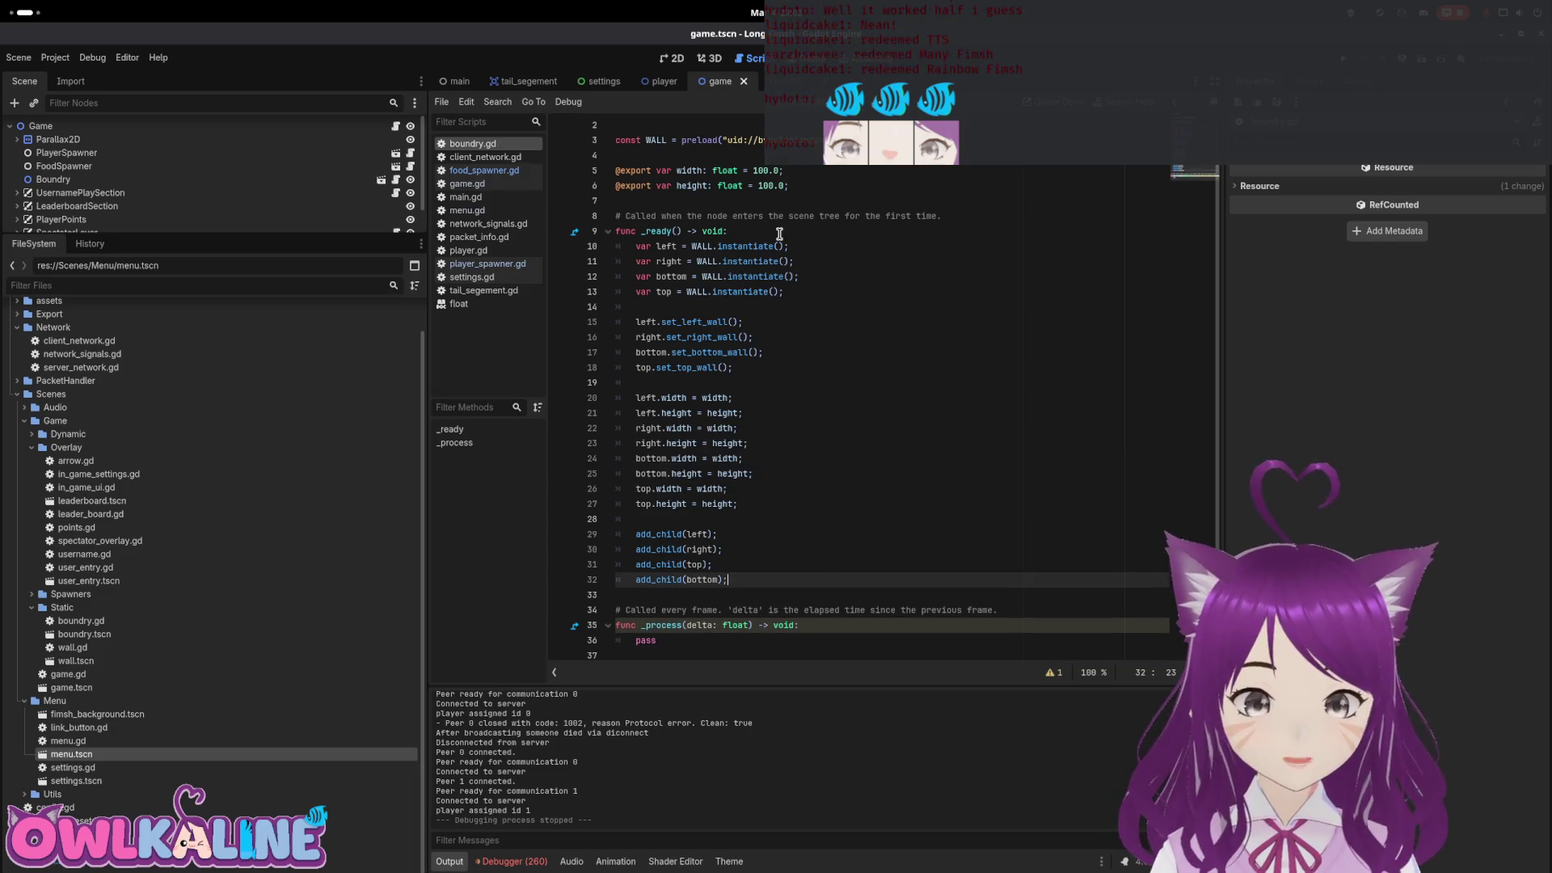
Start a NetworkSignals line at the top of _ready, delete it, and save boundry.gd
click(777, 231)
key(Return)
key(Return)
key(Up)
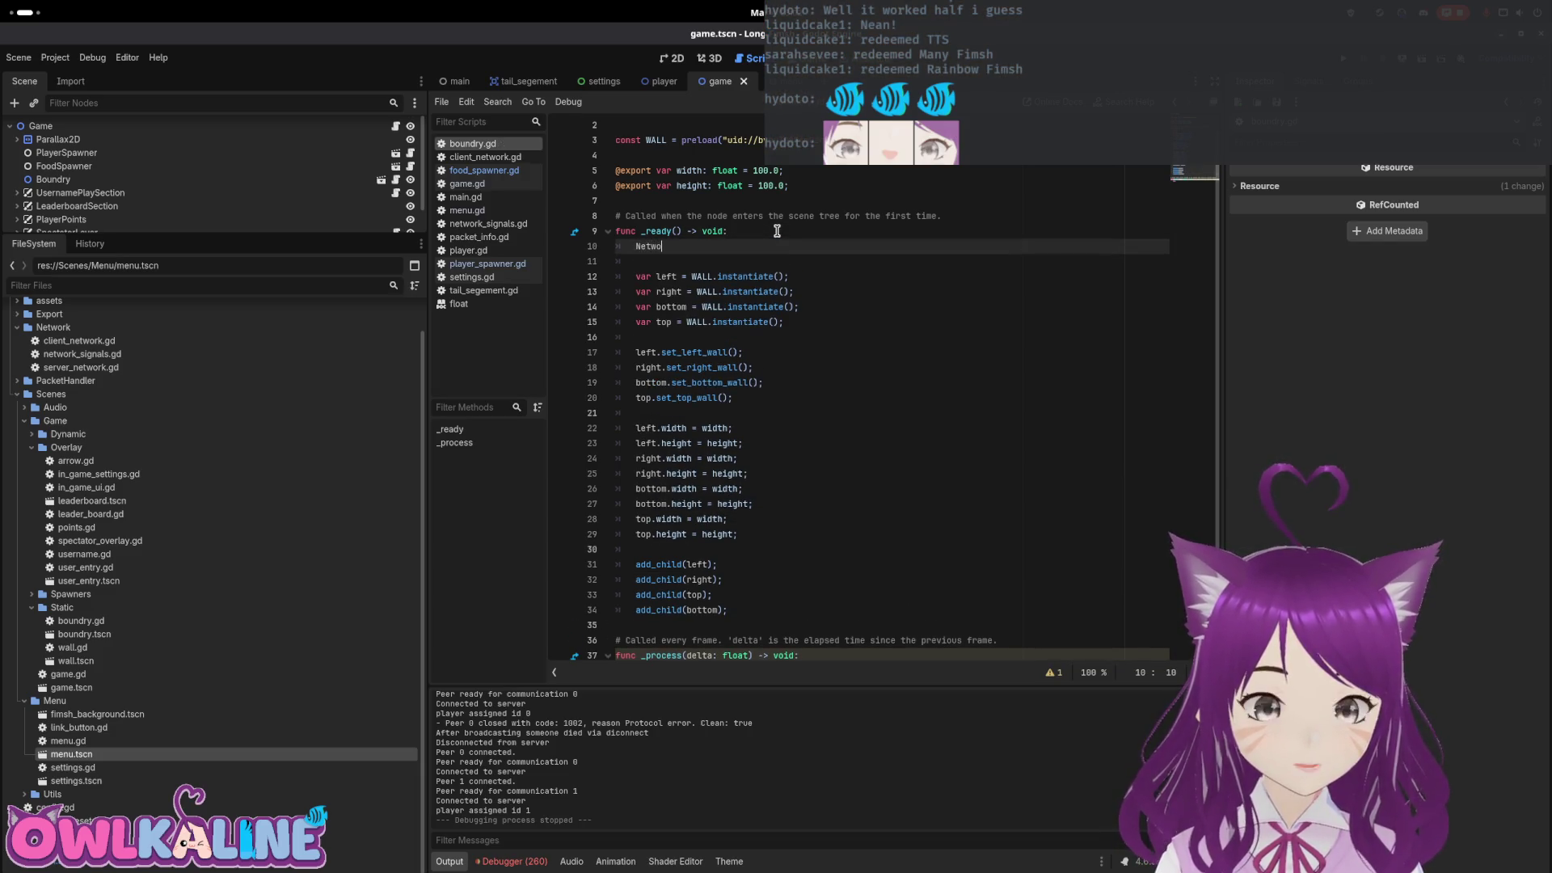
text(r)
key(Return)
text(.)
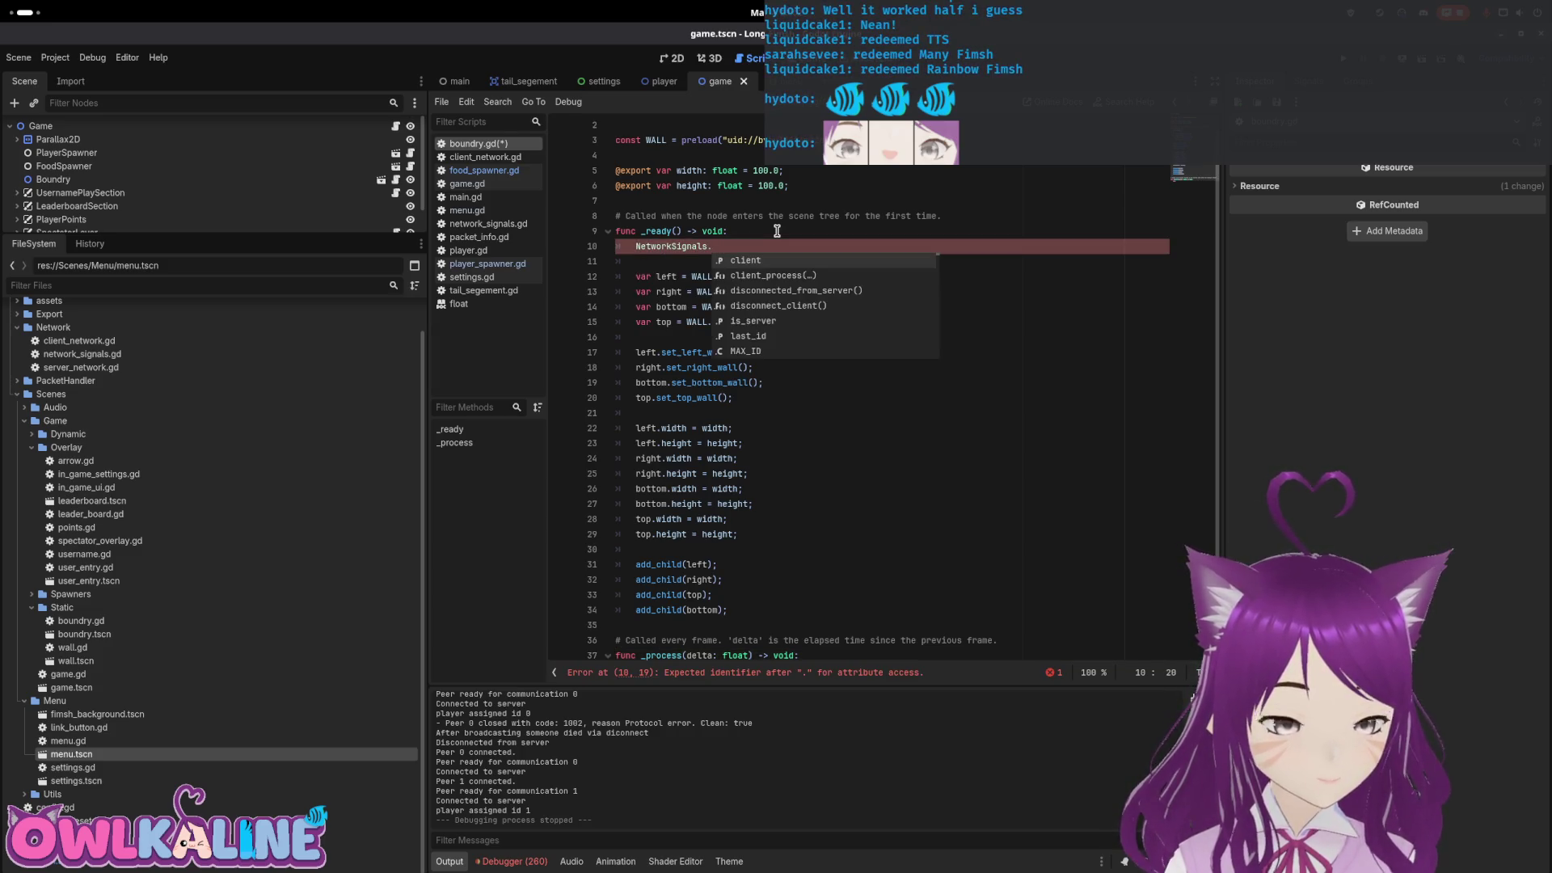
key(ctrl+x)
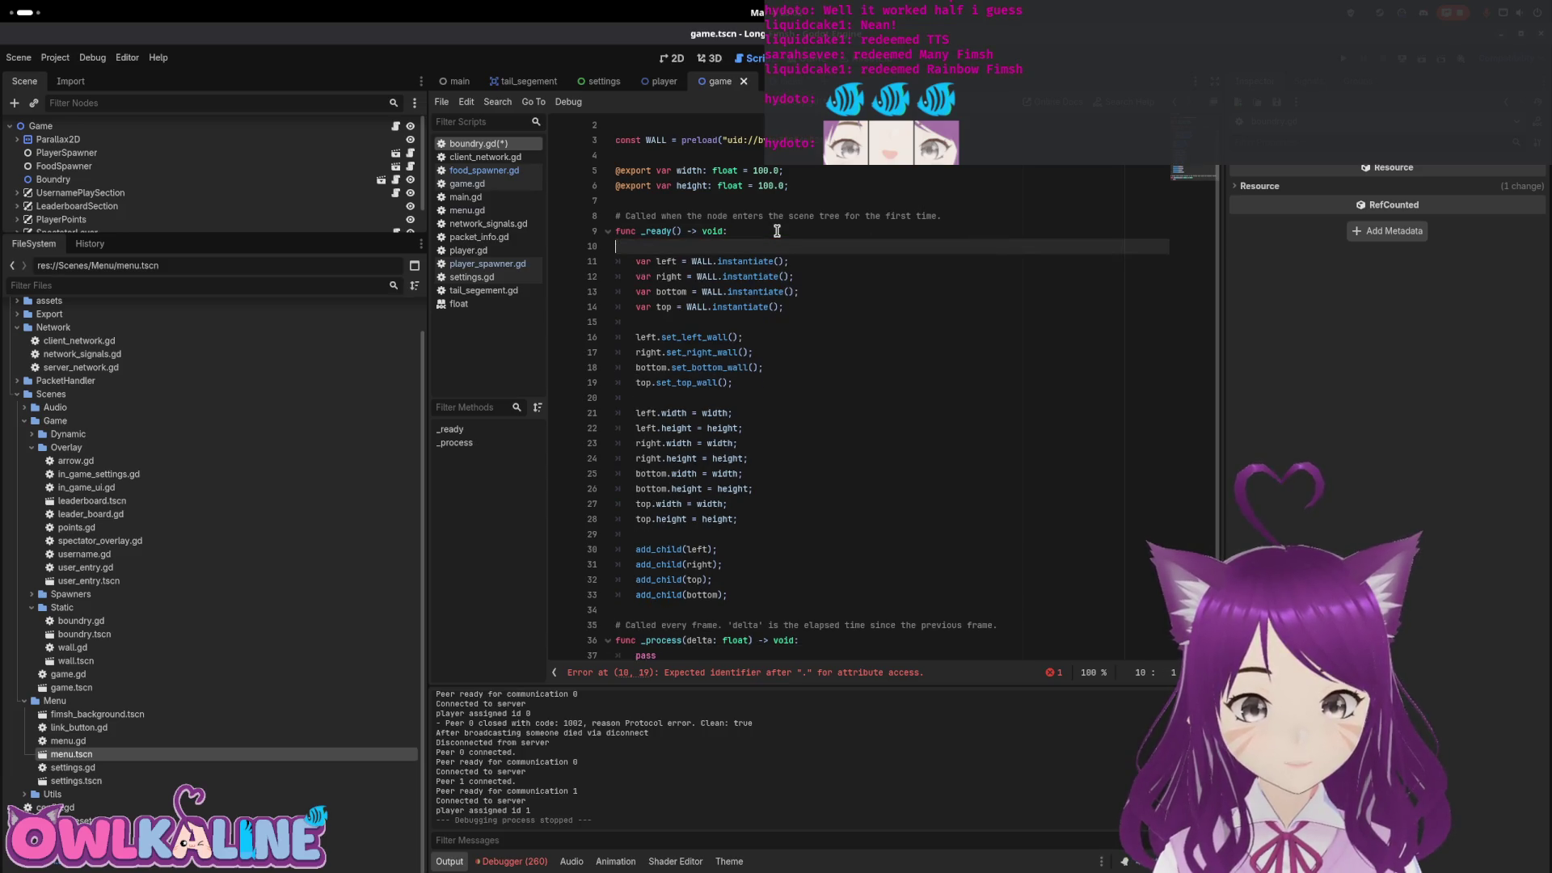
key(BackSpace)
key(ctrl+s)
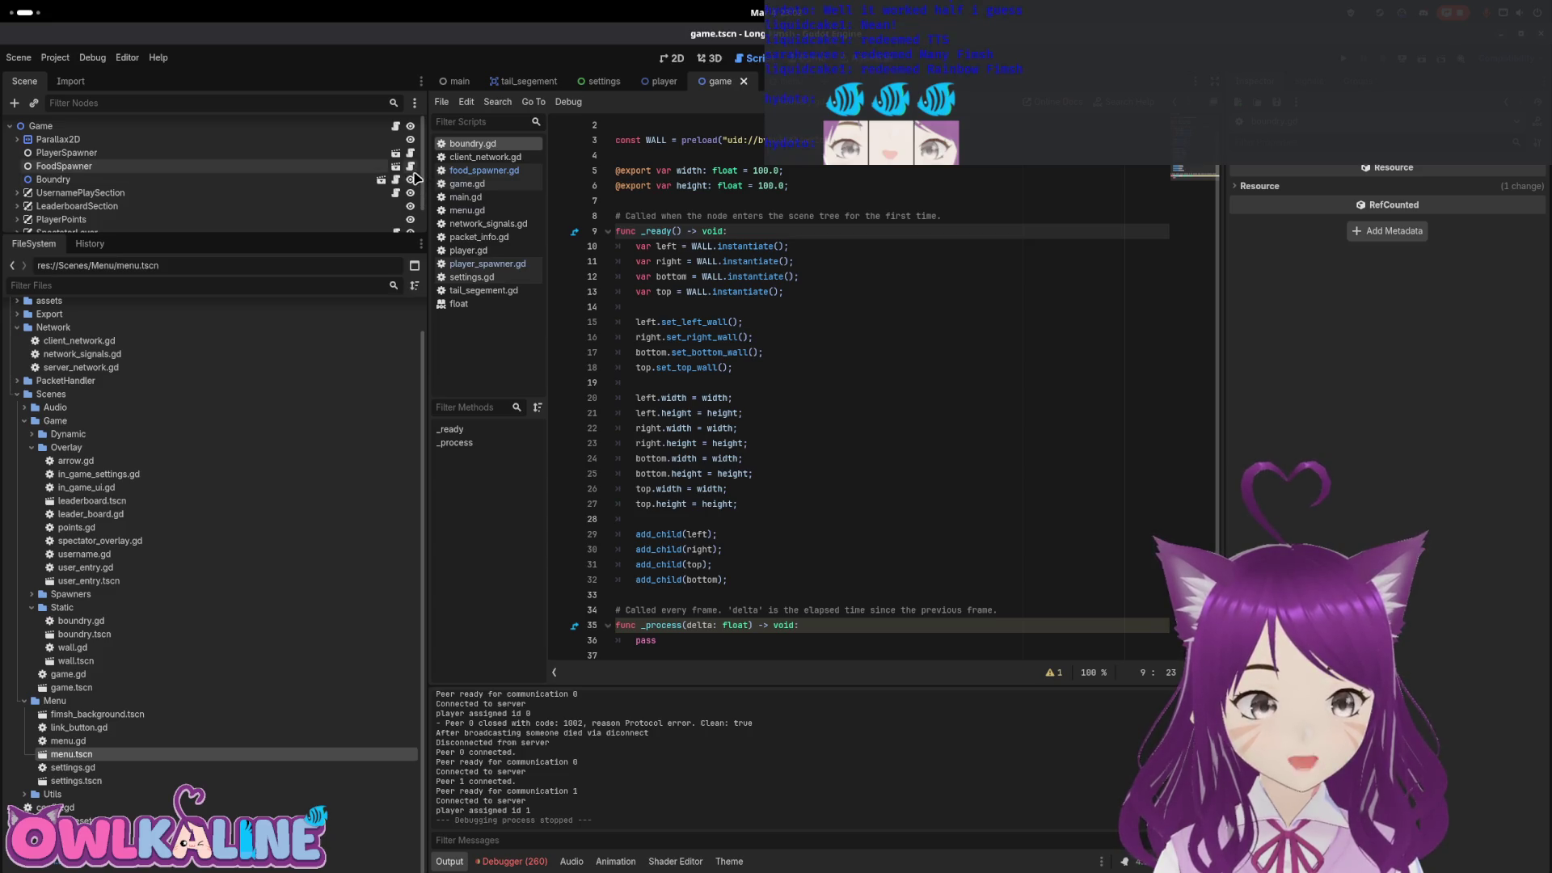
Review the updated food_spawner.gd script
click(484, 169)
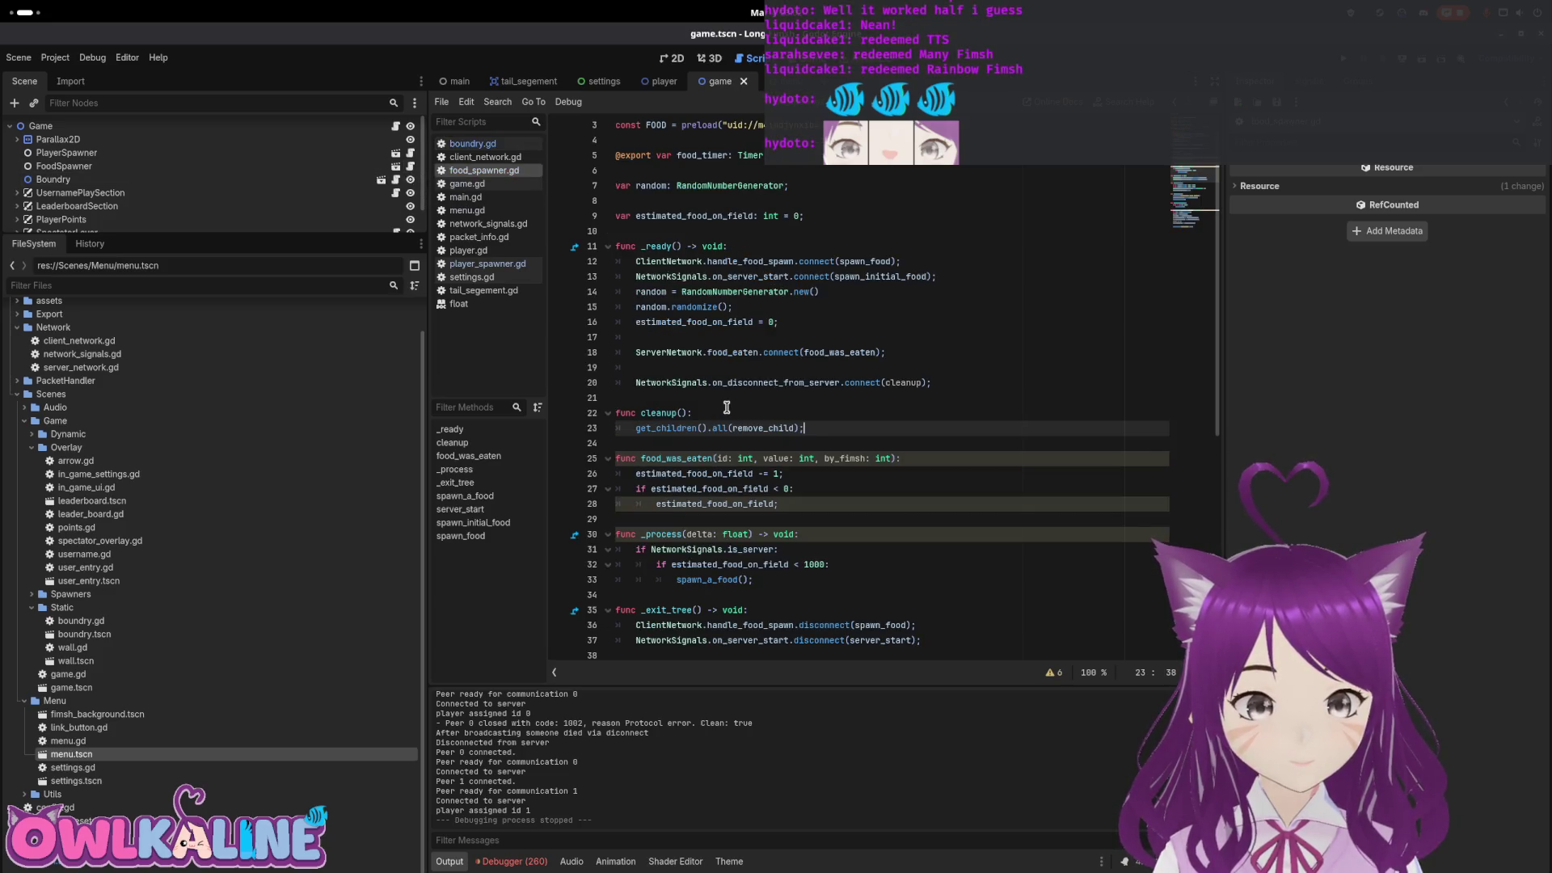
scroll(723, 471, down, 5)
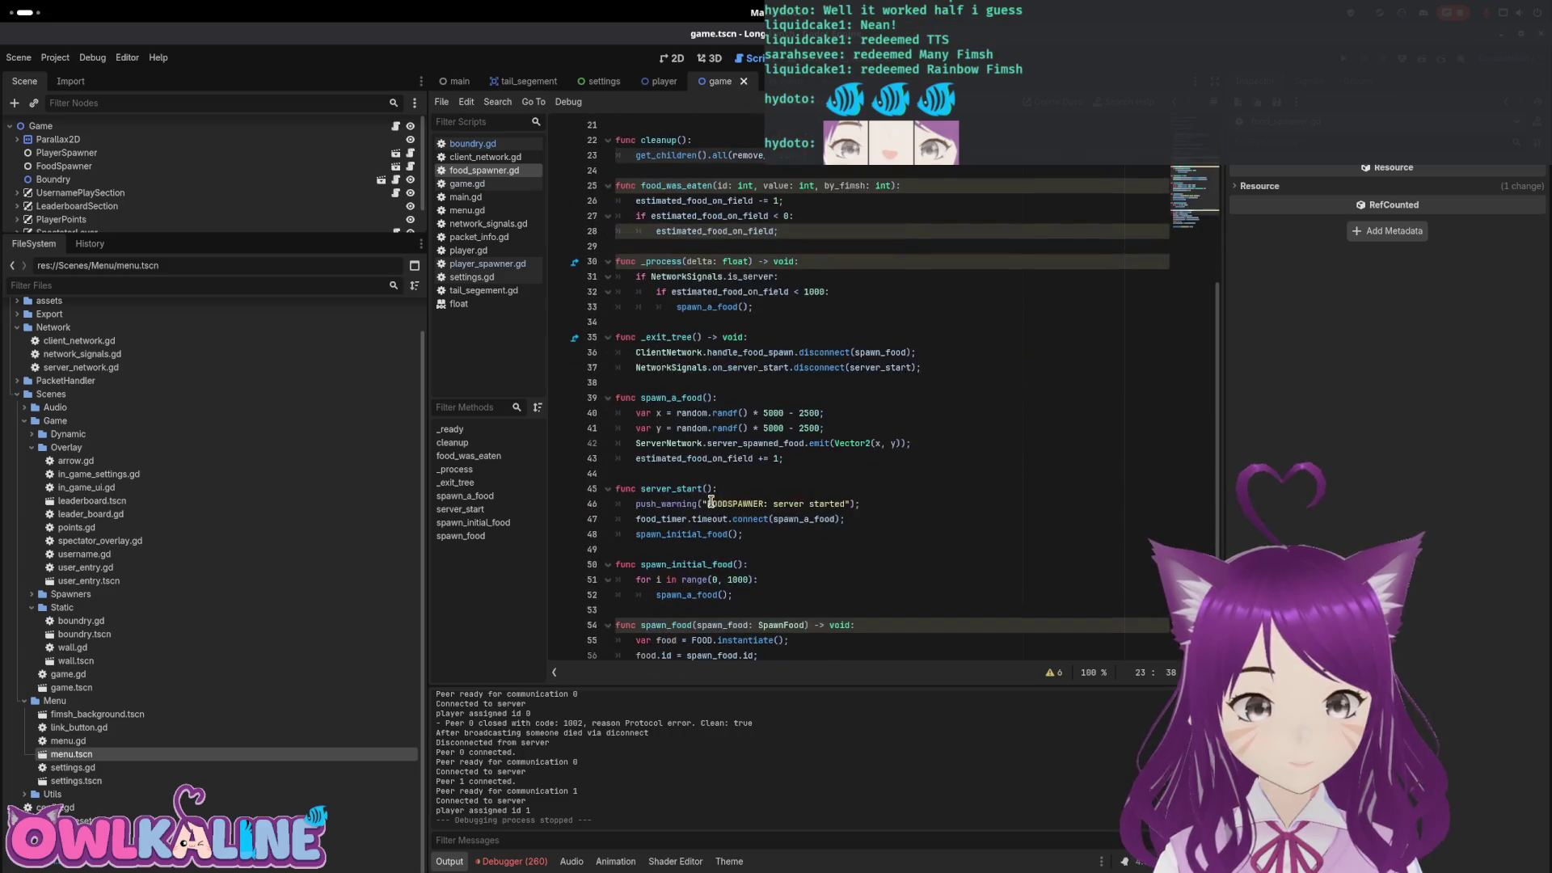
scroll(724, 472, up, 5)
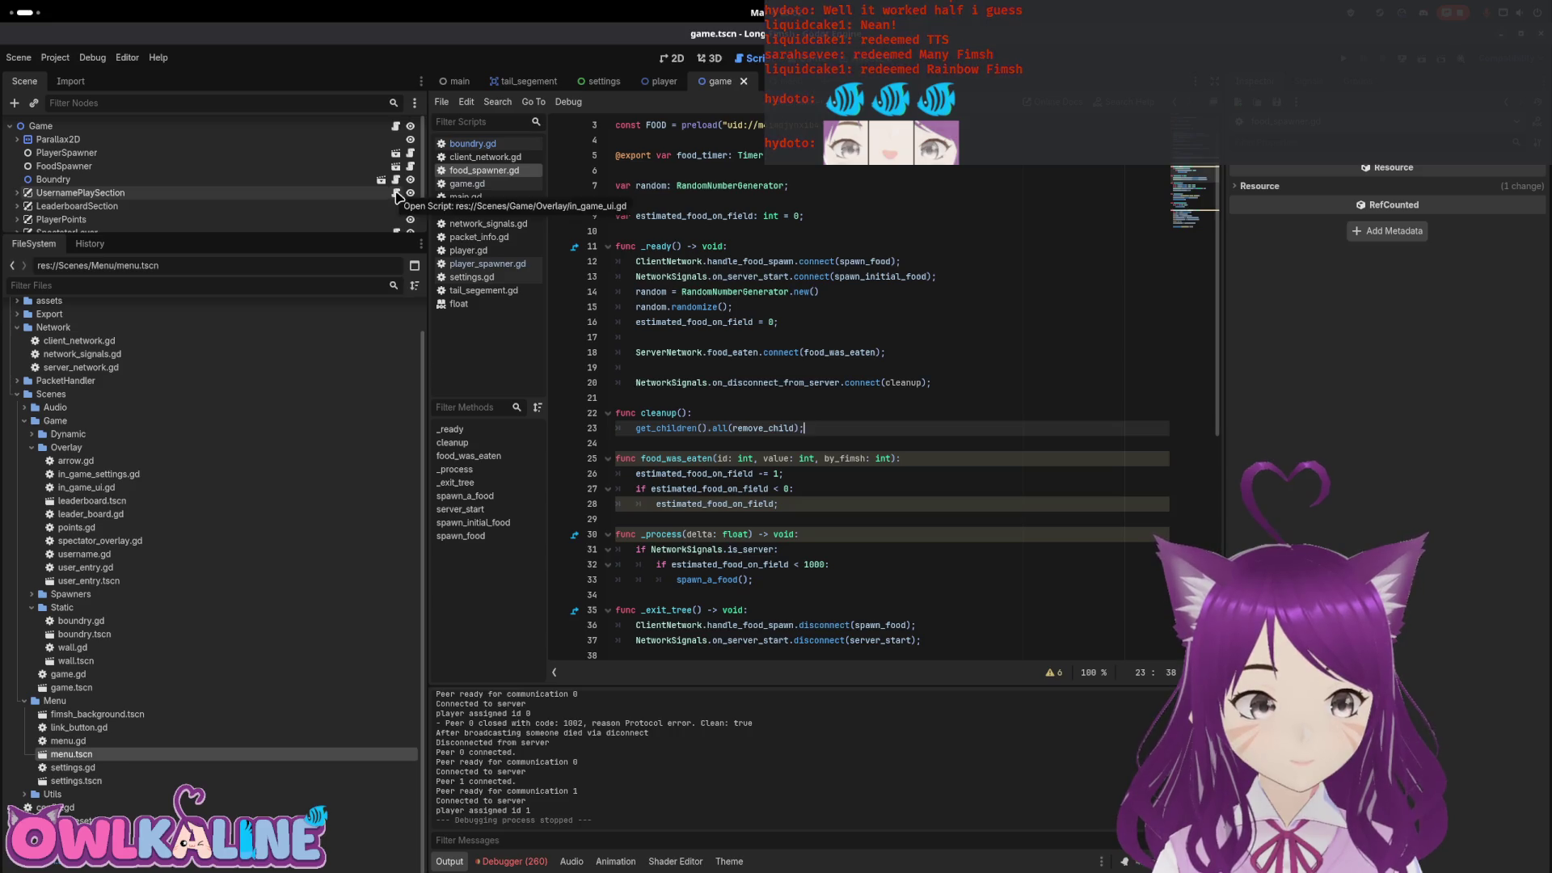
scroll(282, 218, up, 1)
Open the Game node's game.gd and scroll through its disconnect handler and exported references
click(395, 127)
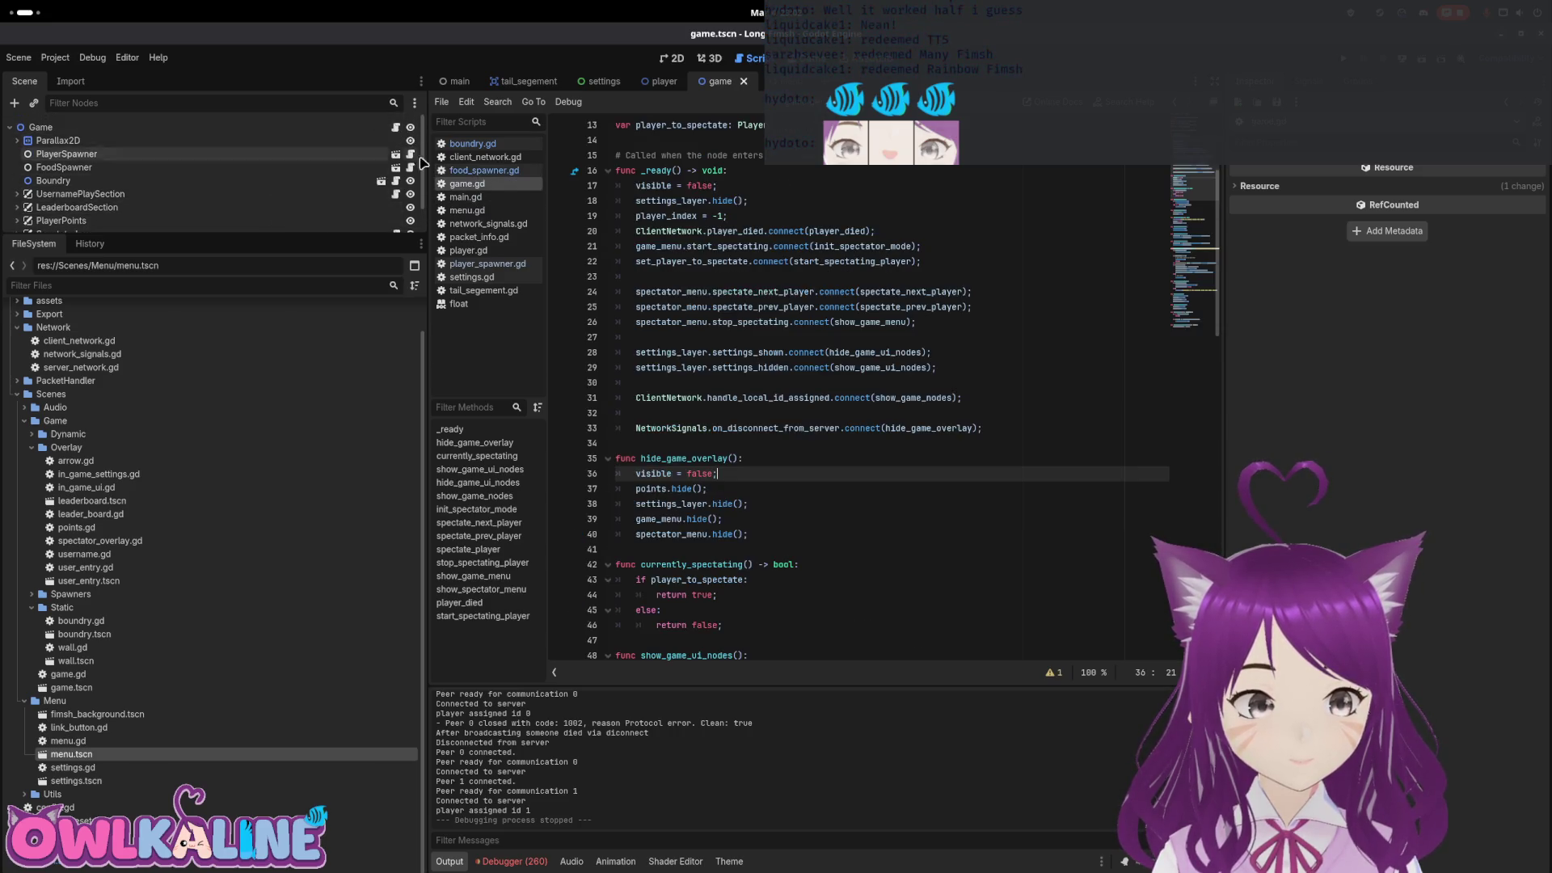
scroll(728, 269, down, 3)
scroll(728, 275, down, 2)
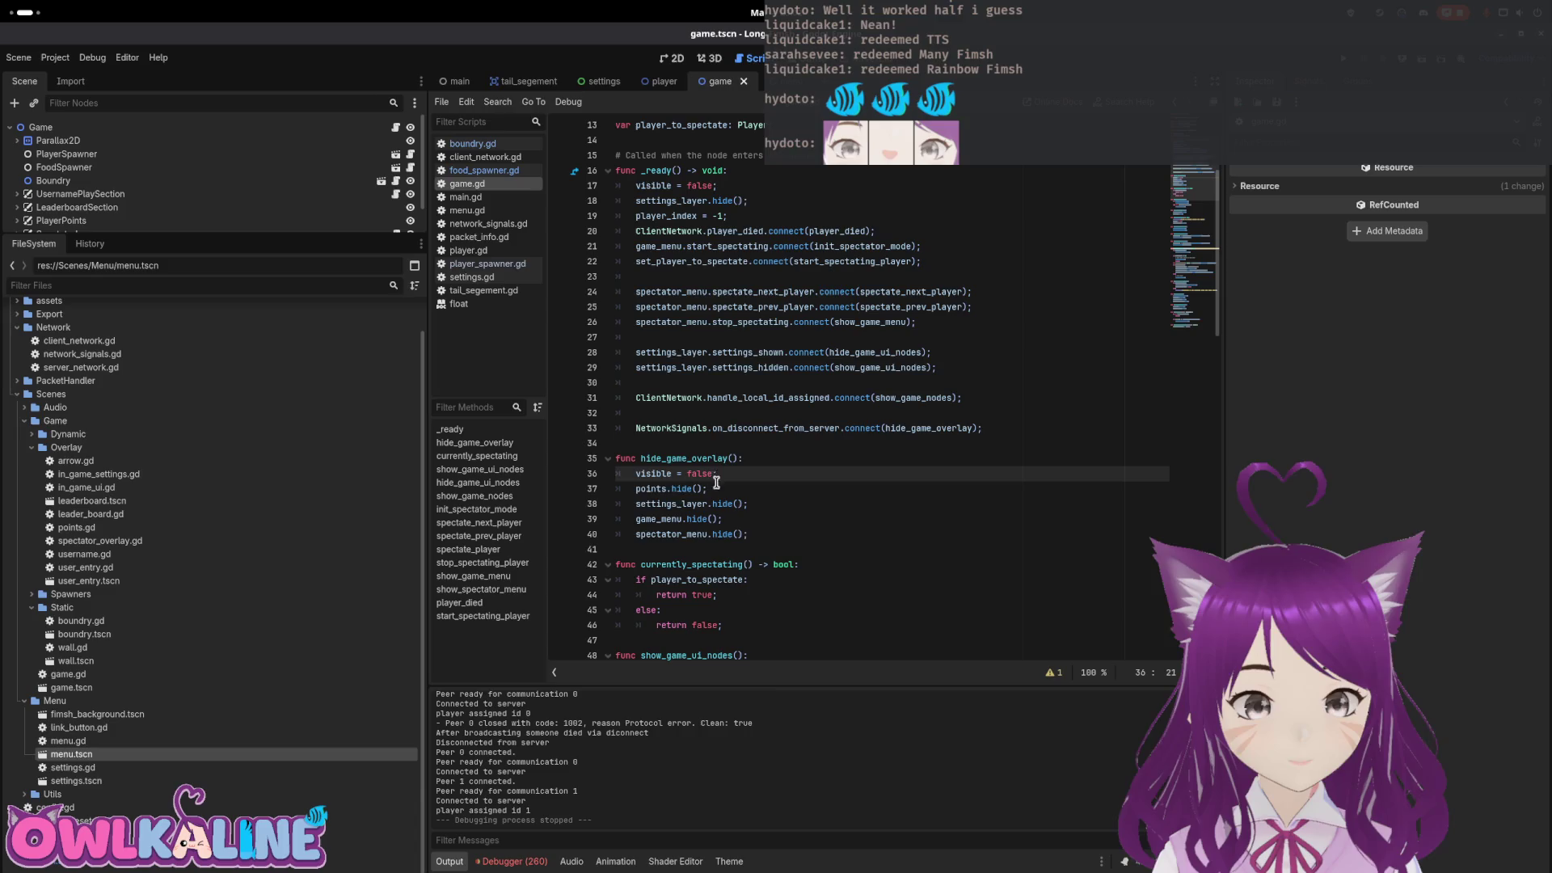
double_click(653, 488)
scroll(179, 200, down, 1)
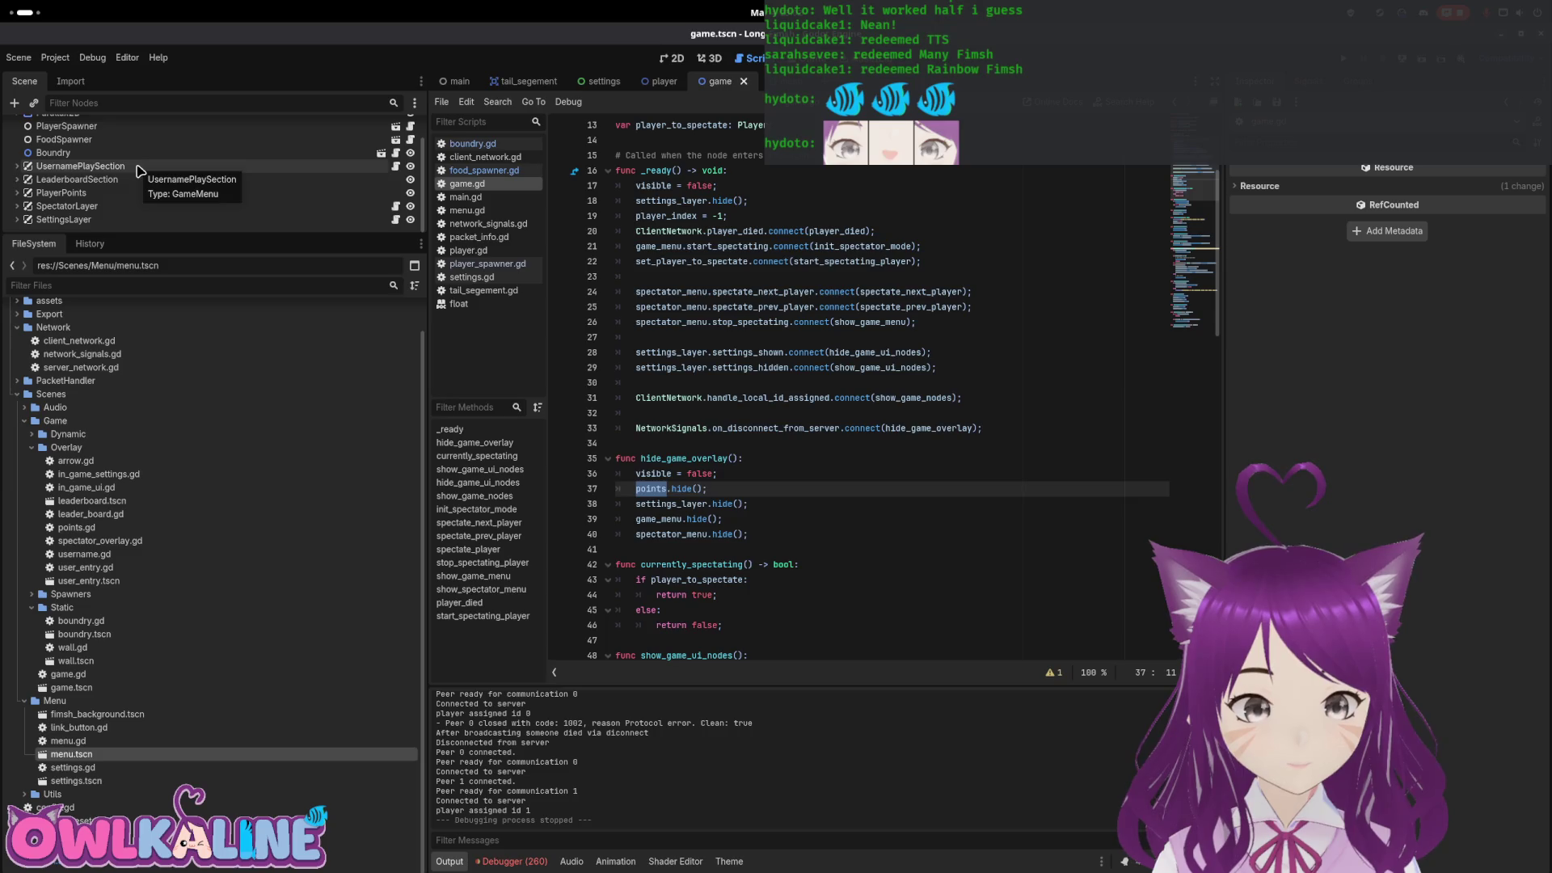
click(652, 518)
scroll(661, 485, up, 4)
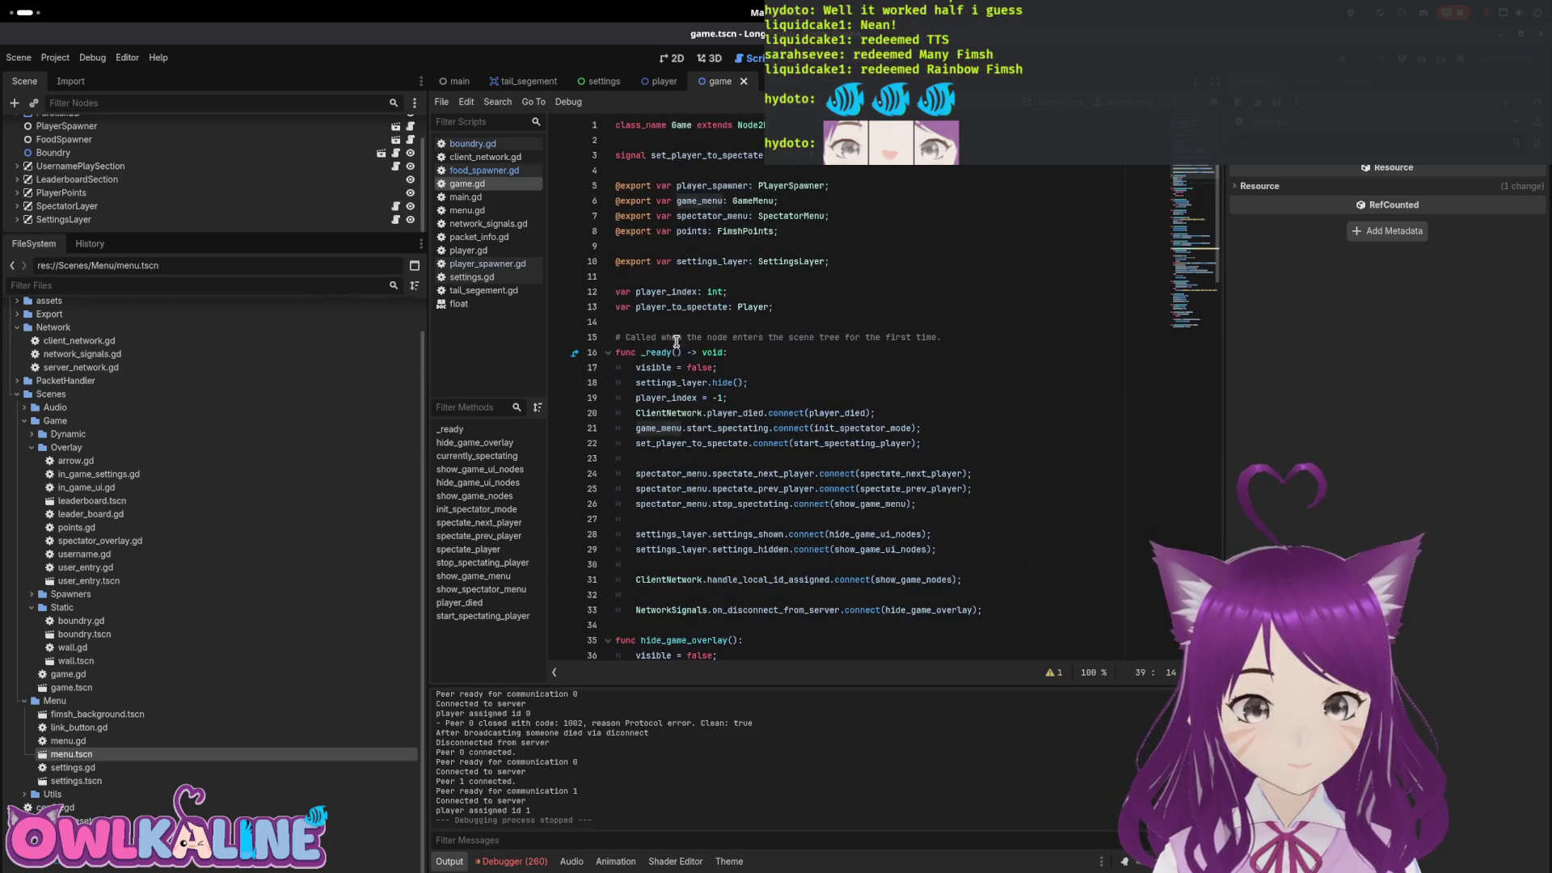
scroll(137, 162, up, 2)
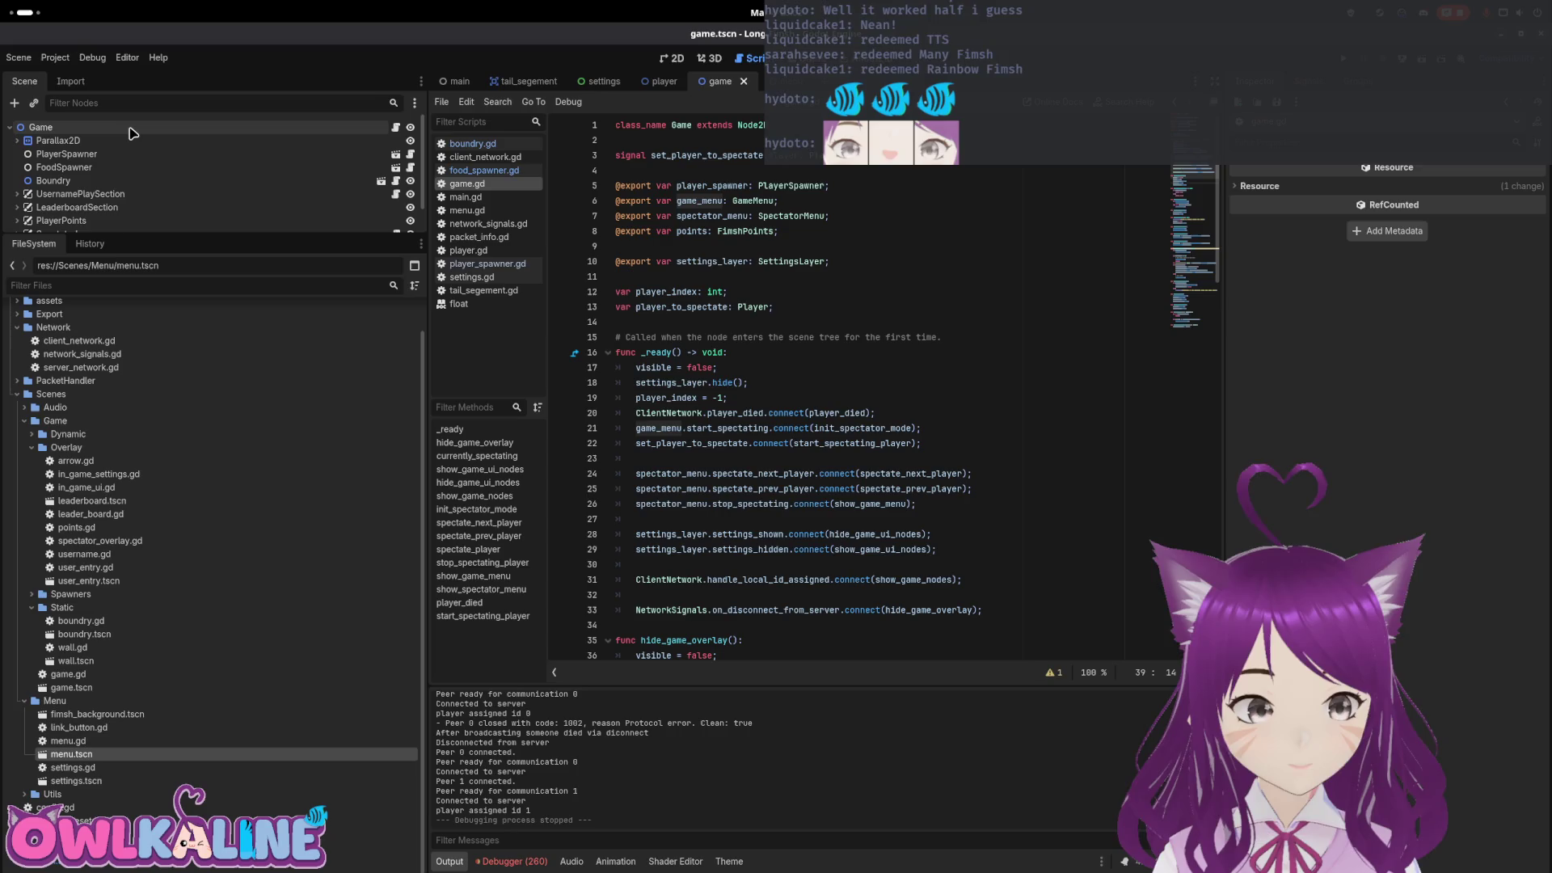
Select the Game node, then expand LeaderboardSection in the Scene dock to reveal Leaderboard
click(132, 127)
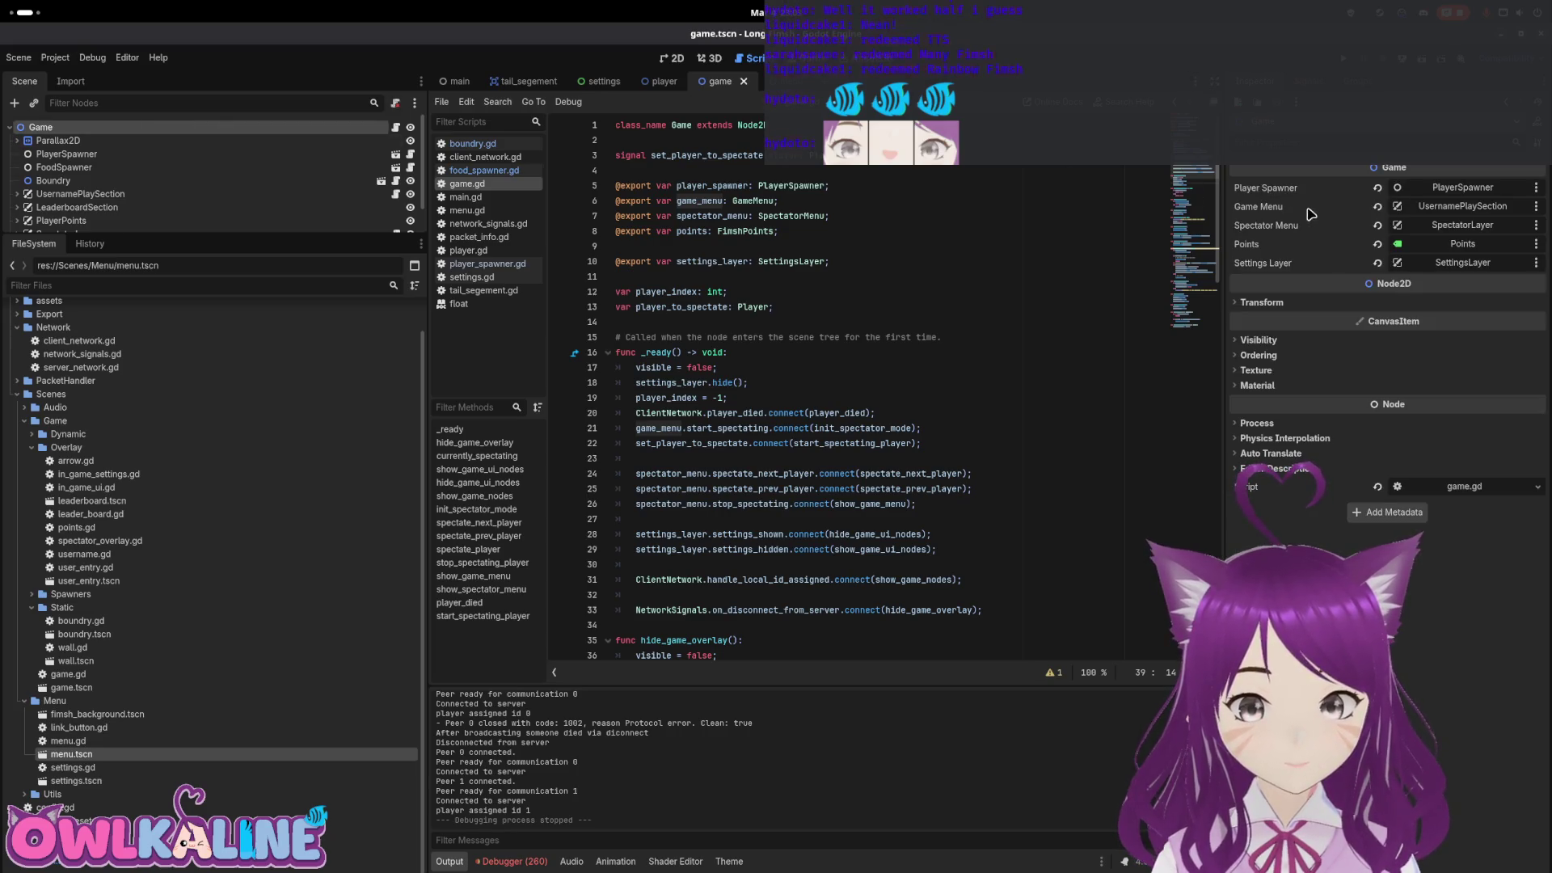
scroll(146, 186, down, 2)
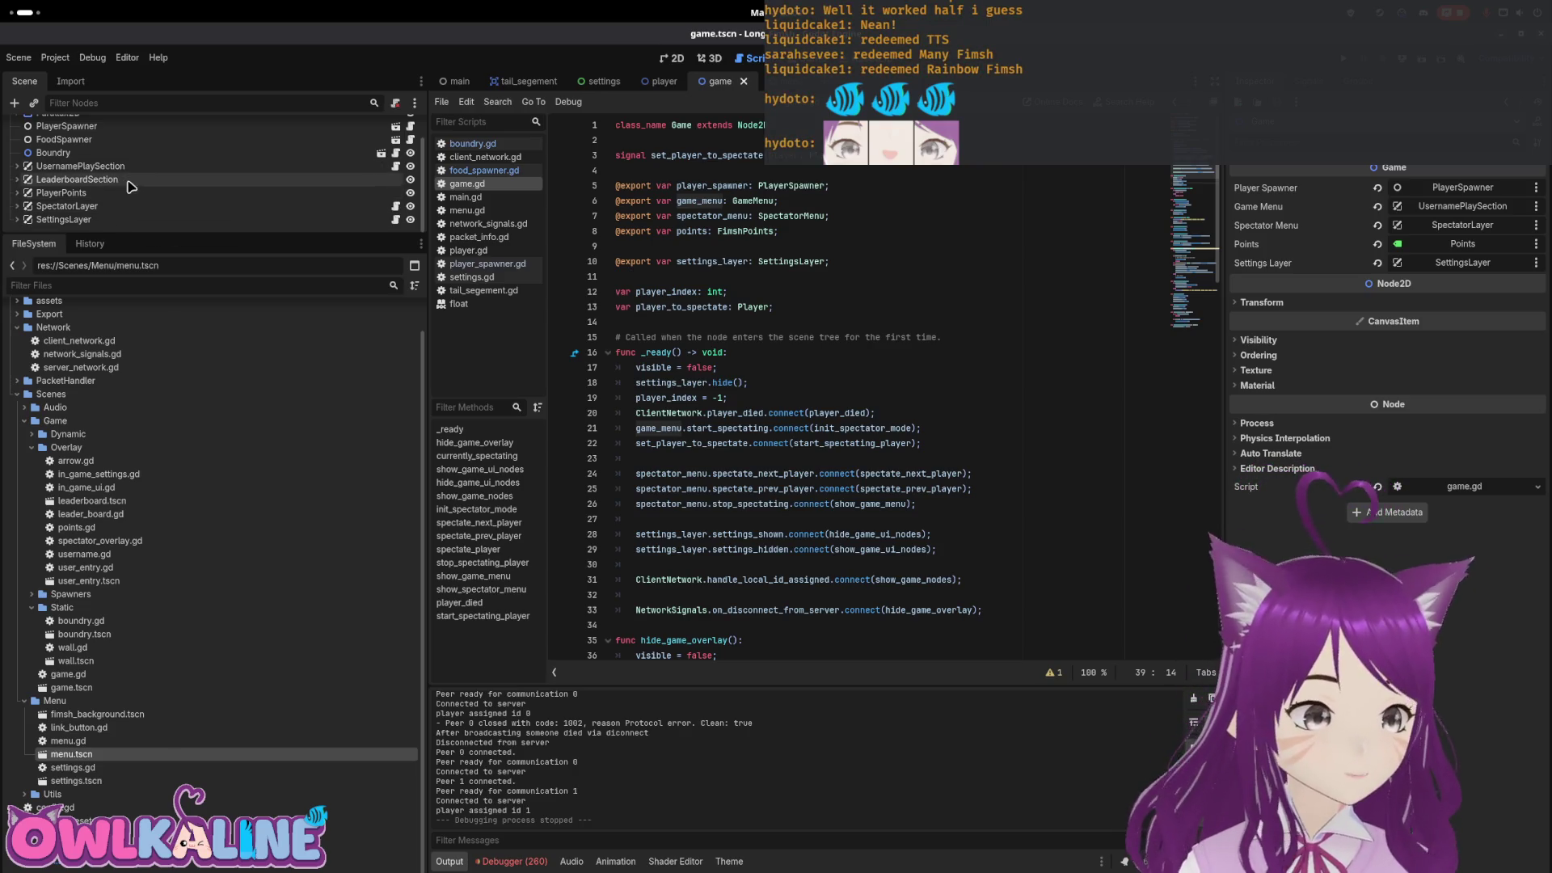
scroll(672, 537, down, 4)
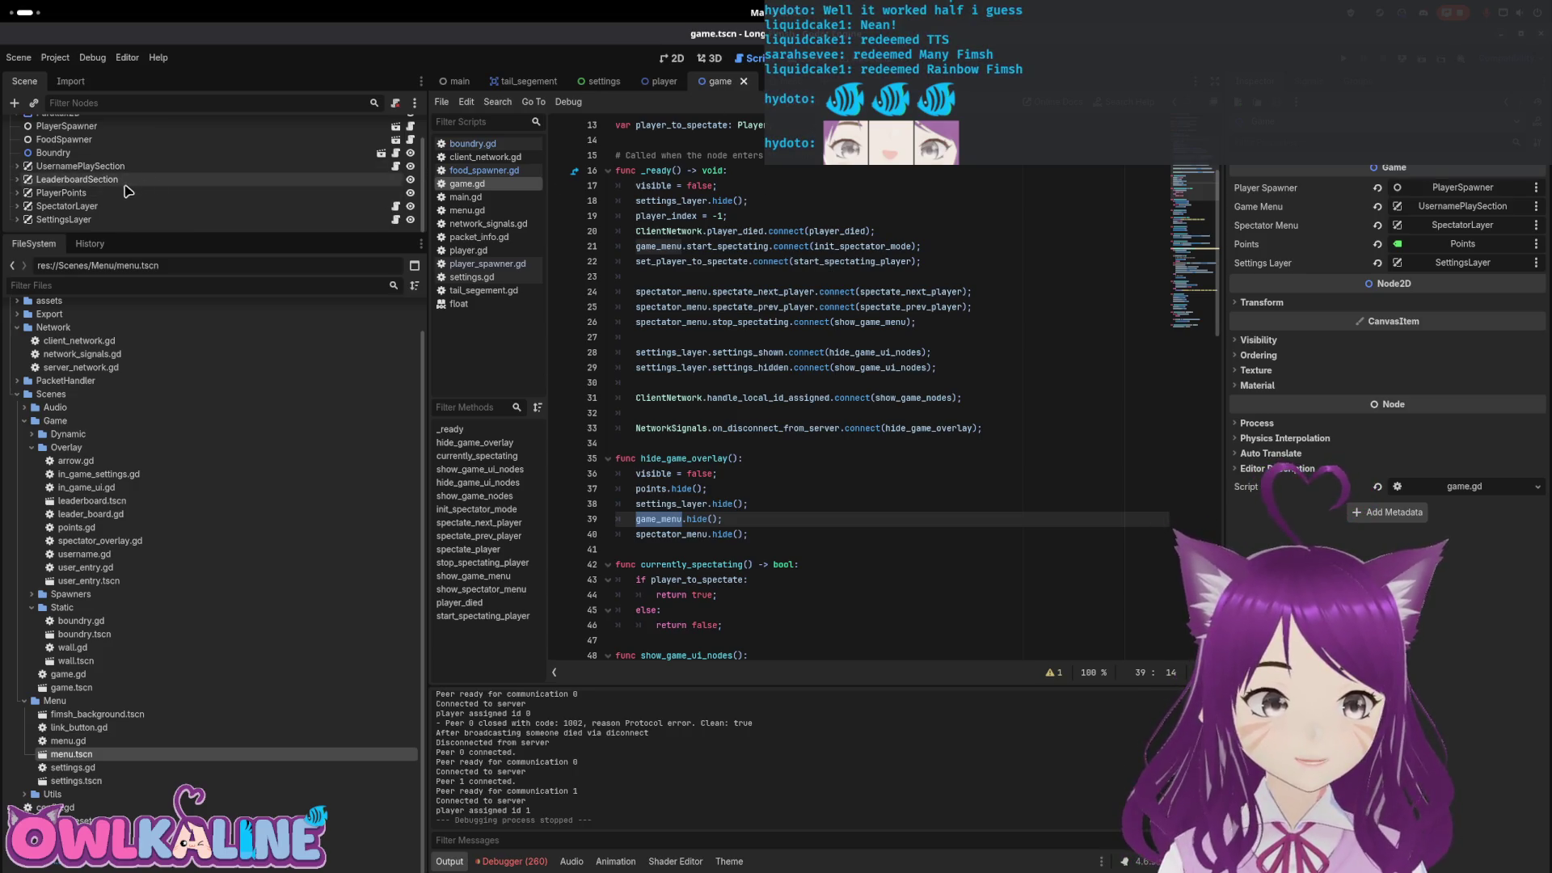
click(14, 179)
Open leader_board.gd and connect on_disconnect_from_server to cleanup after visible = false in _ready
click(394, 194)
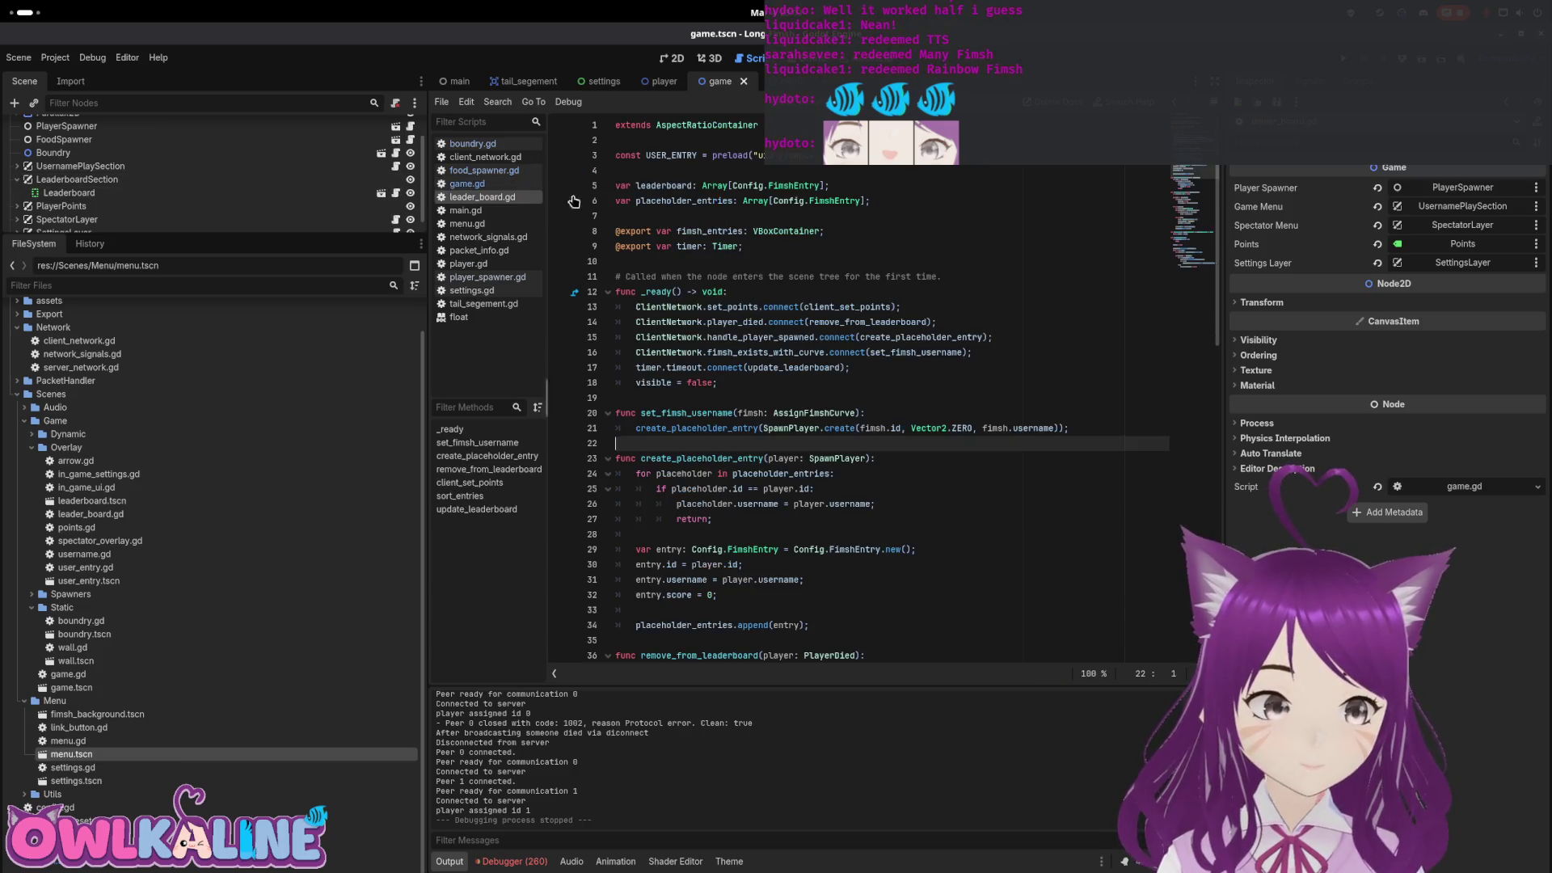
scroll(772, 385, down, 1)
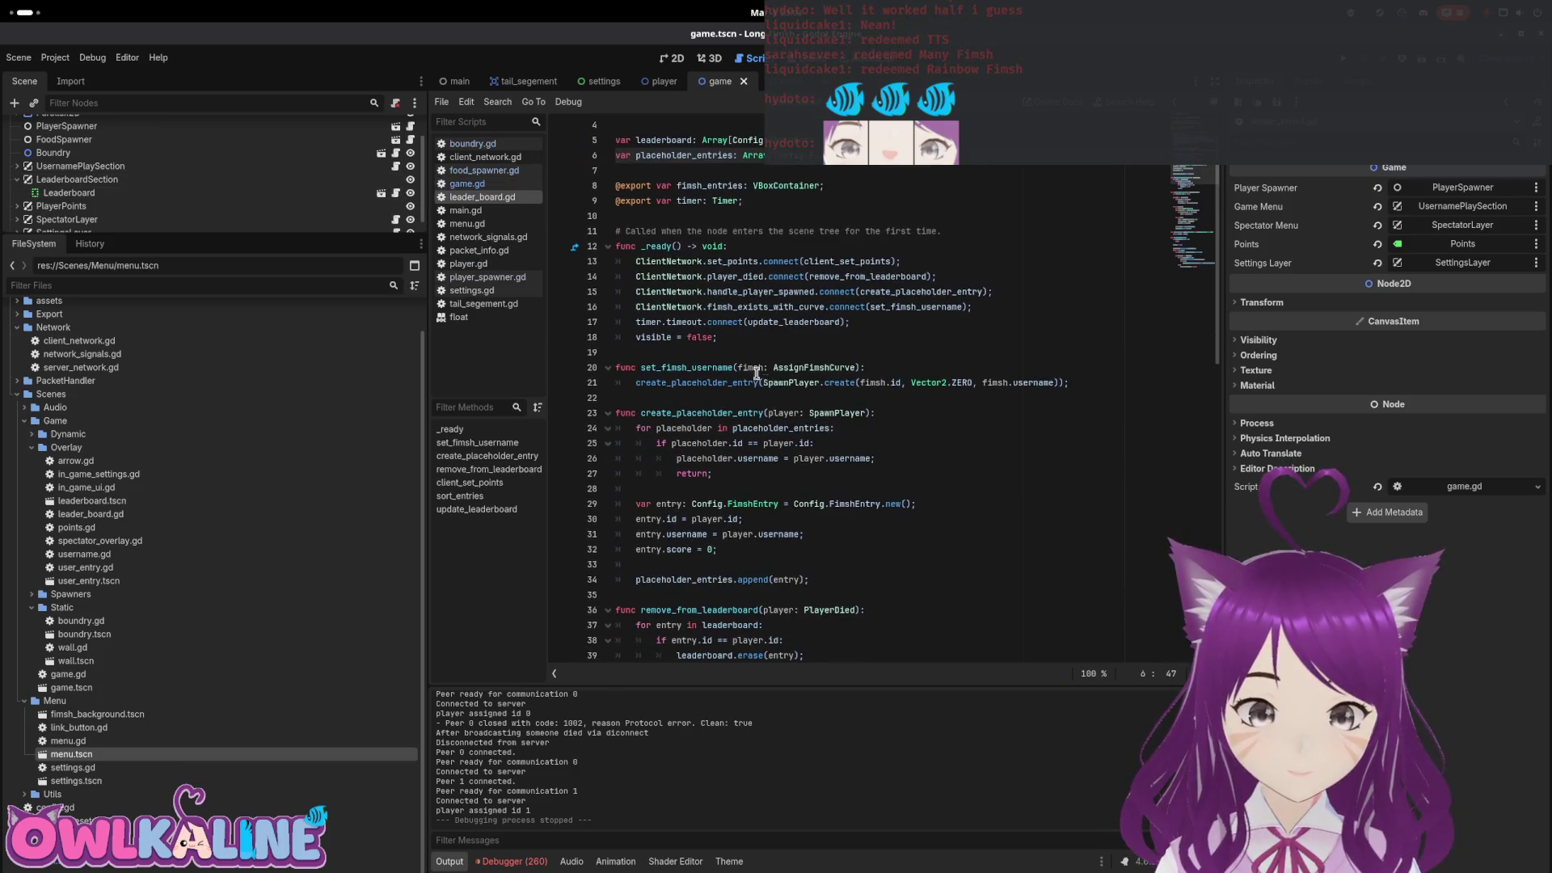
click(805, 338)
key(Return)
key(Return)
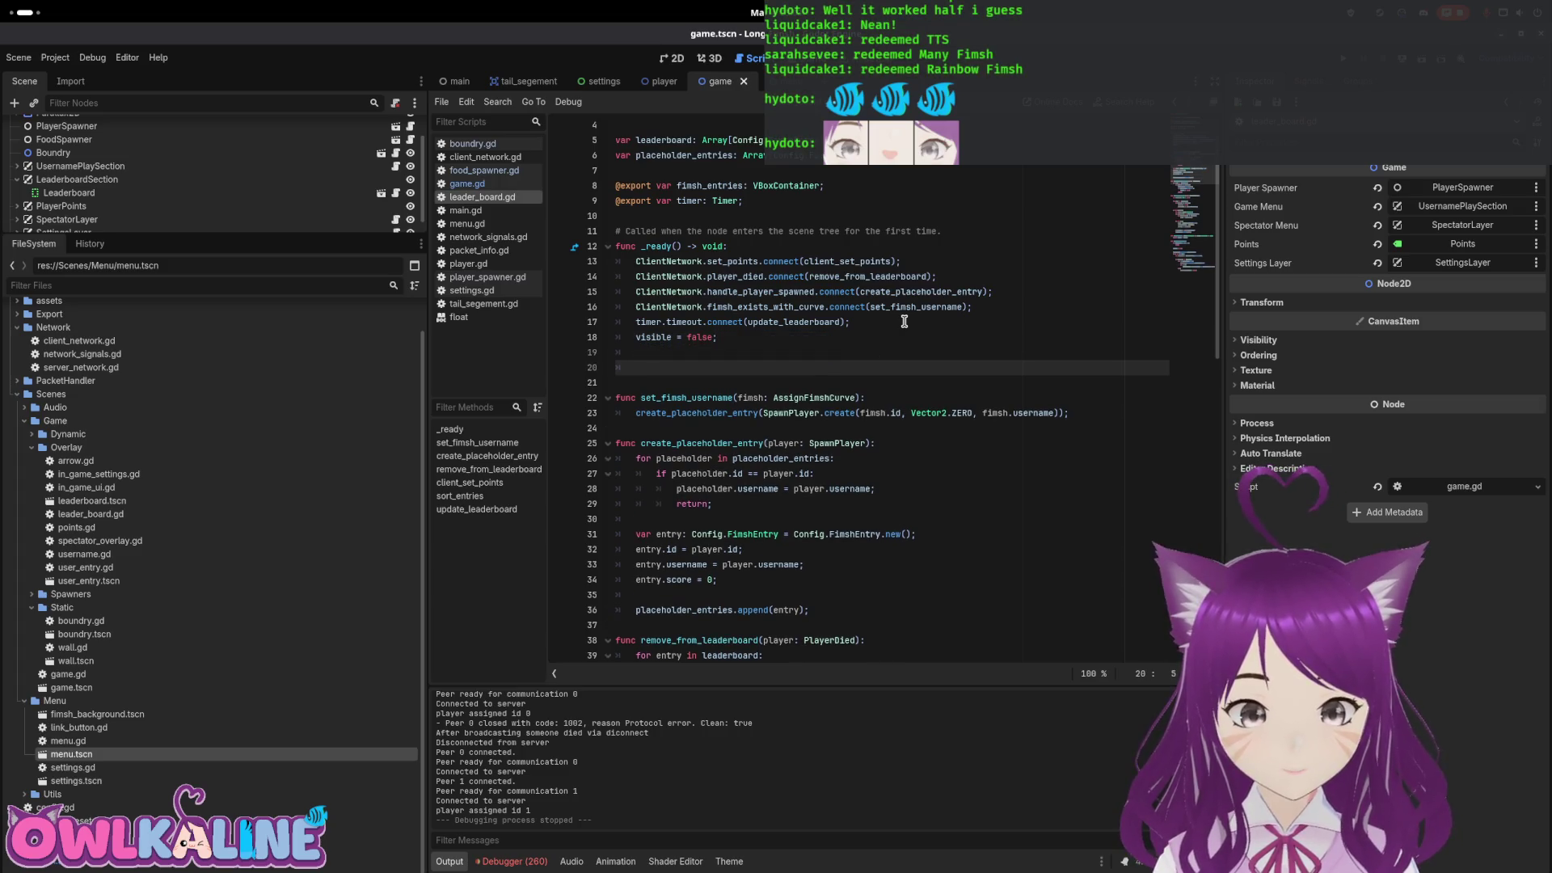
text(Netw)
key(Return)
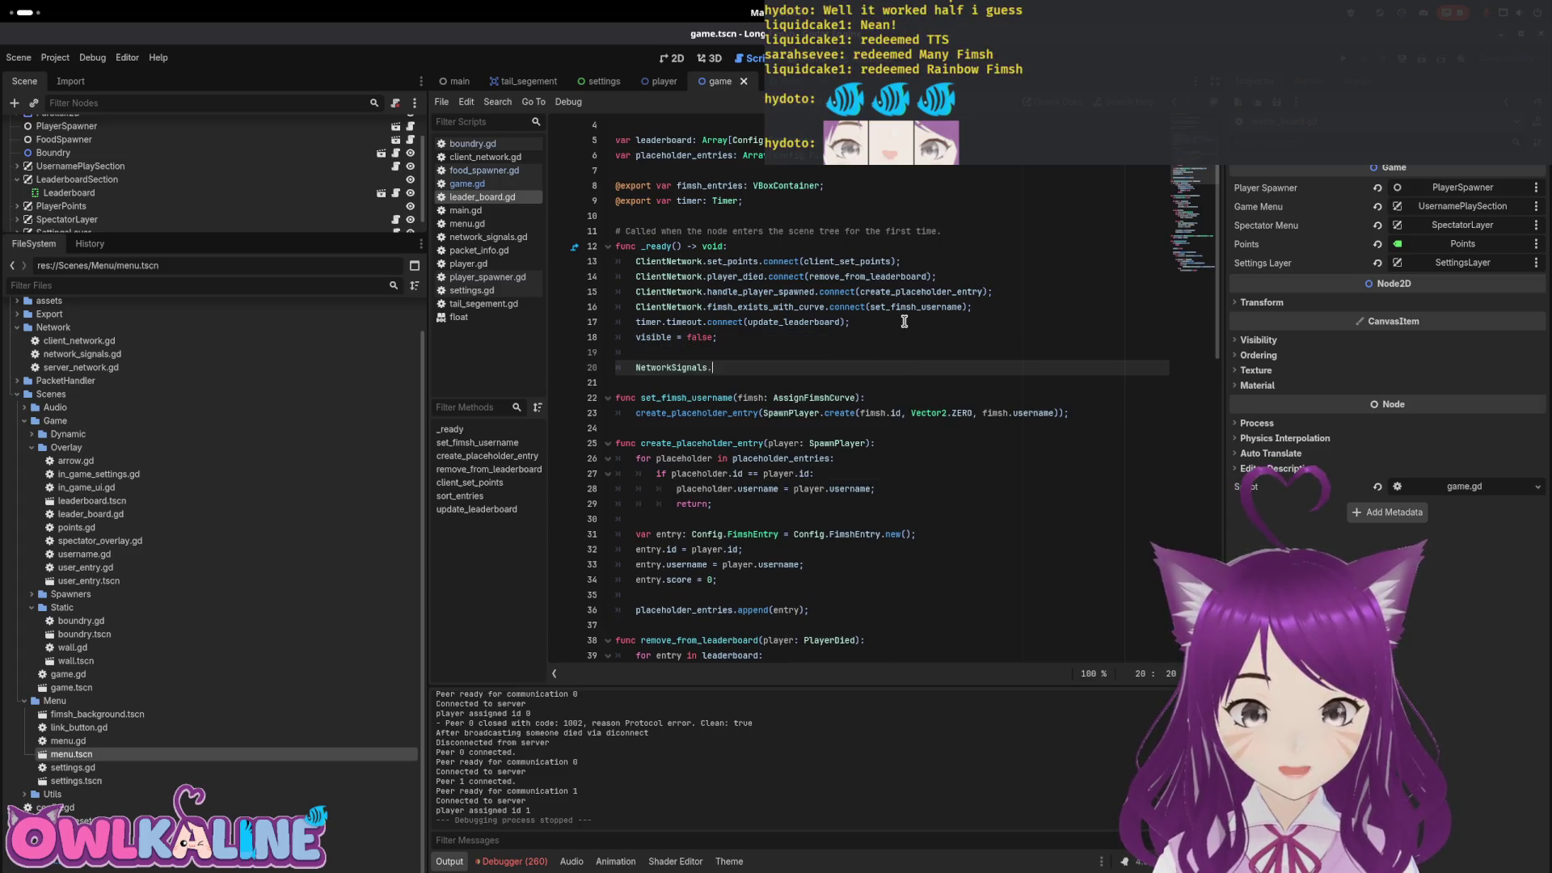
text(.)
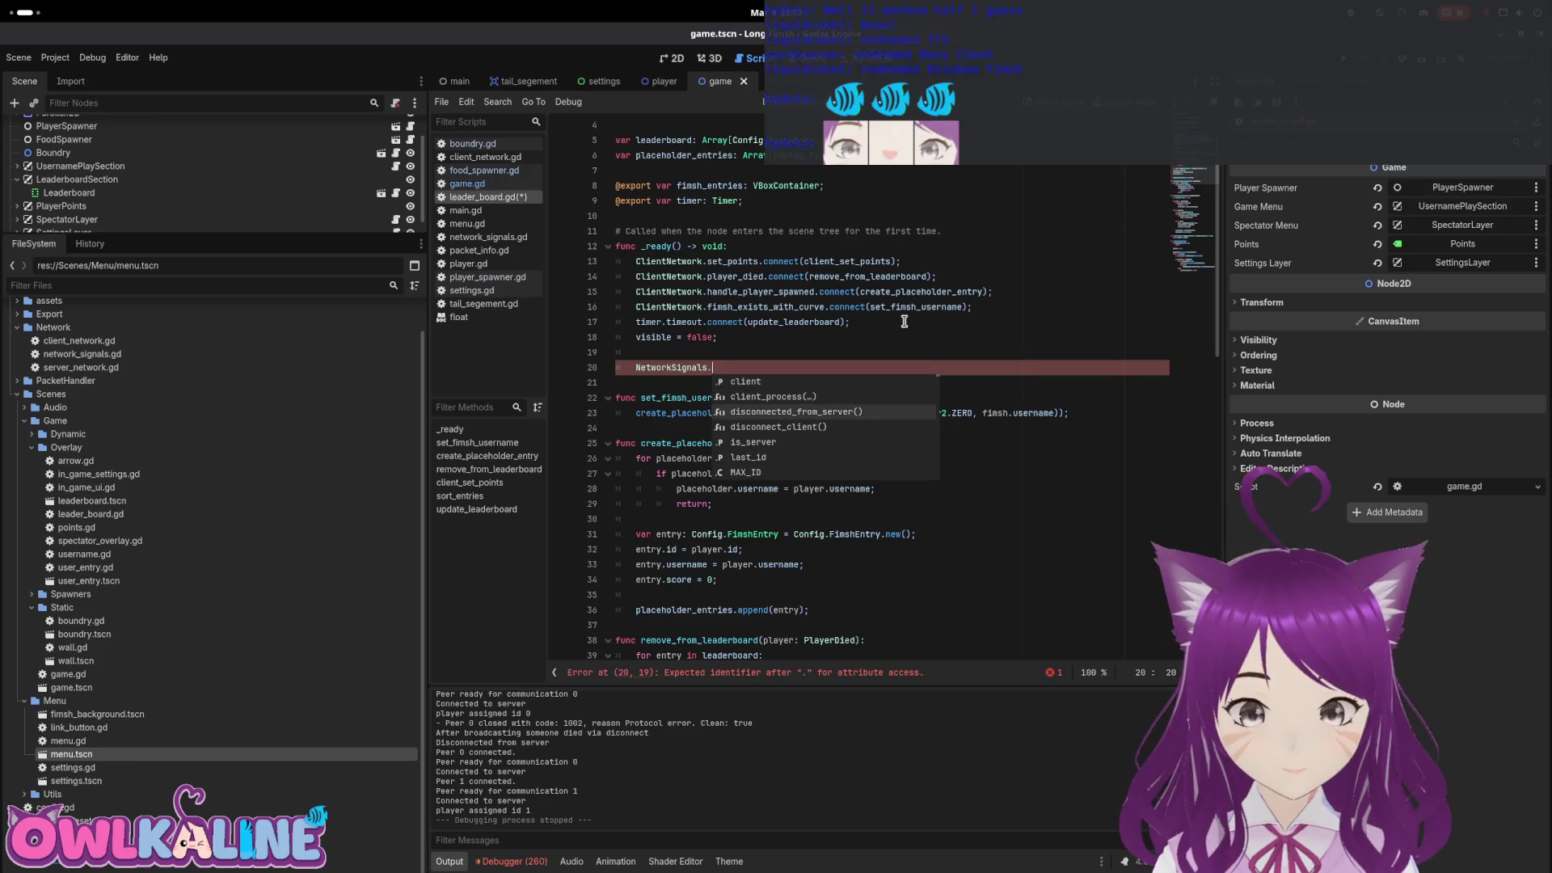
text(o)
key(Down)
key(Down)
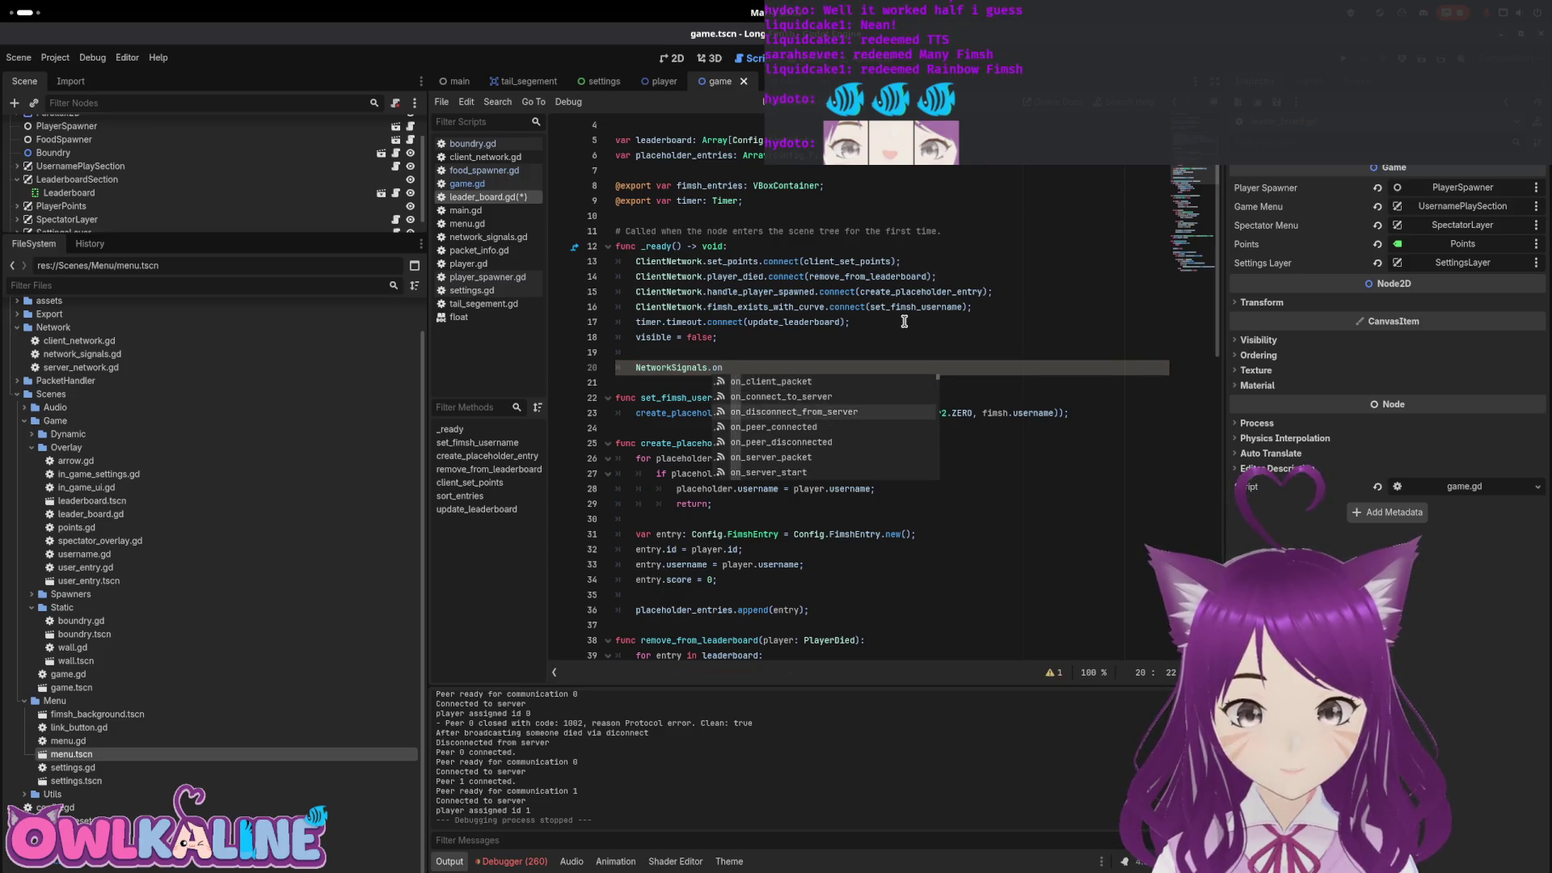
key(Return)
text(.connect(cleanup)
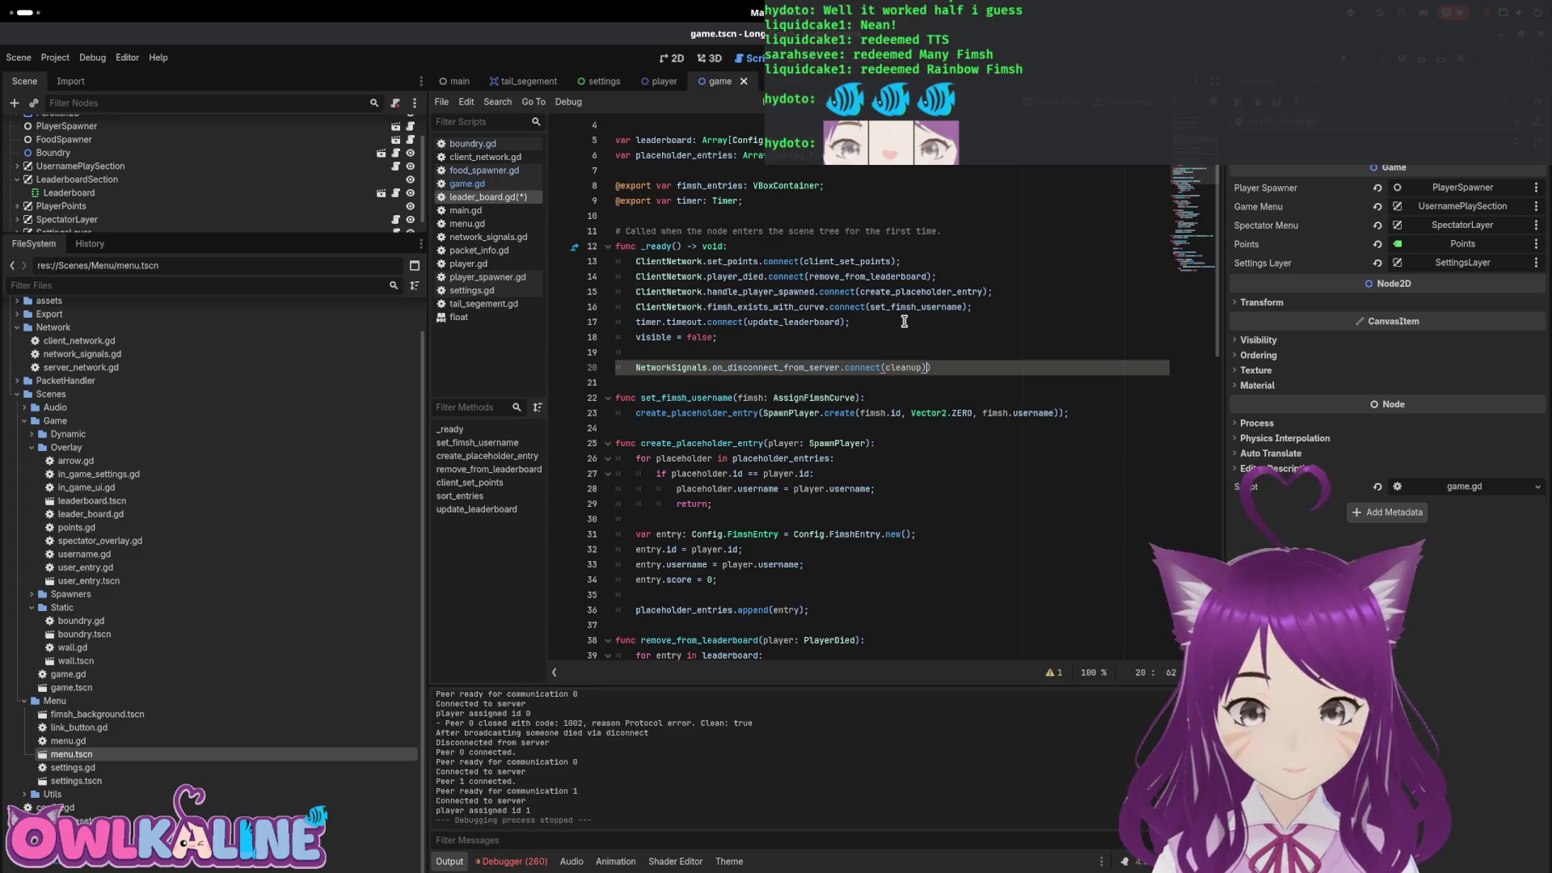
Add an empty cleanup() function and save the leaderboard script
key(Return)
key(Return)
text(func cleanup():)
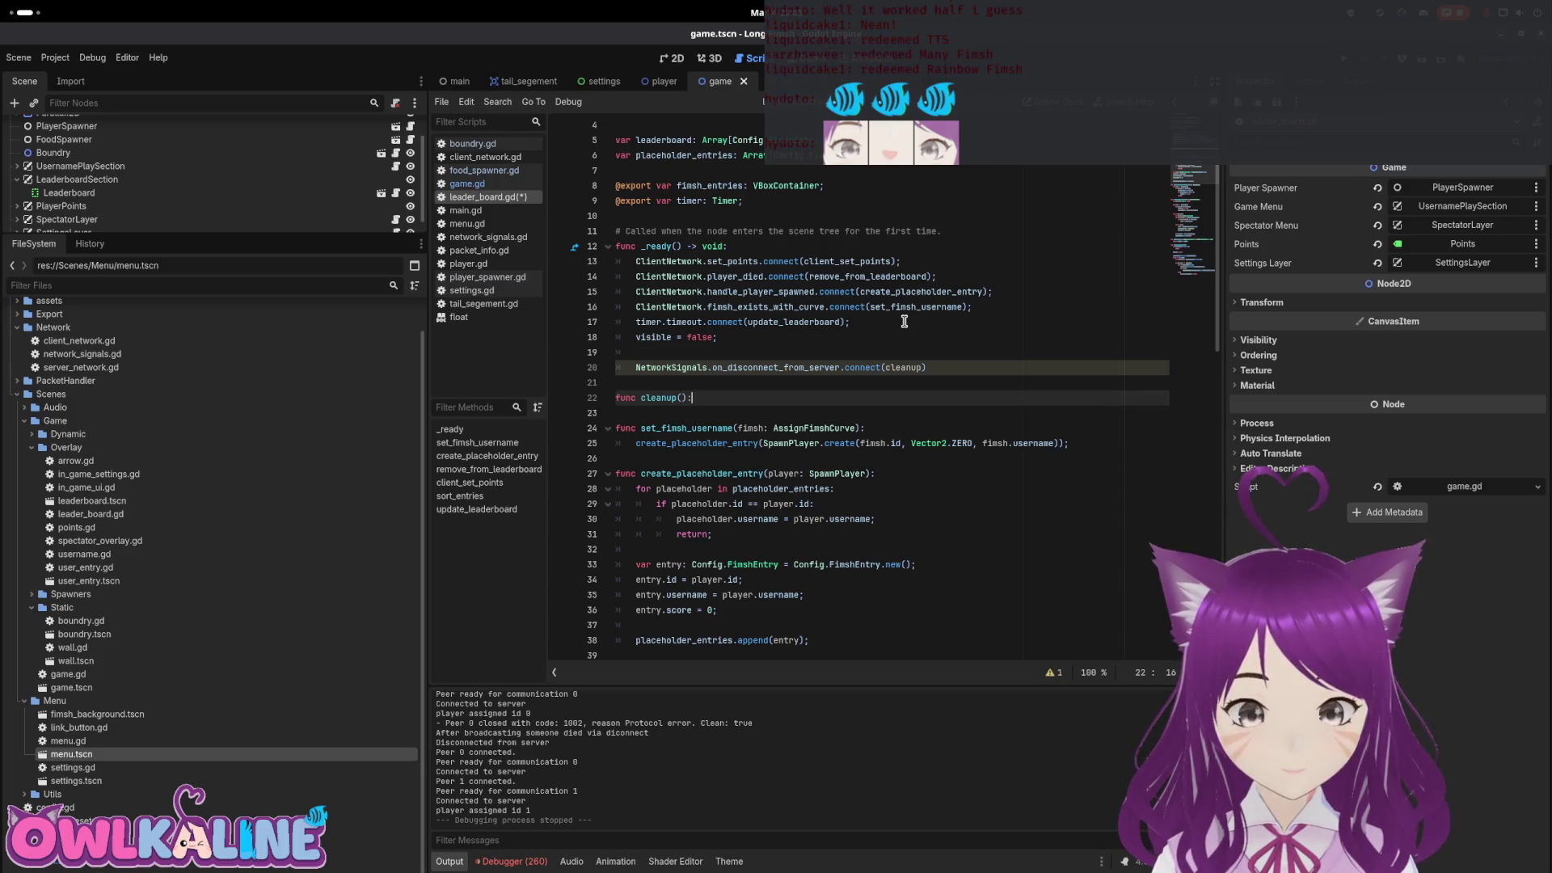
key(Return)
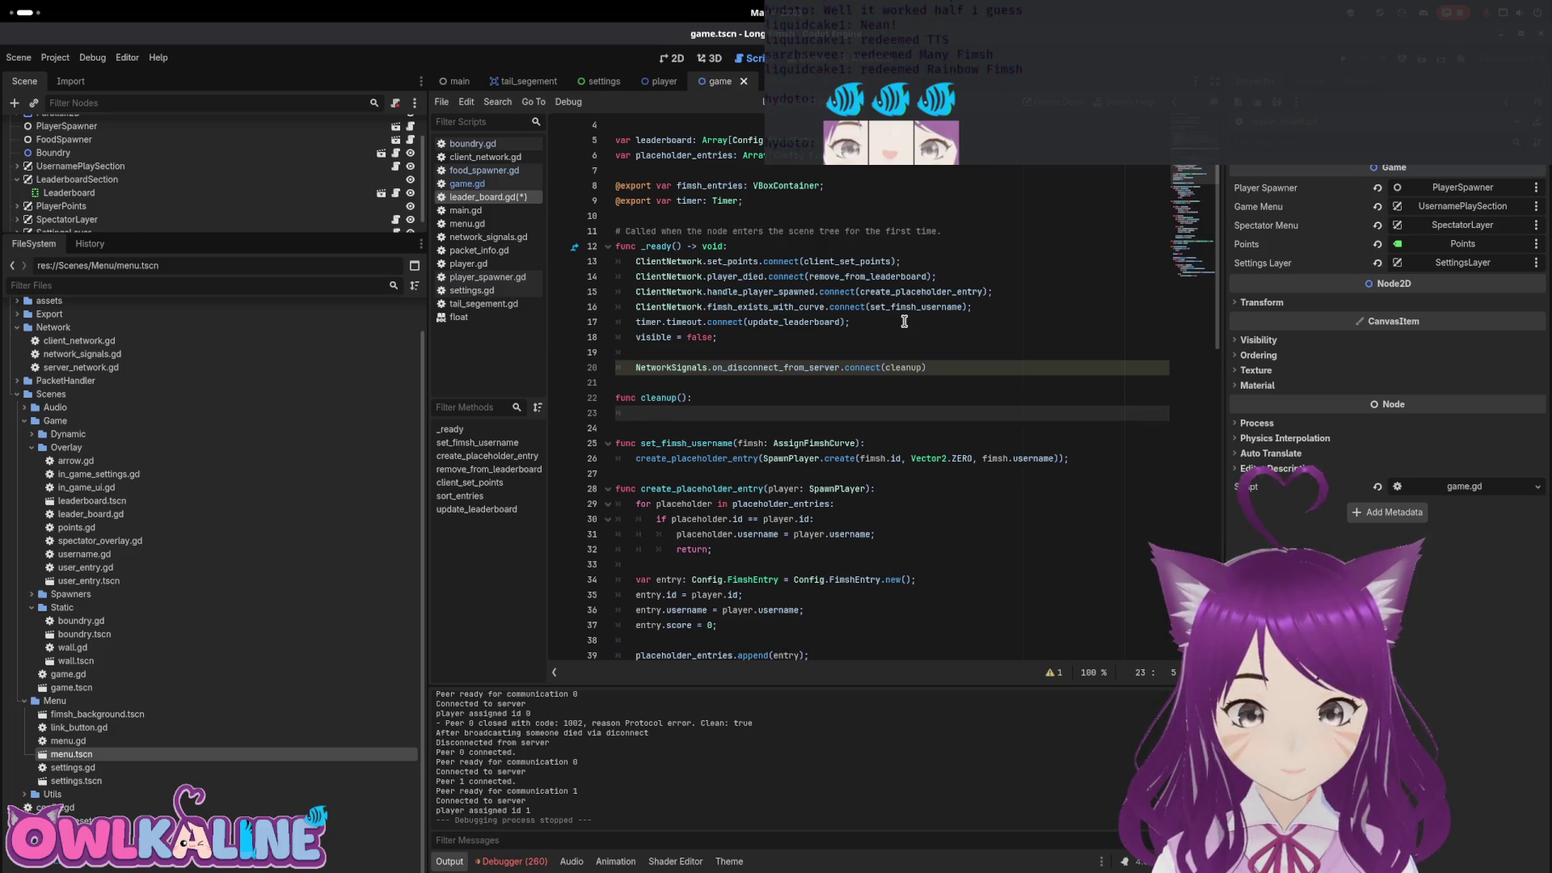
text(pass;)
key(ctrl+shift+Return)
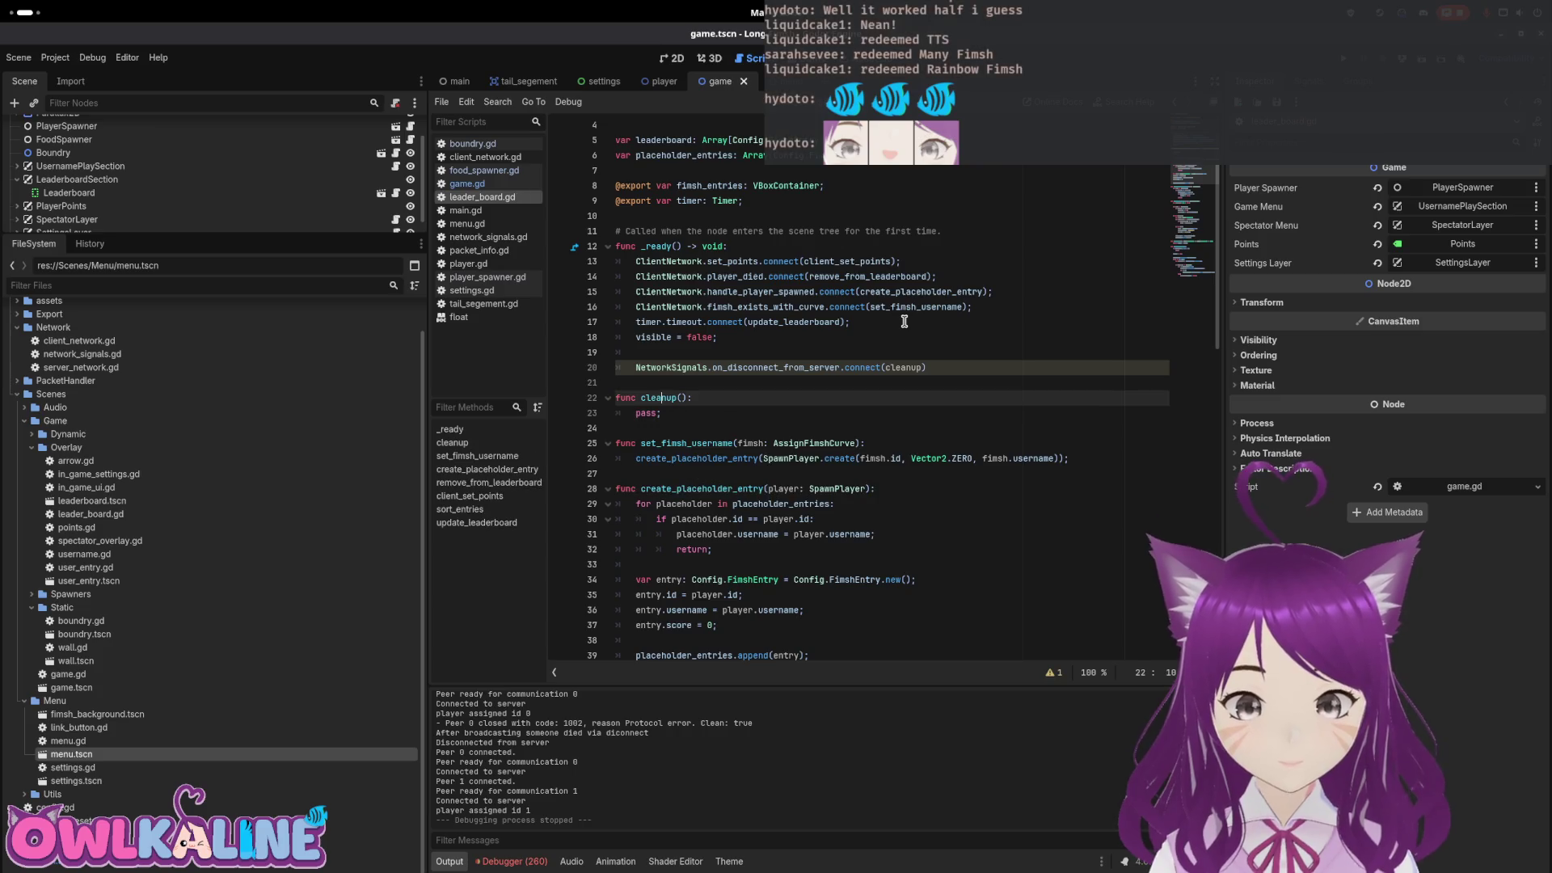
key(ctrl+s)
key(Tab)
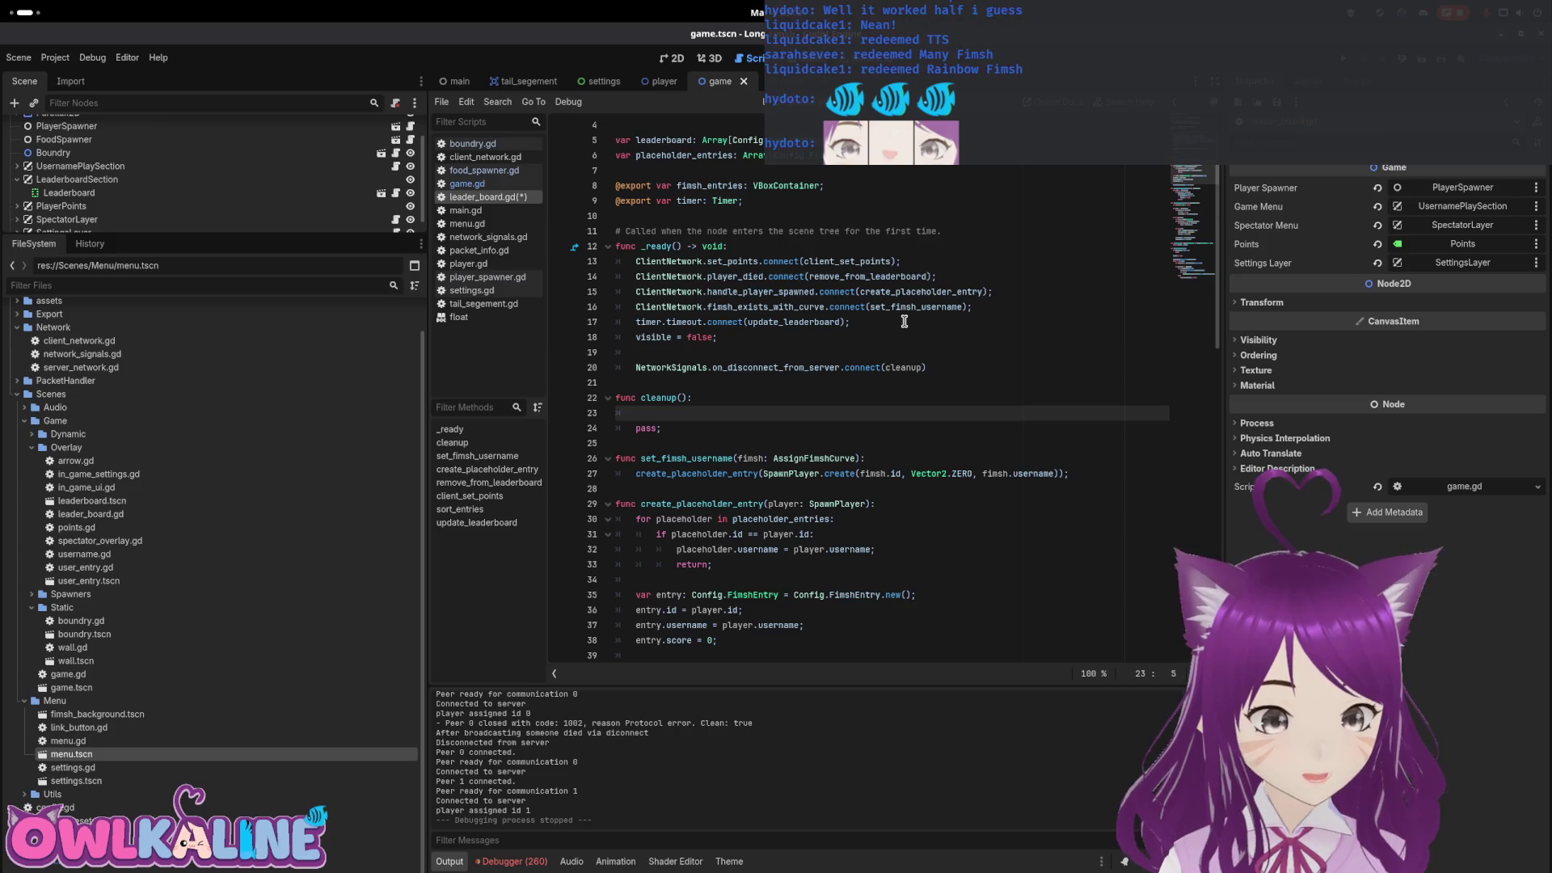
Fill cleanup() with leaderboard.clear() and placeholder_entries.clear(), removing the pass line
text(lead)
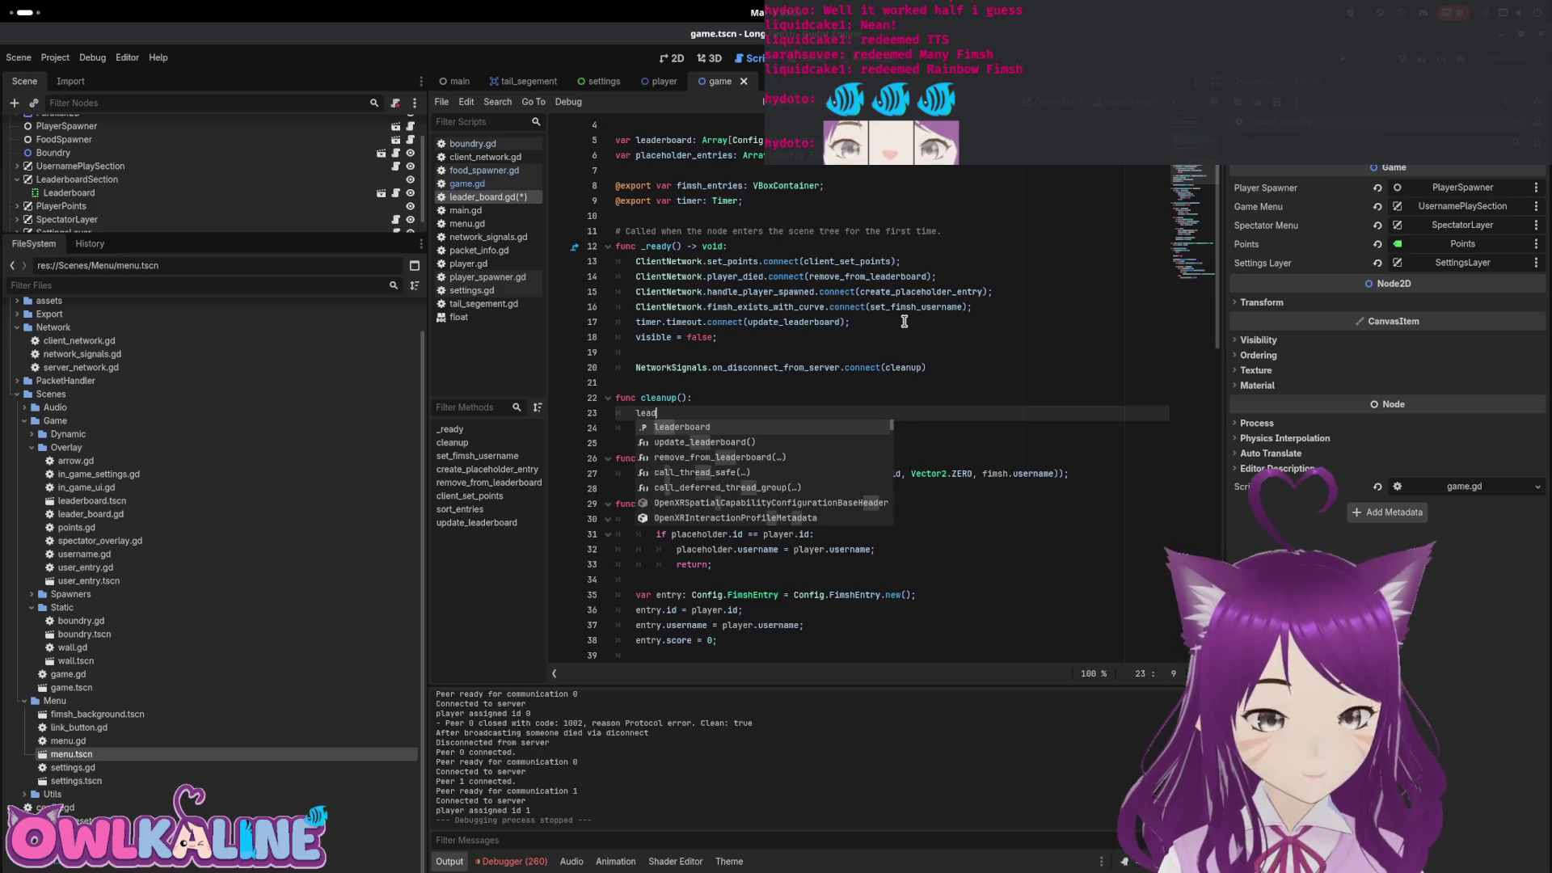
text(erboard.c)
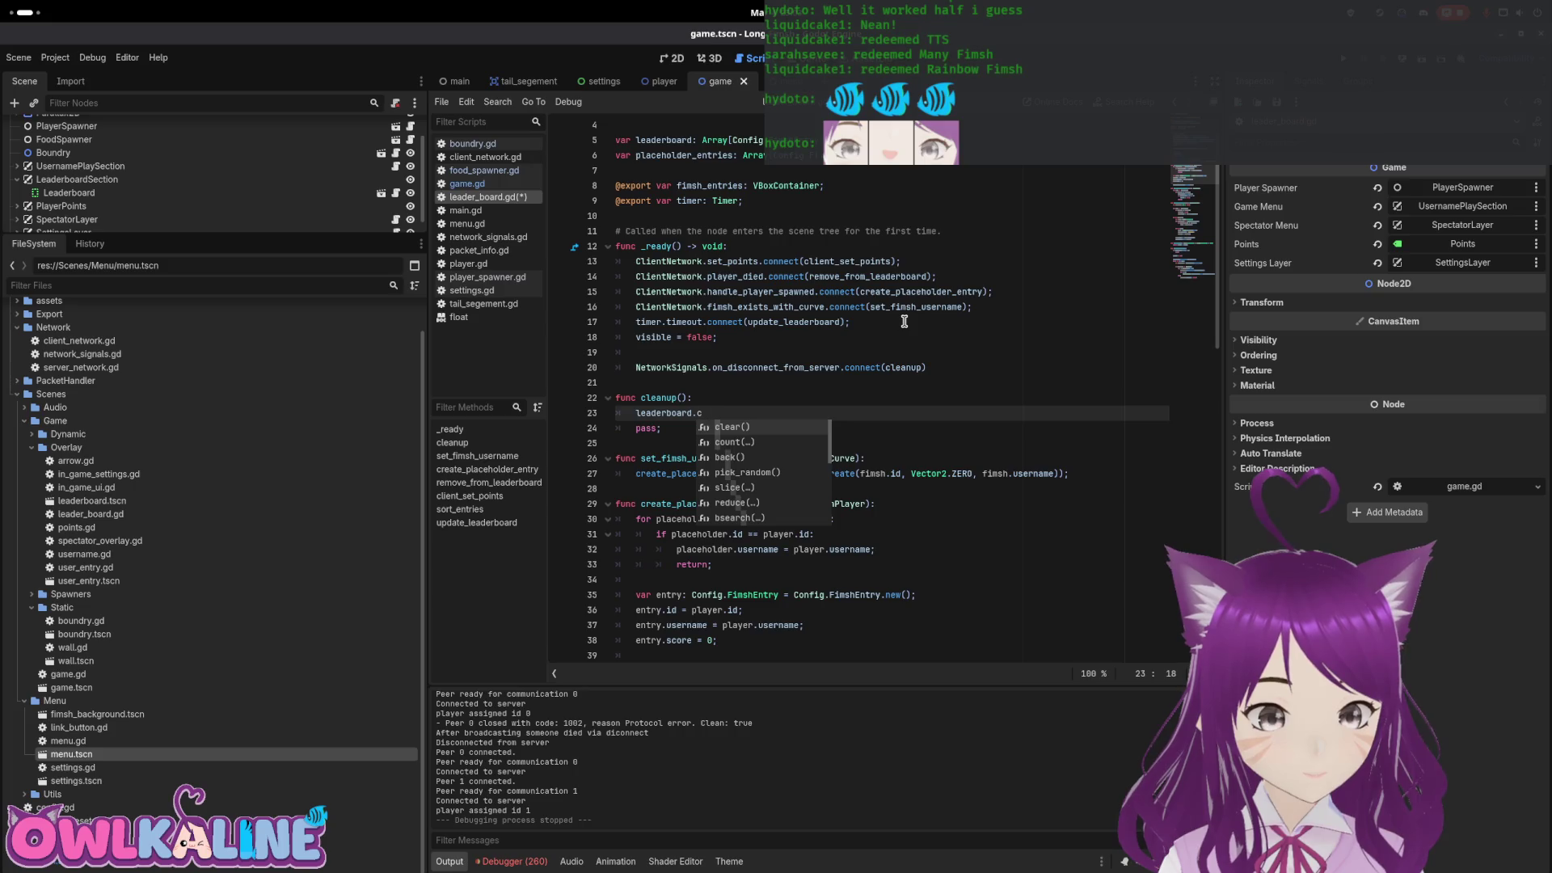
key(Return)
key(Return)
text(p)
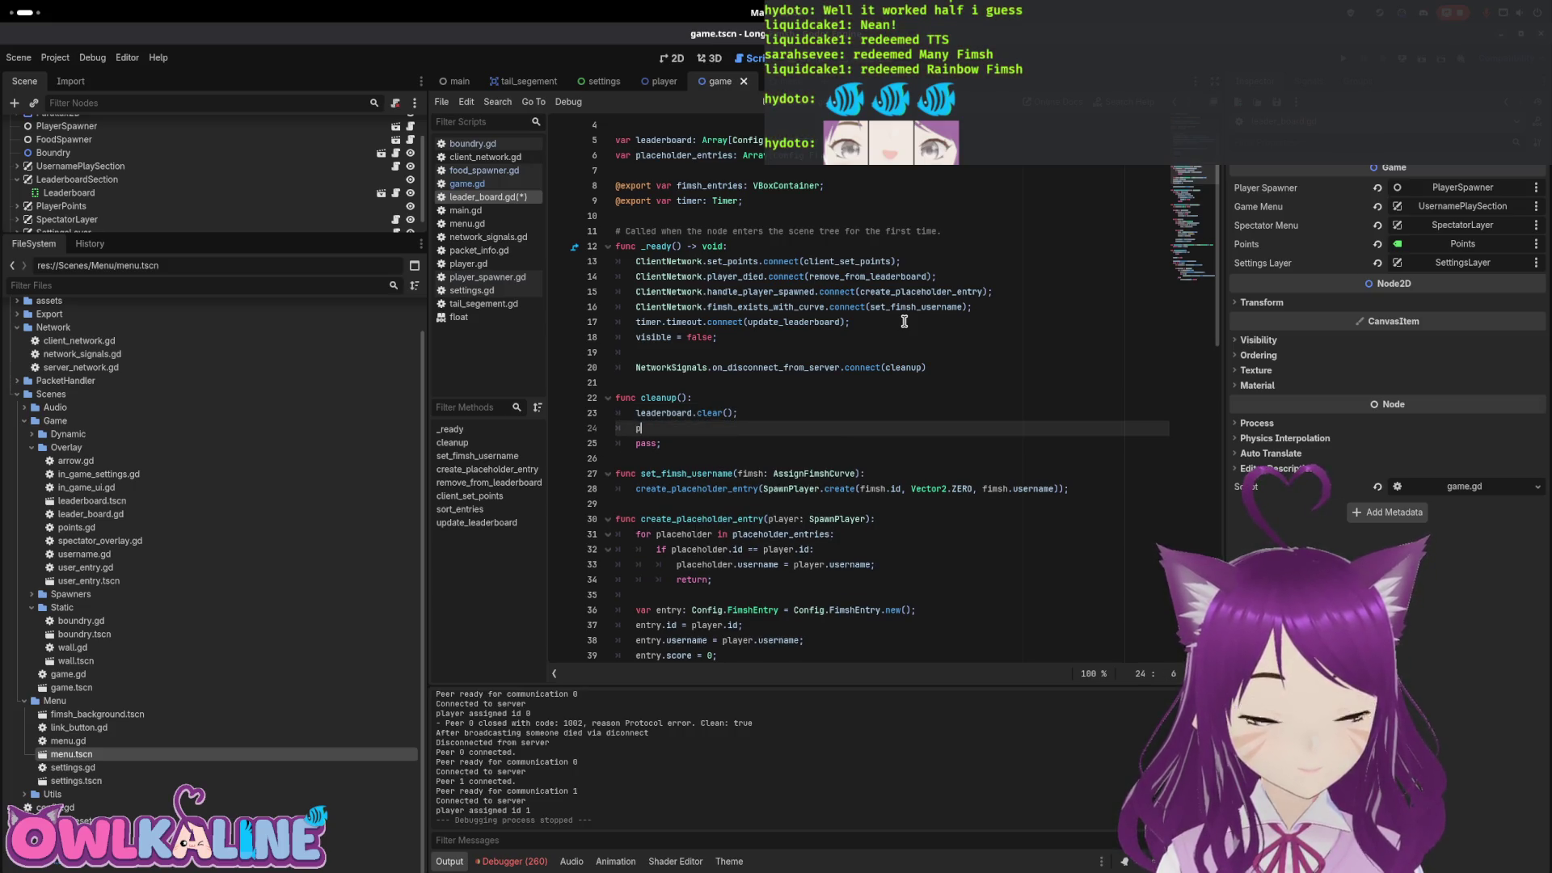
key(BackSpace)
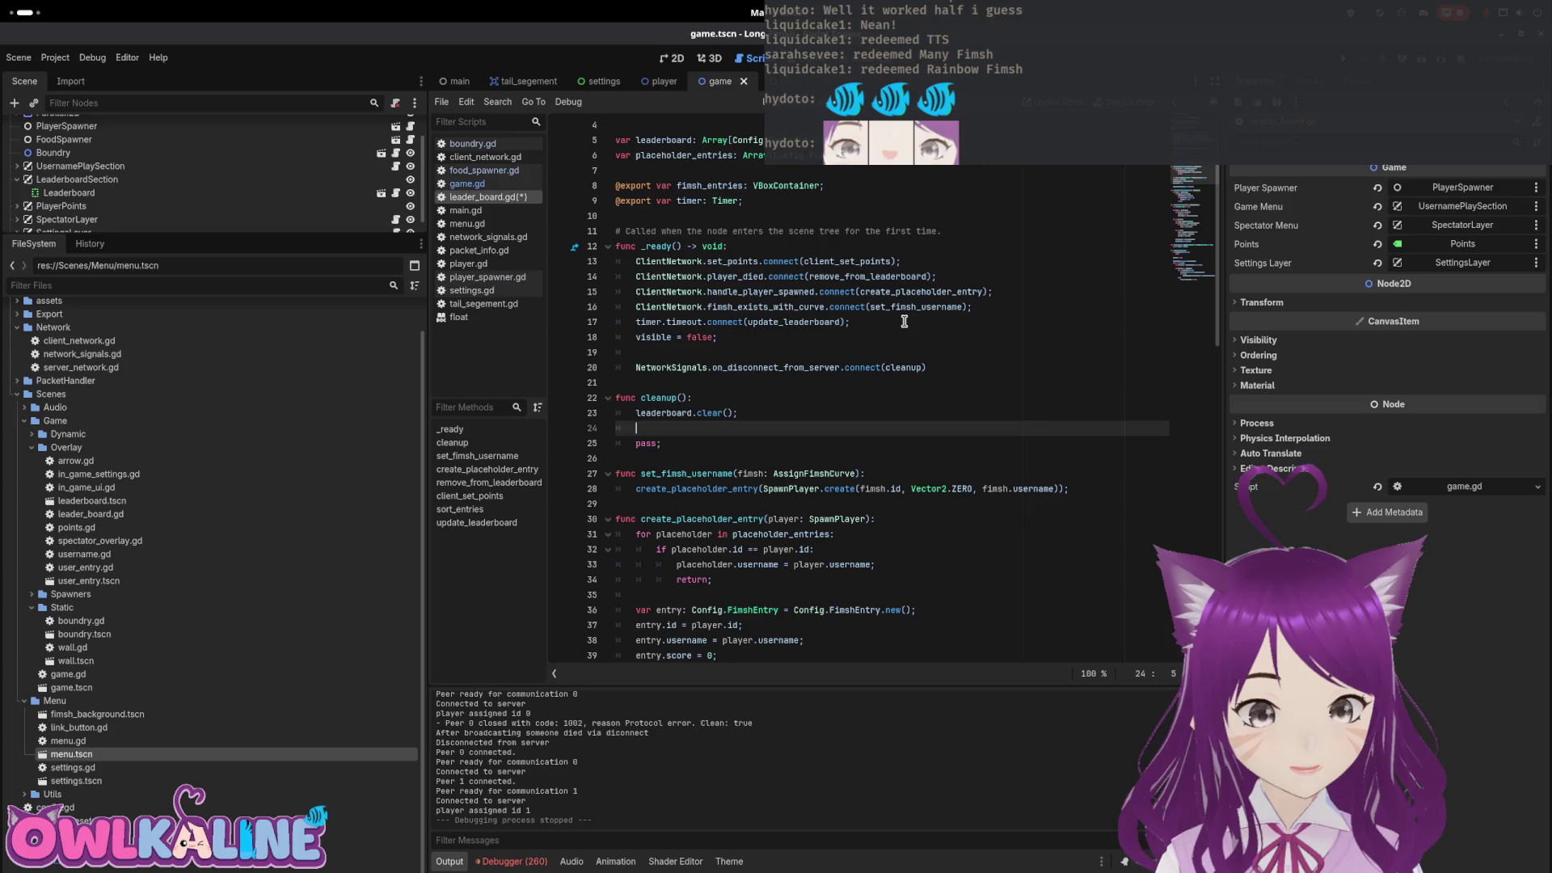
text(pl)
key(Return)
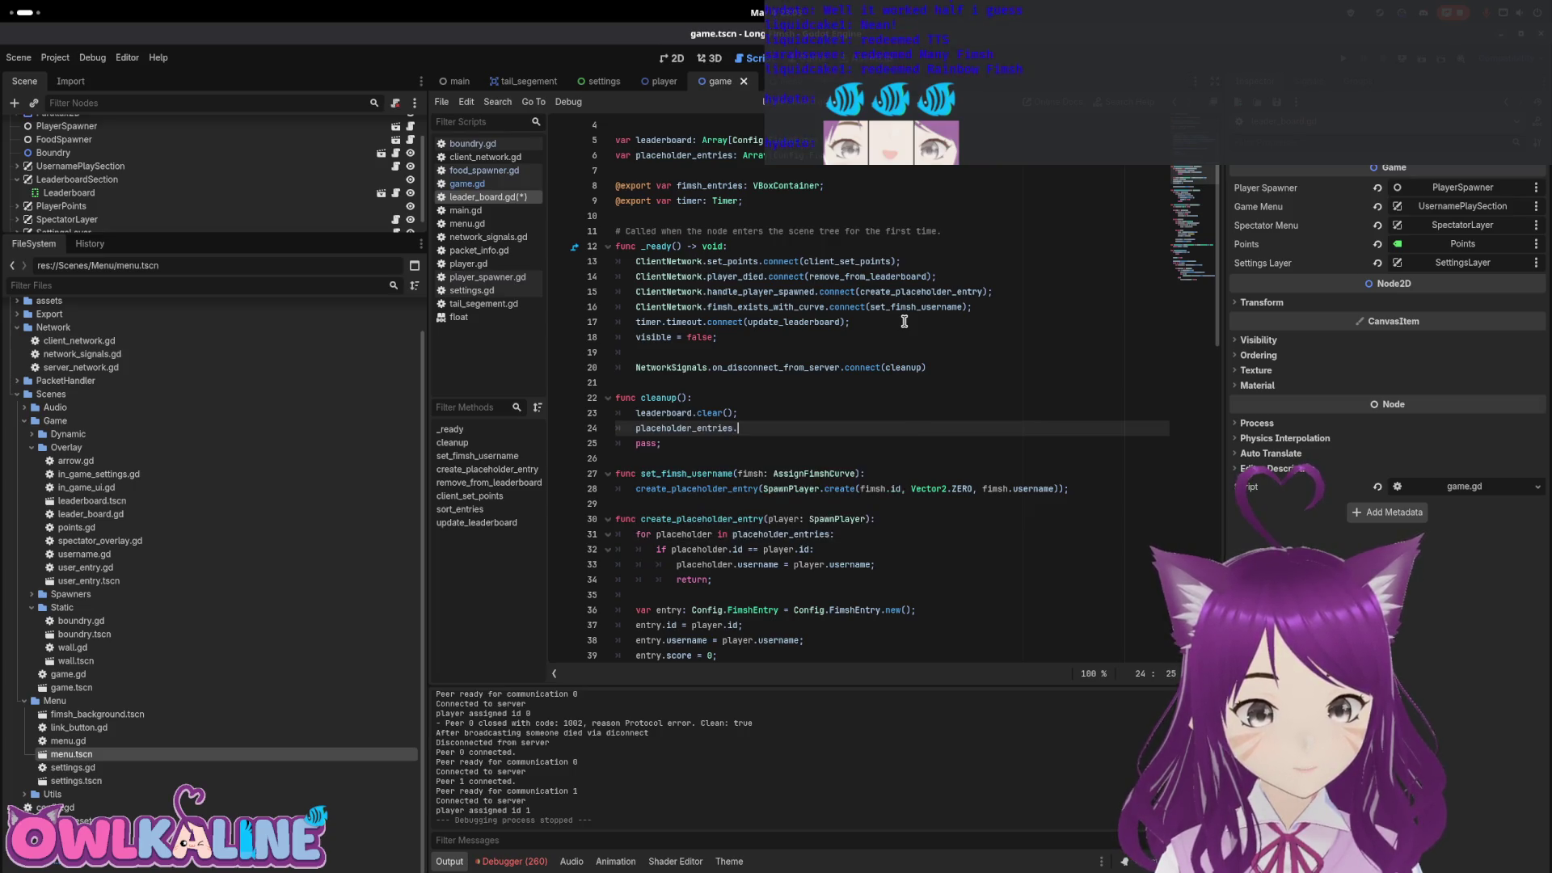
text(.cl)
key(Return)
text(;)
key(shift+Down)
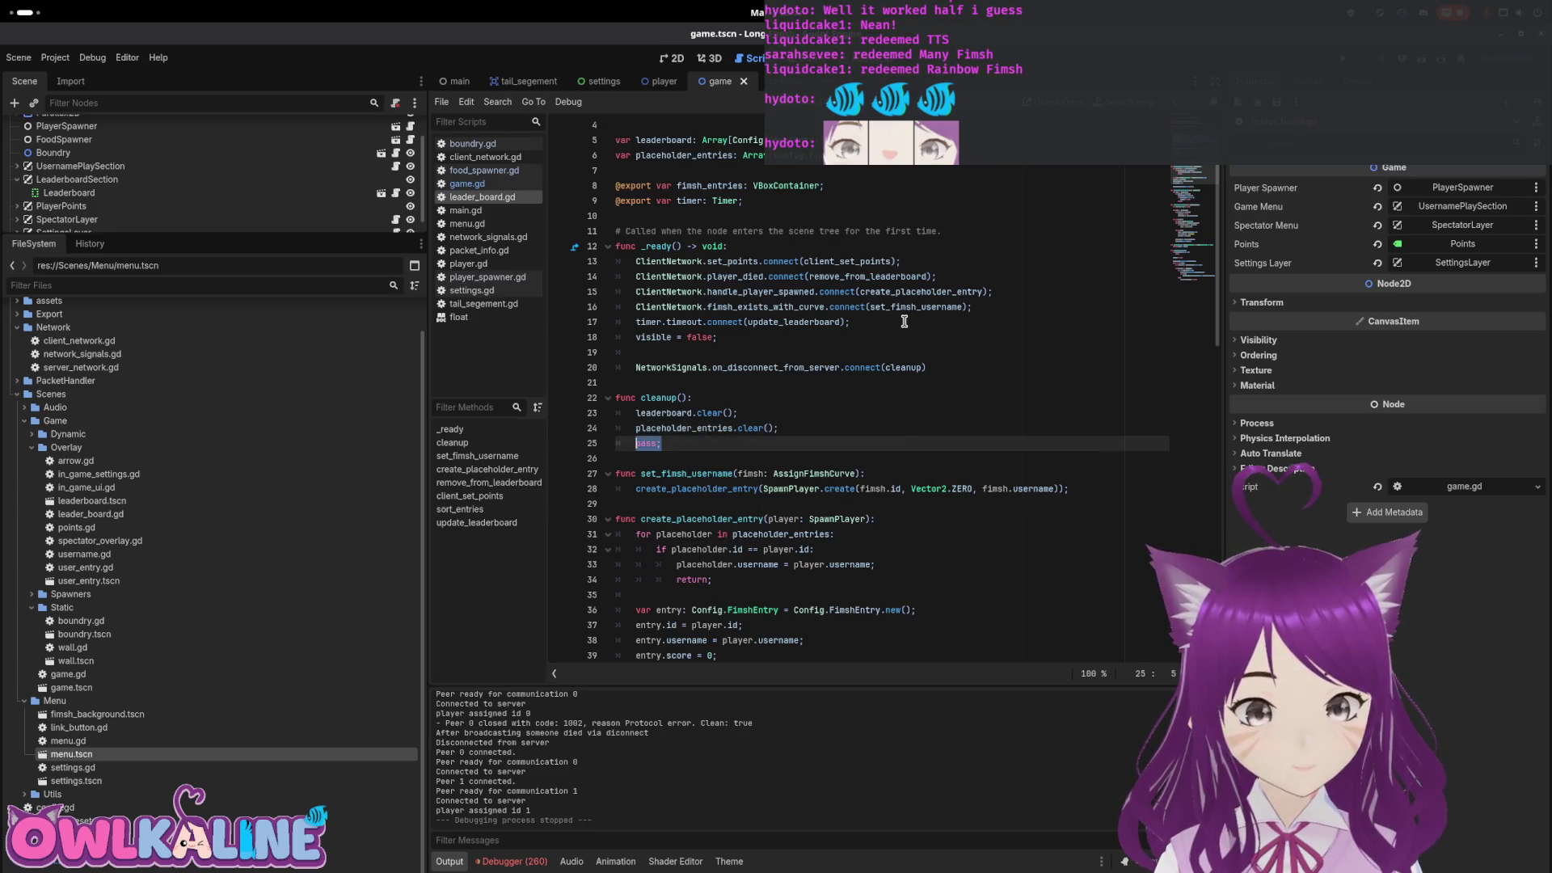
key(BackSpace)
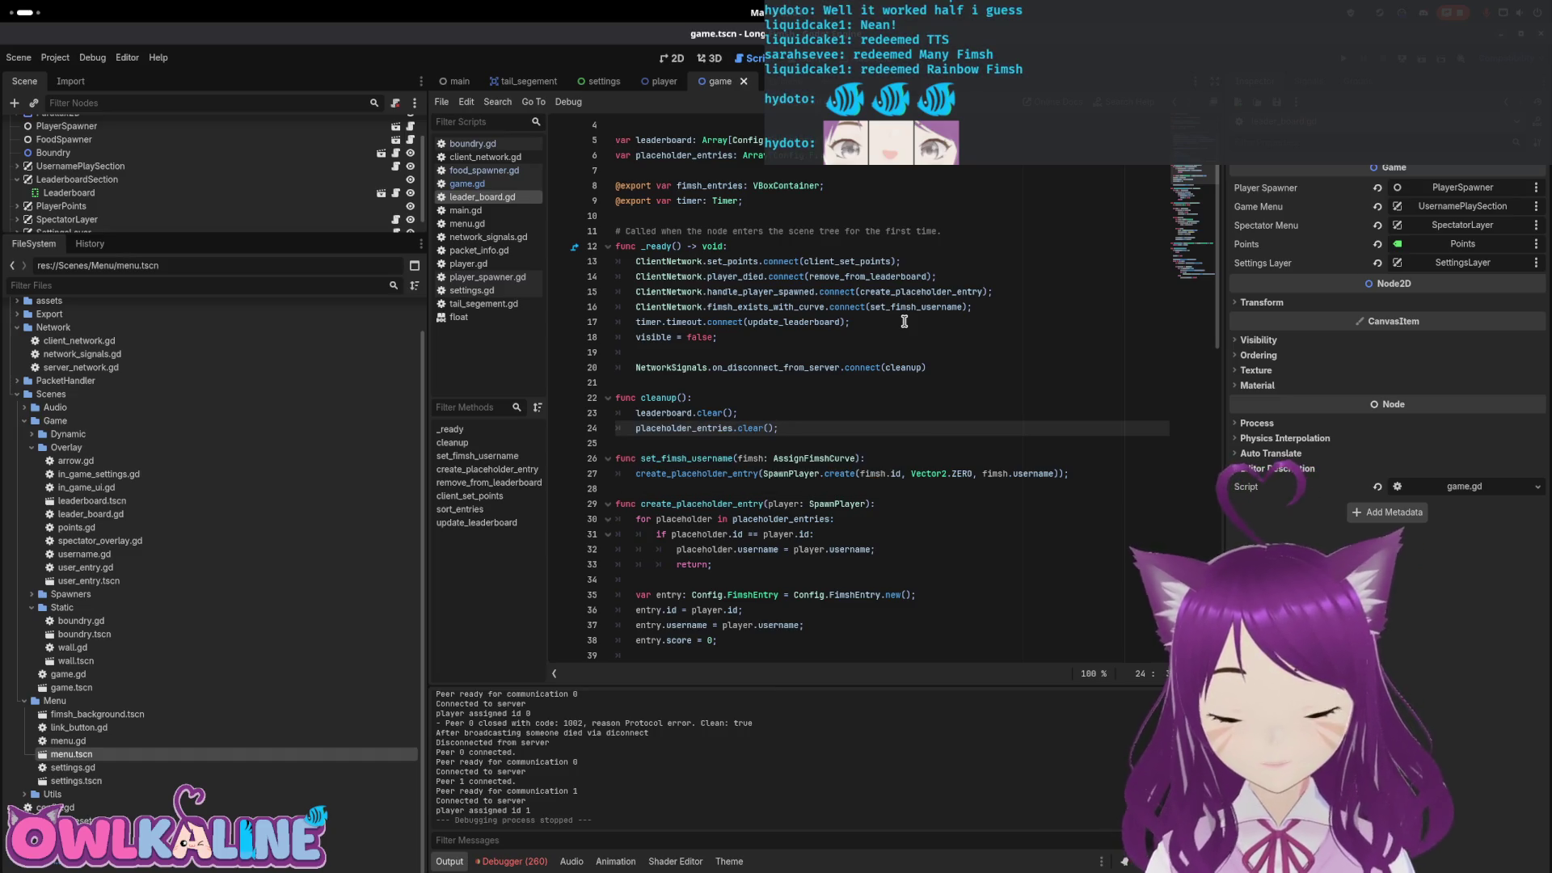
scroll(152, 173, up, 2)
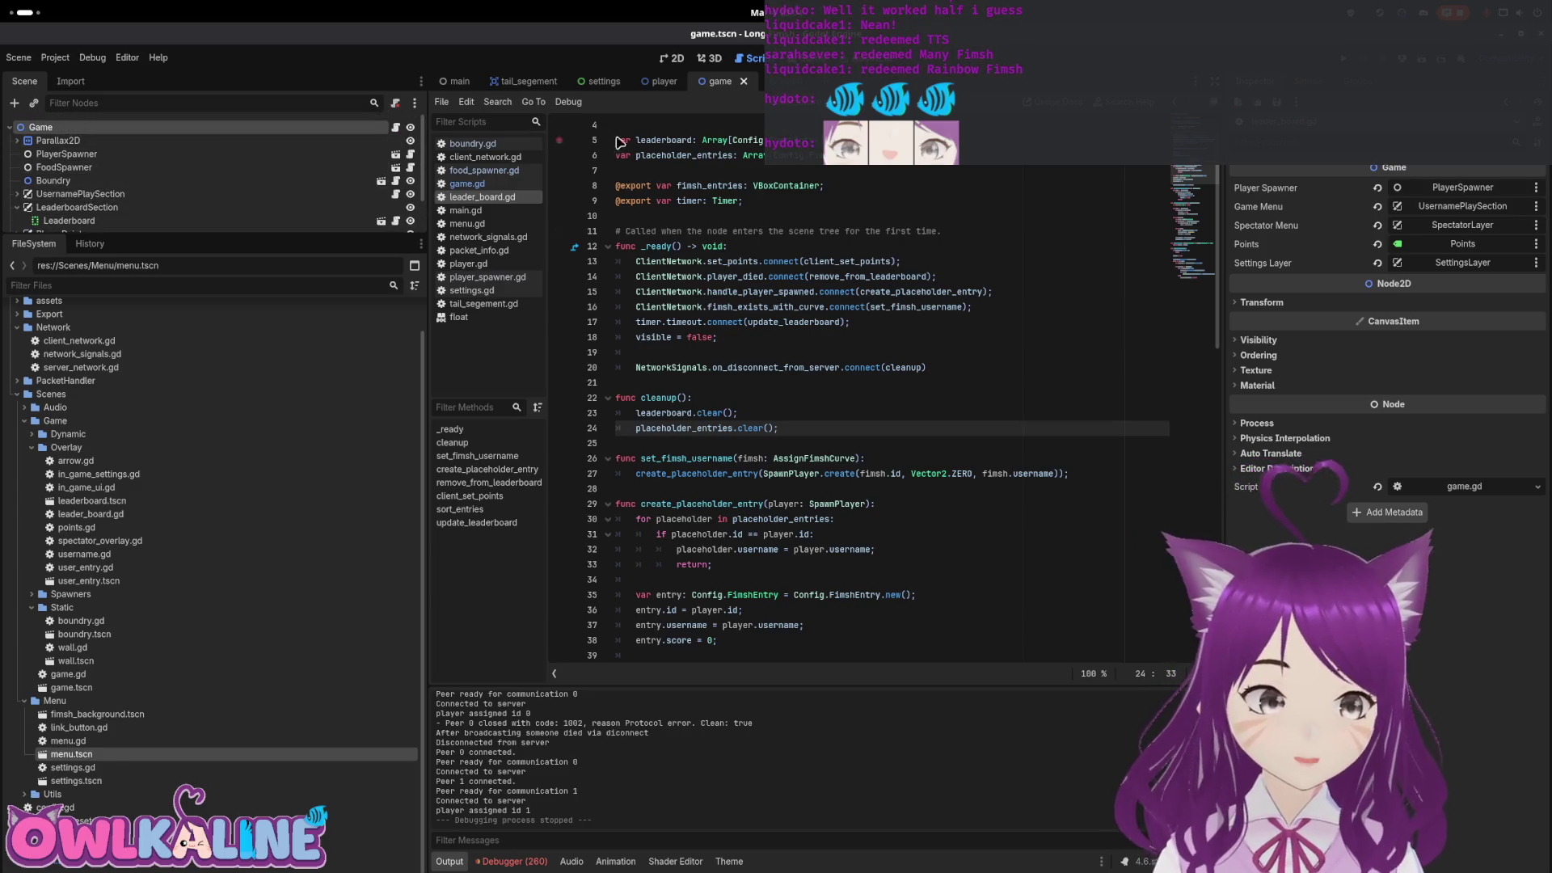
Launch a debug run, start a server, and disconnect it from its settings panel
key(F5)
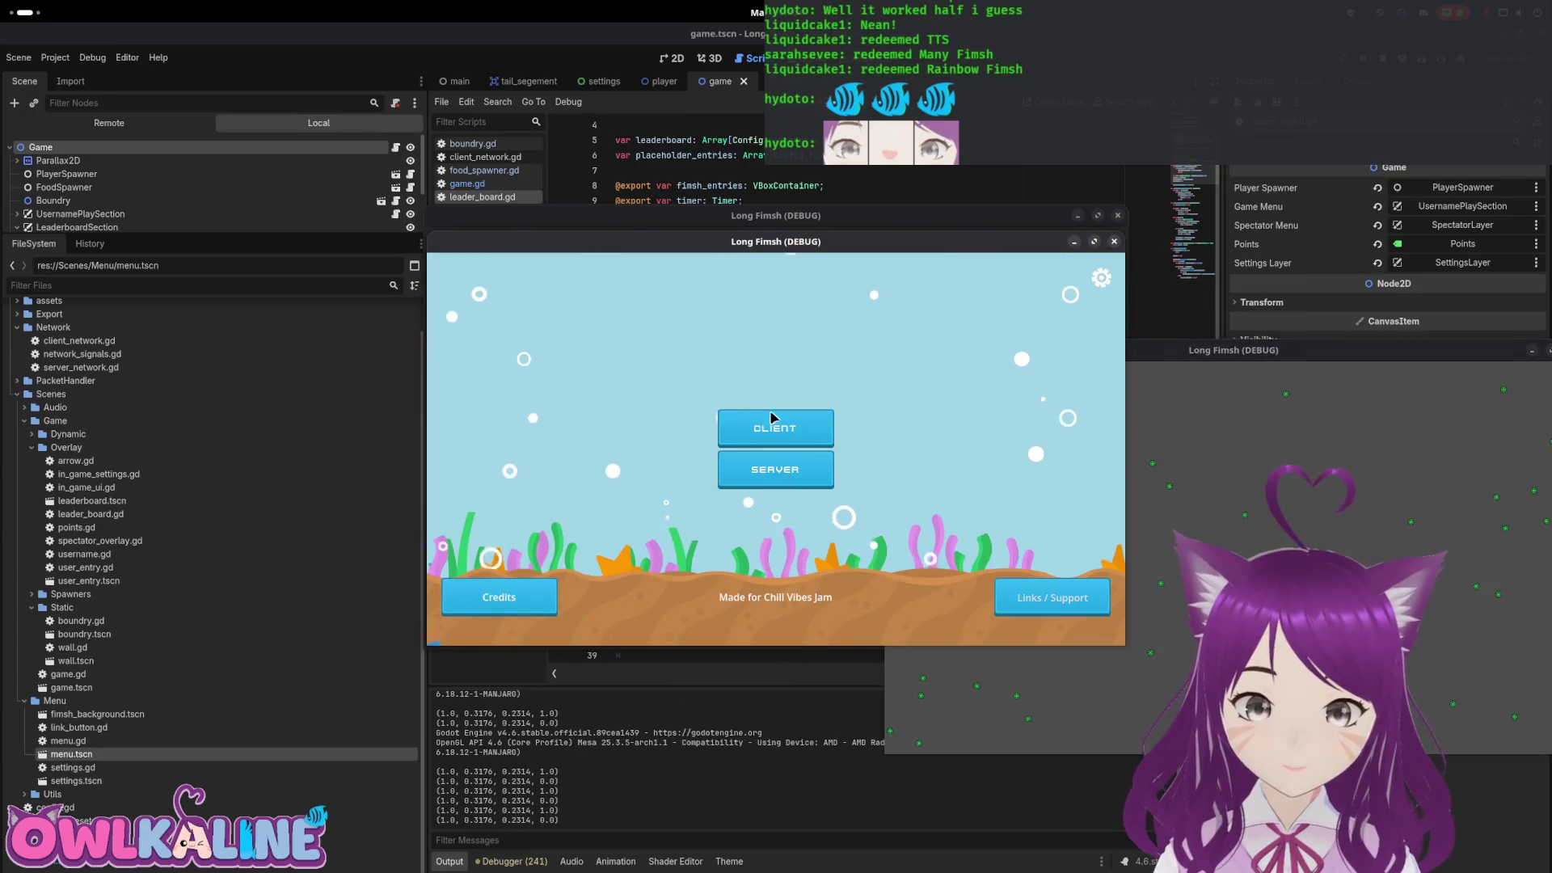
click(1101, 278)
click(815, 480)
click(772, 428)
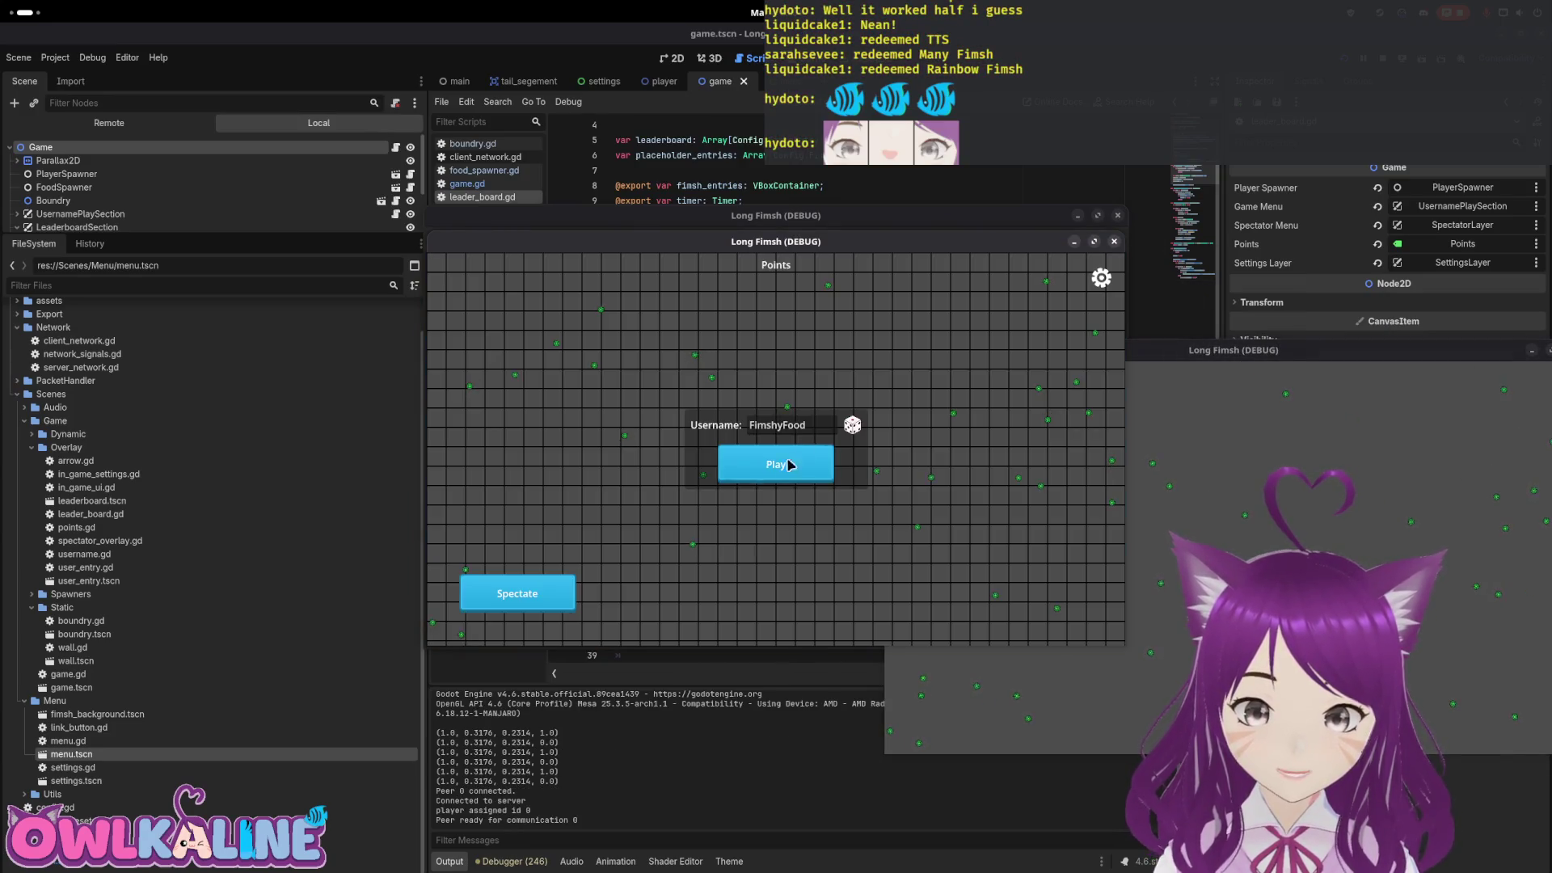
click(791, 466)
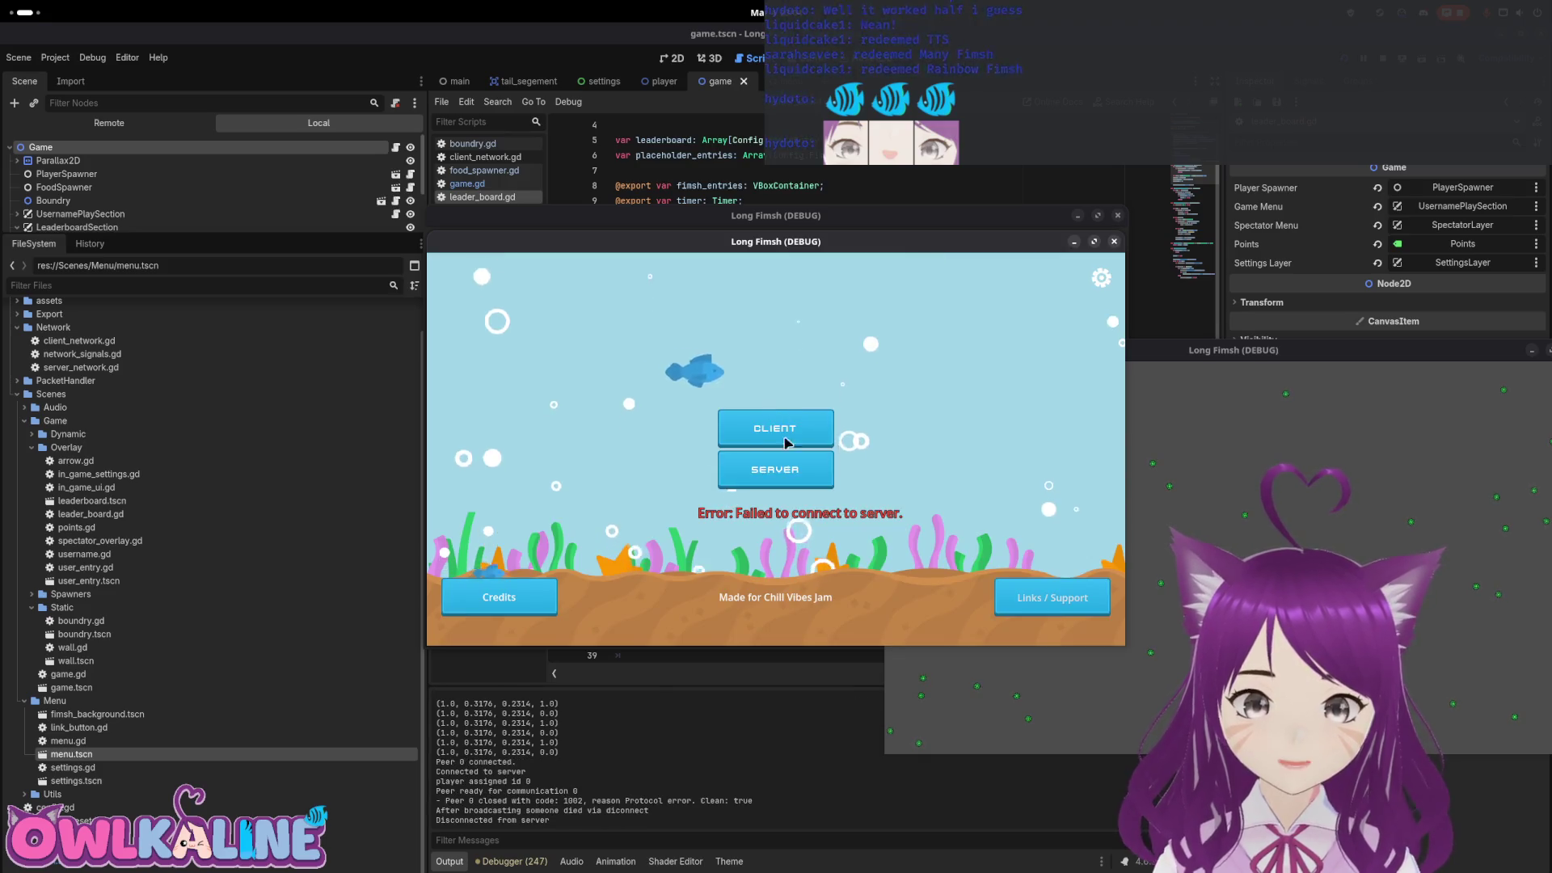
click(793, 467)
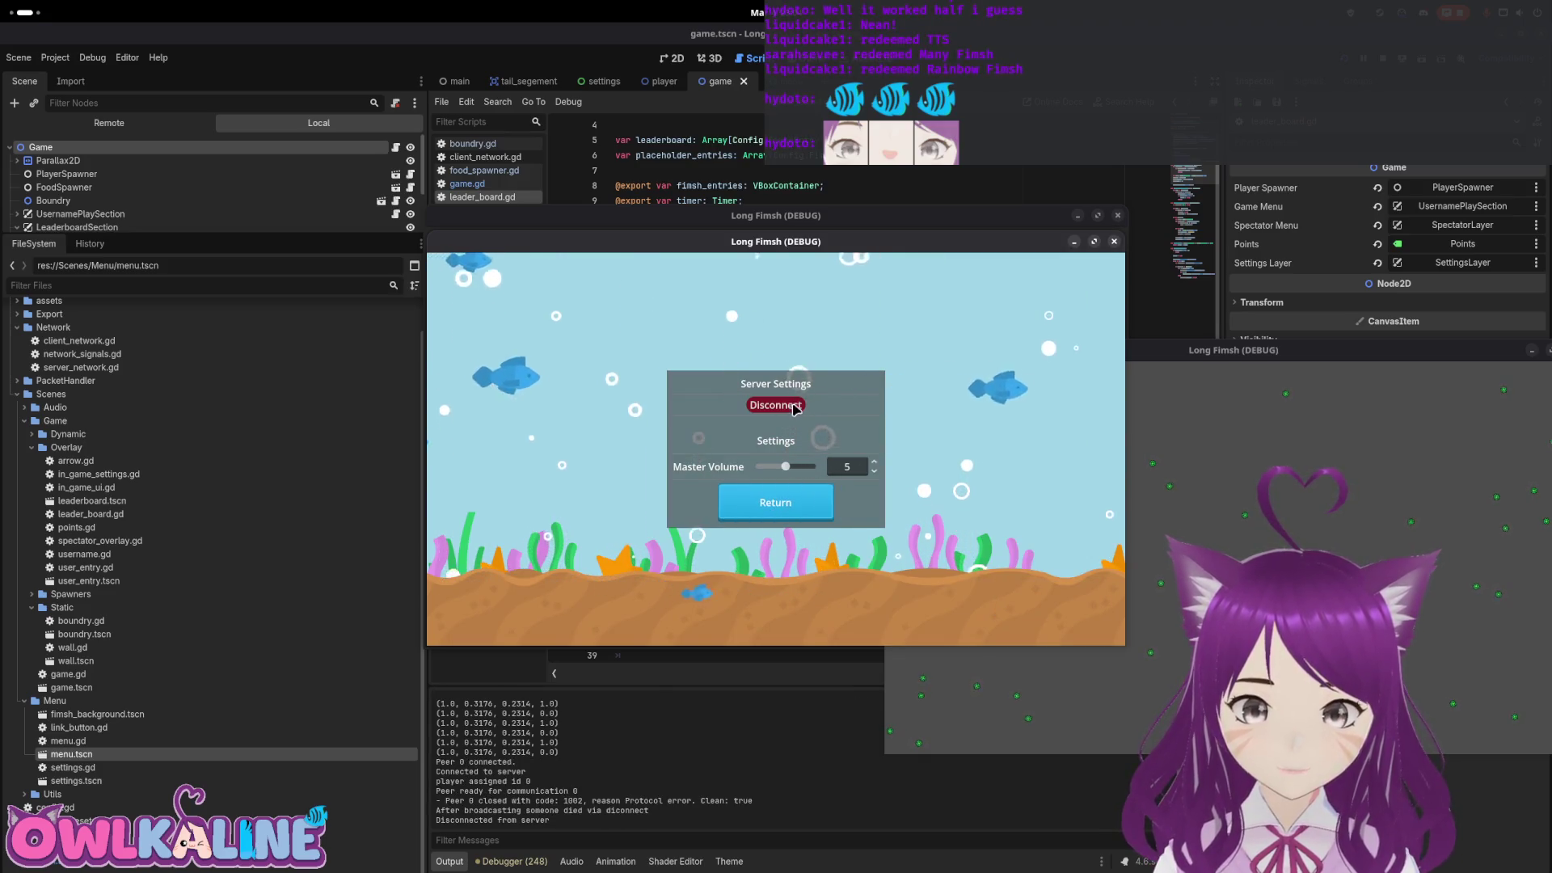
click(772, 502)
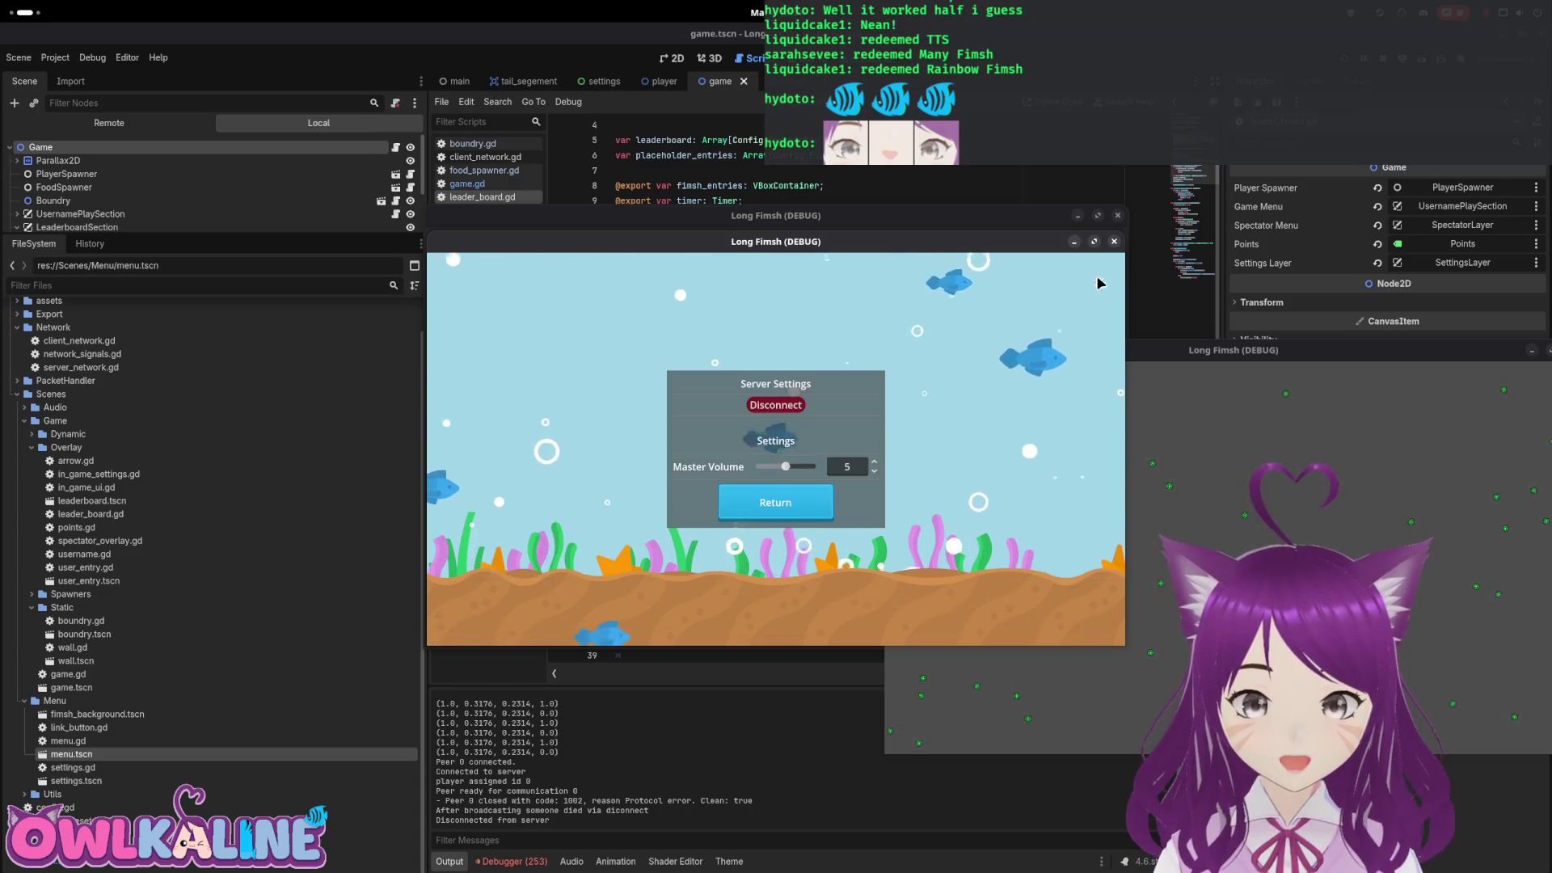
click(773, 480)
click(789, 409)
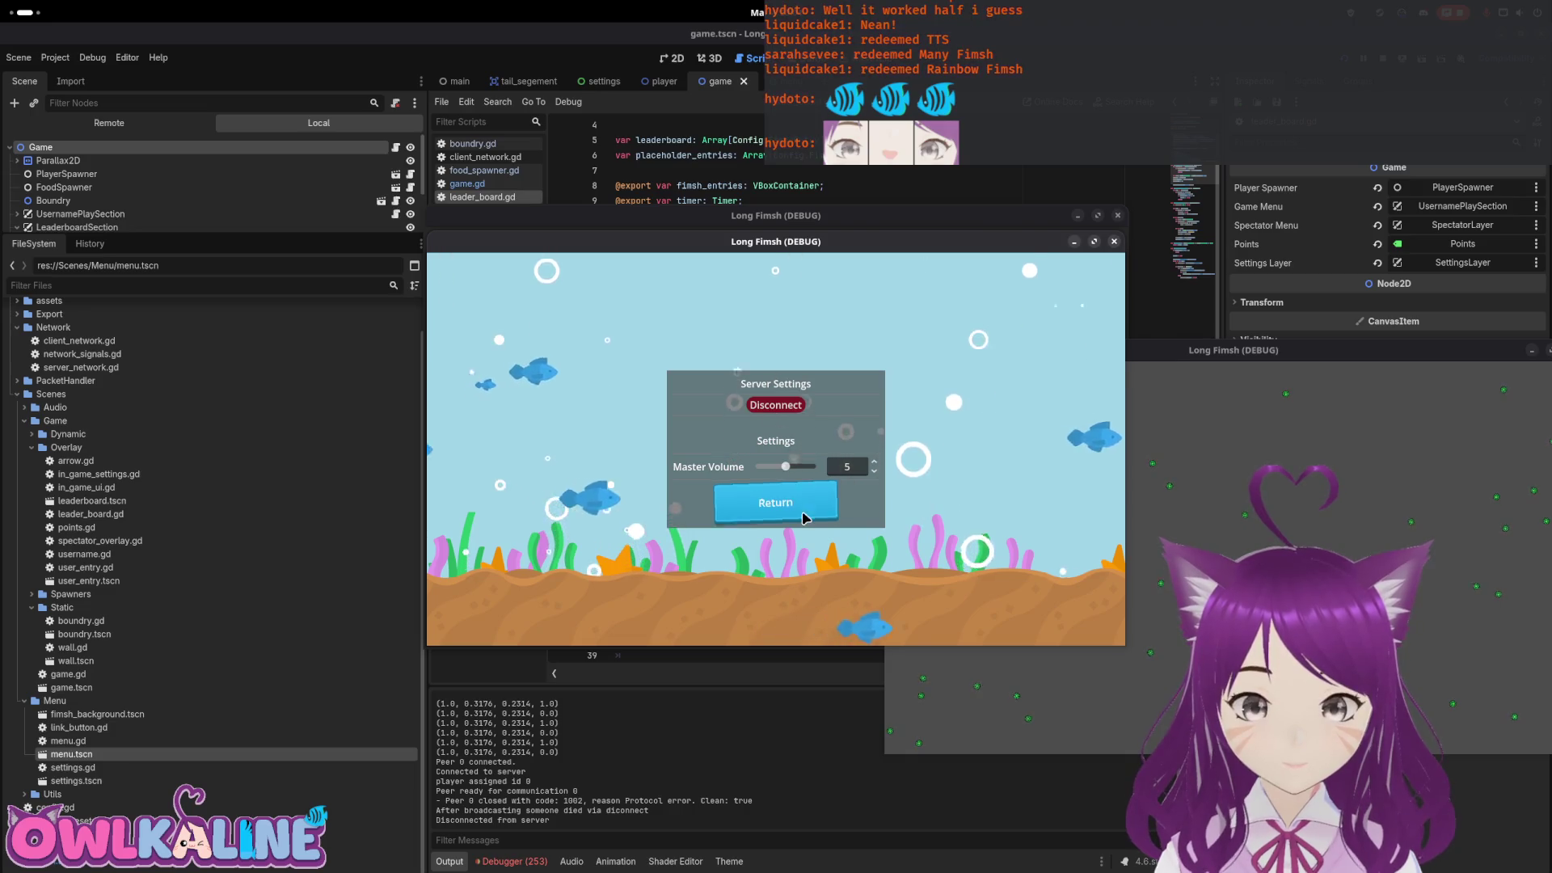
Join as a client and play, then leave via in-game settings and rejoin the server
click(790, 429)
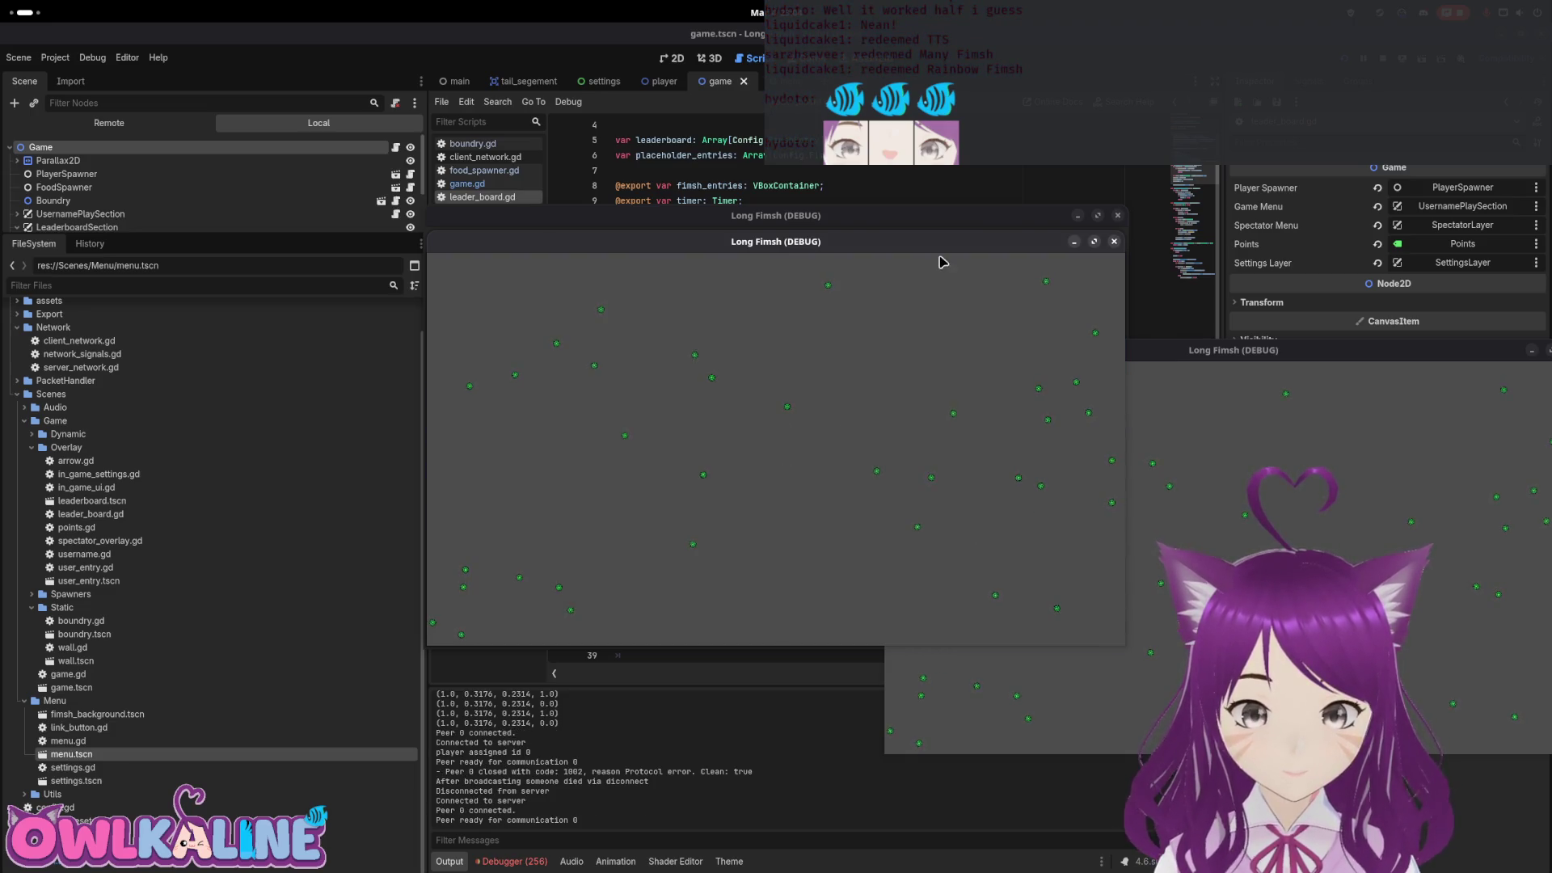
click(801, 461)
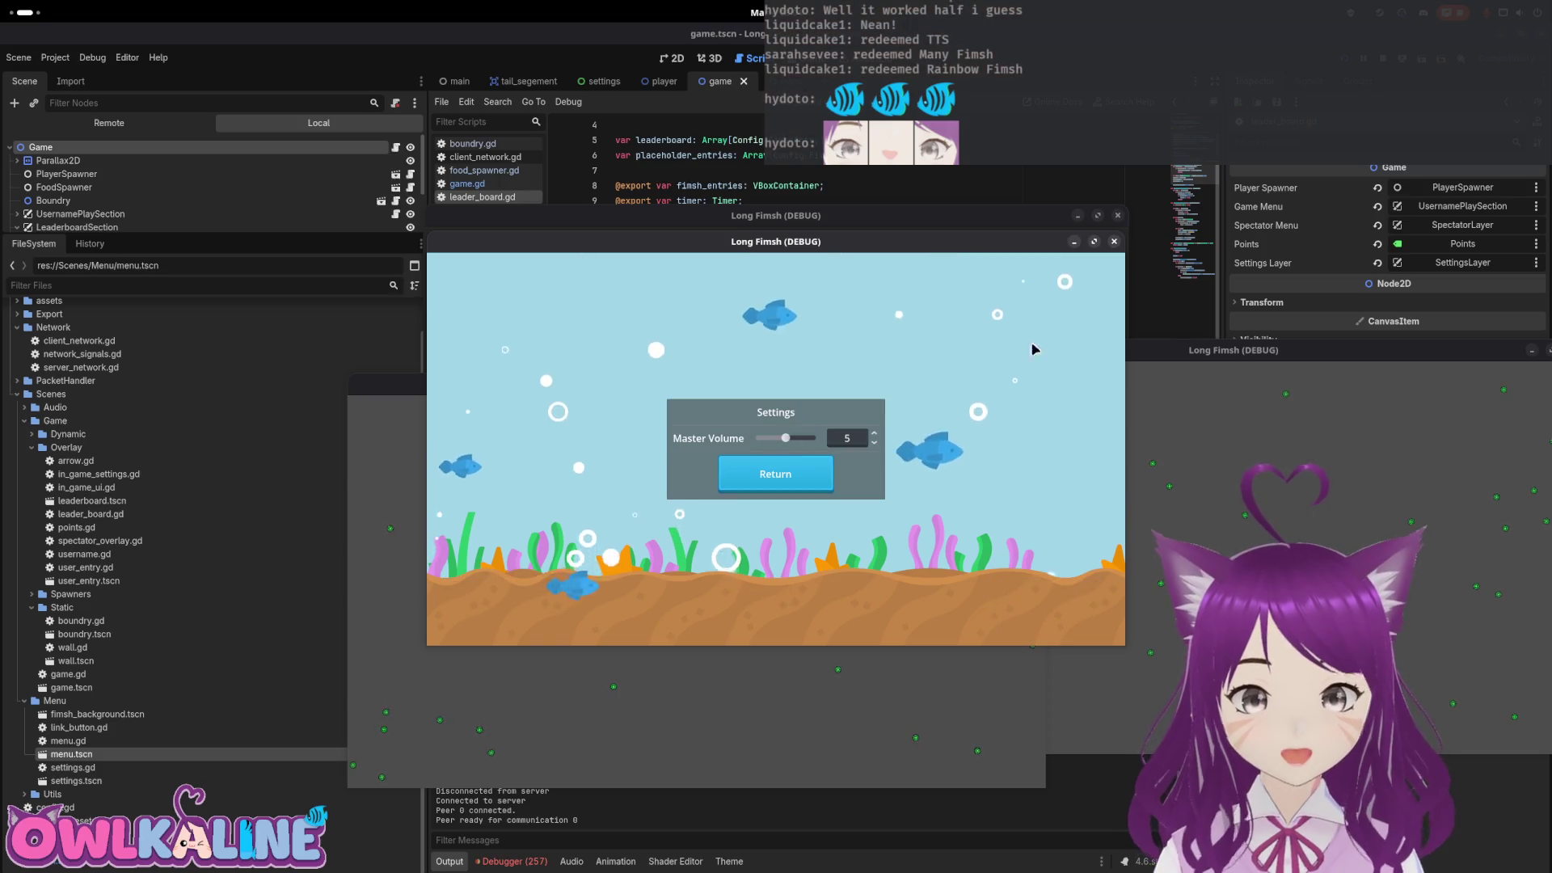
click(800, 467)
click(788, 430)
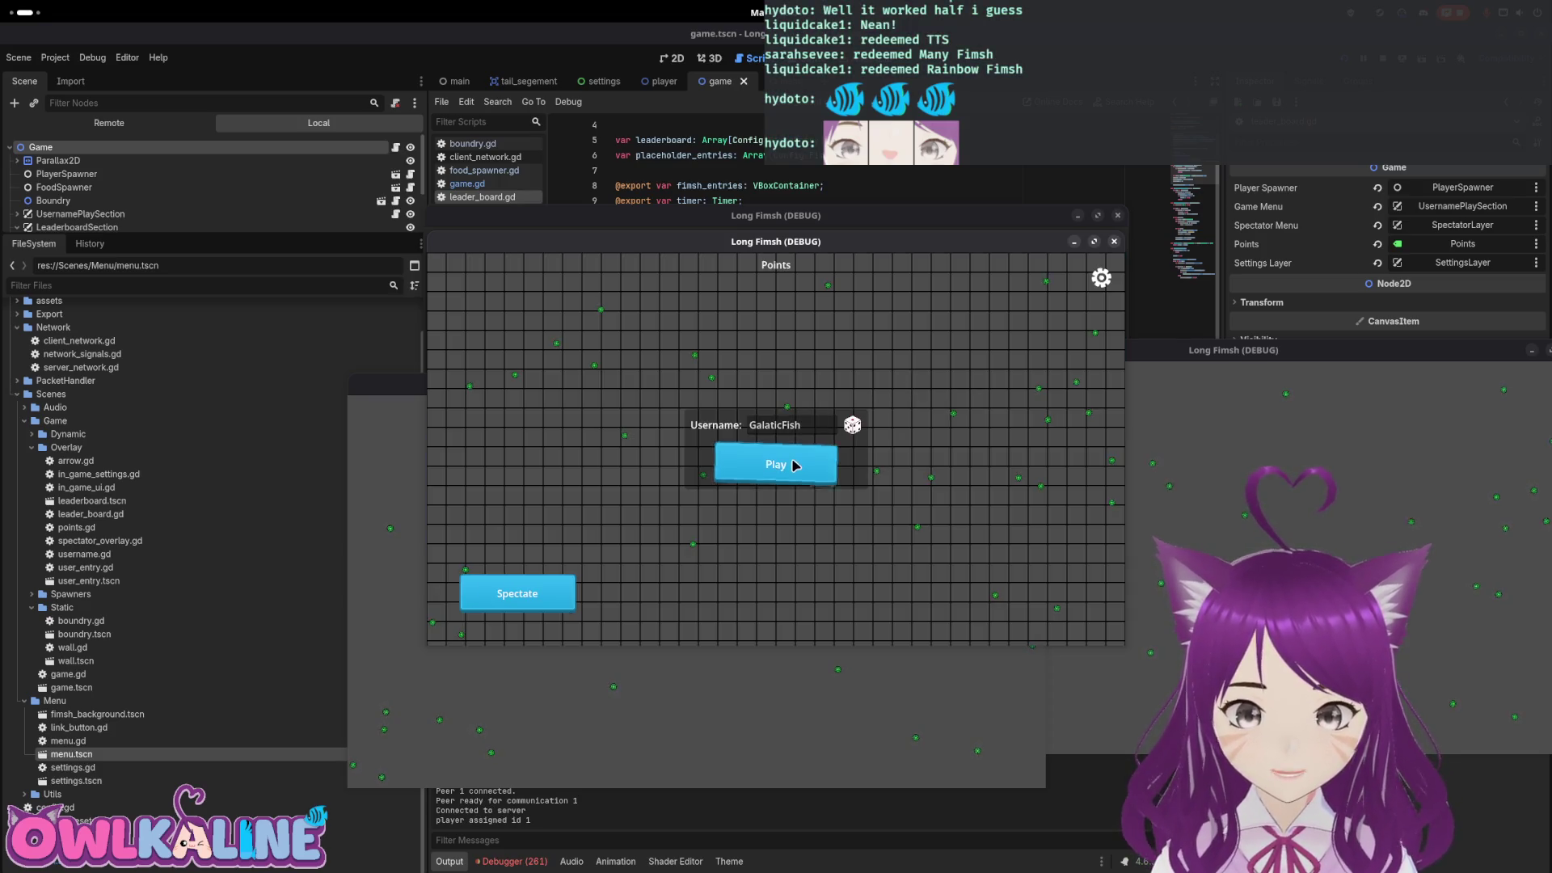
click(793, 461)
click(1101, 279)
click(780, 410)
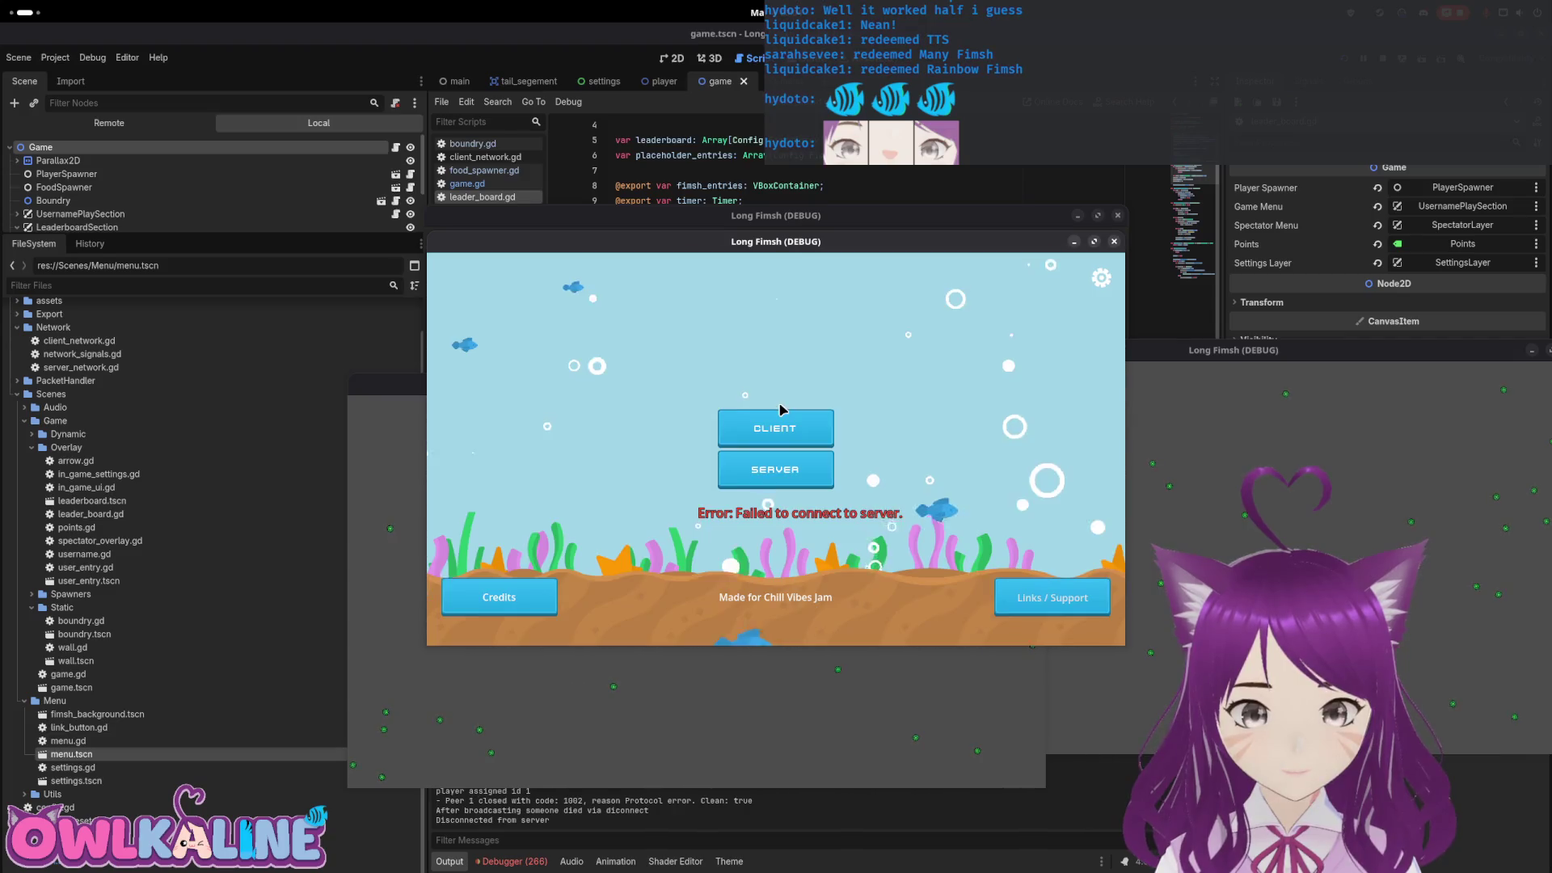
click(790, 429)
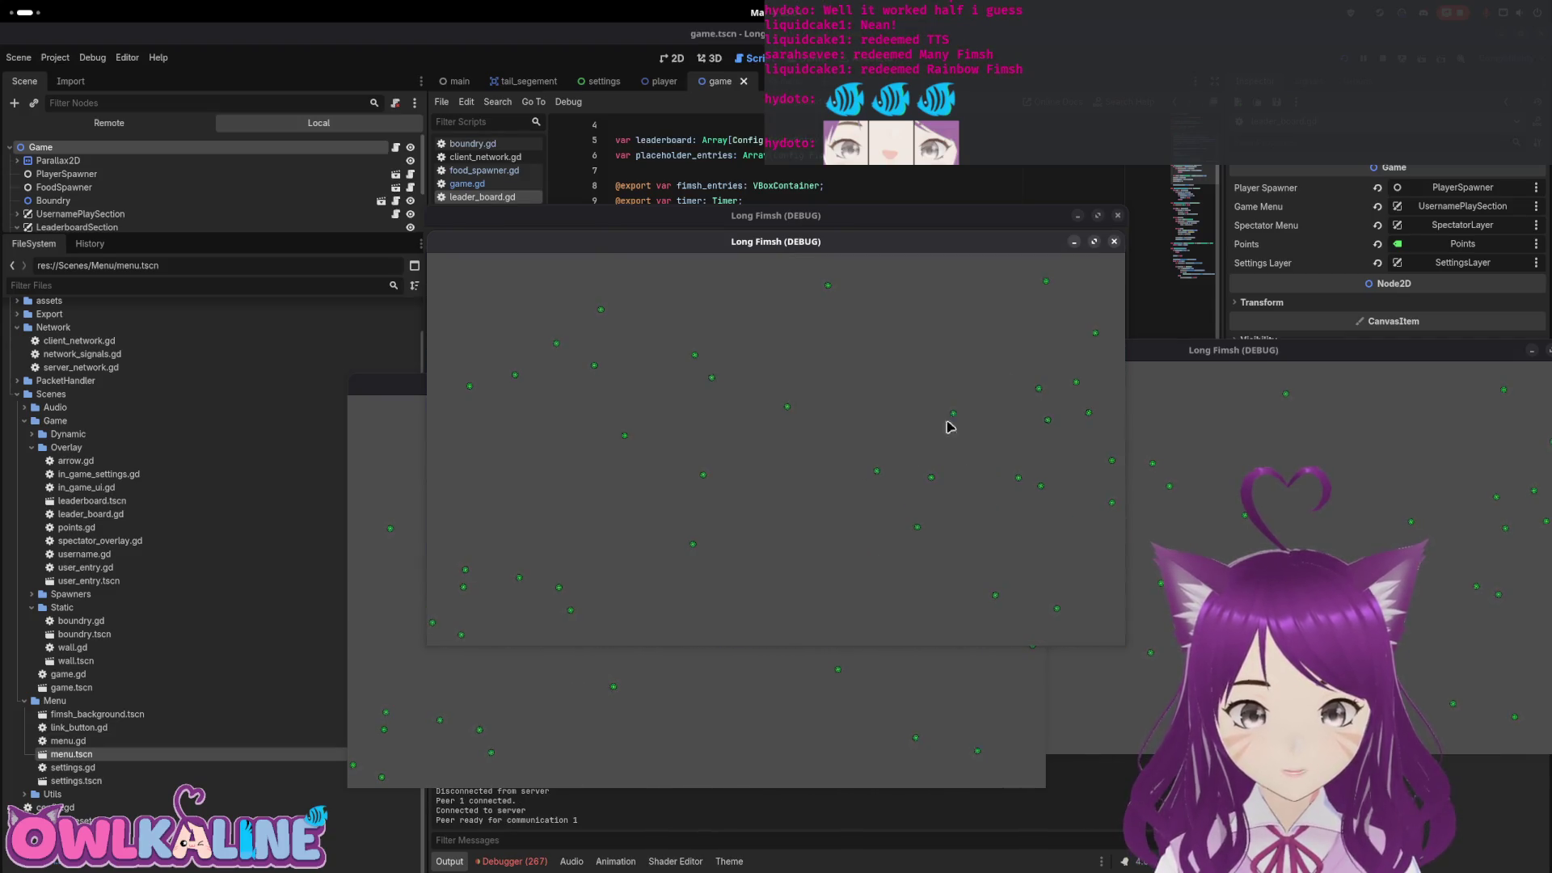
Arrange the two game windows side by side, then stop the debug session
drag(921, 246, 752, 321)
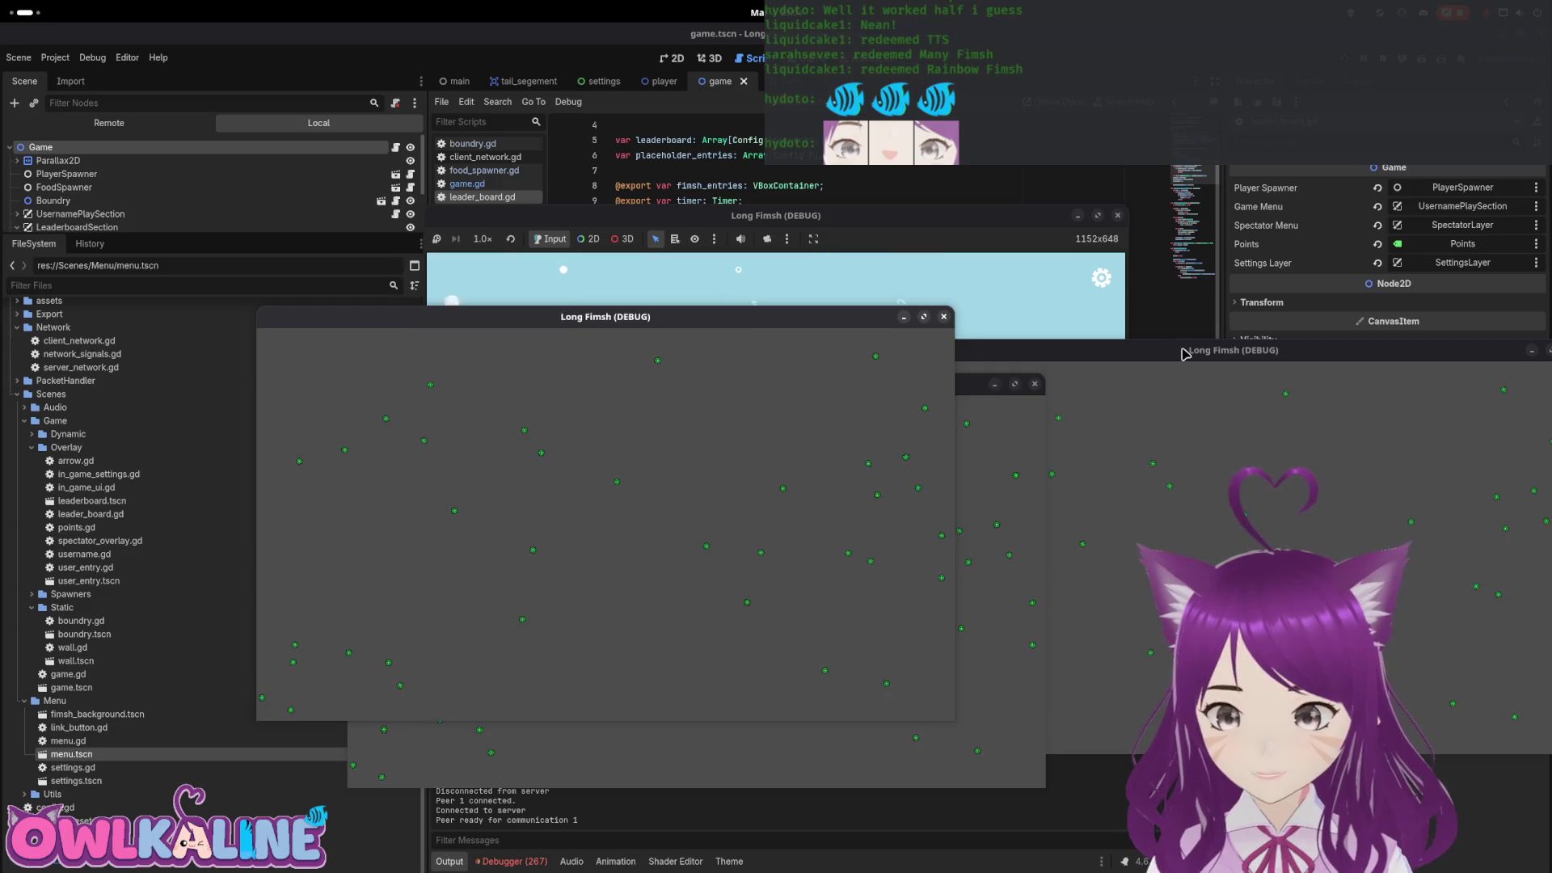
mouse_move(1183, 355)
mouse_down()
mouse_move(1094, 293)
mouse_move(1148, 332)
mouse_move(1109, 413)
mouse_up()
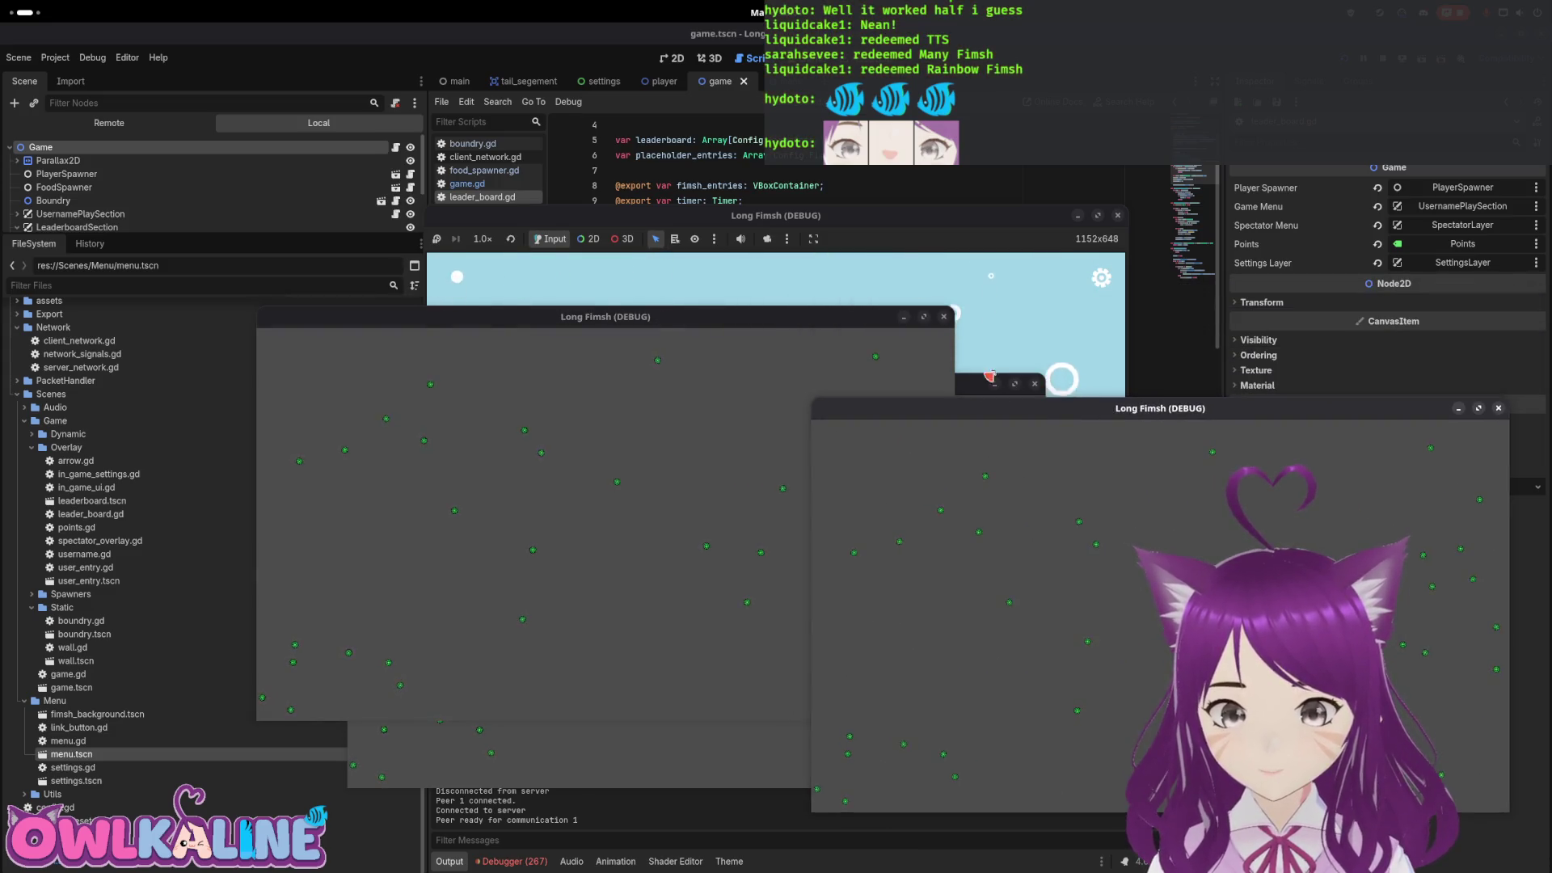
mouse_move(750, 316)
mouse_down()
mouse_move(841, 384)
mouse_move(1030, 450)
mouse_move(1043, 425)
mouse_up()
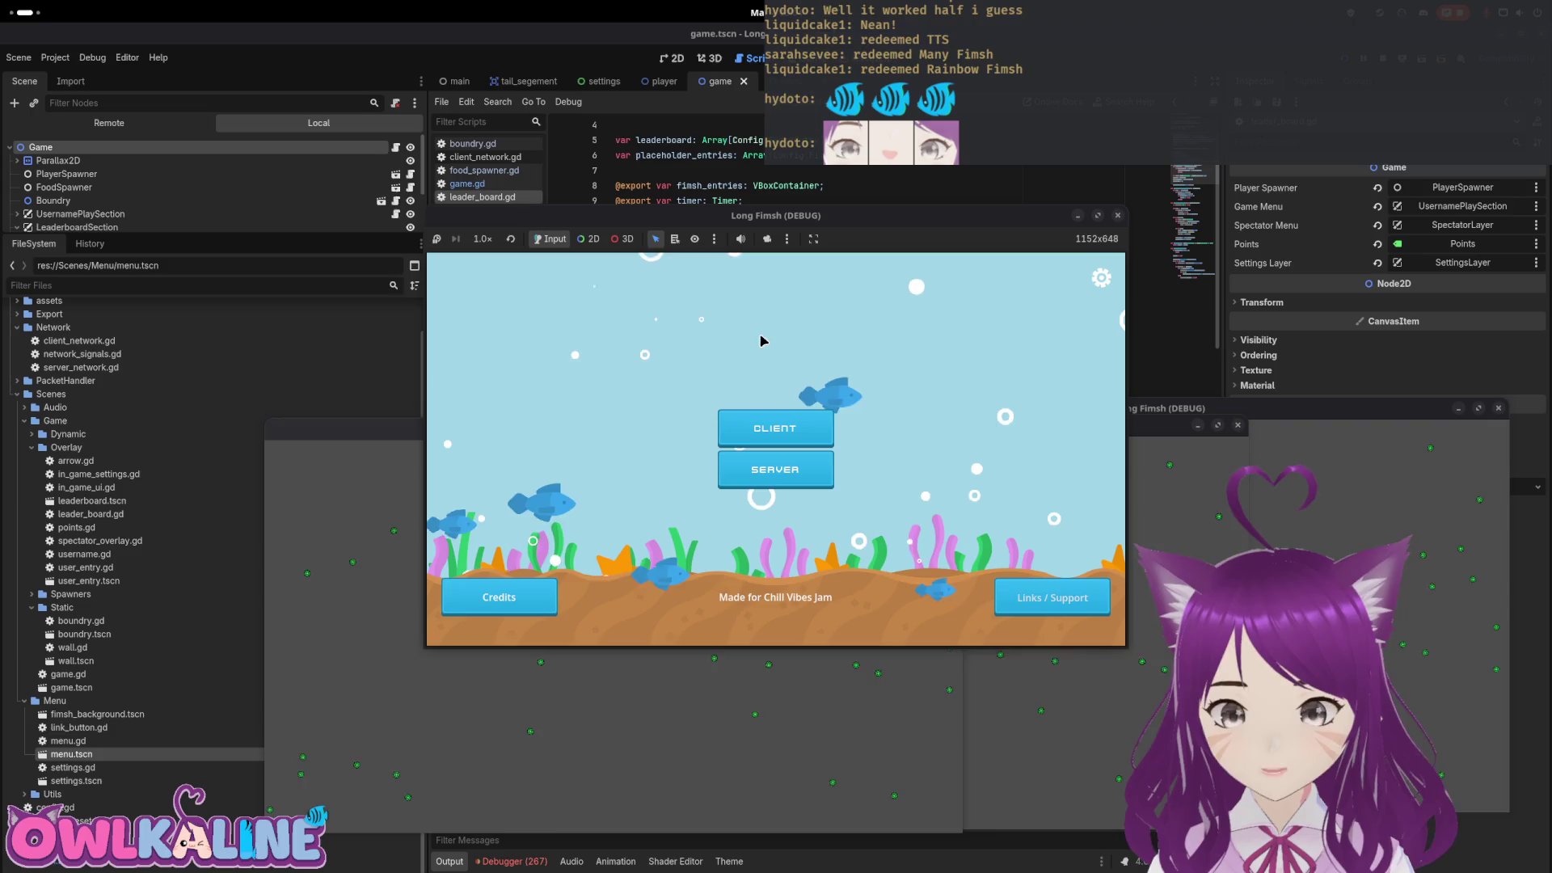
key(F8)
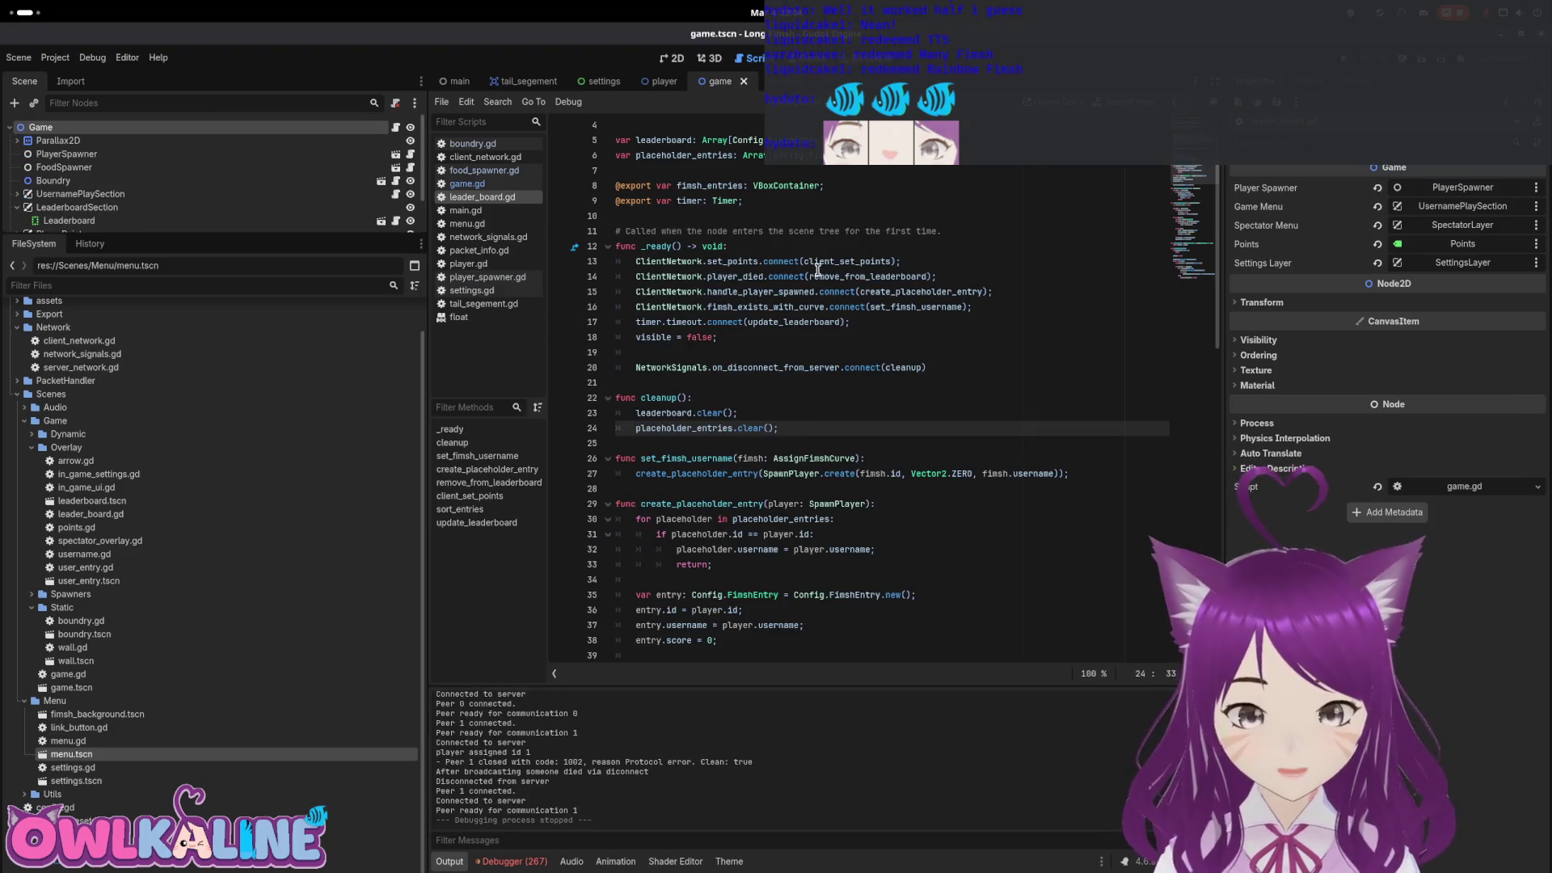
Open client_network.gd from the FileSystem dock and select the id declaration on line 23
mouse_move(782, 275)
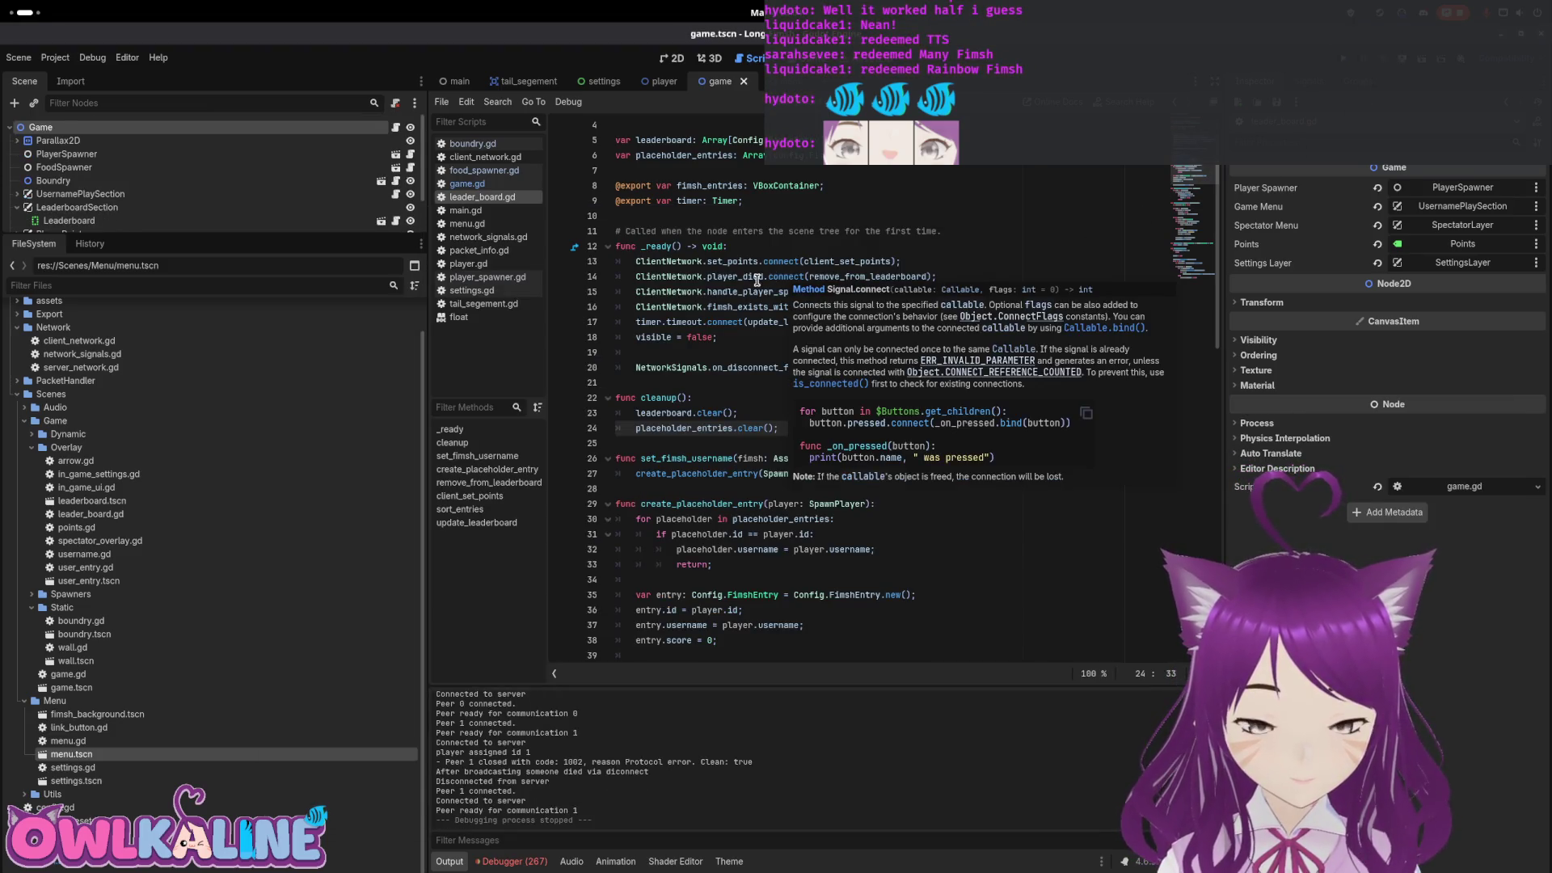
double_click(275, 343)
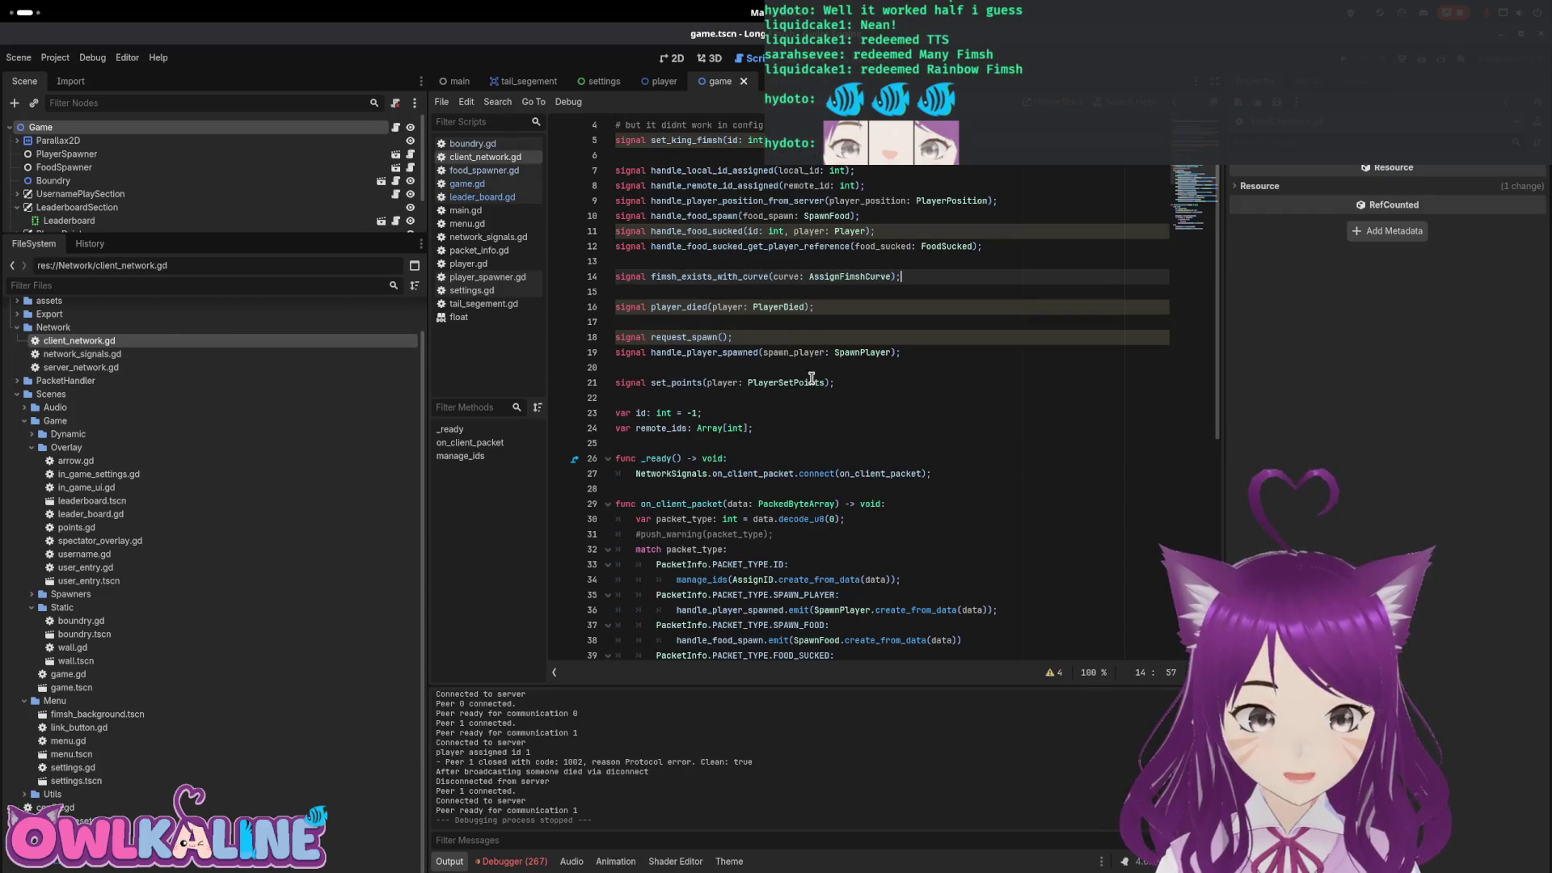
scroll(832, 377, down, 9)
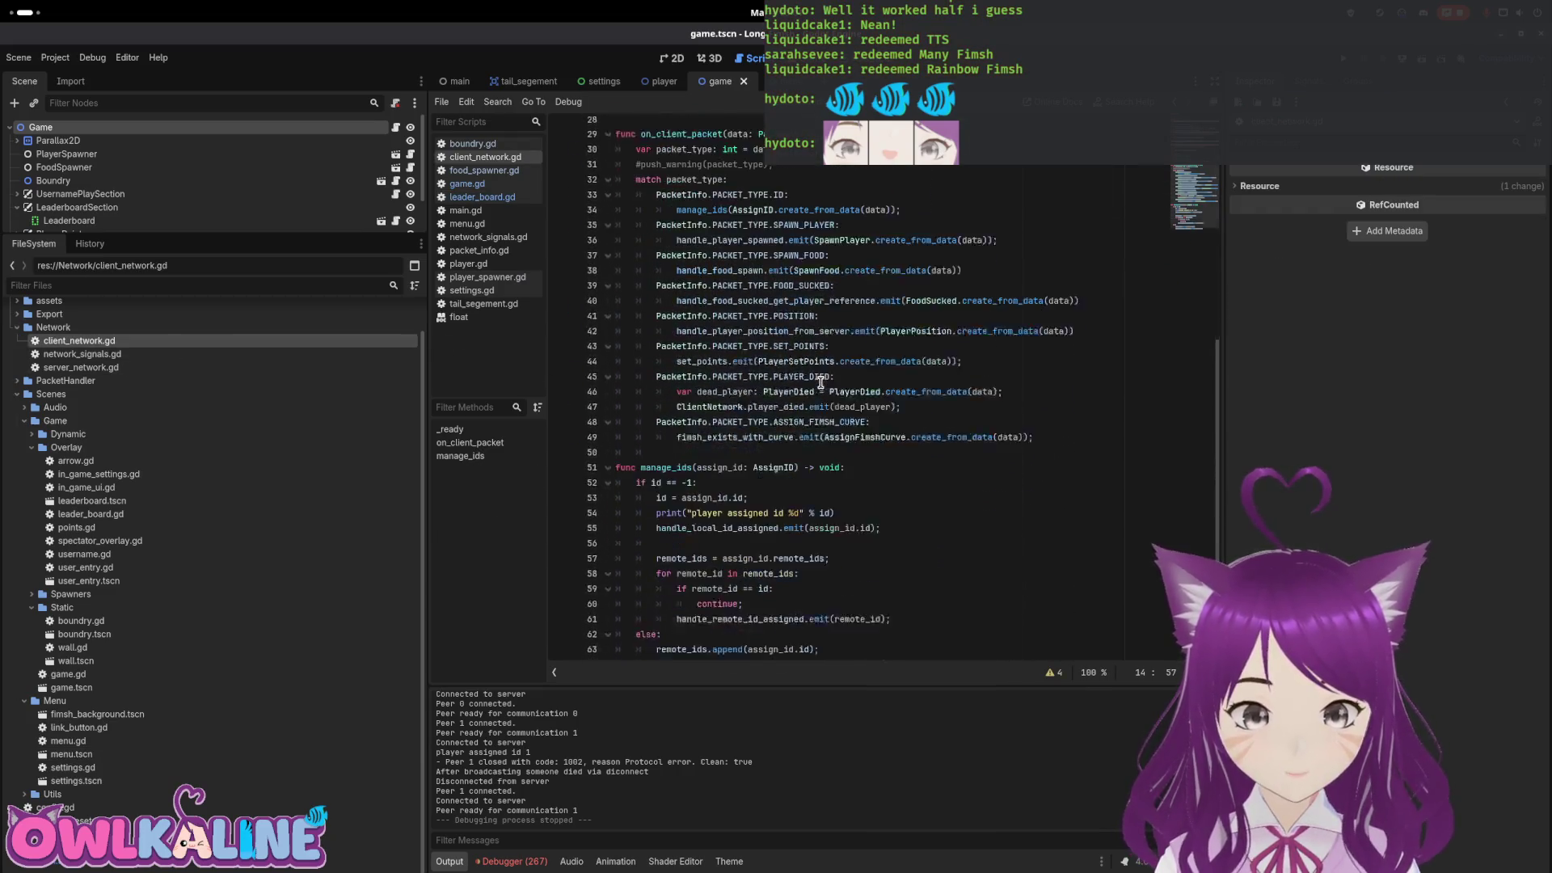
mouse_move(819, 384)
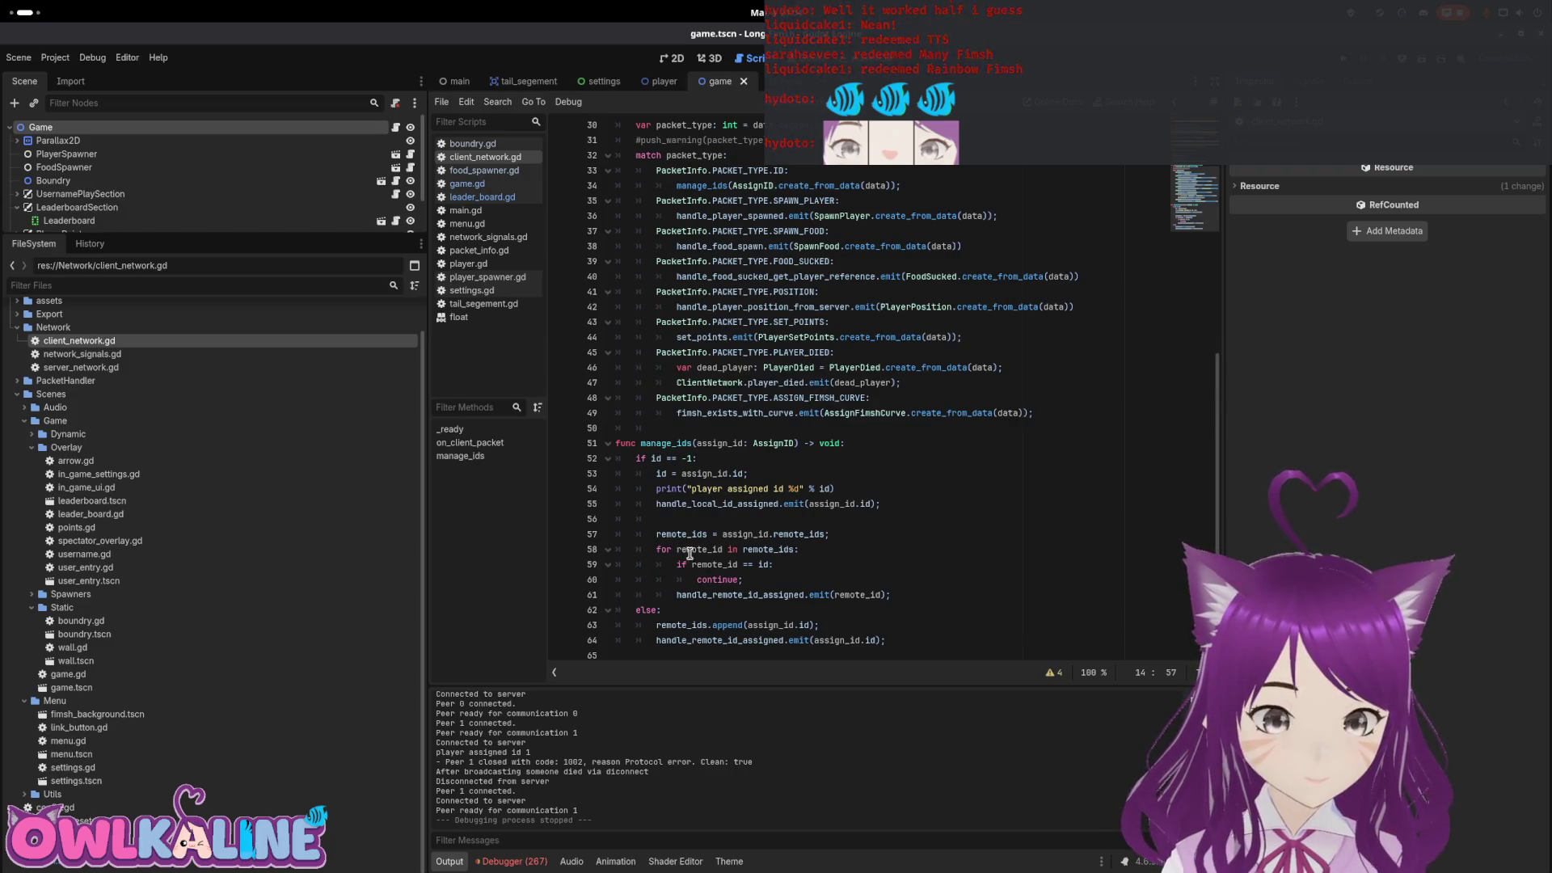
scroll(666, 295, up, 10)
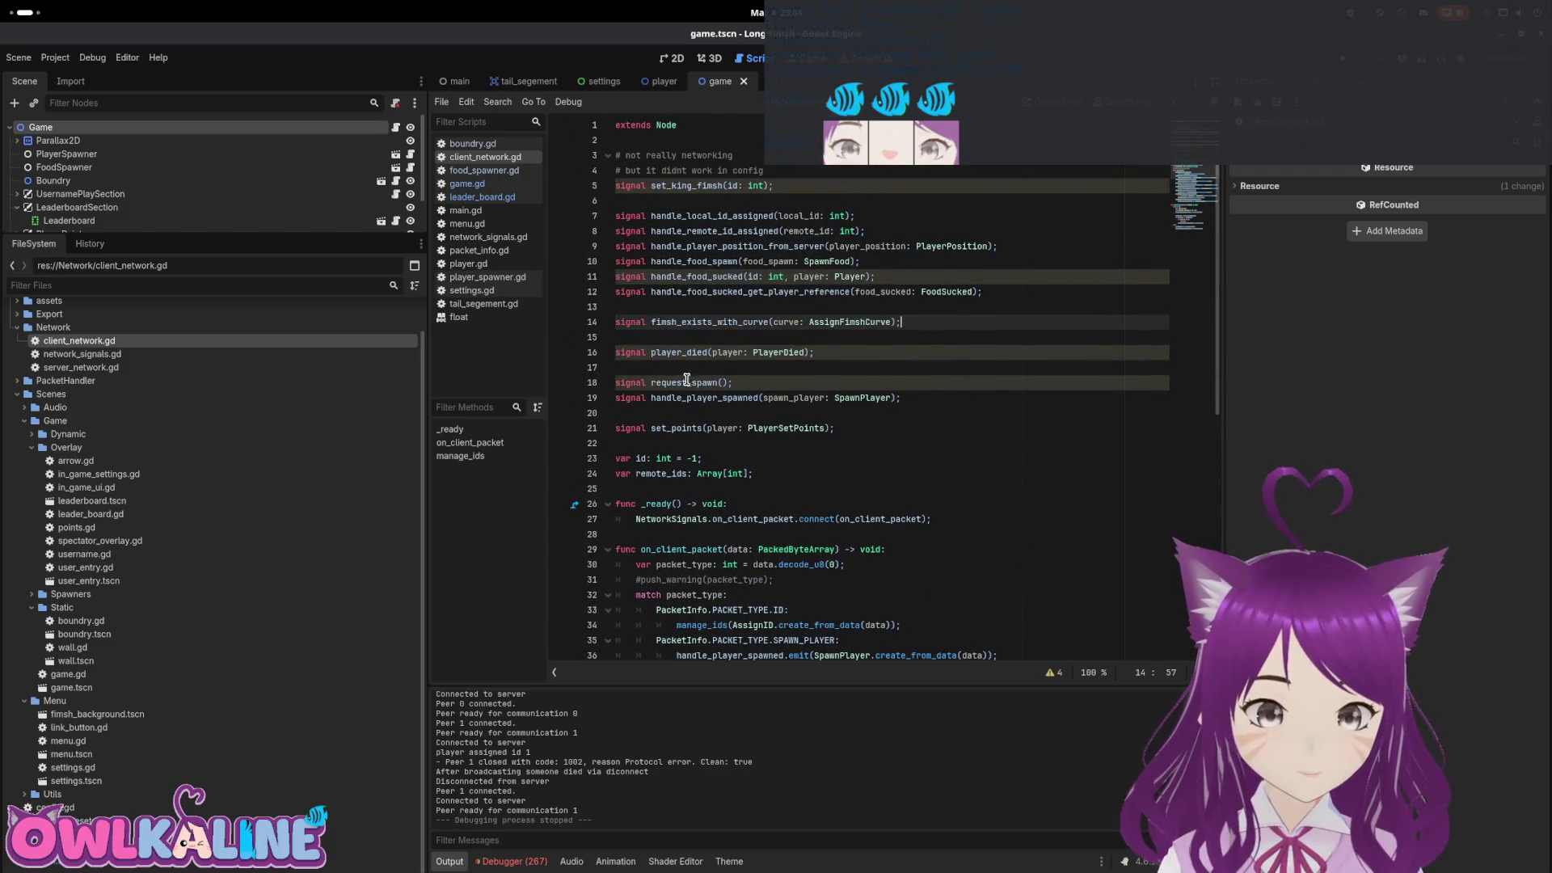
drag(703, 458, 638, 459)
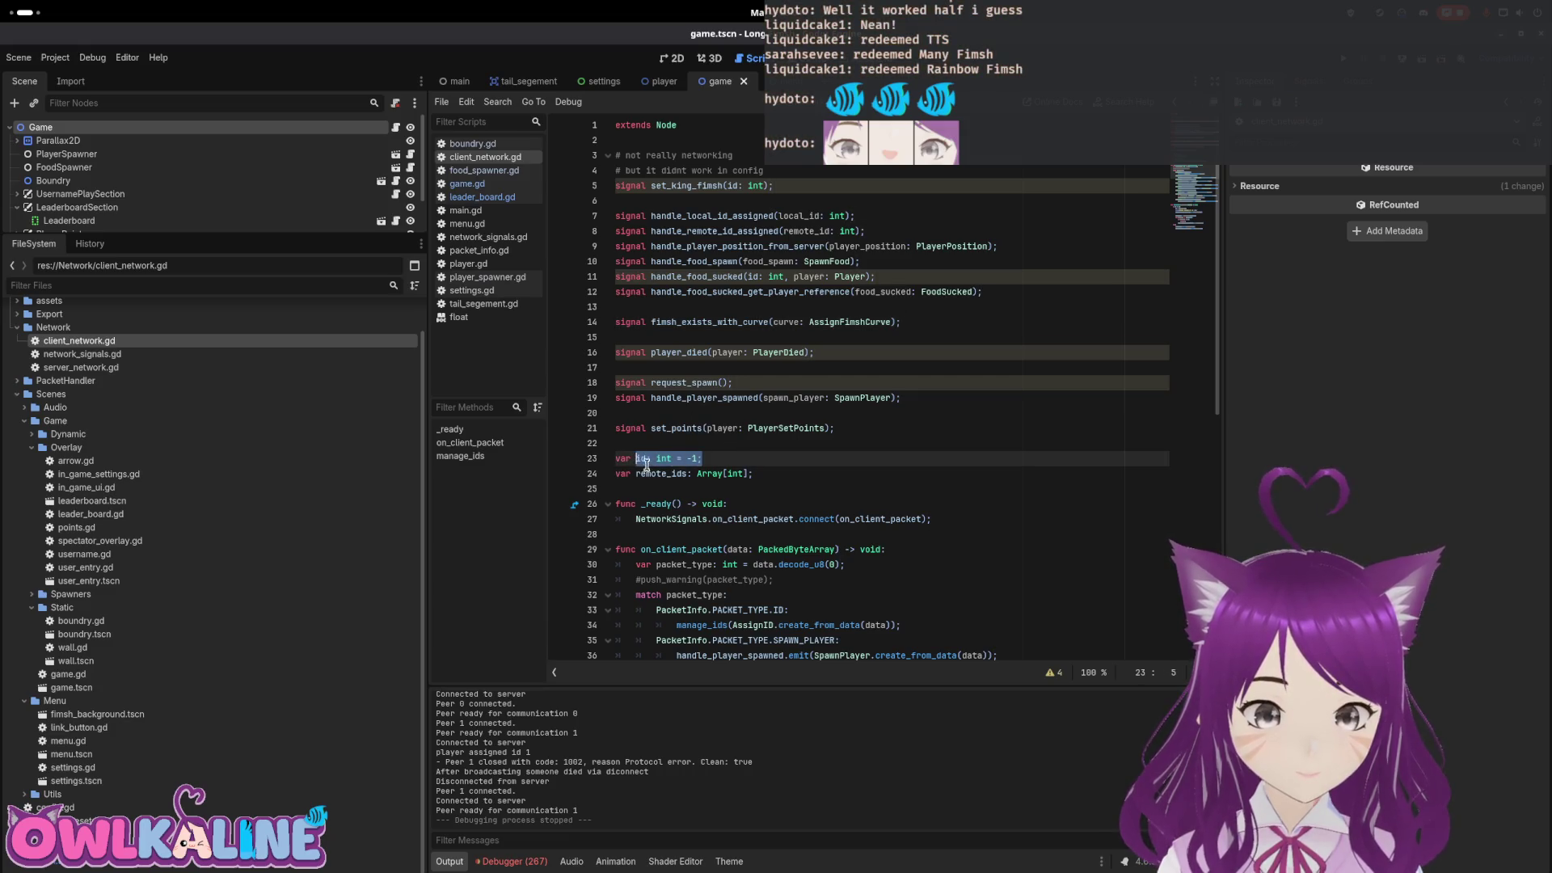
scroll(678, 334, down, 2)
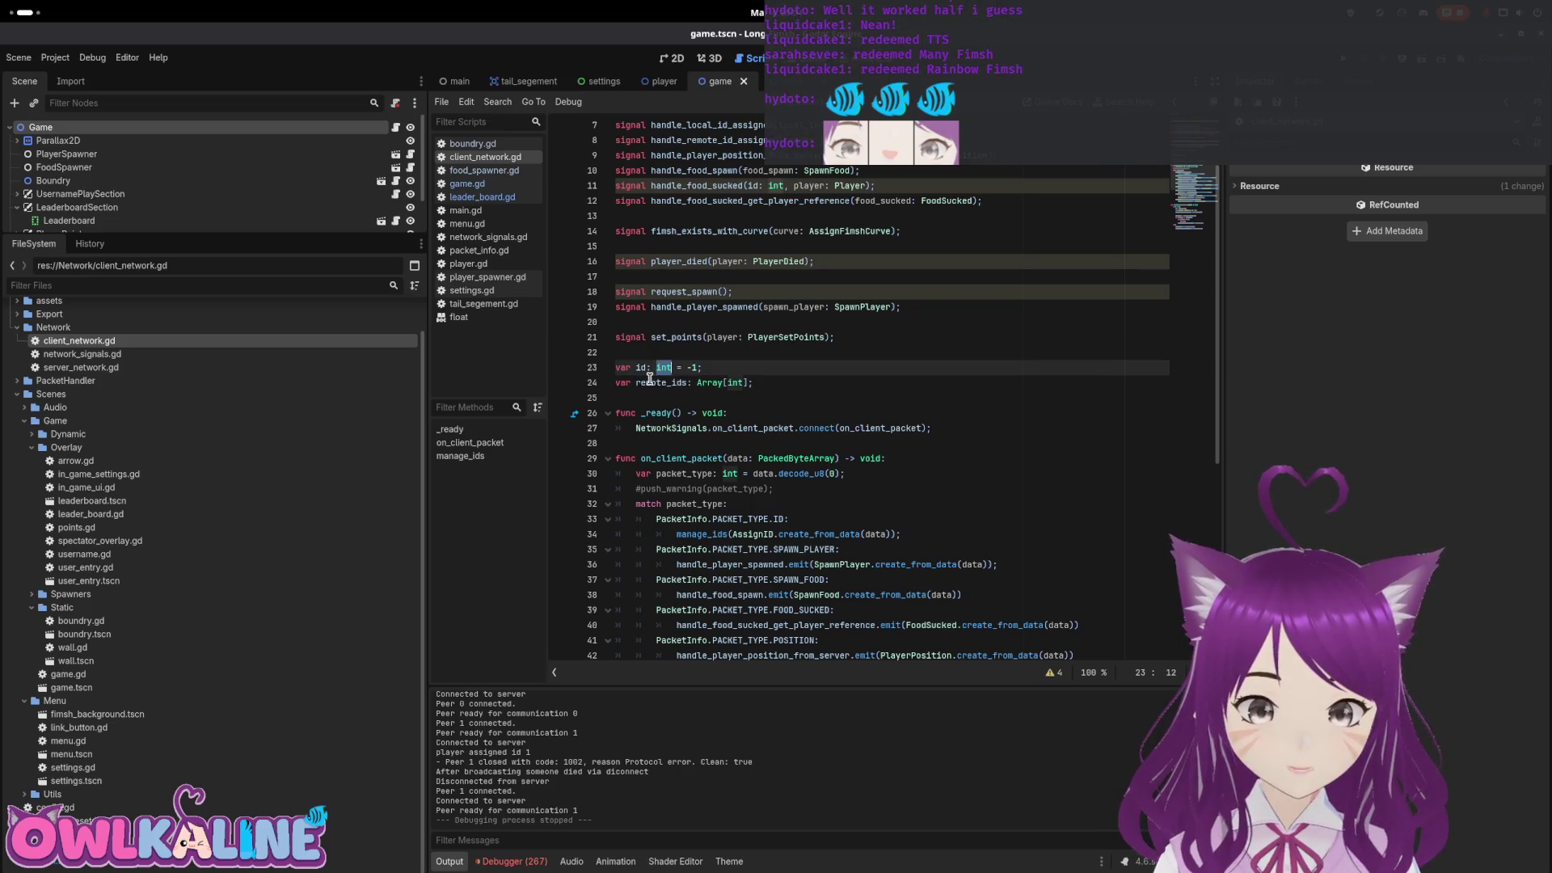
Connect NetworkSignals.on_disconnect_from_server to cleanup on a new line after line 27
click(1032, 422)
key(Return)
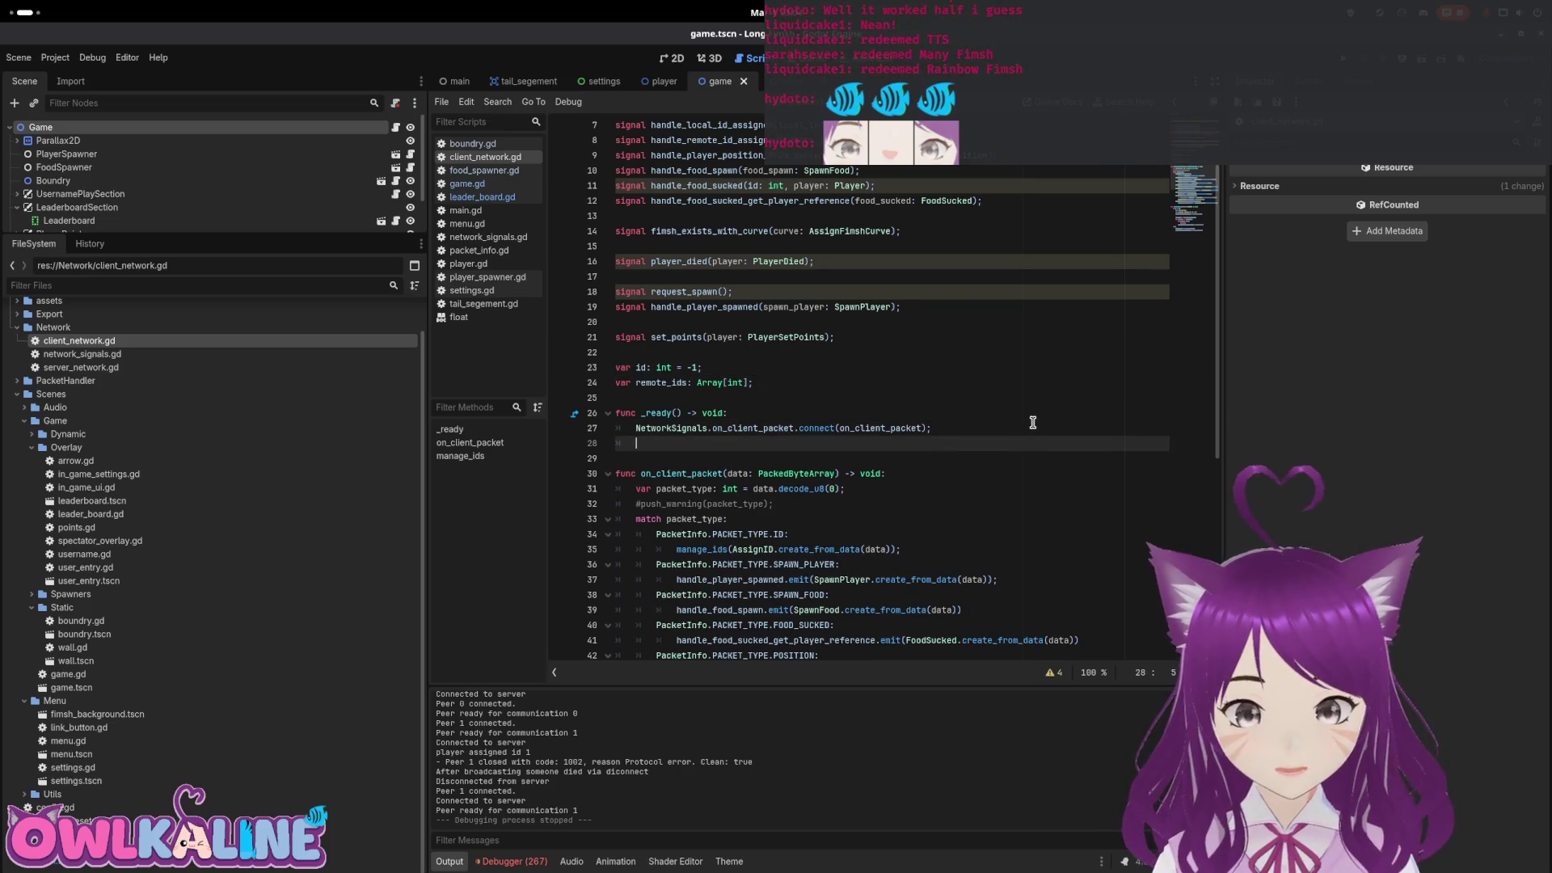
text(NetworkSignals.on)
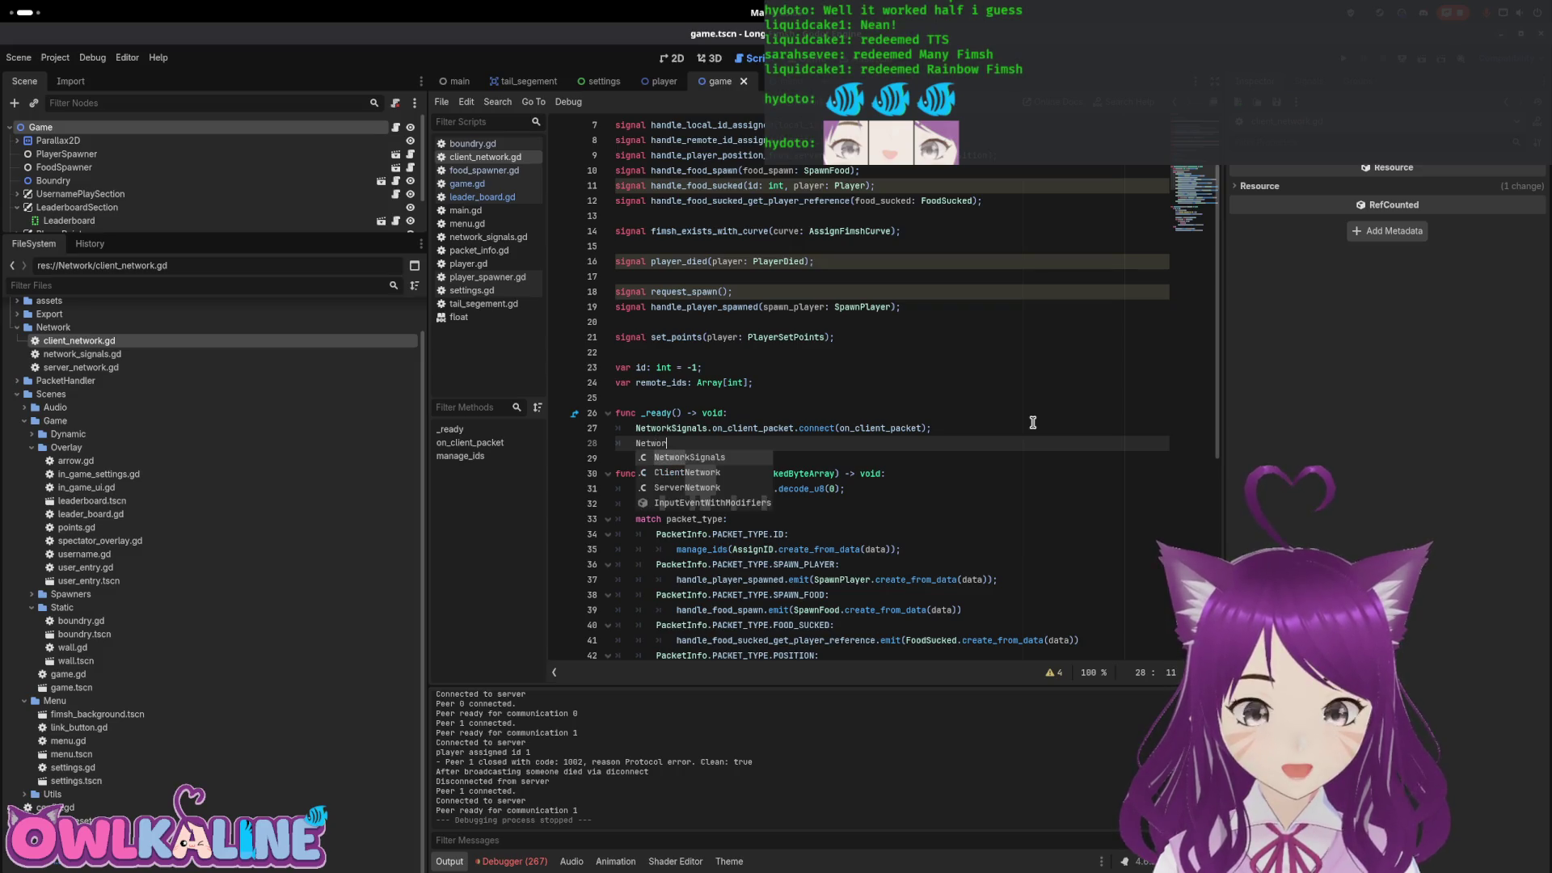
text(_di)
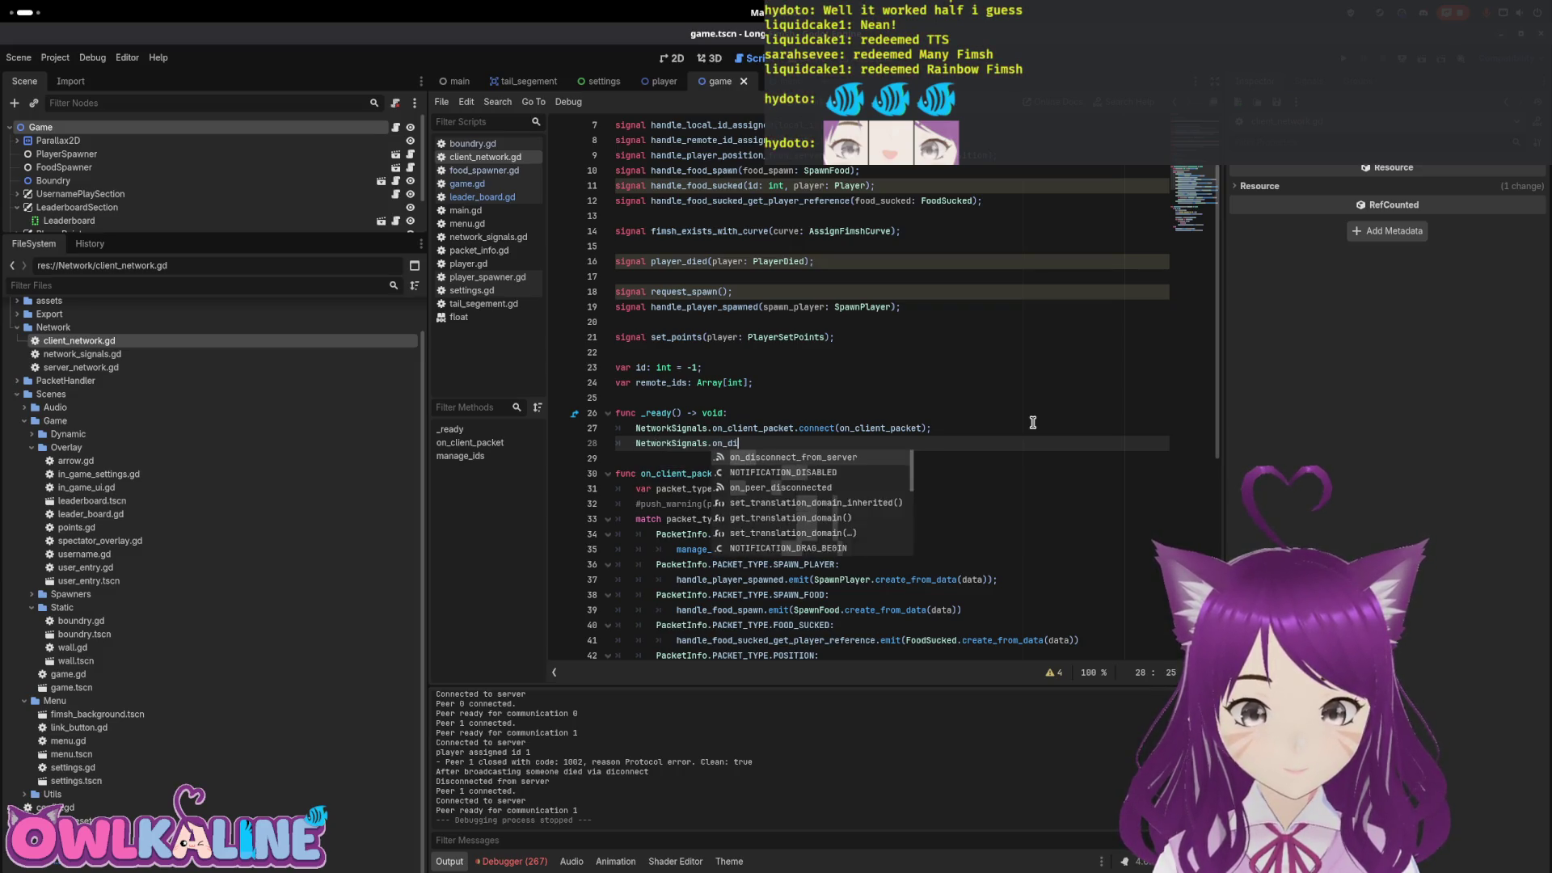
key(Return)
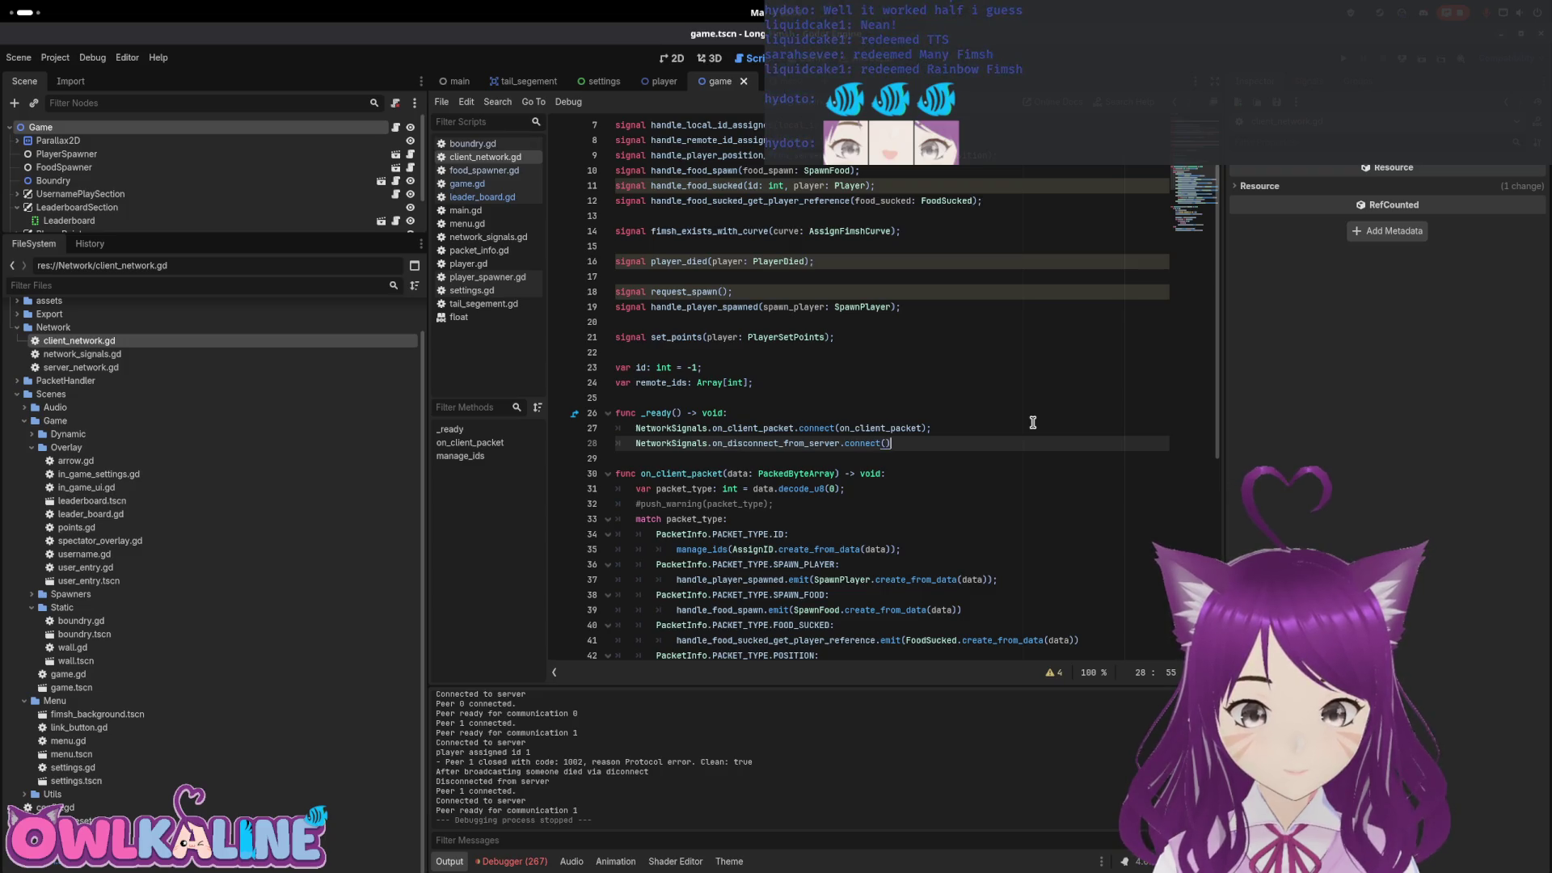
text(cleanup)
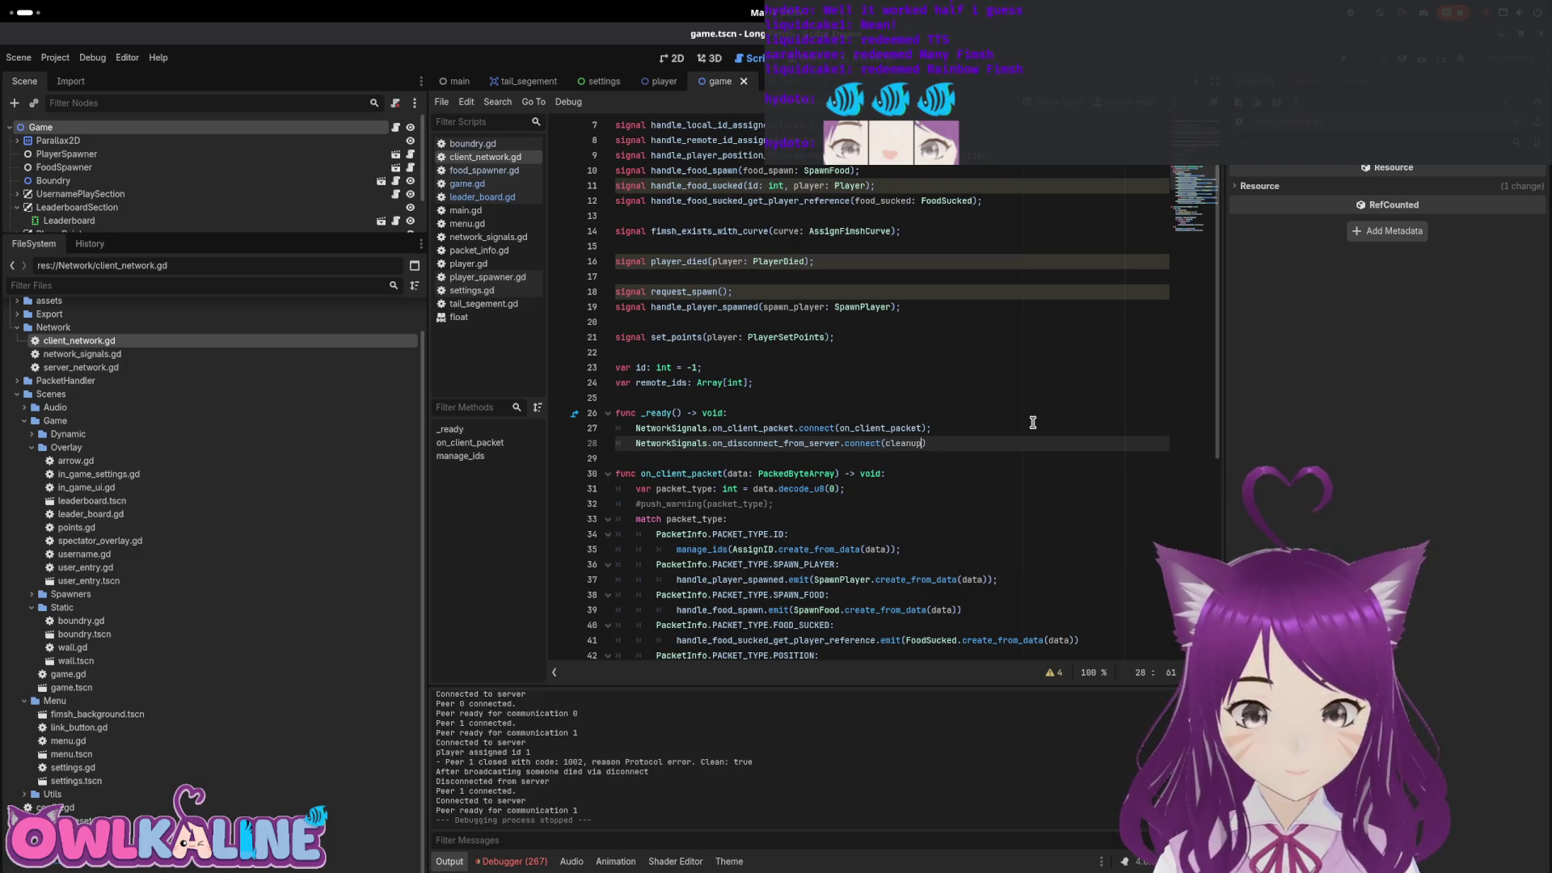
Write func cleanup() that sets id = -1 and calls remote_ids.clear()
key(Return)
key(Return)
text(f)
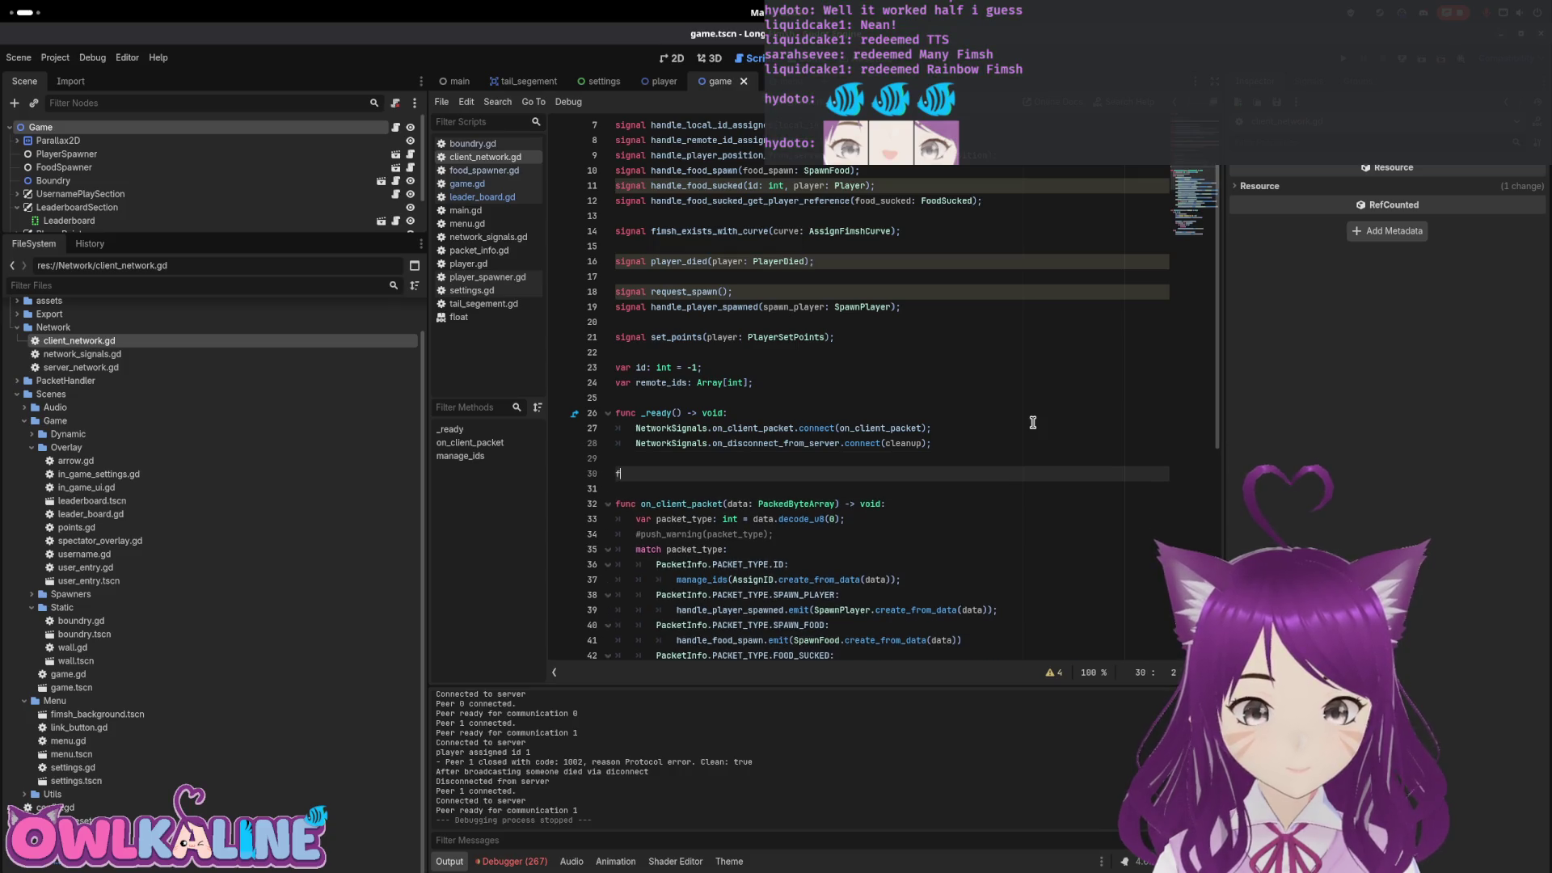
text(unc cleanup()
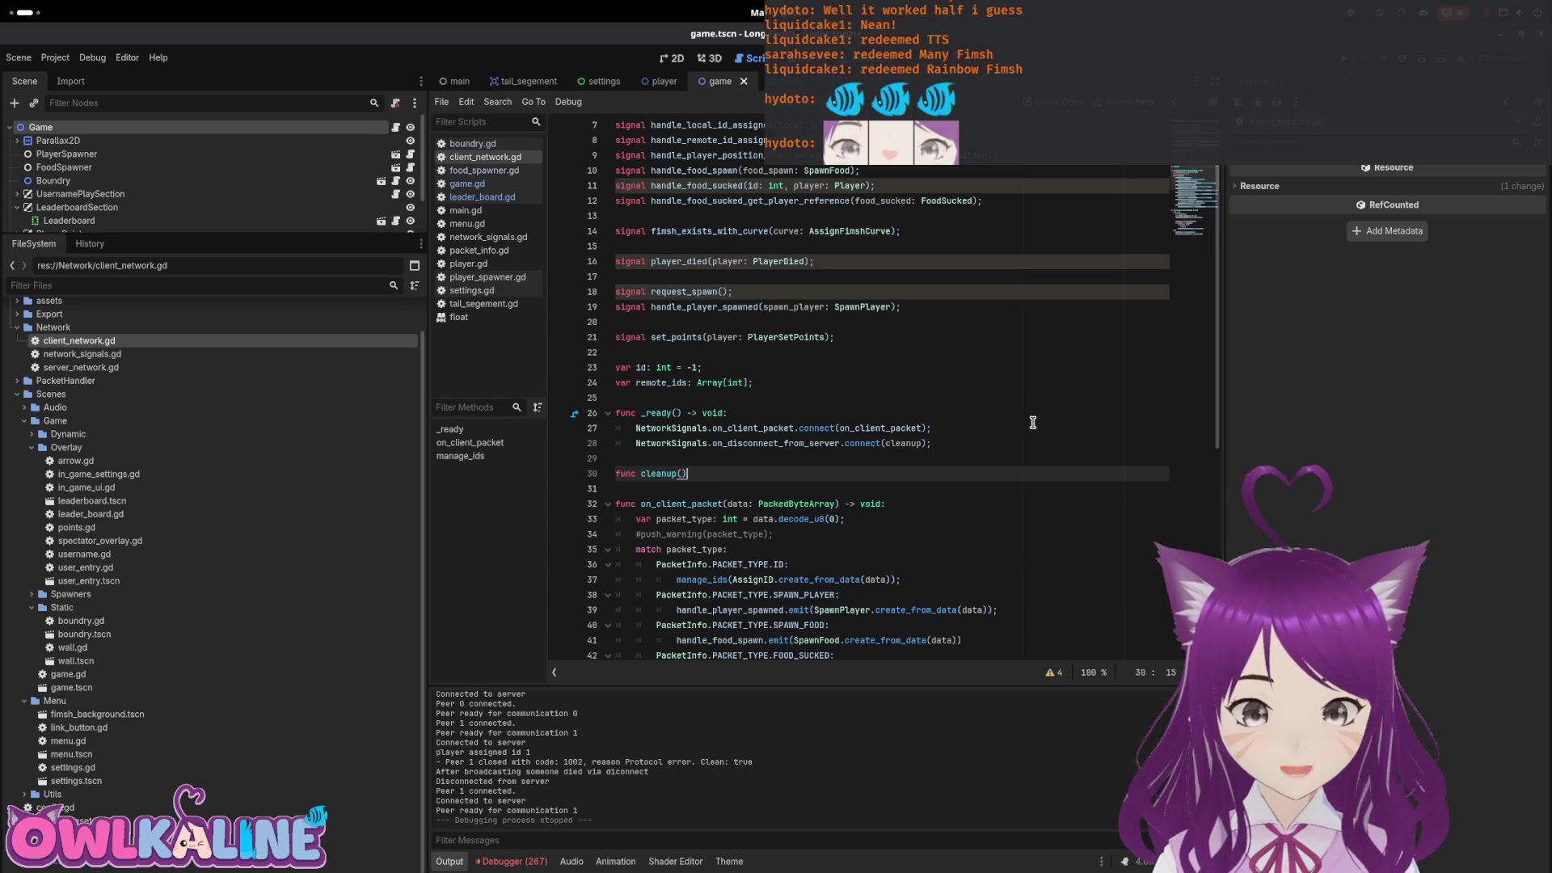
text(oid:)
key(Return)
text(id = -1)
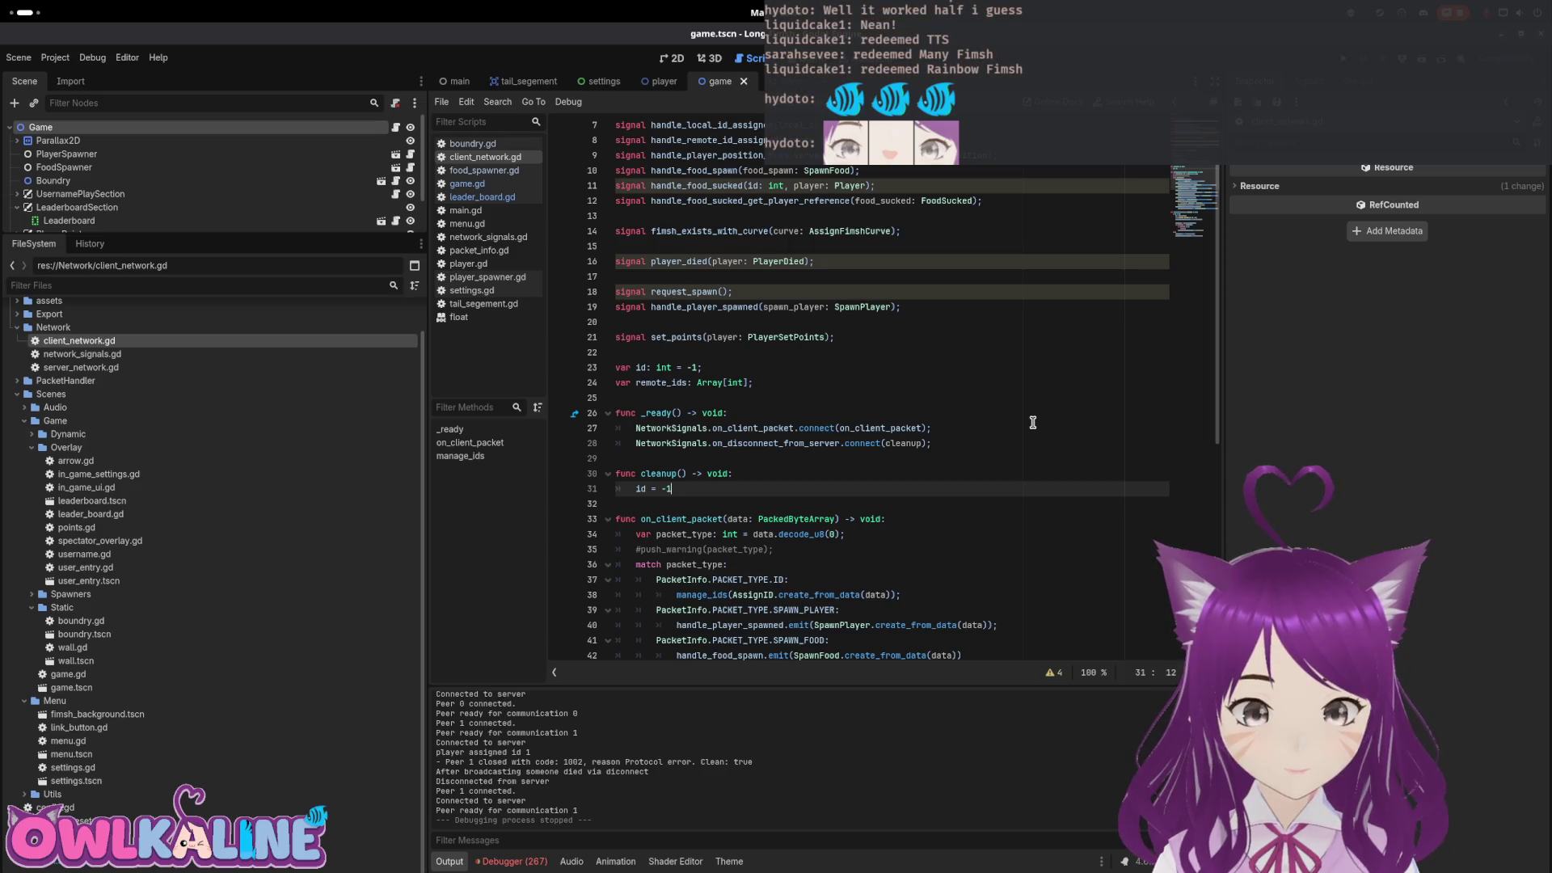
text(;)
key(Return)
text(remo)
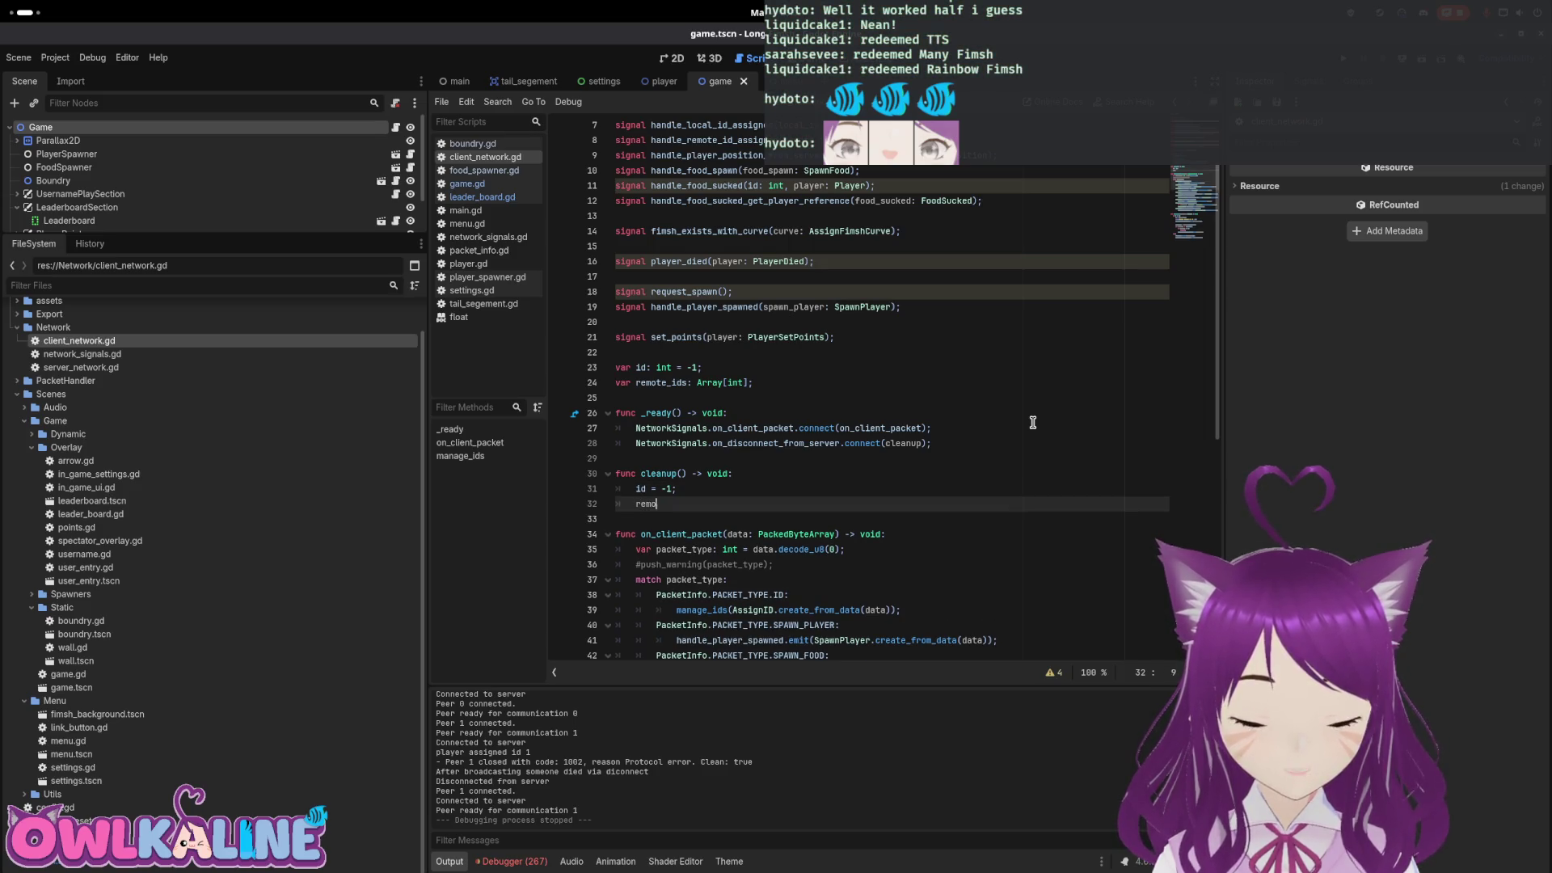
text(te)
key(Return)
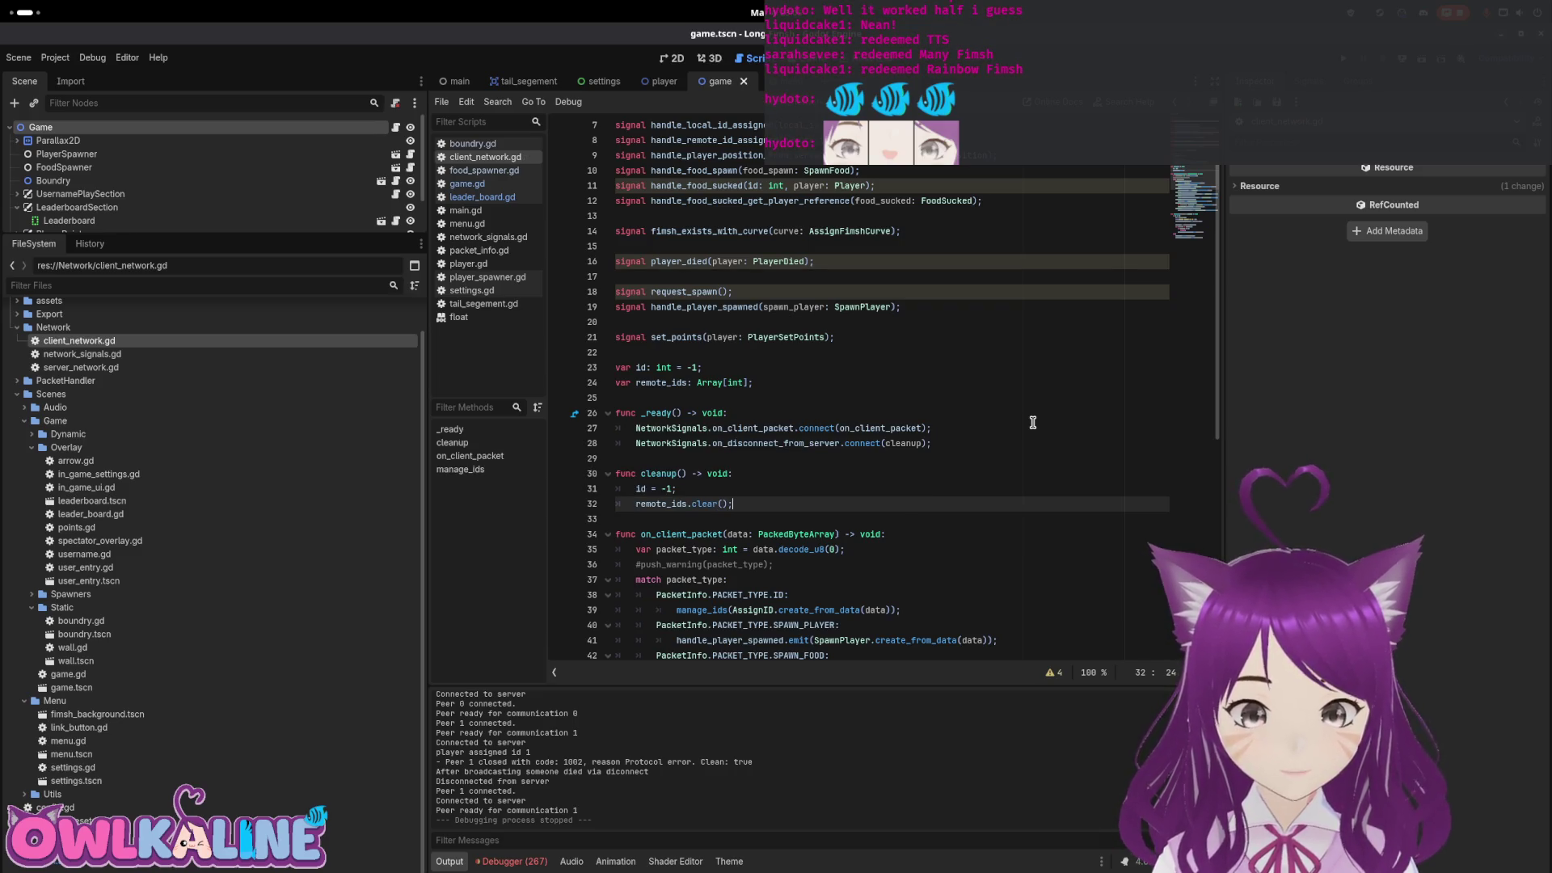
scroll(1033, 422, up, 2)
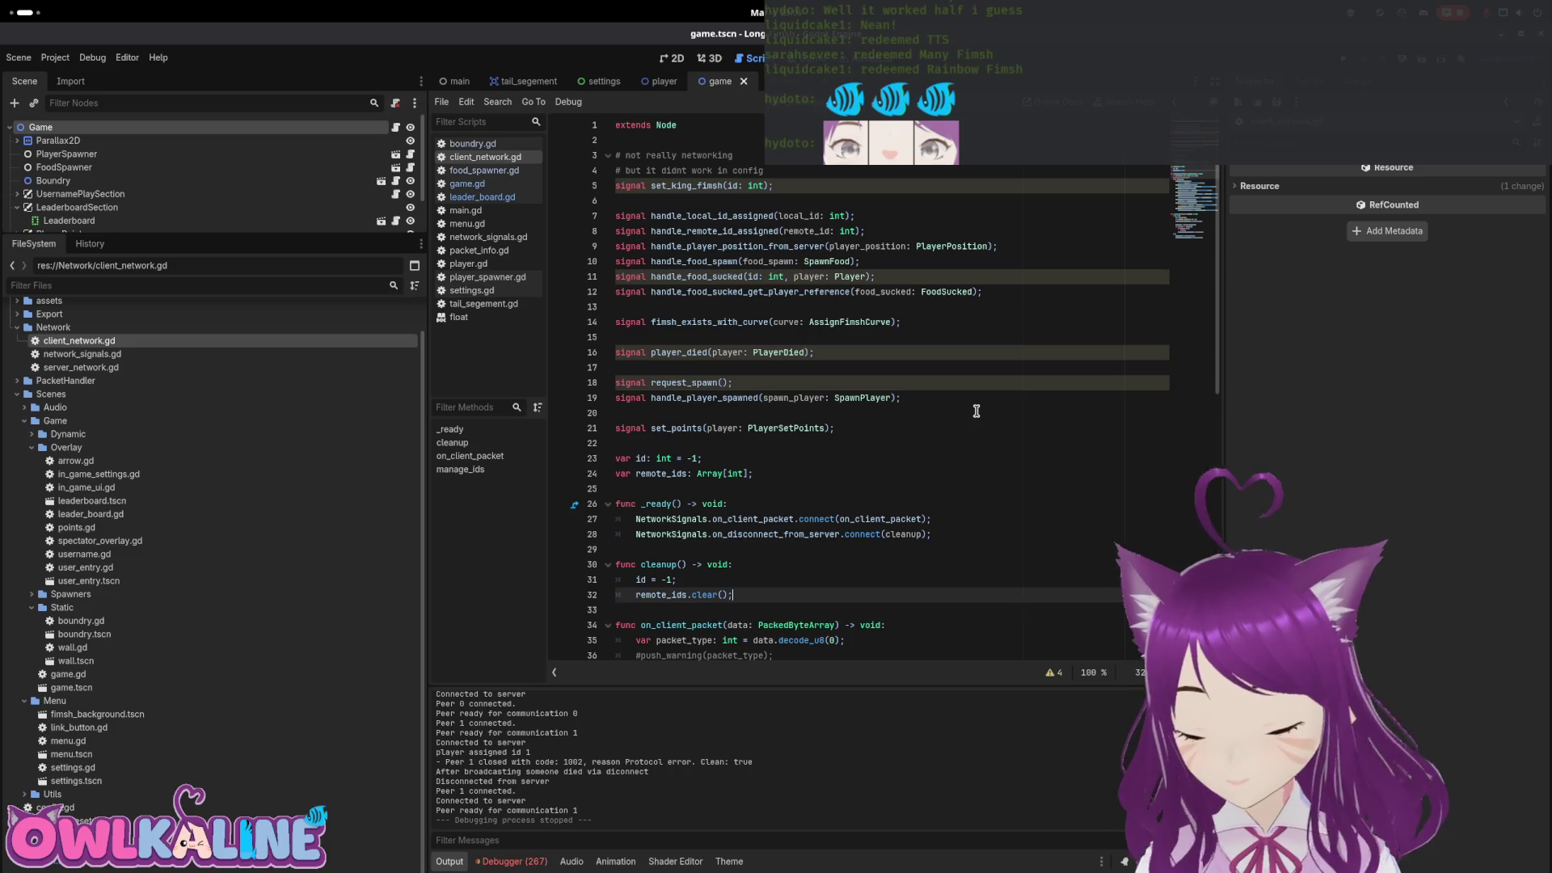
scroll(977, 412, down, 1)
click(763, 512)
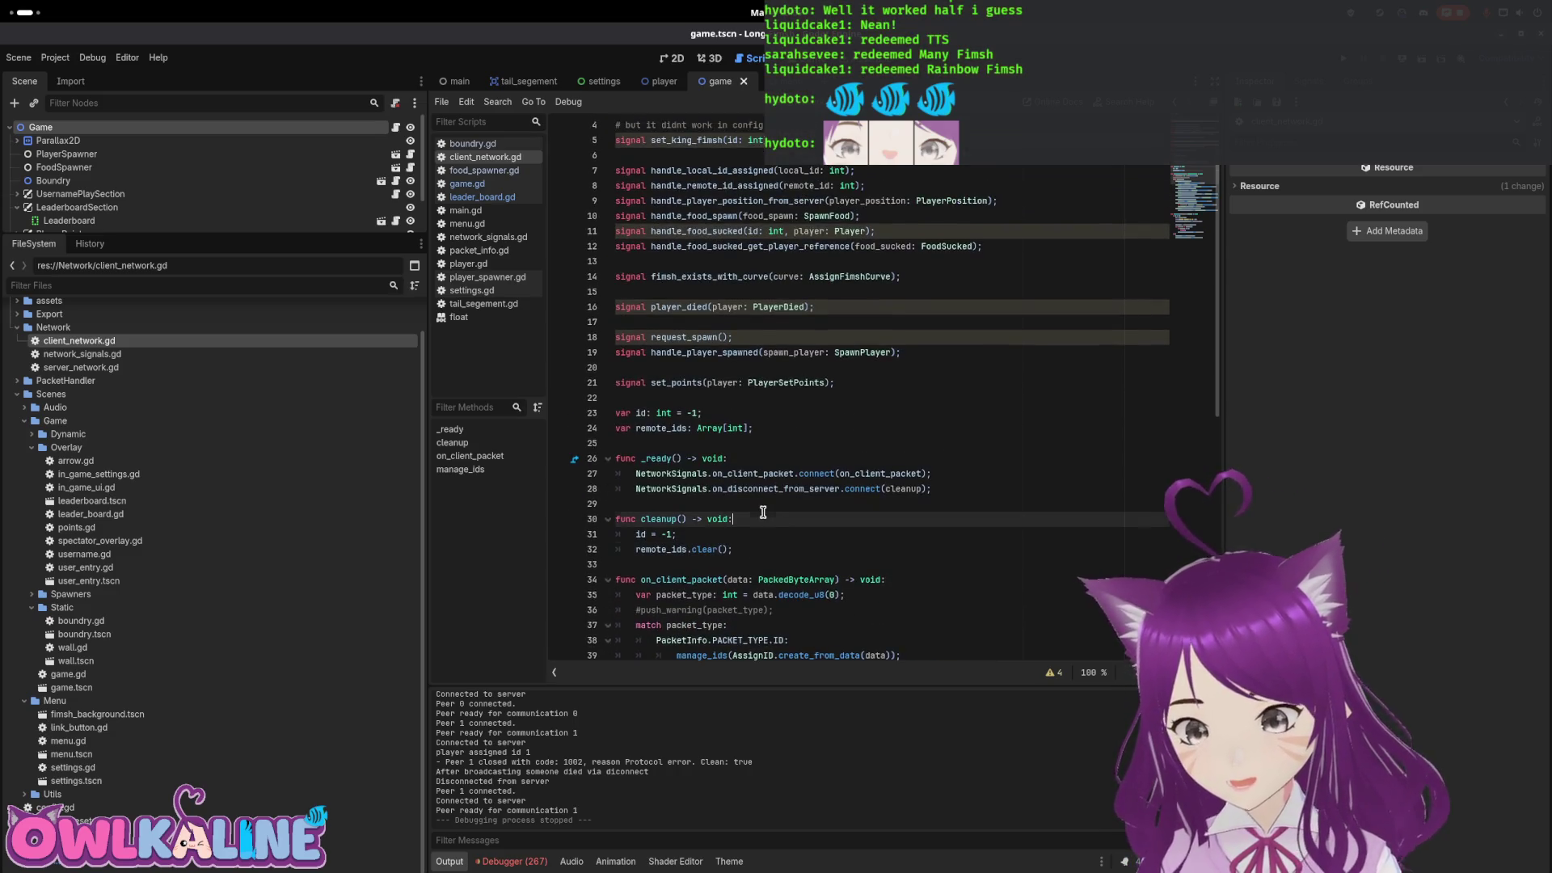
scroll(811, 453, down, 7)
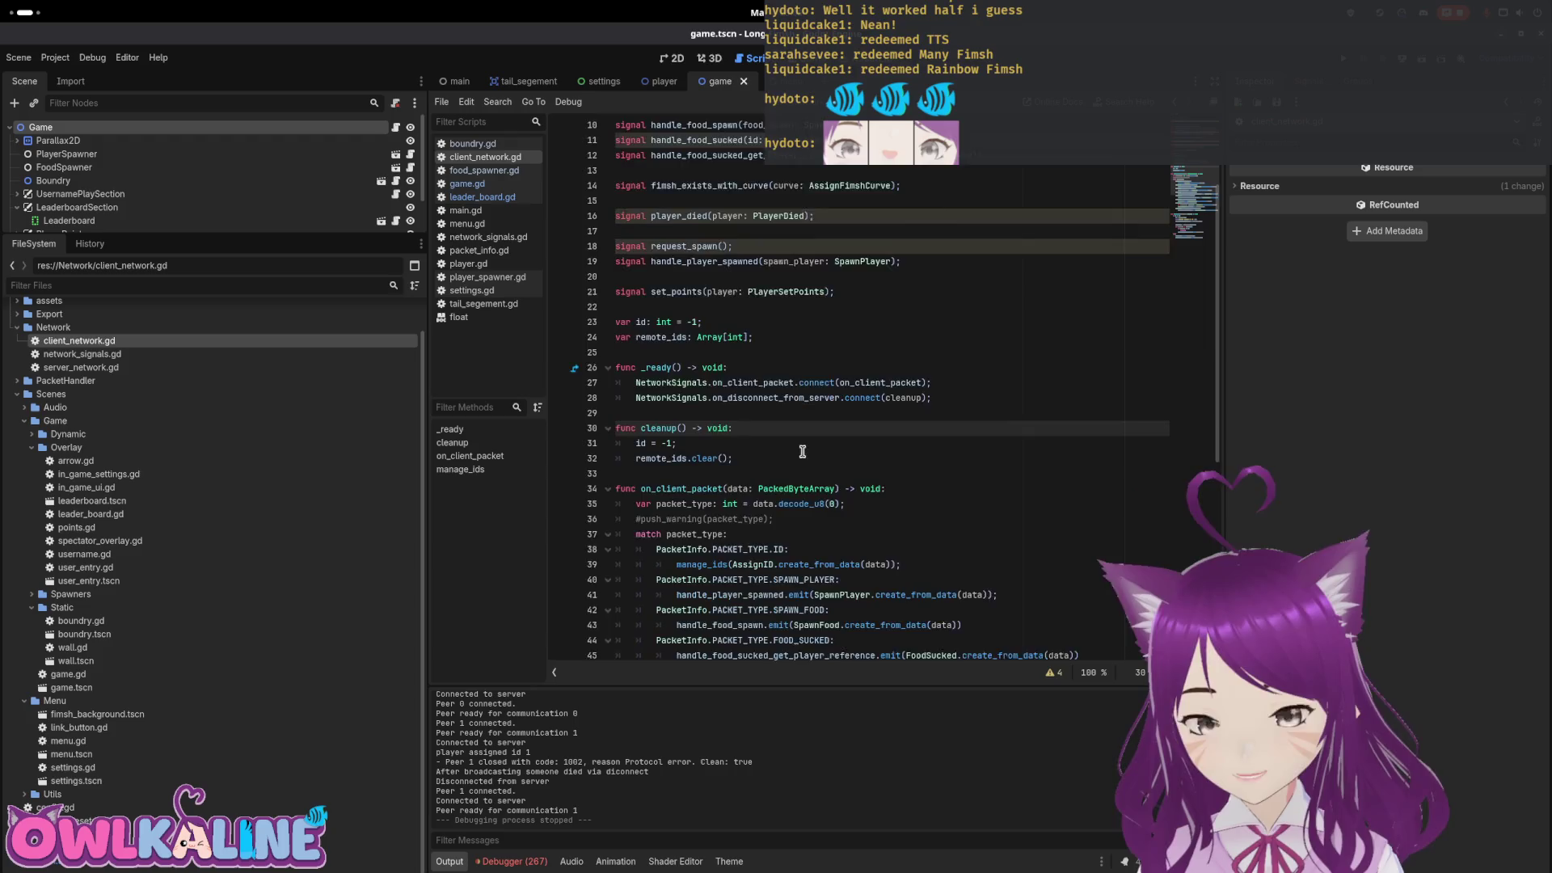
scroll(782, 441, up, 7)
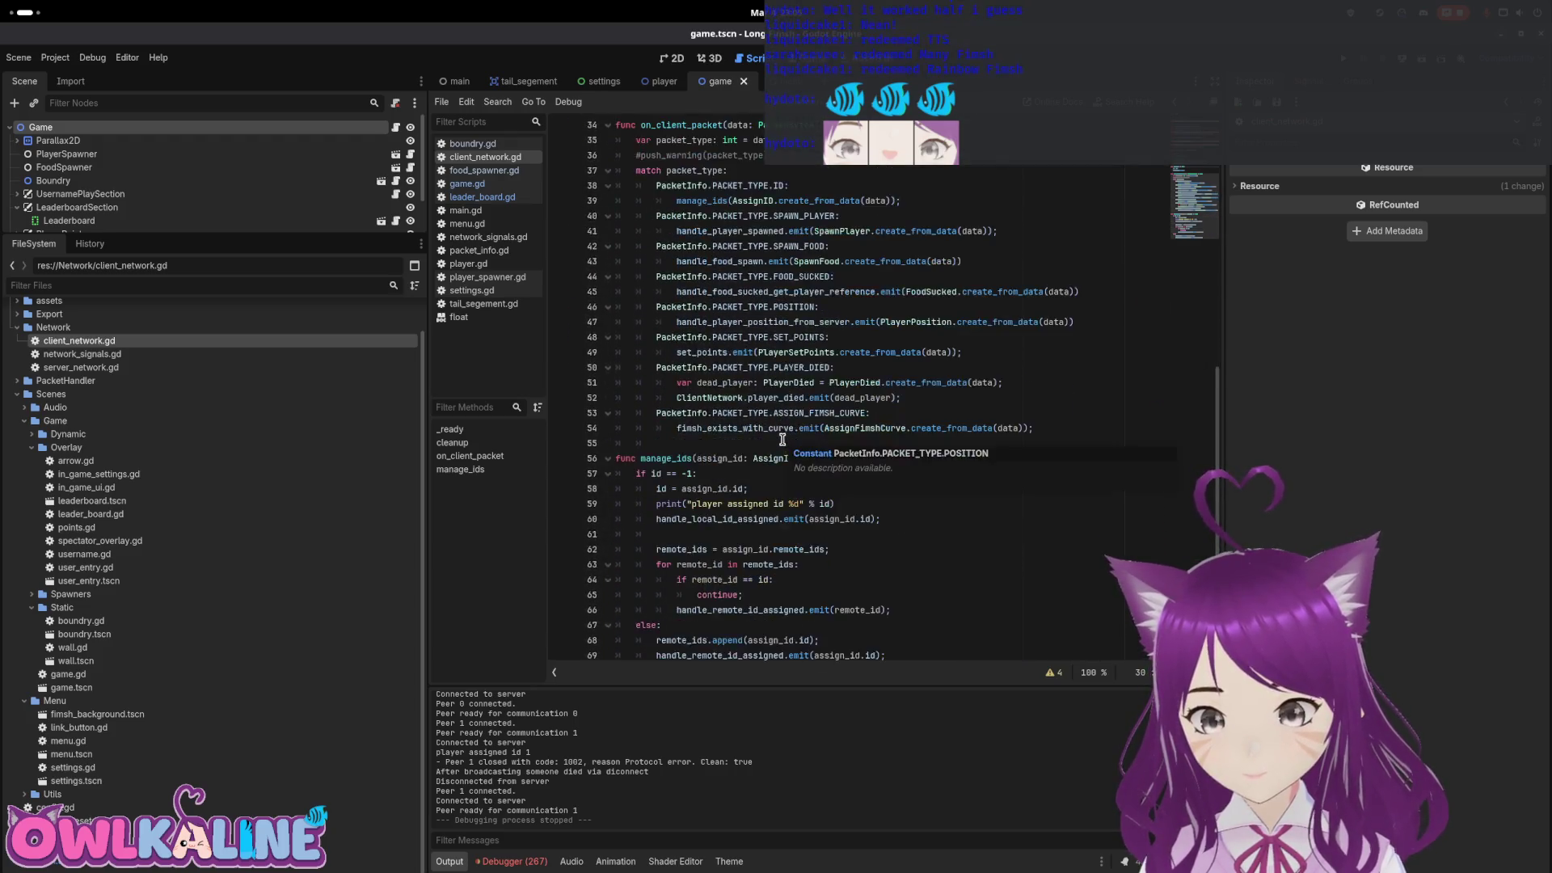
scroll(234, 132, down, 1)
scroll(235, 132, up, 2)
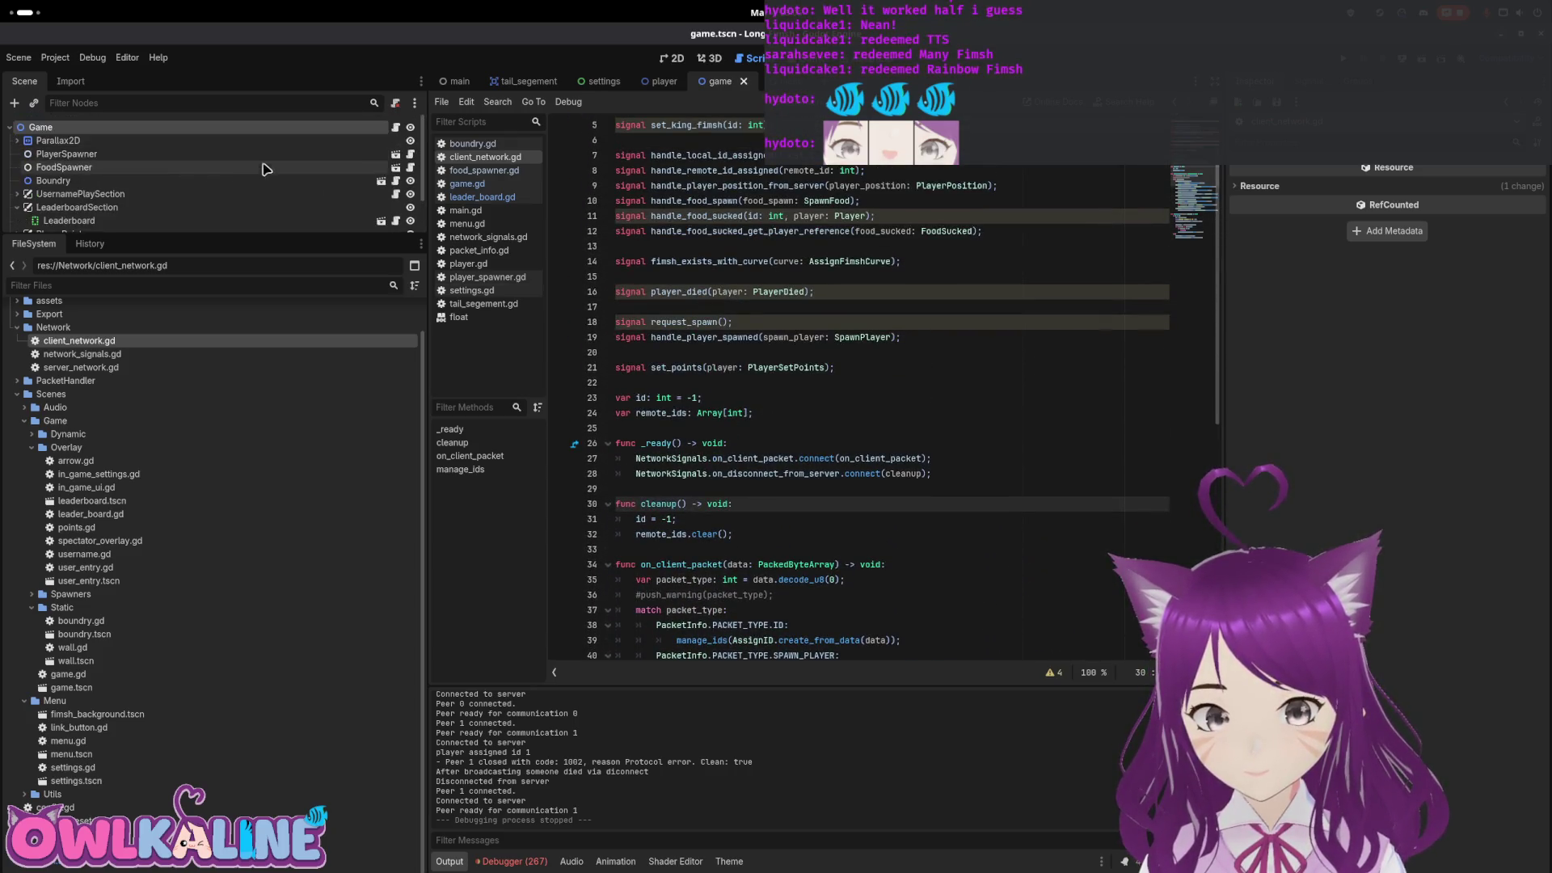
Launch a debug run, start hosting the server, and join it as a client
click(719, 307)
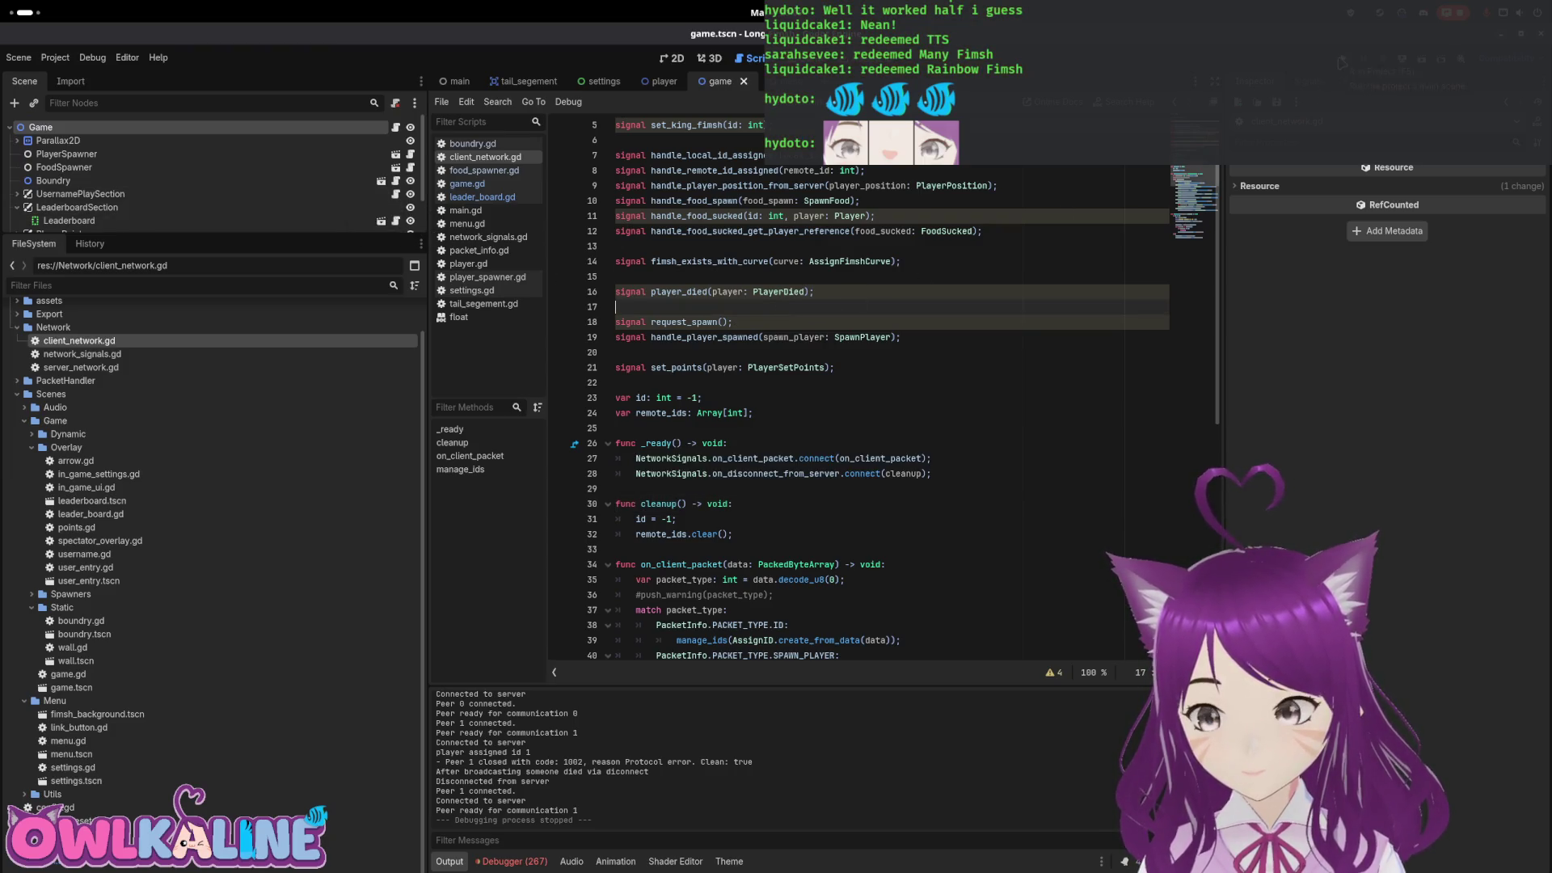
key(F5)
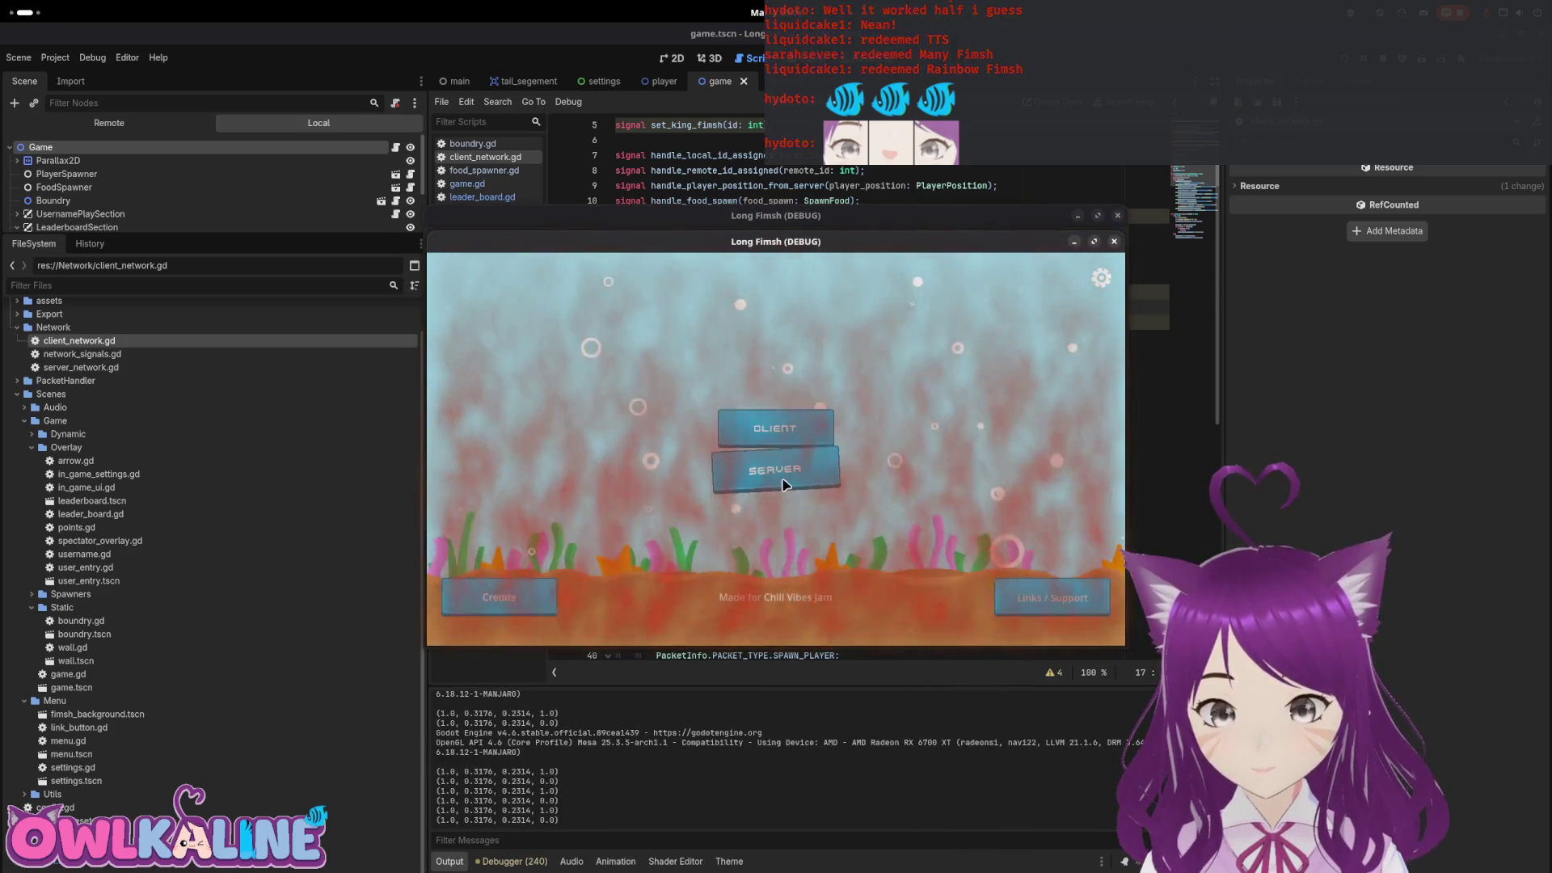
click(782, 483)
click(797, 474)
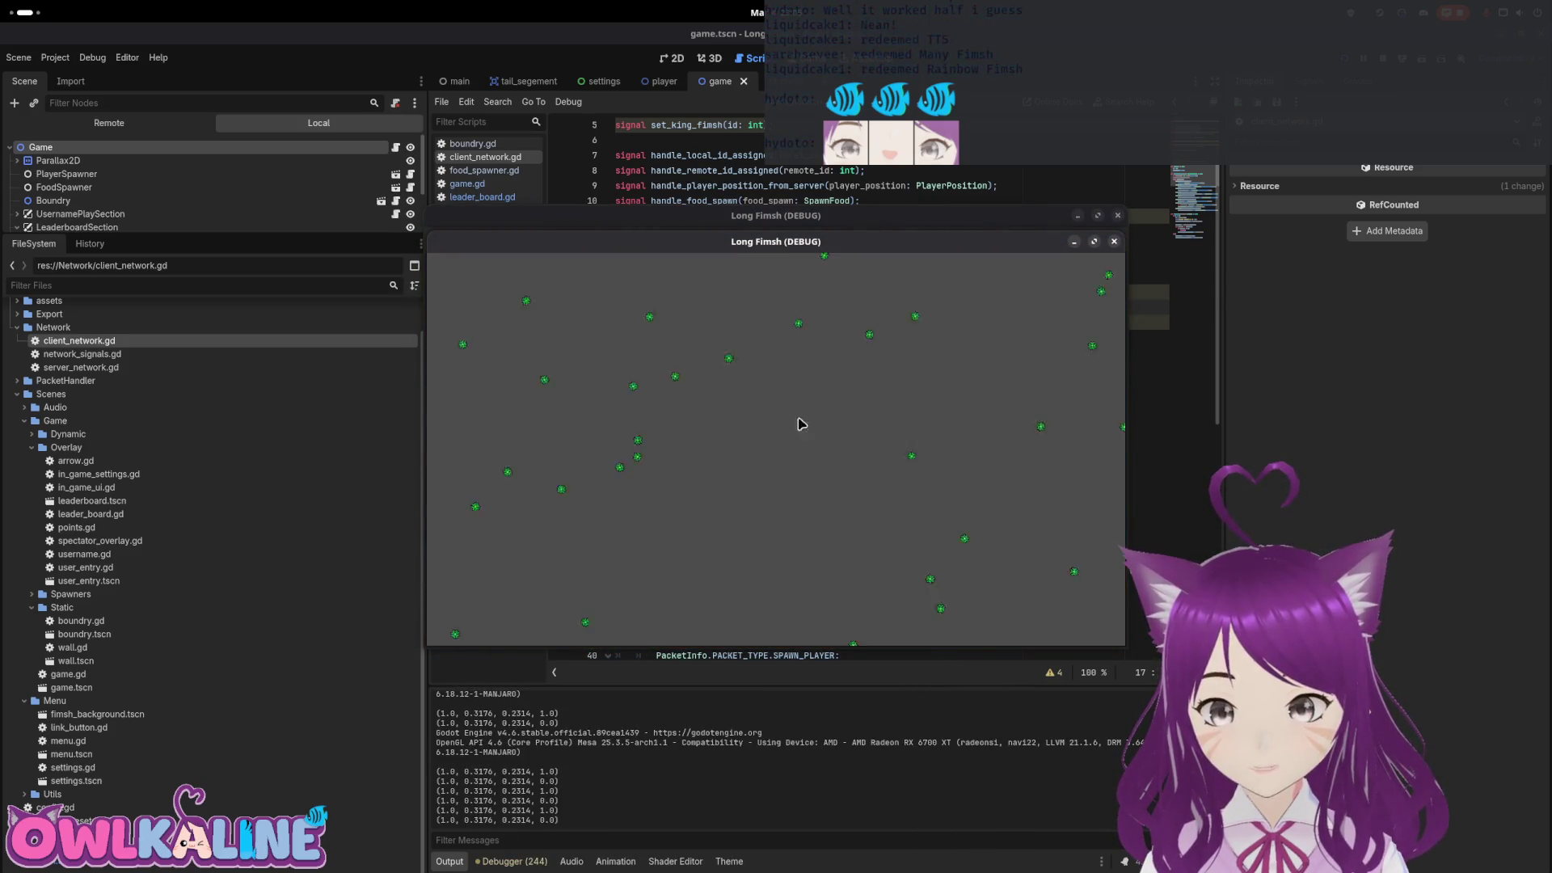
click(836, 471)
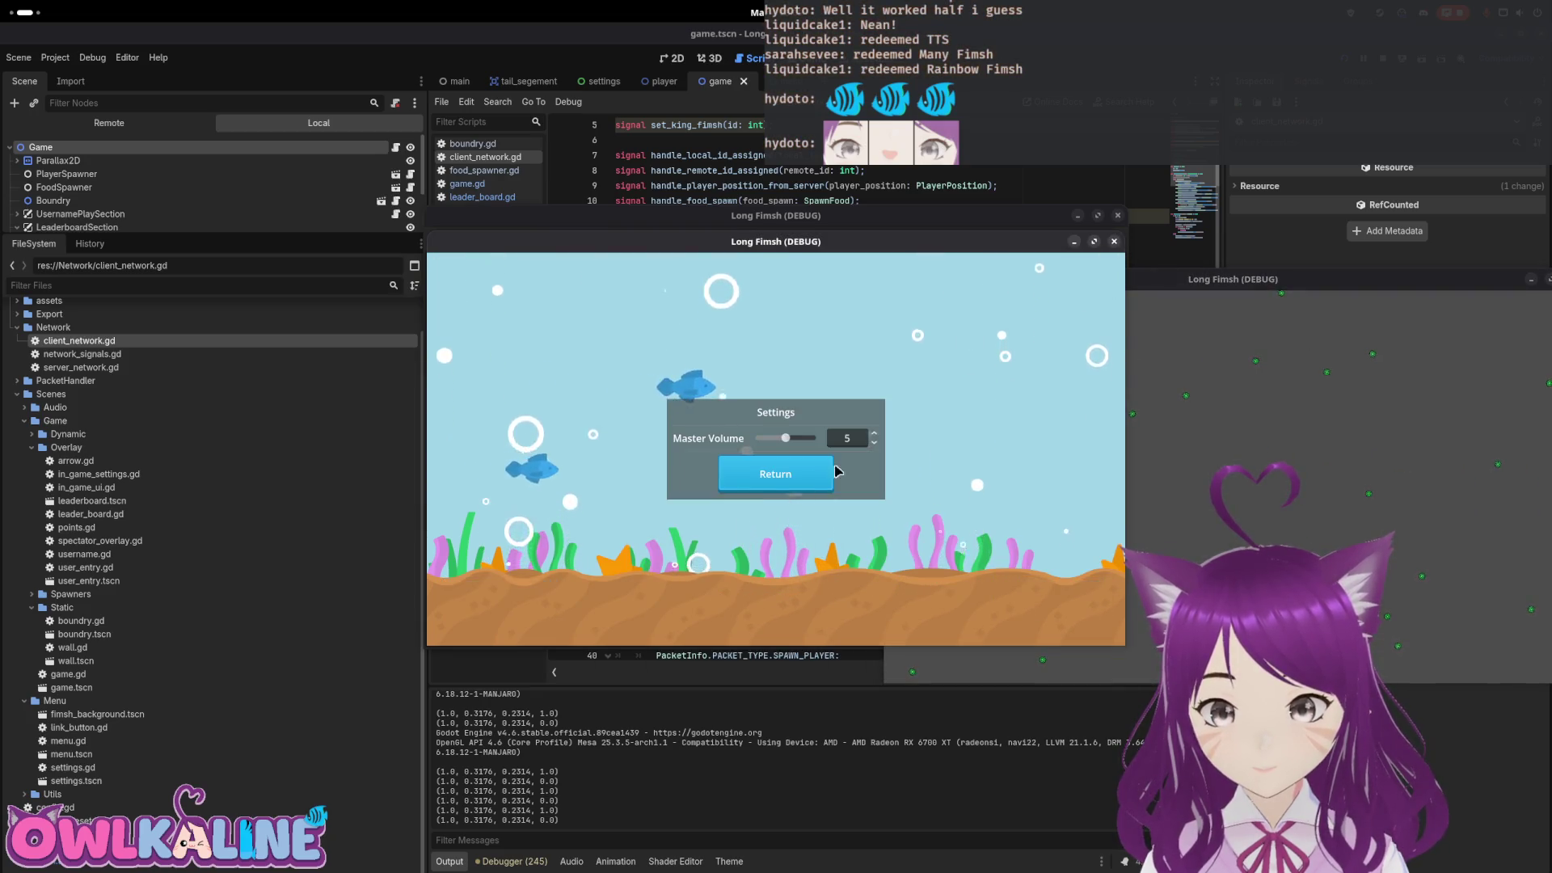
click(831, 473)
click(800, 426)
Disconnect via the in-game Settings, rejoin as a client and play, then stop the run
click(1101, 278)
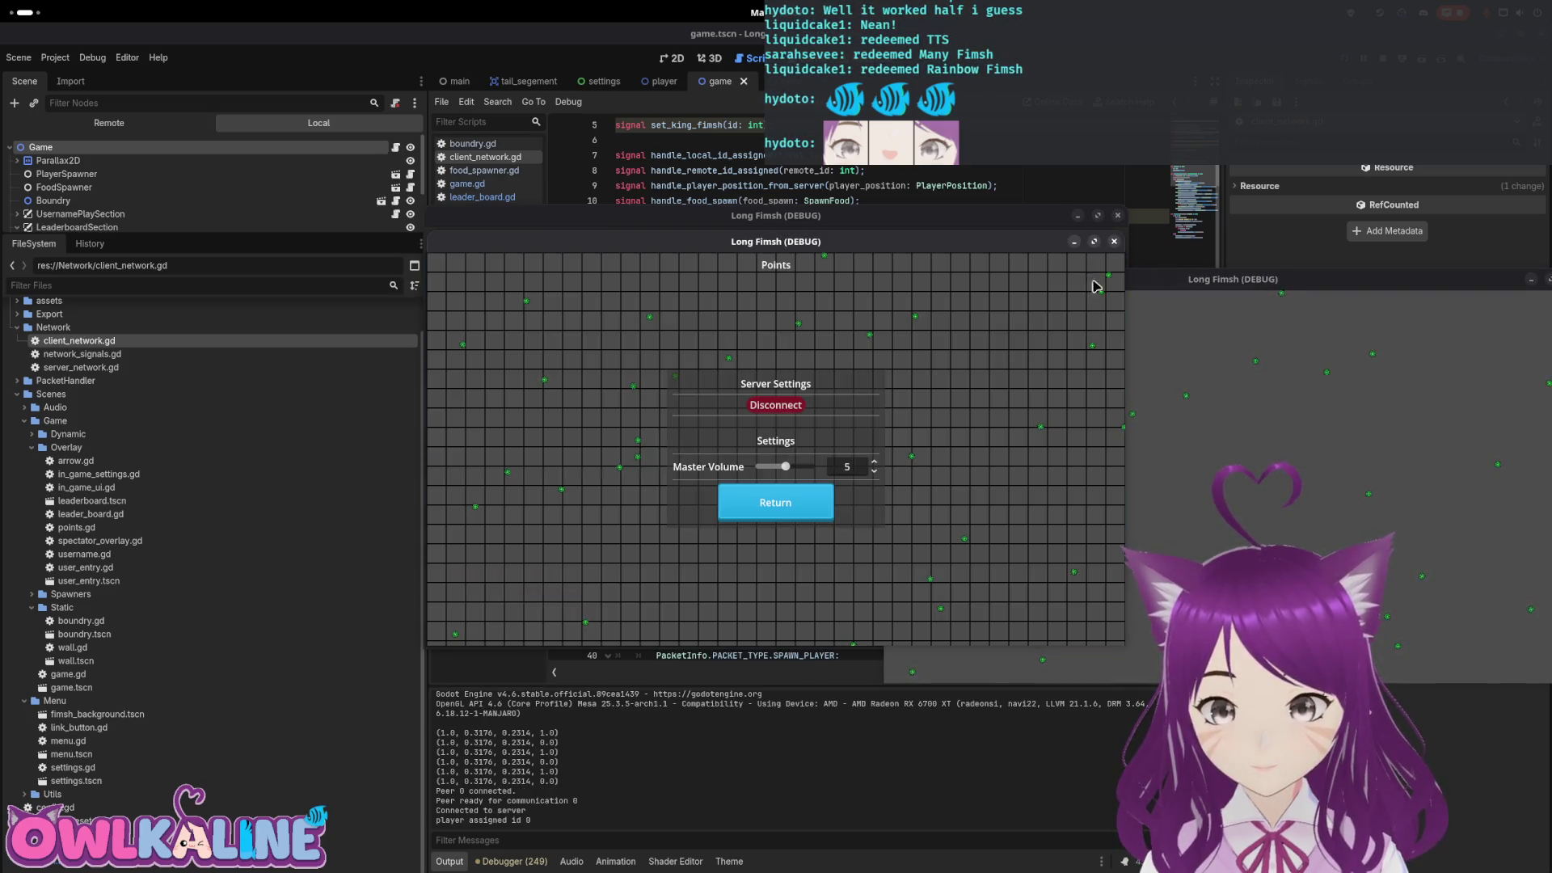
click(778, 405)
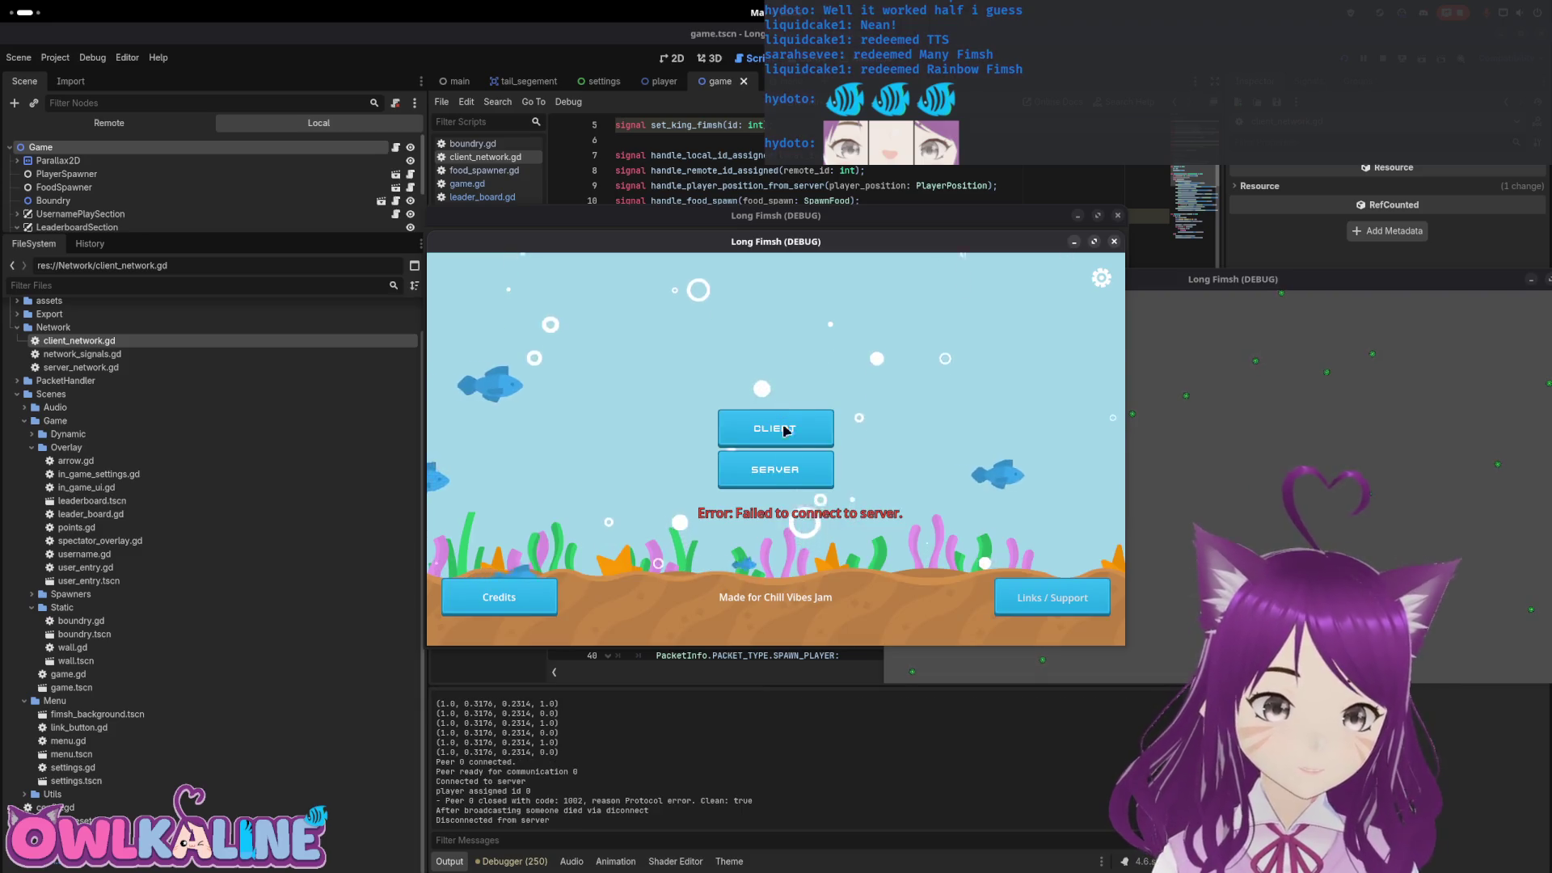
click(1101, 277)
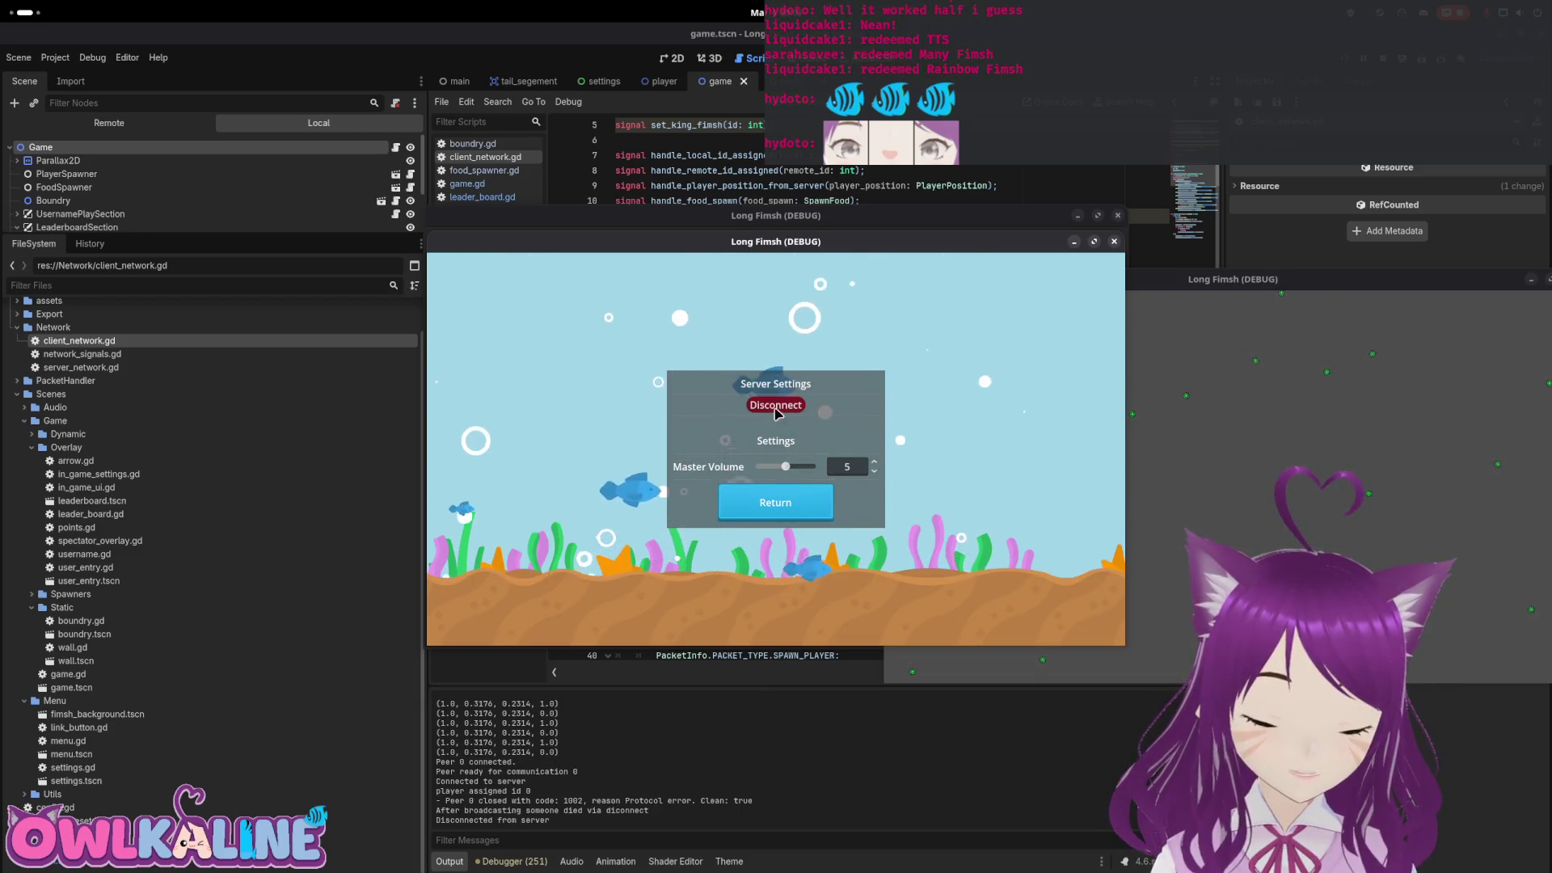
click(774, 518)
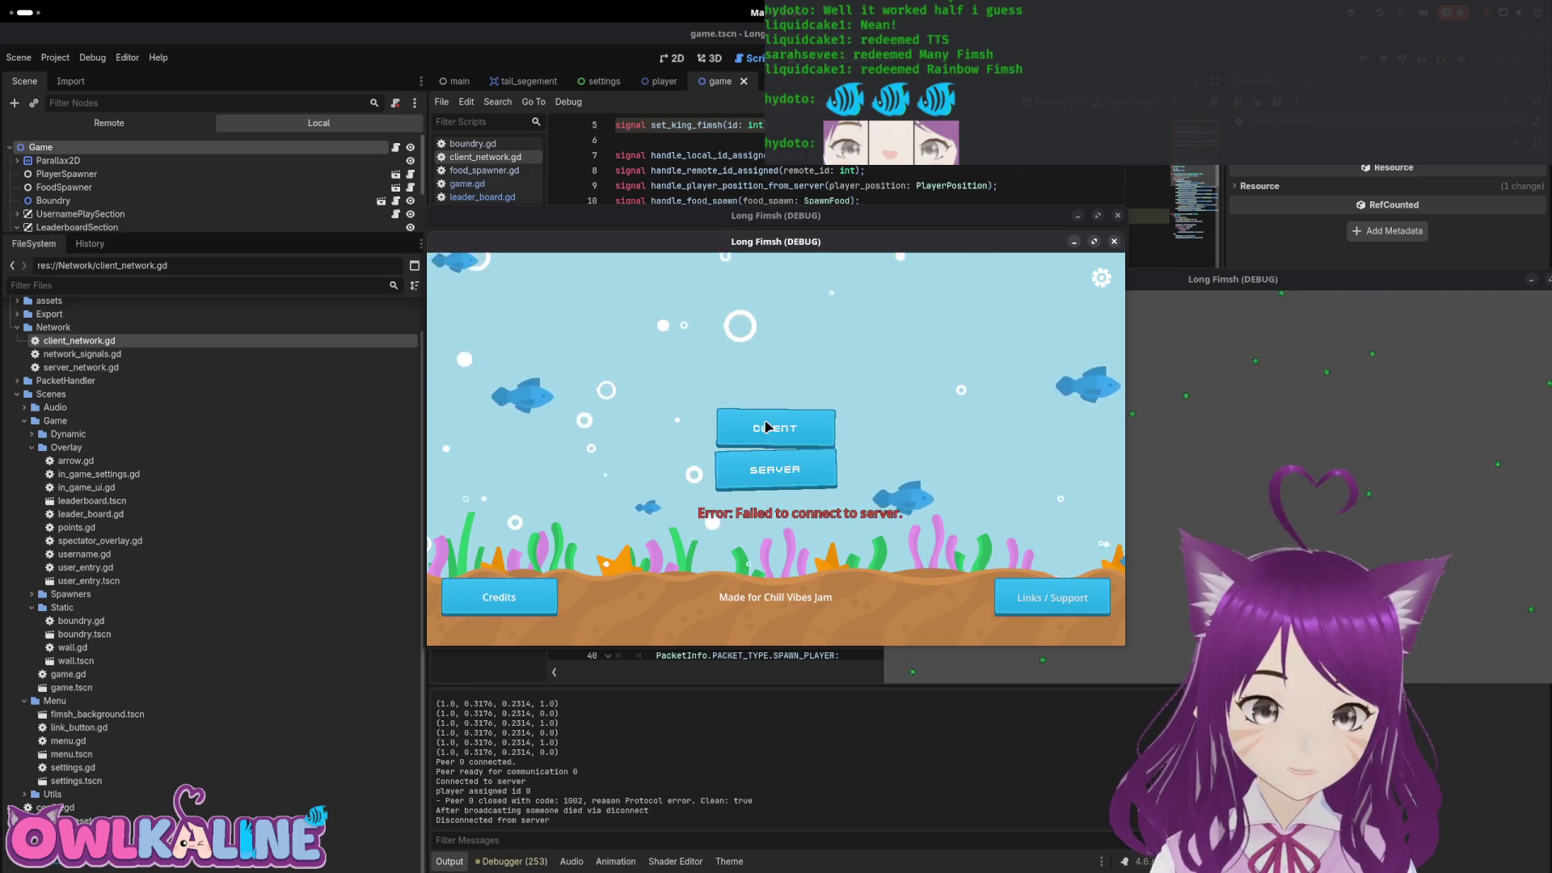
click(768, 426)
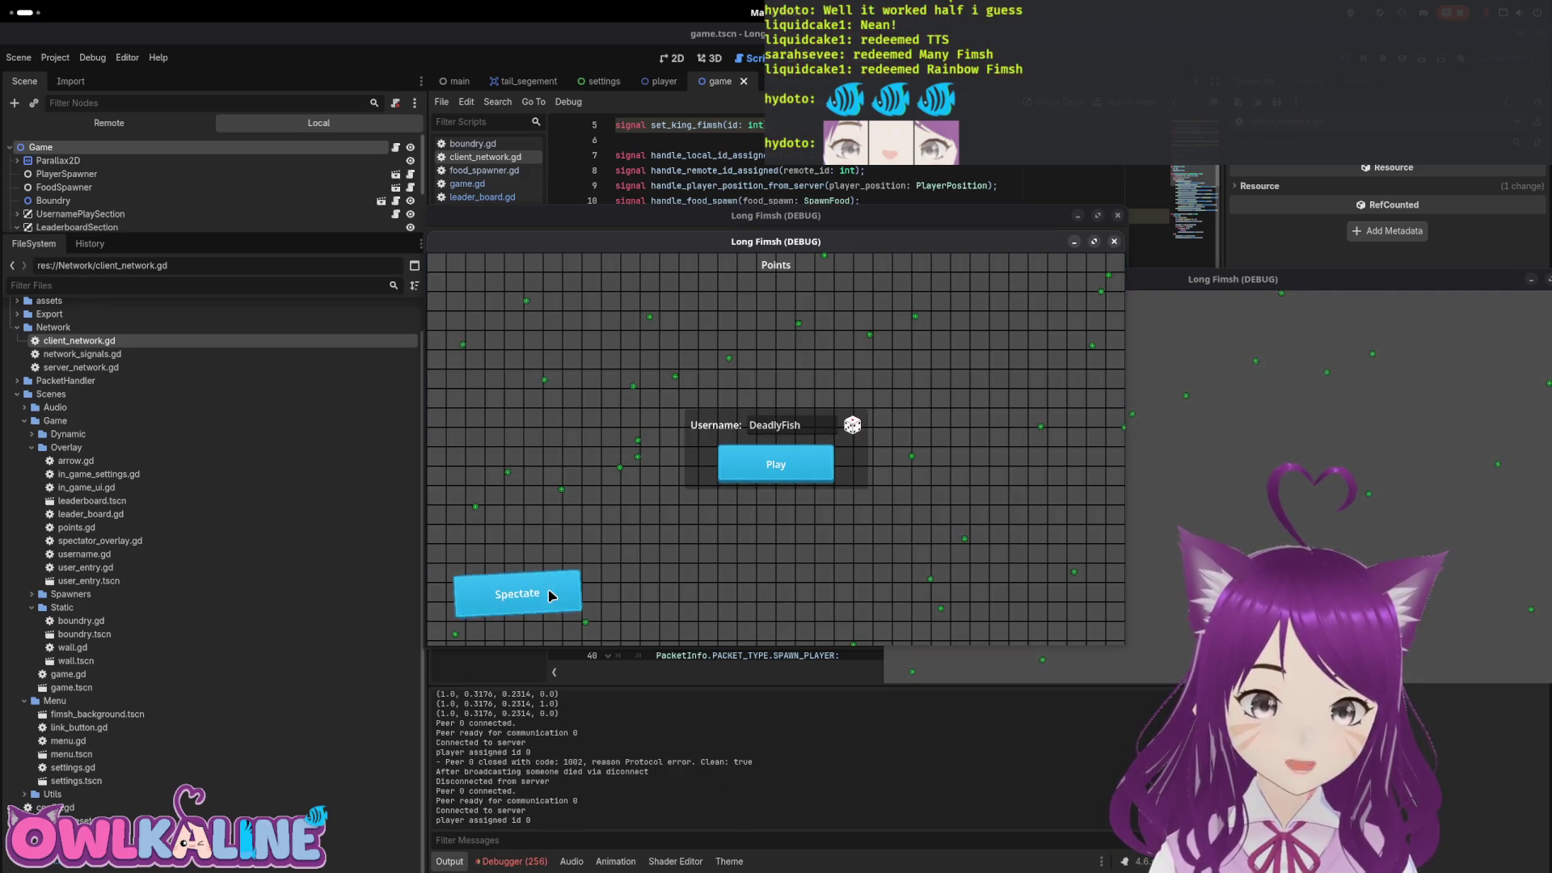
click(799, 469)
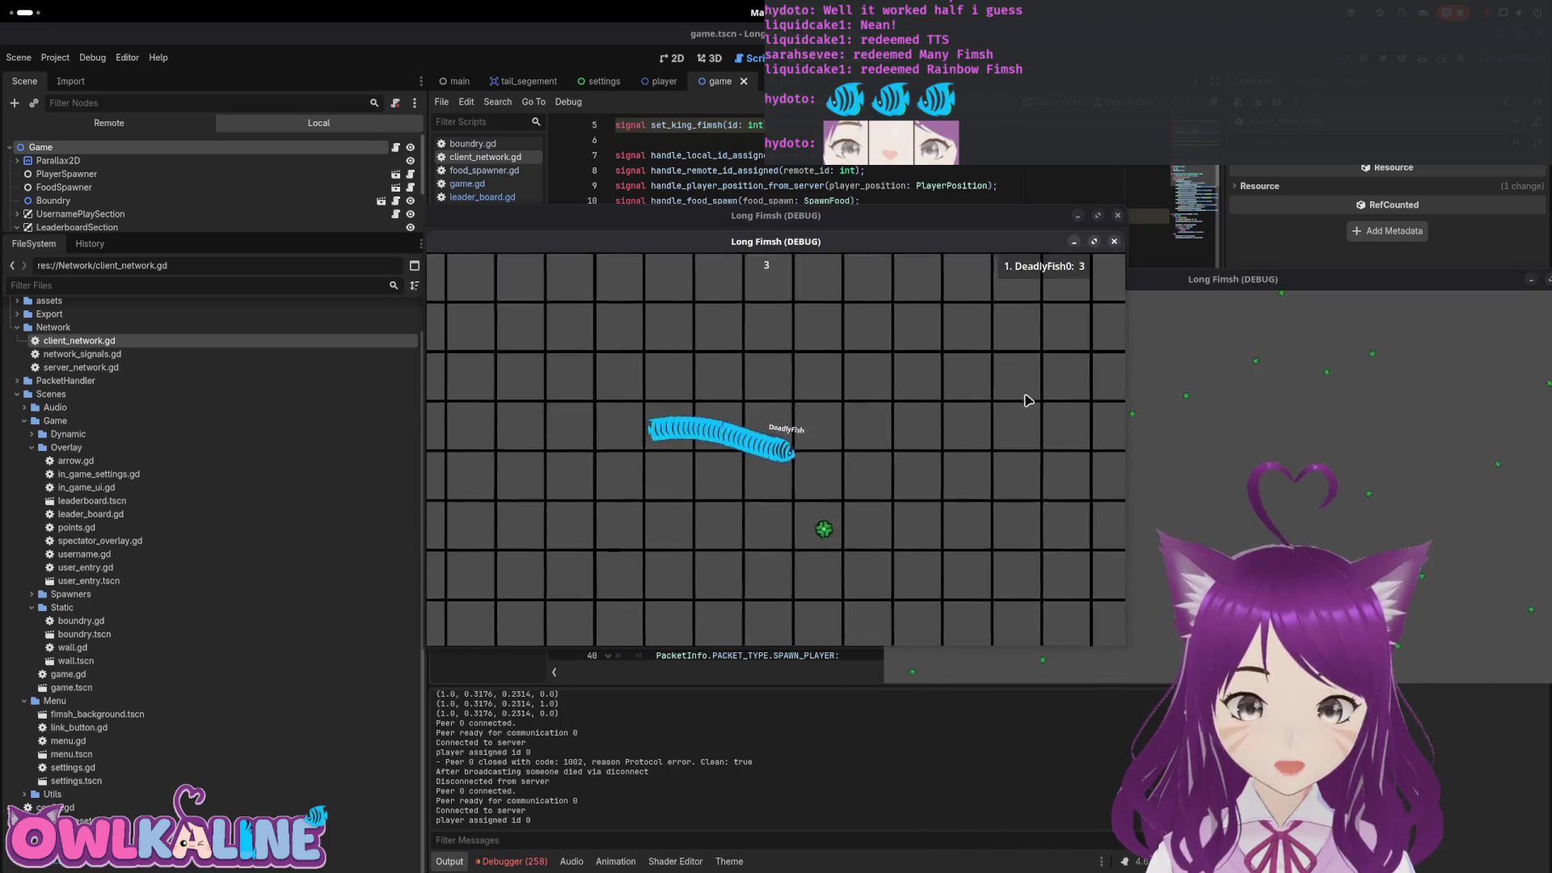
key(F8)
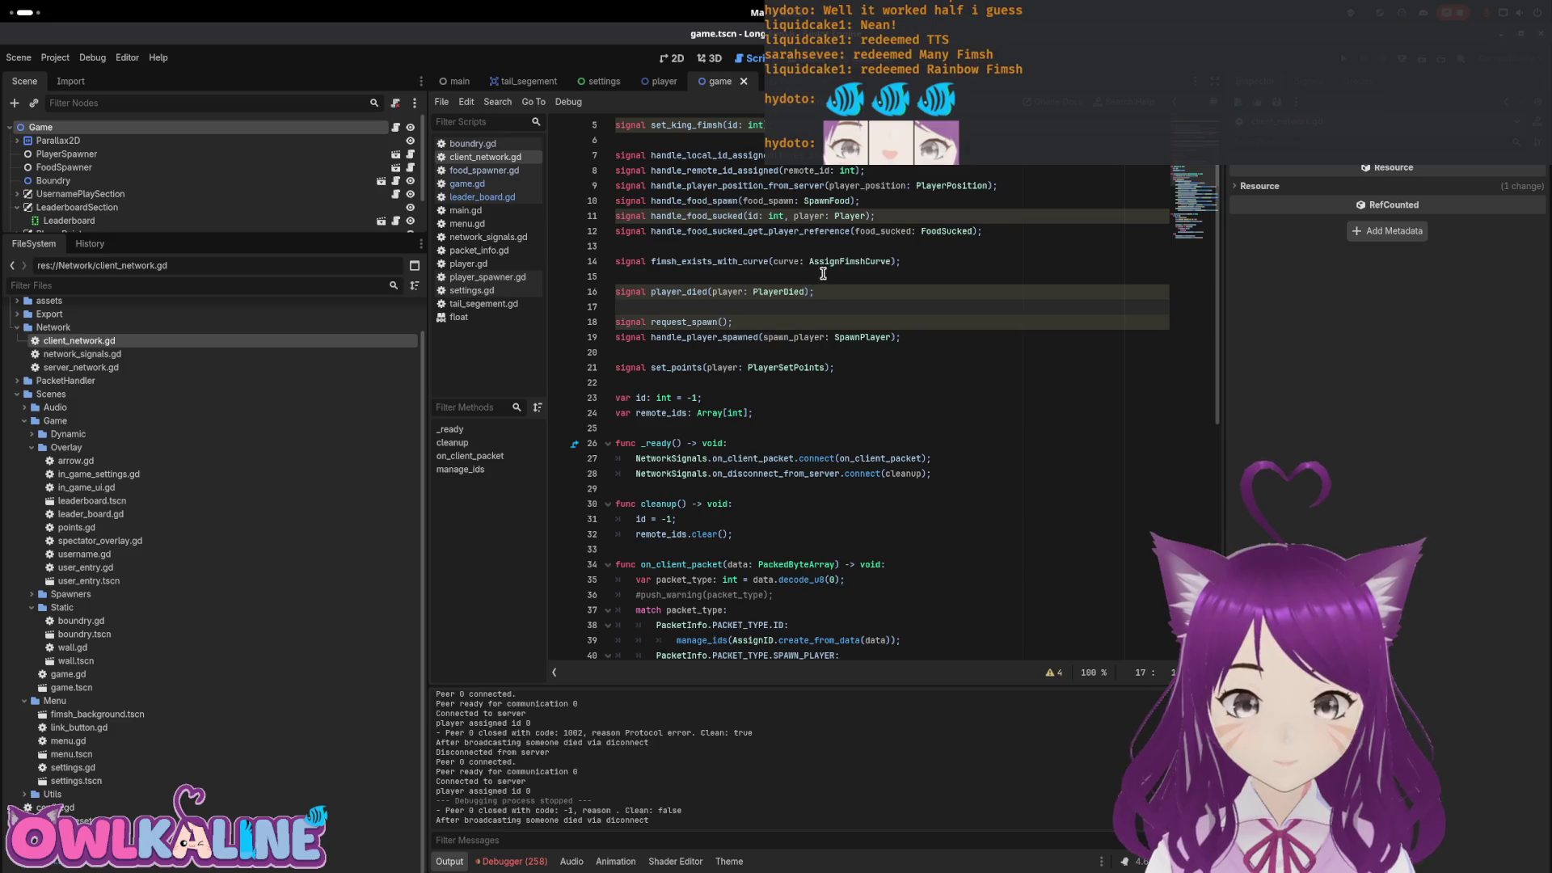
In game.gd, paste settings_layer.hide() into show_game_nodes, then remove the pasted line
click(396, 129)
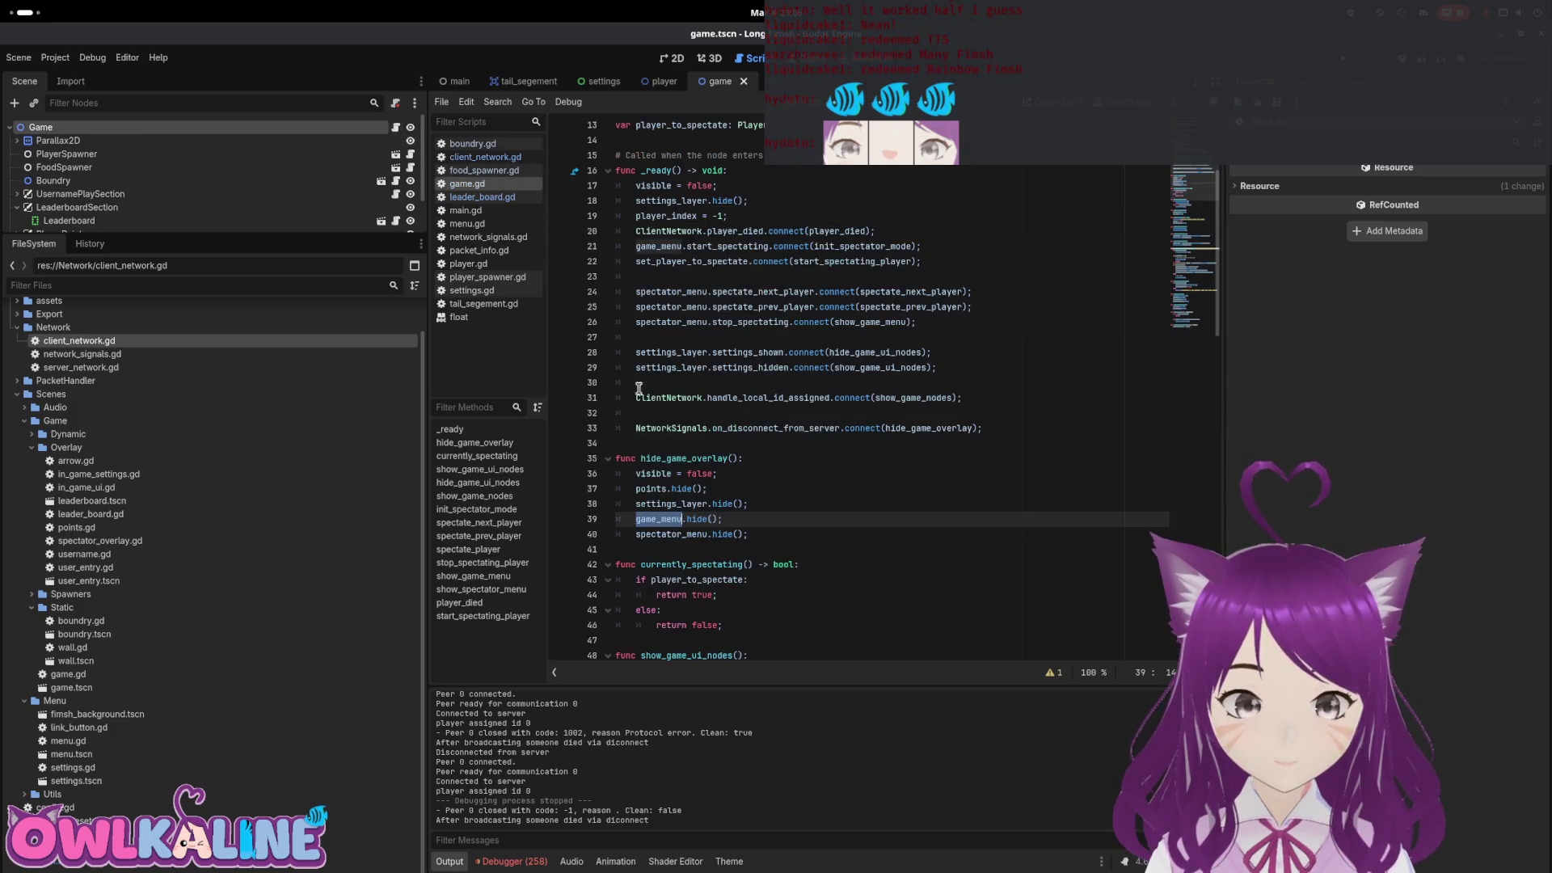
double_click(651, 504)
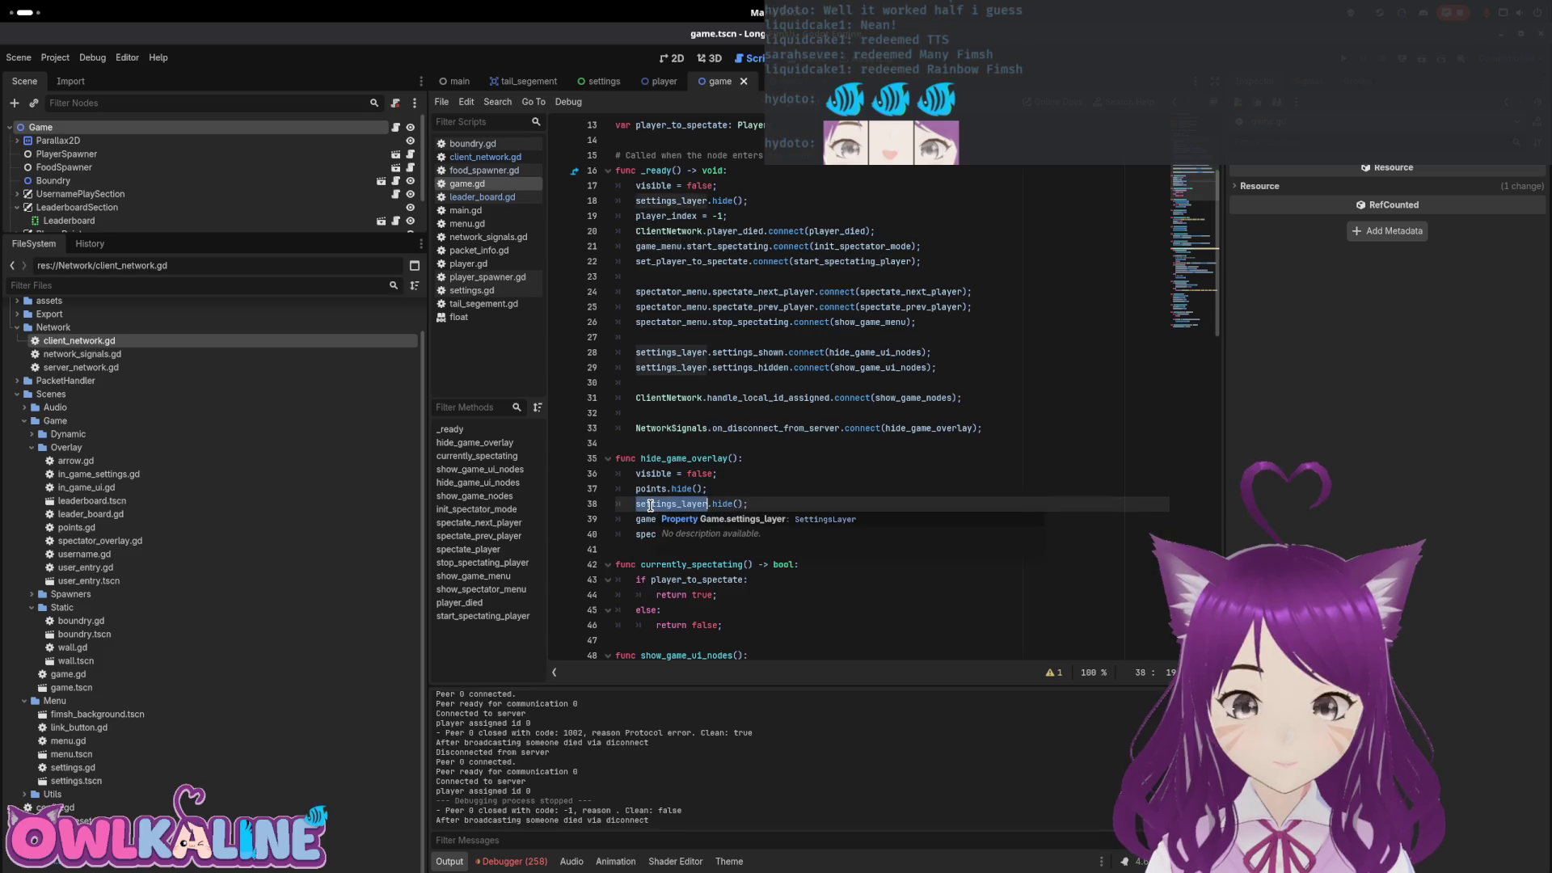
drag(750, 503, 628, 507)
key(ctrl+c)
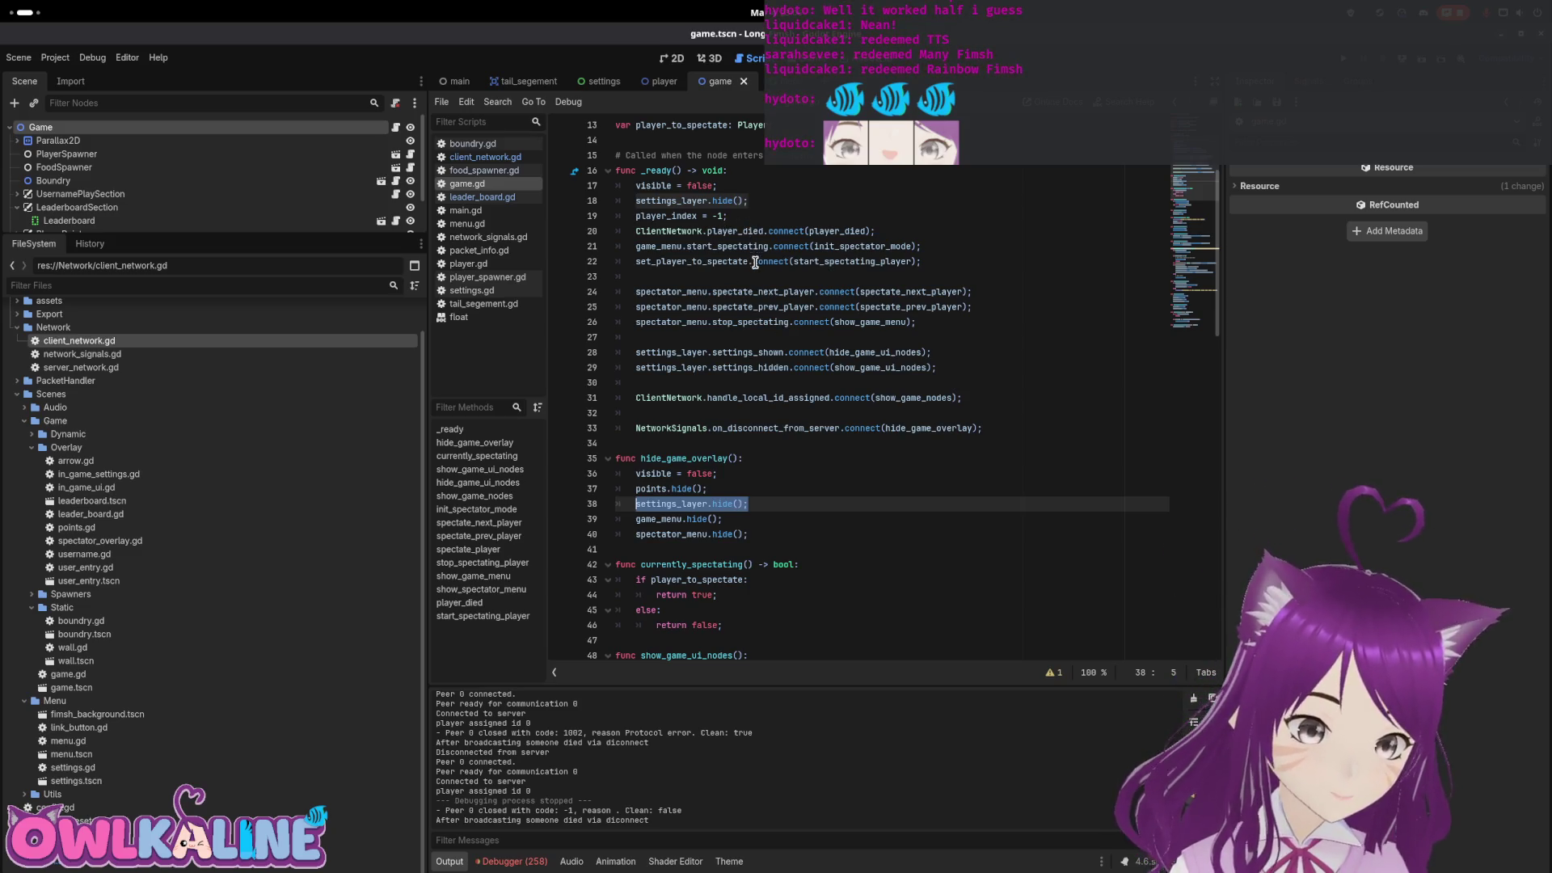
click(766, 398)
double_click(914, 398)
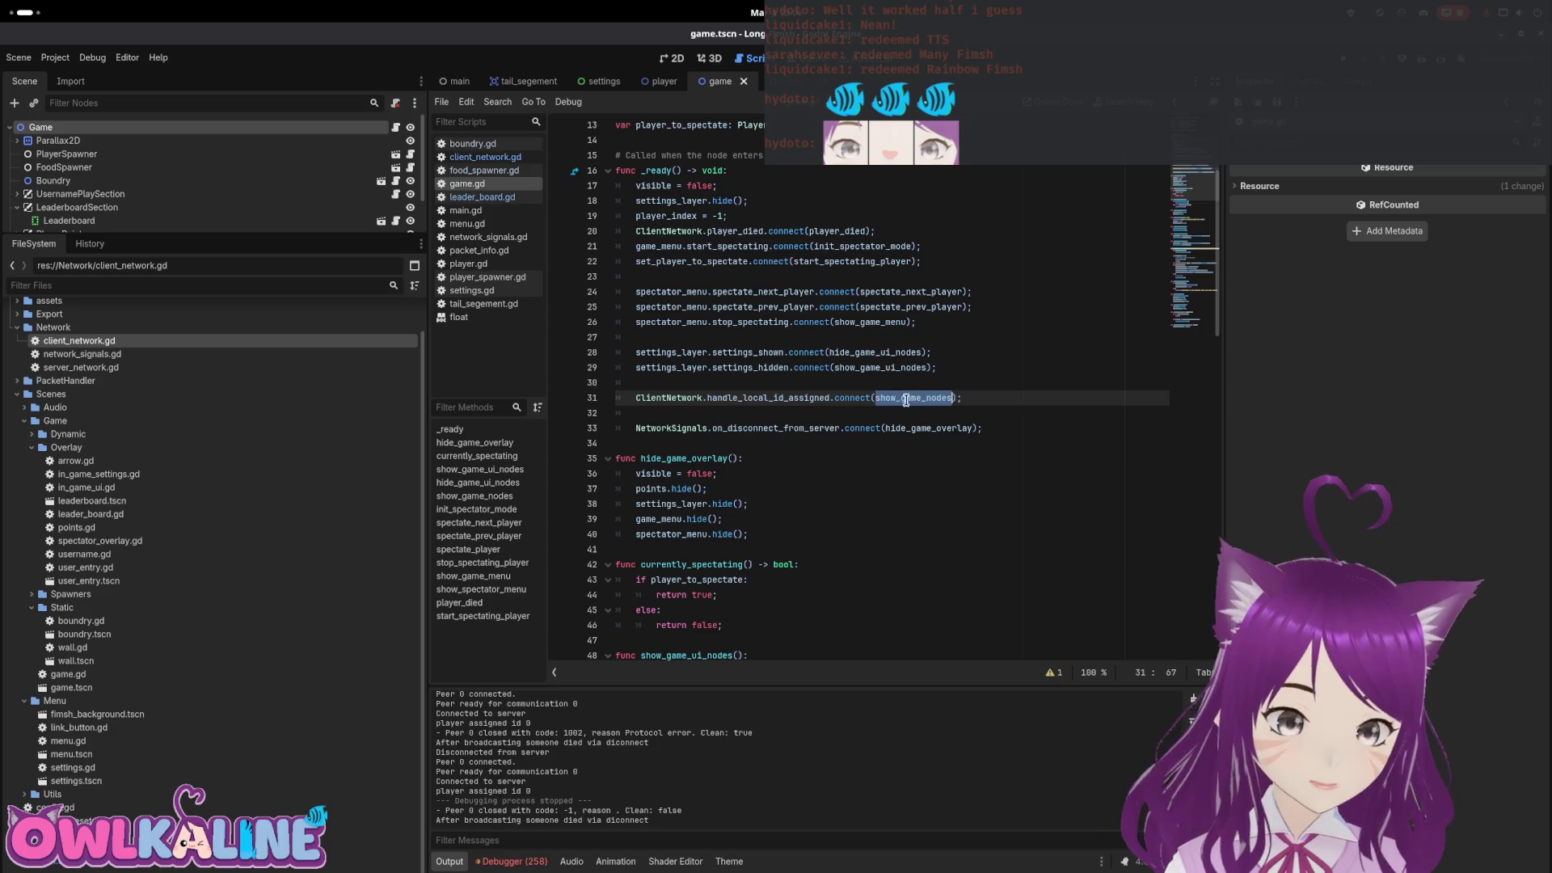
scroll(808, 420, down, 5)
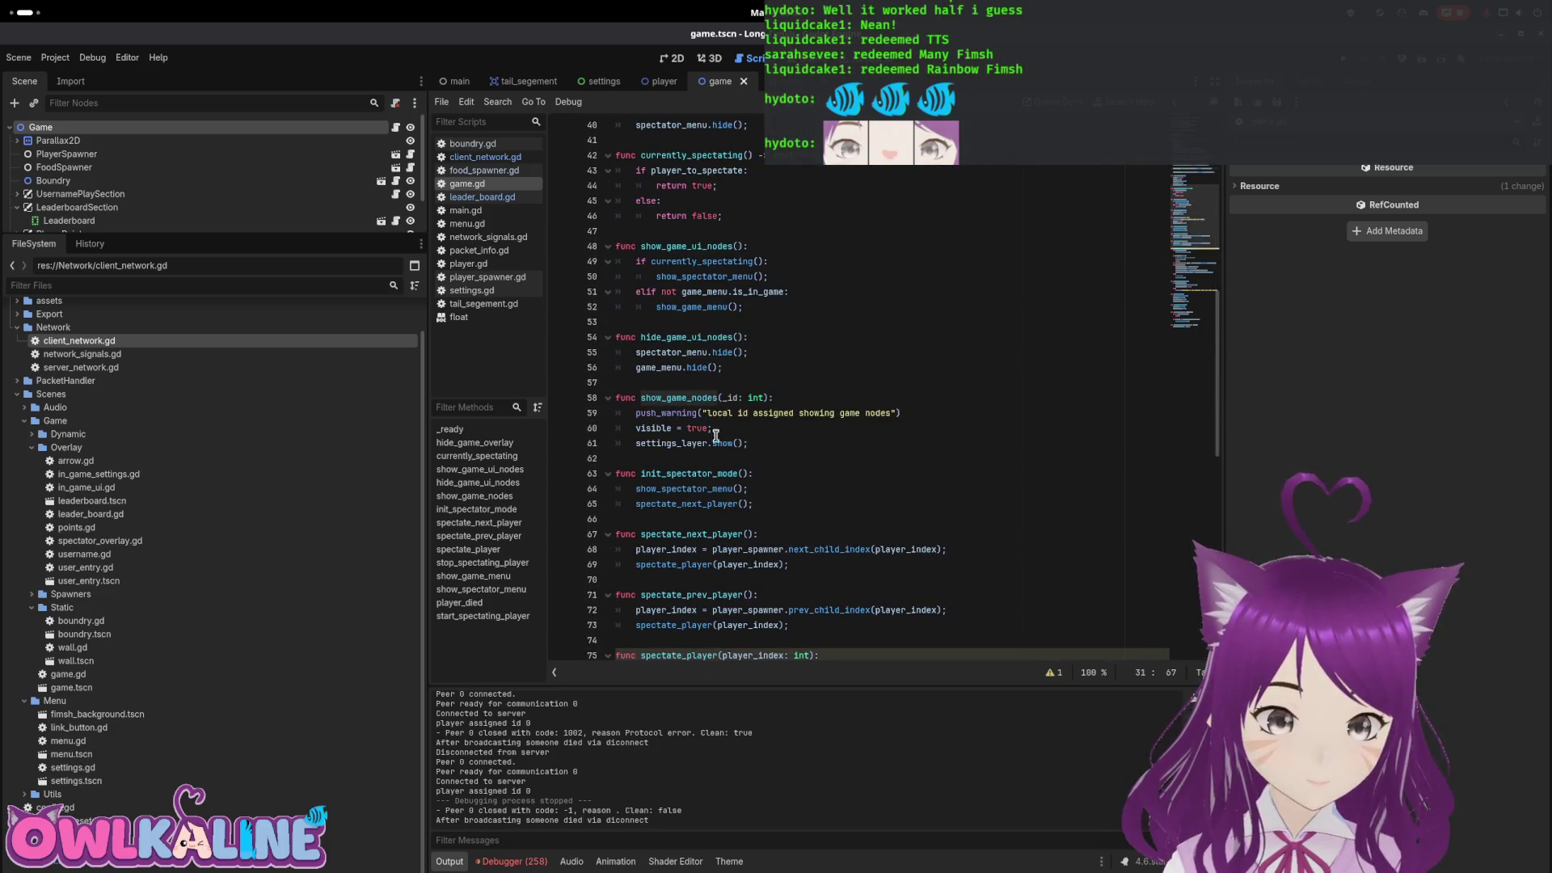
click(776, 441)
key(Return)
key(ctrl+v)
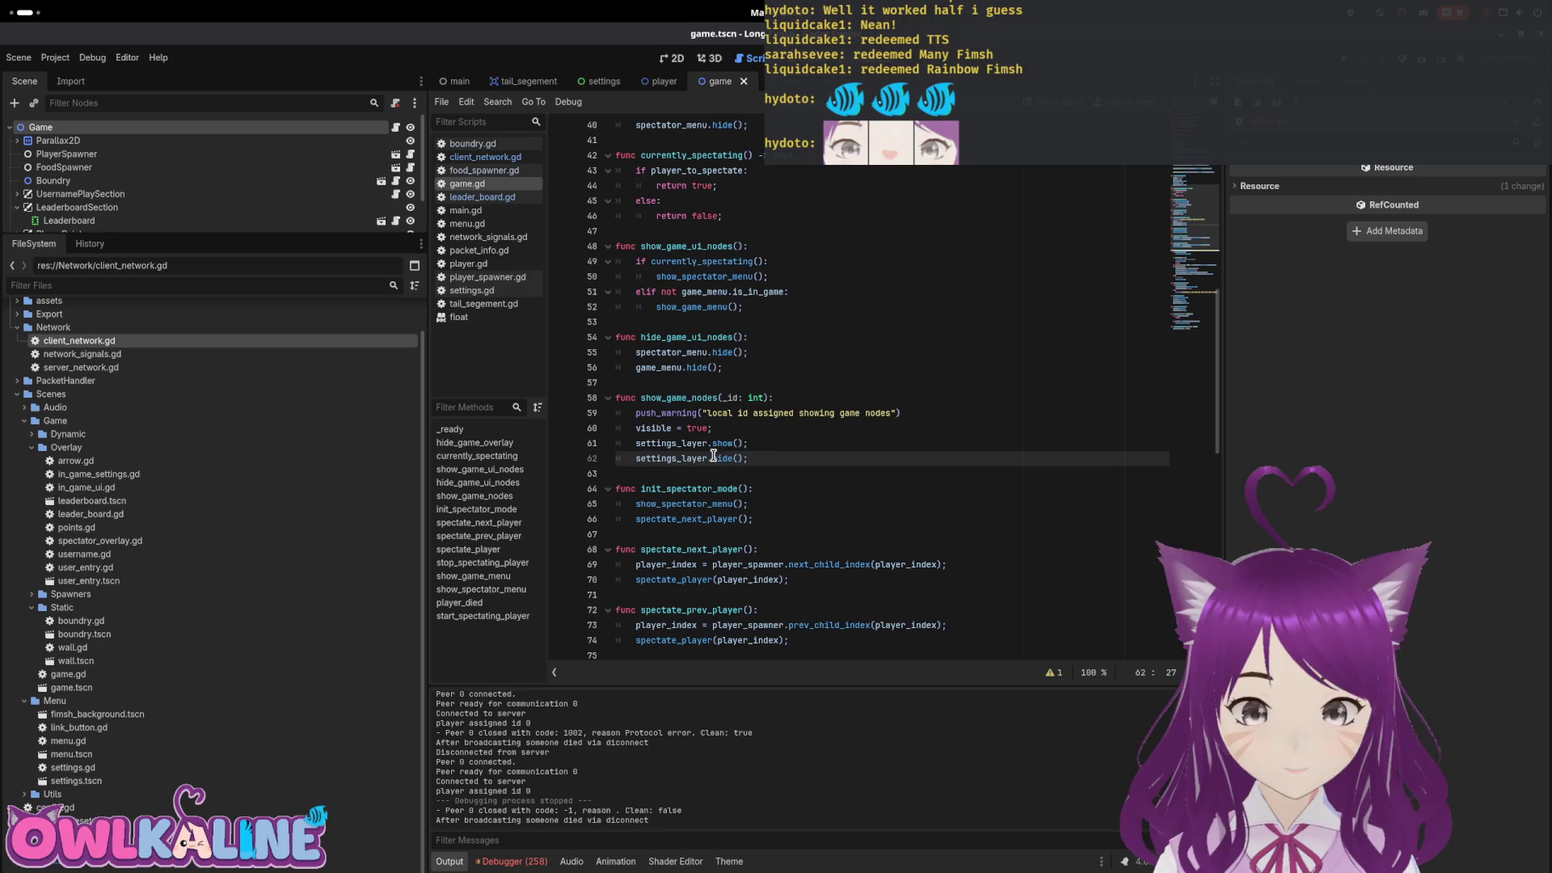
key(shift+Home)
key(shift+Home)
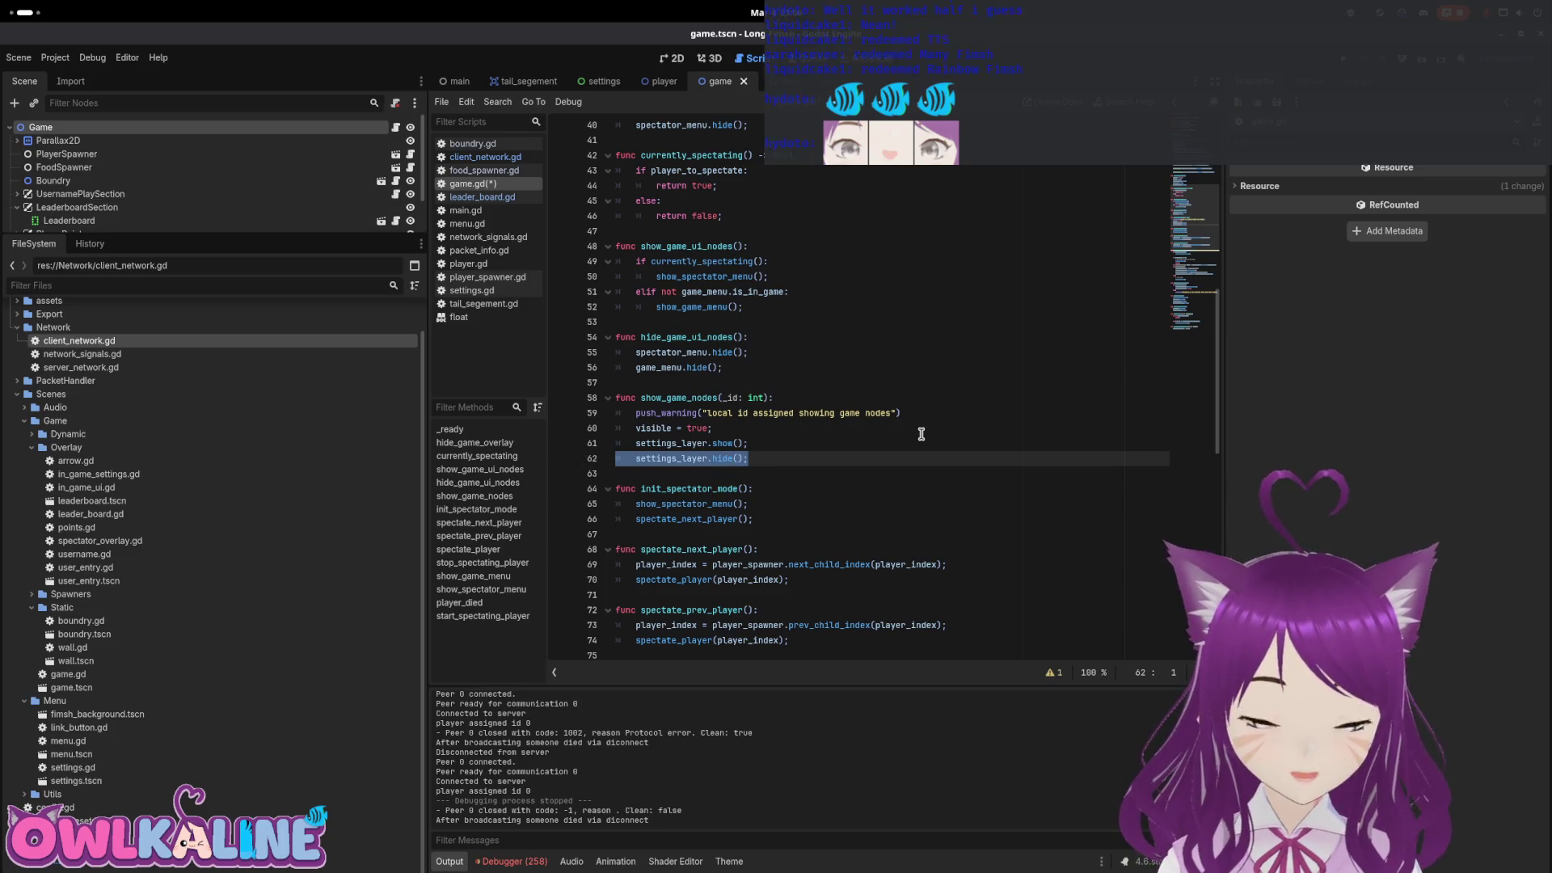
key(BackSpace)
key(BackSpace)
Delete the push_warning line from show_game_nodes, keeping settings_layer.show()
double_click(716, 444)
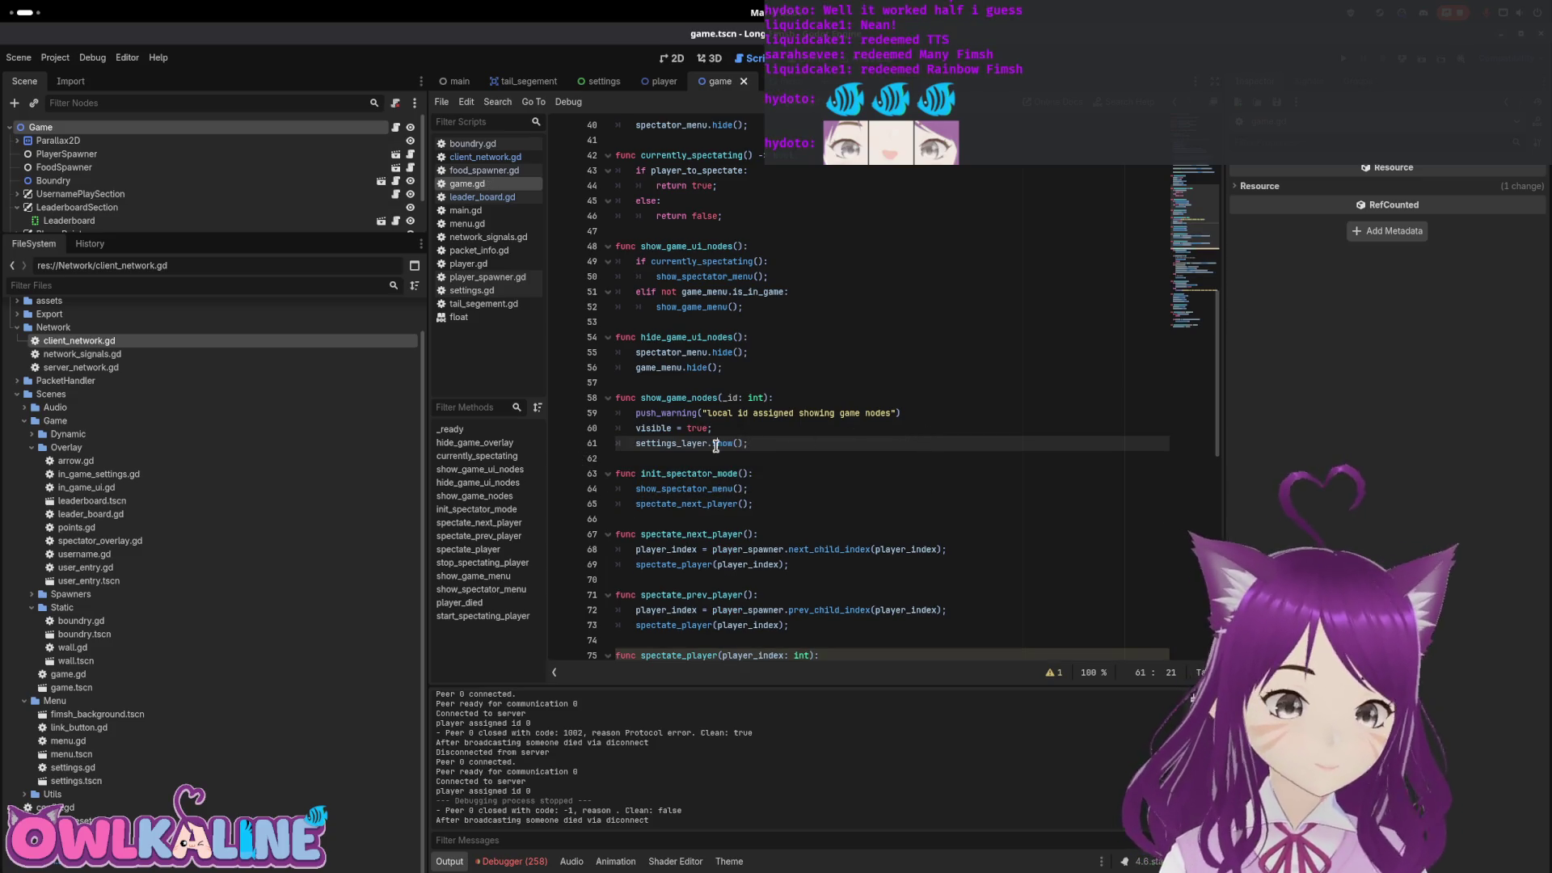
drag(905, 416, 600, 419)
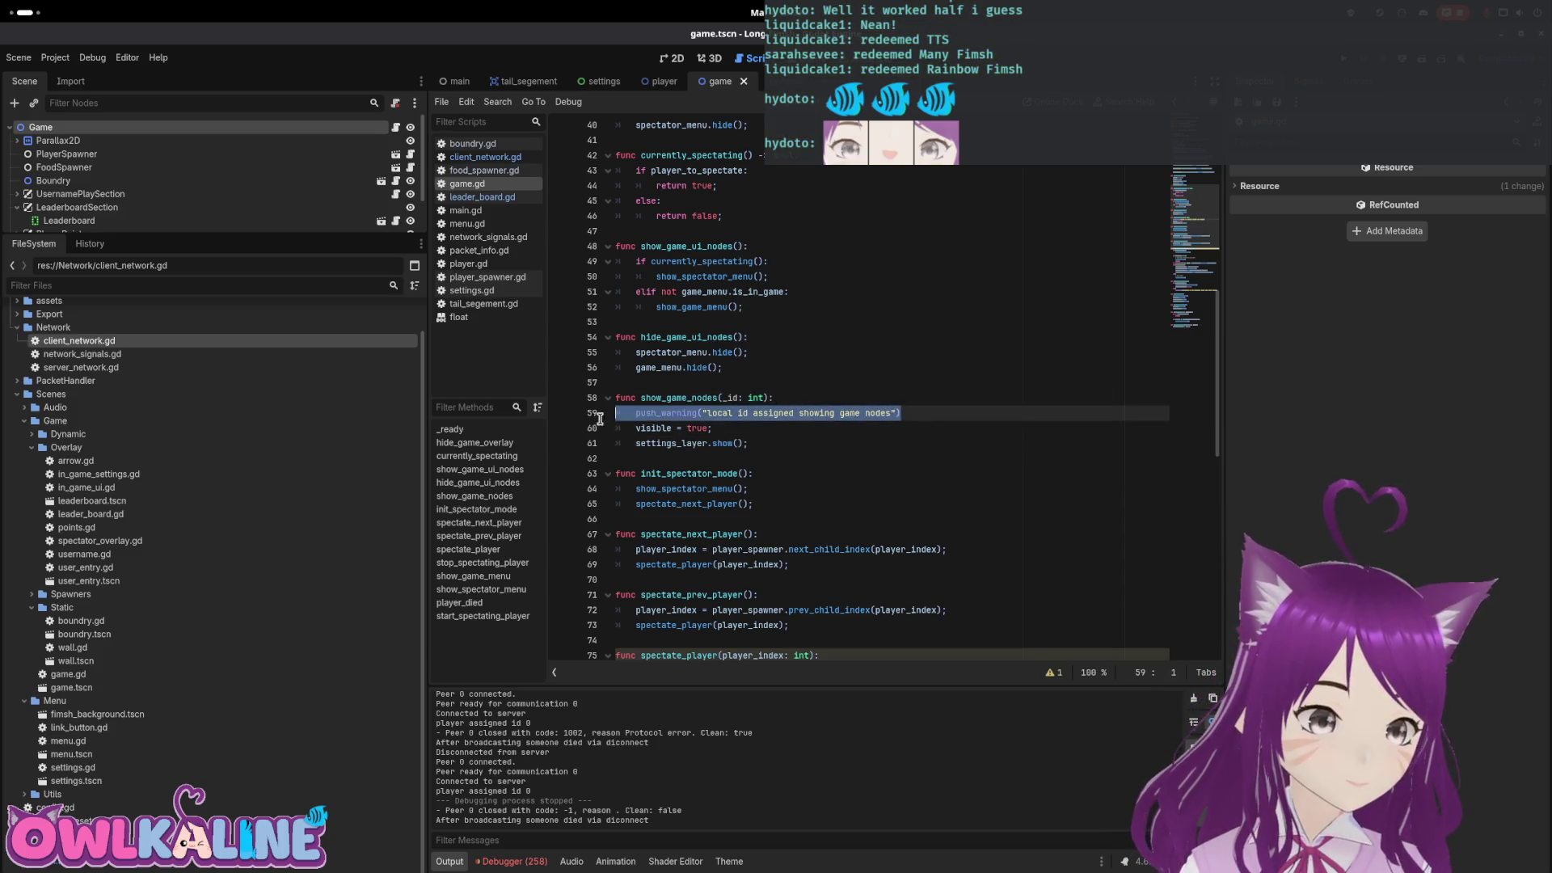
key(BackSpace)
key(BackSpace)
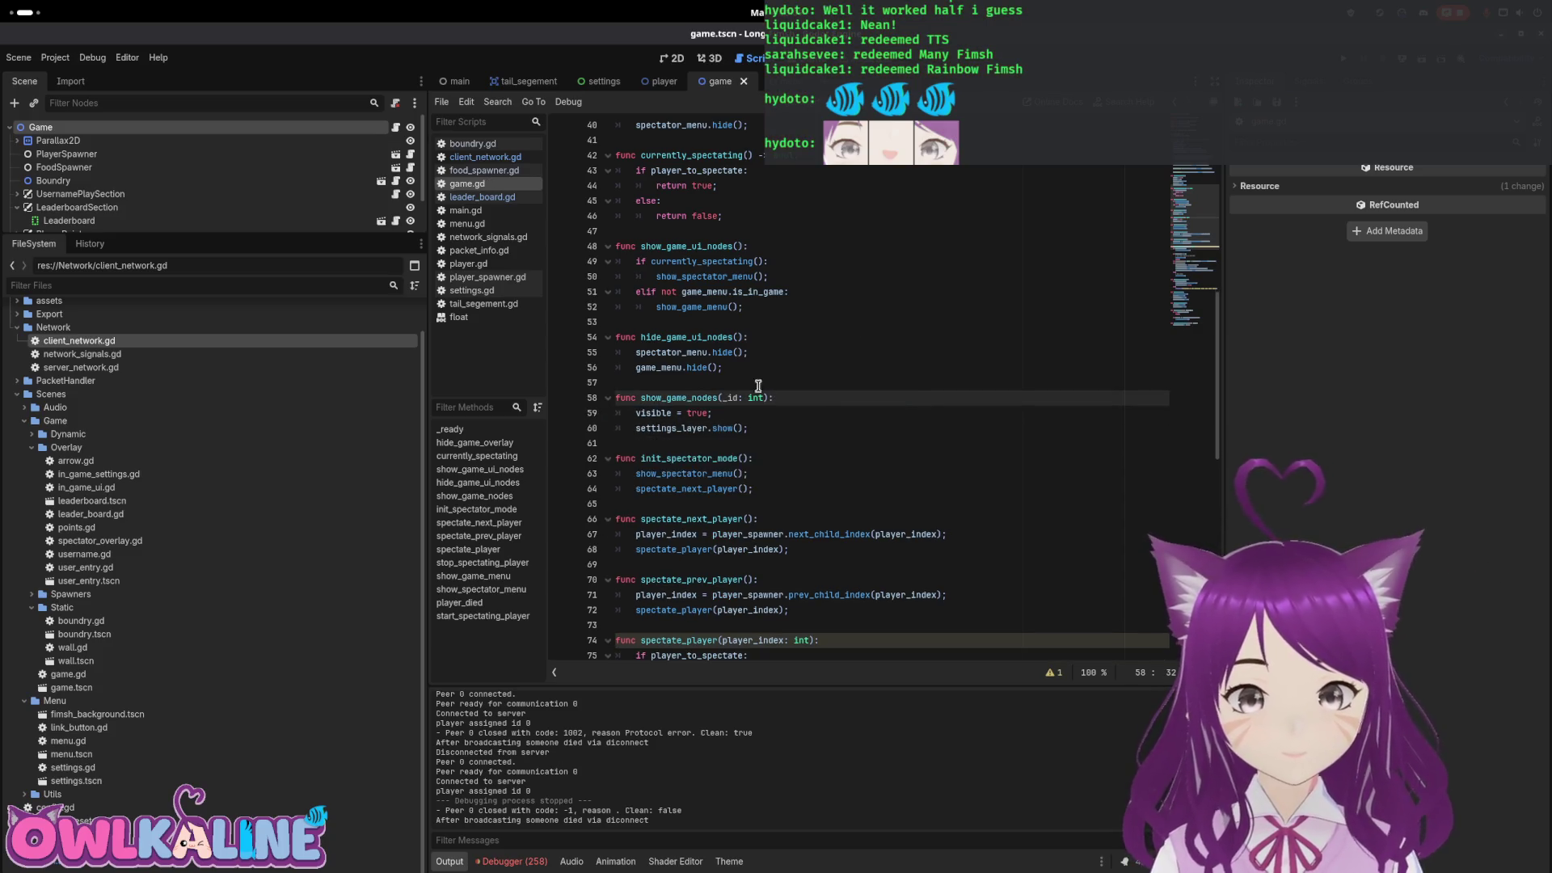
drag(749, 428, 668, 436)
key(Down)
click(706, 425)
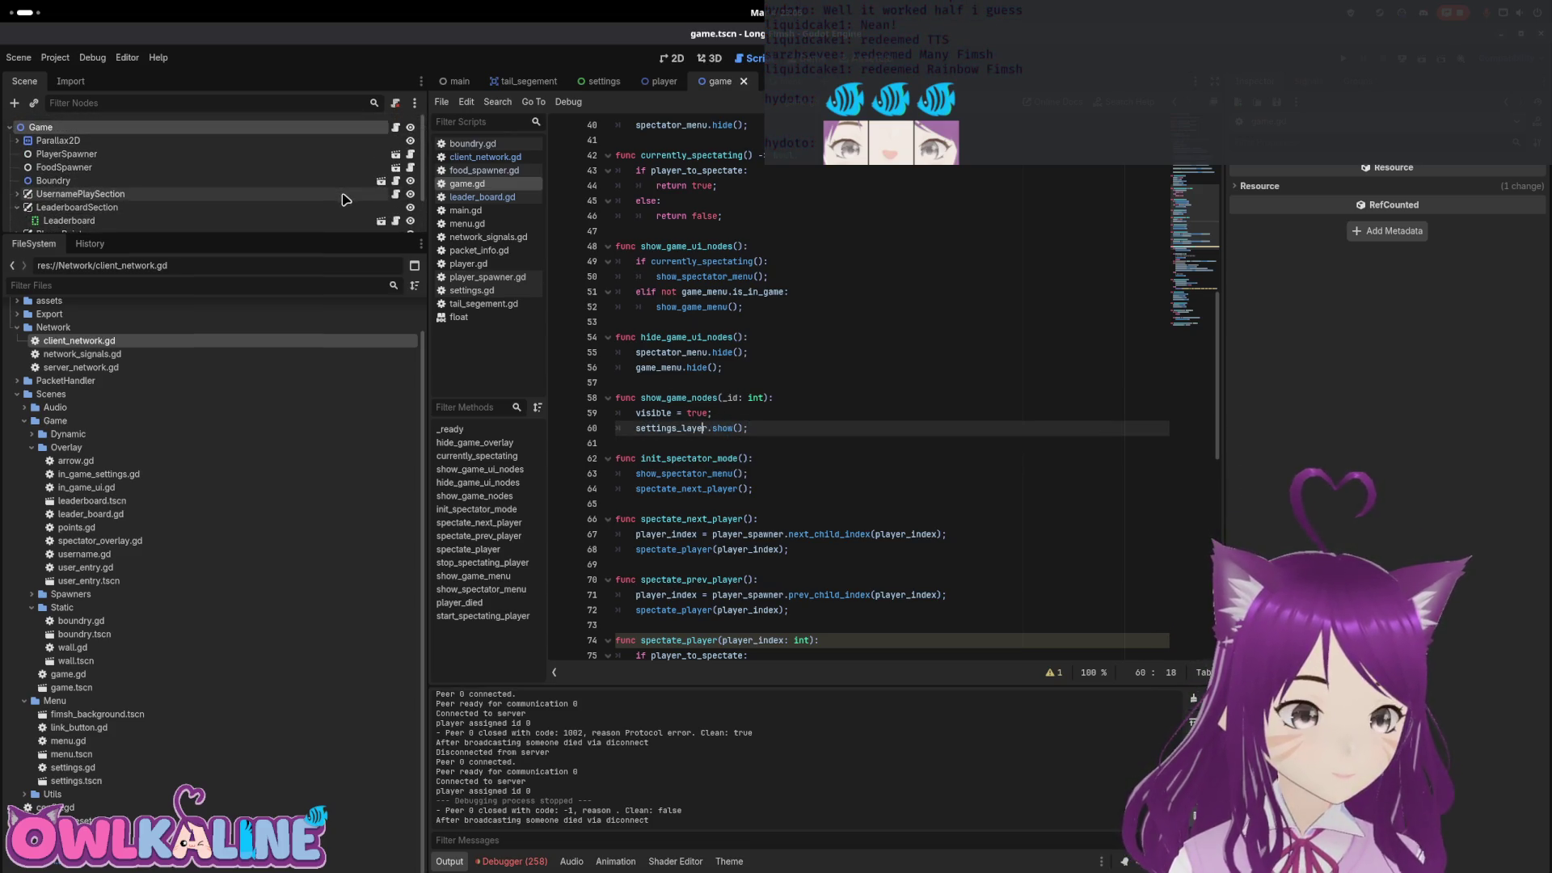
scroll(730, 366, up, 10)
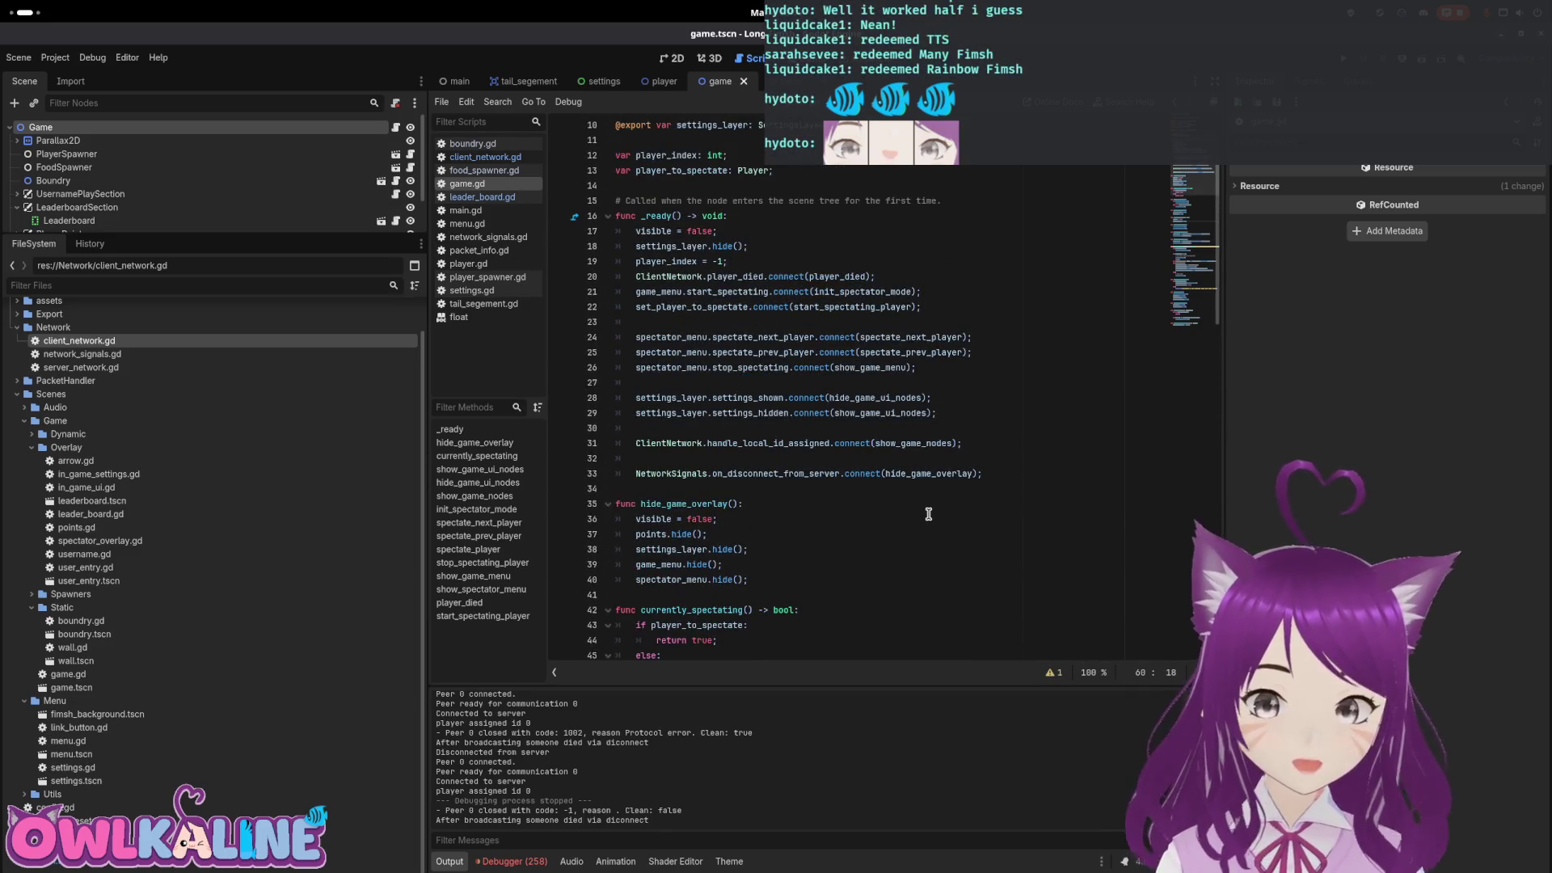
Launch a debug run, move the server window aside, and join as a client to play
key(F5)
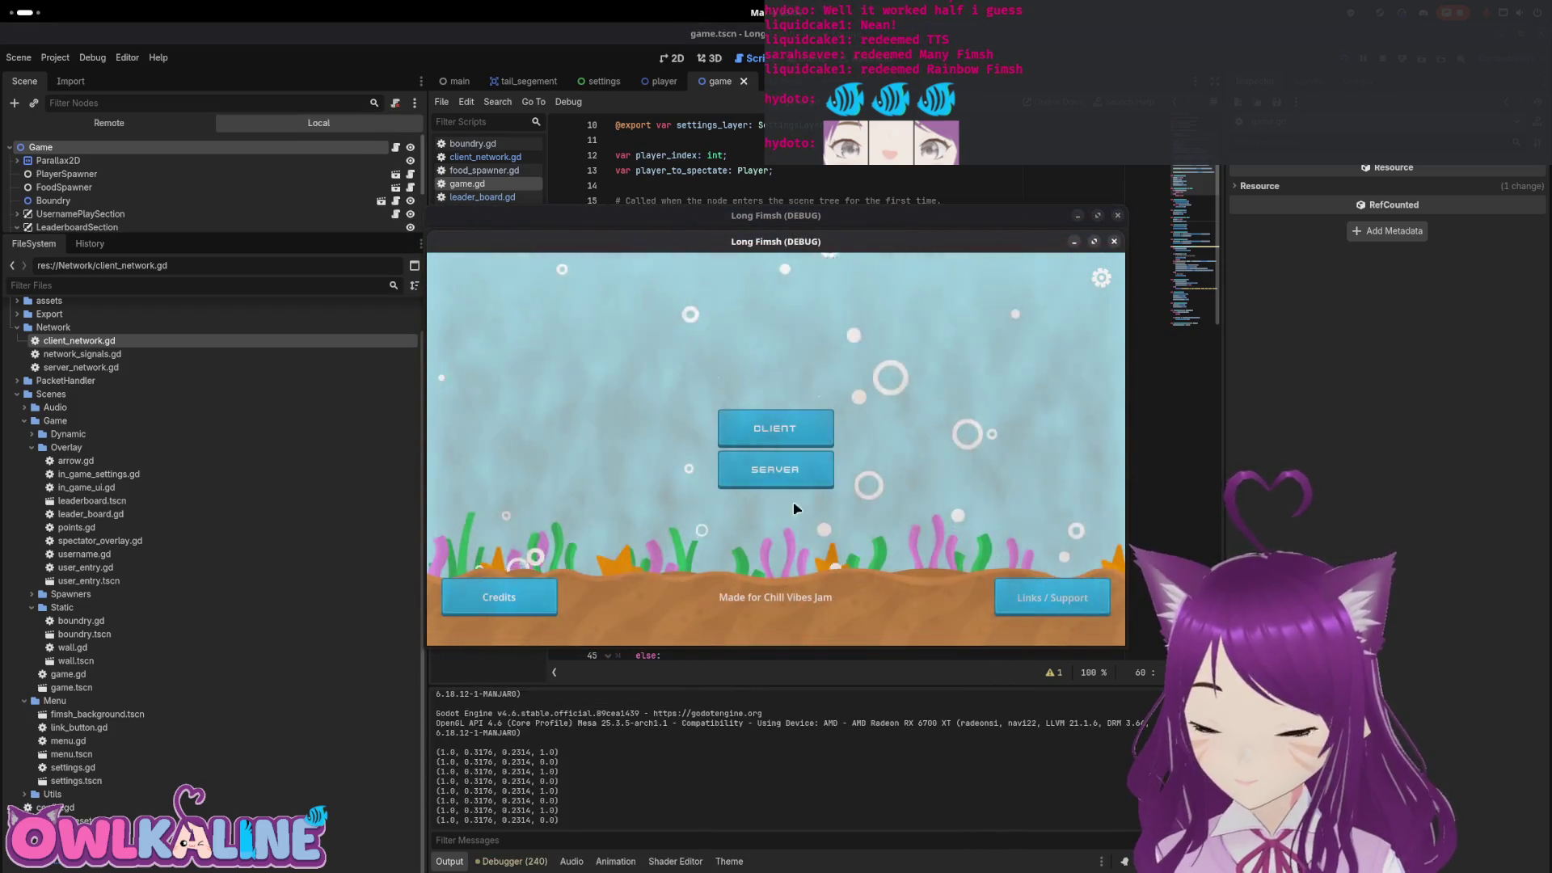
click(1101, 278)
click(775, 474)
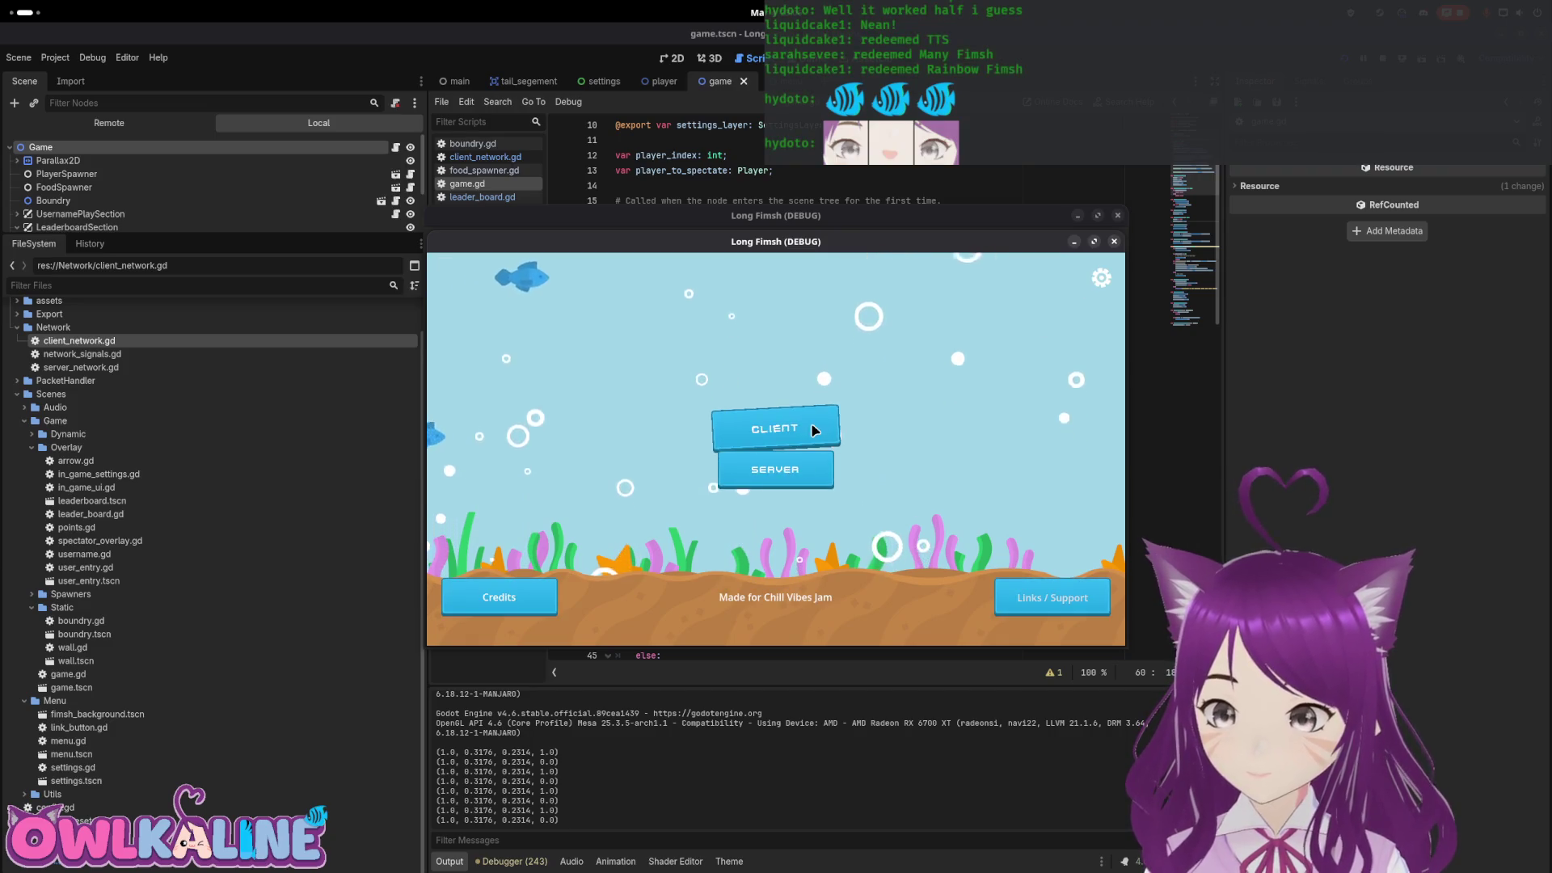
drag(695, 232, 1117, 379)
click(995, 336)
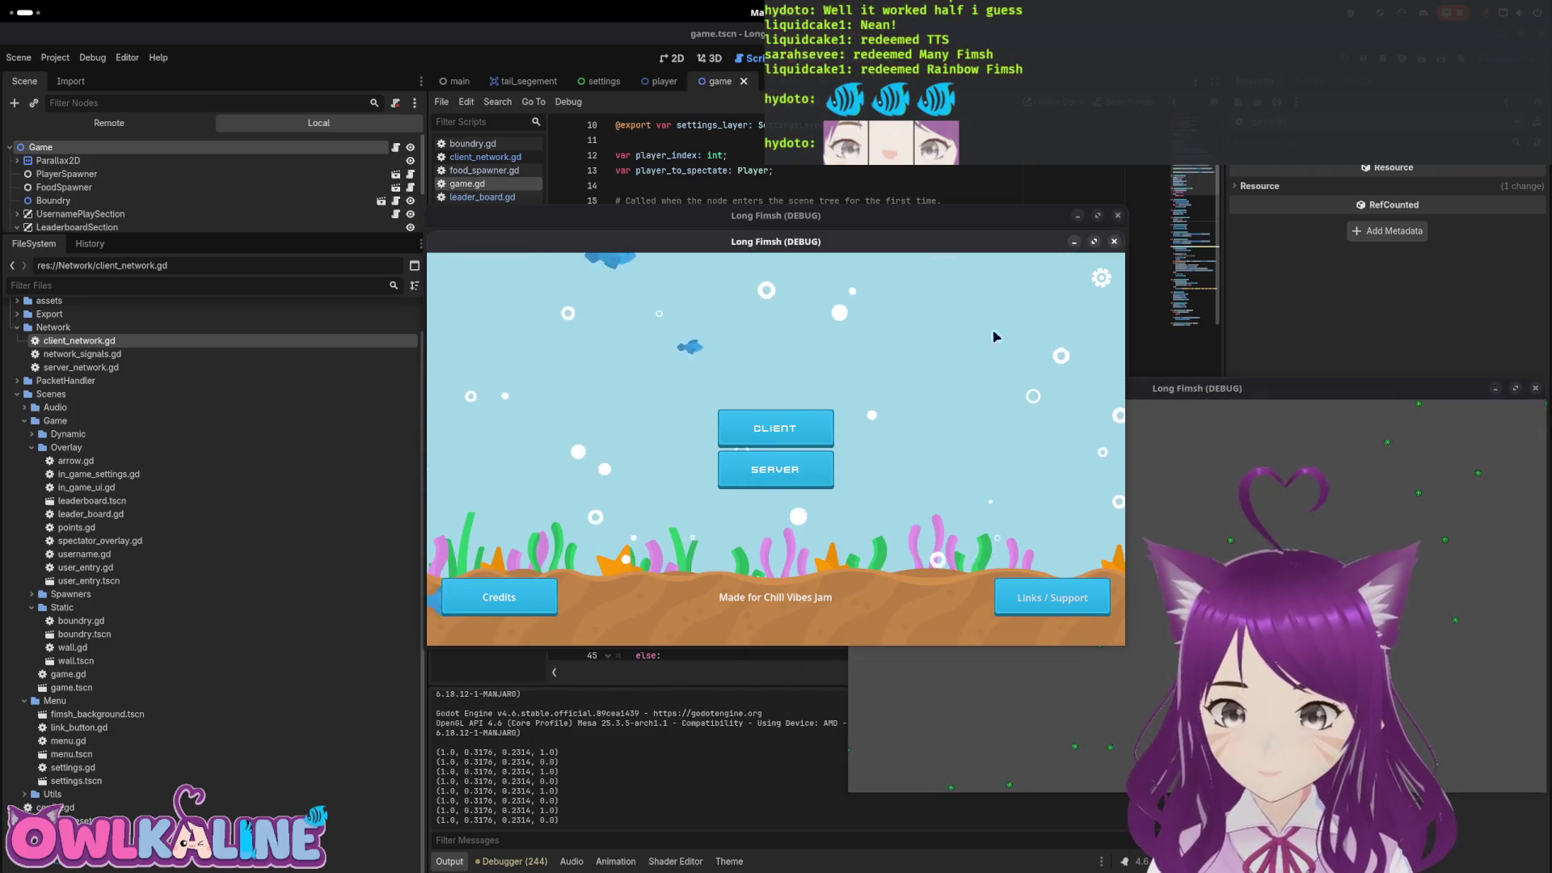
key(Escape)
click(774, 470)
click(812, 429)
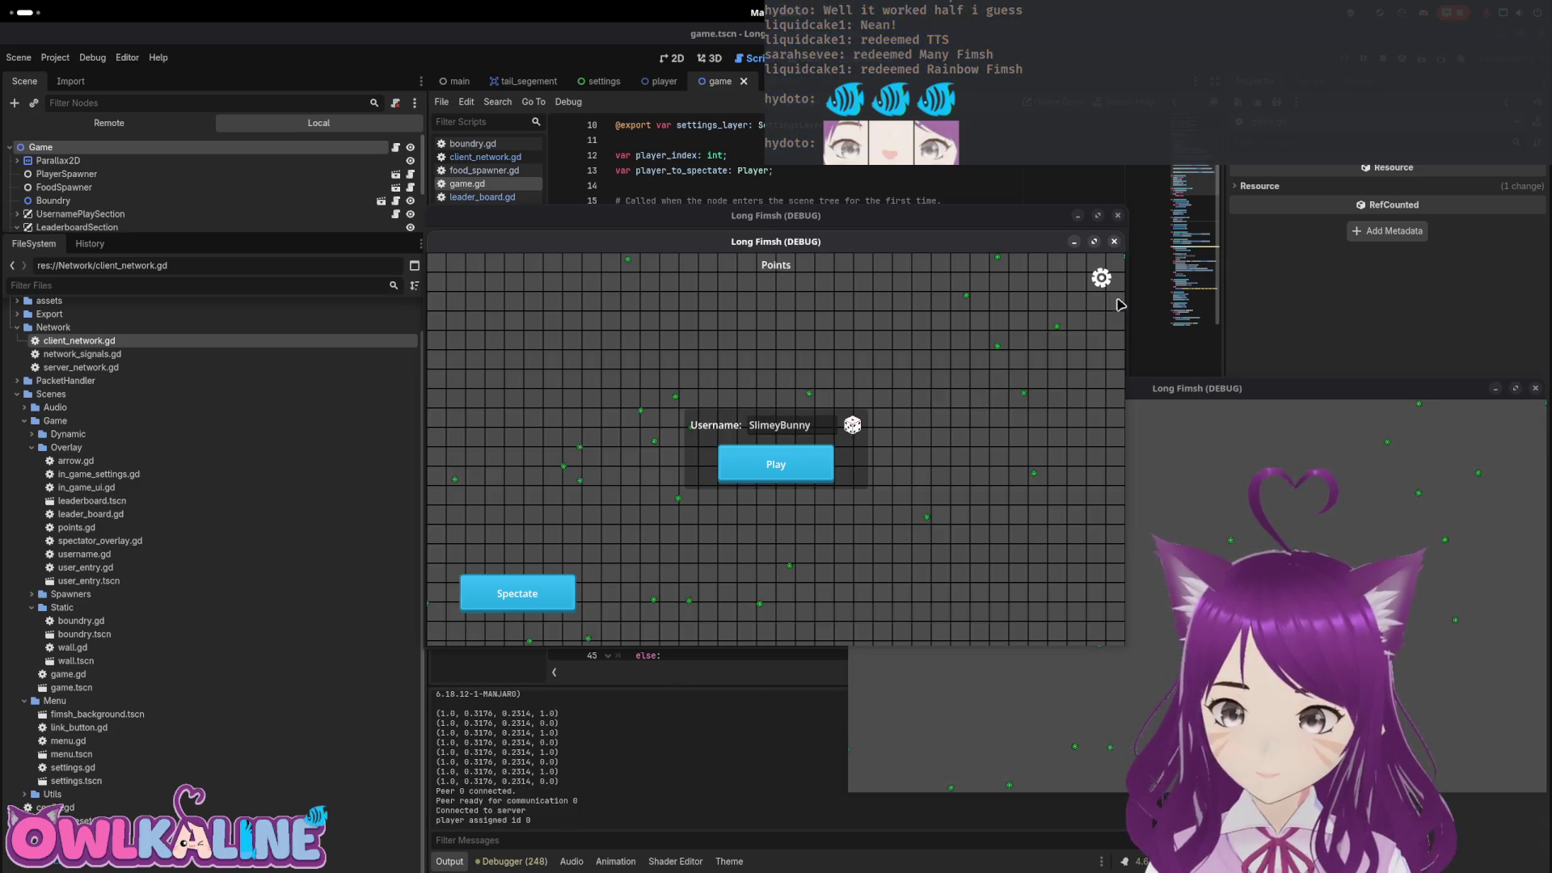
key(Escape)
click(772, 506)
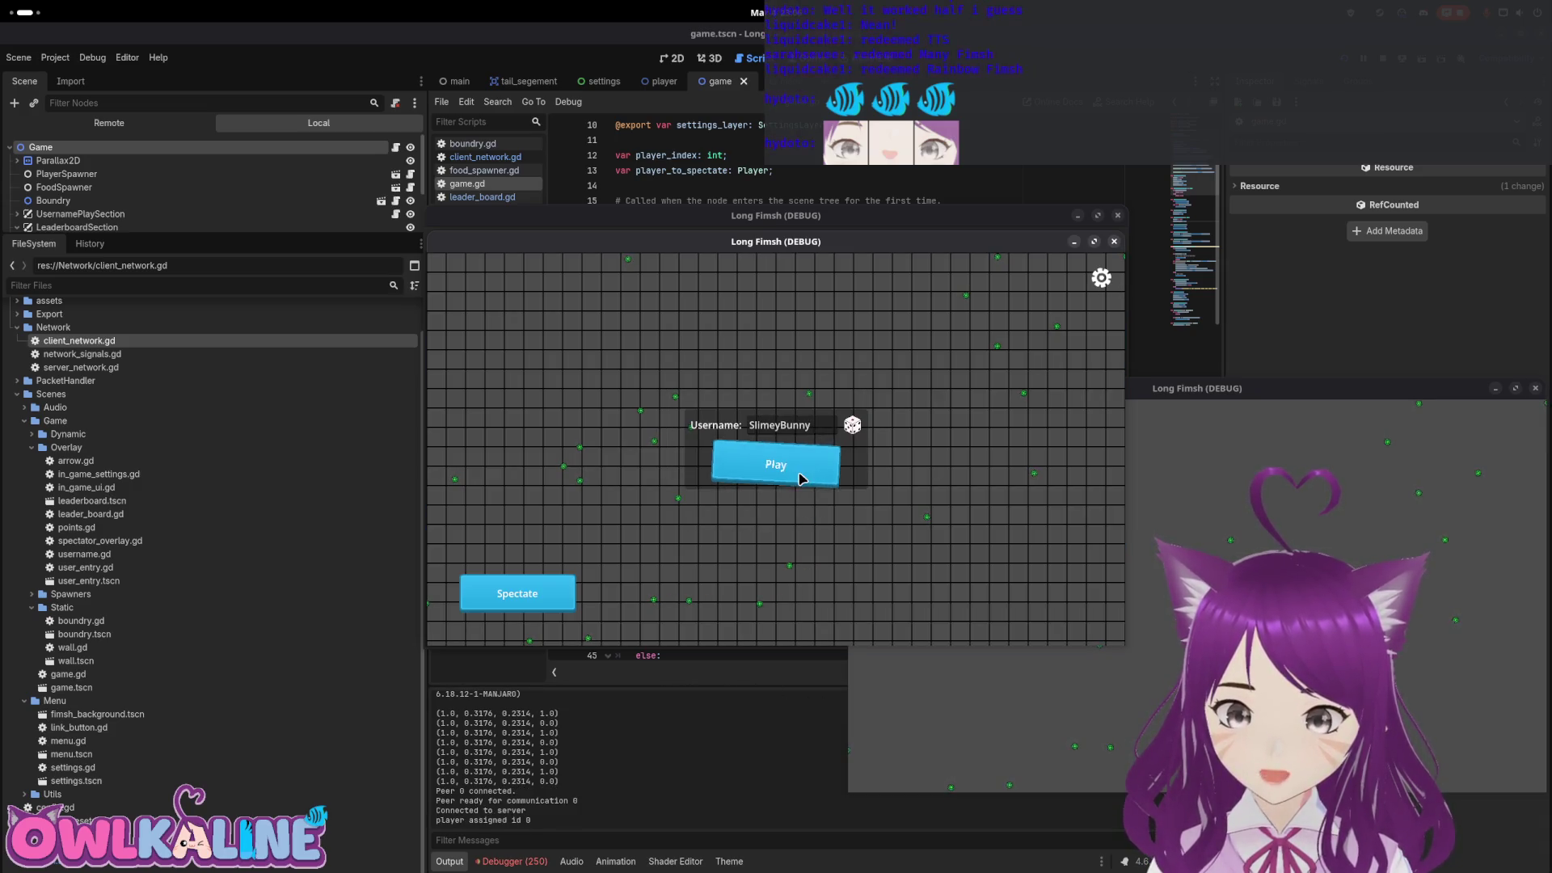
click(803, 469)
Disconnect through the in-game settings, rejoin as a client, play again, and stop the run
click(1101, 283)
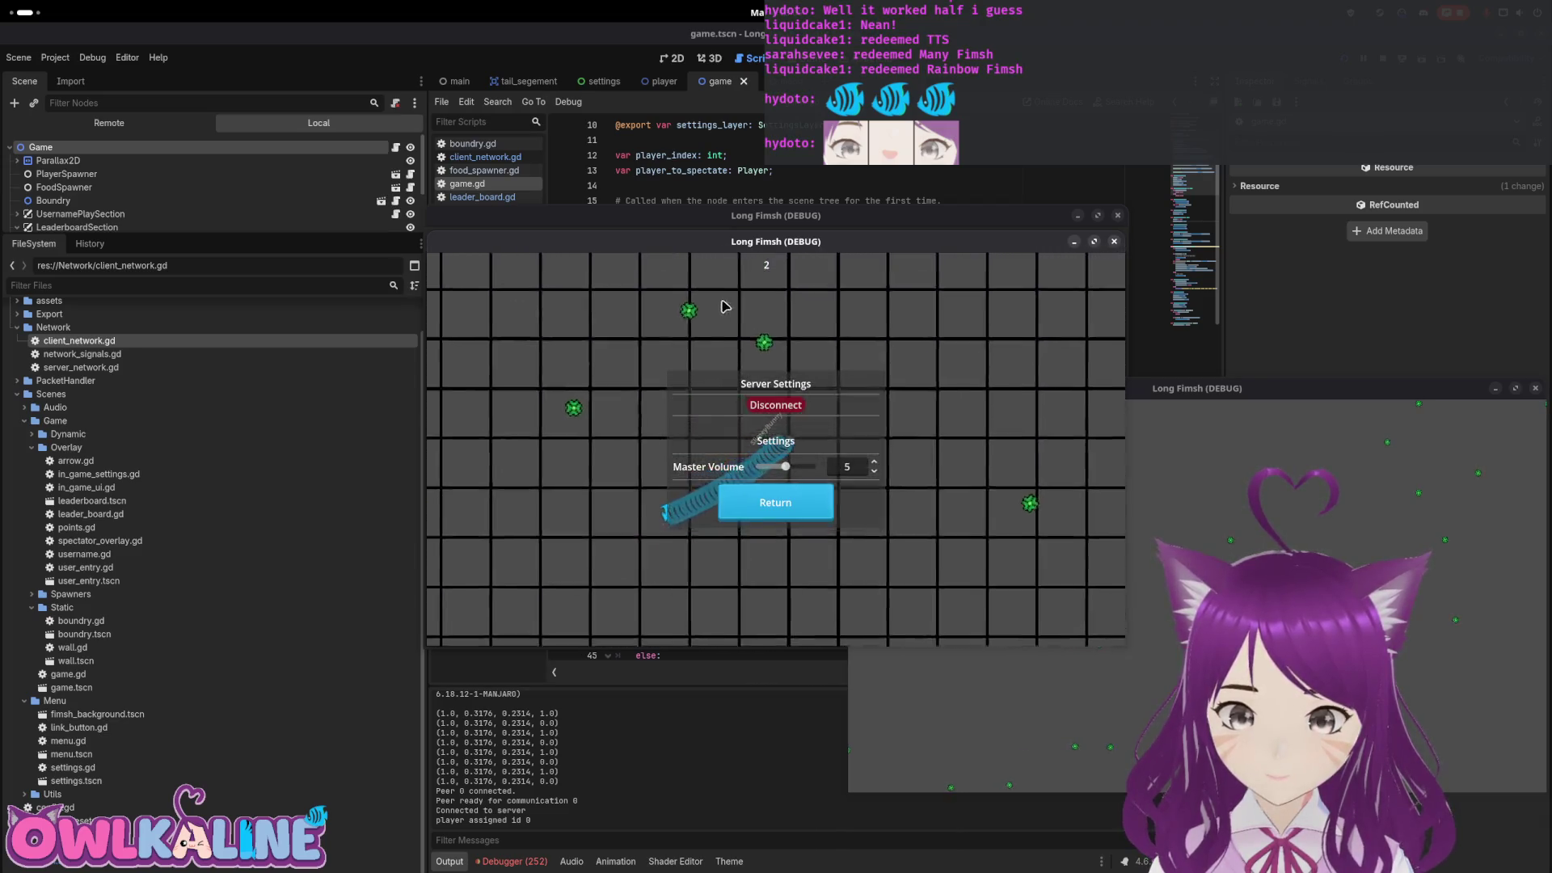
click(816, 505)
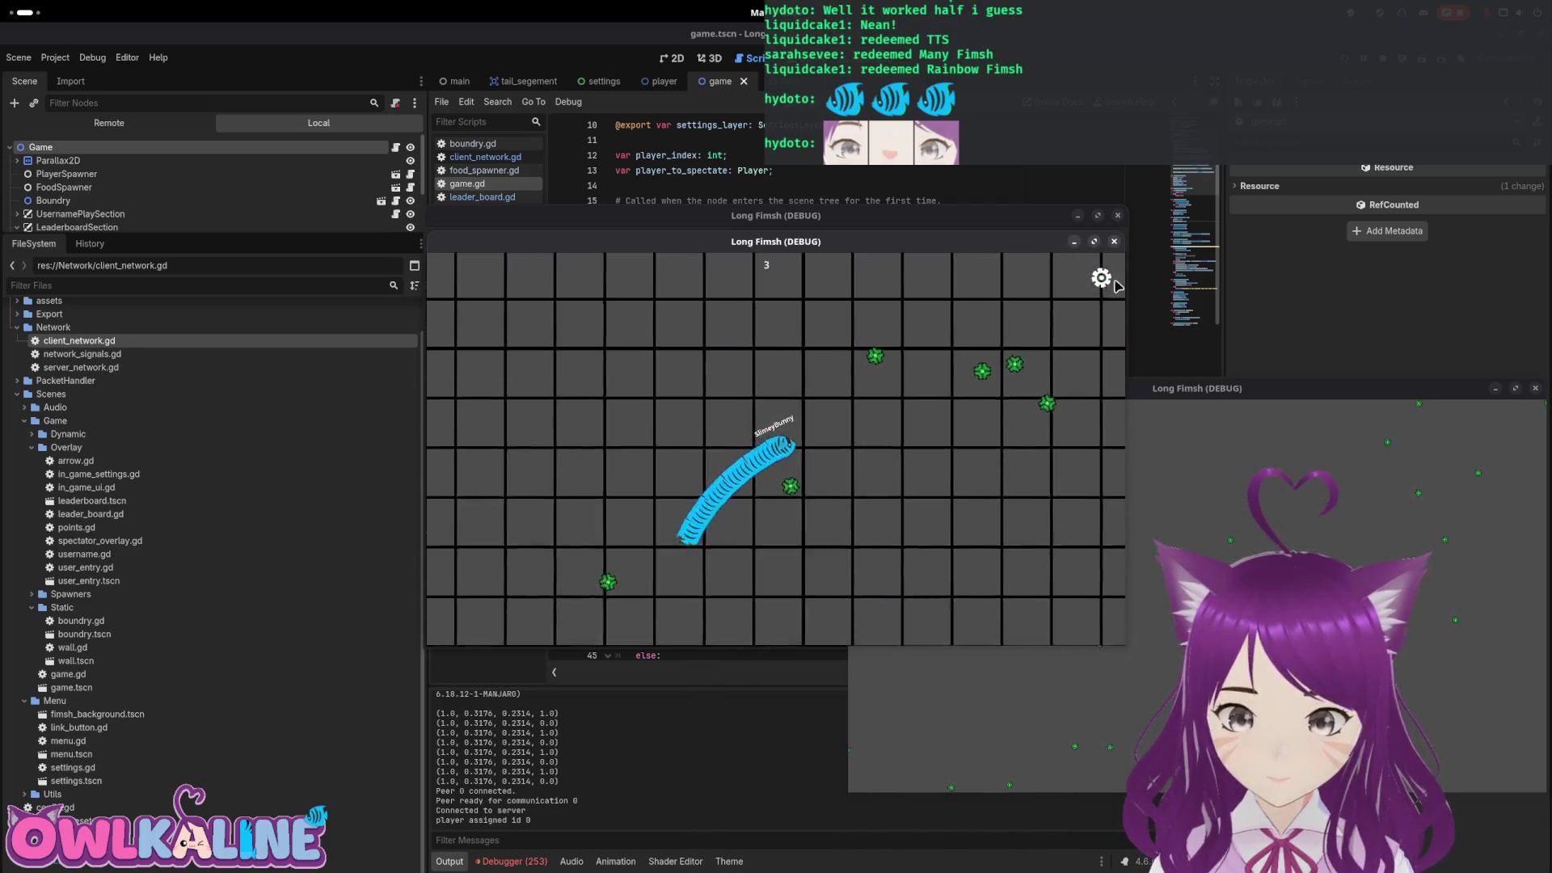
key(Escape)
click(781, 406)
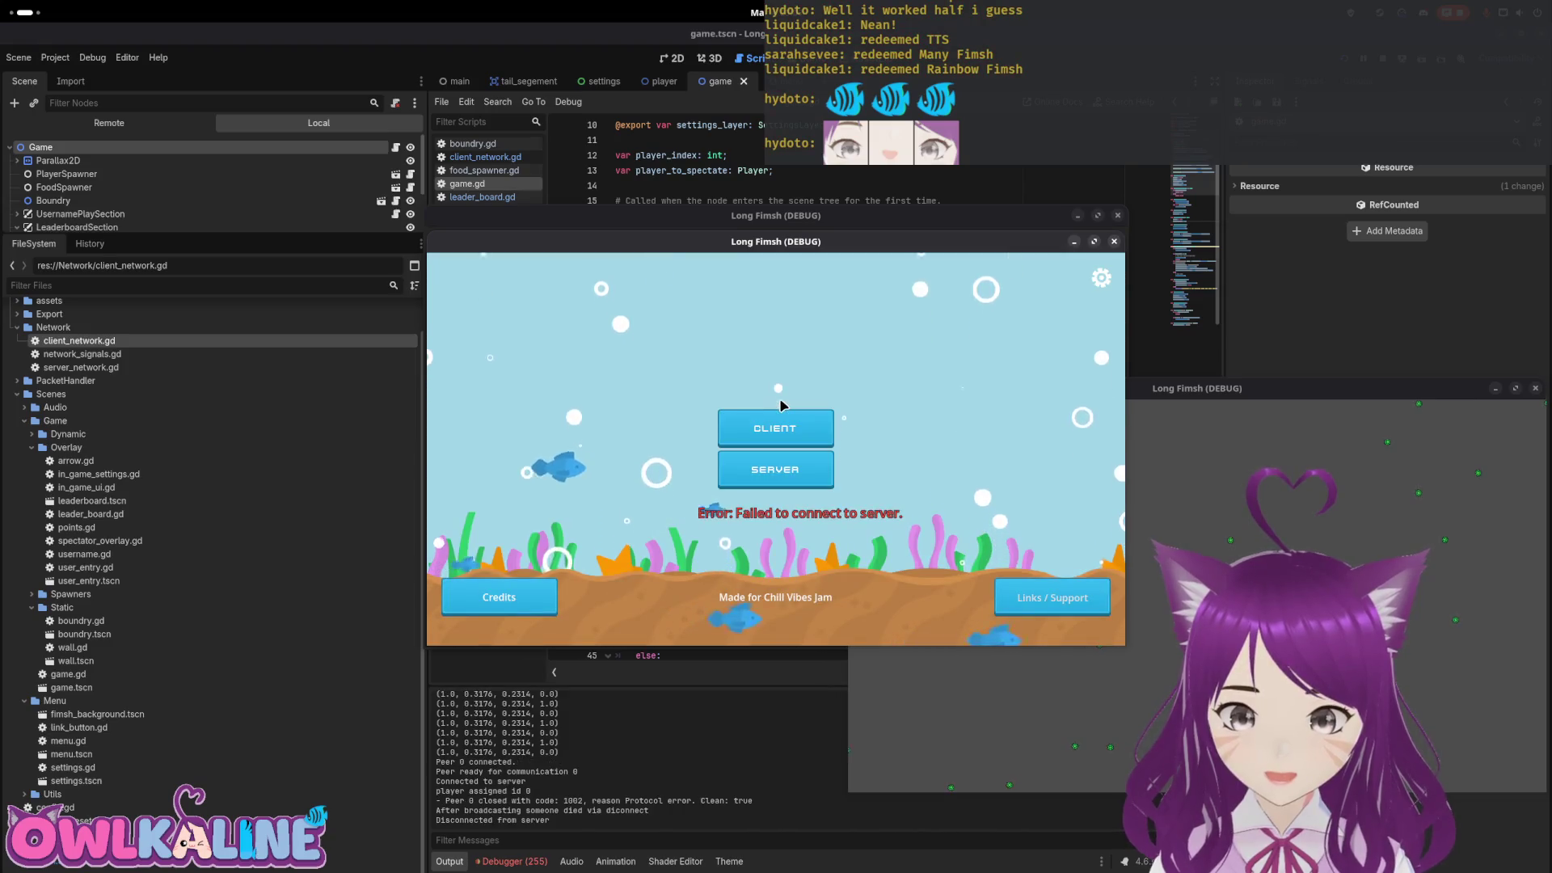
click(778, 427)
key(Escape)
click(790, 511)
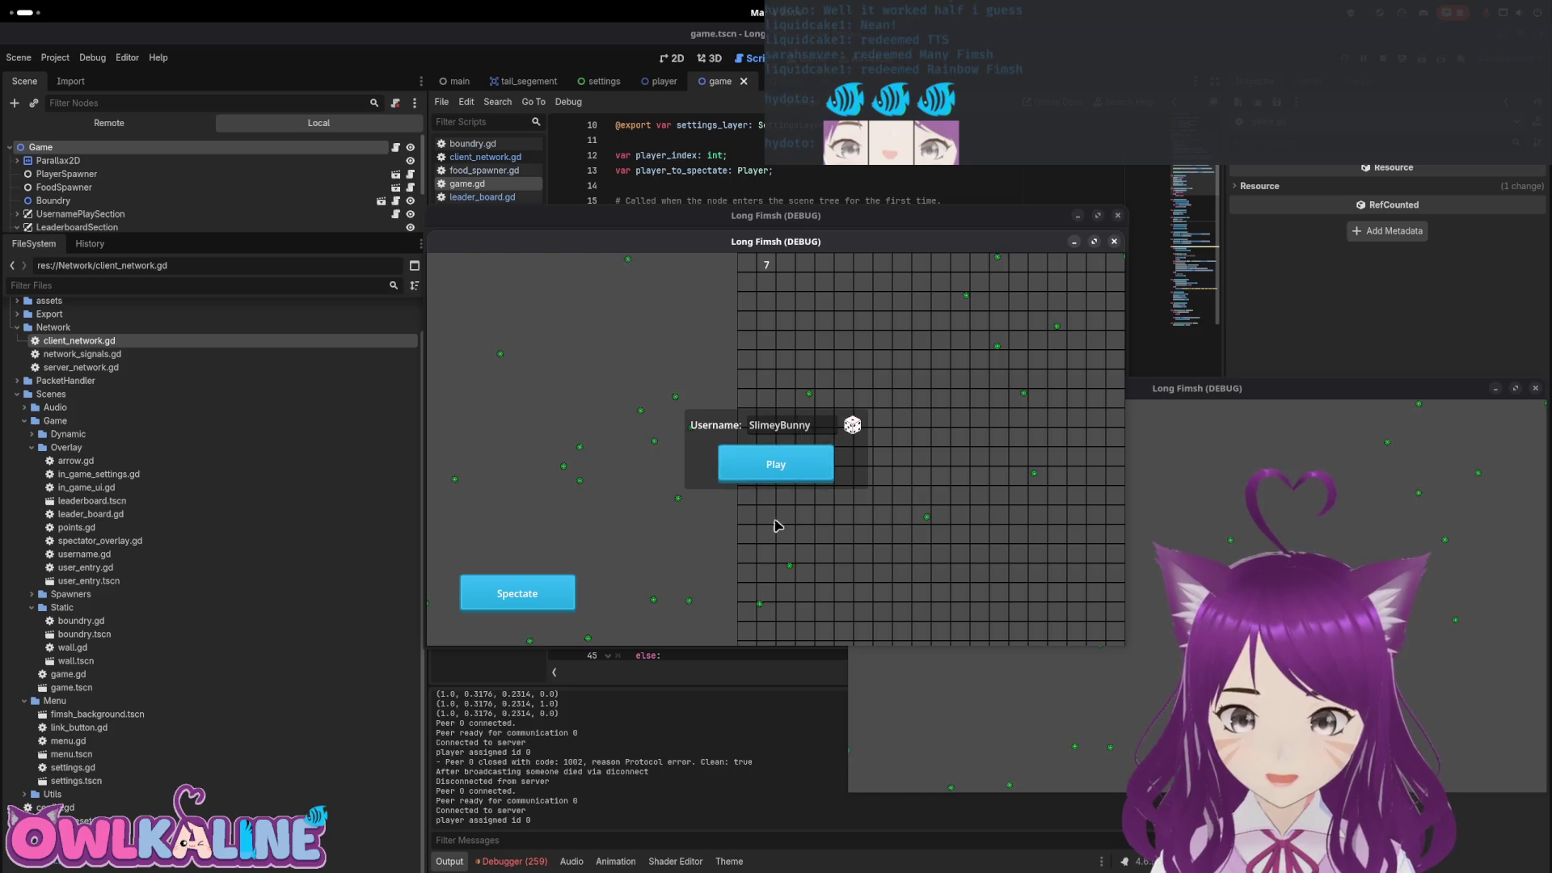
click(794, 474)
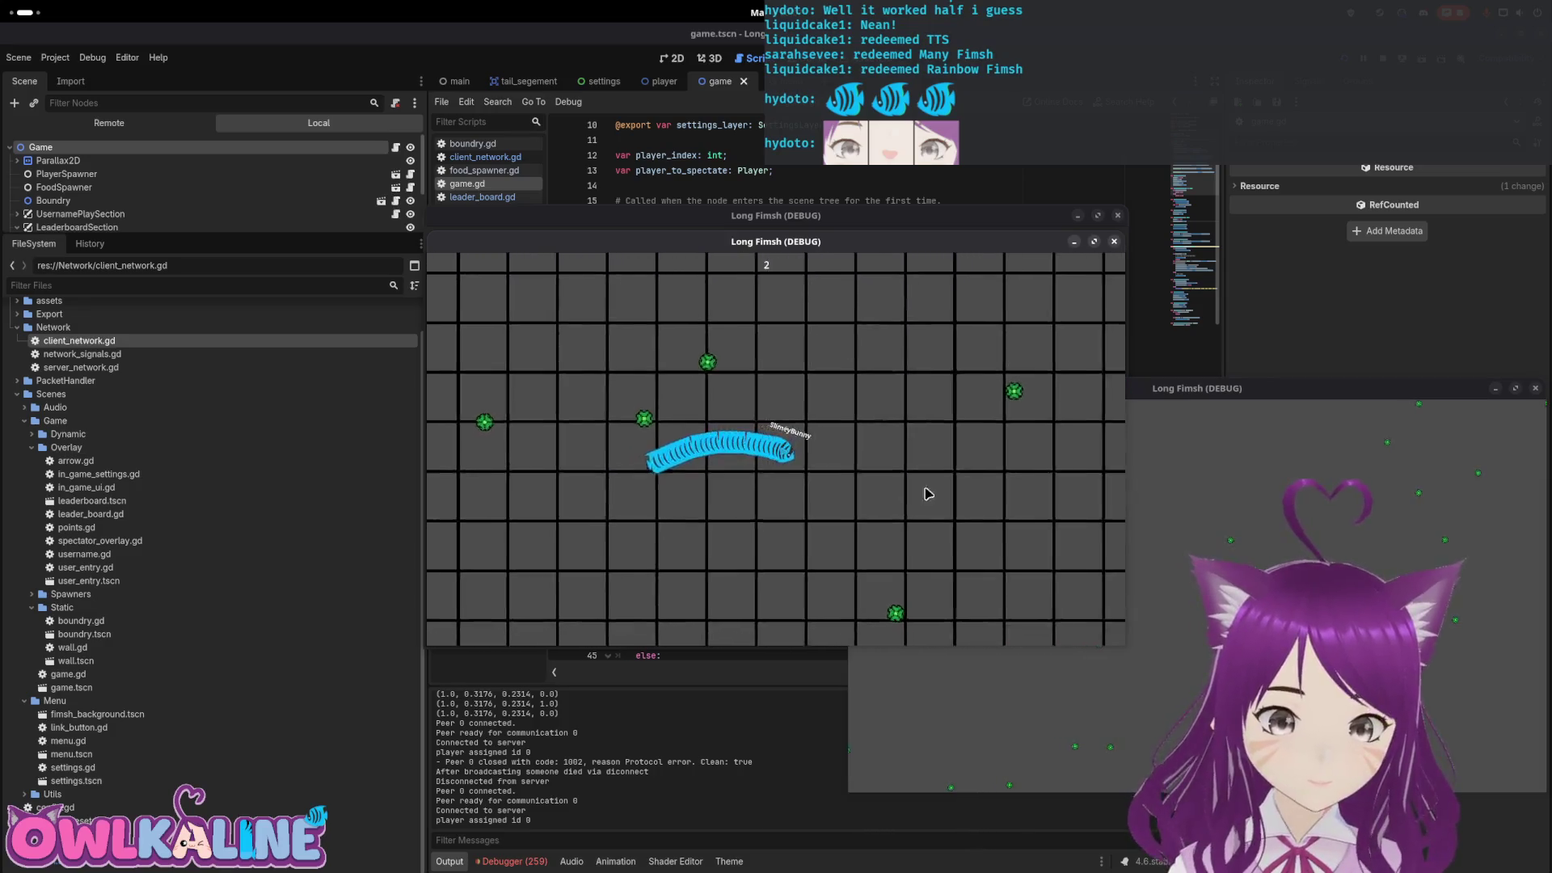
click(1386, 63)
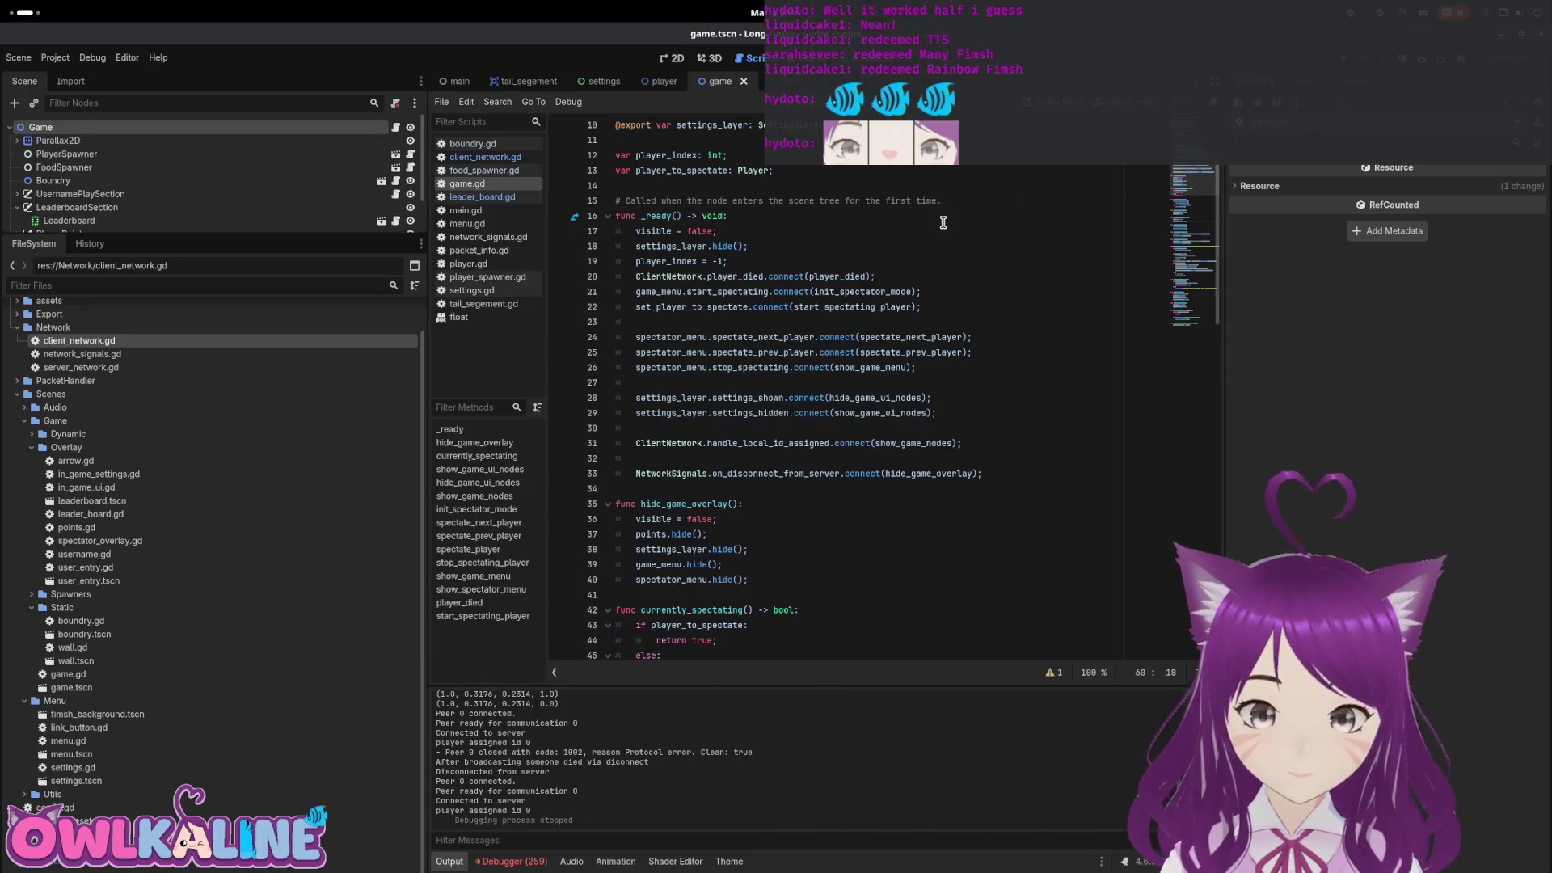
Inspect settings_layer and the hide_game_overlay function in game.gd
click(705, 254)
click(698, 246)
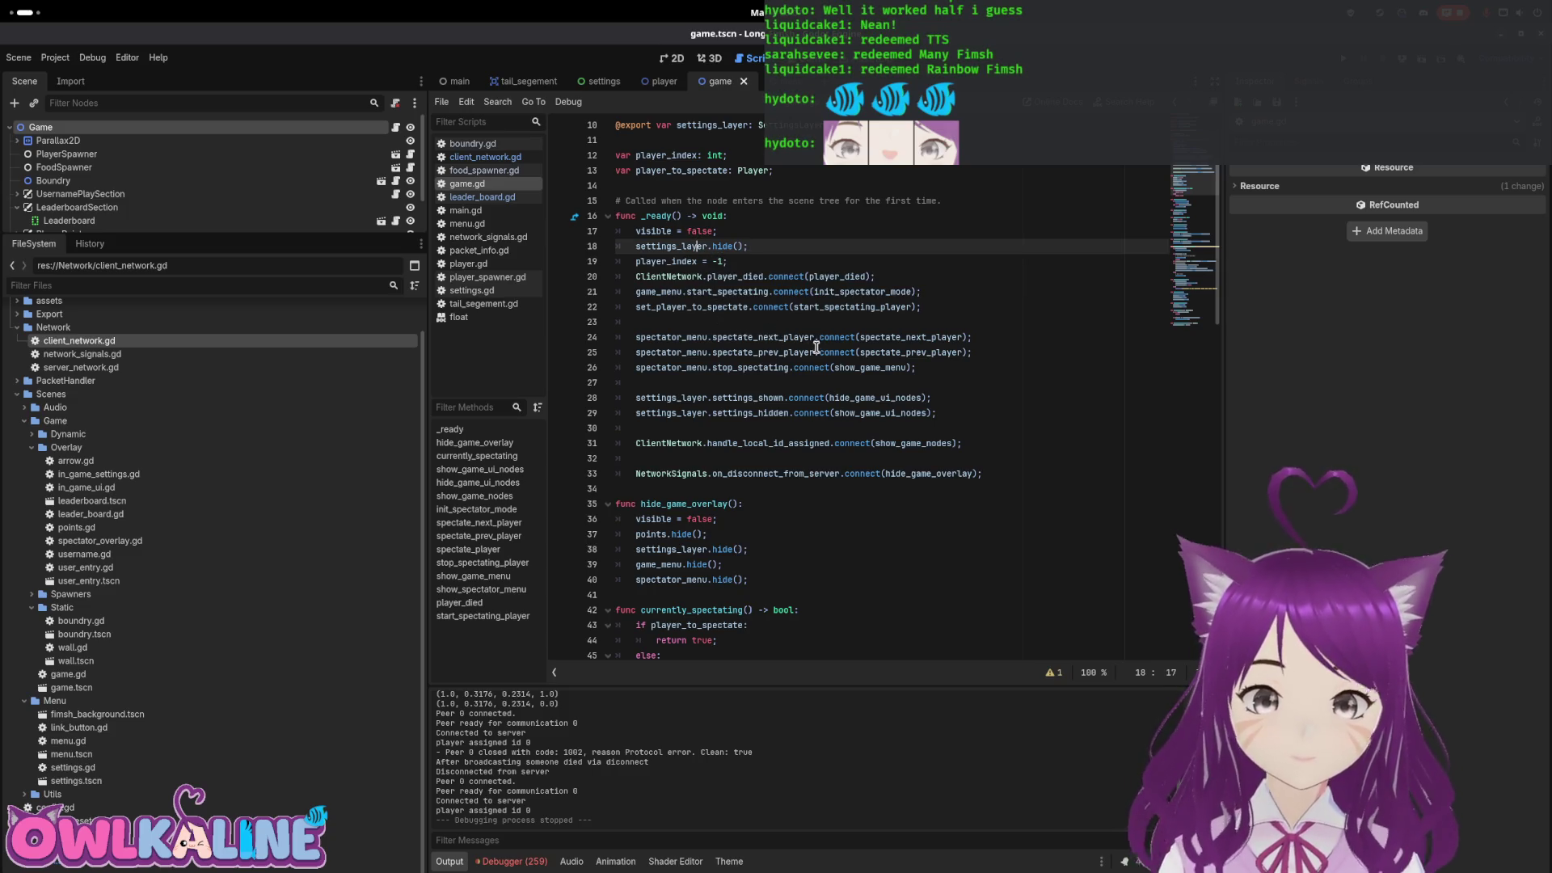
double_click(909, 474)
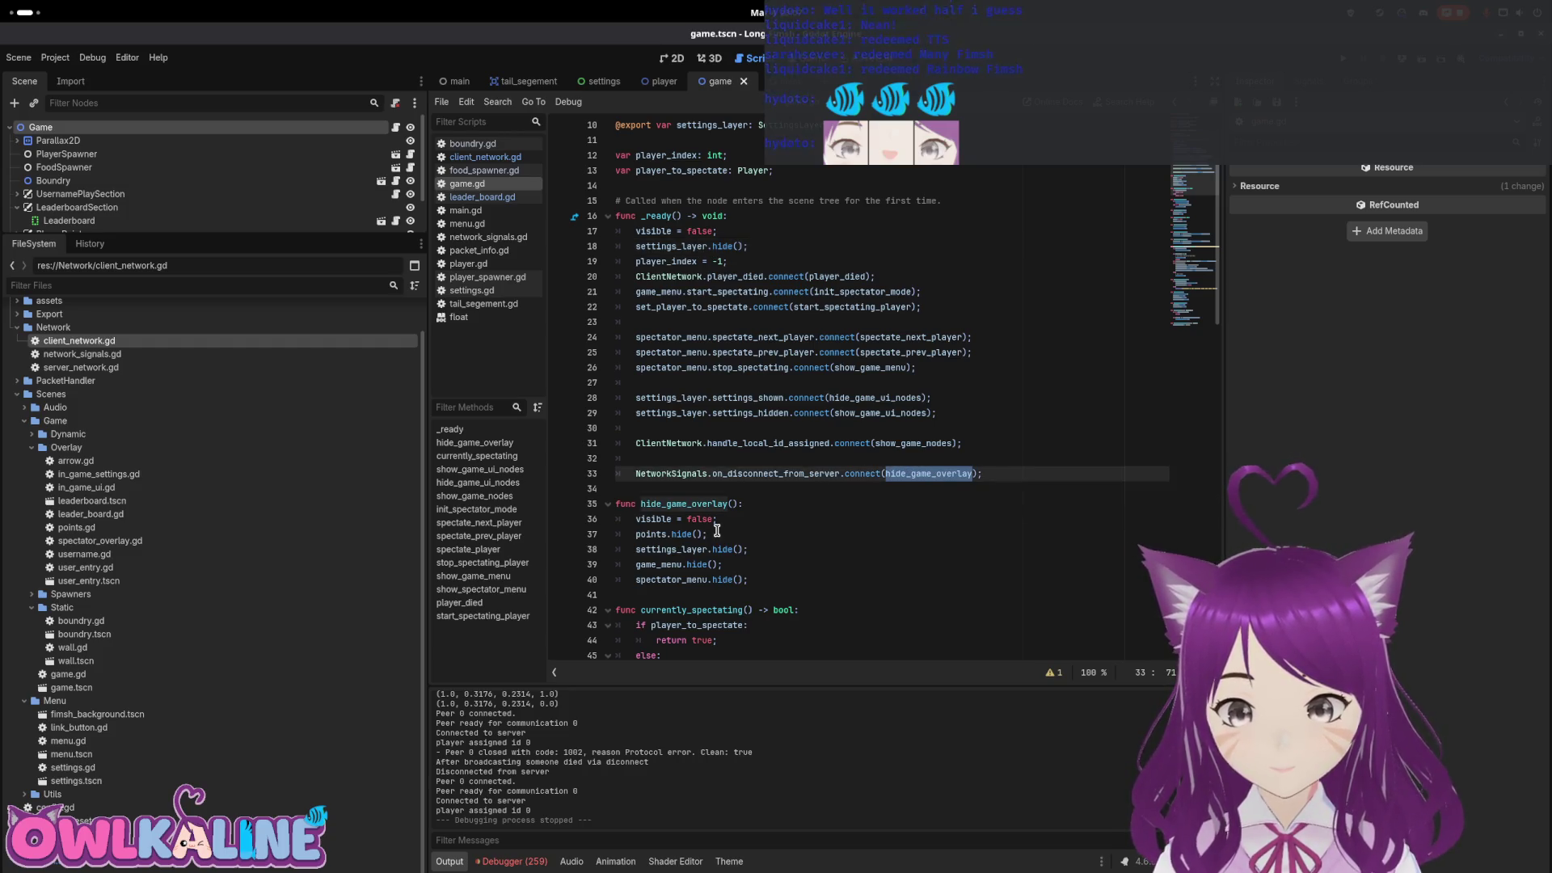
double_click(659, 519)
scroll(704, 502, down, 4)
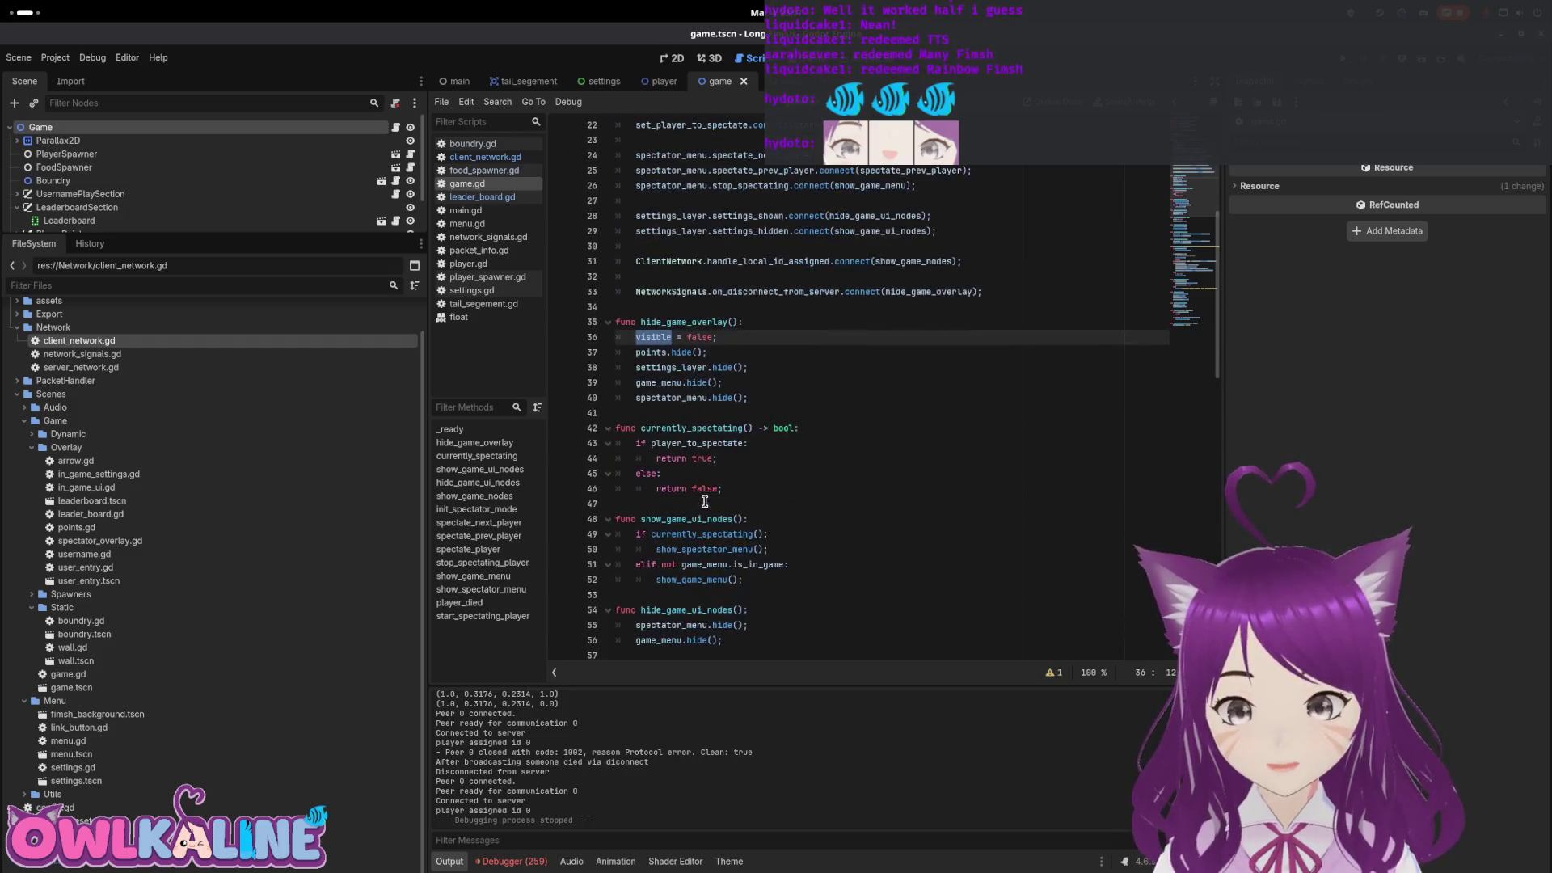
Review show_game_nodes, then switch to the Settings scene and its settings.gd script
double_click(930, 259)
scroll(792, 440, down, 10)
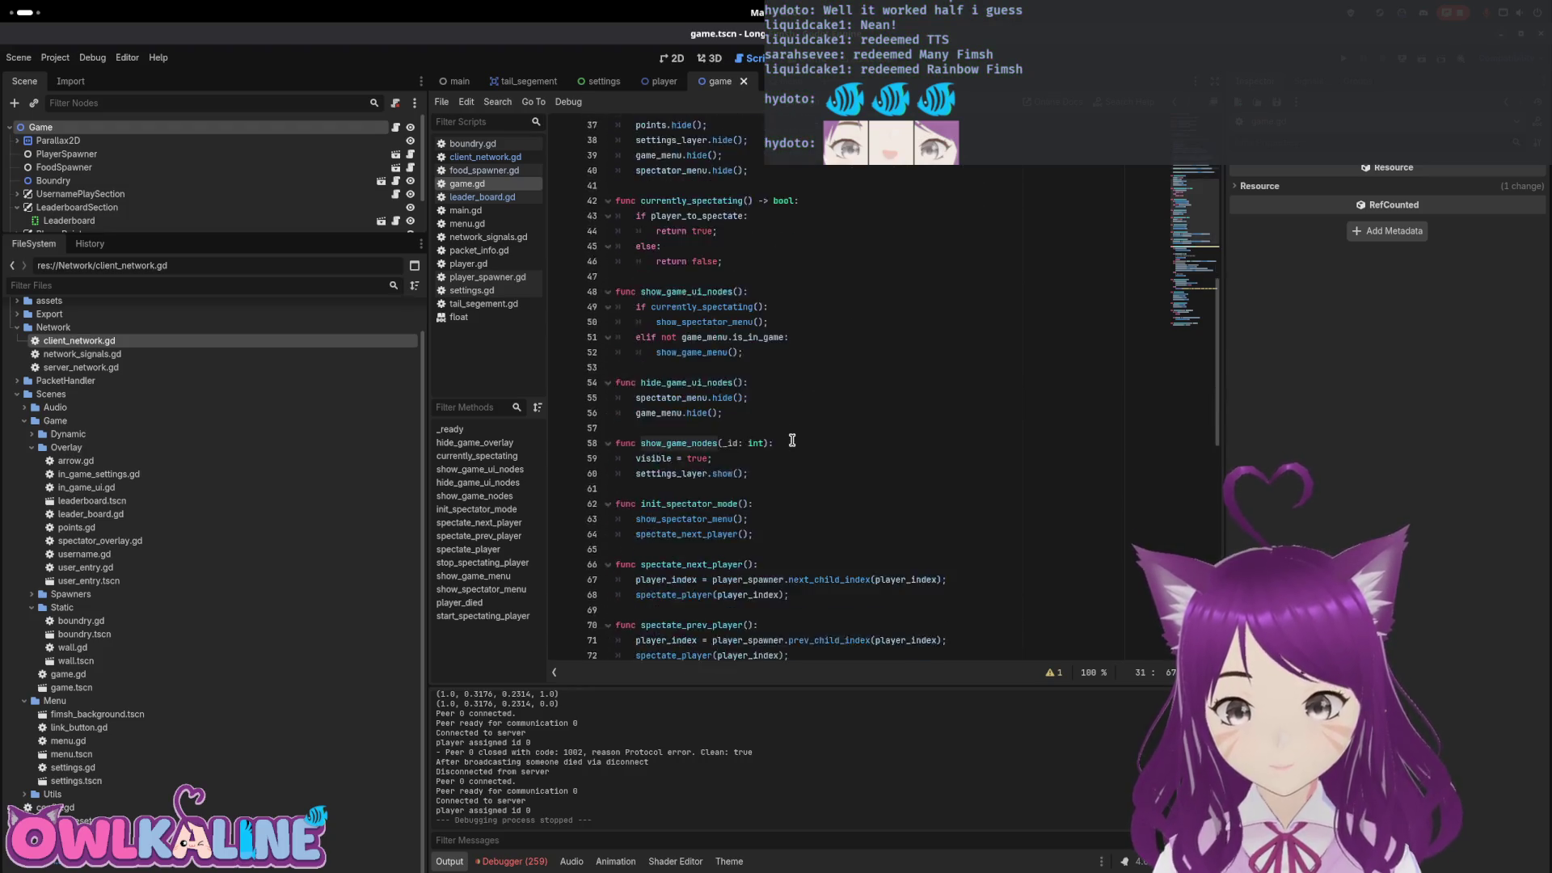
scroll(771, 436, down, 7)
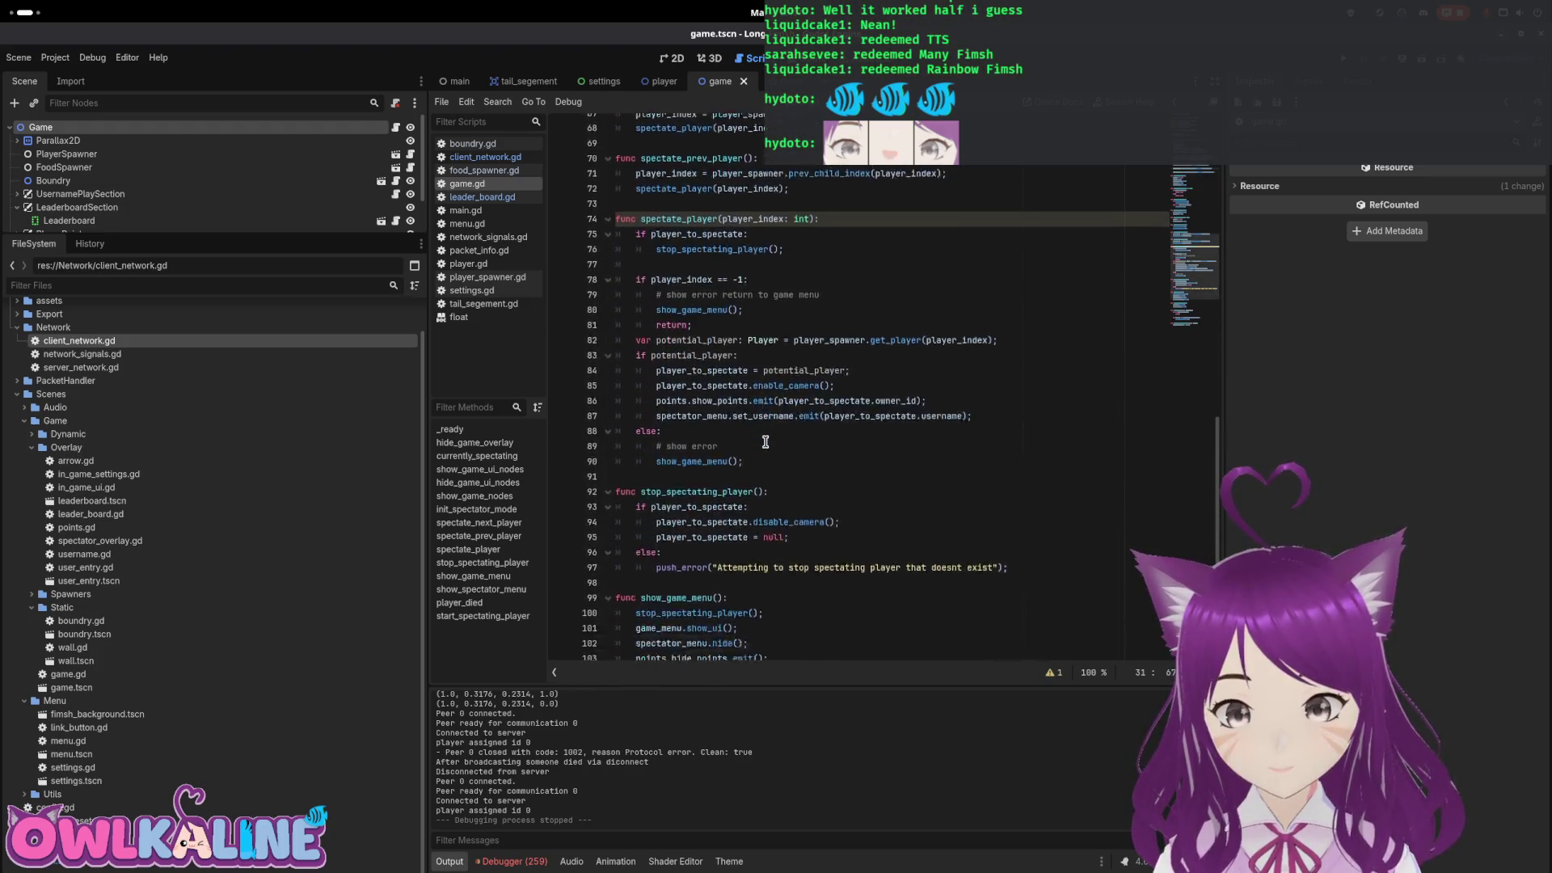
scroll(766, 440, up, 11)
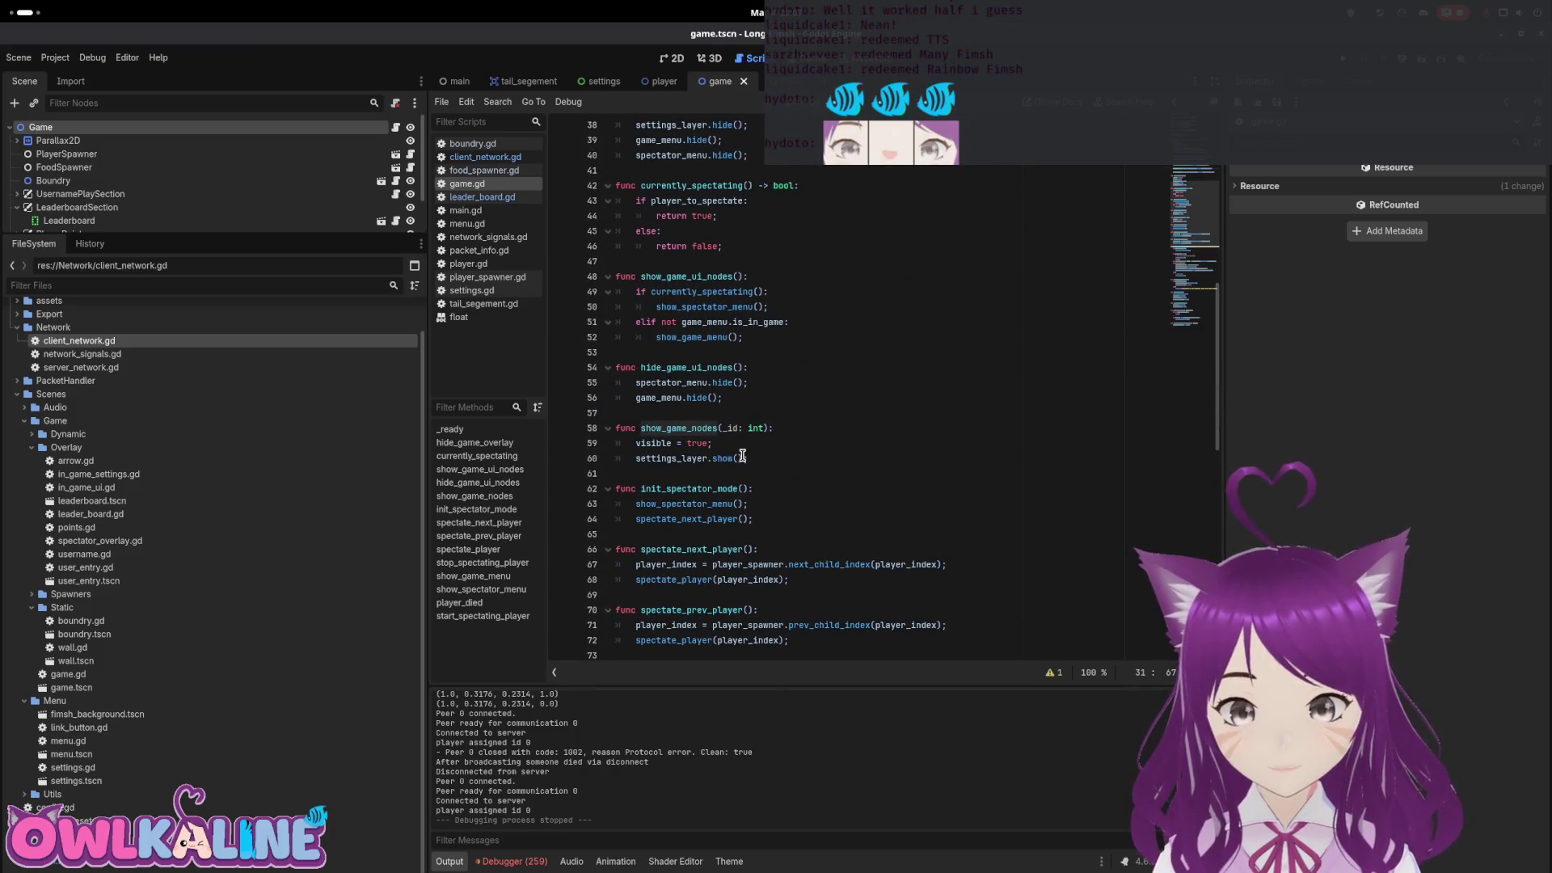
scroll(742, 456, up, 5)
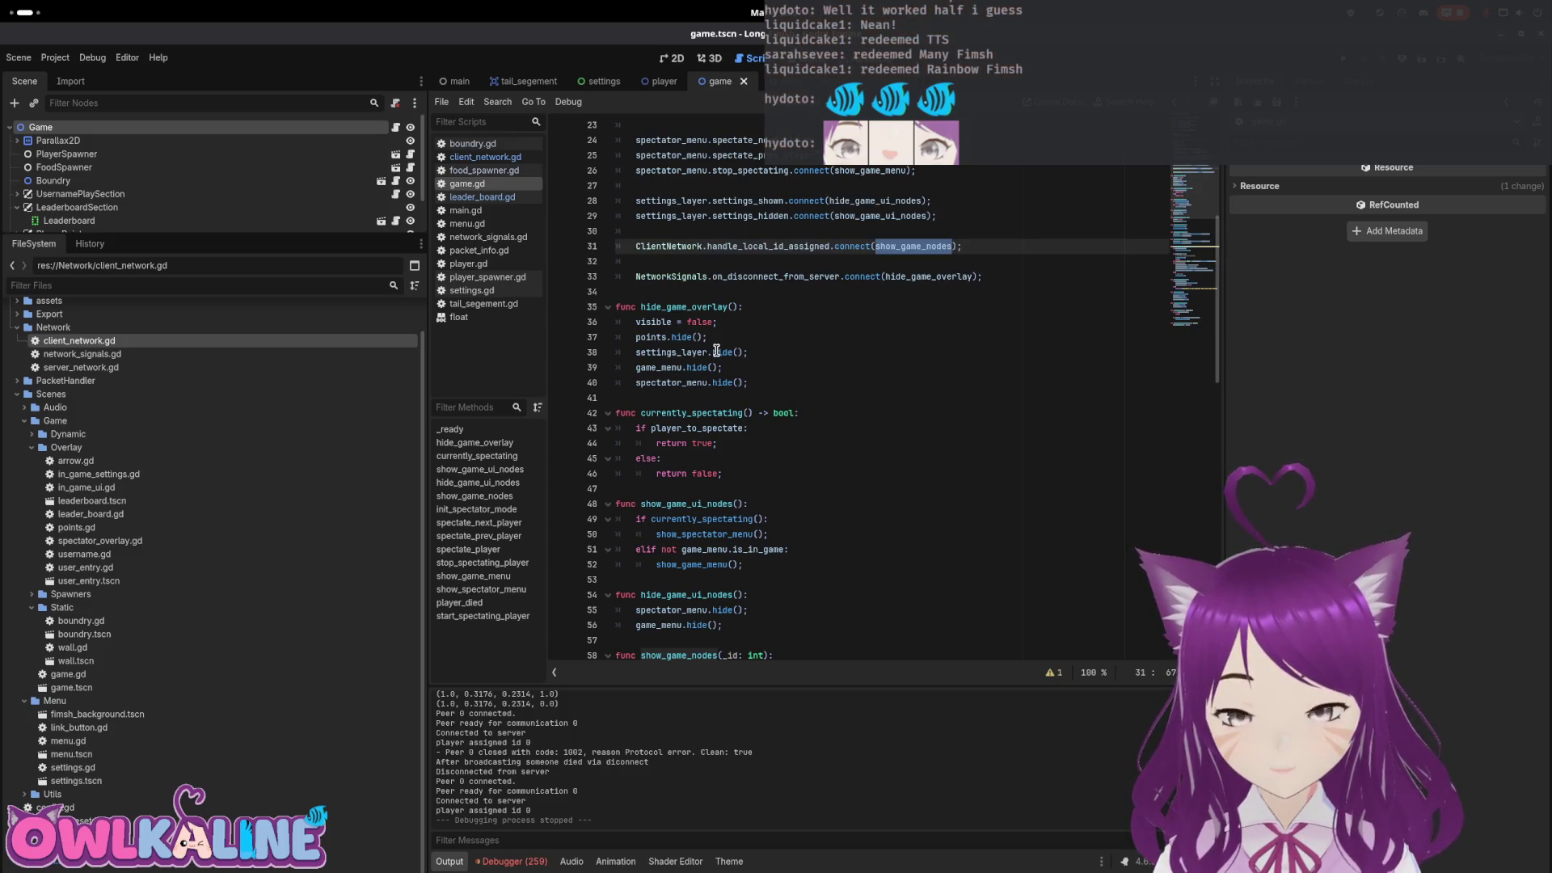
mouse_move(716, 351)
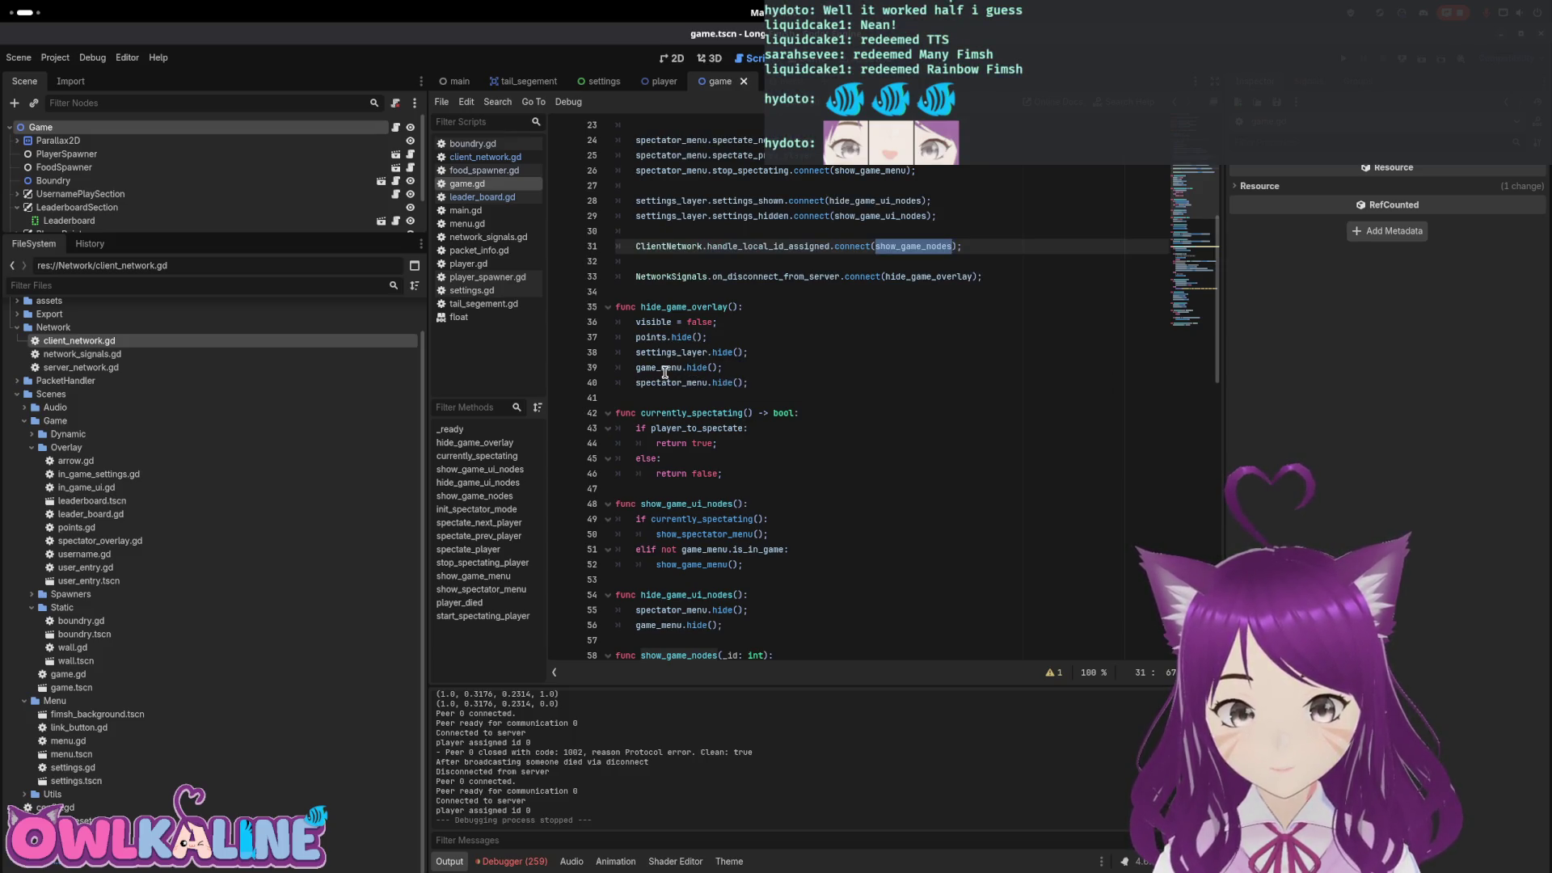
scroll(202, 186, down, 2)
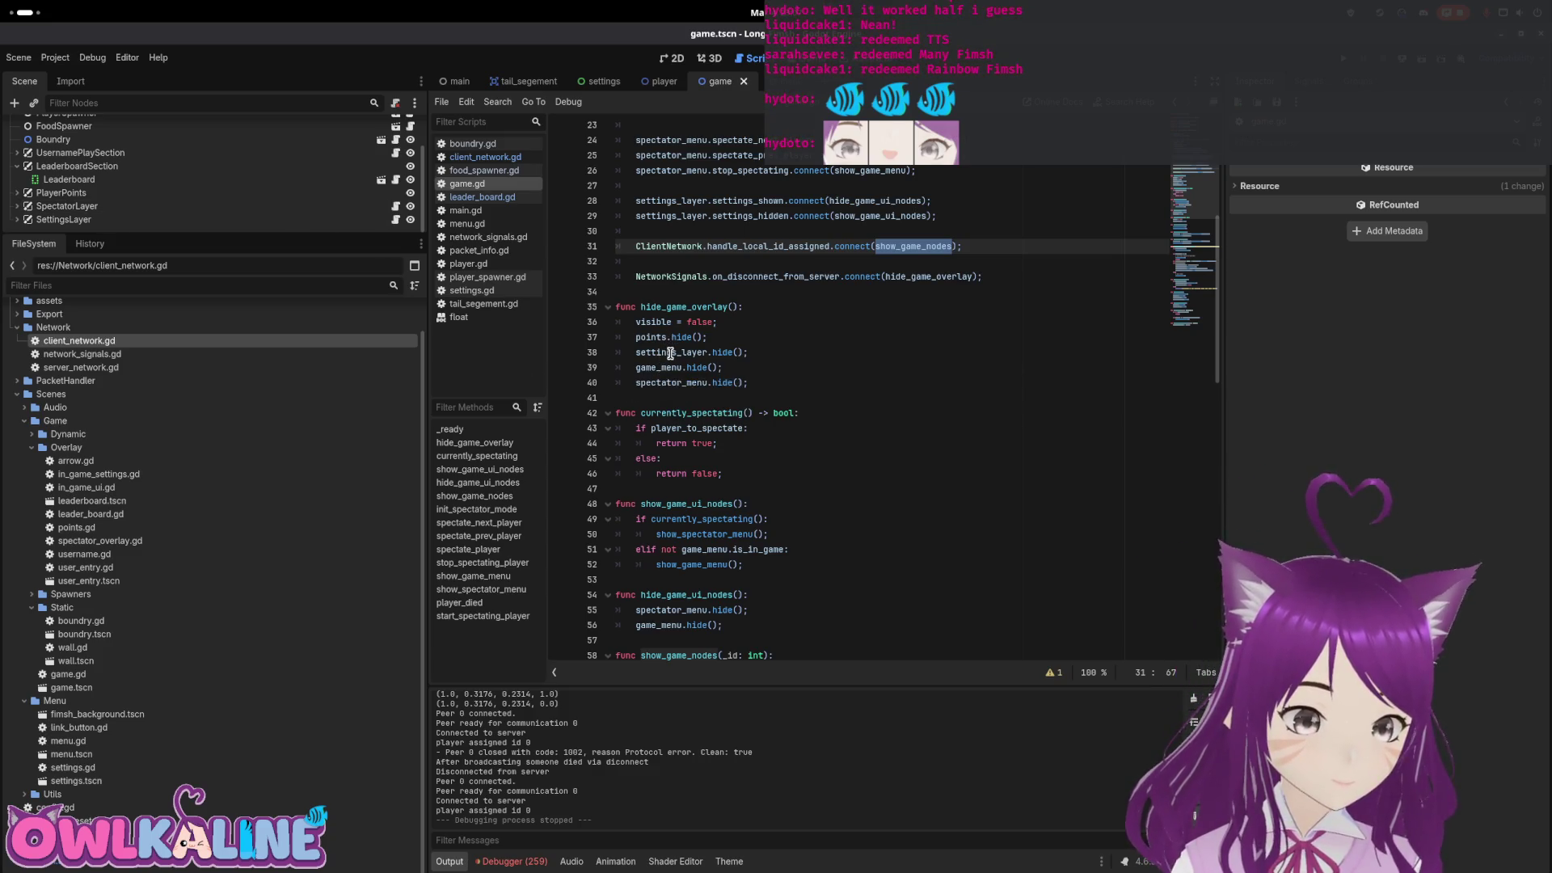
scroll(913, 469, down, 8)
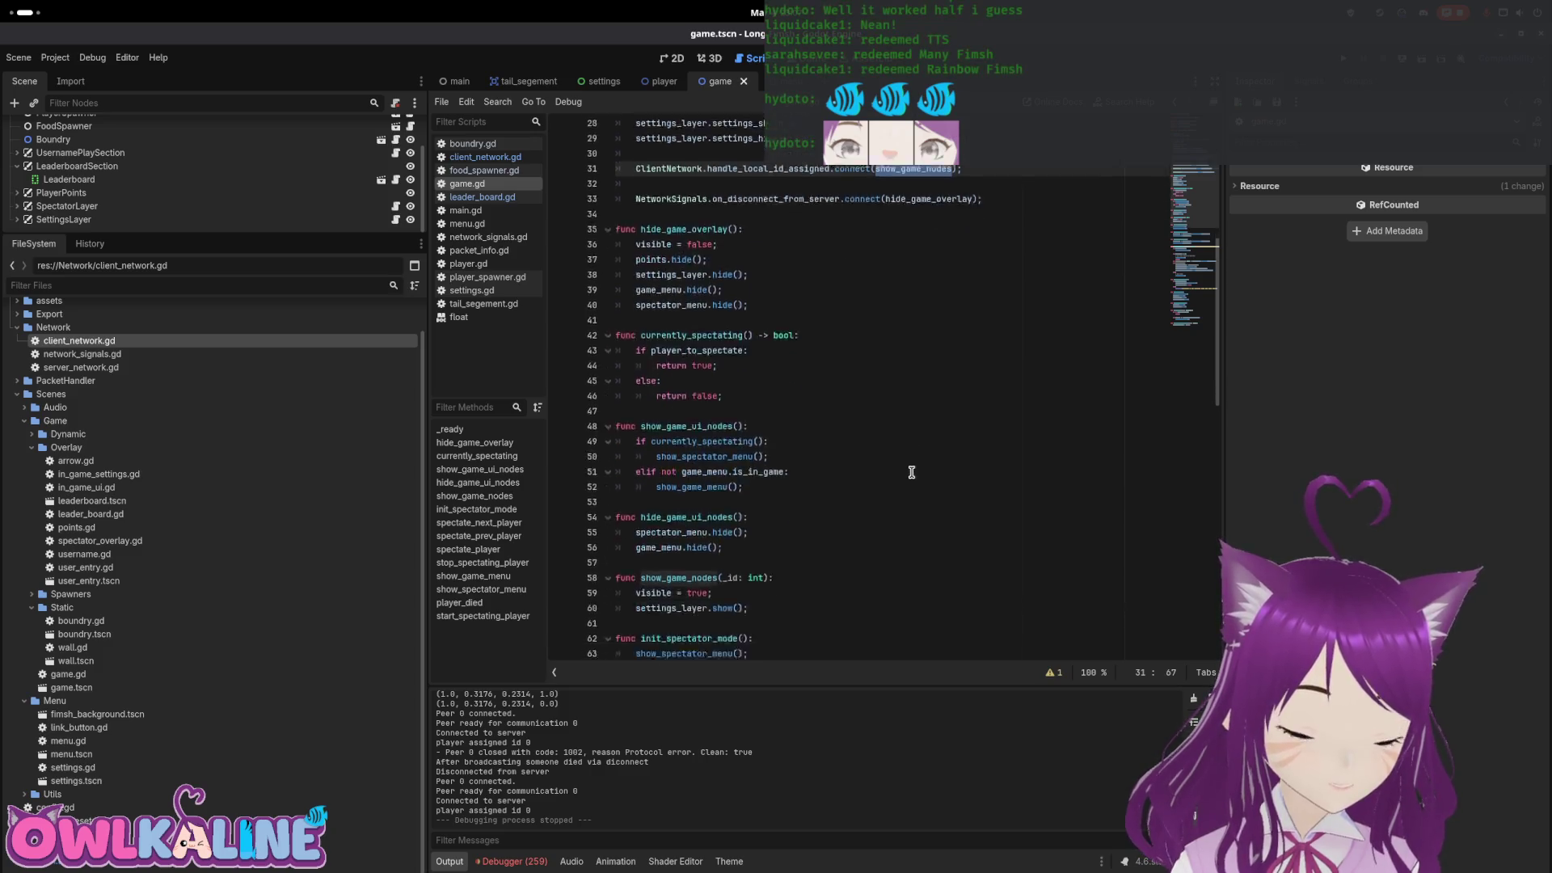
scroll(886, 461, up, 10)
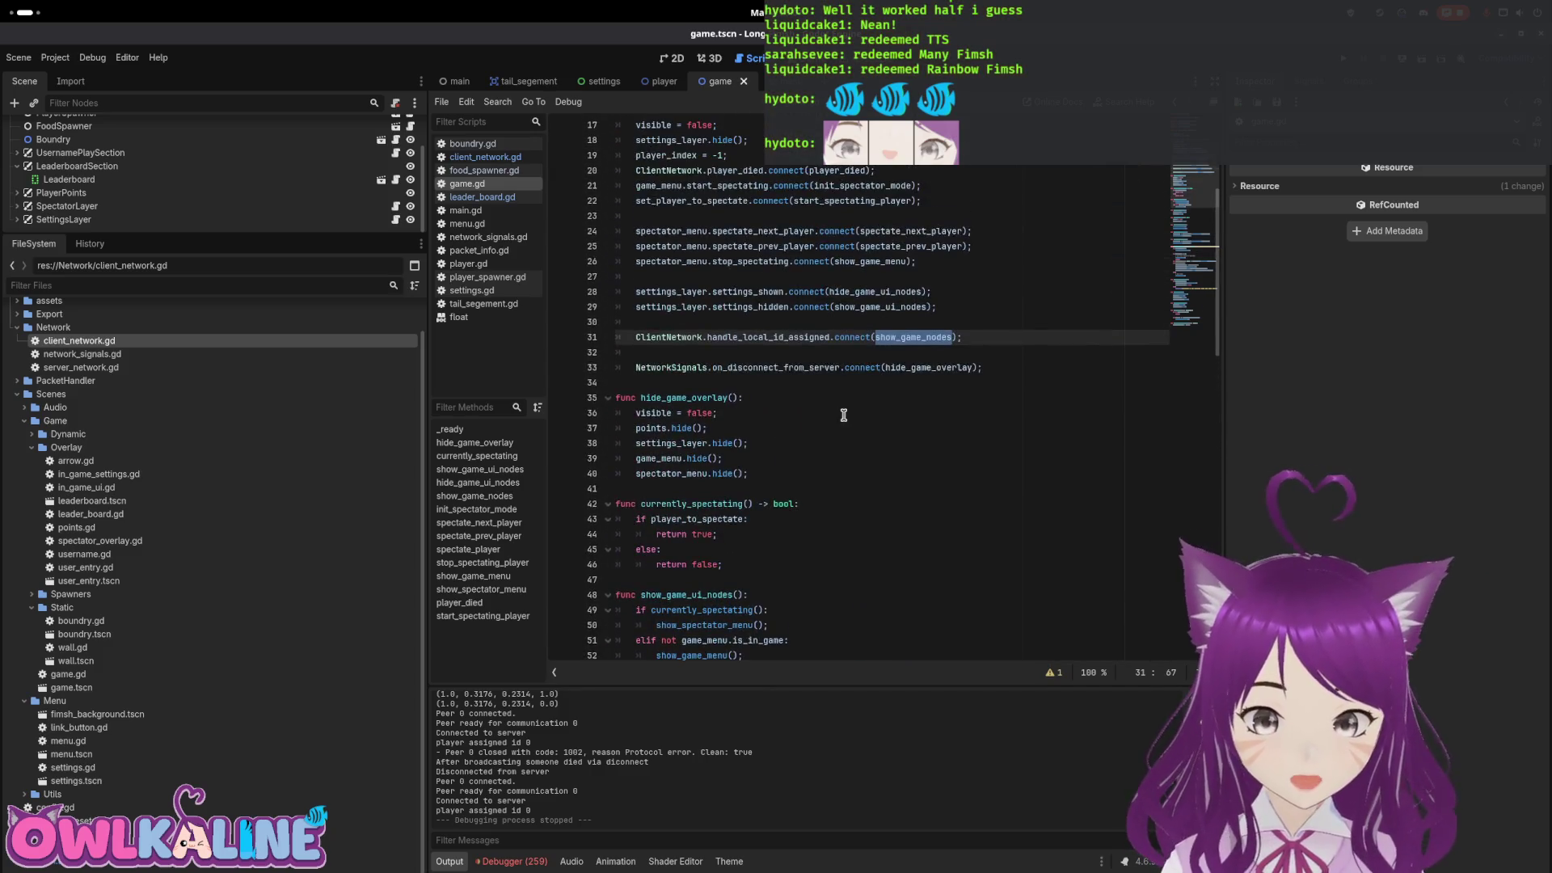
scroll(331, 194, up, 3)
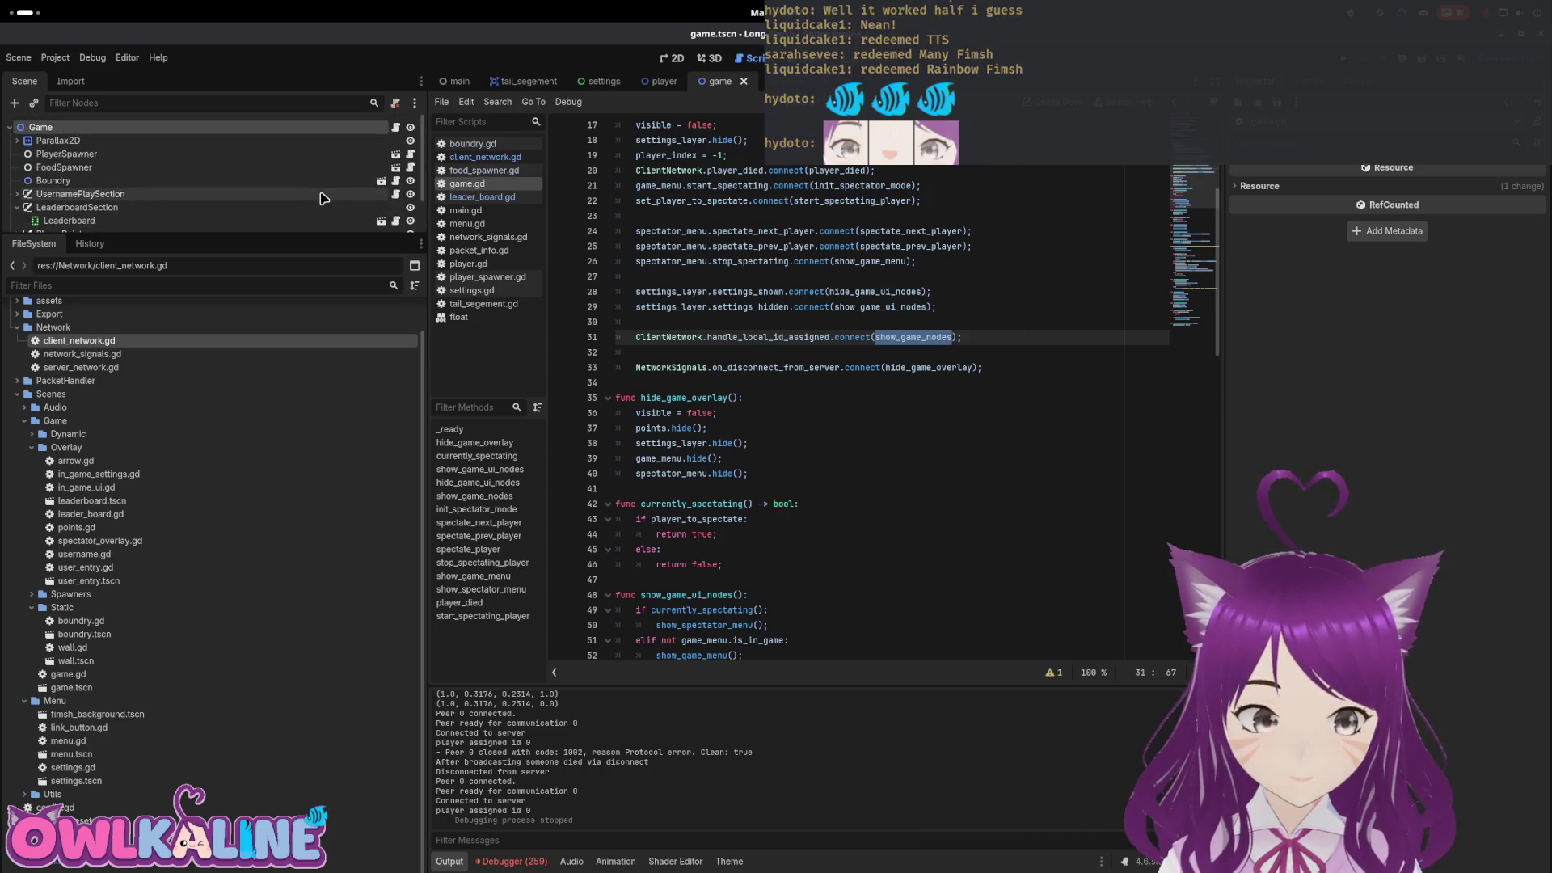
click(605, 83)
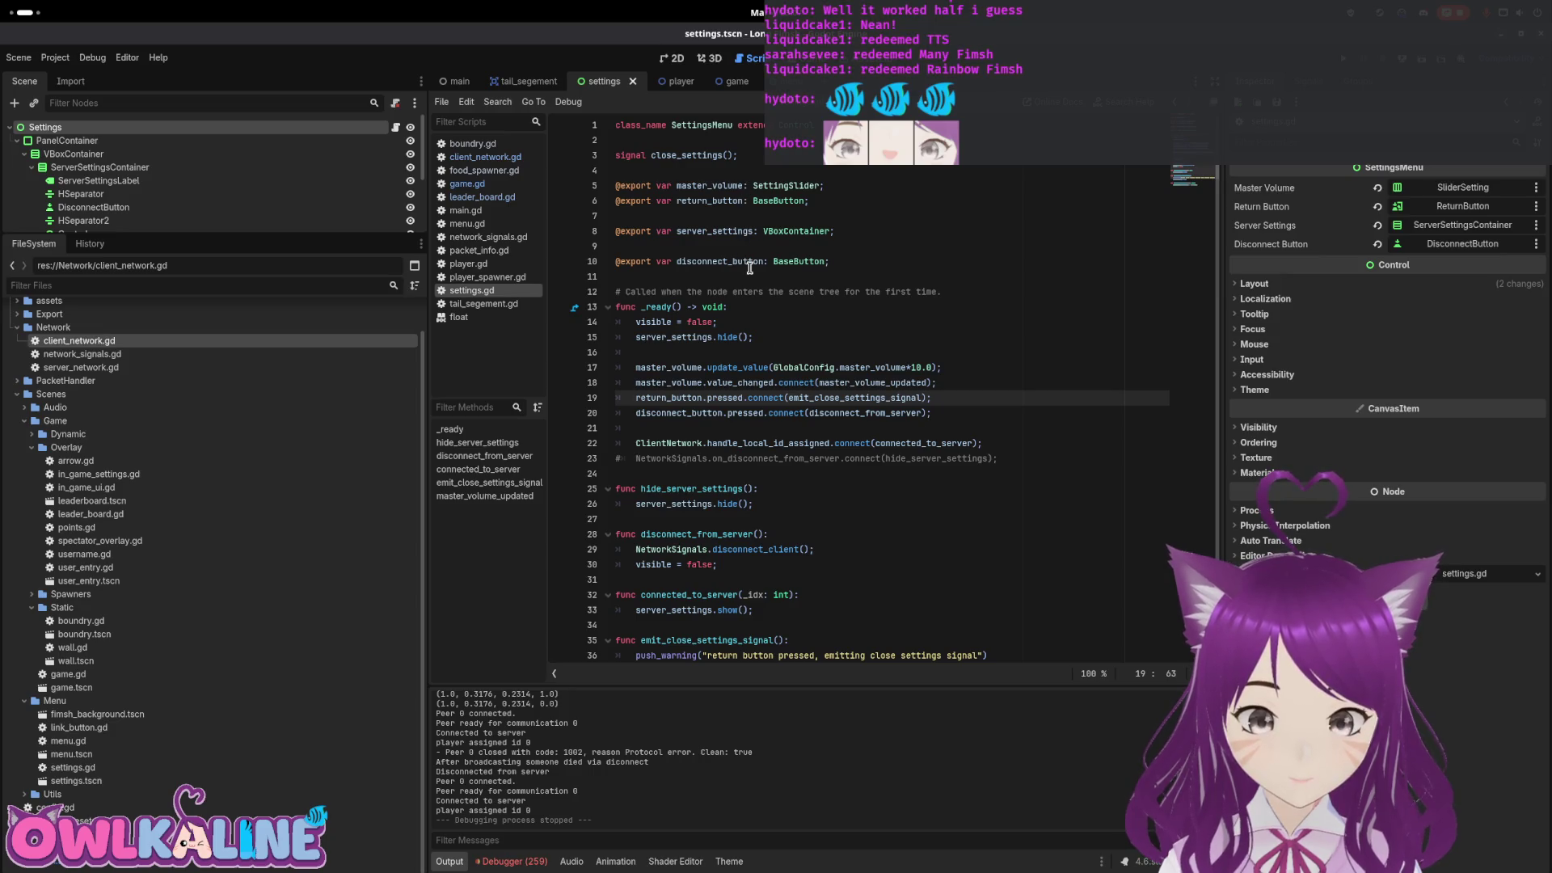
Inspect the server_settings declaration and the connected_to_server hookup in settings.gd
click(758, 232)
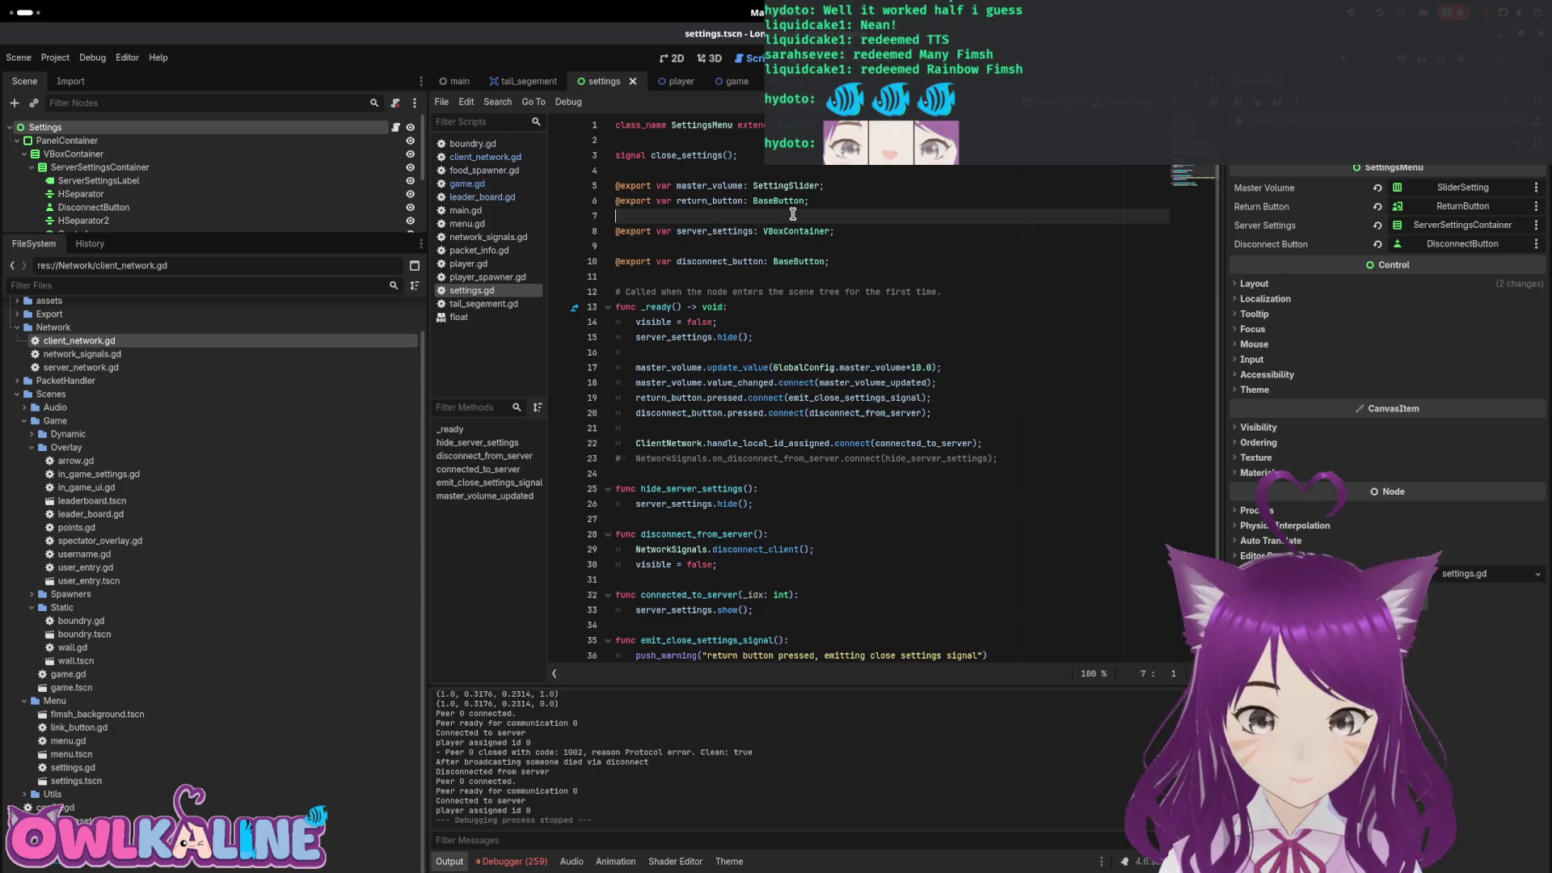
click(793, 232)
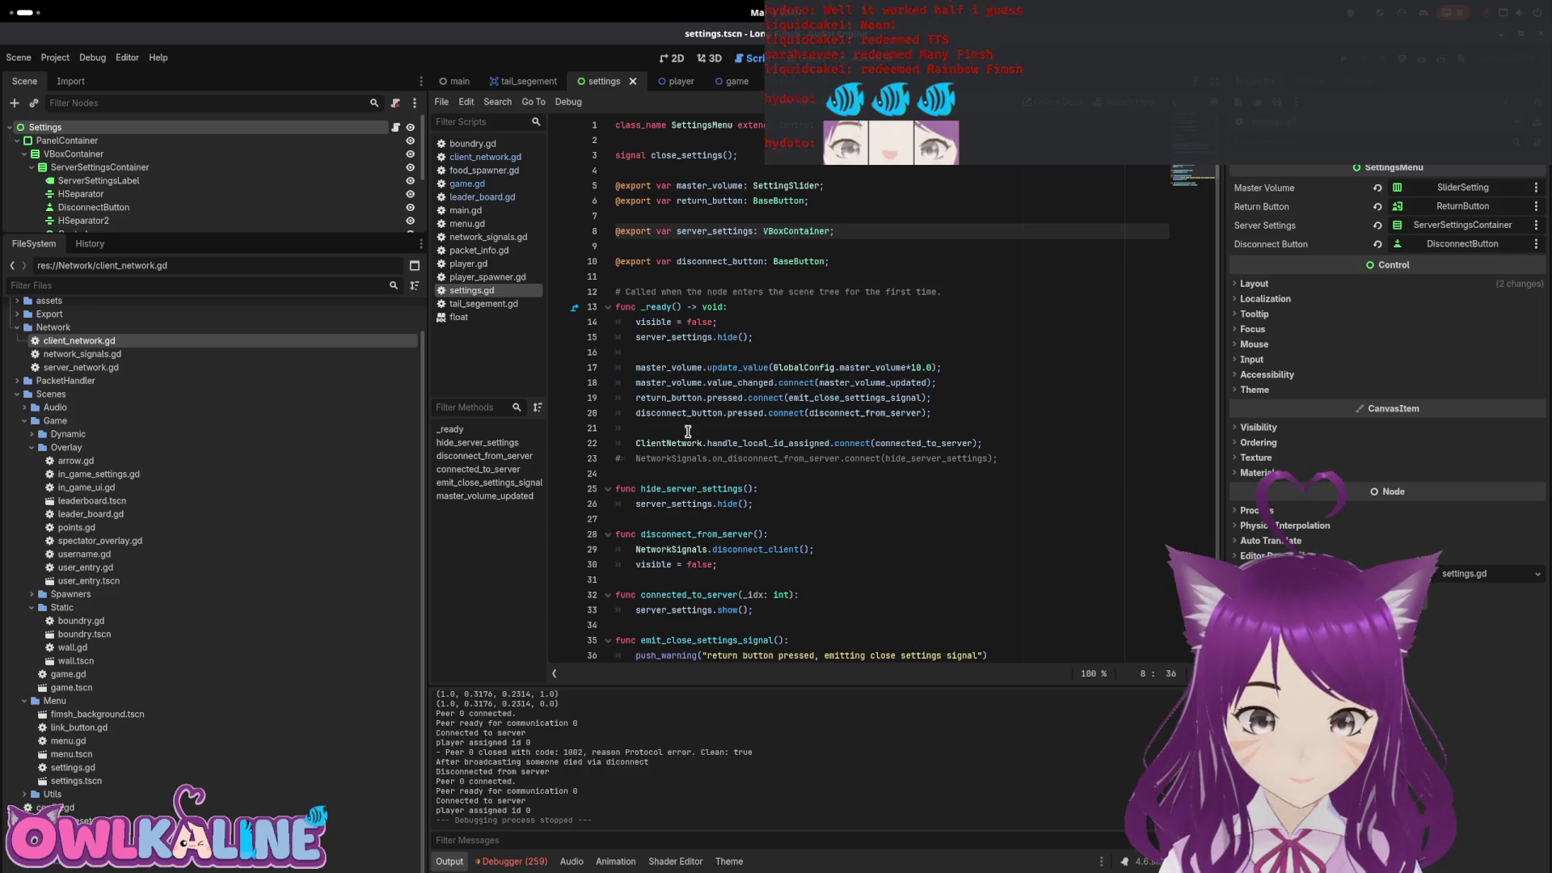
double_click(936, 443)
scroll(882, 443, down, 2)
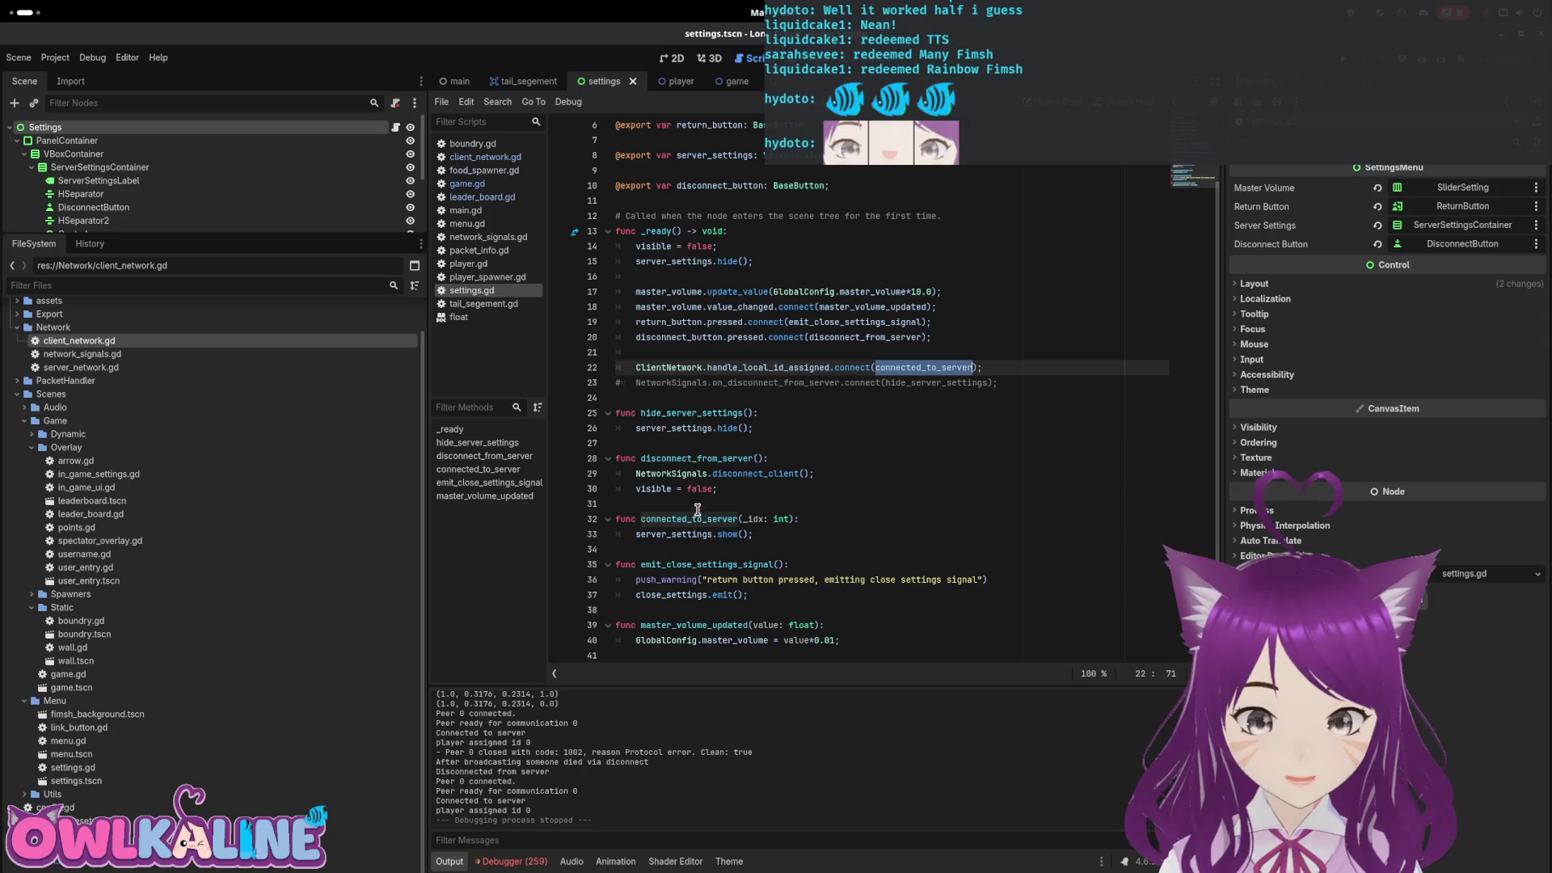
click(786, 534)
click(731, 531)
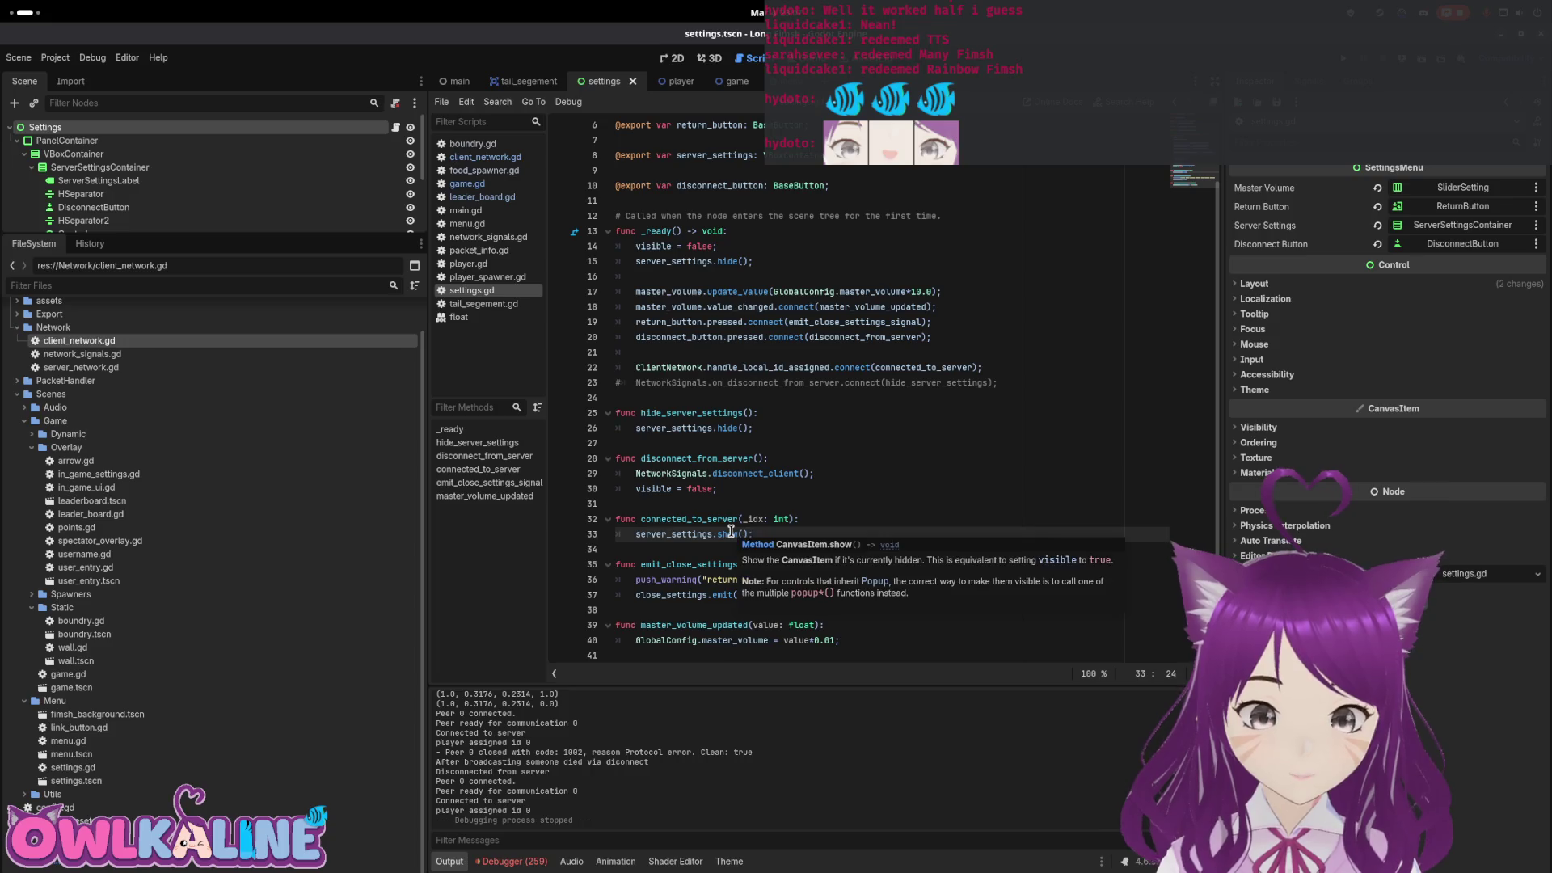
Uncomment on_disconnect_from_server.connect(hide_server_settings) on line 23 and run the project with F5
click(618, 382)
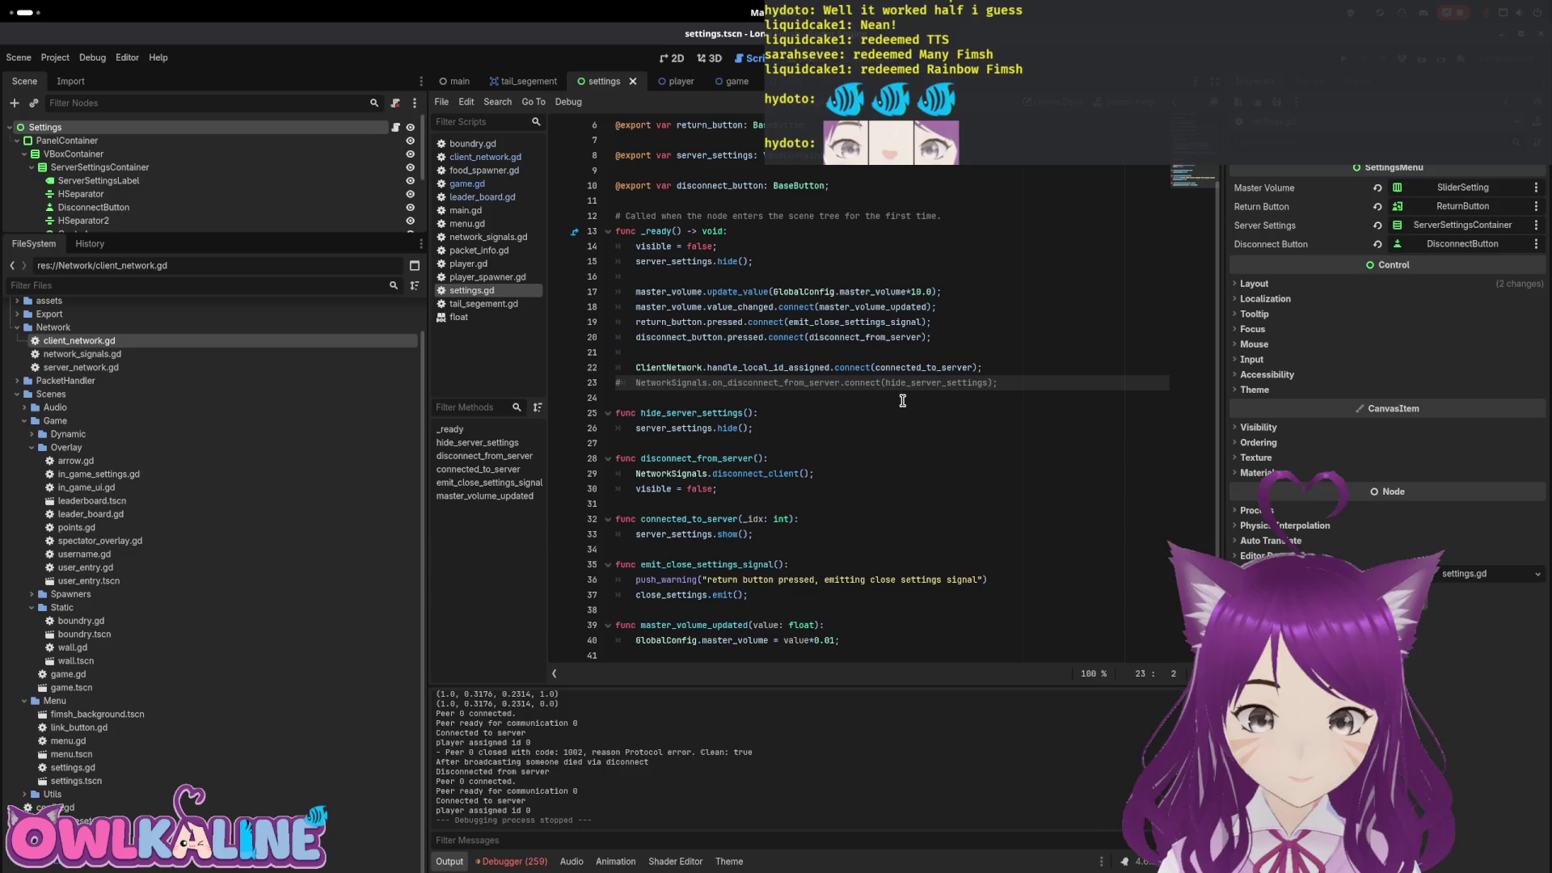
key(BackSpace)
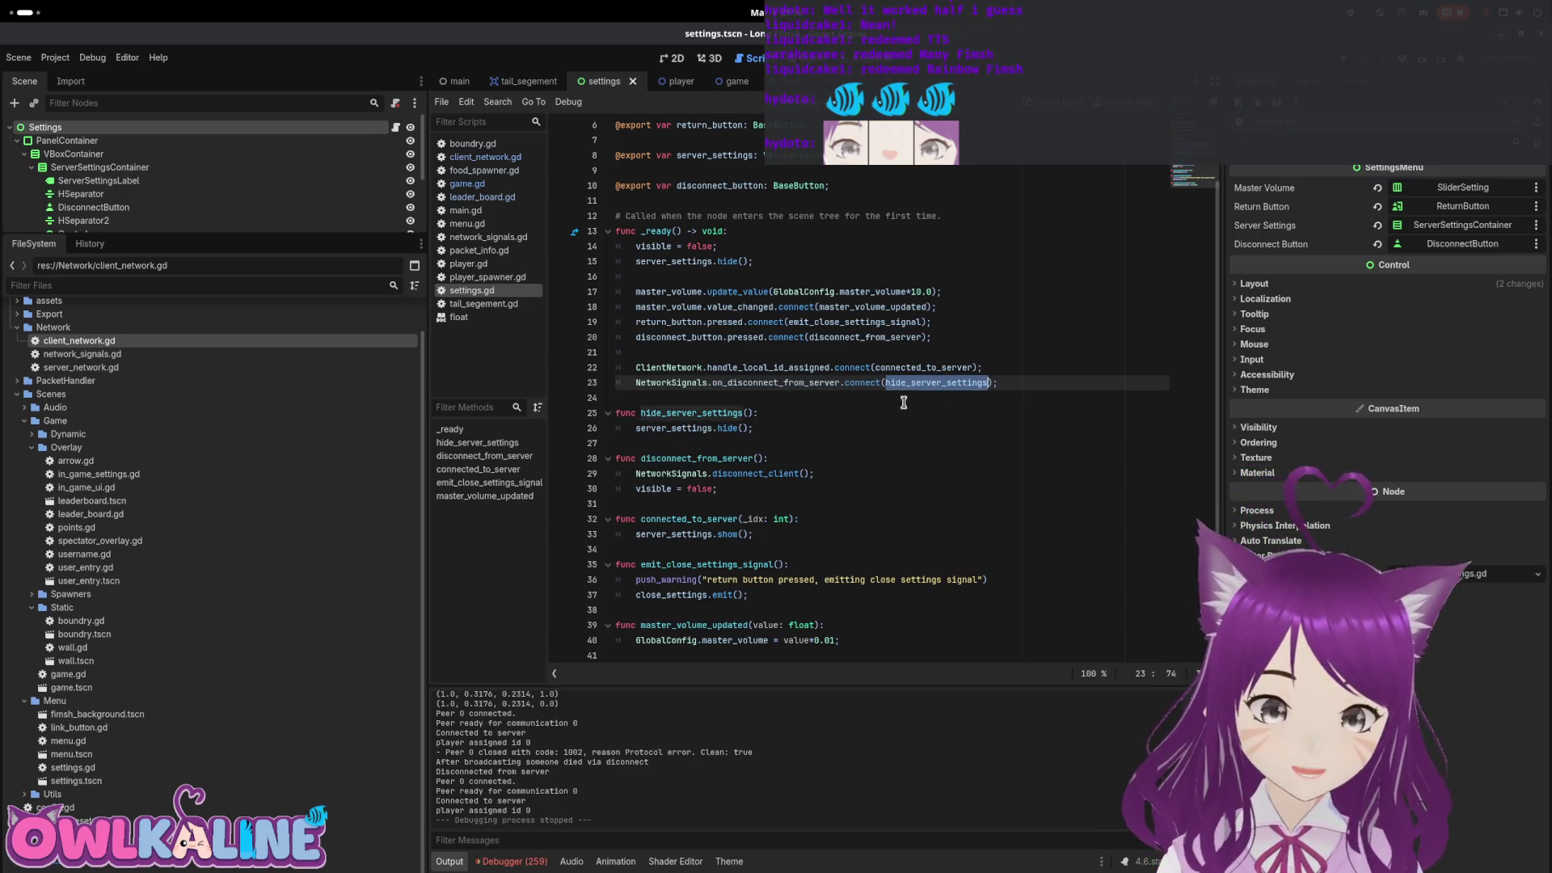
click(855, 411)
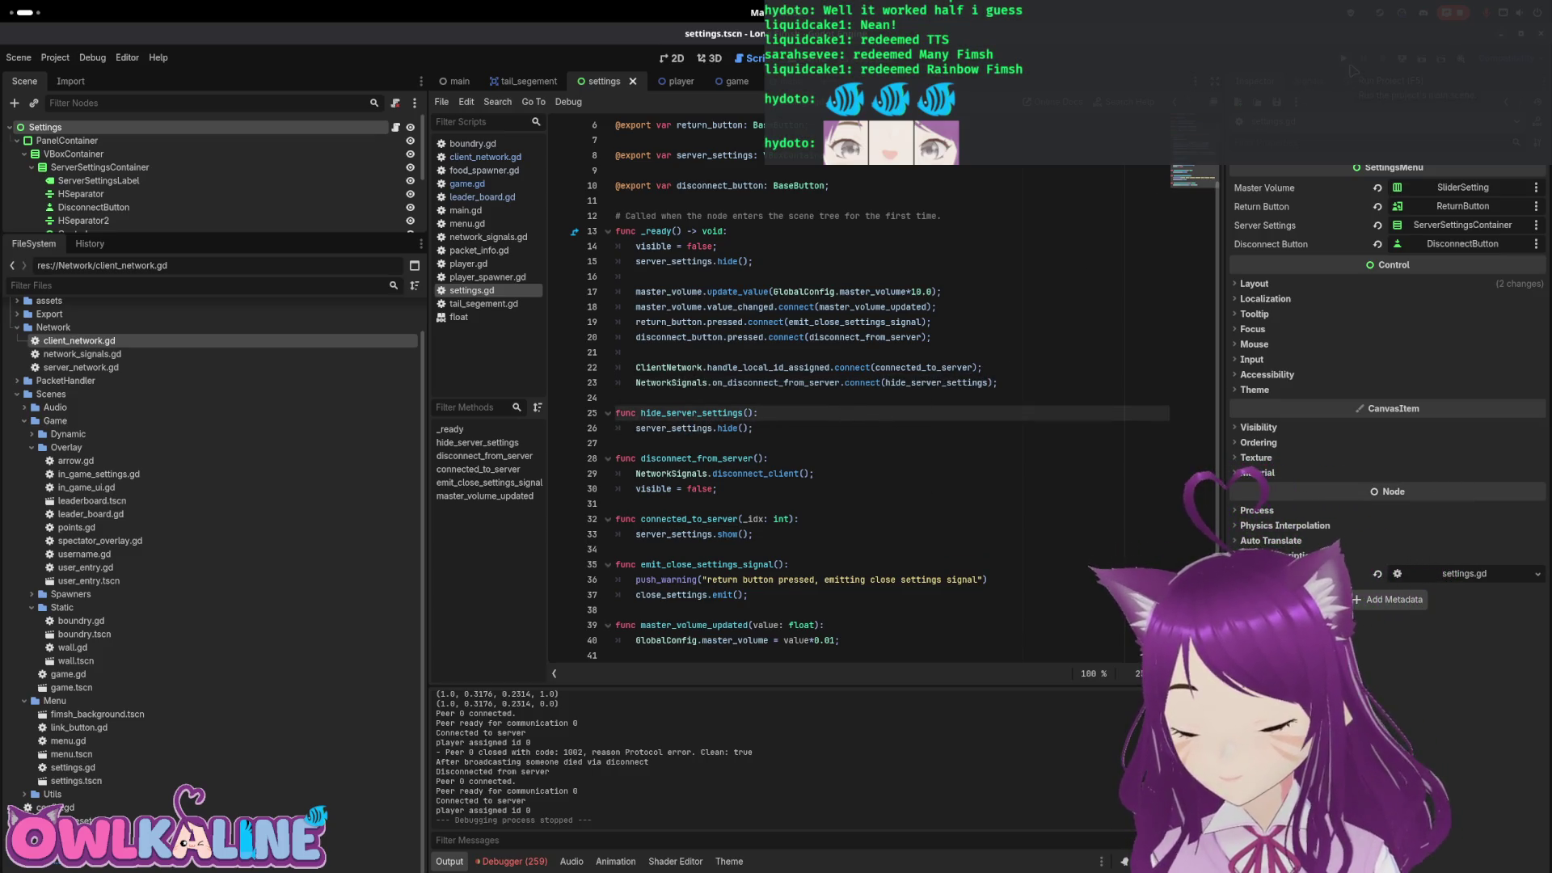
key(F5)
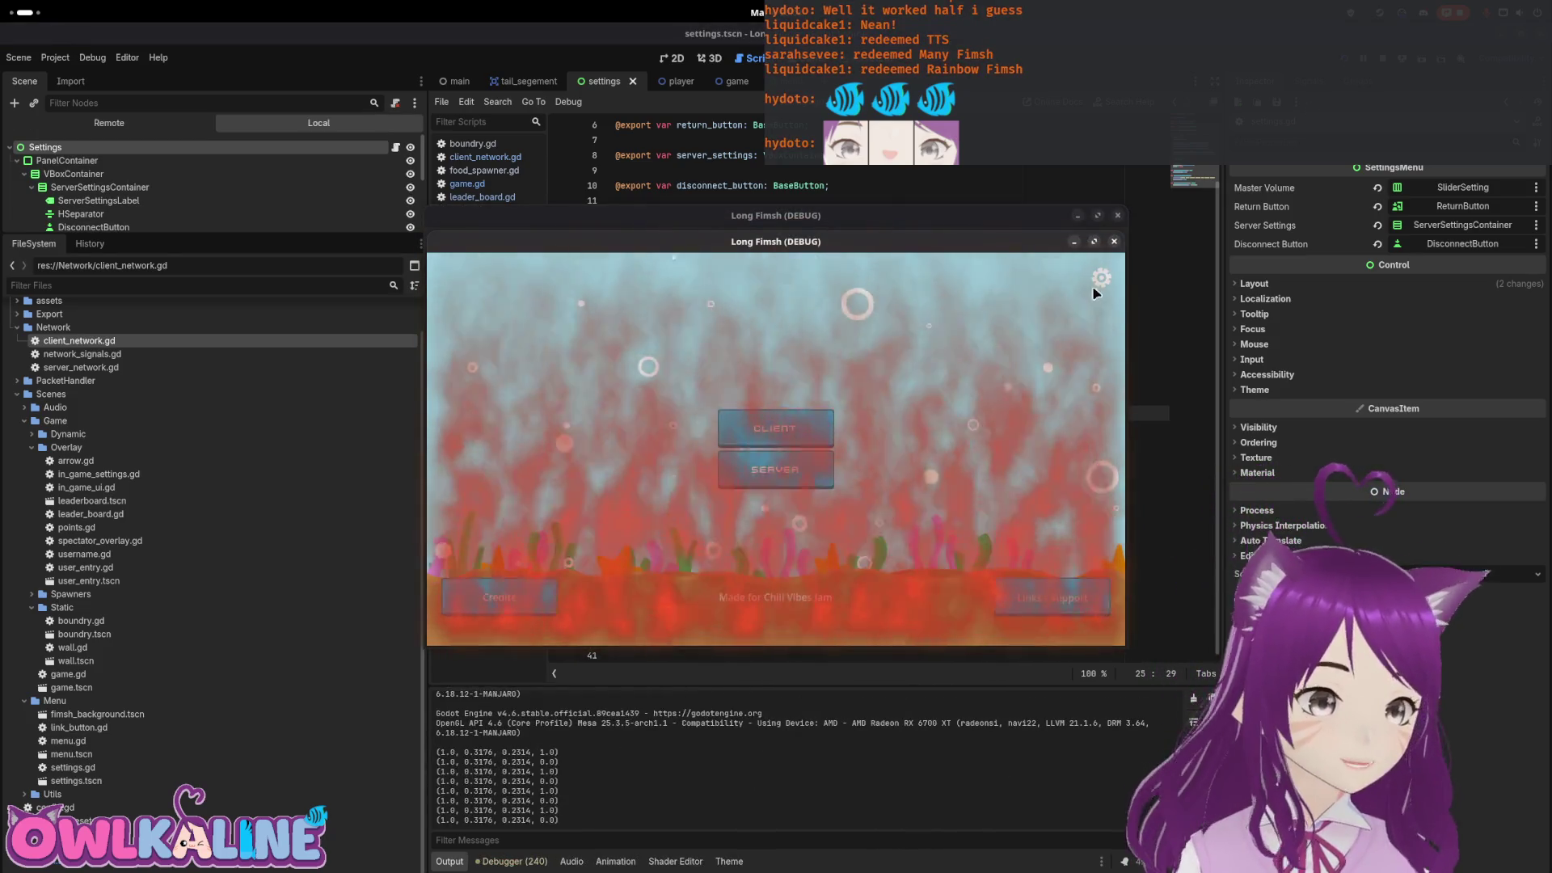
Arrange the two game windows and join the server as a client
click(774, 485)
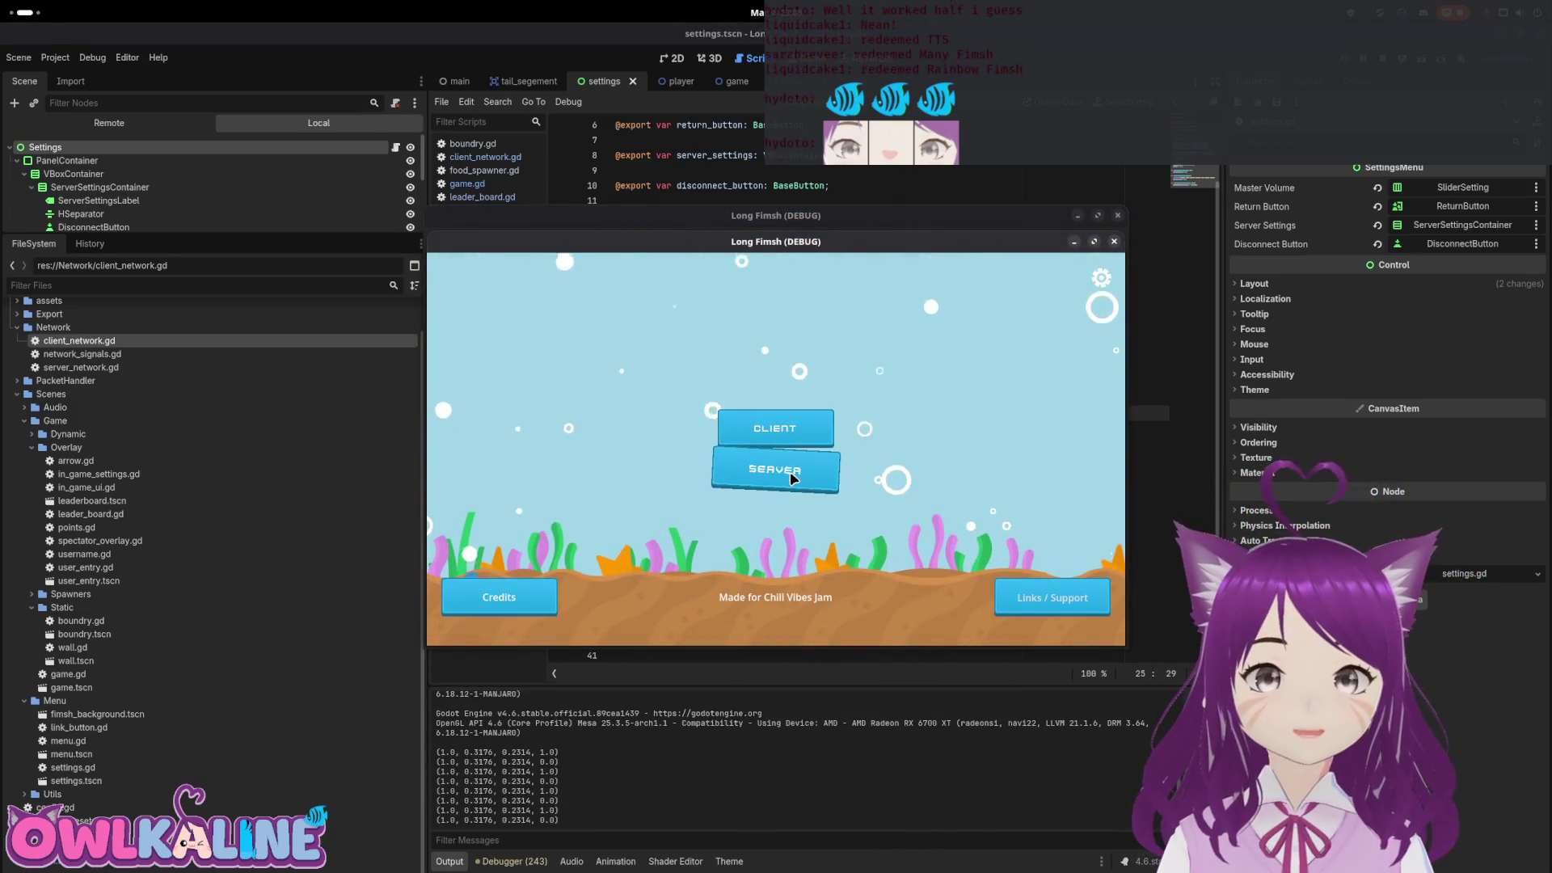
drag(883, 283, 1235, 319)
click(741, 388)
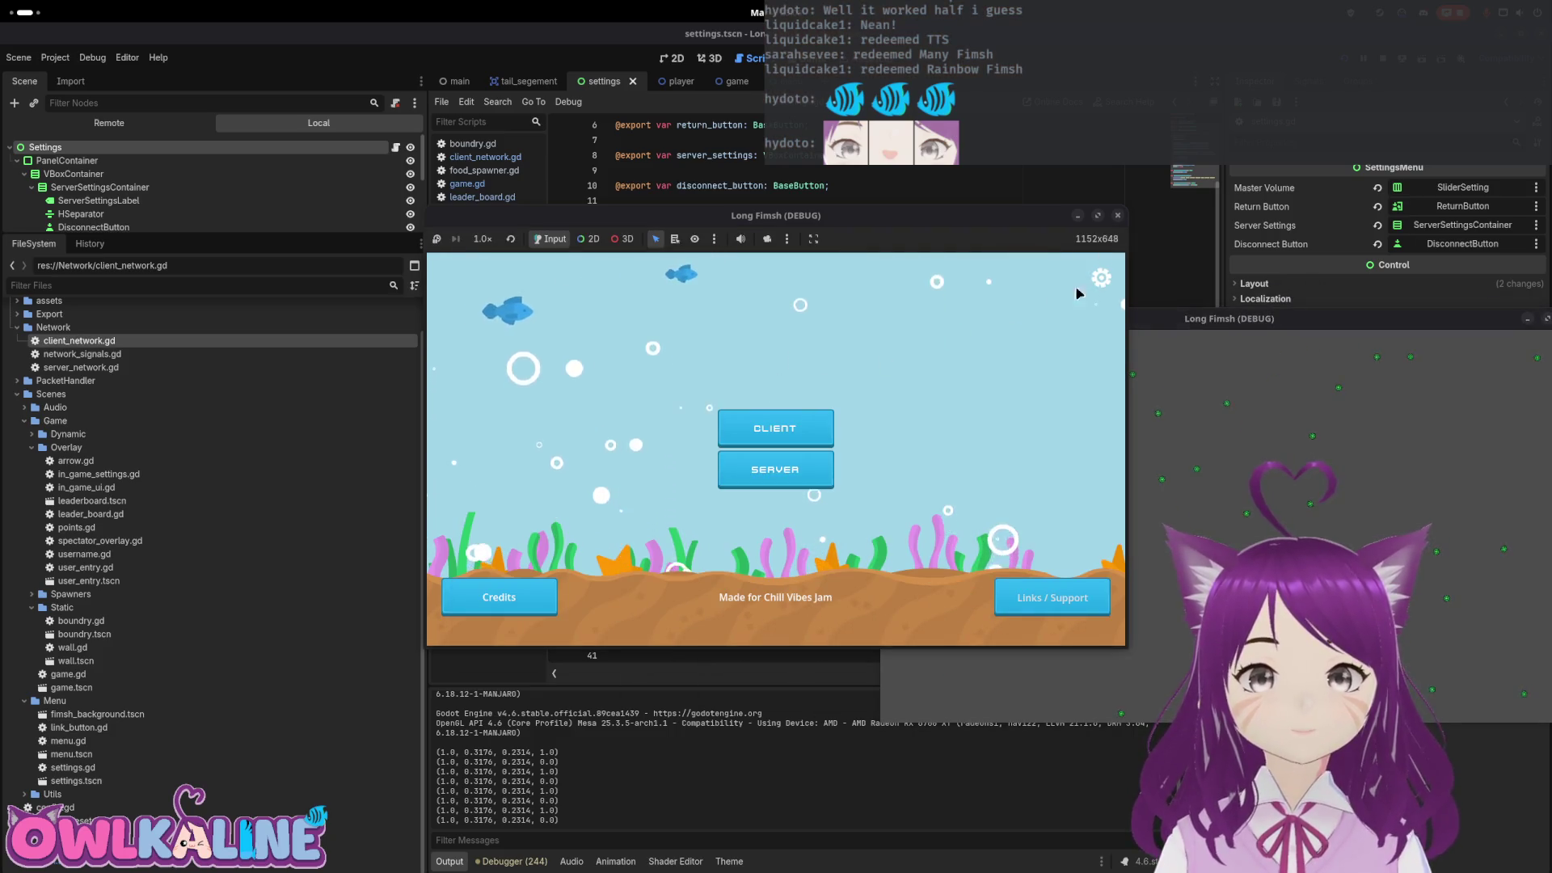
click(1101, 278)
click(795, 463)
click(803, 435)
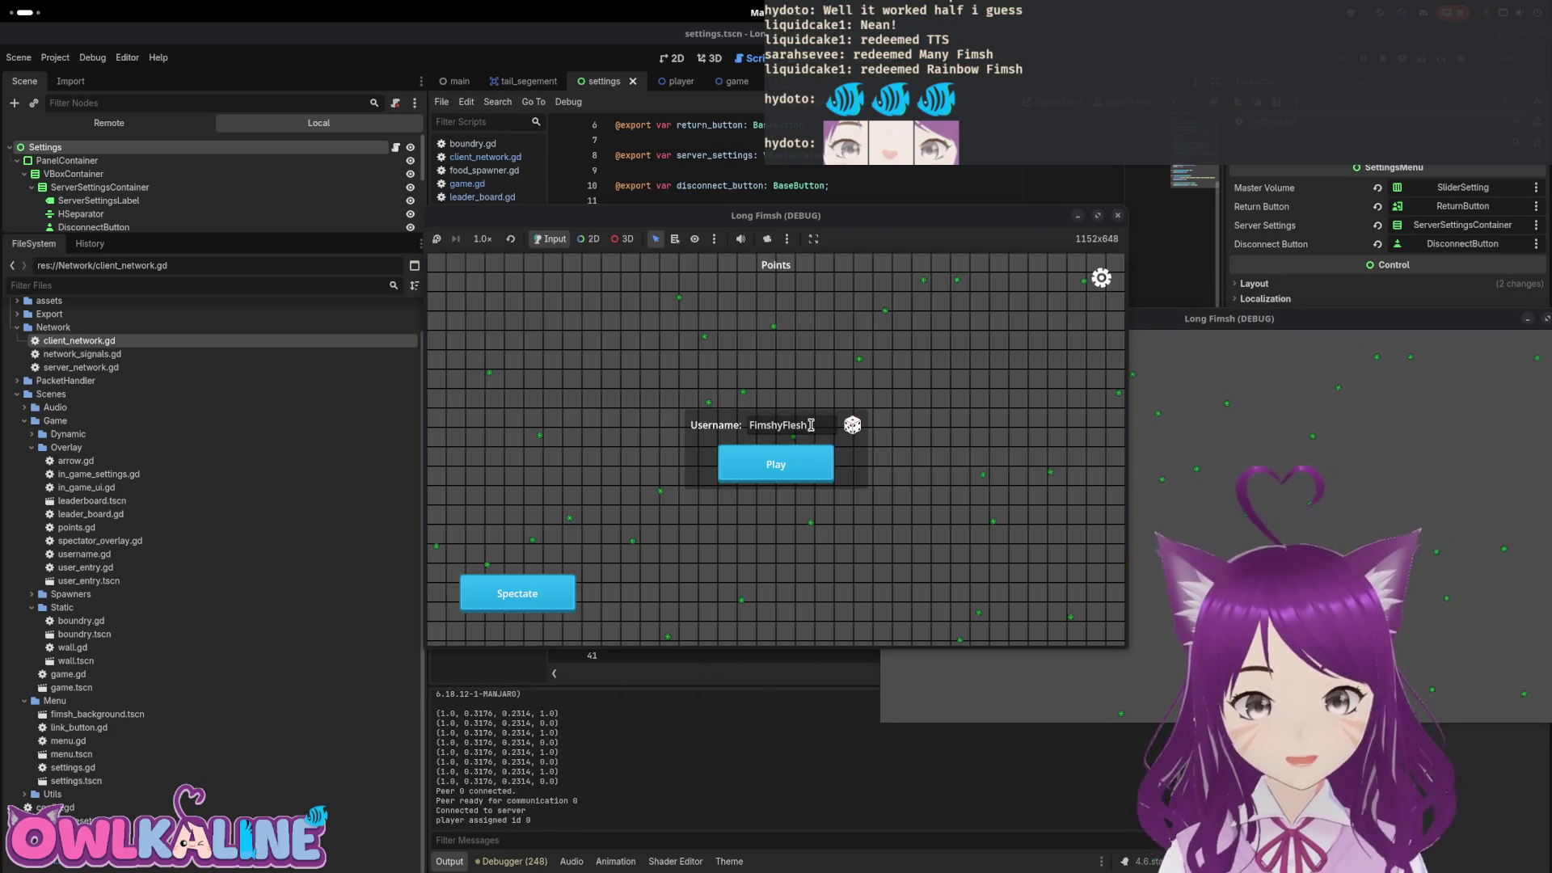
Disconnect, confirm server options are hidden in Settings, then rejoin as a client and play
click(1101, 278)
click(773, 405)
click(760, 429)
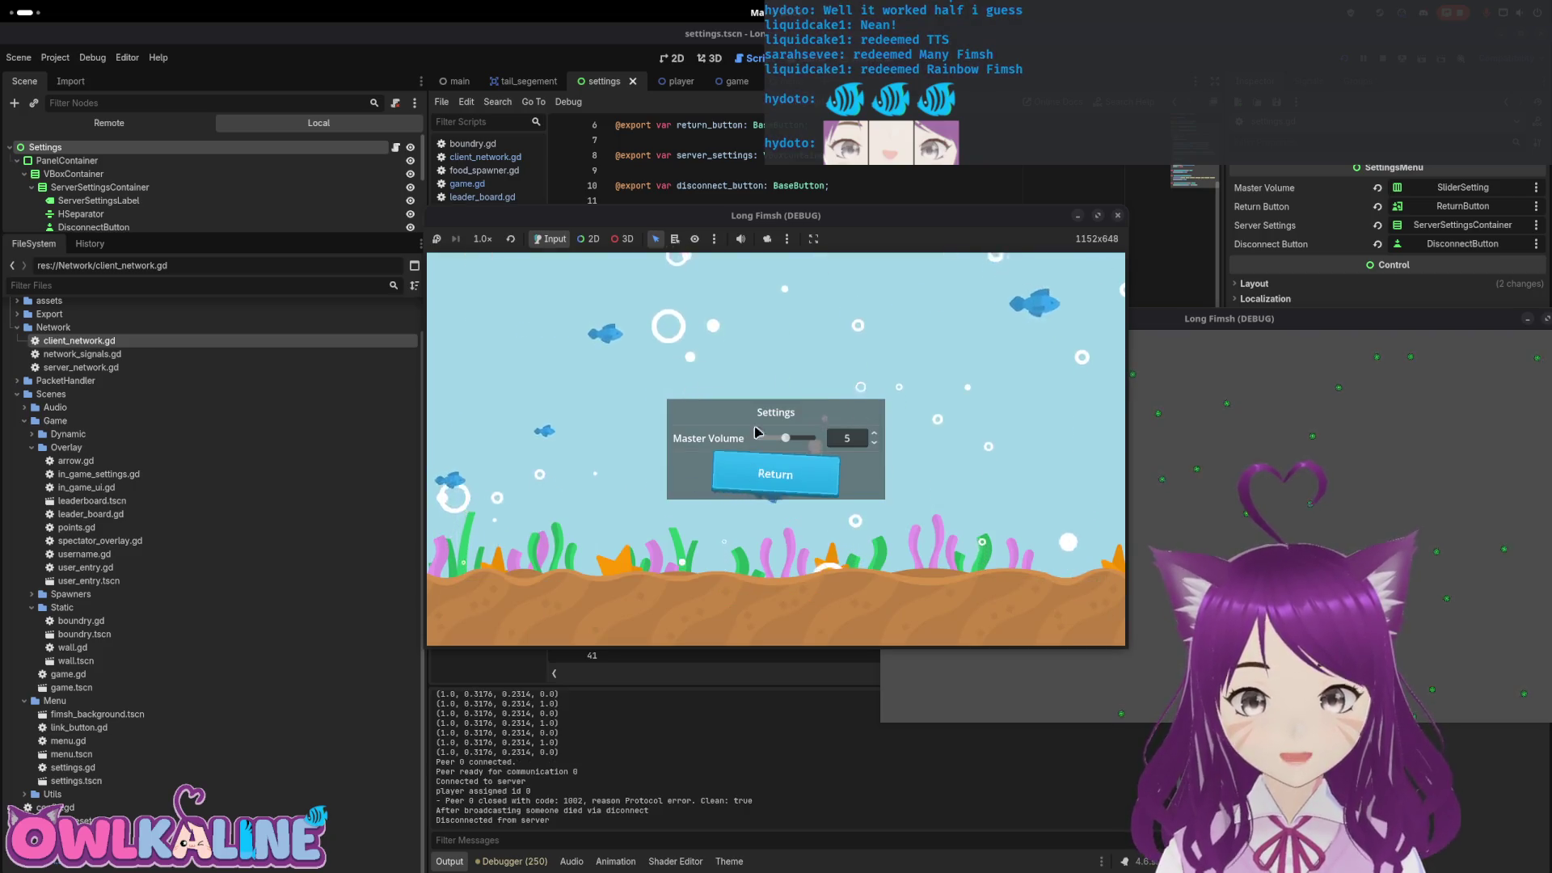
click(775, 475)
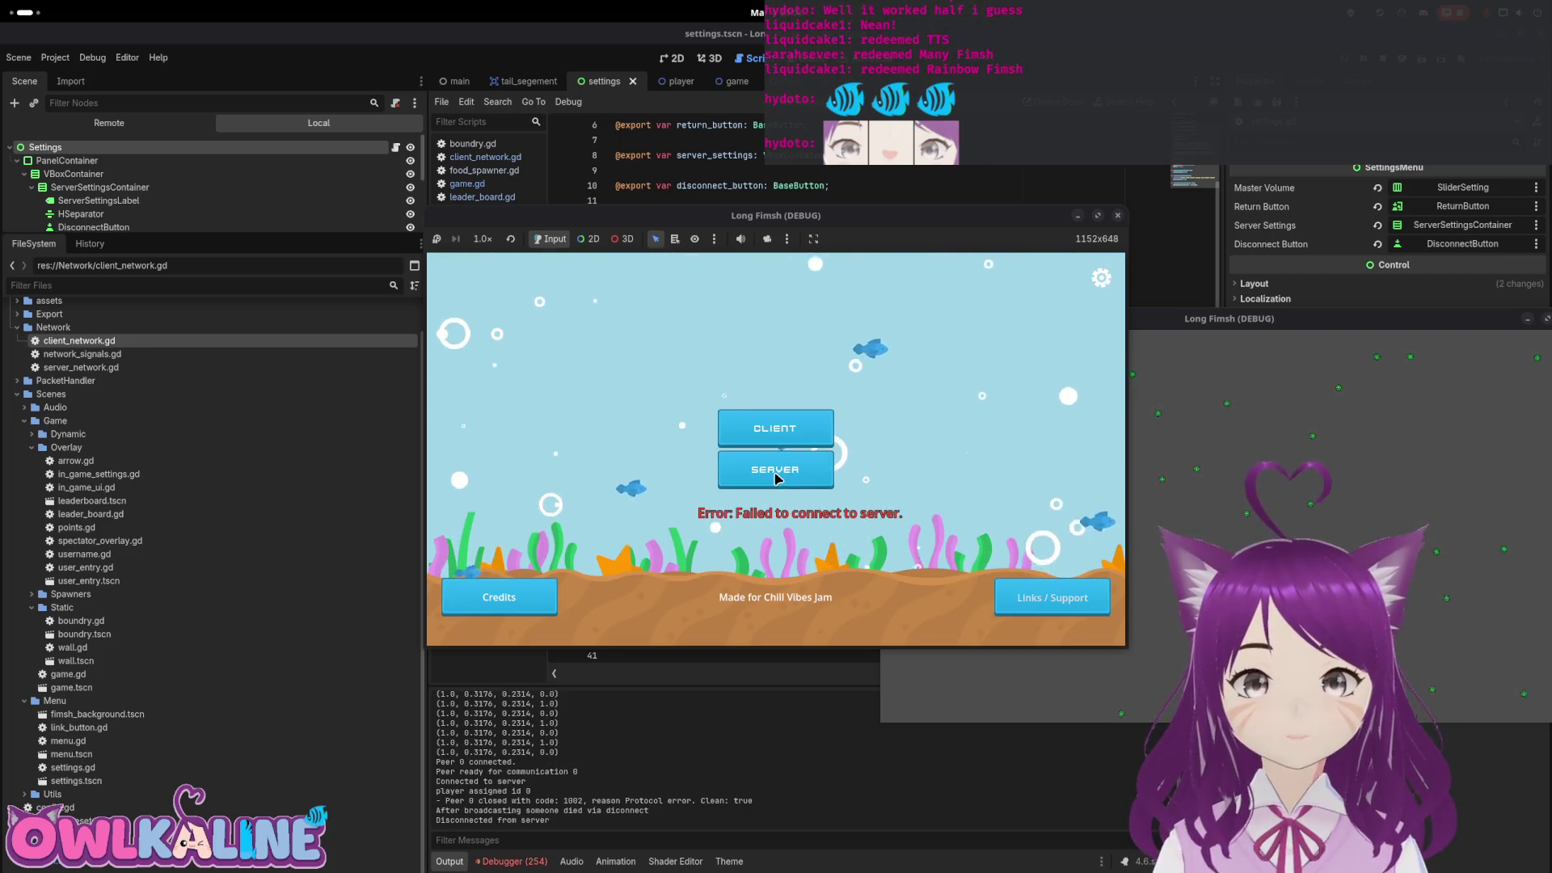
click(794, 436)
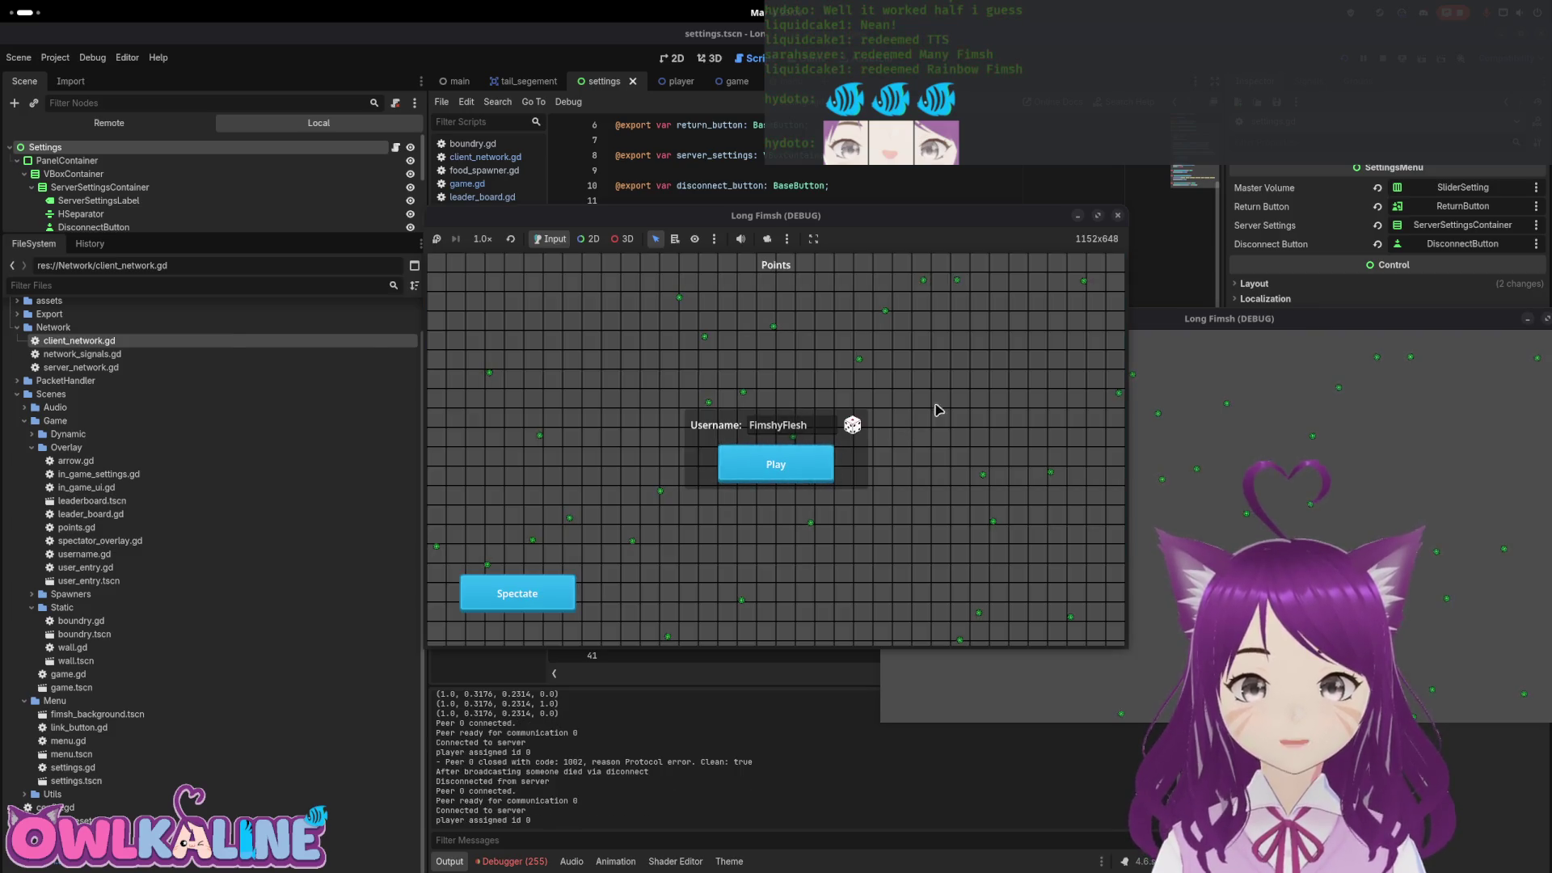
click(804, 470)
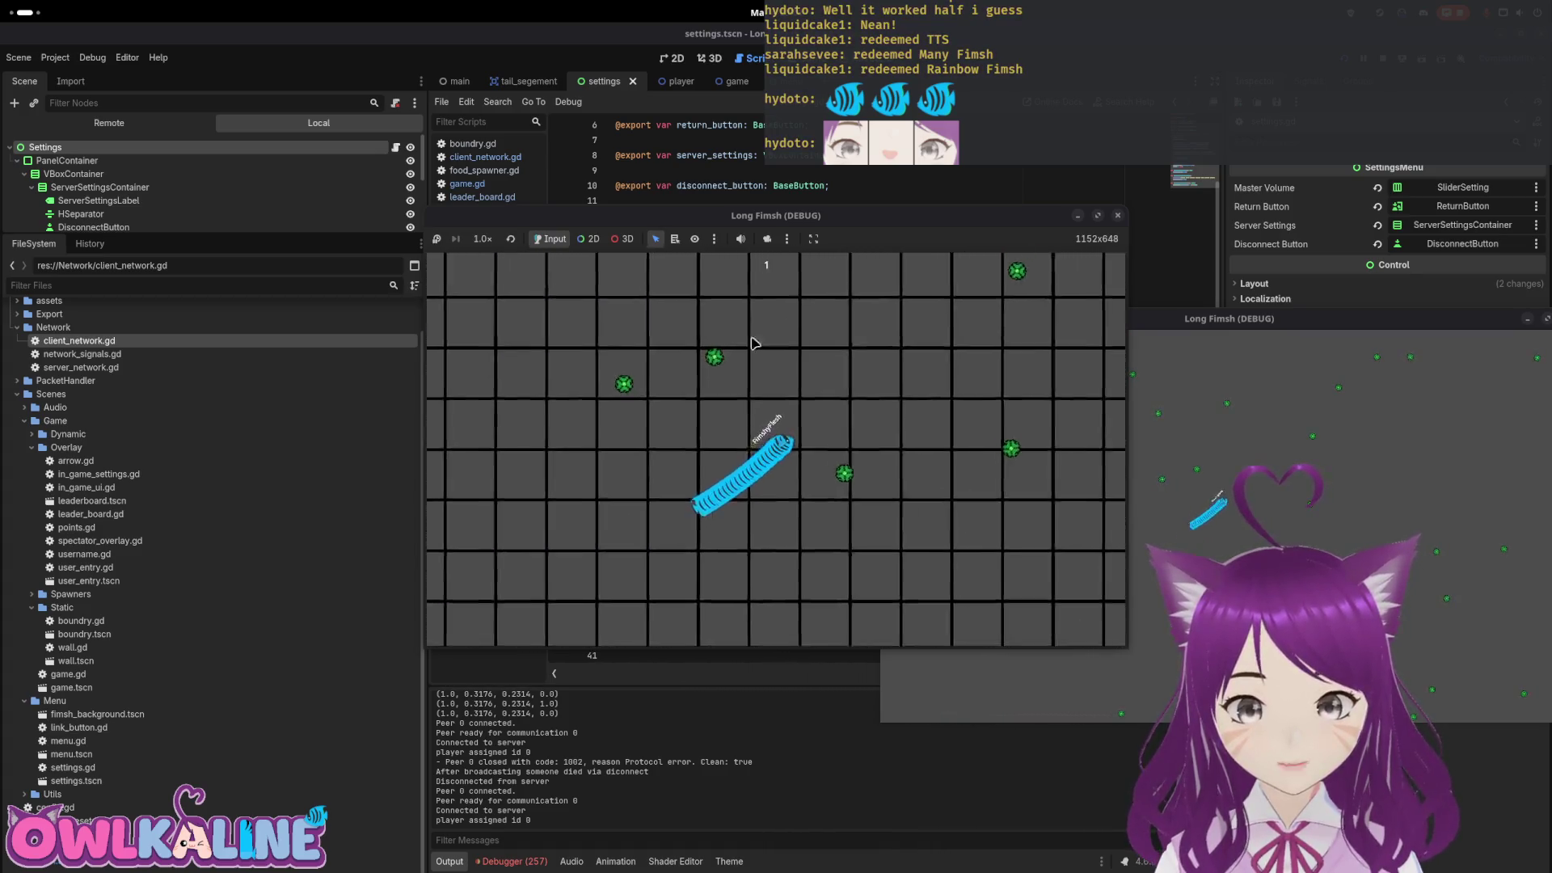
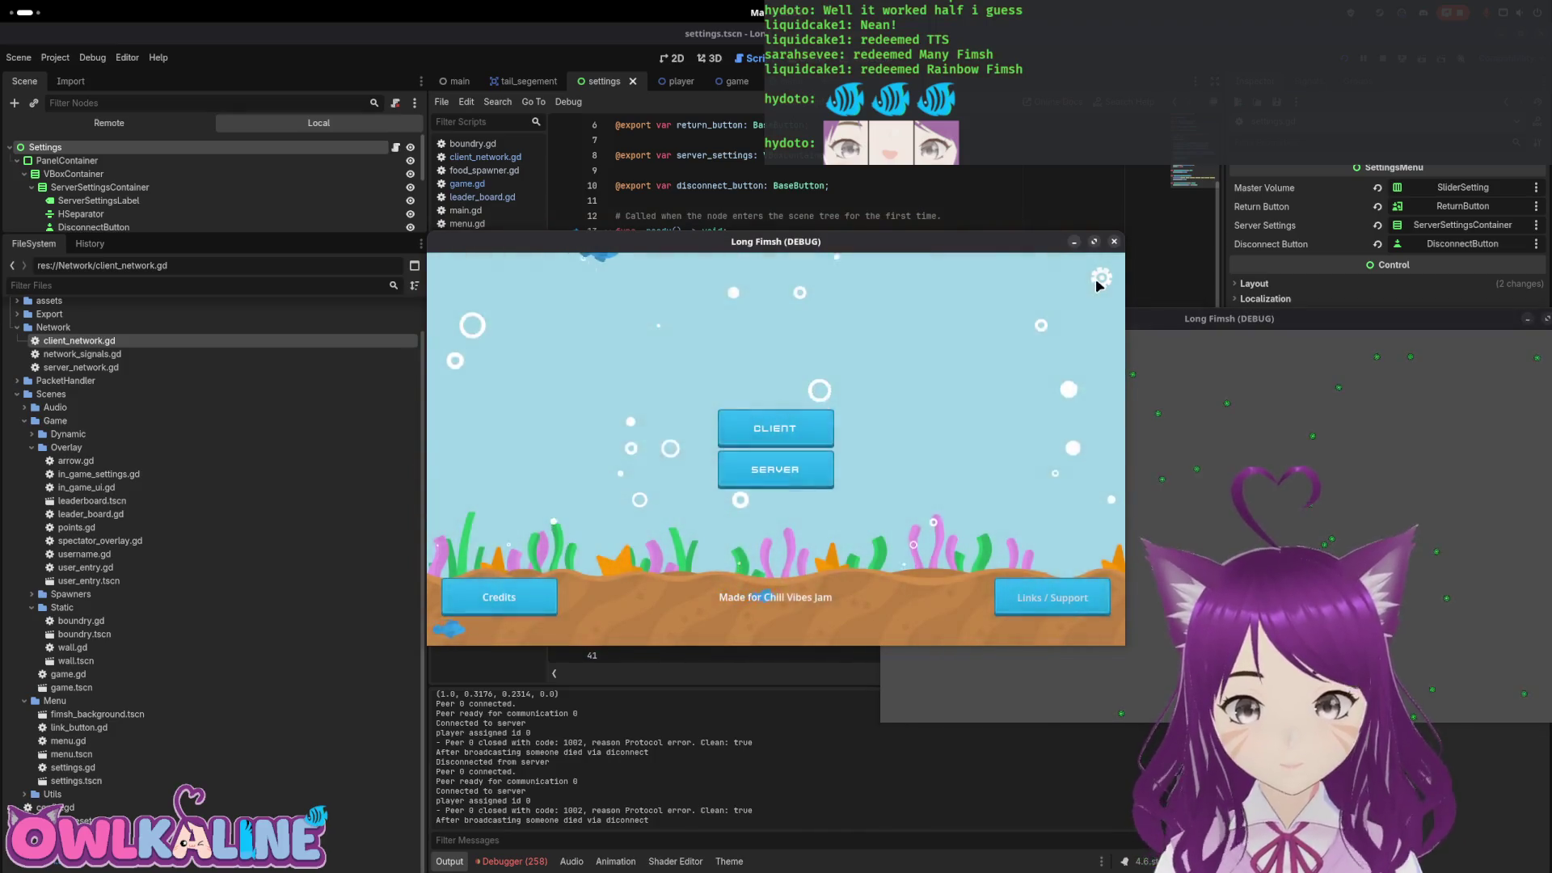
Open and close the in-game settings dialog, then stop the running game
click(1100, 279)
click(779, 467)
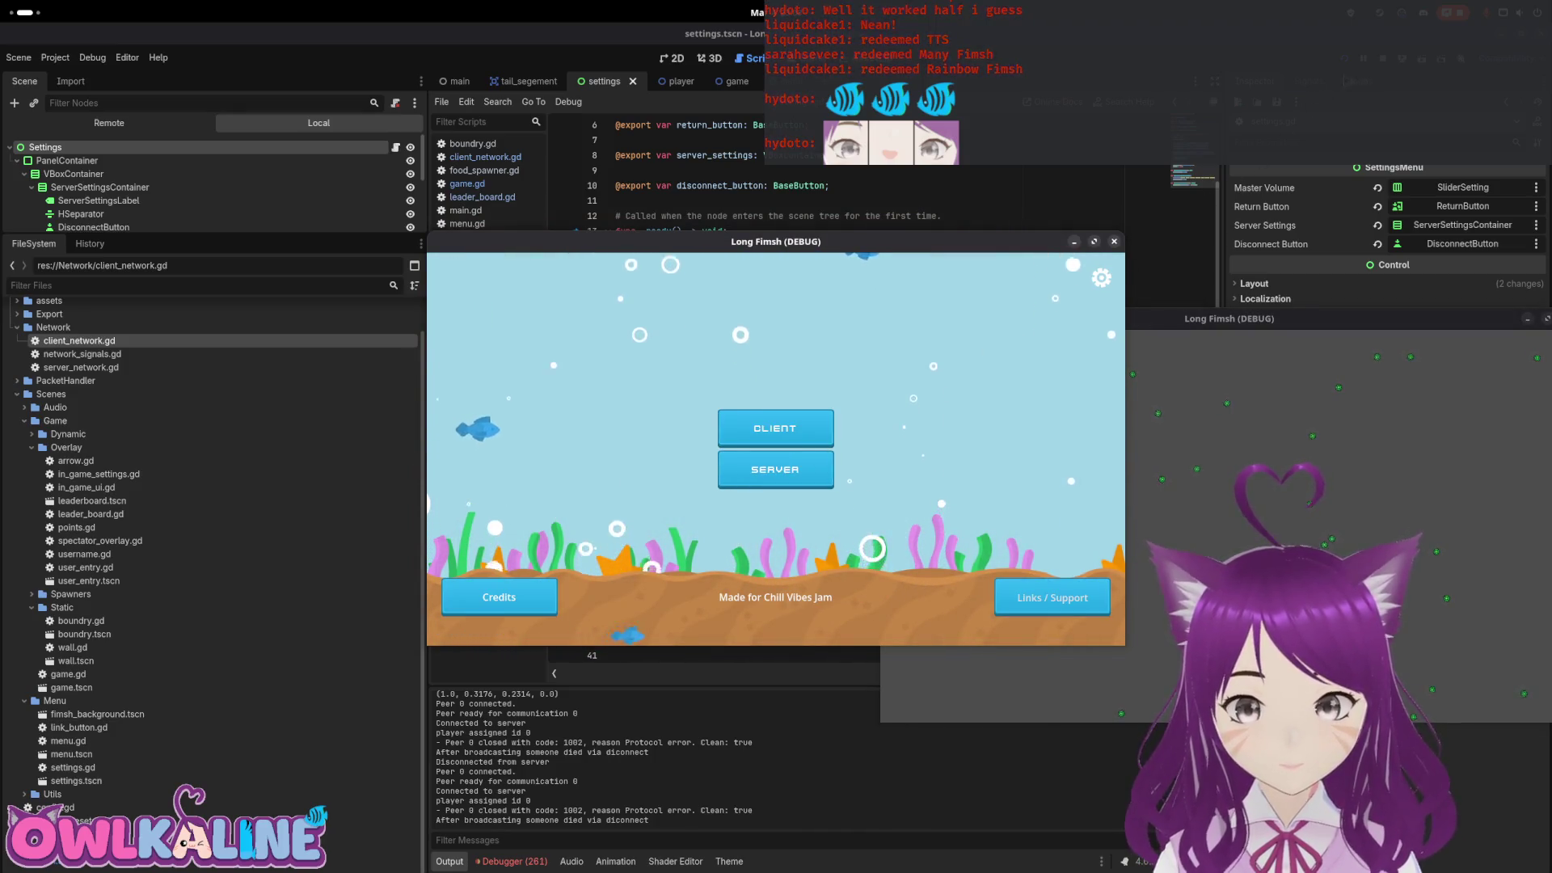
click(1114, 241)
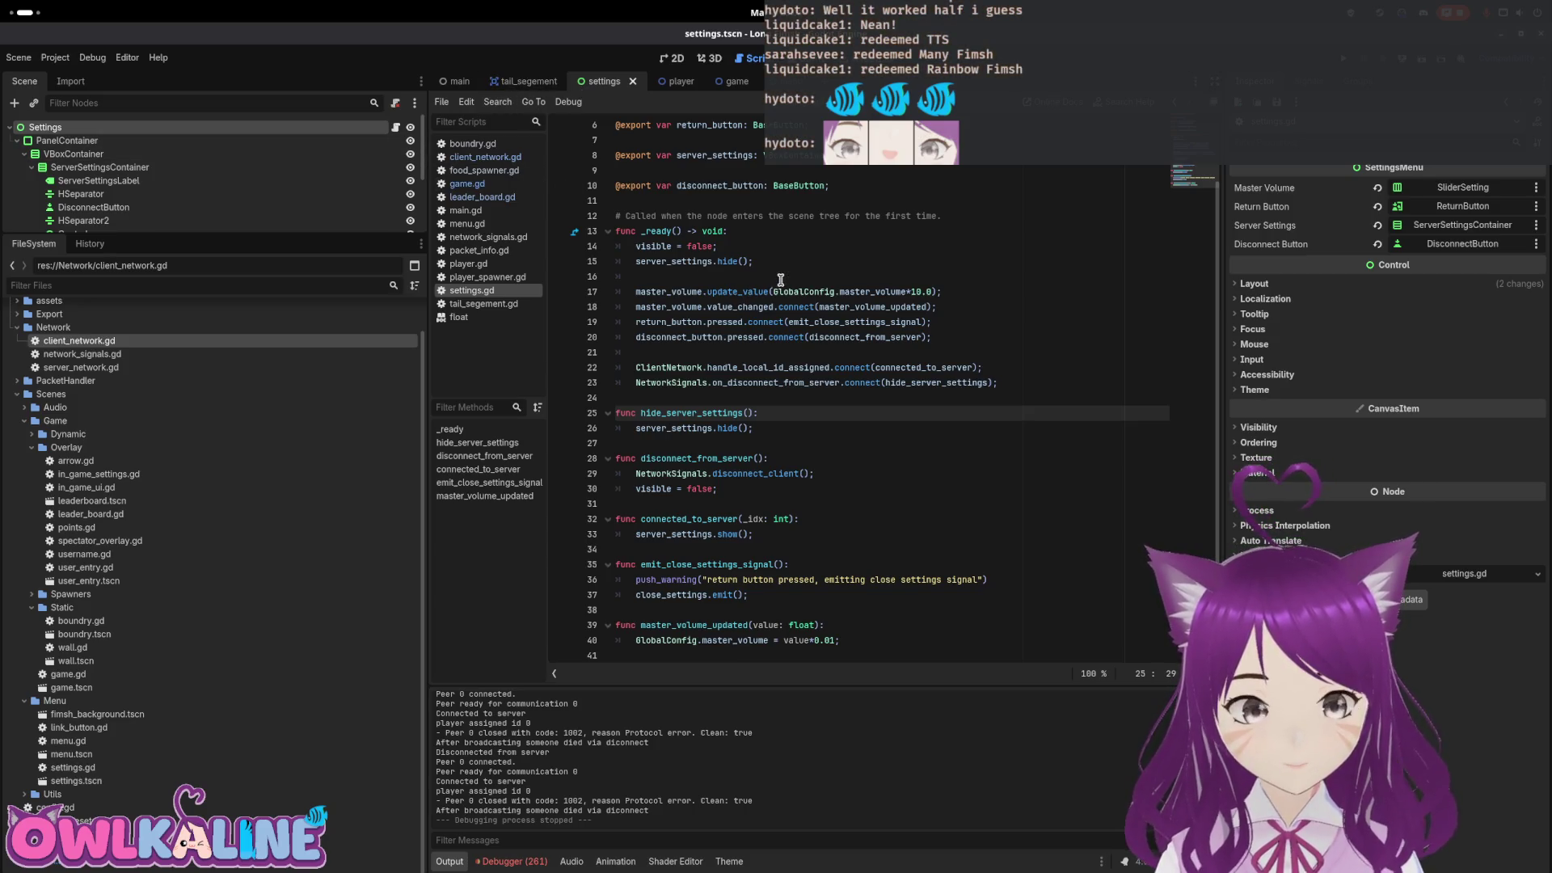
Review the handle_local_id_assigned connection and the connected_to_server handler function
click(754, 369)
double_click(771, 368)
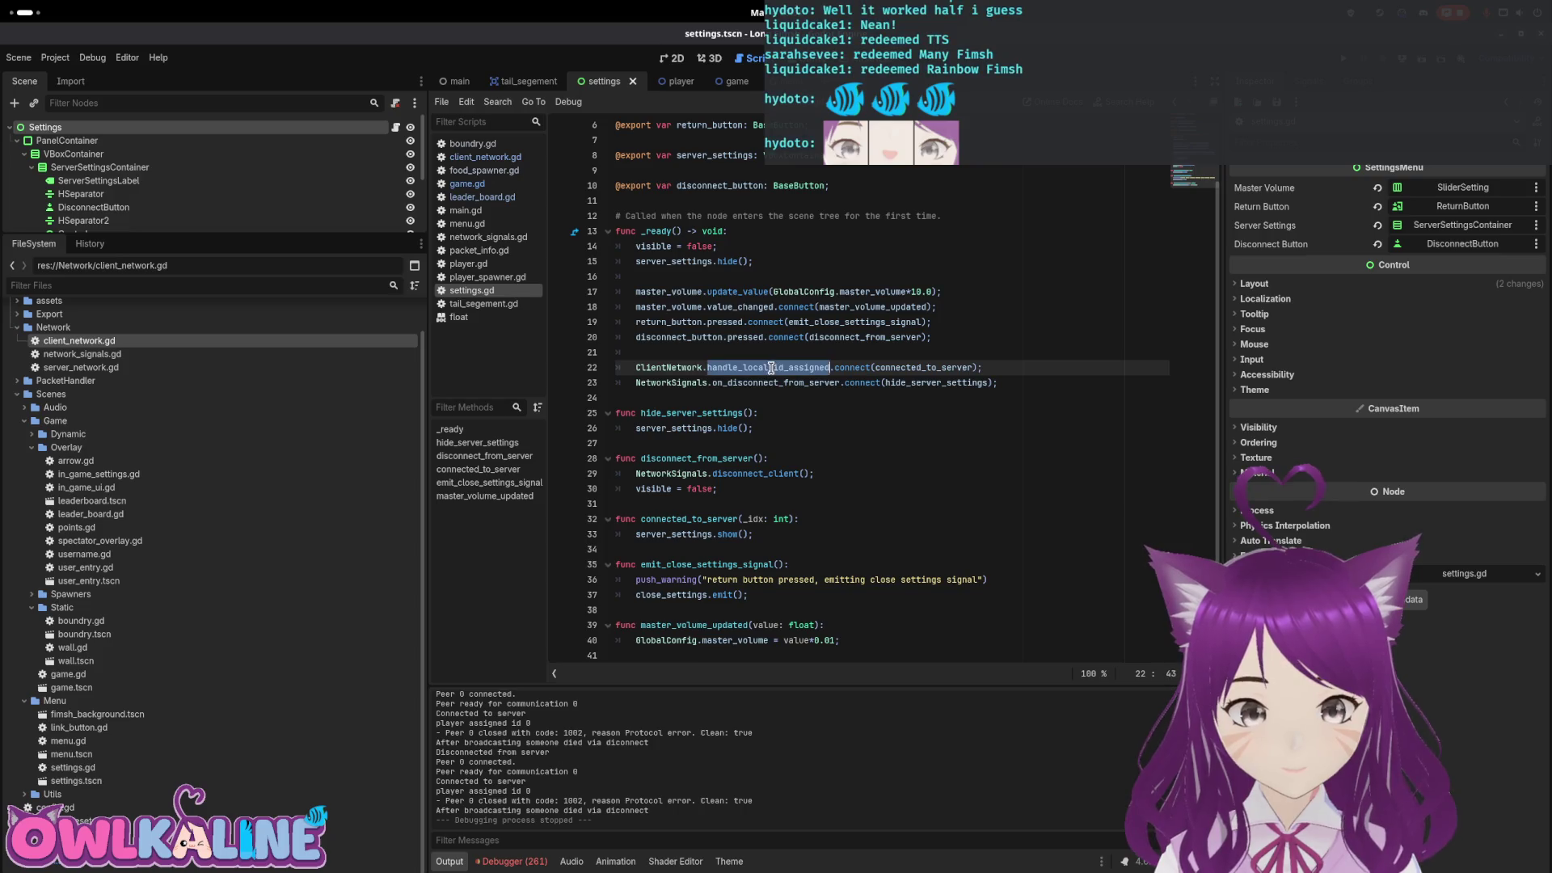
double_click(906, 367)
drag(789, 534, 636, 519)
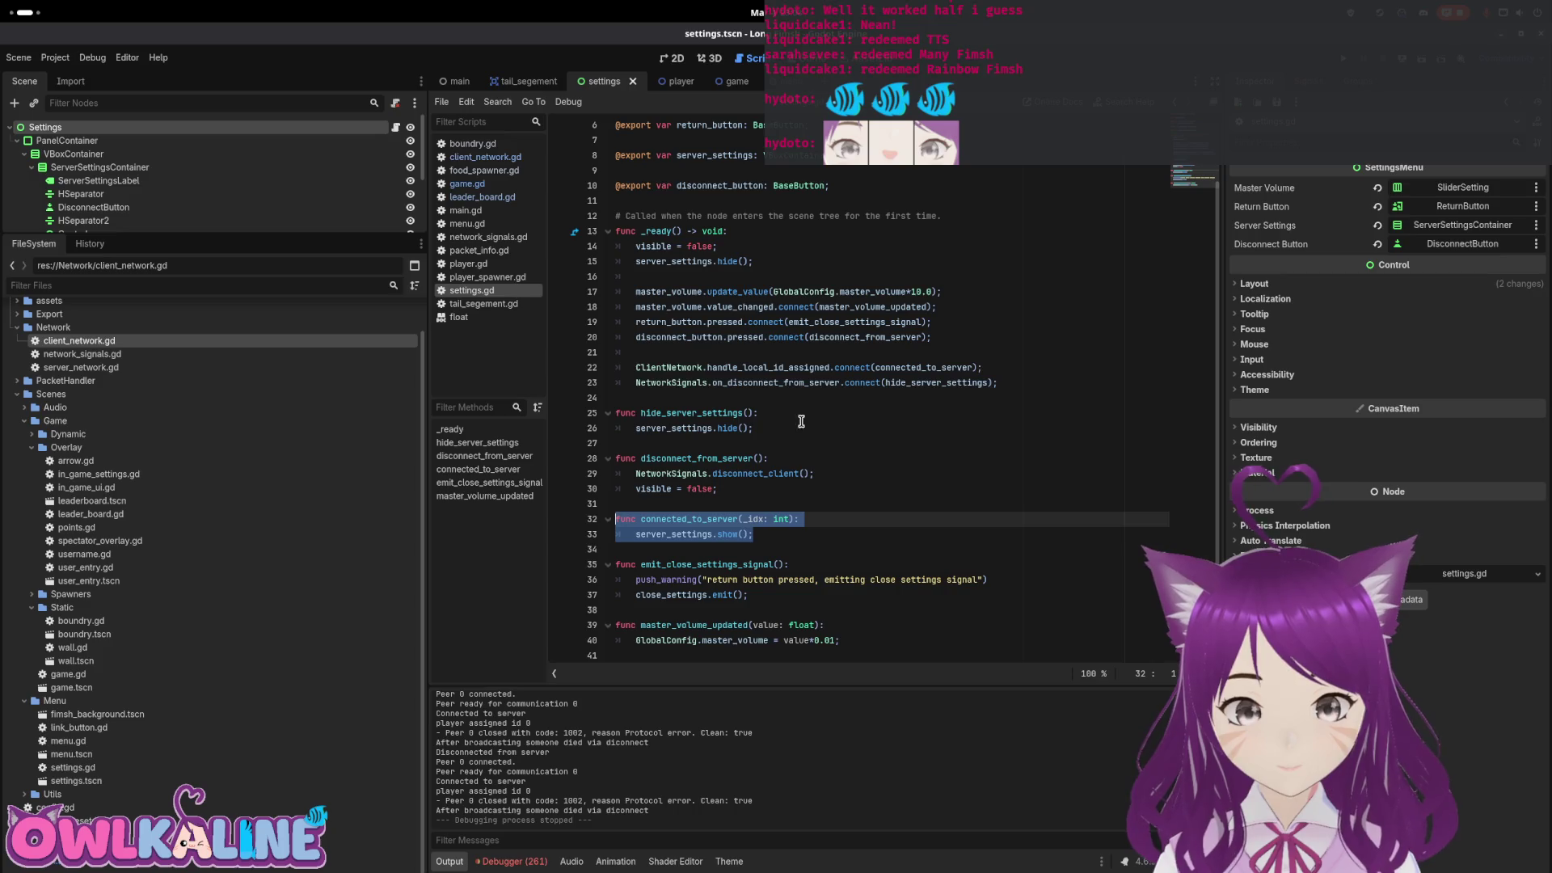
In game.tscn, expand SettingsLayer and open its Settings node's script
click(720, 81)
click(396, 127)
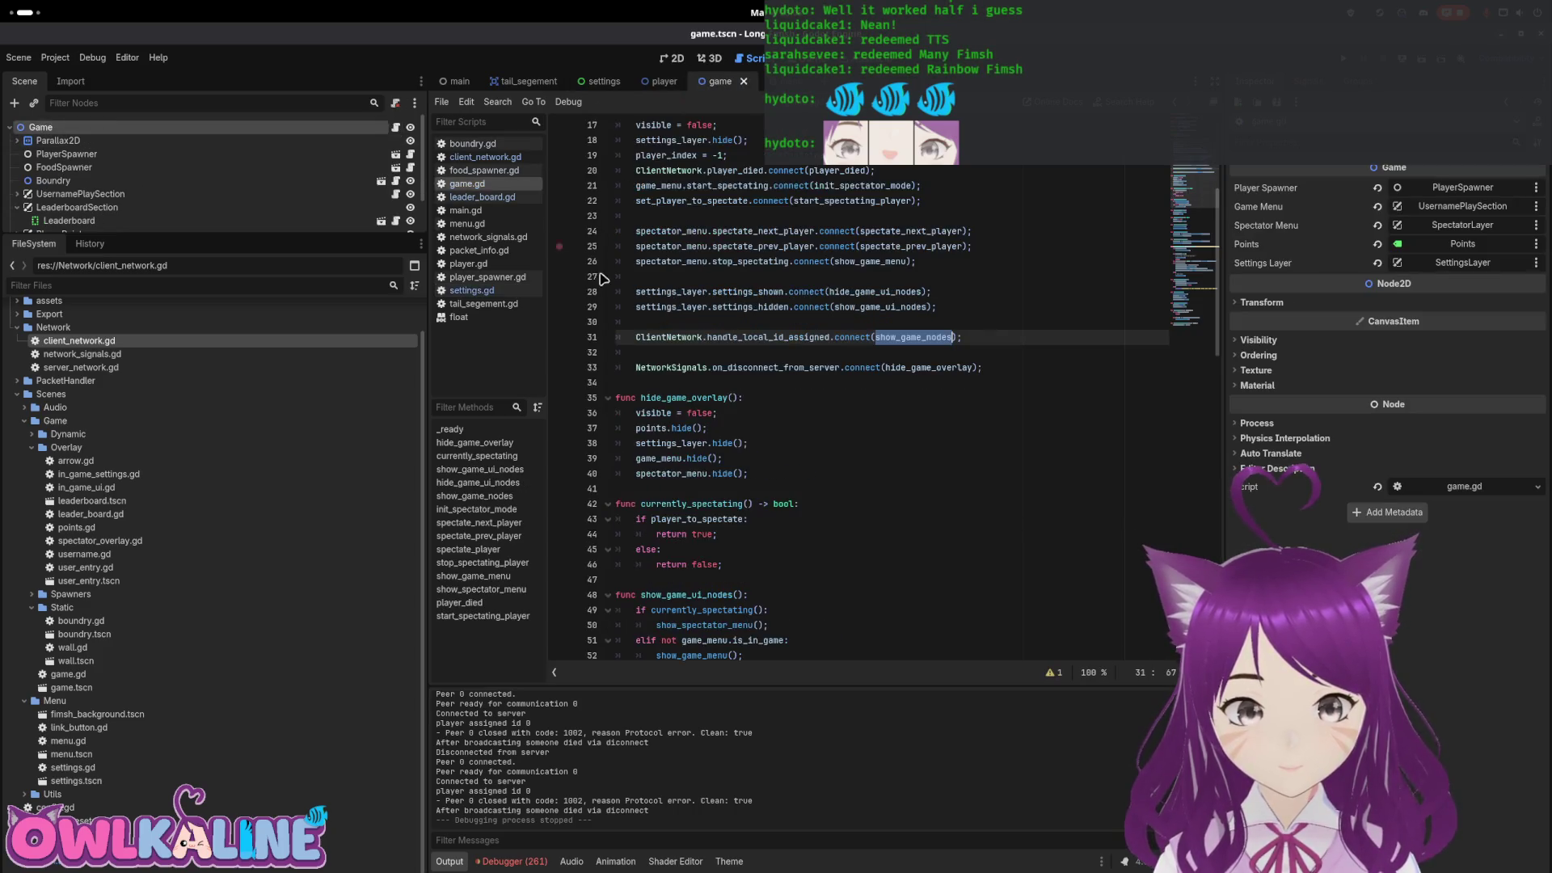
scroll(34, 219, down, 2)
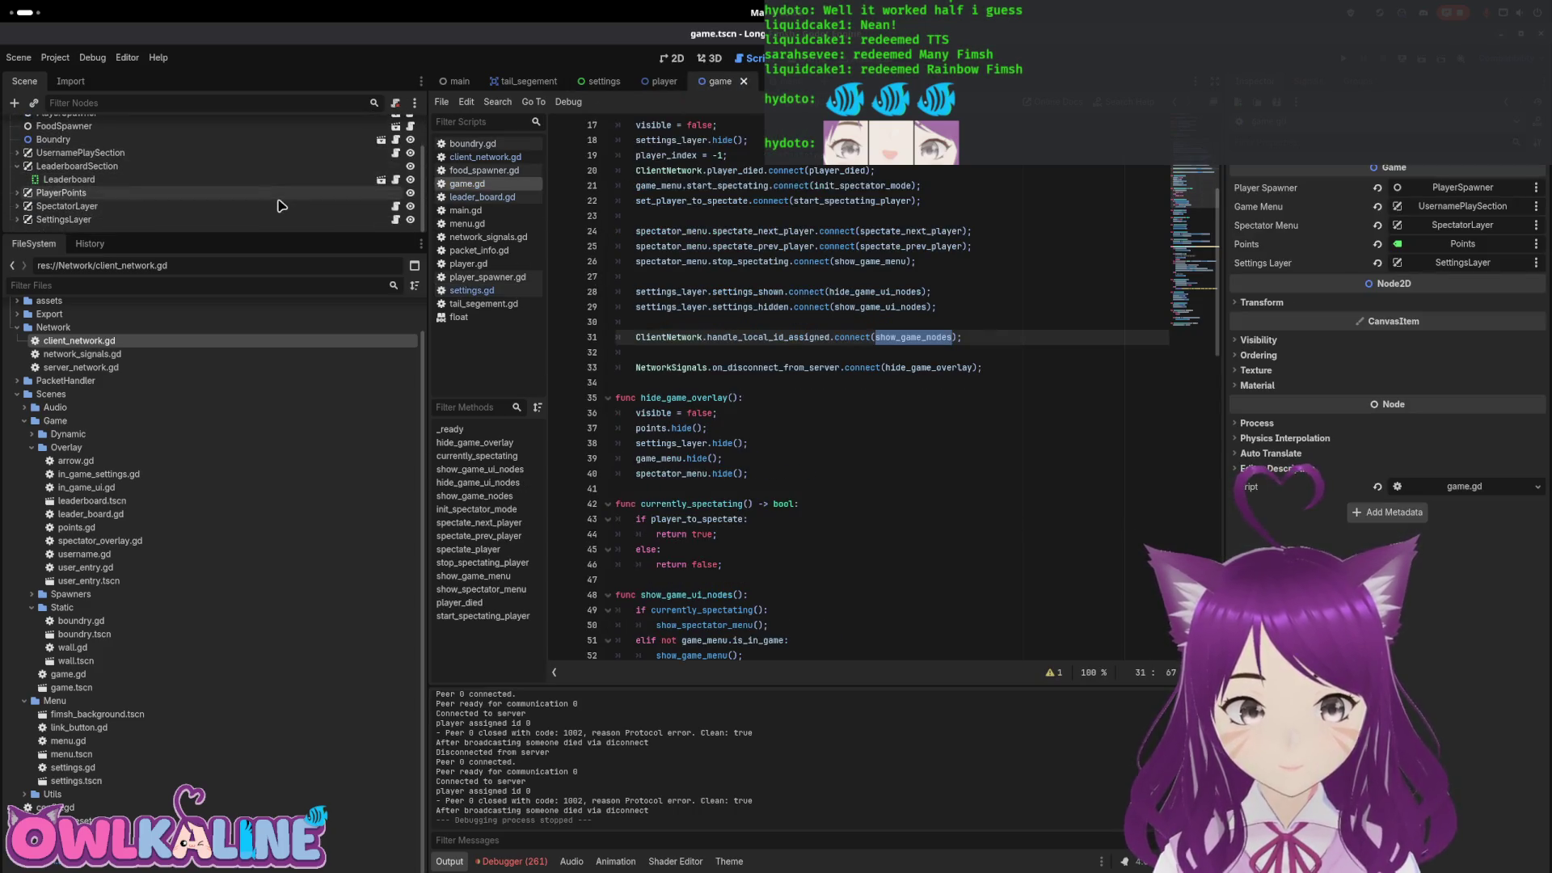
click(17, 220)
scroll(113, 214, down, 1)
click(395, 219)
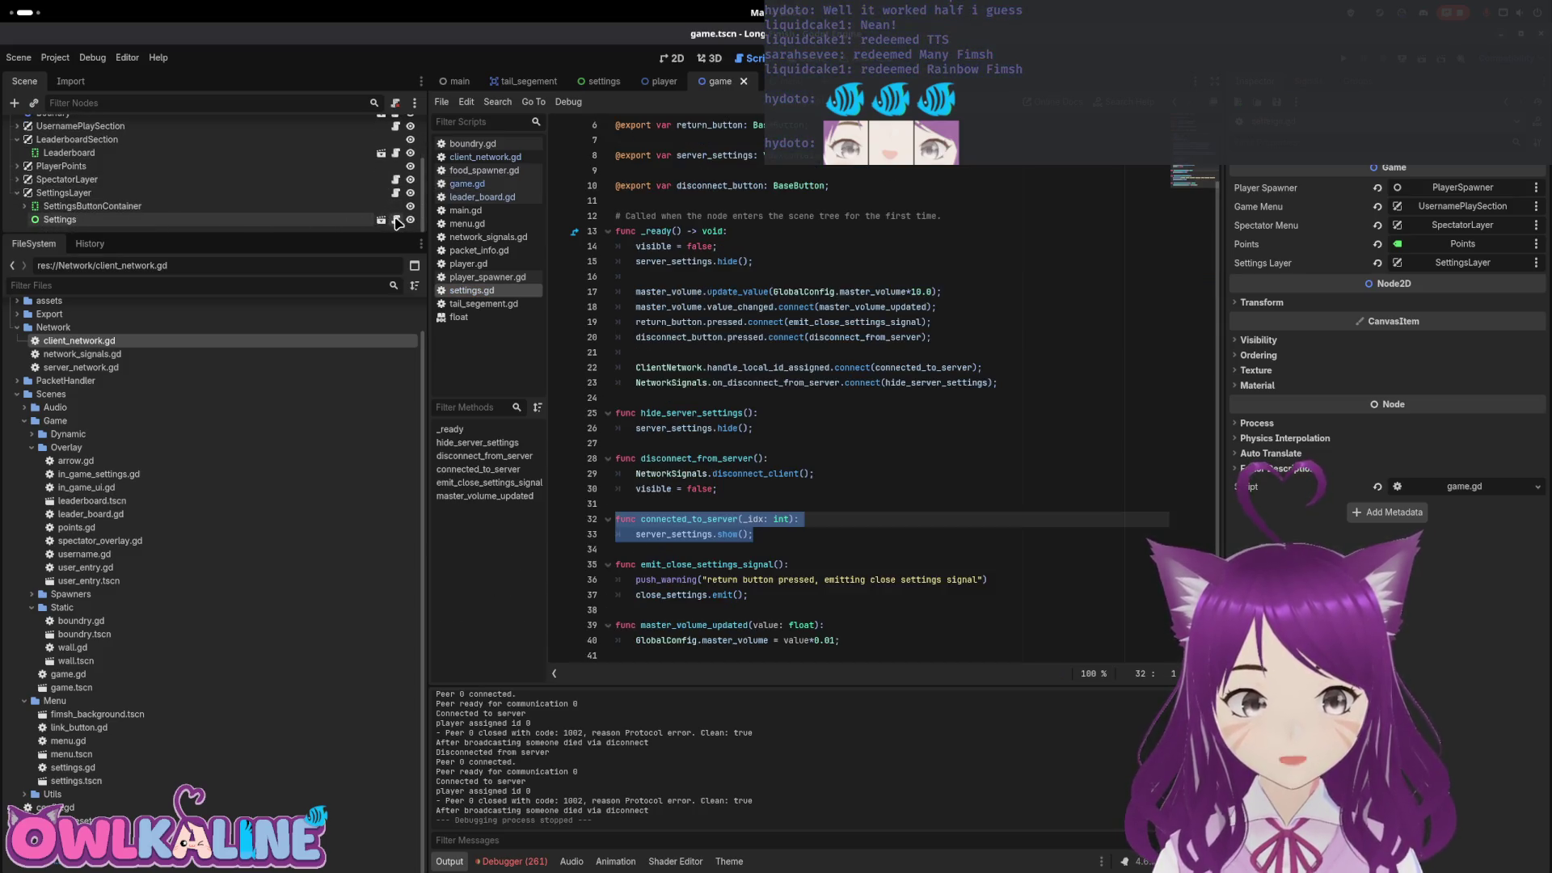
In in_game_settings.gd's _ready, add ClientNetwork.handle_local_id_assigned.connect(show)
click(396, 192)
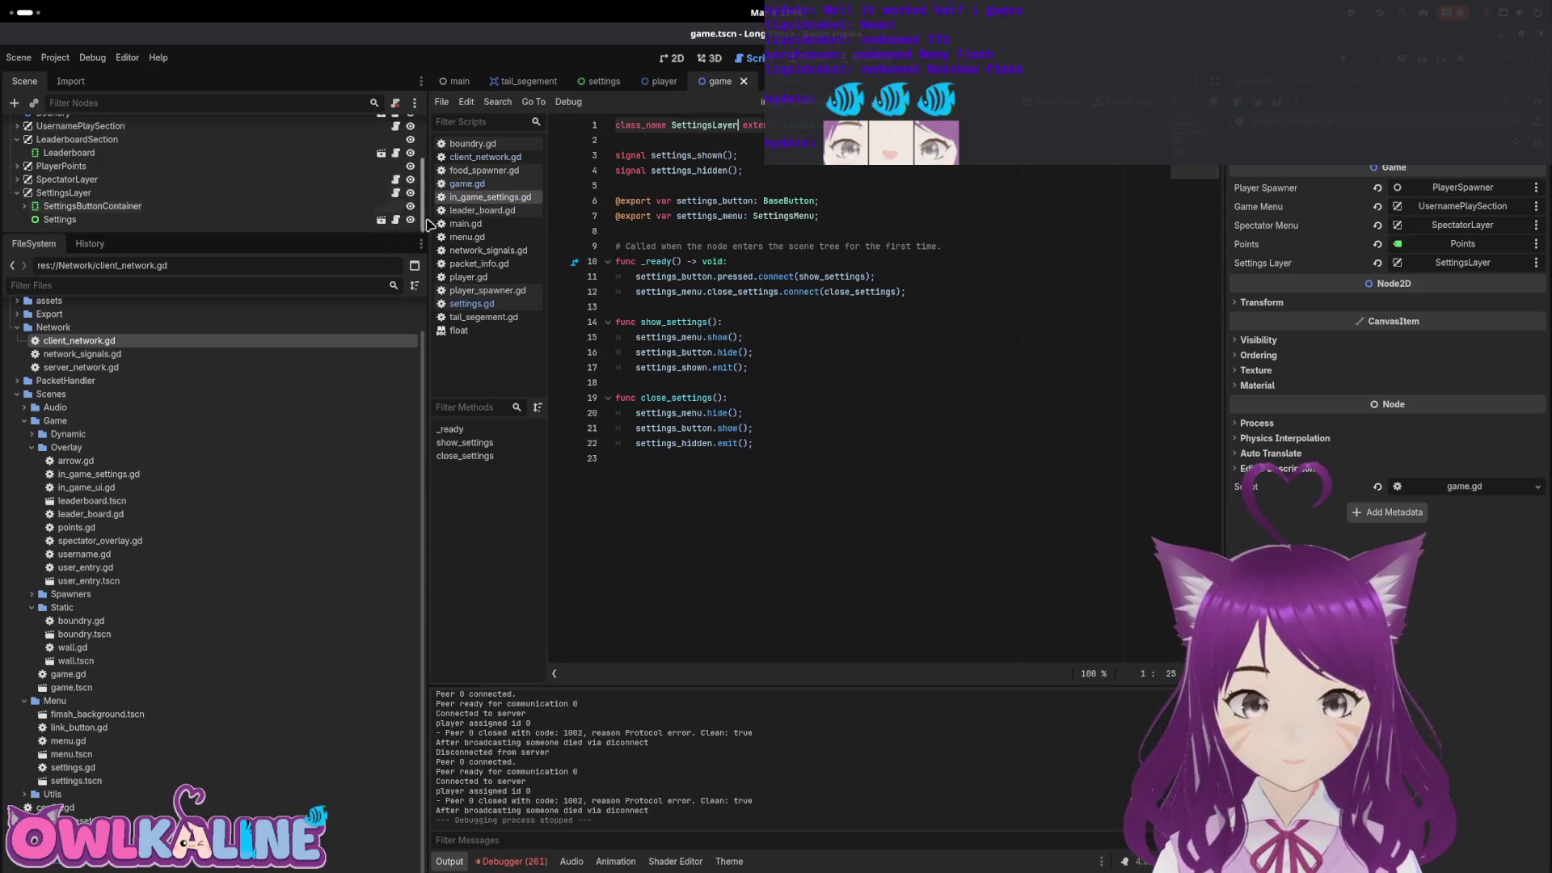
click(727, 399)
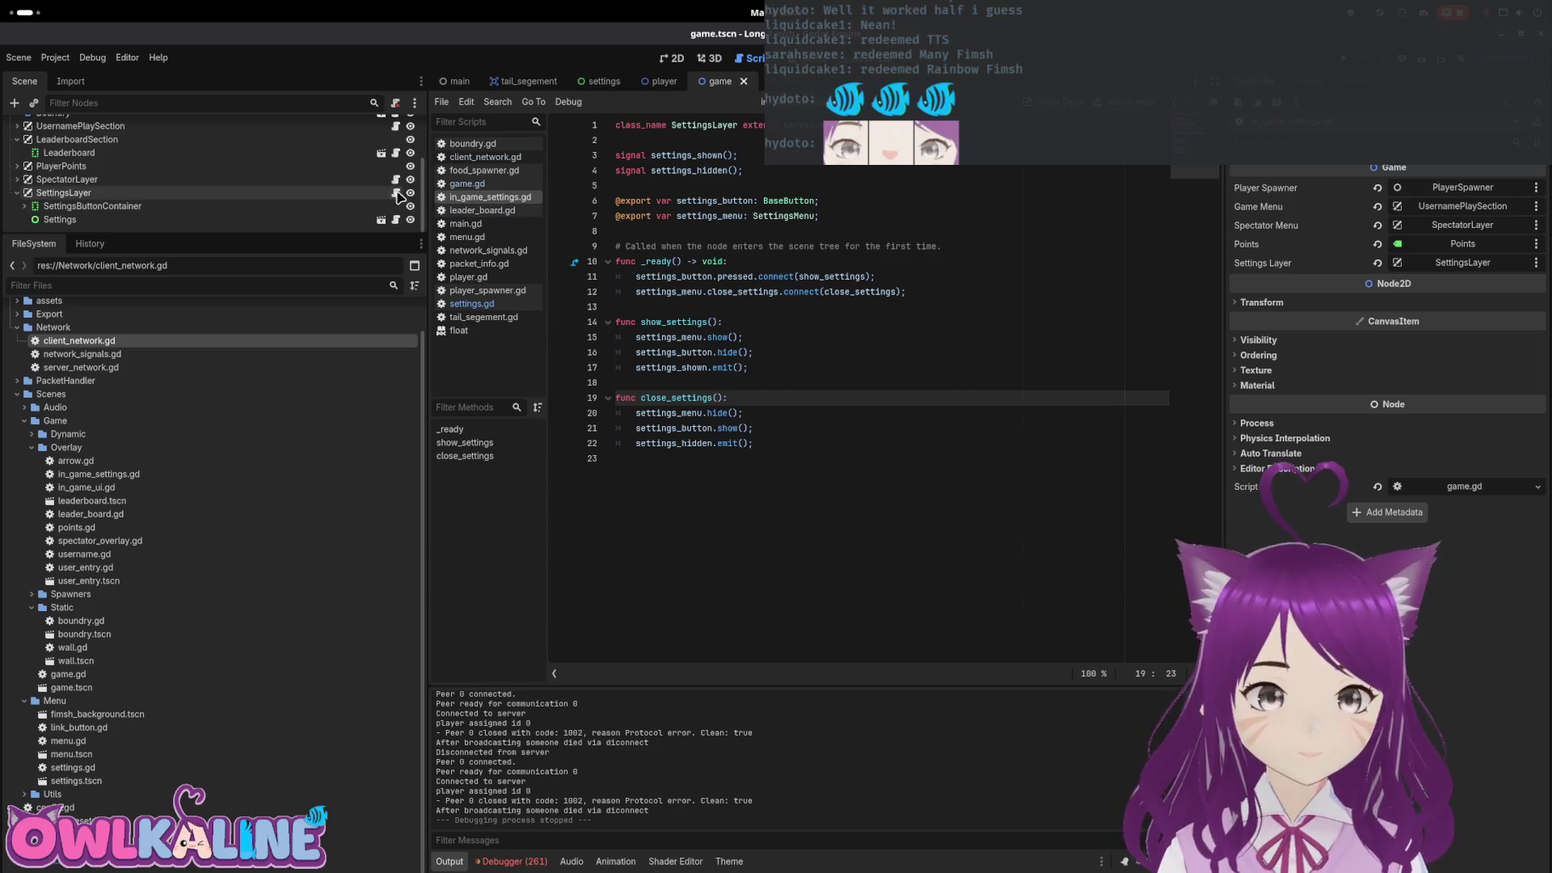
click(962, 292)
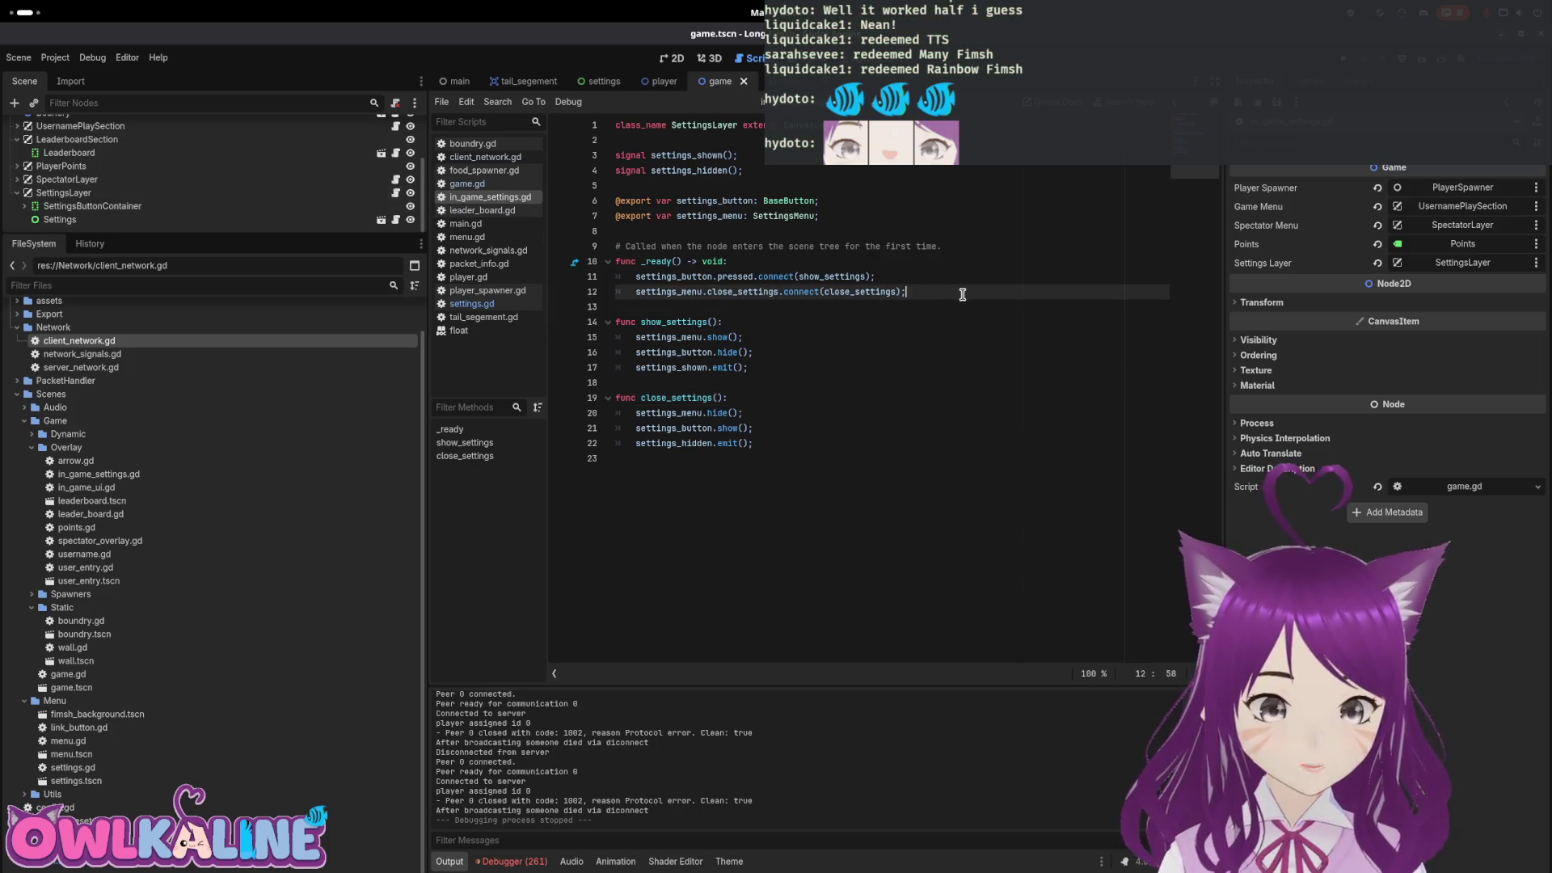
key(Return)
key(Return)
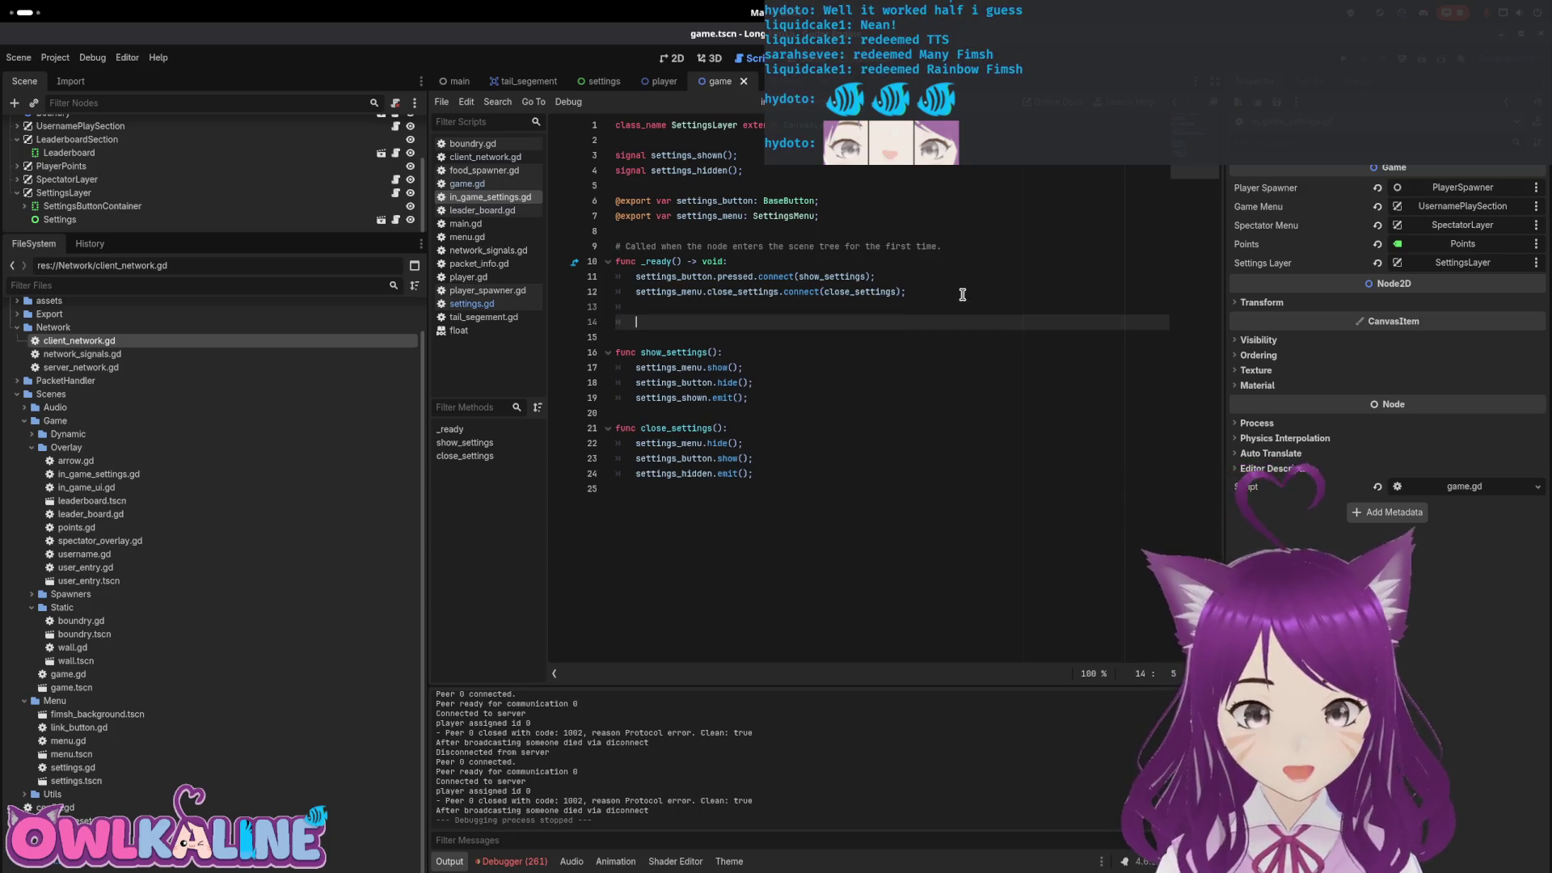
text(N)
key(BackSpace)
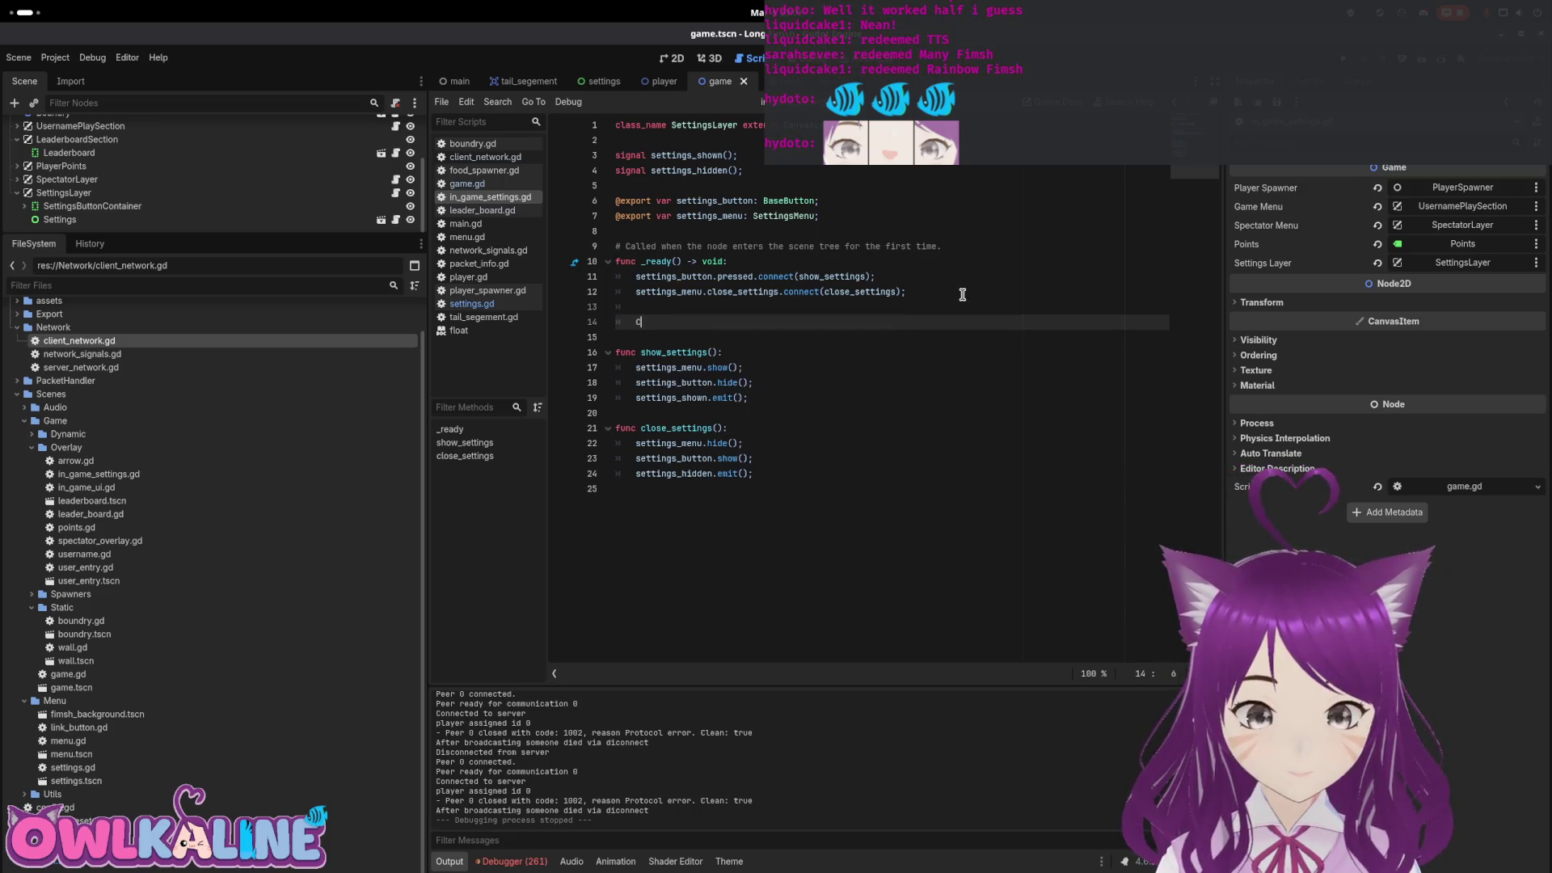
text(Client)
key(Return)
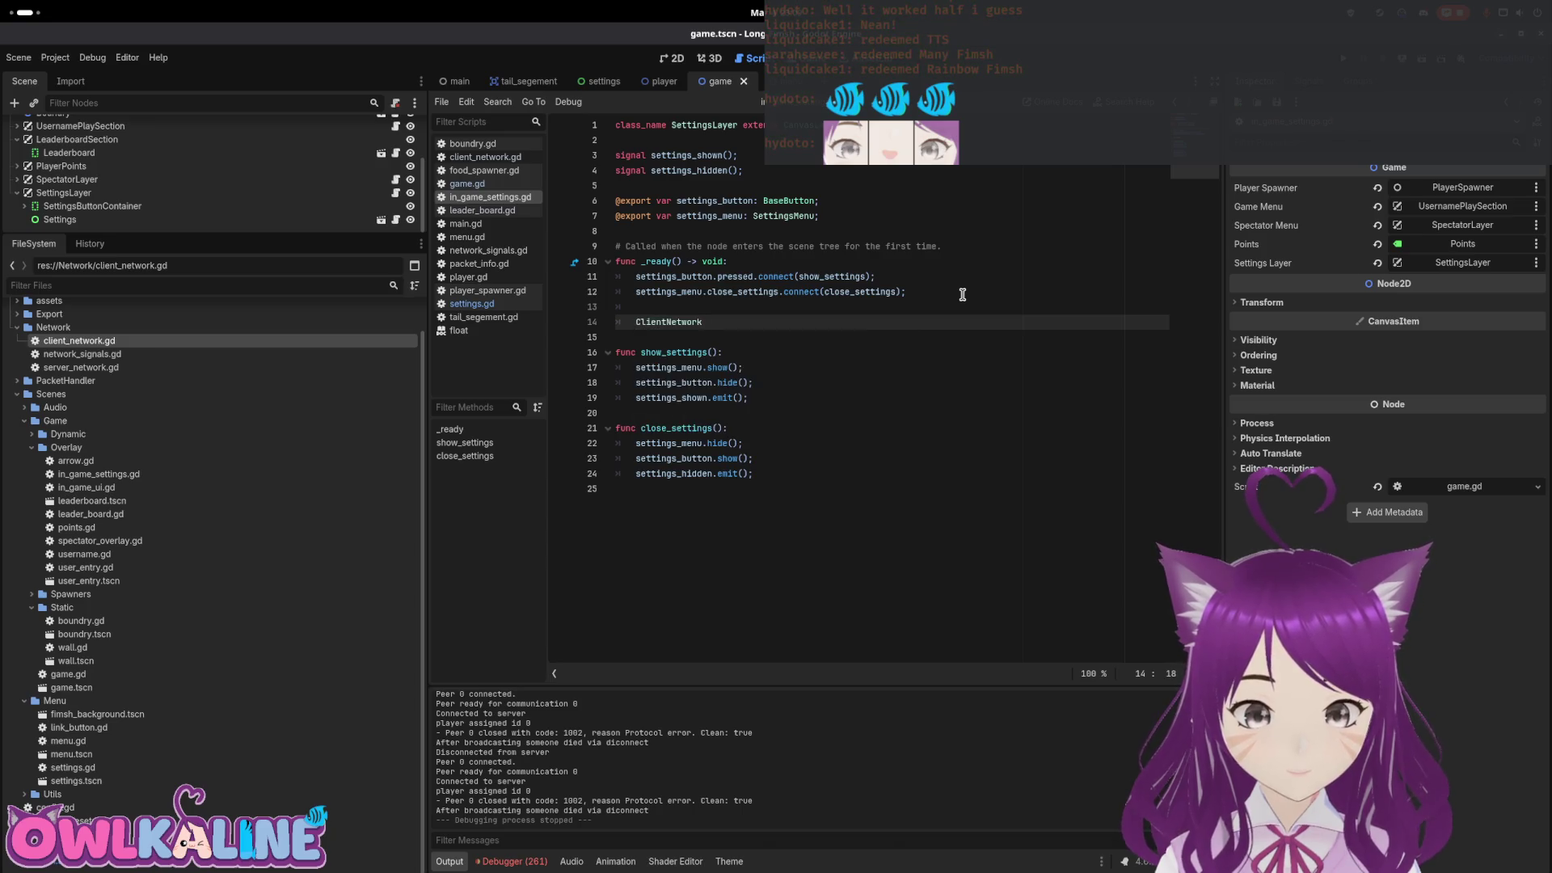
text(.loca)
key(Return)
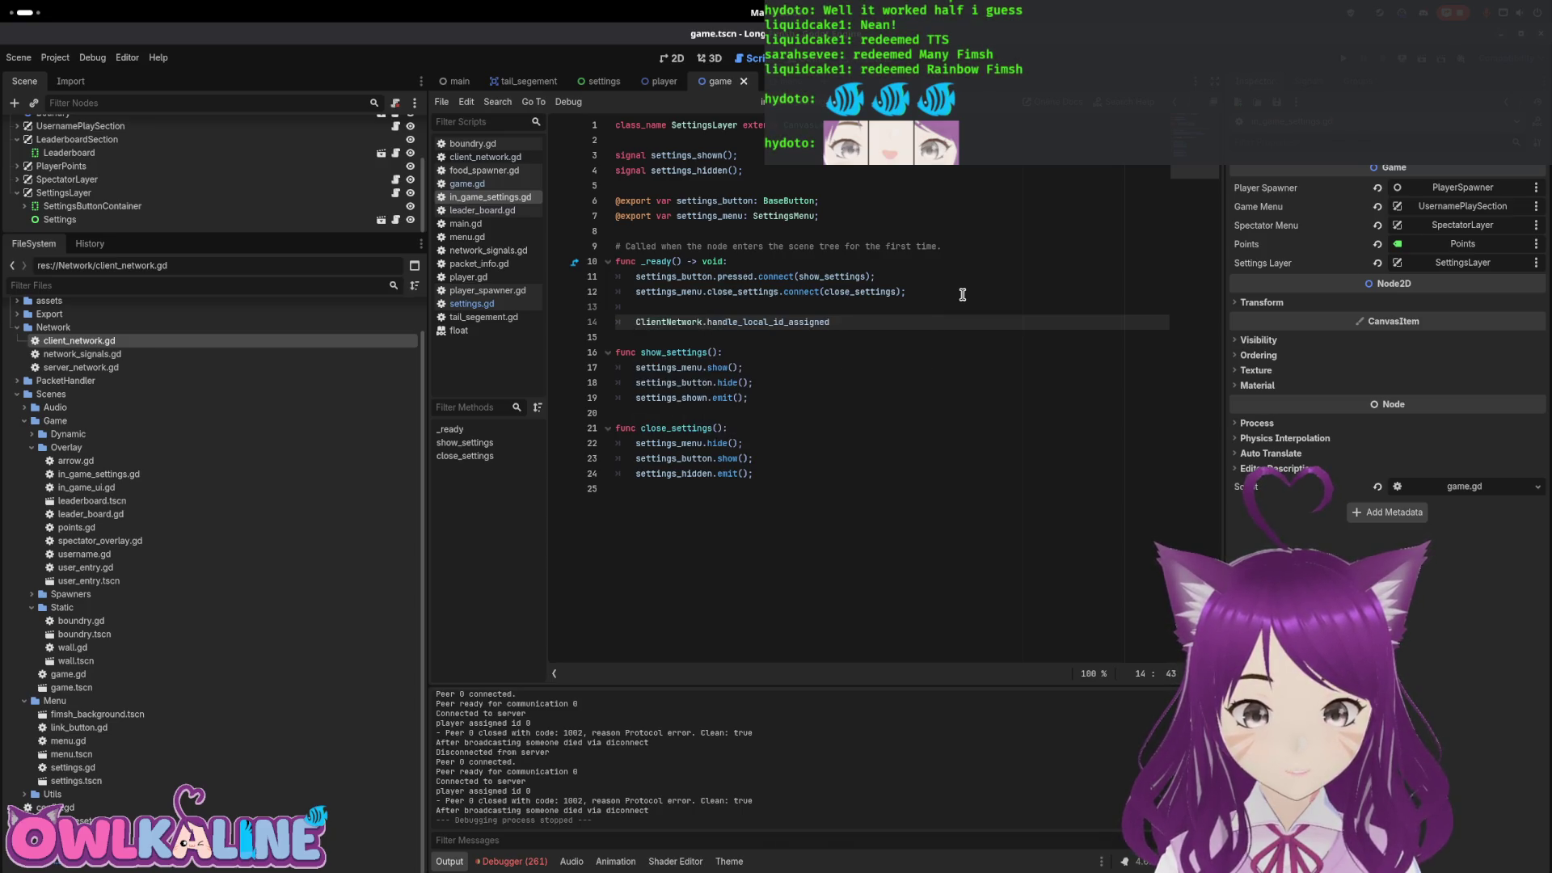
text(())
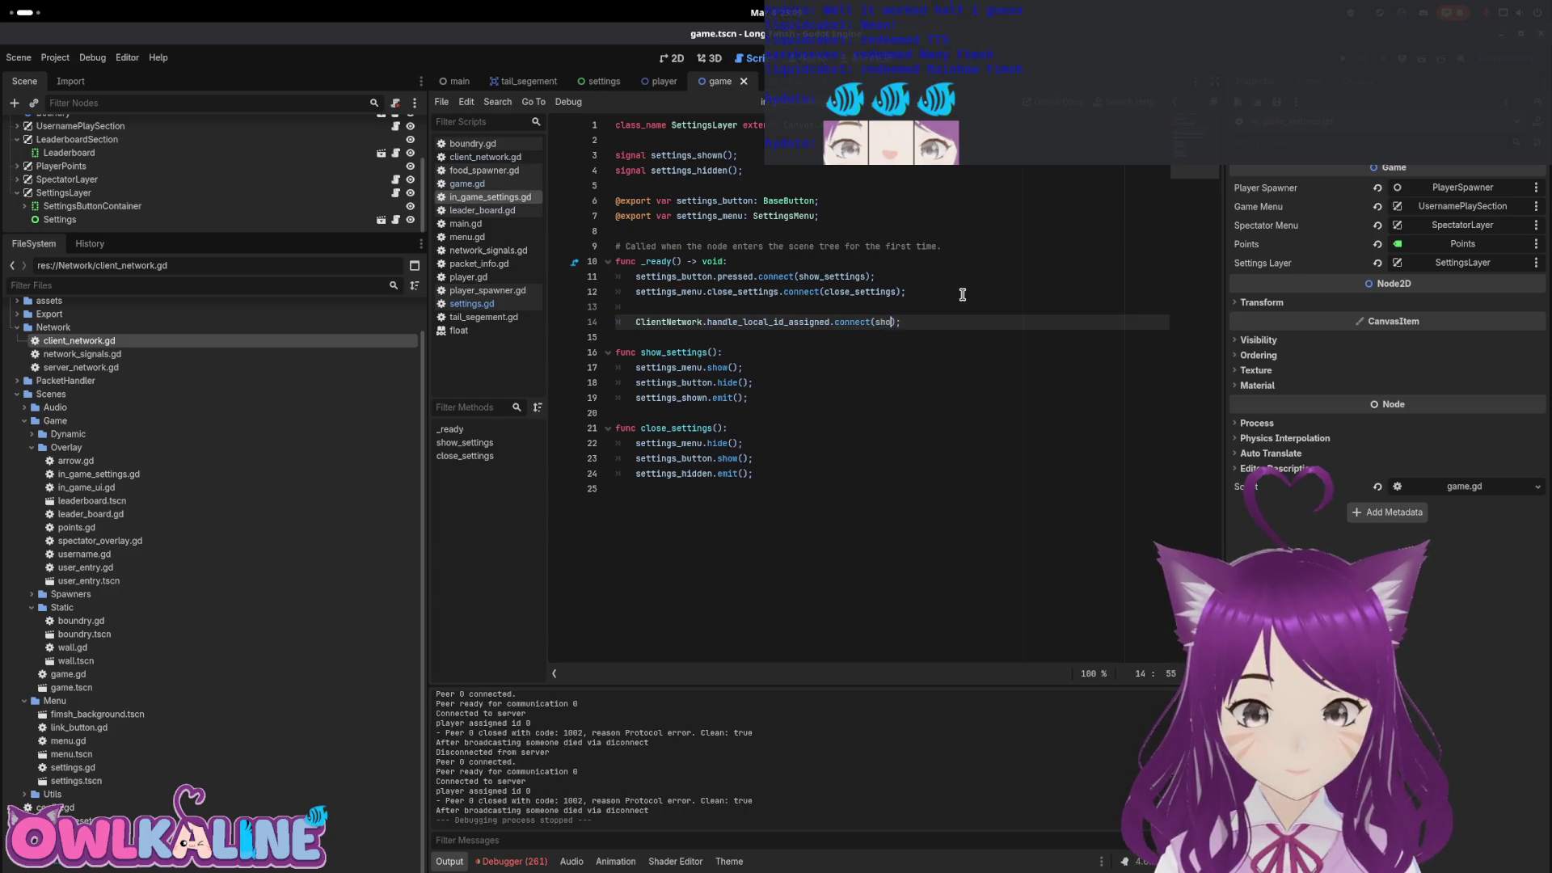
text(w)
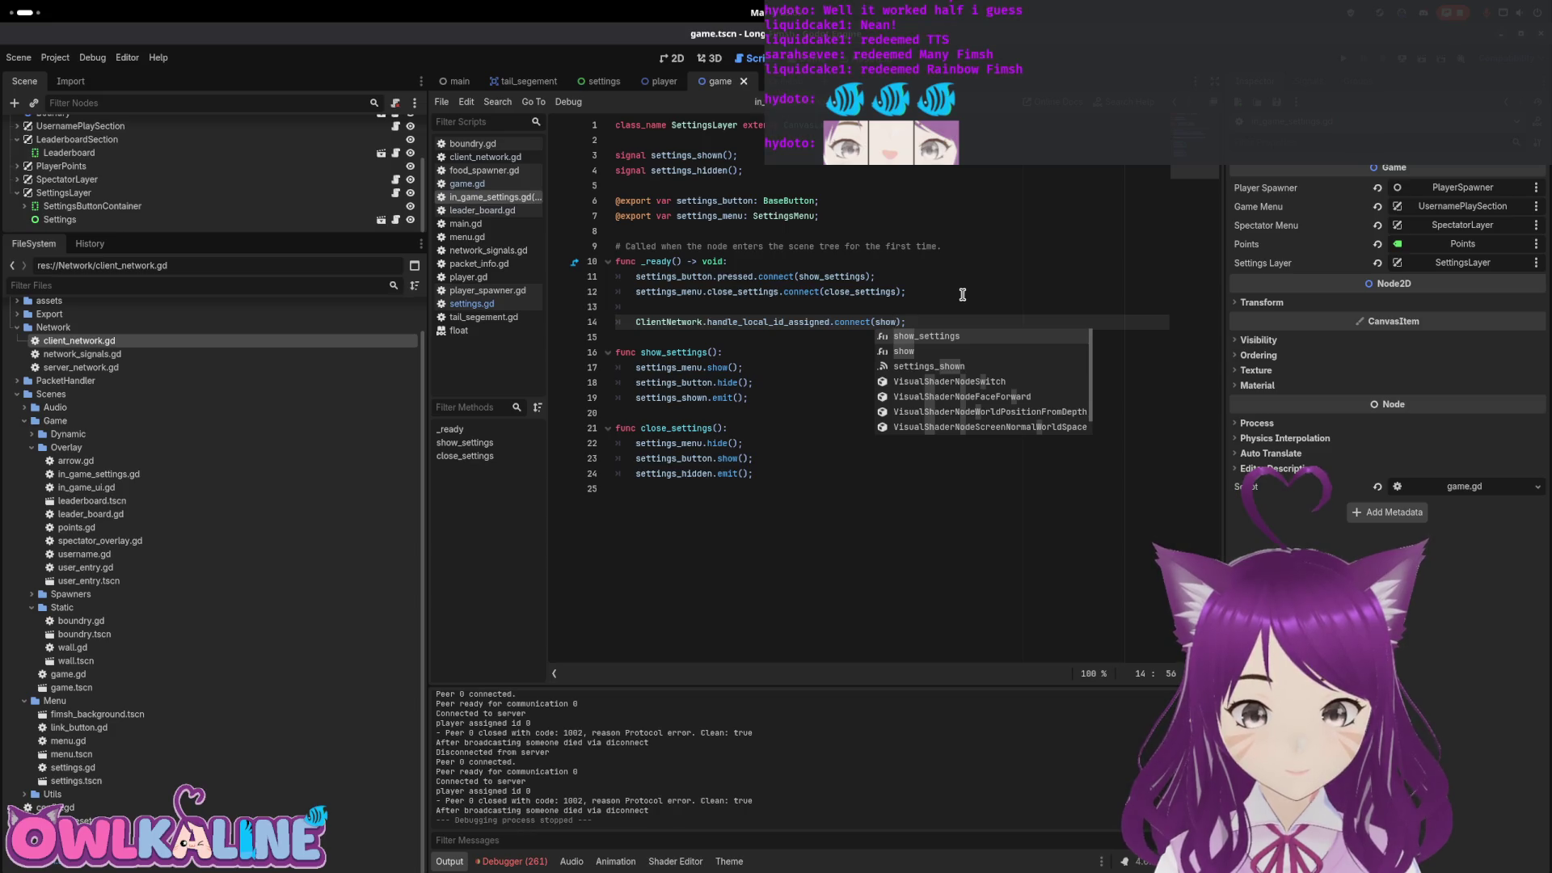
key(Escape)
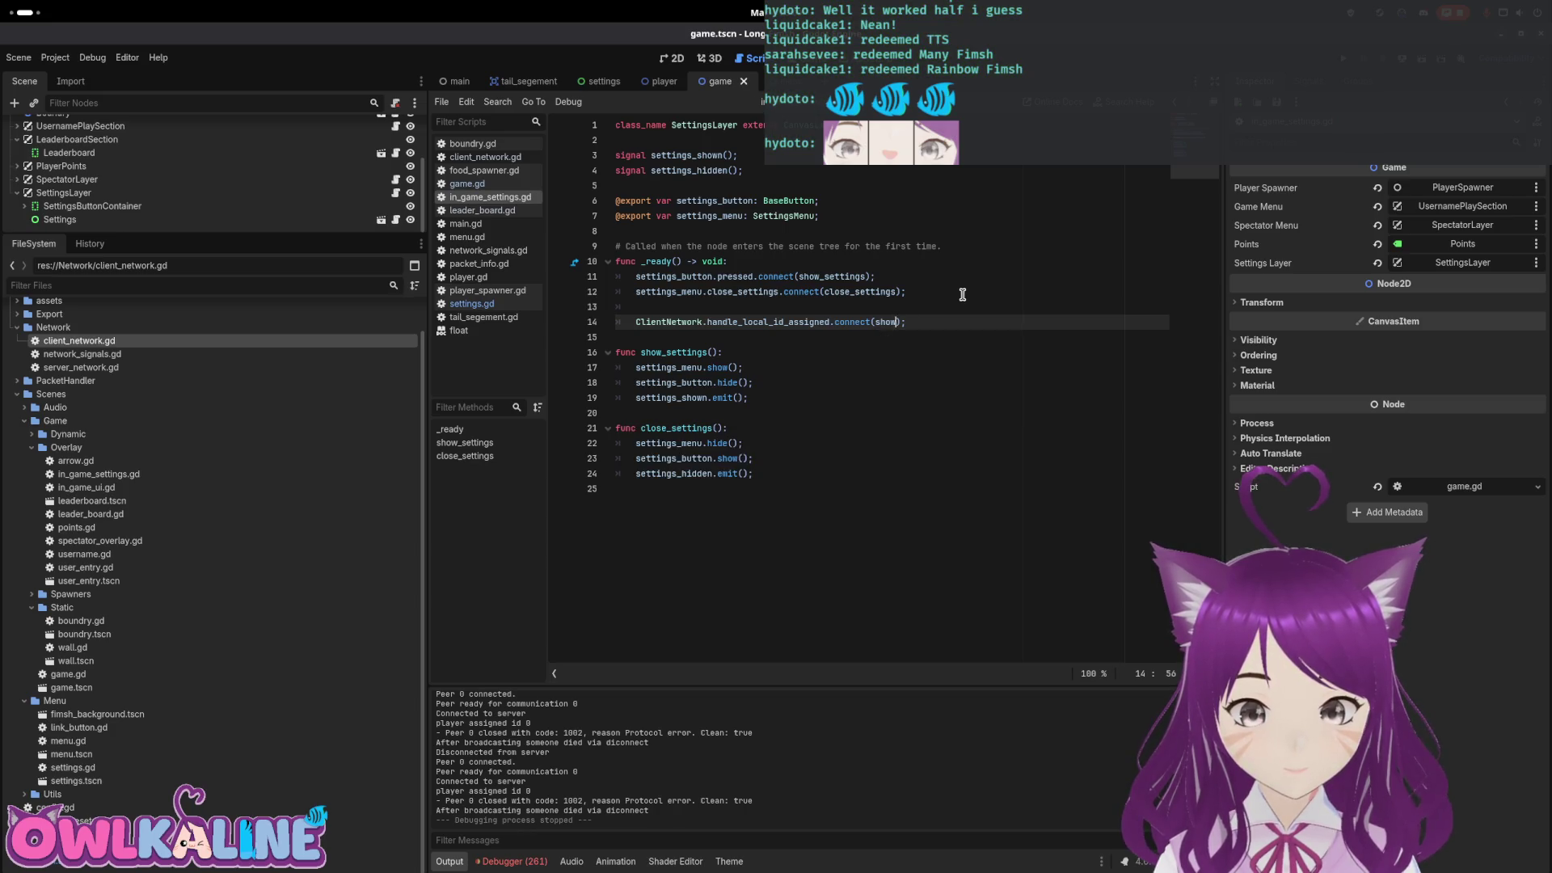
Add NetworkSignals.on_disconnect_from_server.connect(hide) to _ready and run the project with F5
key(Down)
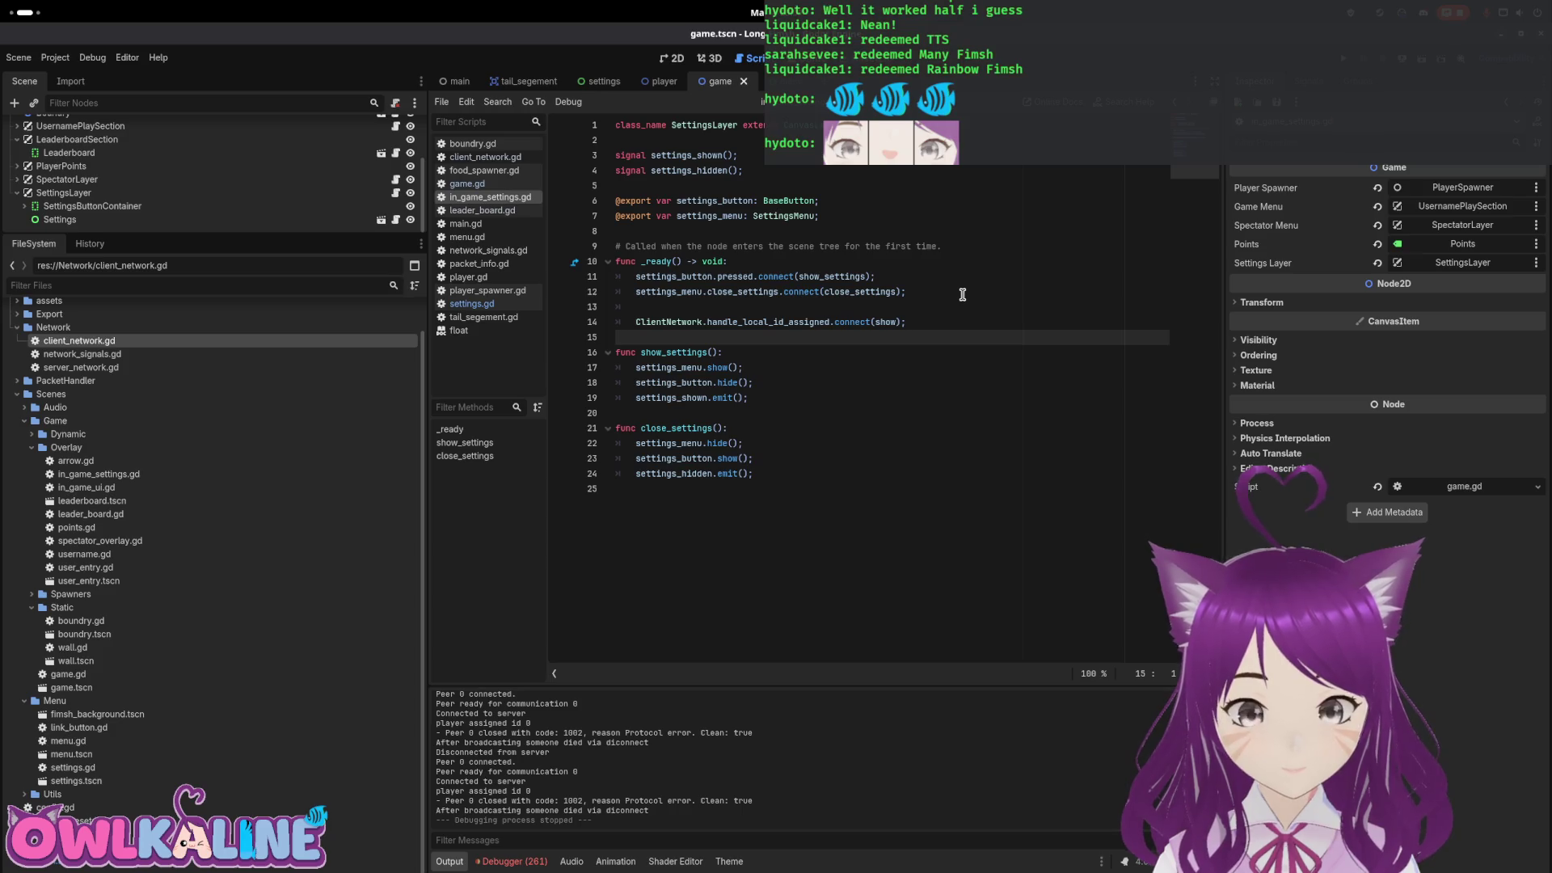
click(914, 321)
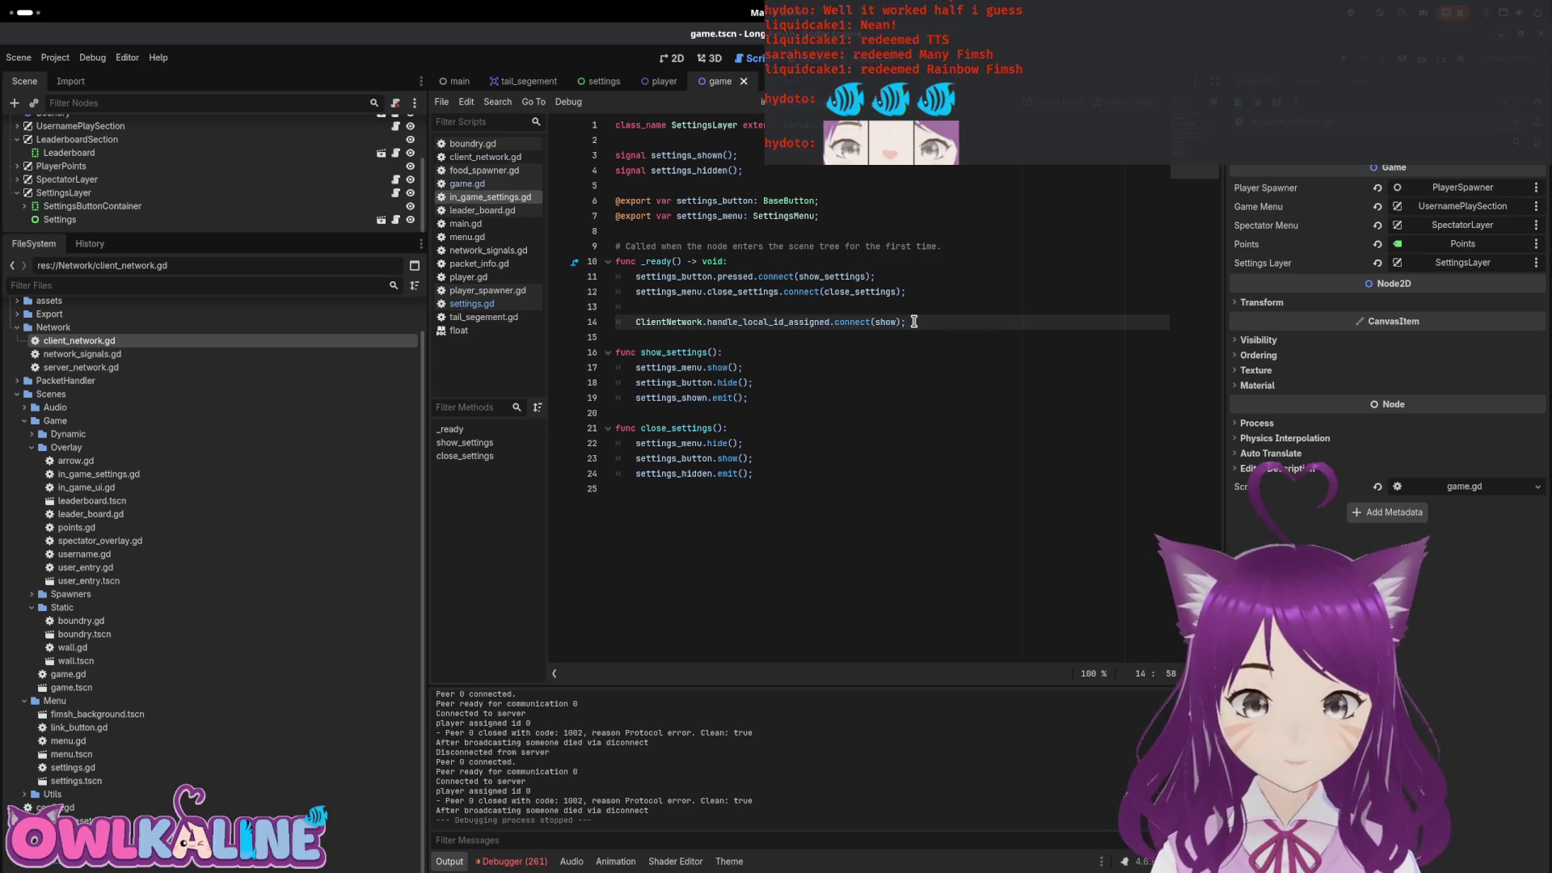
key(Return)
text(NetworkSignals.)
key(Return)
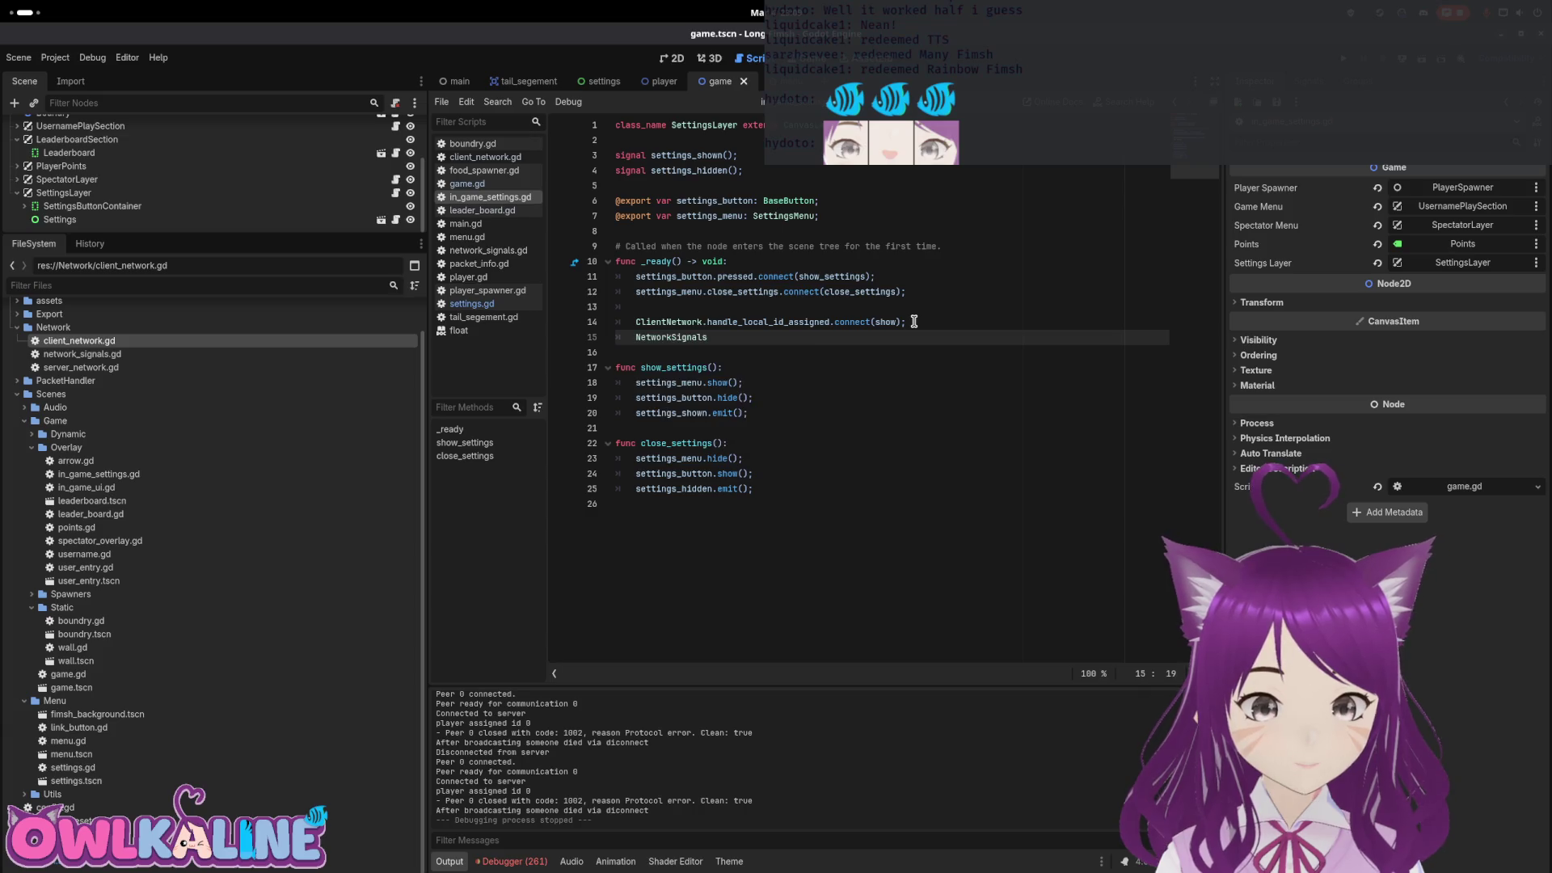
text(.on)
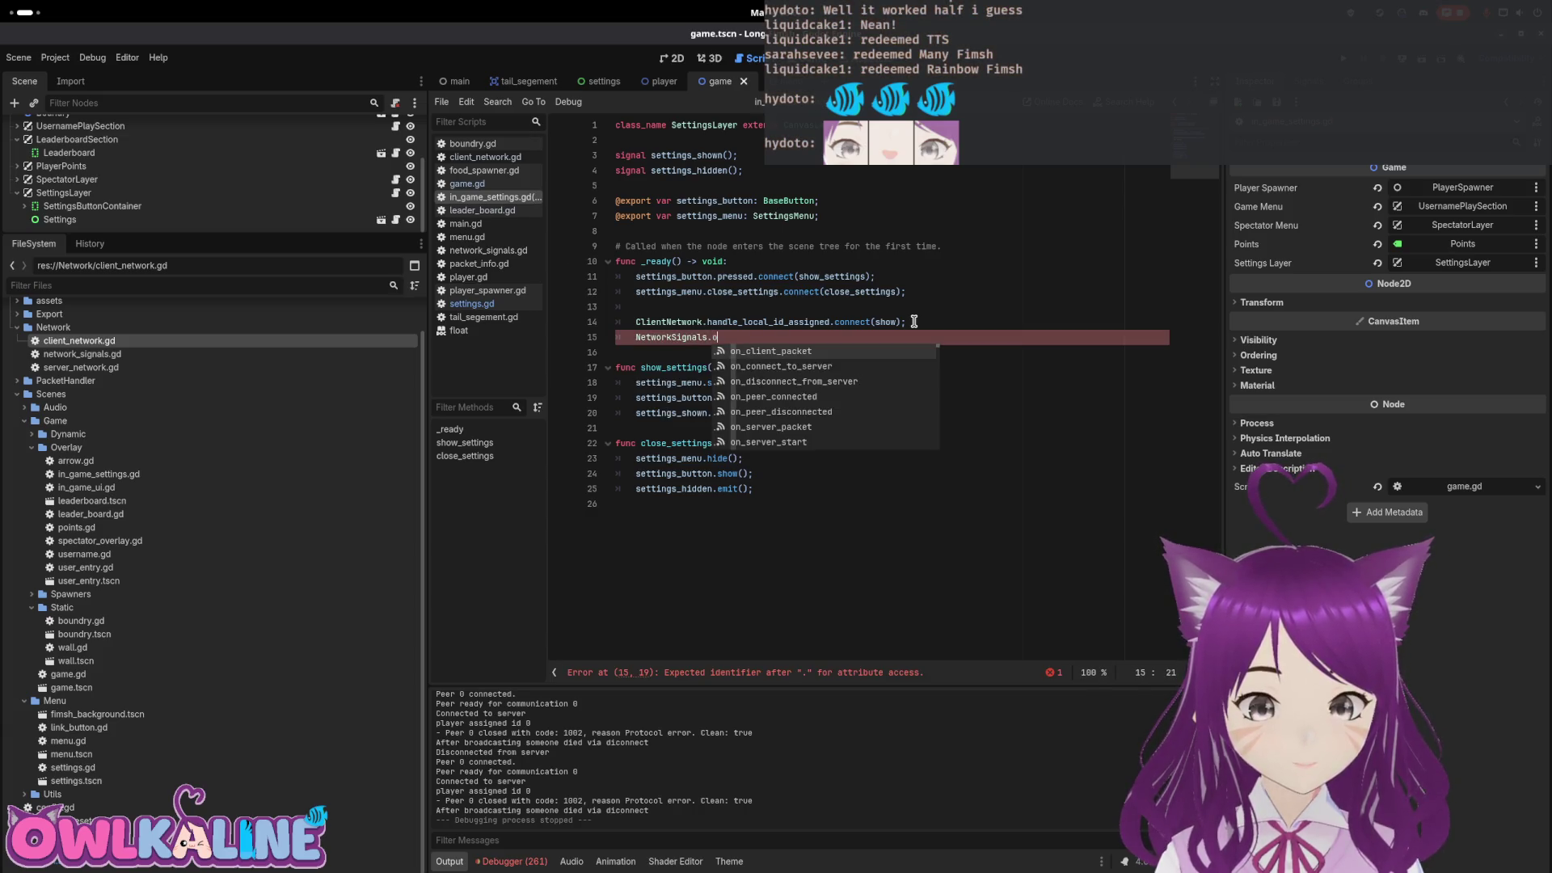
key(Return)
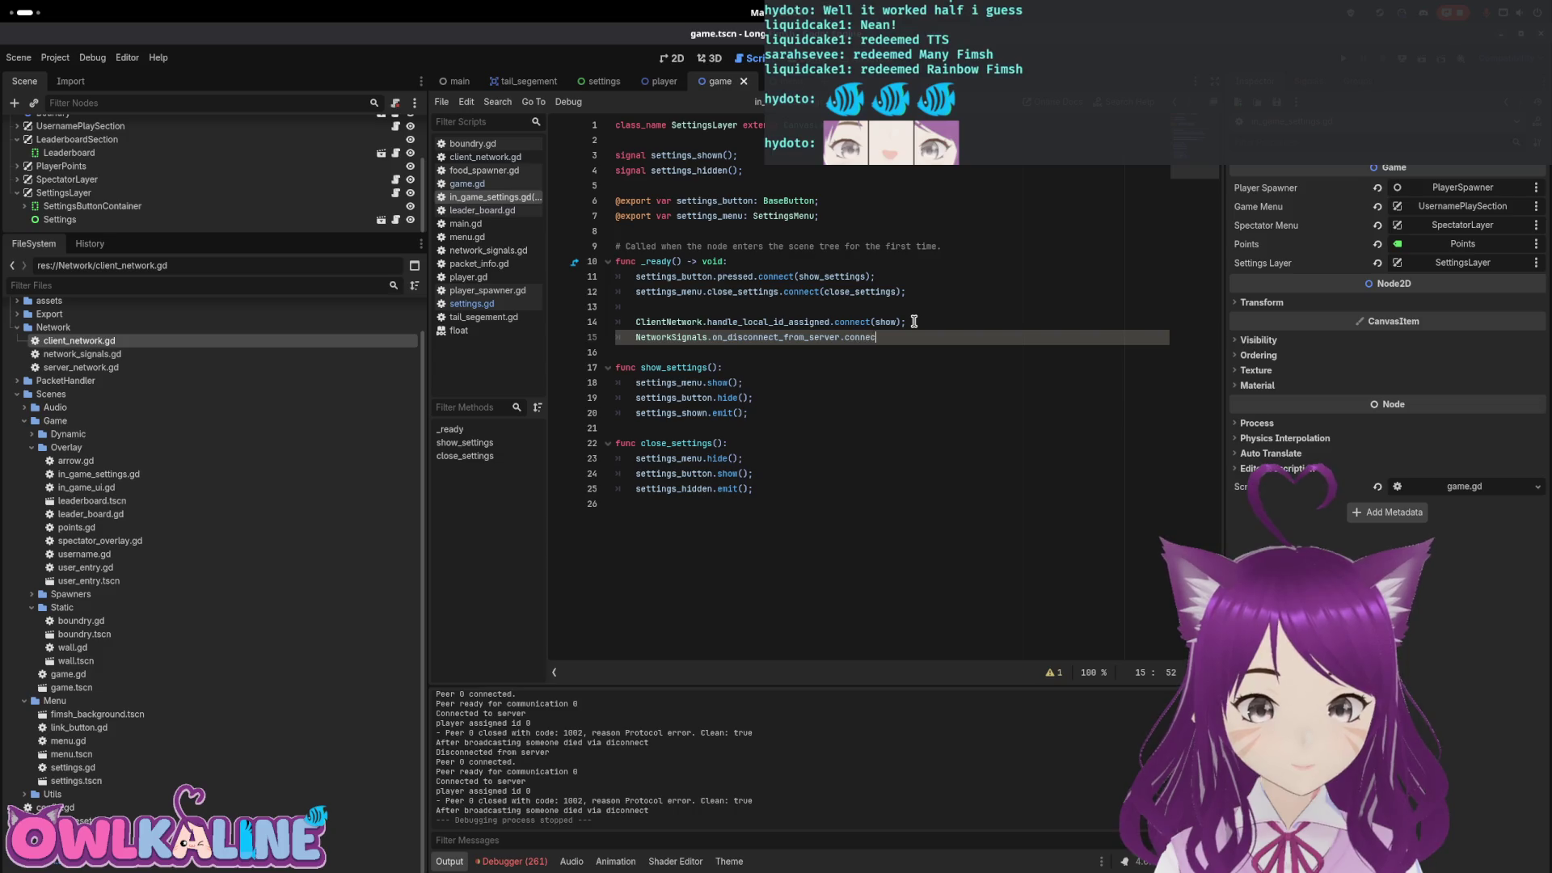
text(t())
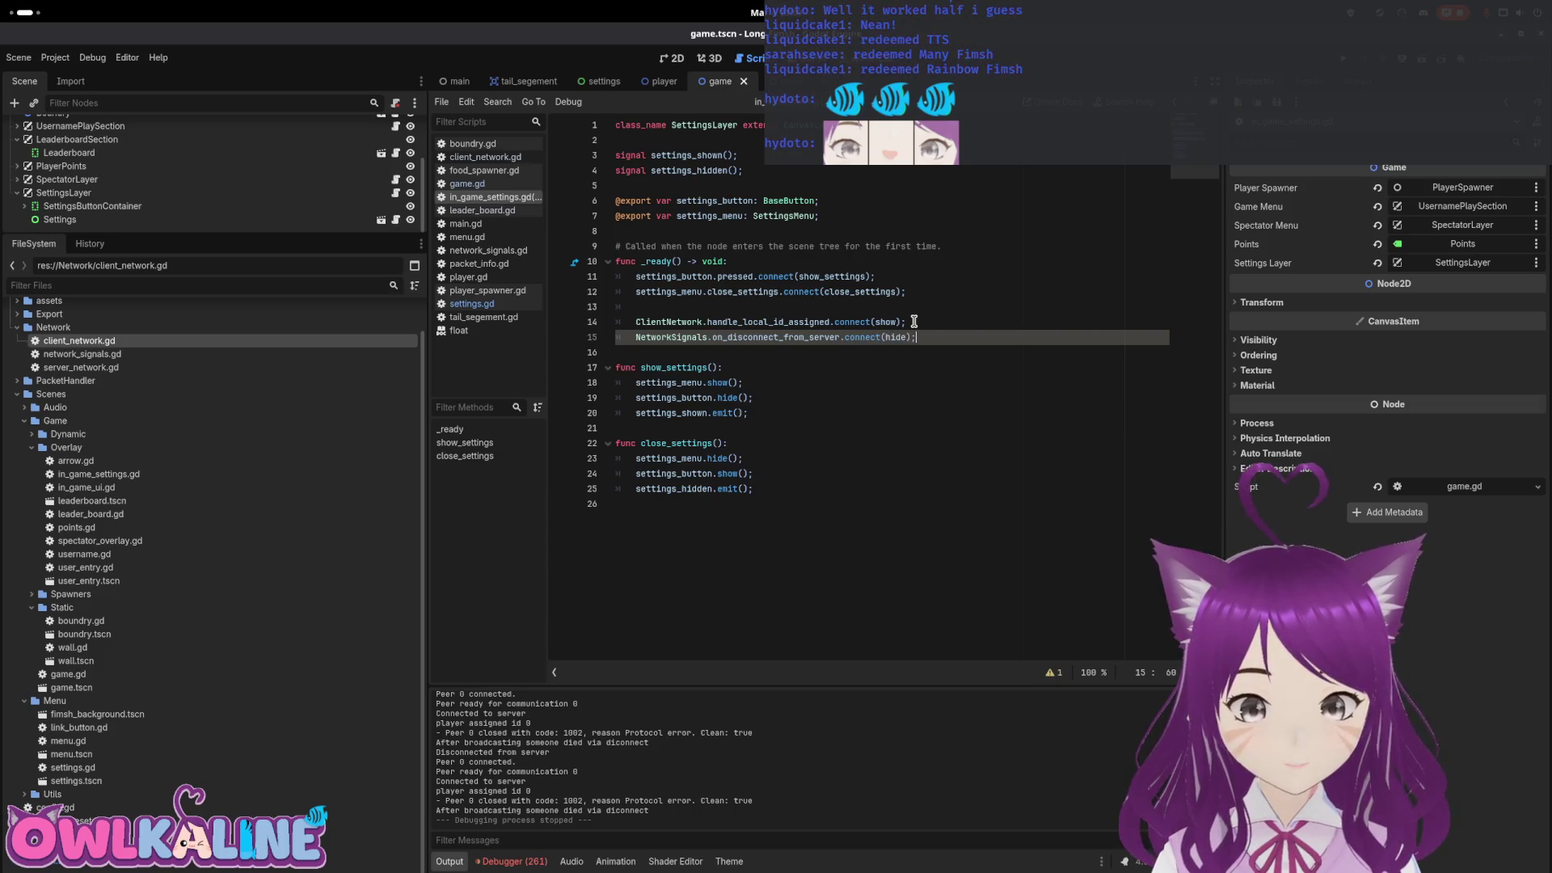
key(F5)
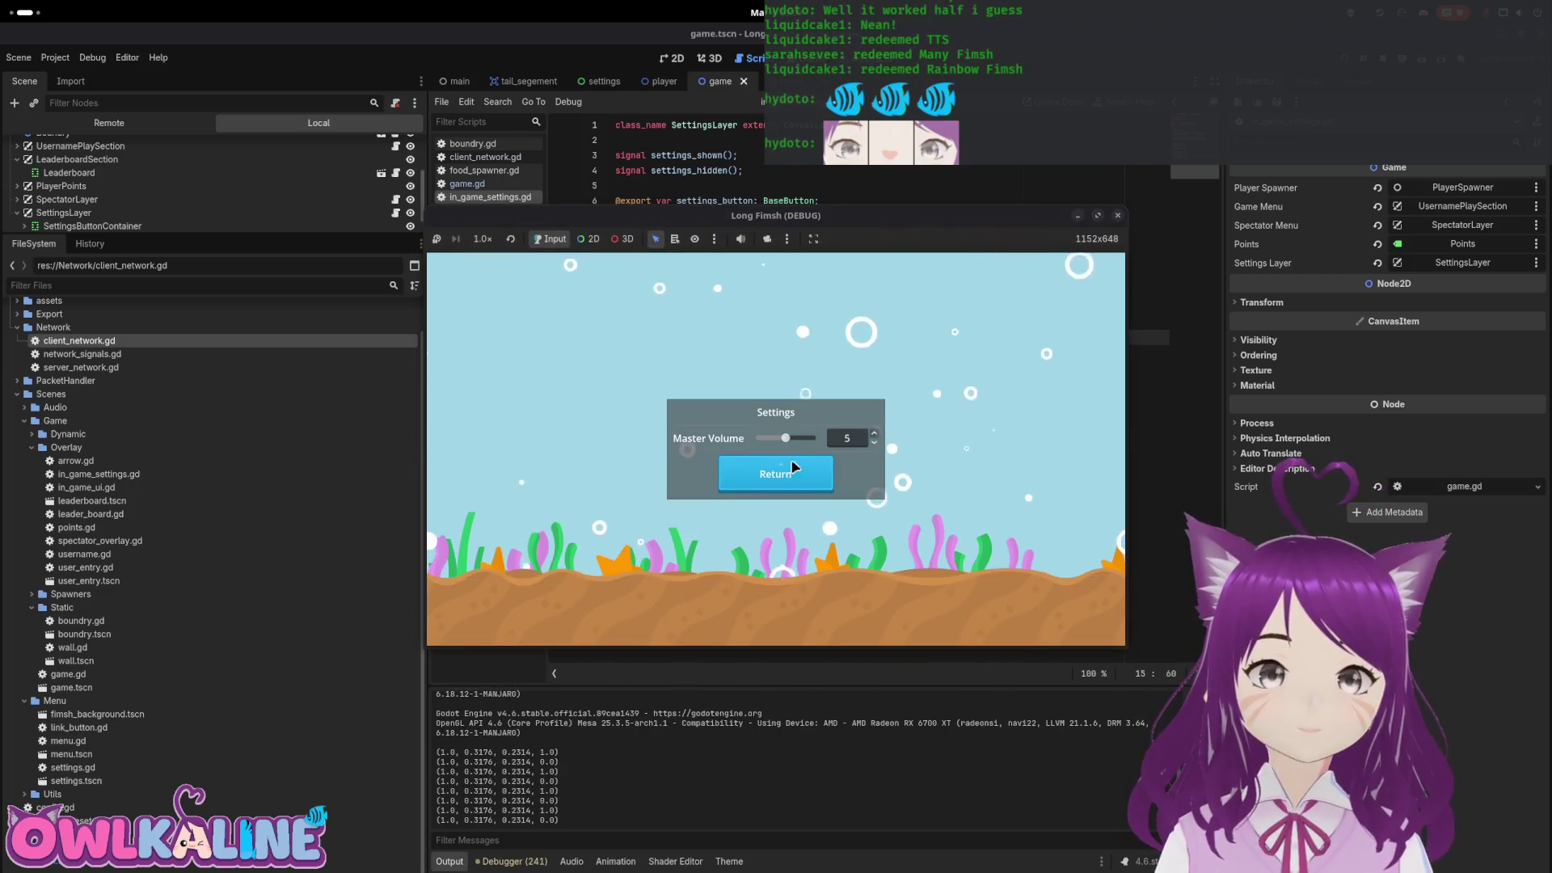
Start one game window as server and connect the other as a client
click(783, 435)
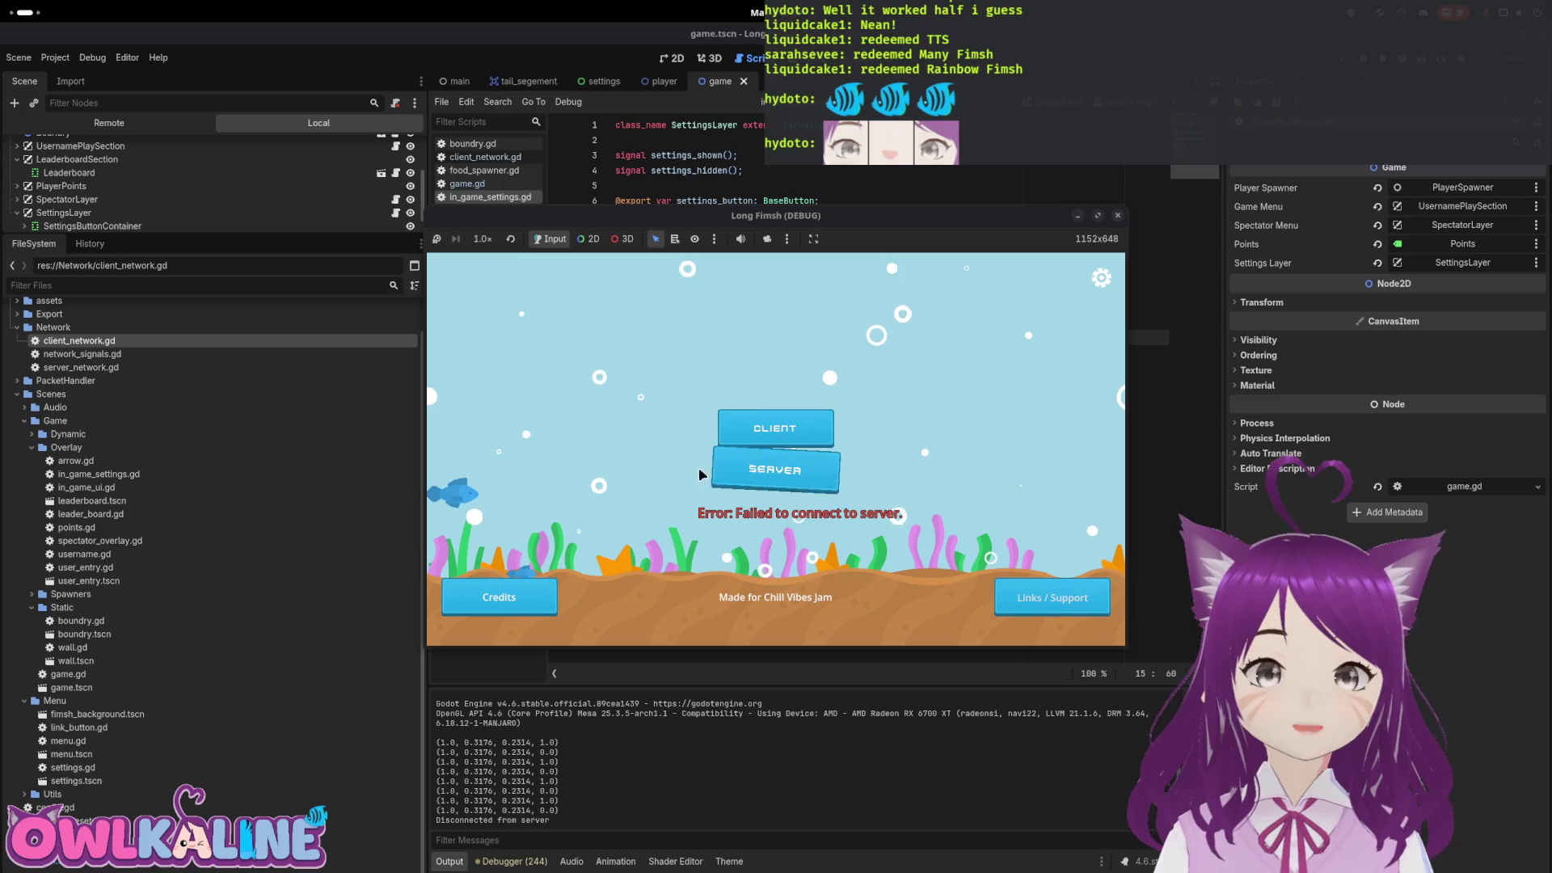
click(768, 482)
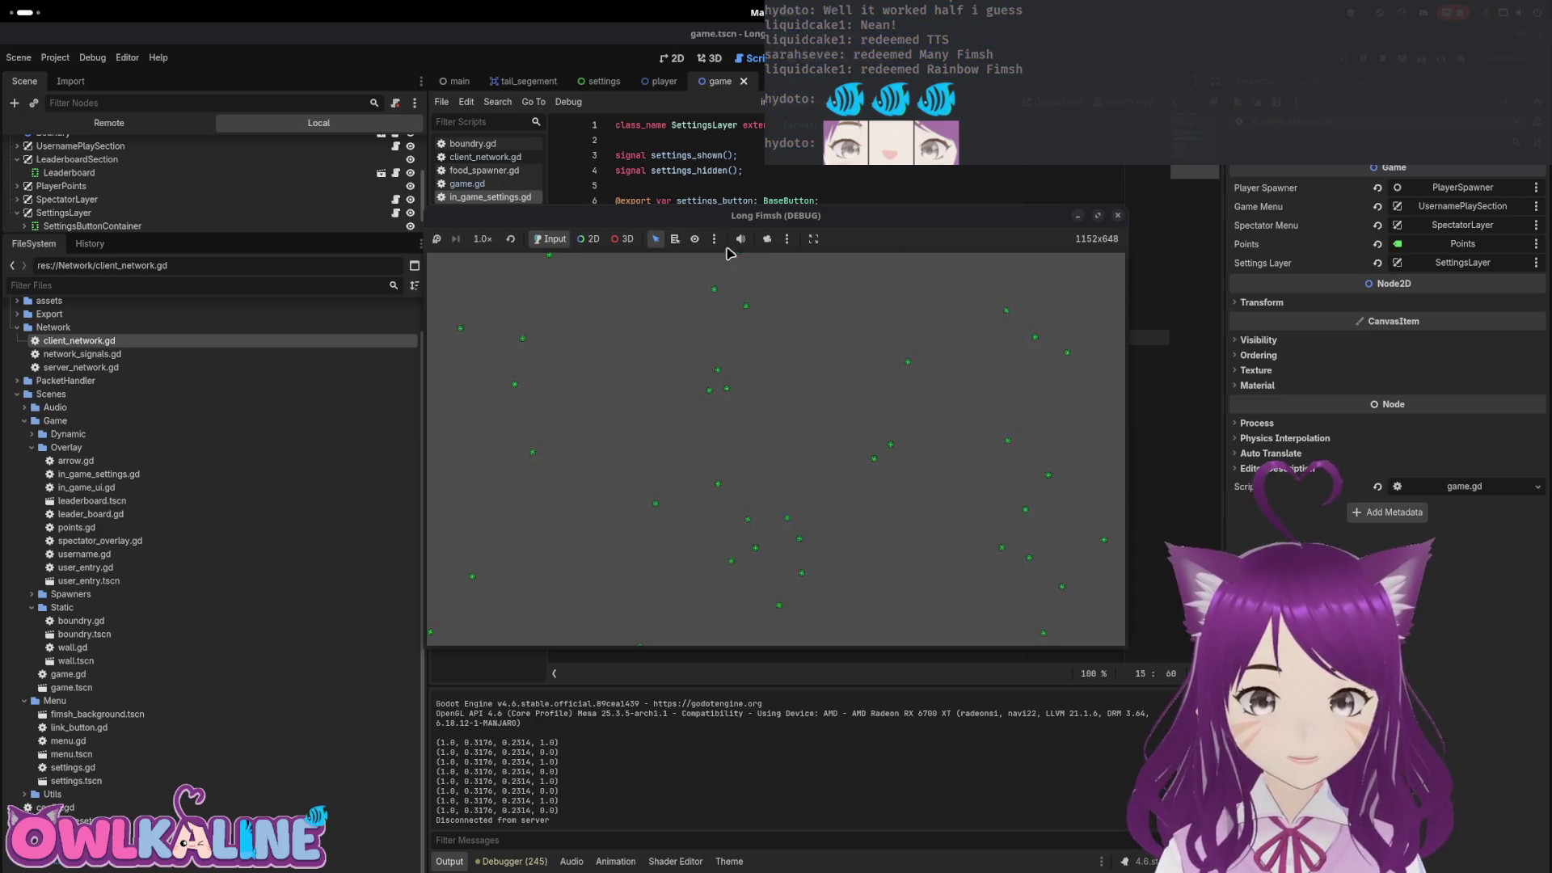
drag(941, 224, 1218, 432)
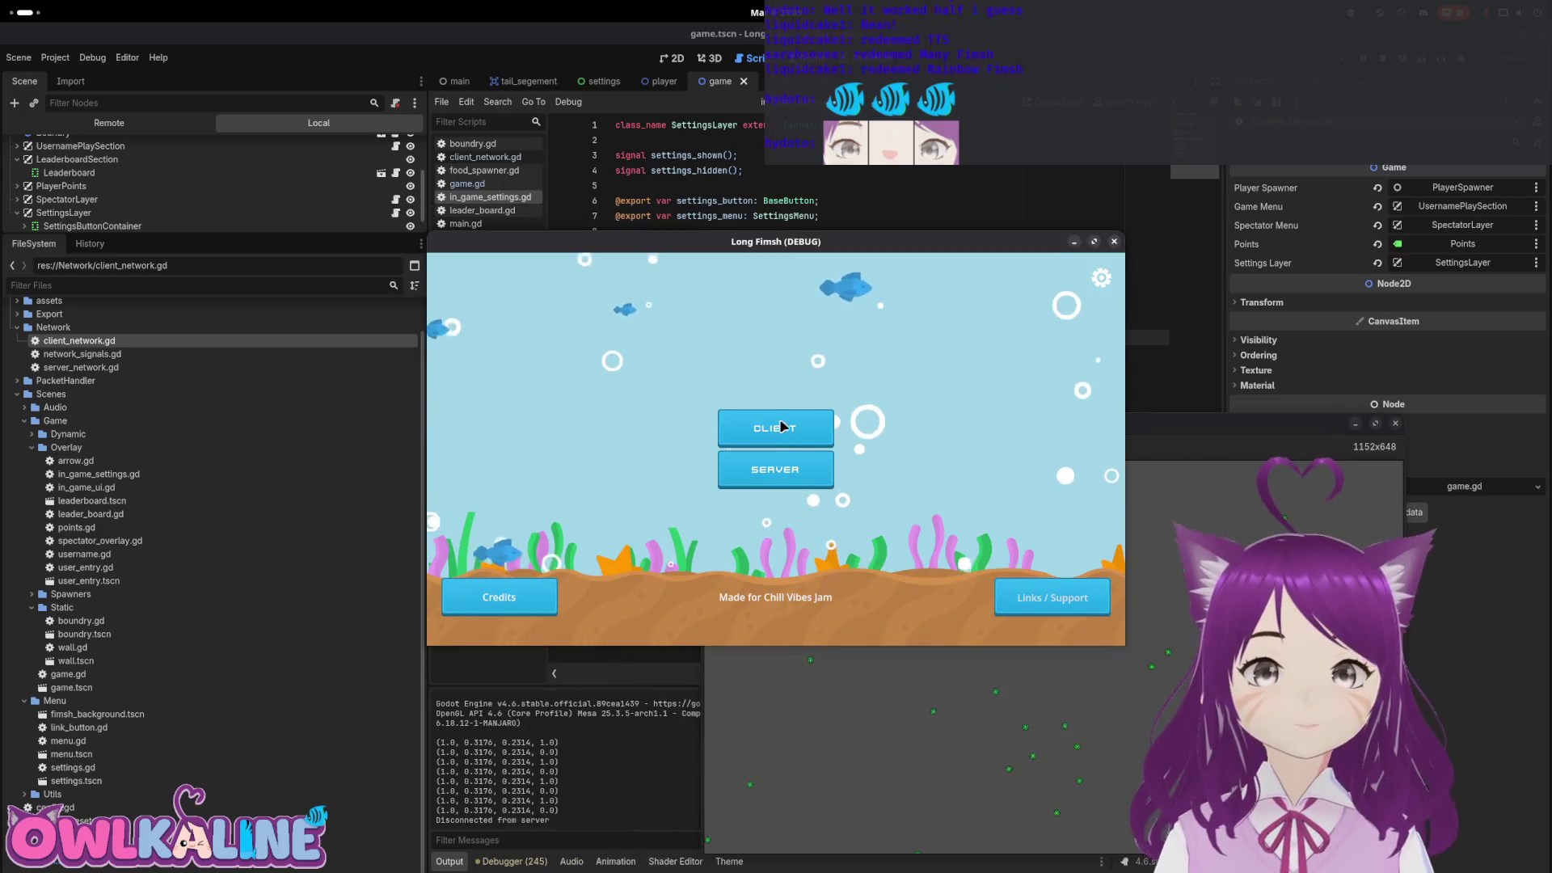
click(788, 422)
Disconnect through the settings panel, rejoin as client and play, then stop the run
click(1101, 278)
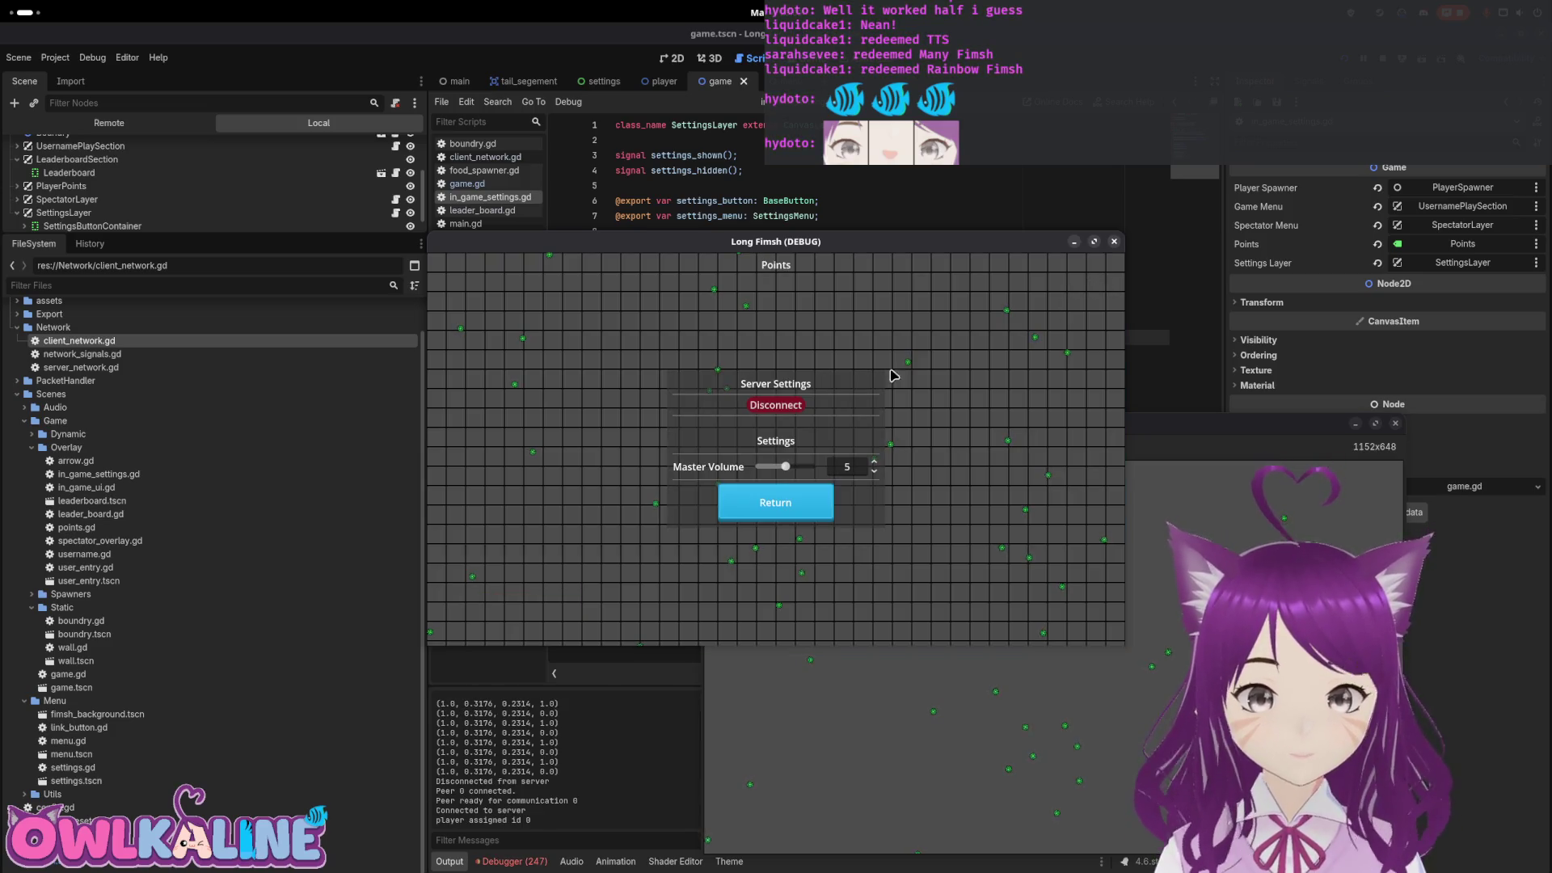
click(775, 411)
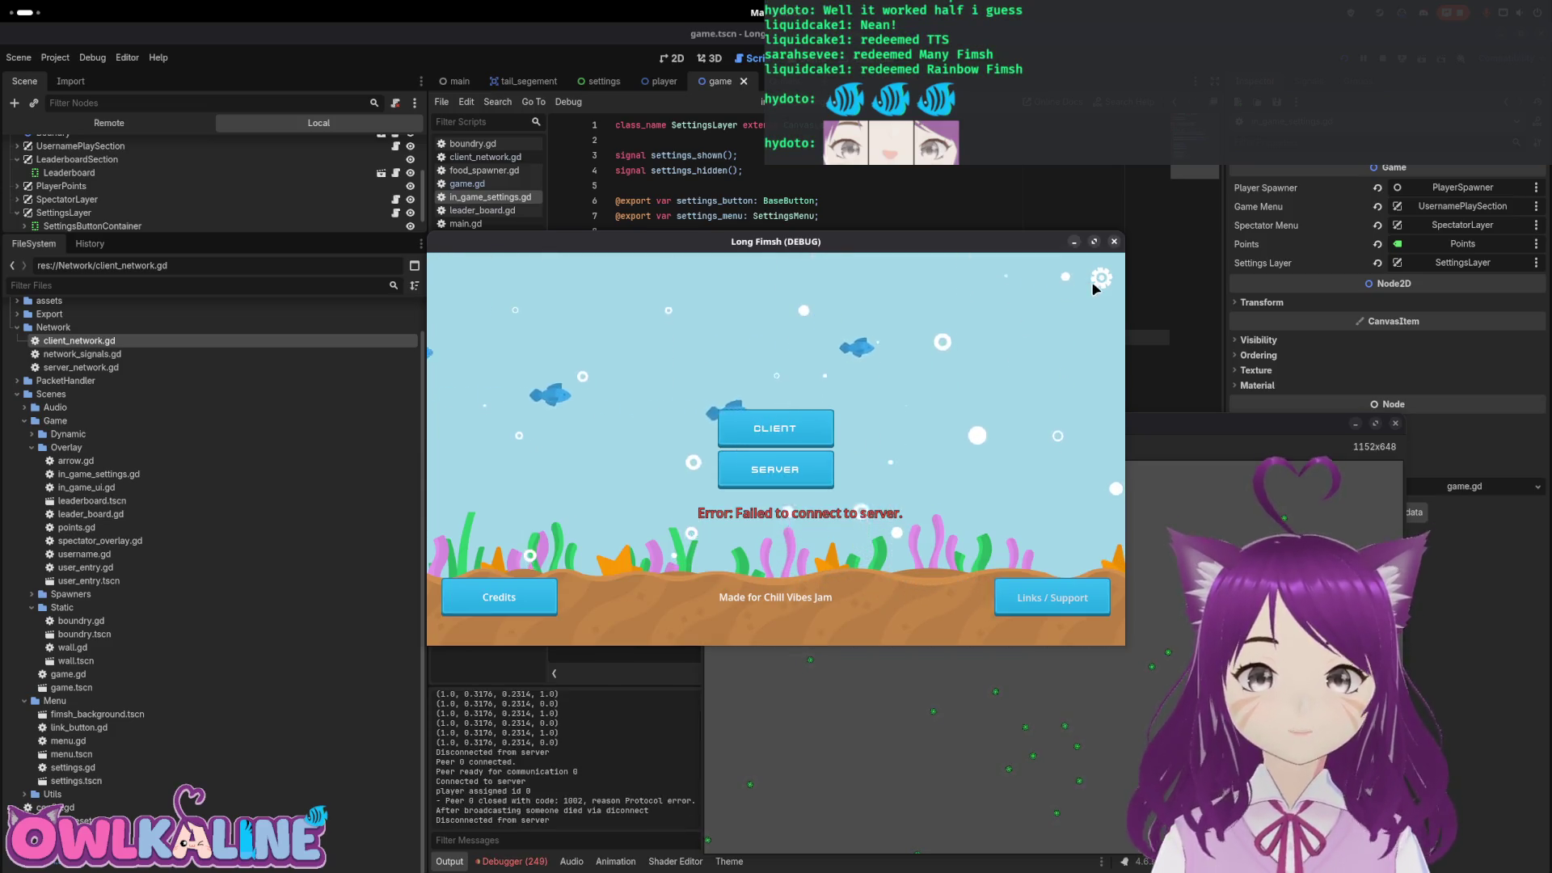
click(1102, 277)
click(784, 462)
click(795, 434)
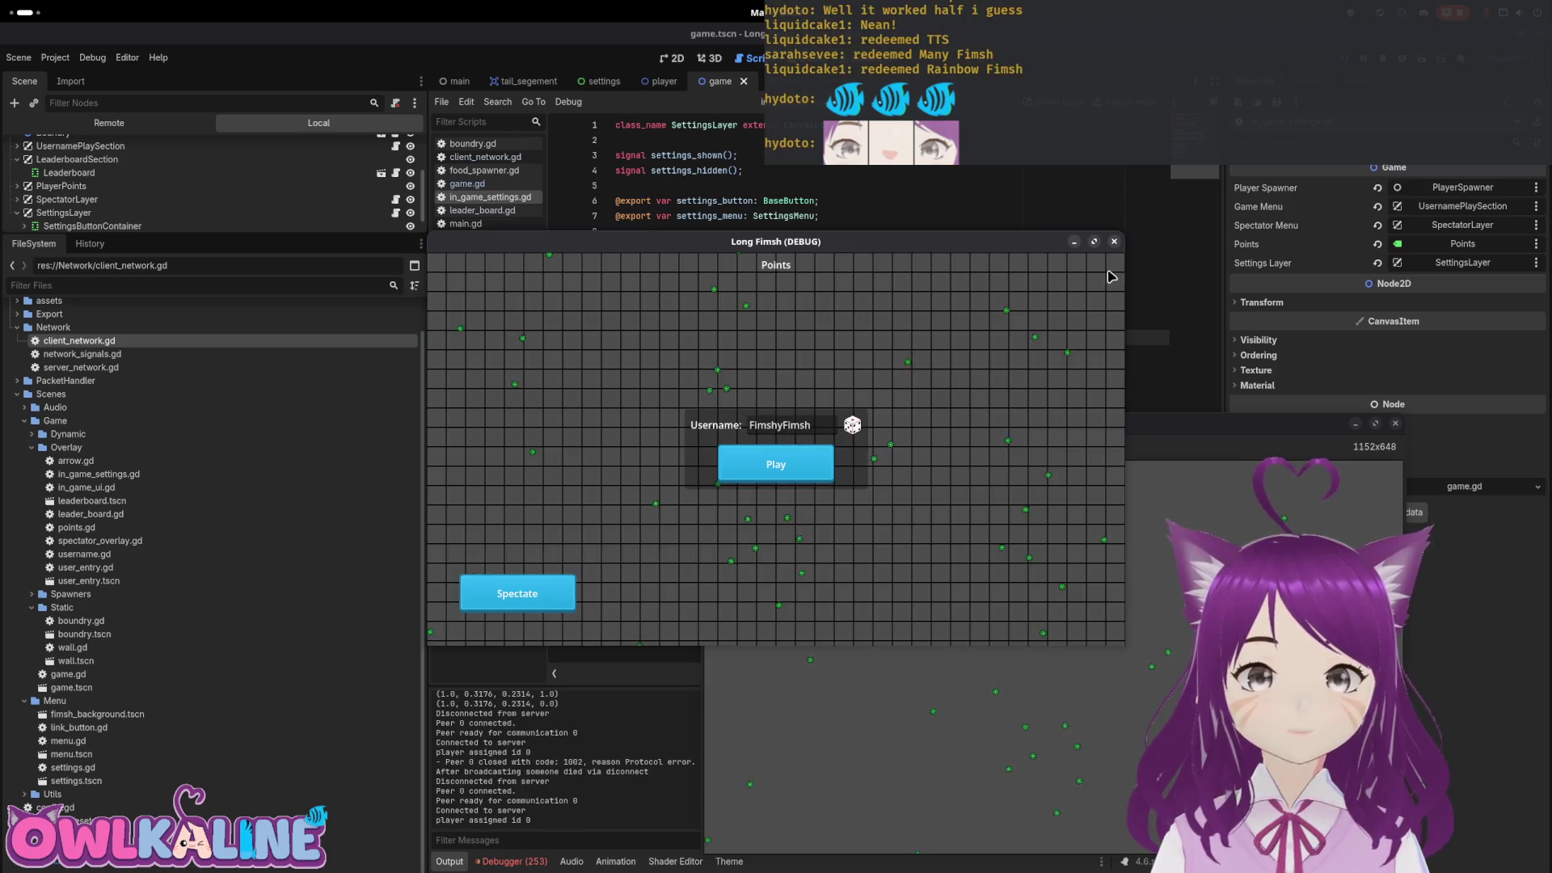
click(774, 463)
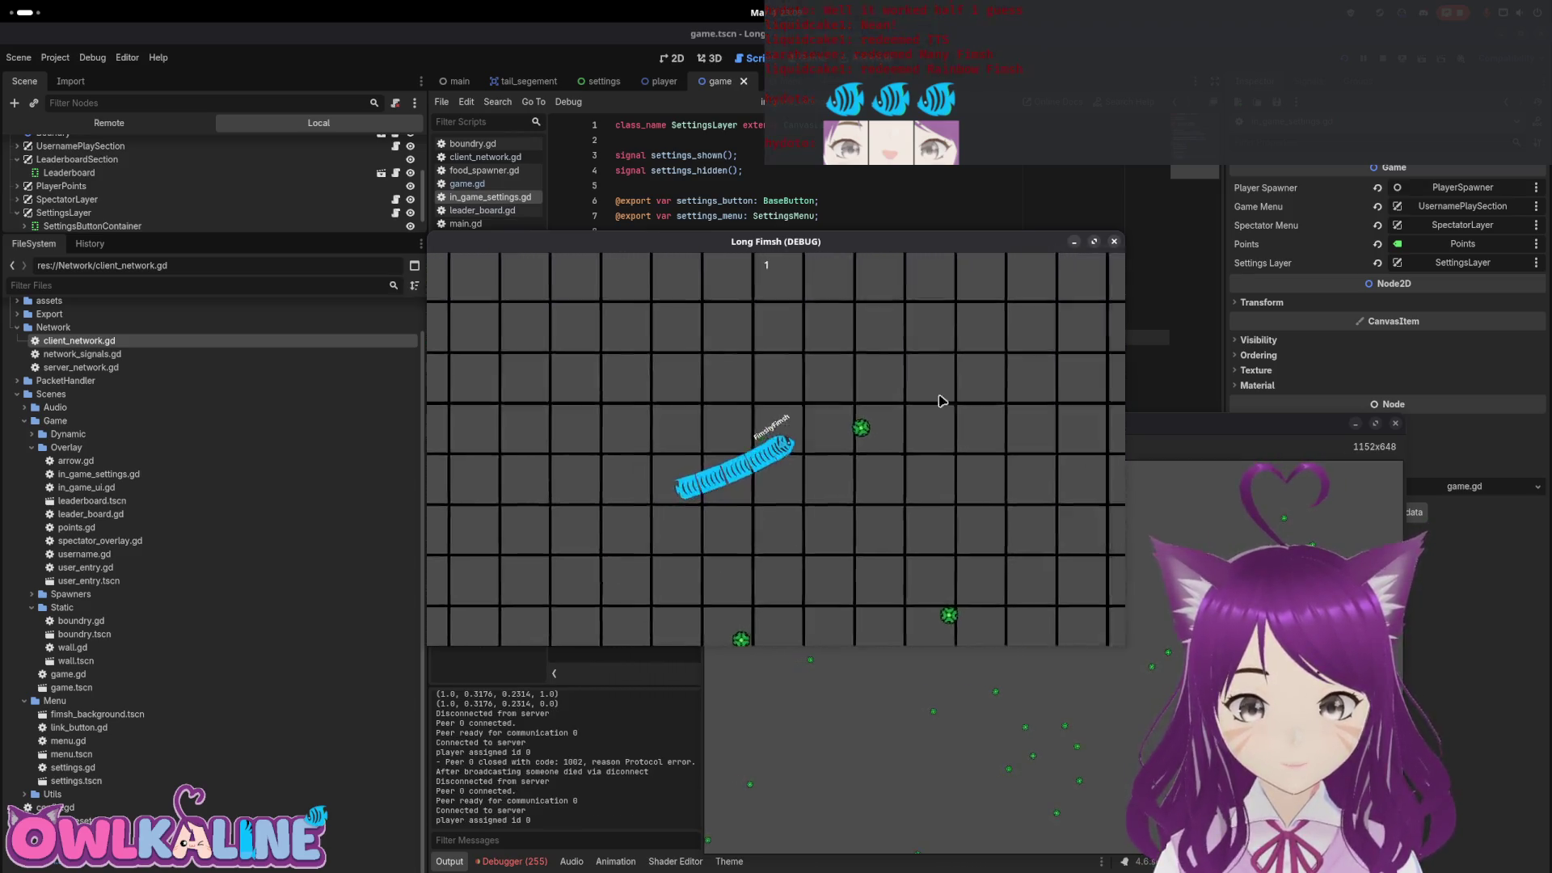
key(F8)
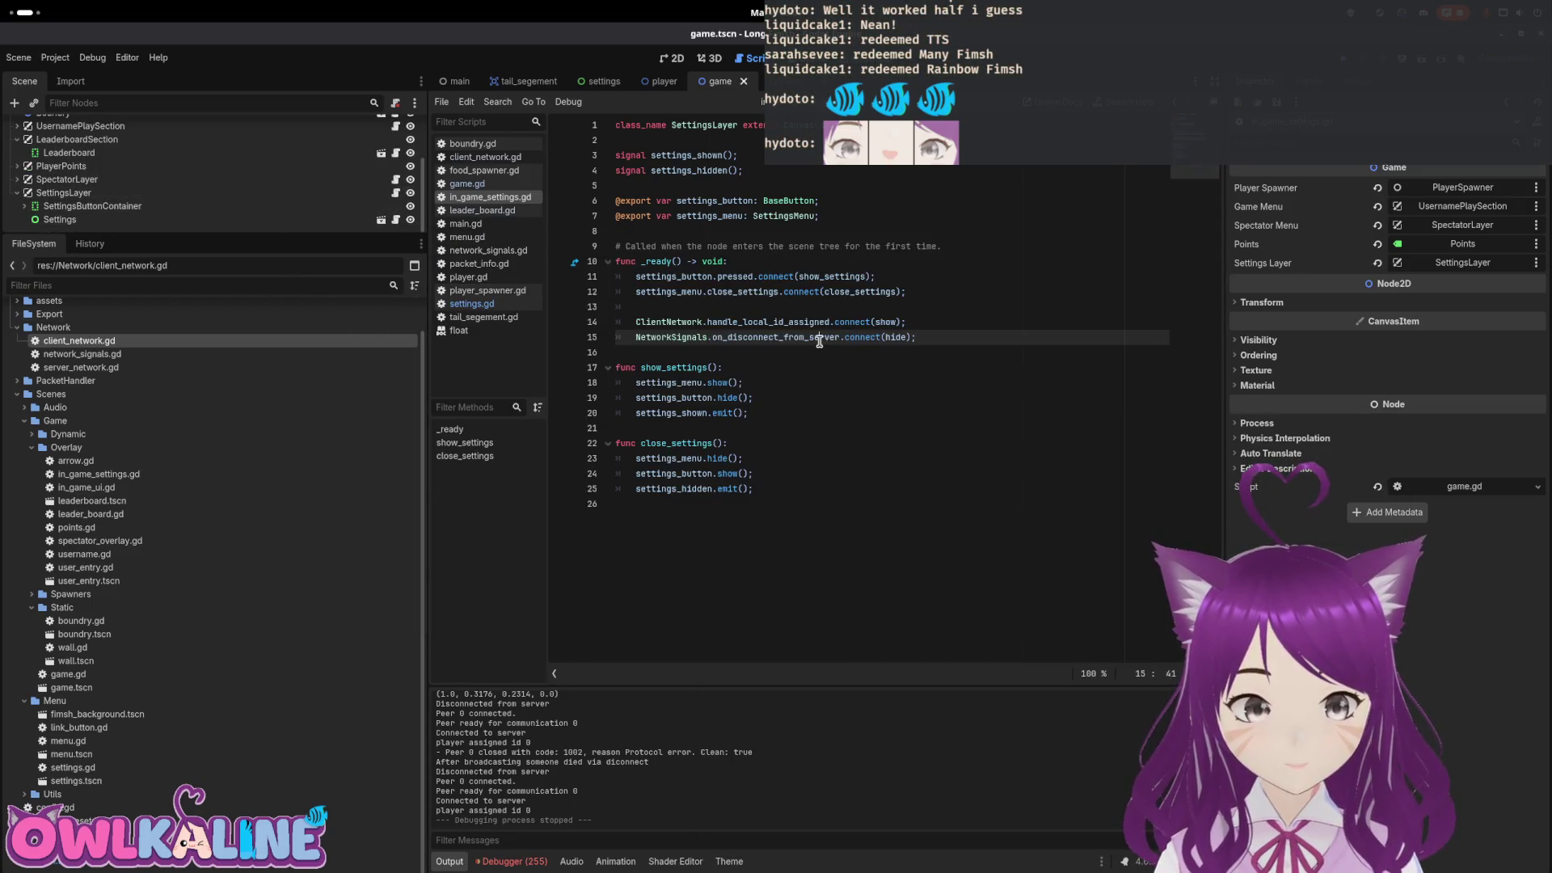
Comment out settings.gd lines 22–23 (both signal connections) with Ctrl+K, then open game.gd
click(742, 350)
click(791, 322)
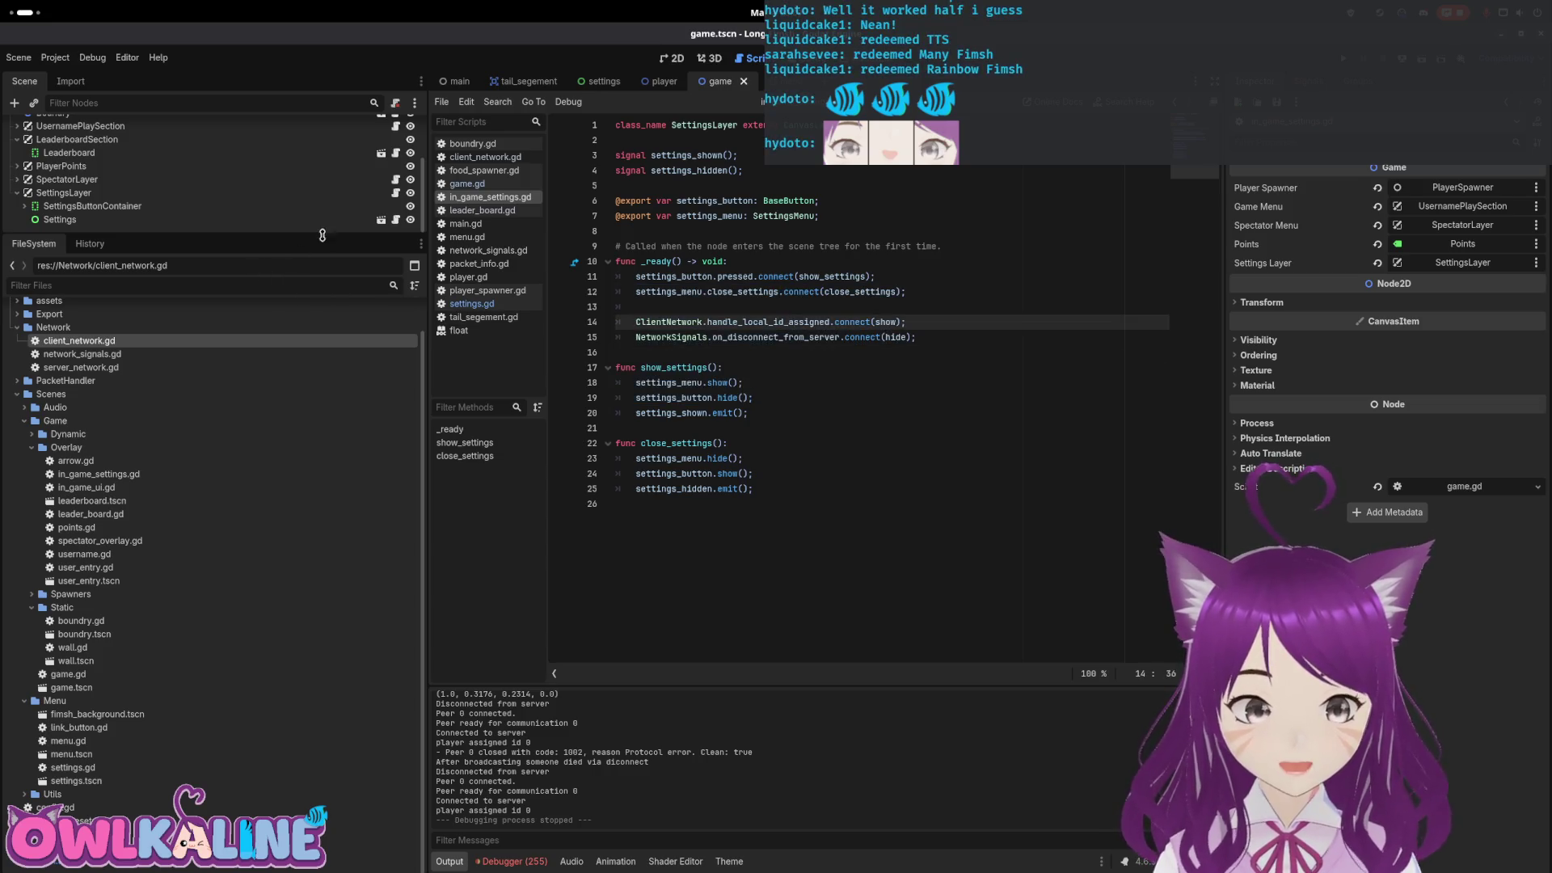
click(395, 219)
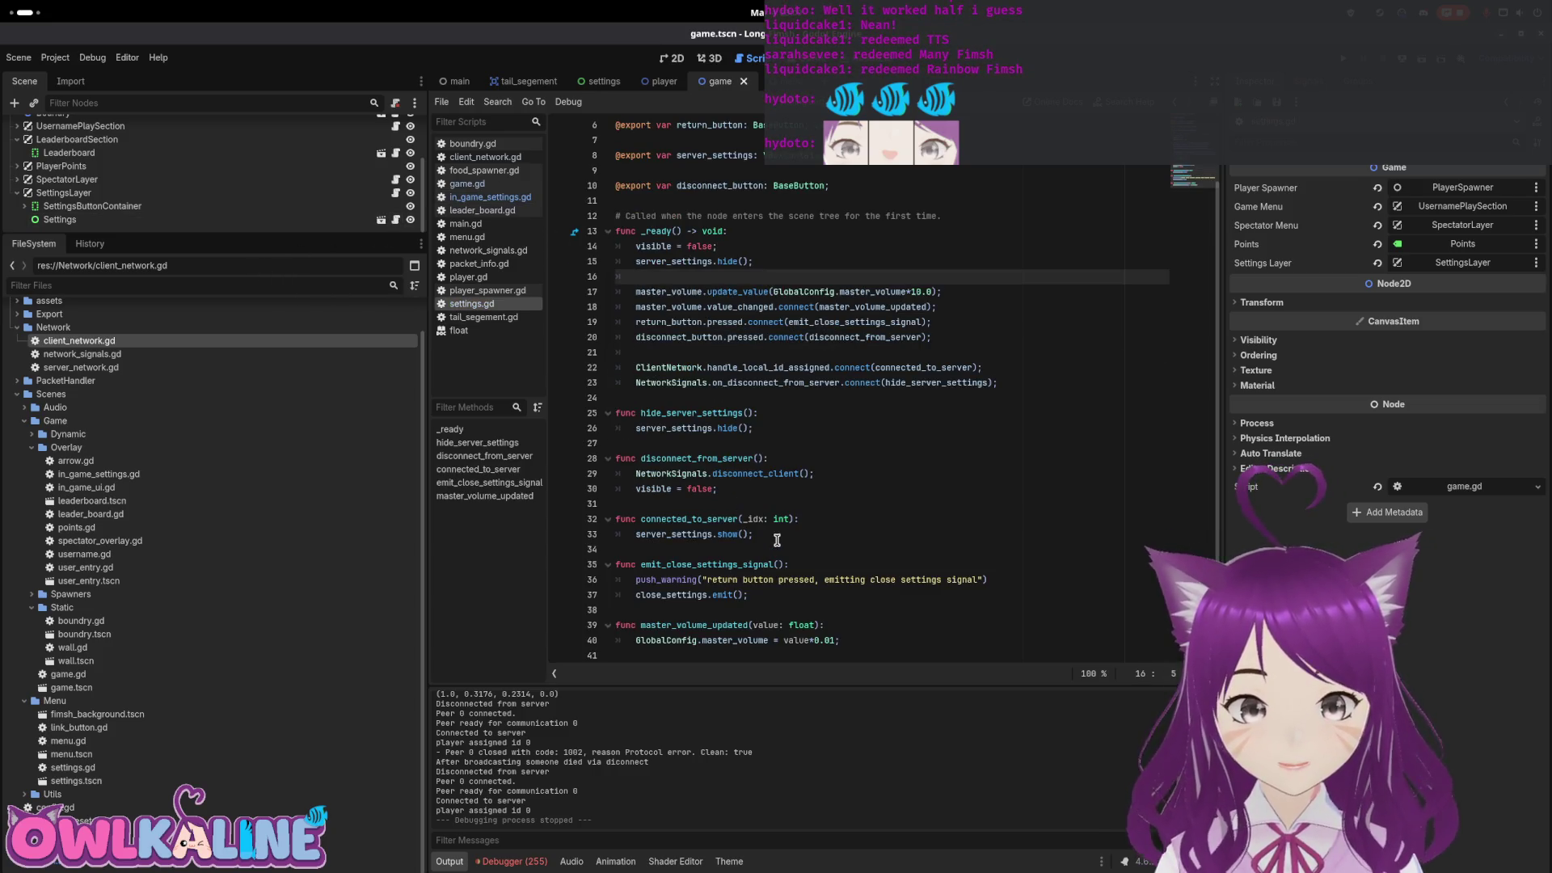
drag(1016, 386, 605, 364)
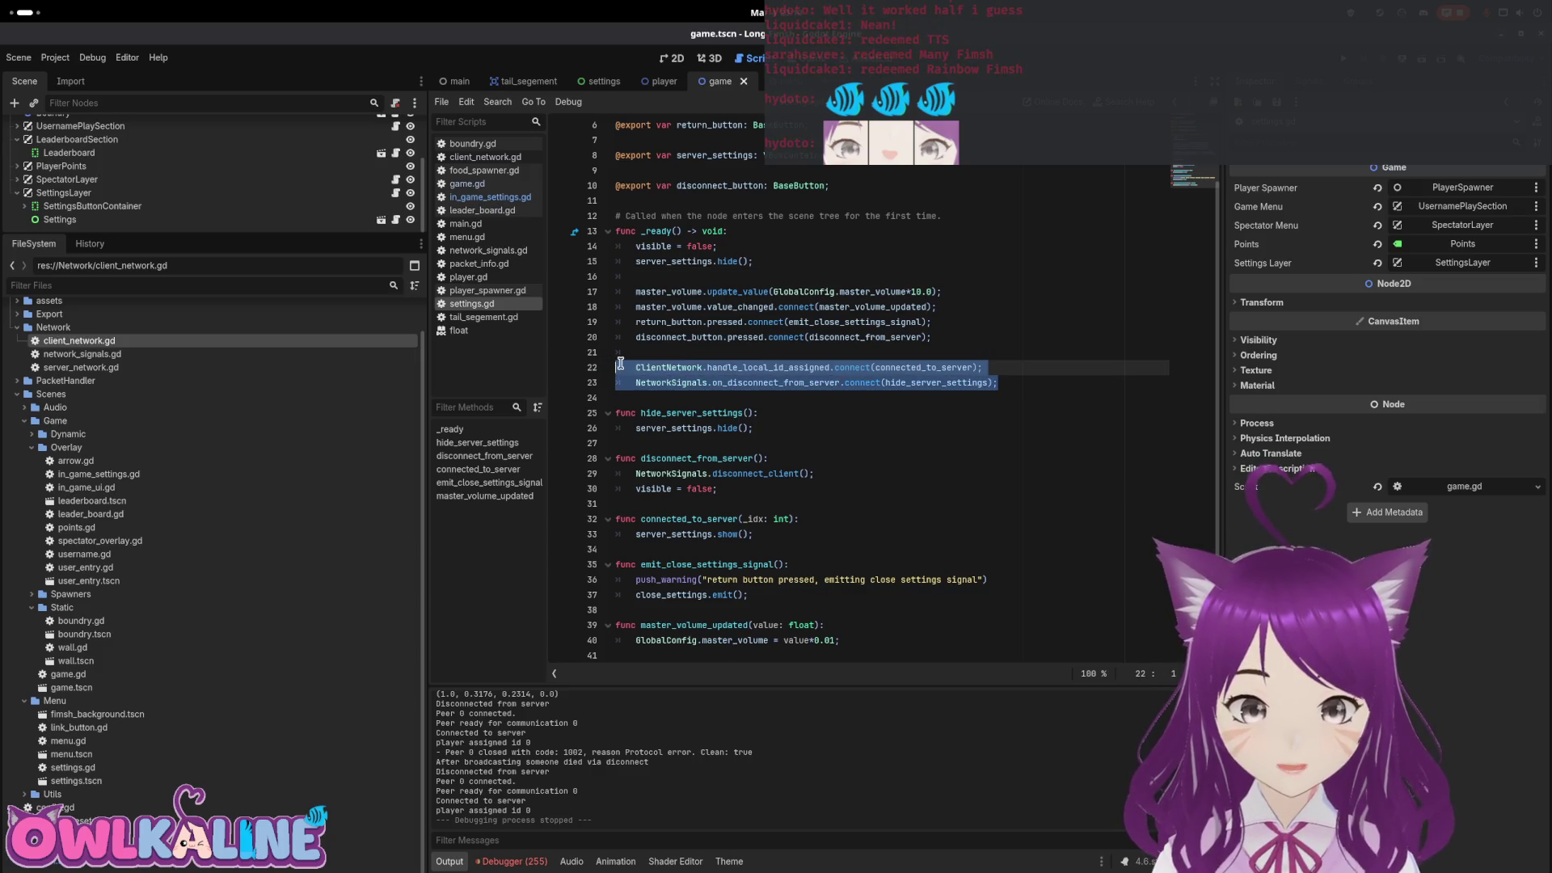
click(621, 364)
key(ctrl+k)
key(Down)
key(ctrl+k)
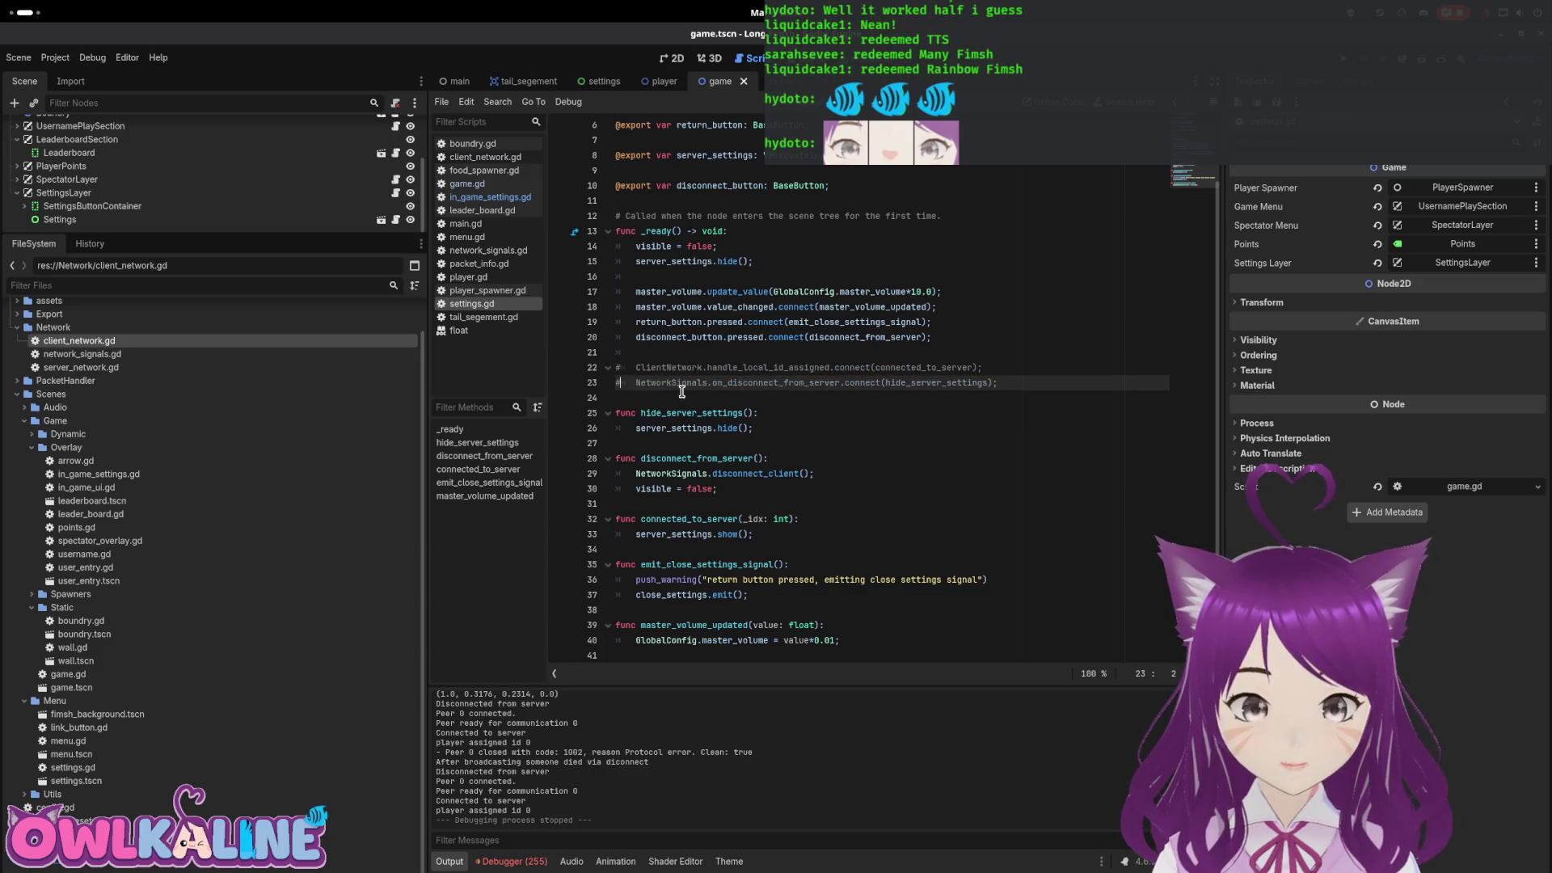
scroll(355, 125, up, 3)
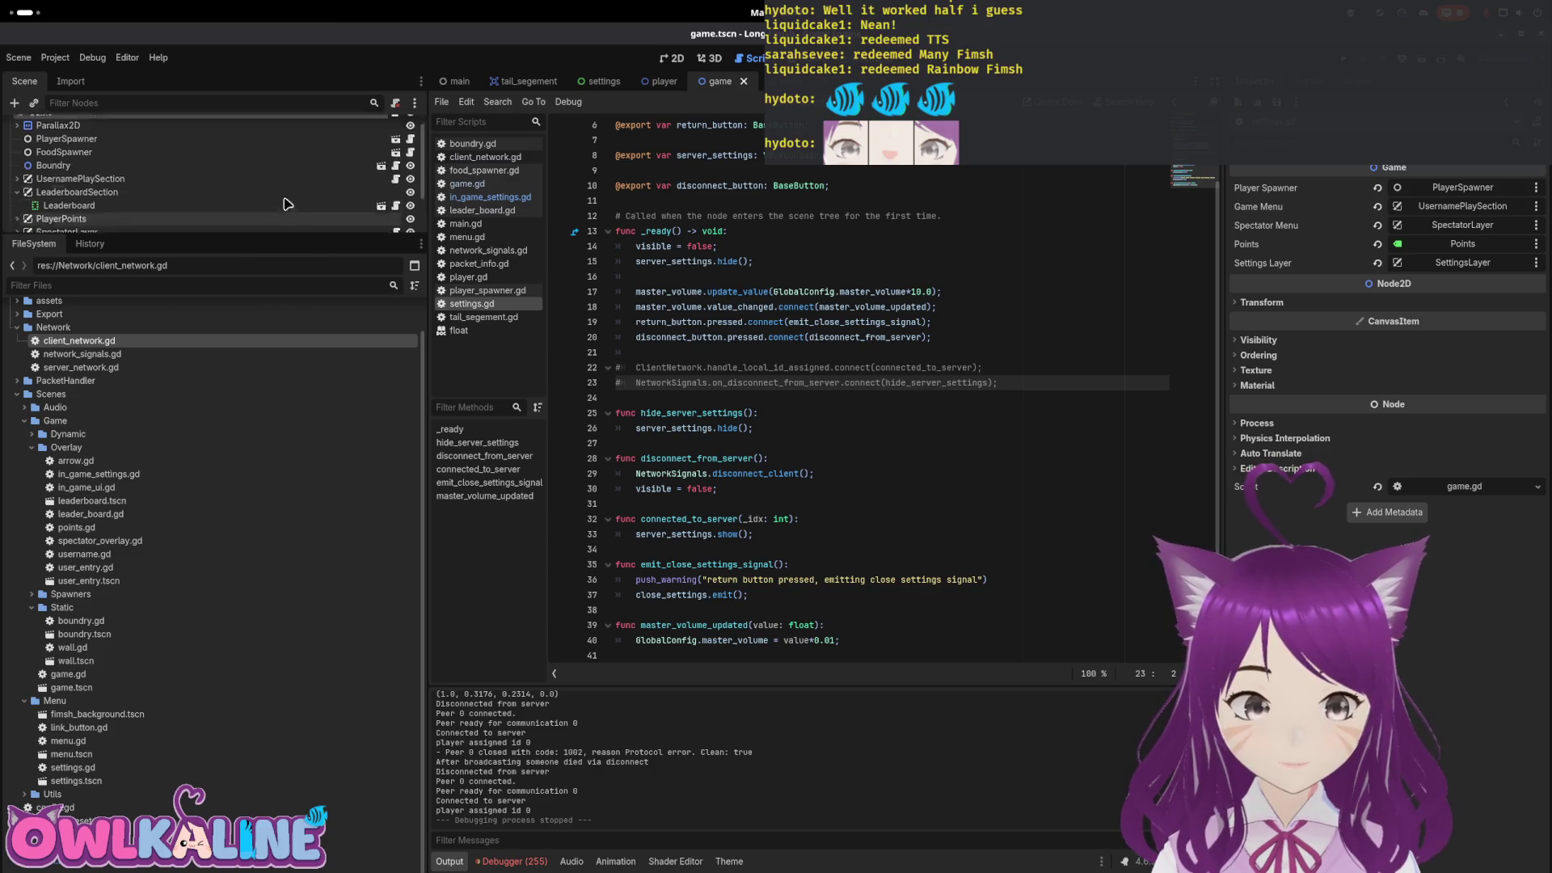
click(397, 129)
Delete the settings_layer.hide() line from hide_game_overlay in game.gd
click(787, 337)
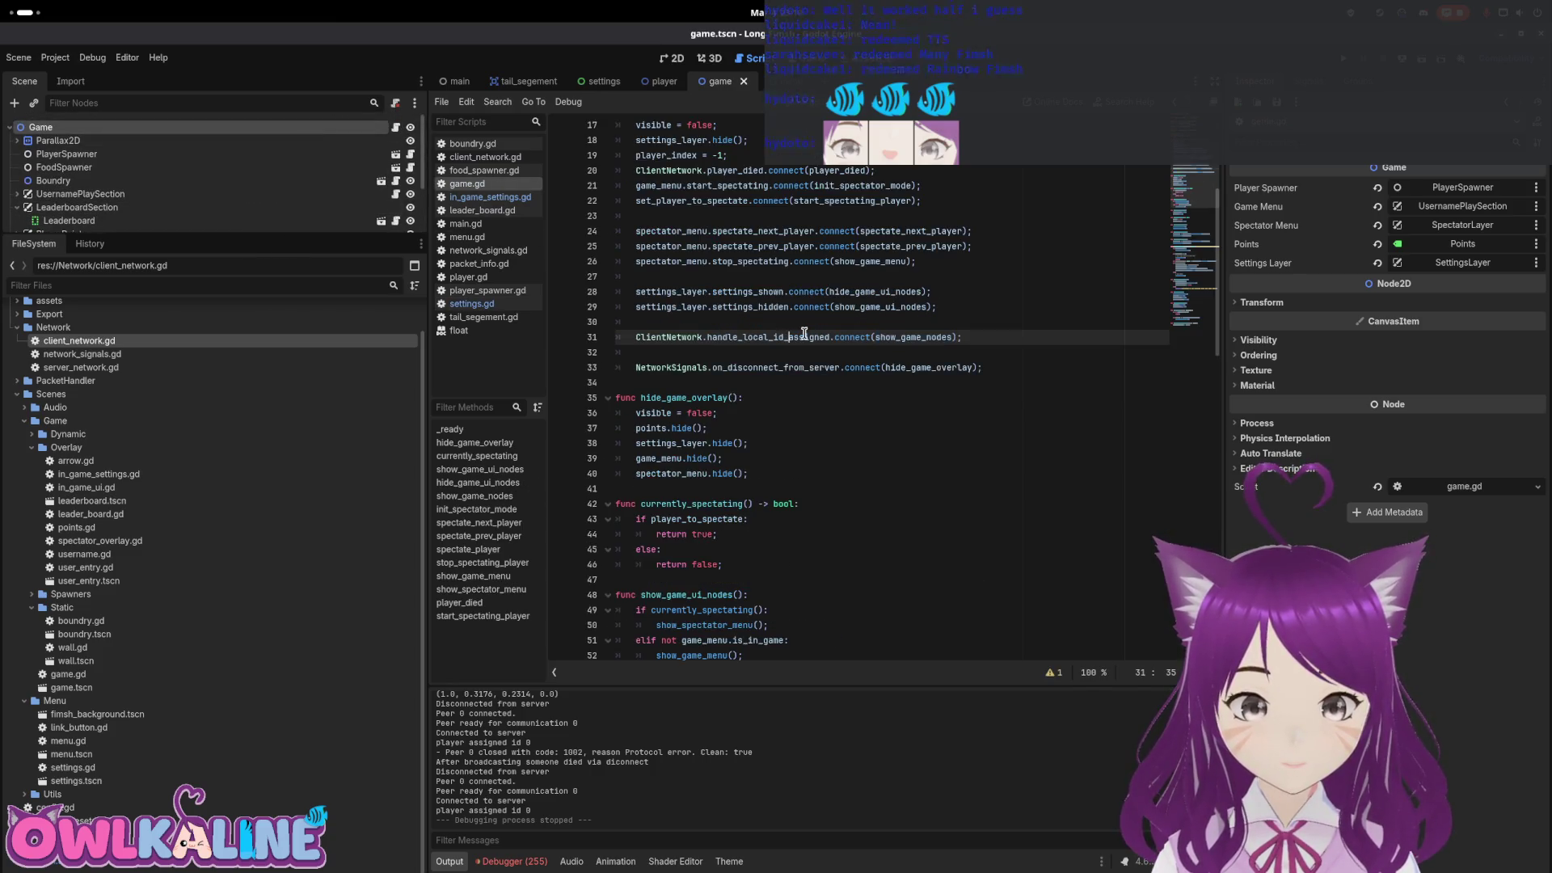
double_click(907, 336)
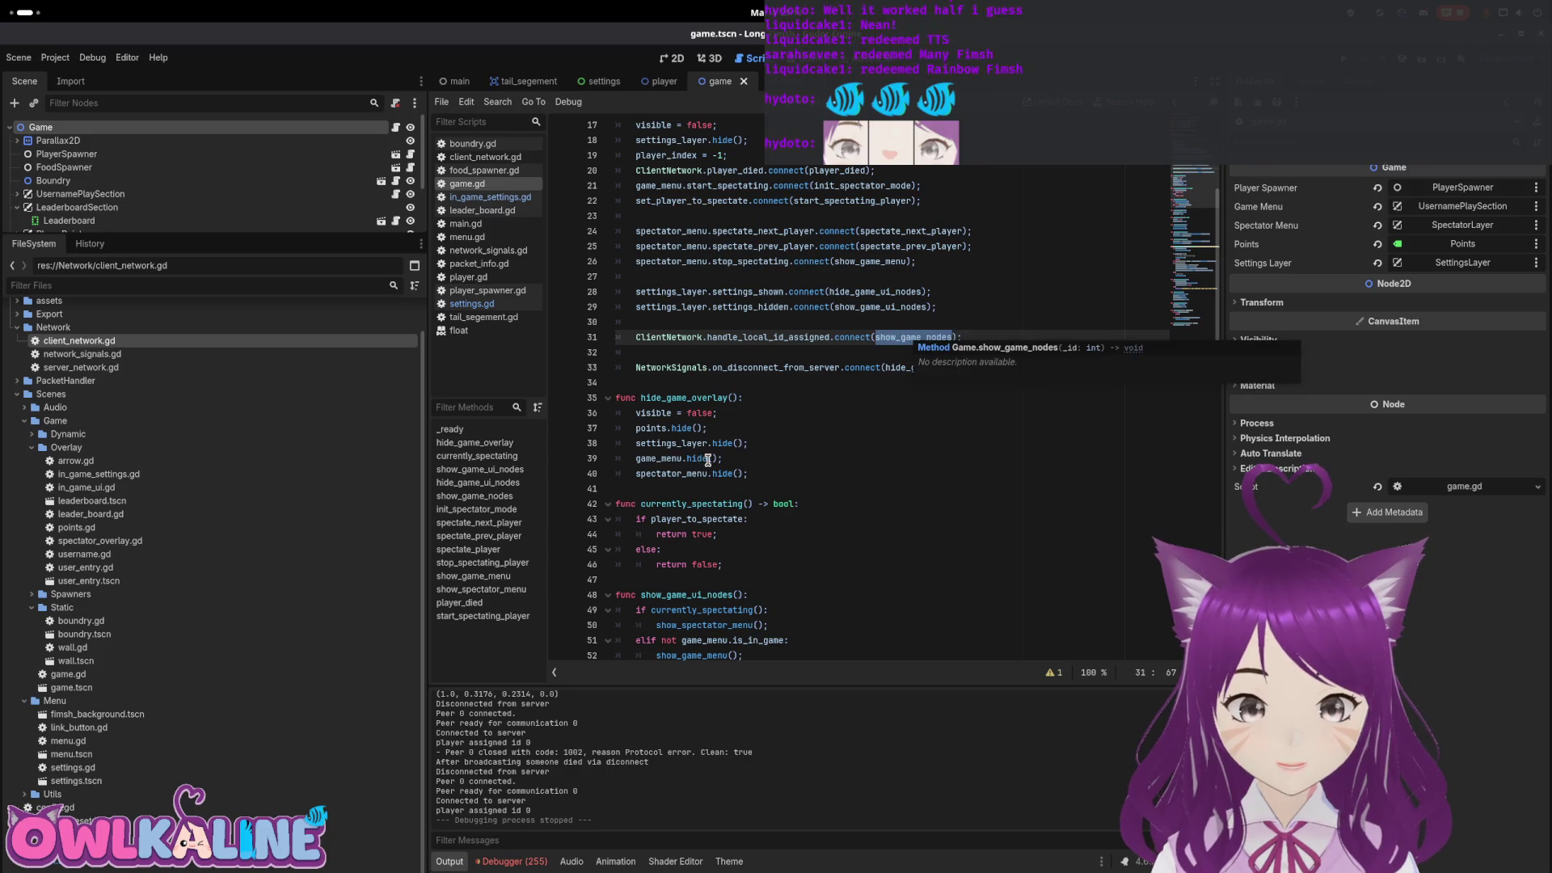
drag(751, 443, 594, 443)
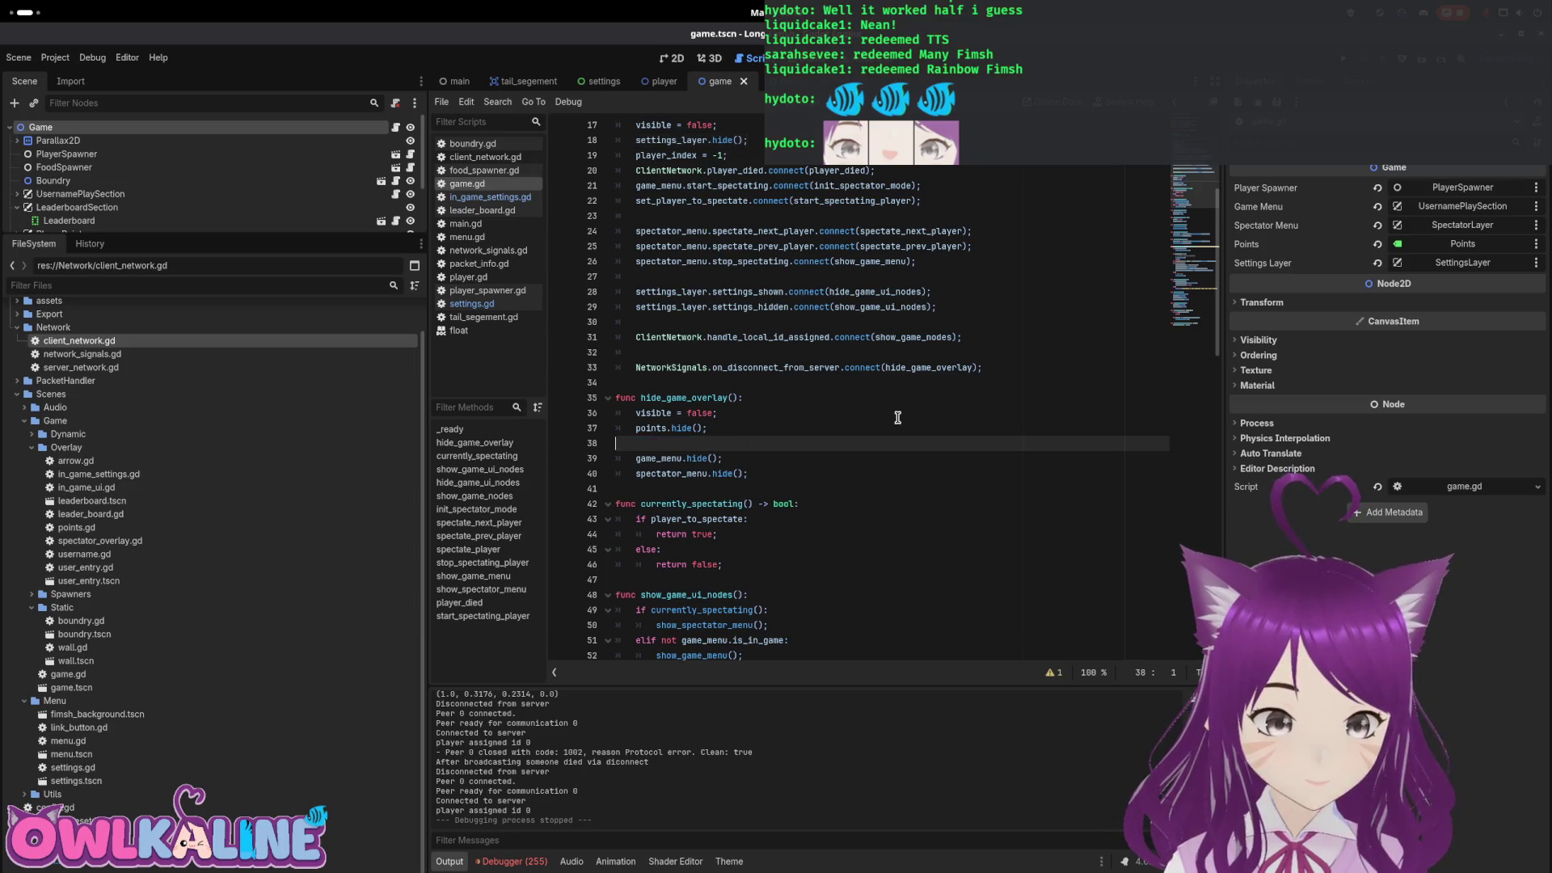
key(BackSpace)
key(BackSpace)
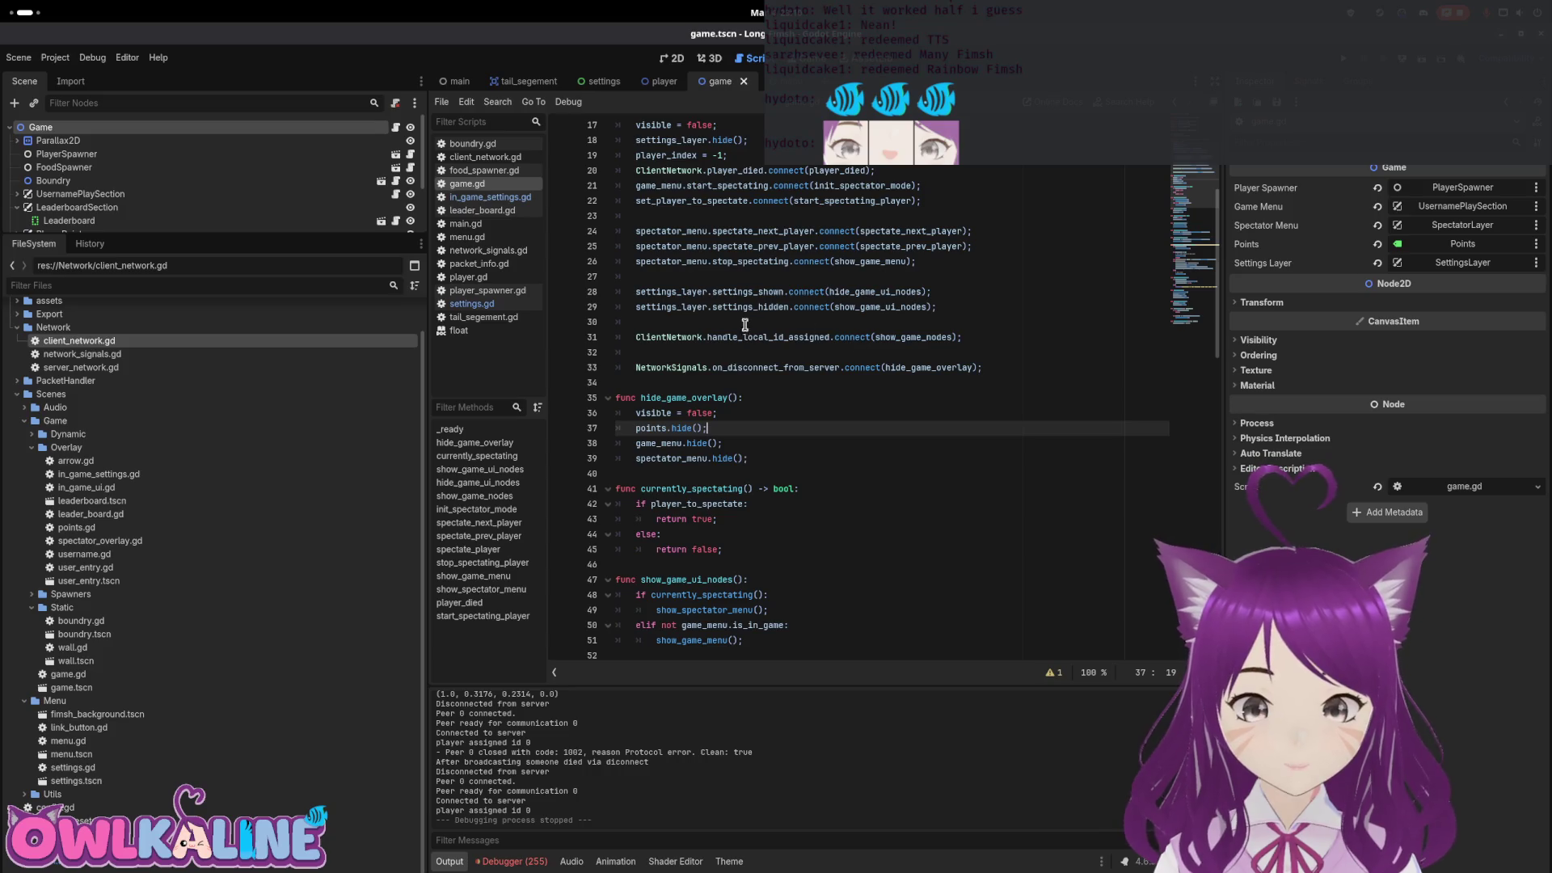
Review the settings_layer uses and the player_index and player_to_spectate declarations
double_click(676, 296)
scroll(775, 356, up, 3)
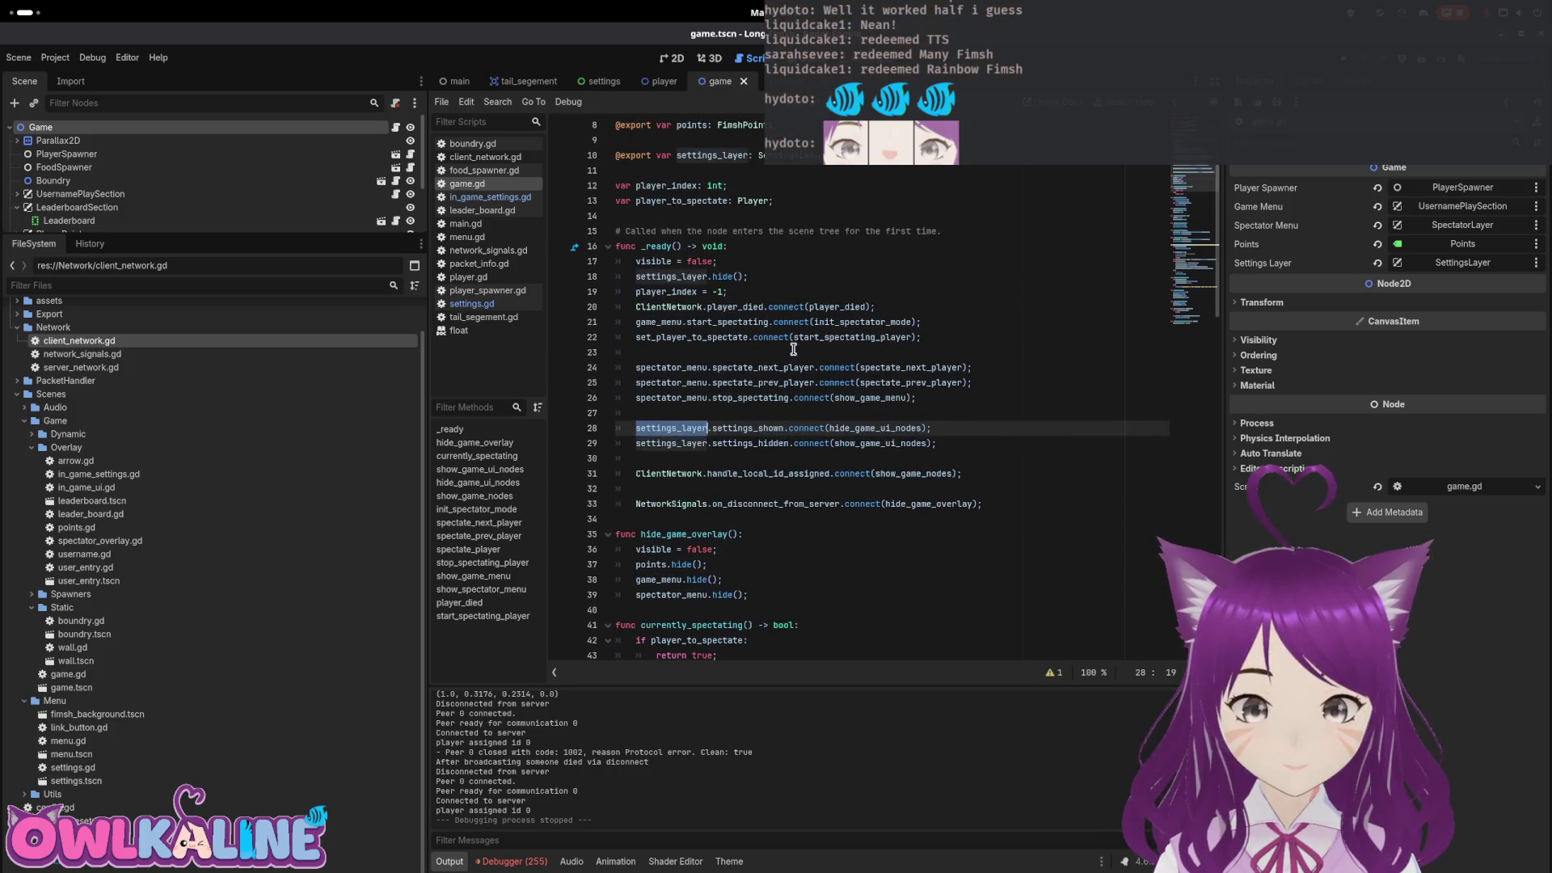
scroll(793, 349, up, 1)
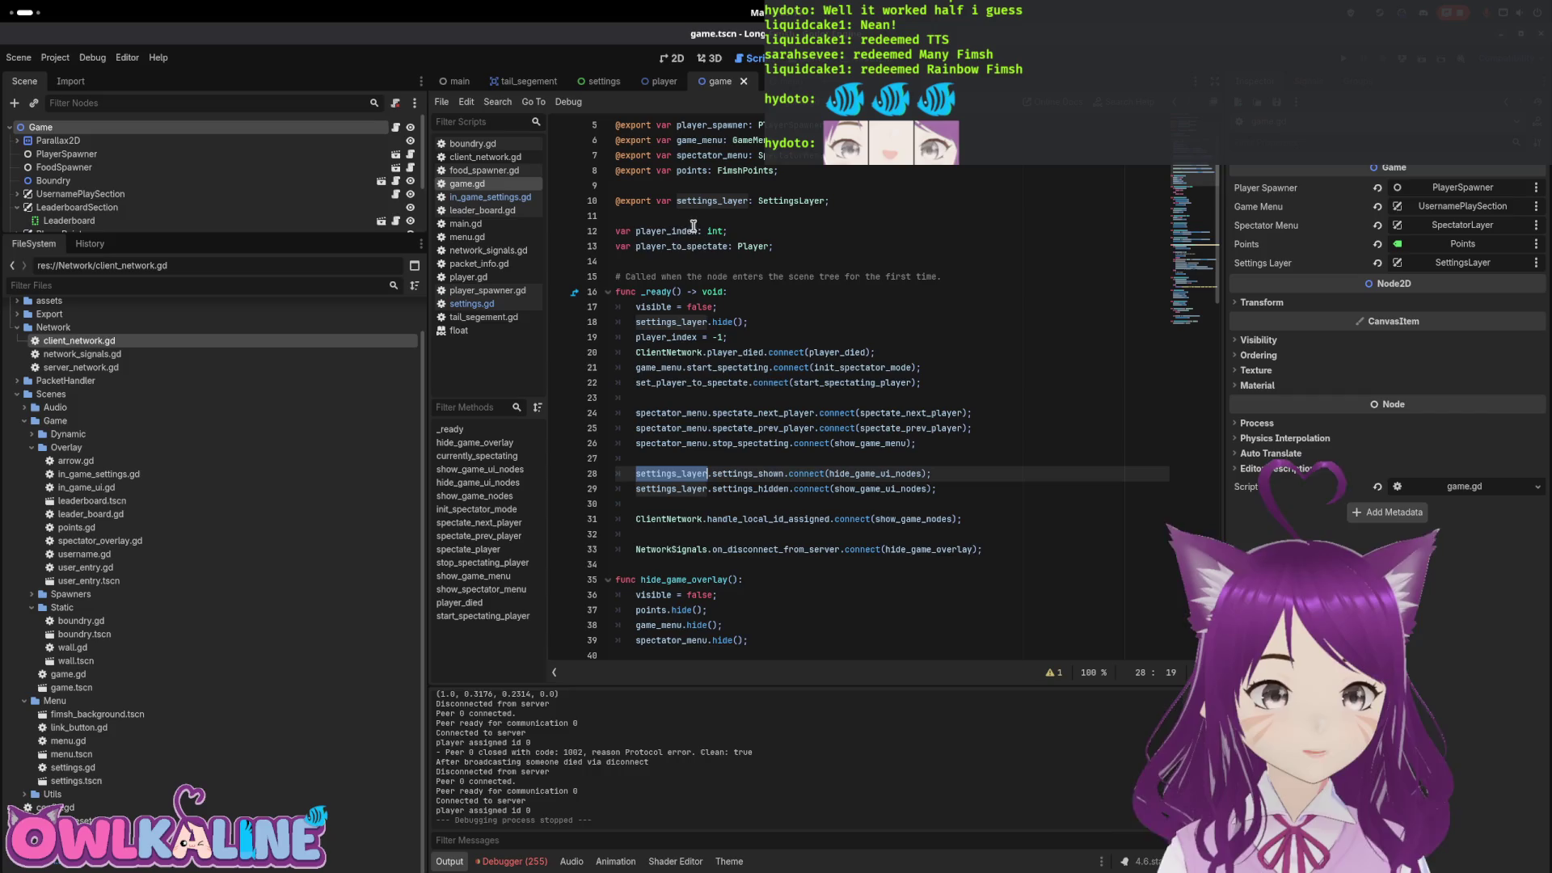
drag(772, 247, 602, 233)
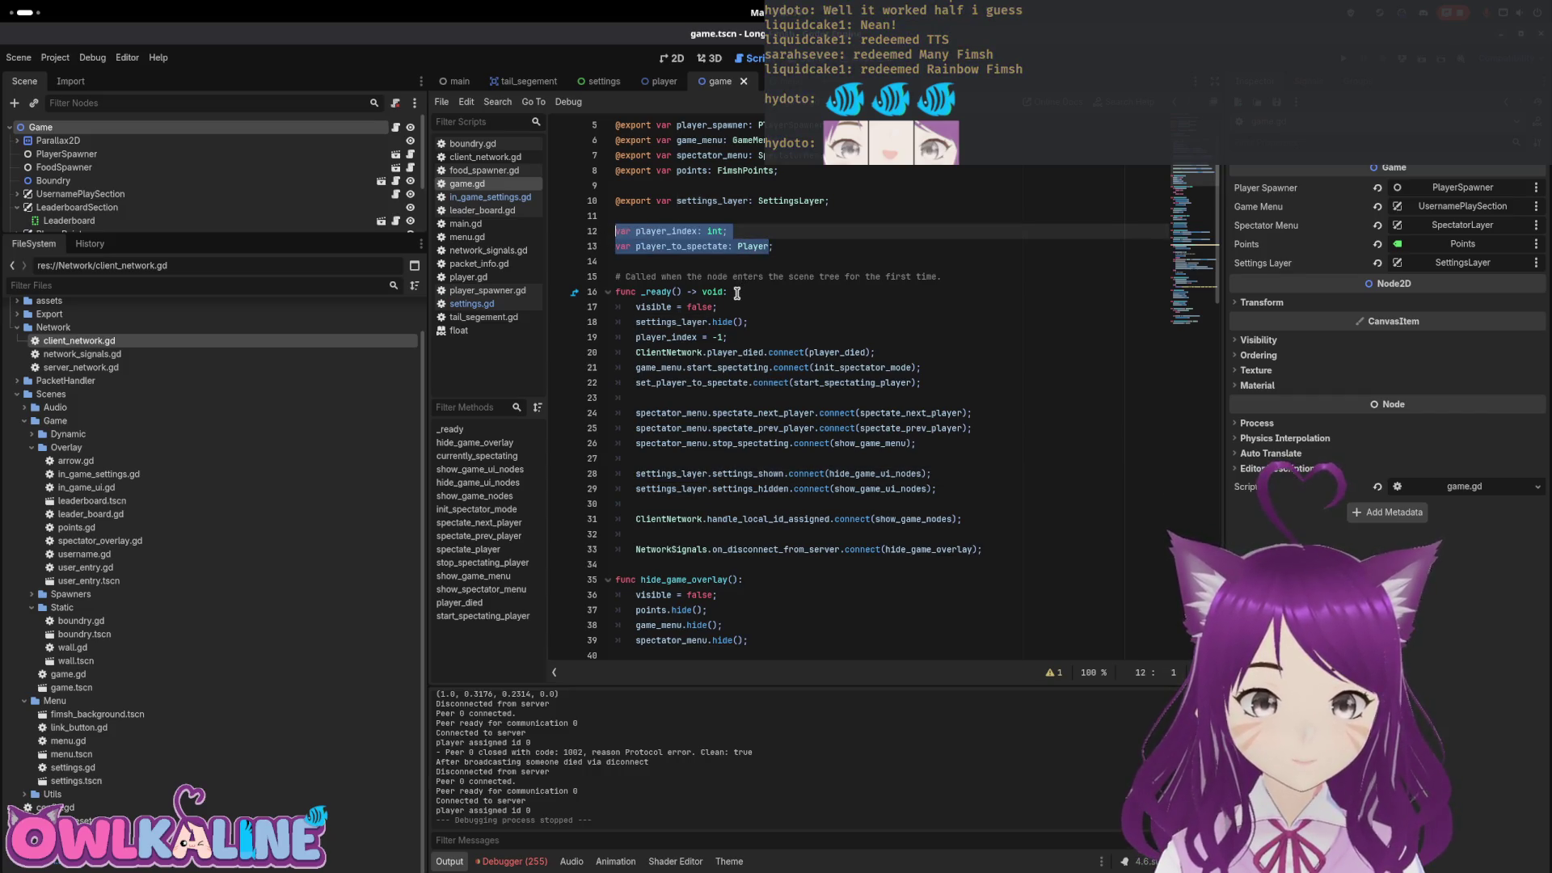
double_click(679, 231)
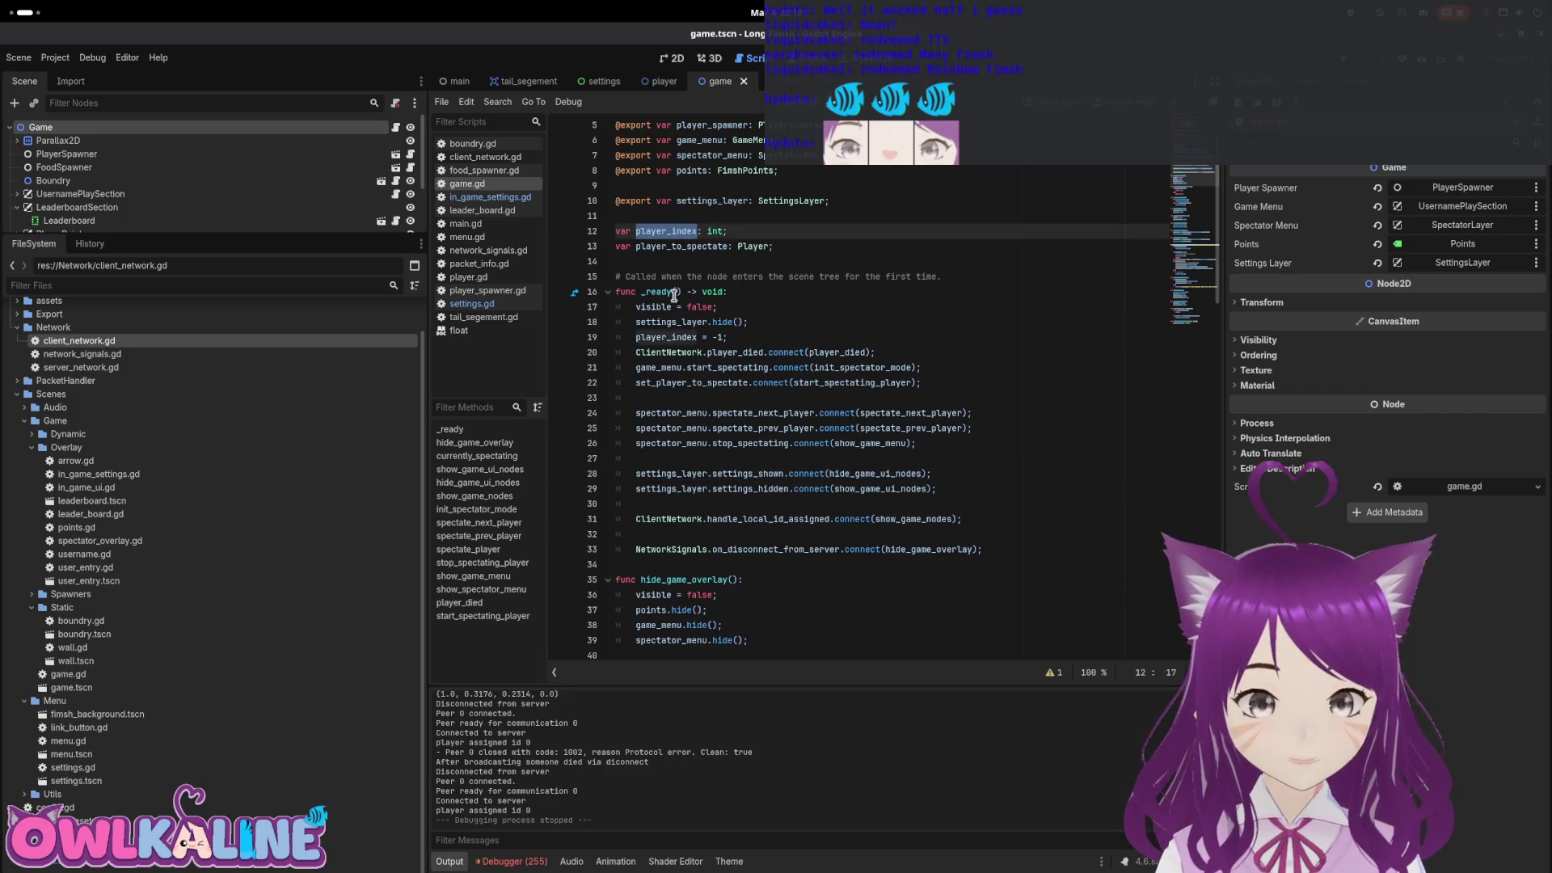
scroll(674, 296, up, 2)
scroll(701, 305, down, 4)
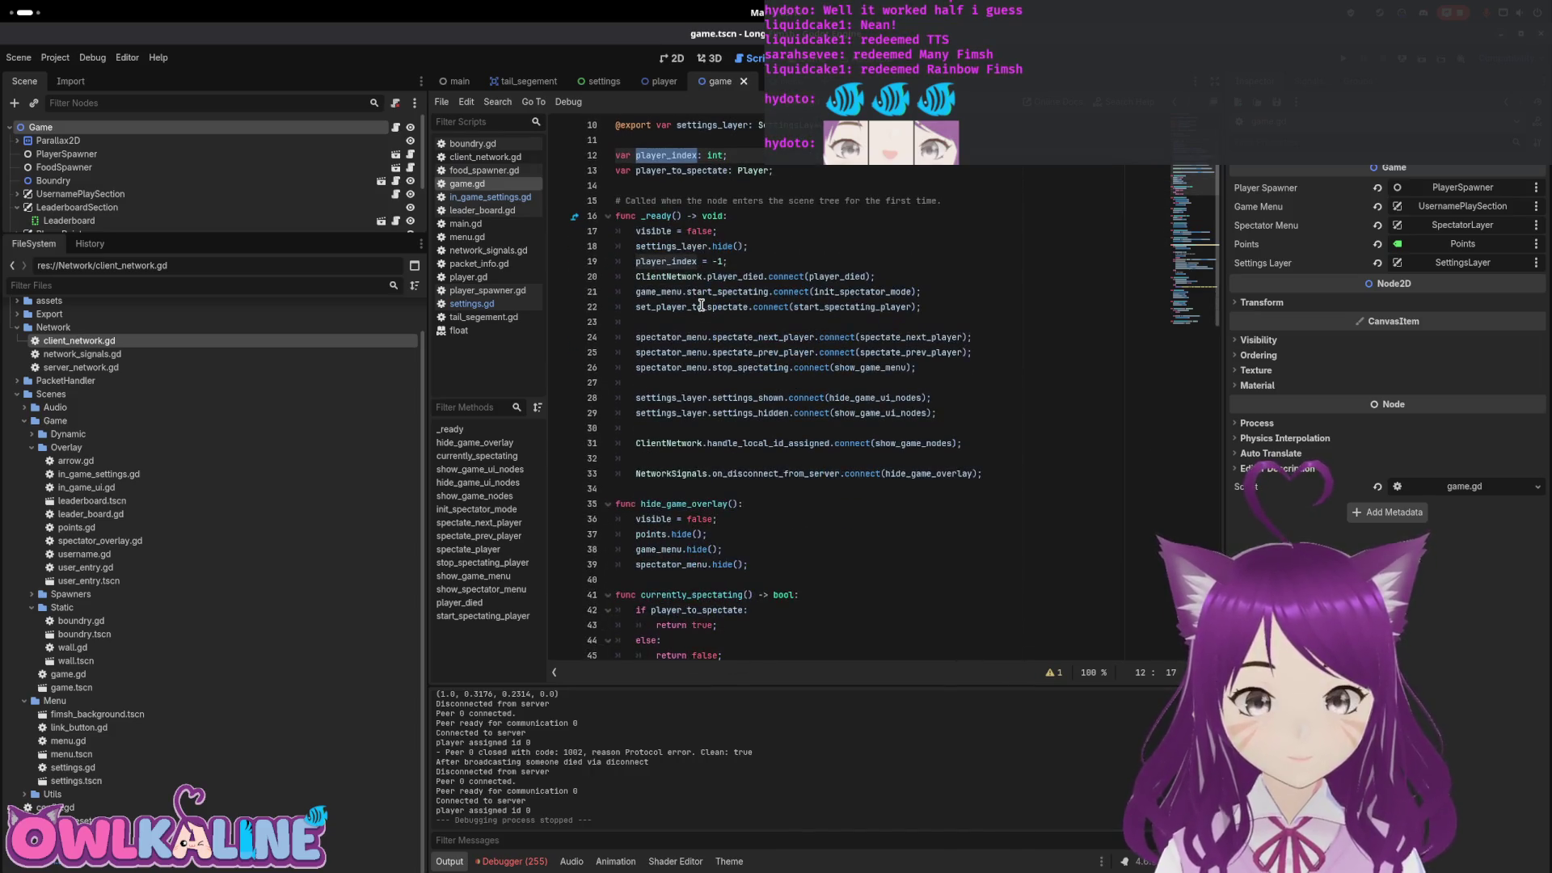
scroll(702, 304, up, 2)
Add a player-index-for-spectating comment above player_index and run the project with F5
click(665, 185)
key(Return)
text(# player index for spectatin)
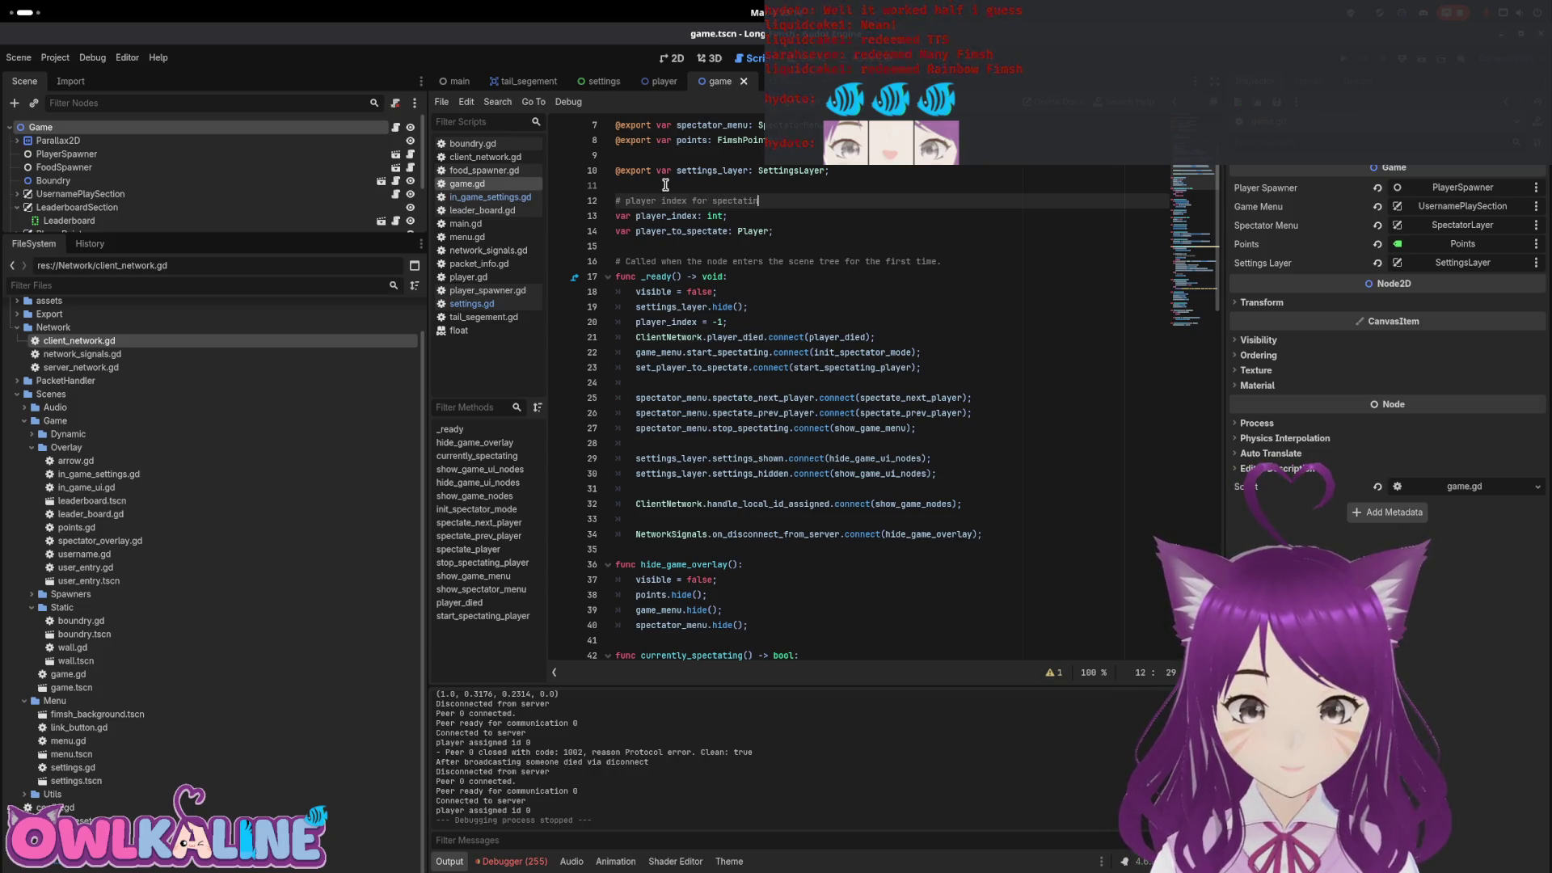
text(g)
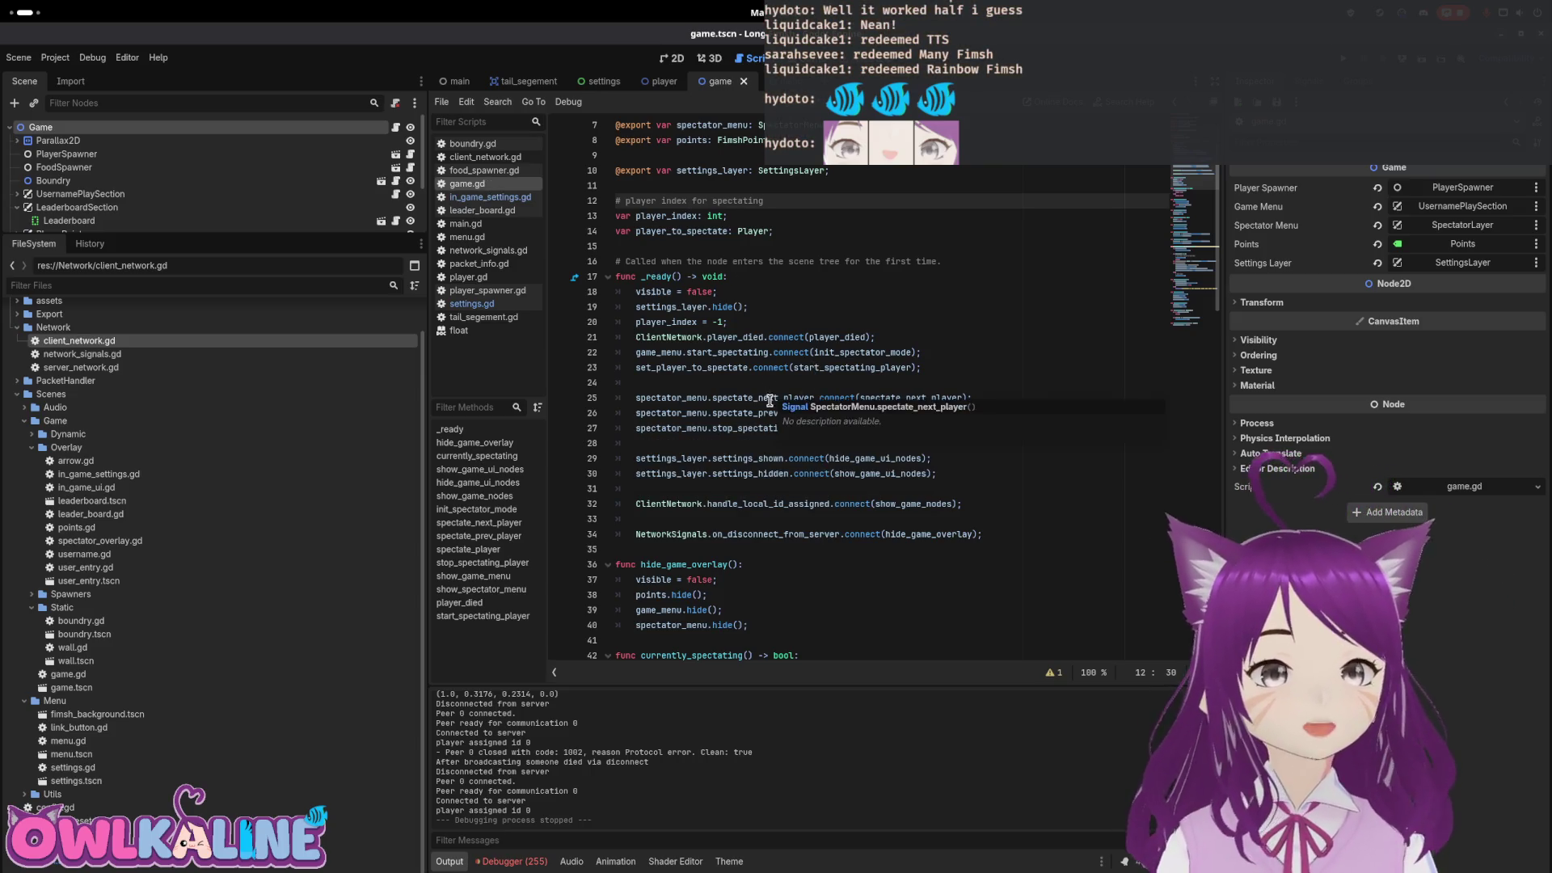
scroll(768, 389, down, 4)
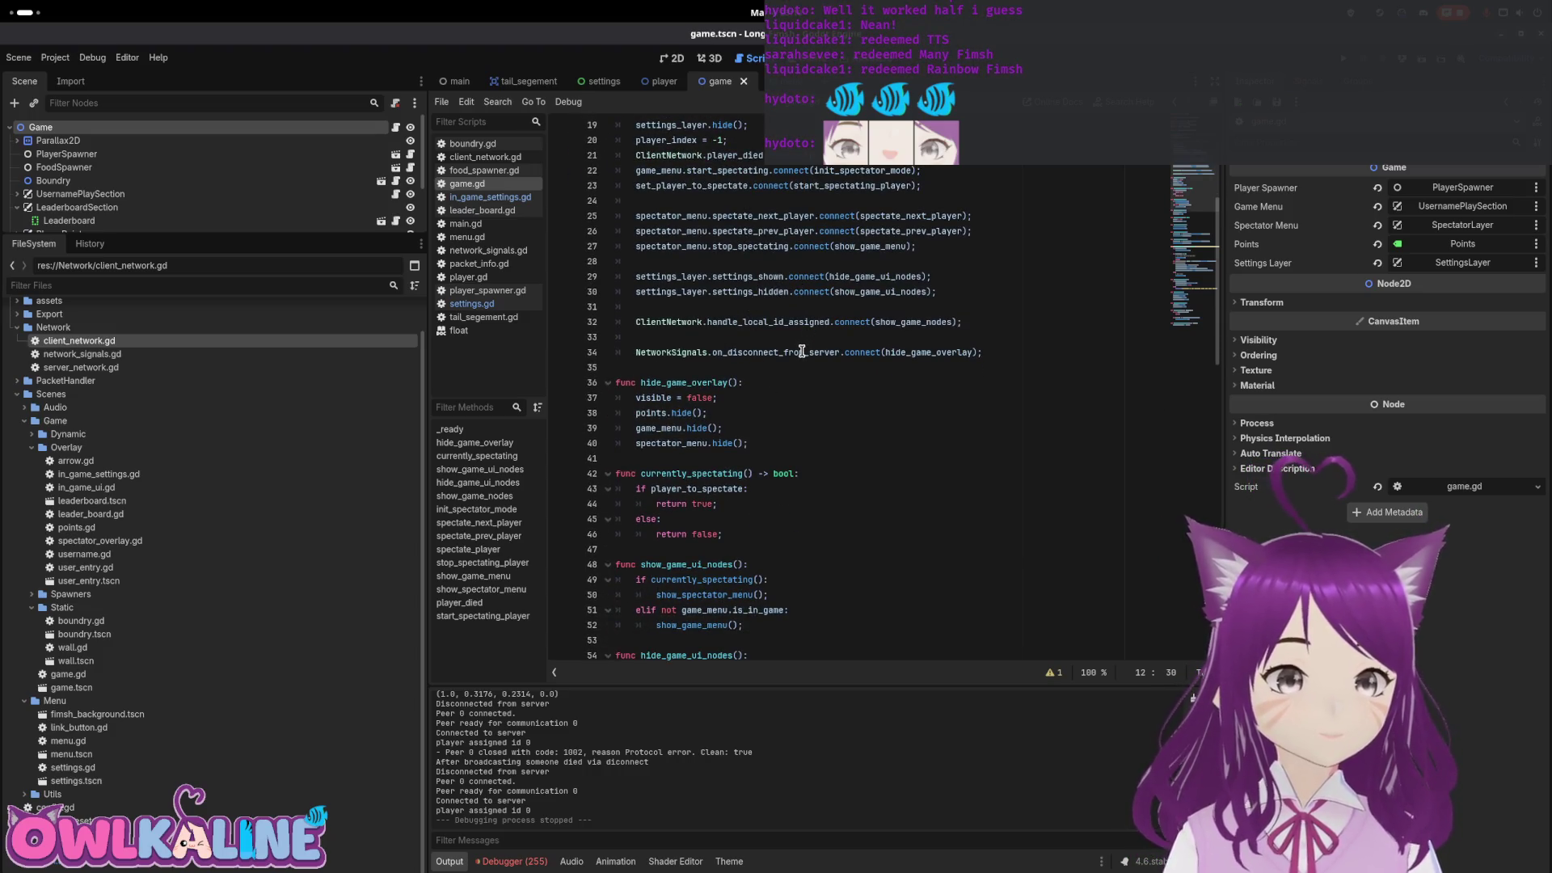
scroll(802, 351, down, 3)
key(F5)
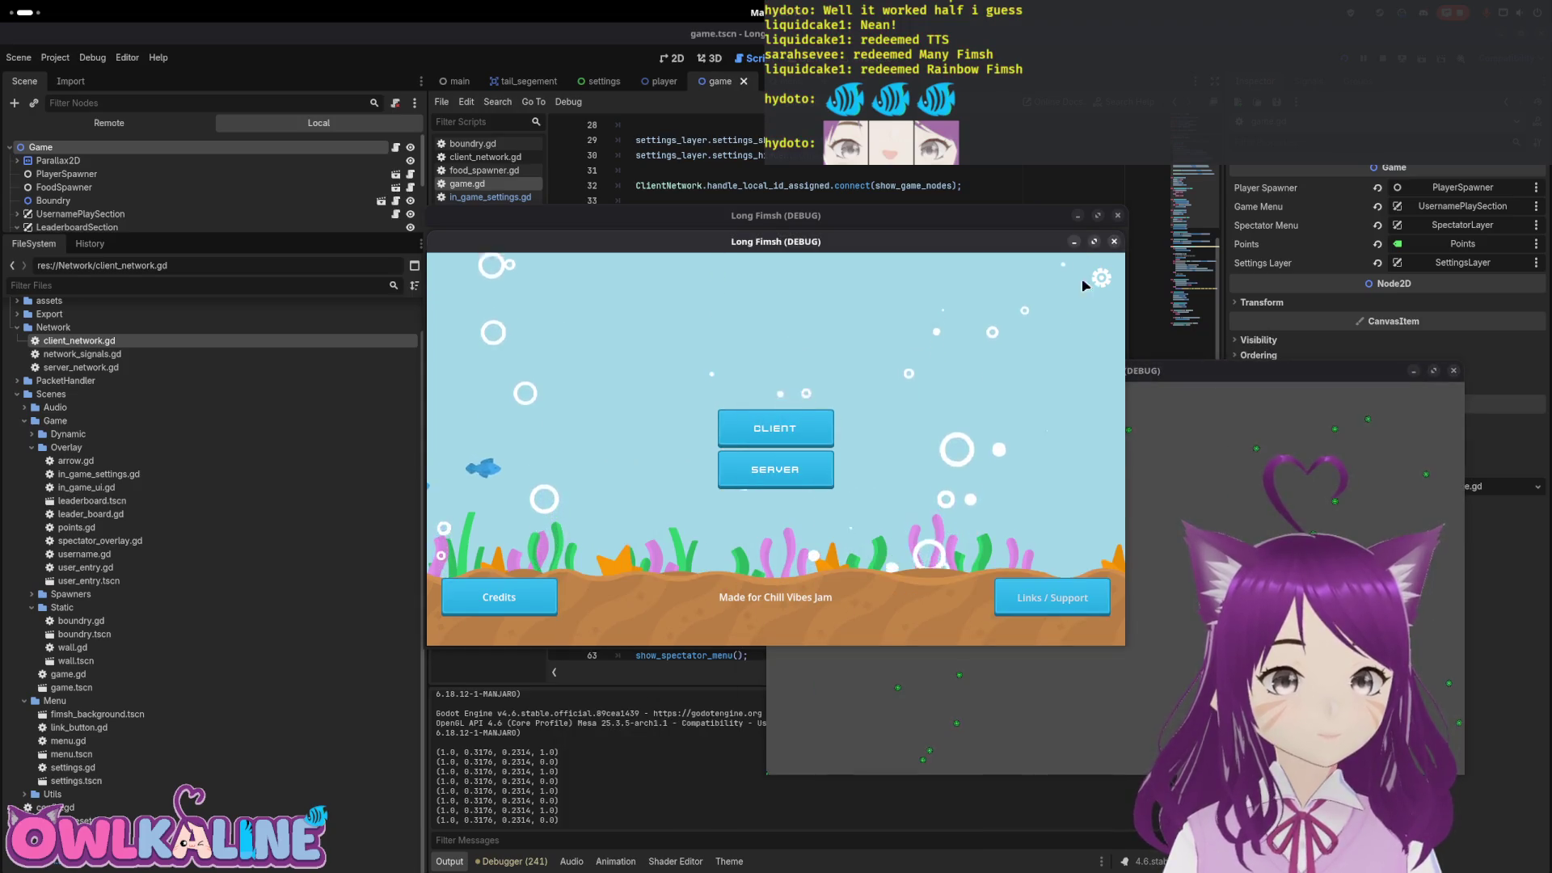
Join as client, open and close the in-game settings panel repeatedly while playing, then stop
key(Escape)
click(796, 473)
click(791, 430)
click(1101, 277)
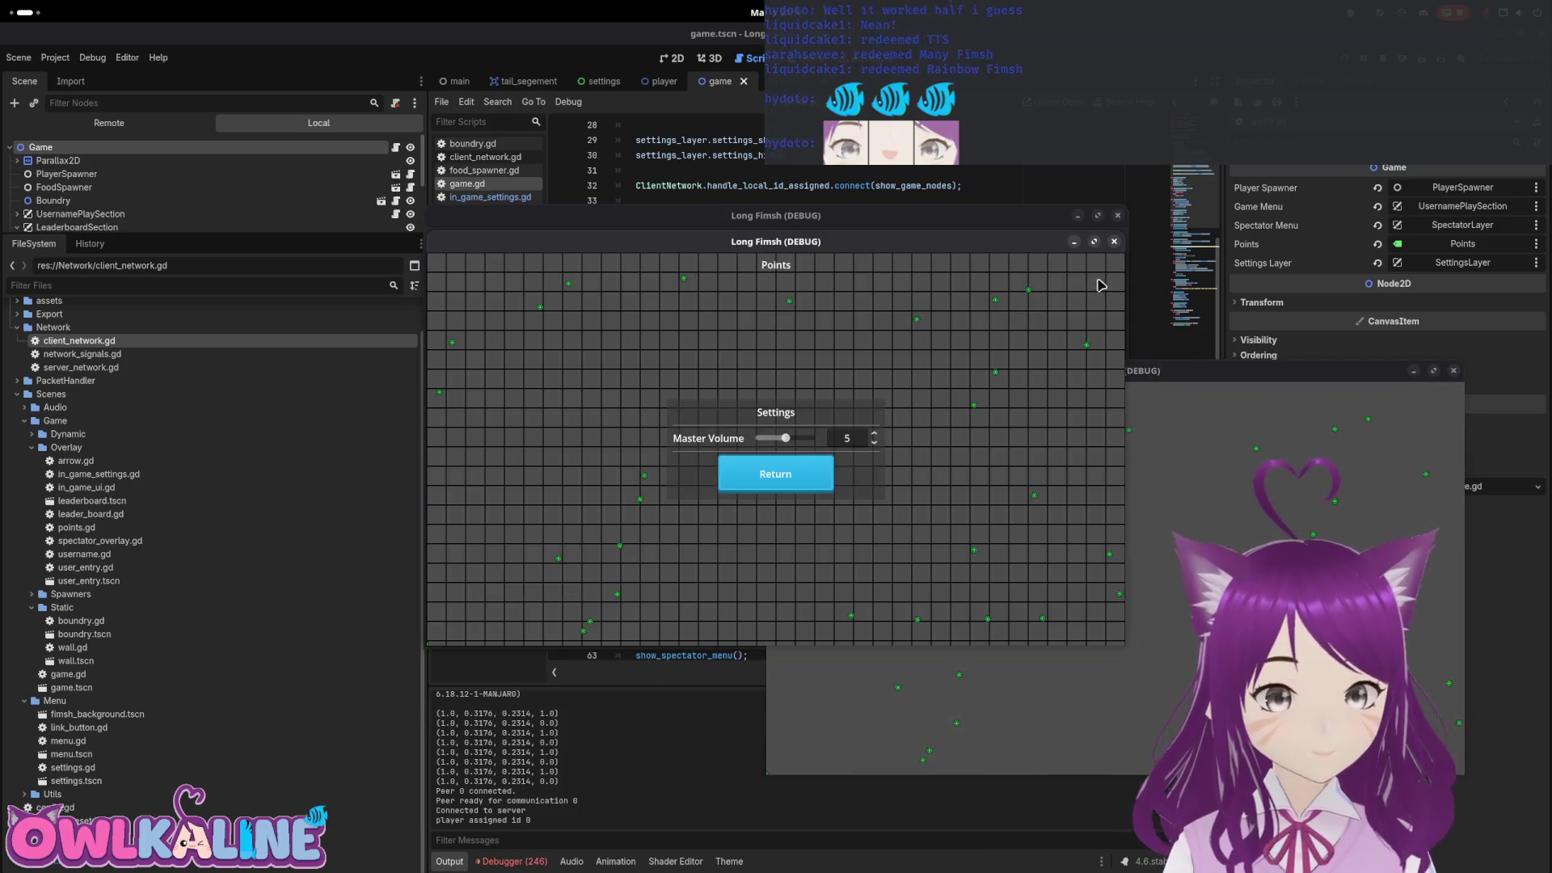
click(817, 462)
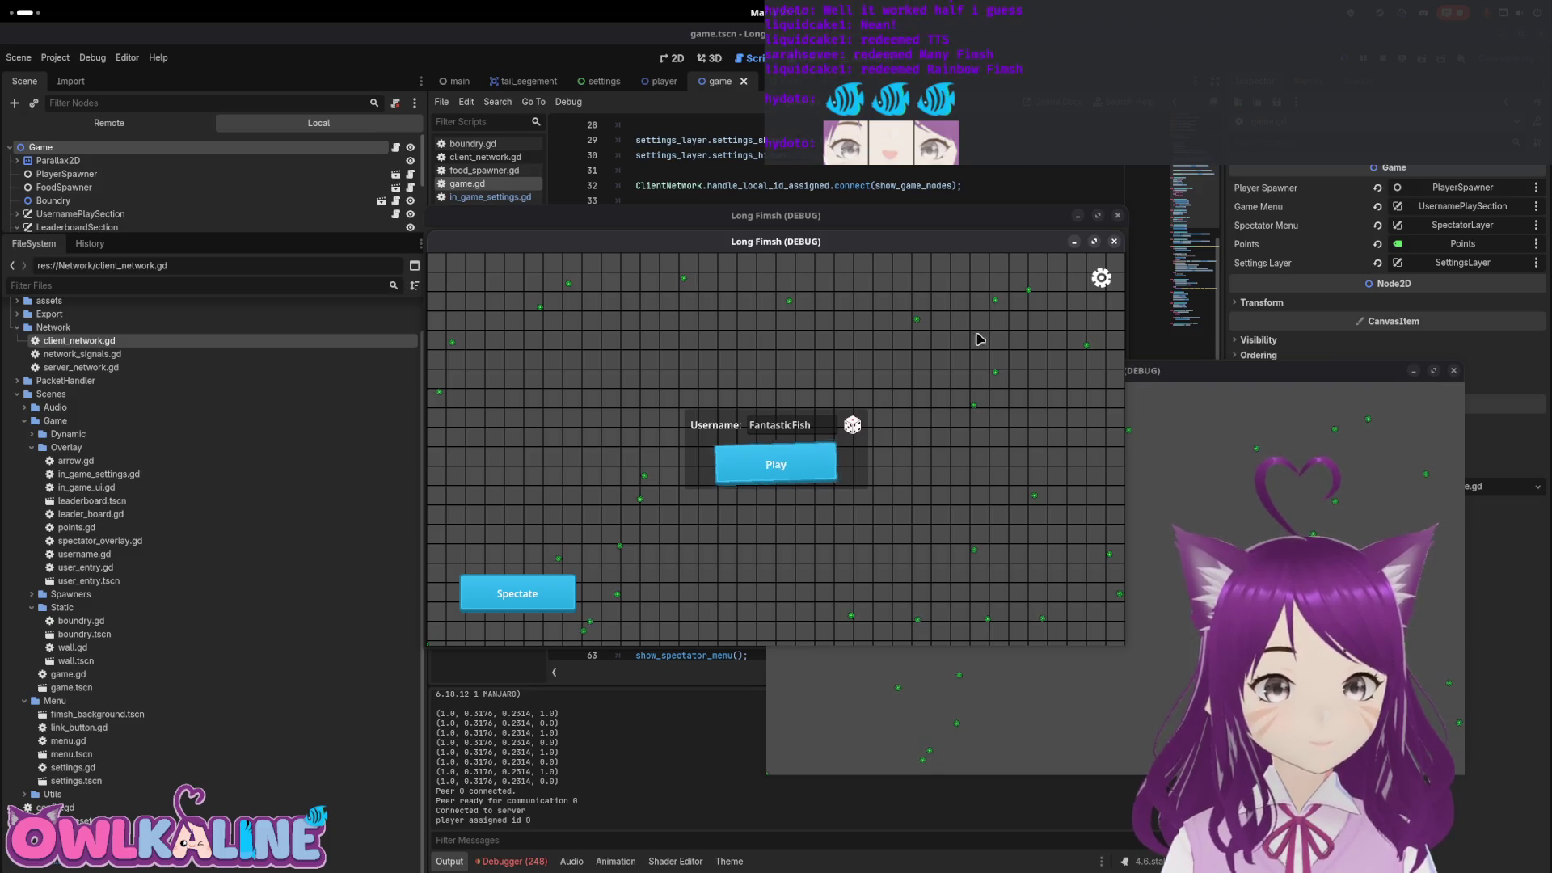
click(1100, 278)
click(790, 474)
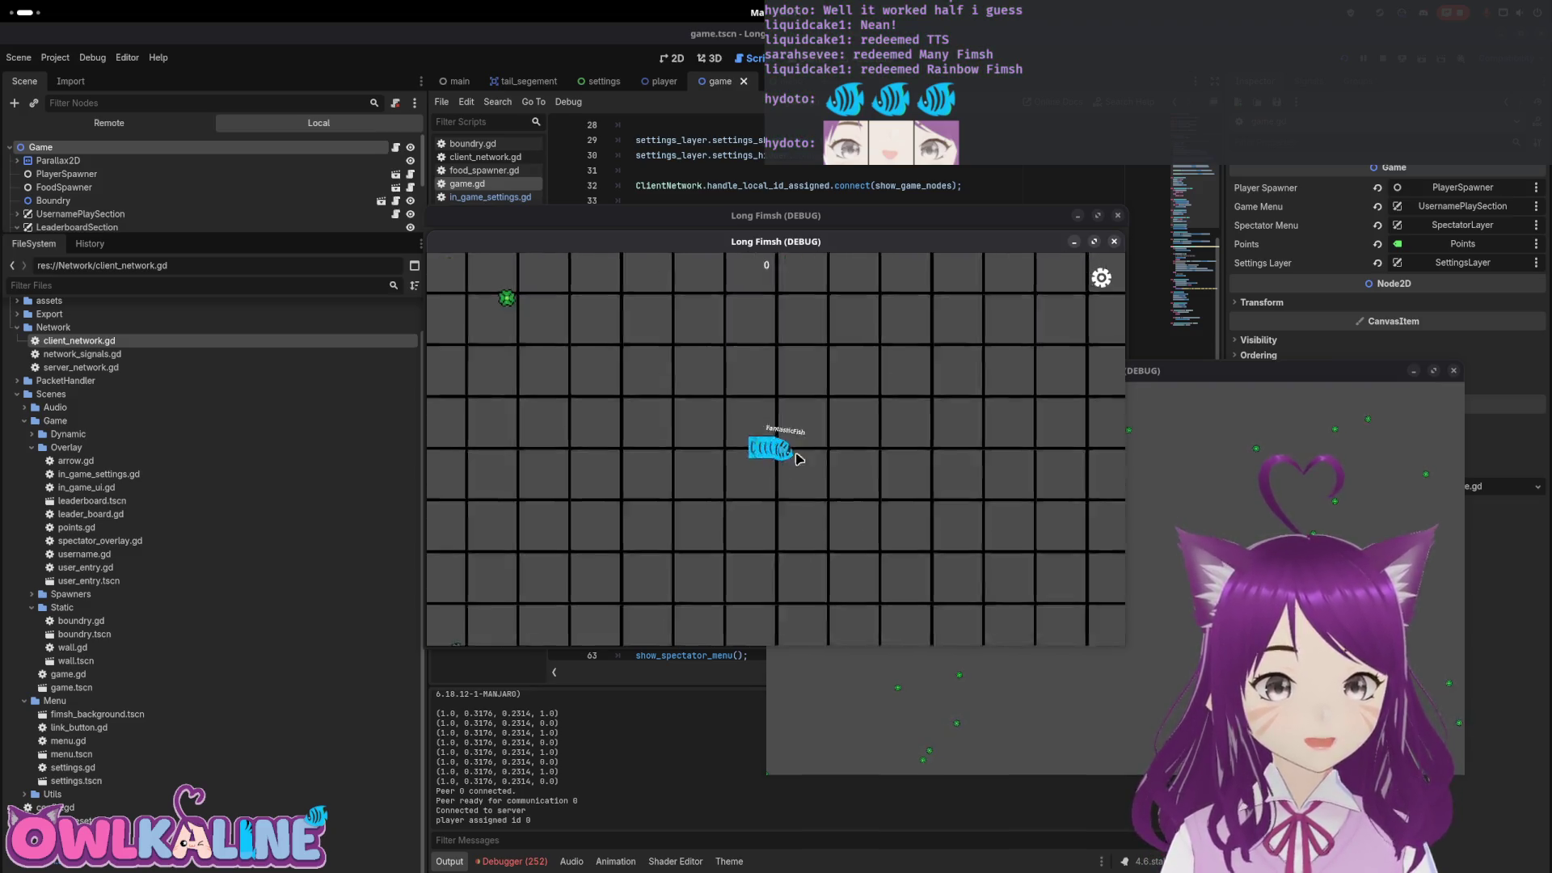
click(1097, 283)
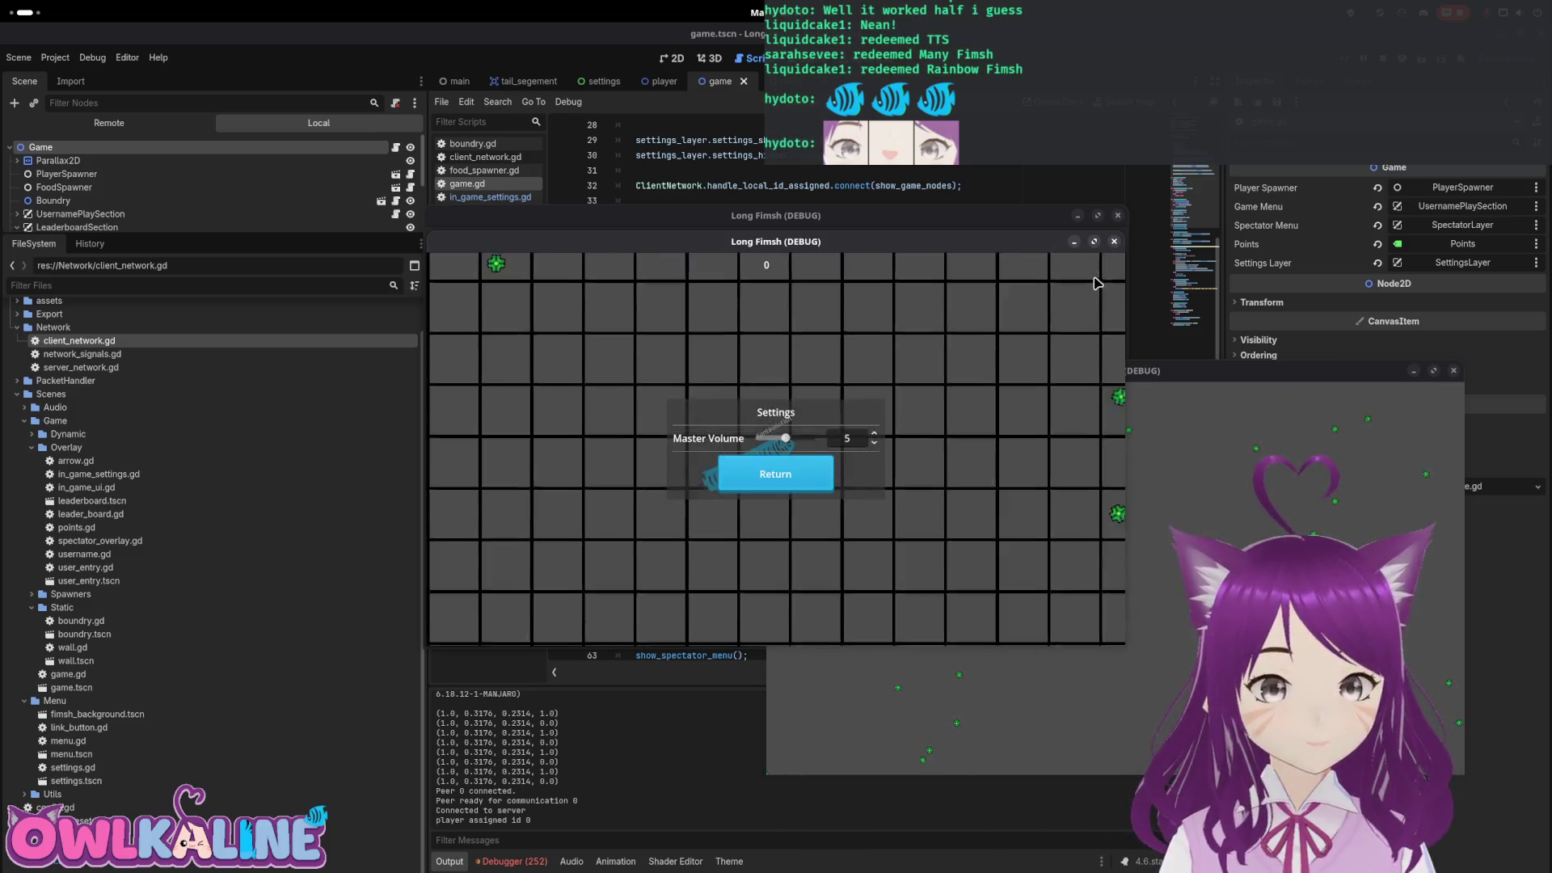
click(797, 481)
key(F8)
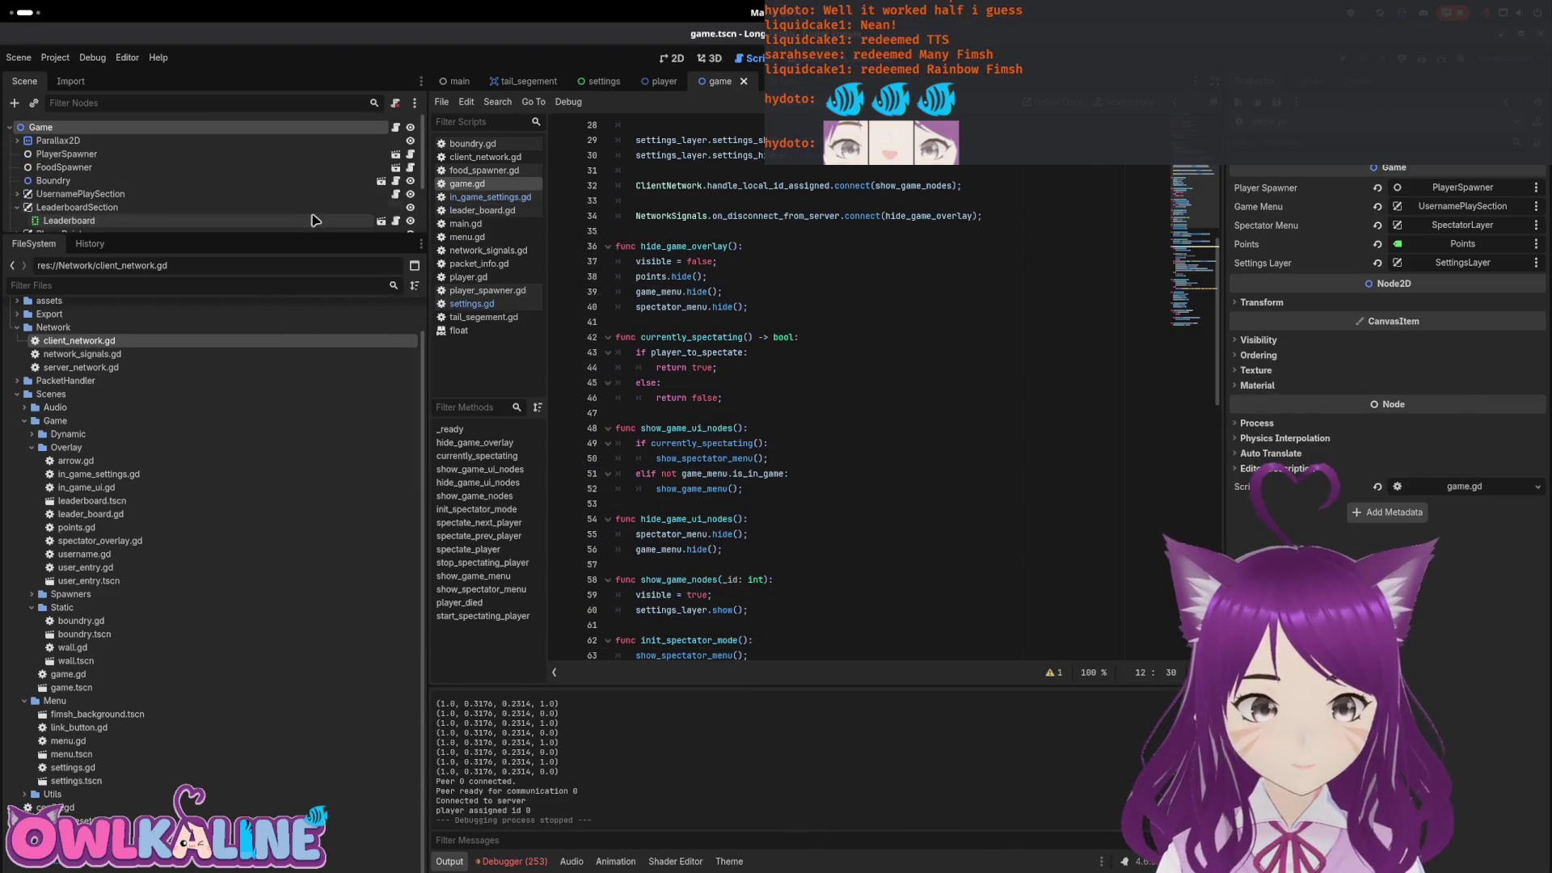
Uncomment the handle_local_id_assigned connection on settings.gd line 22 and run with F5
scroll(337, 202, down, 2)
click(395, 219)
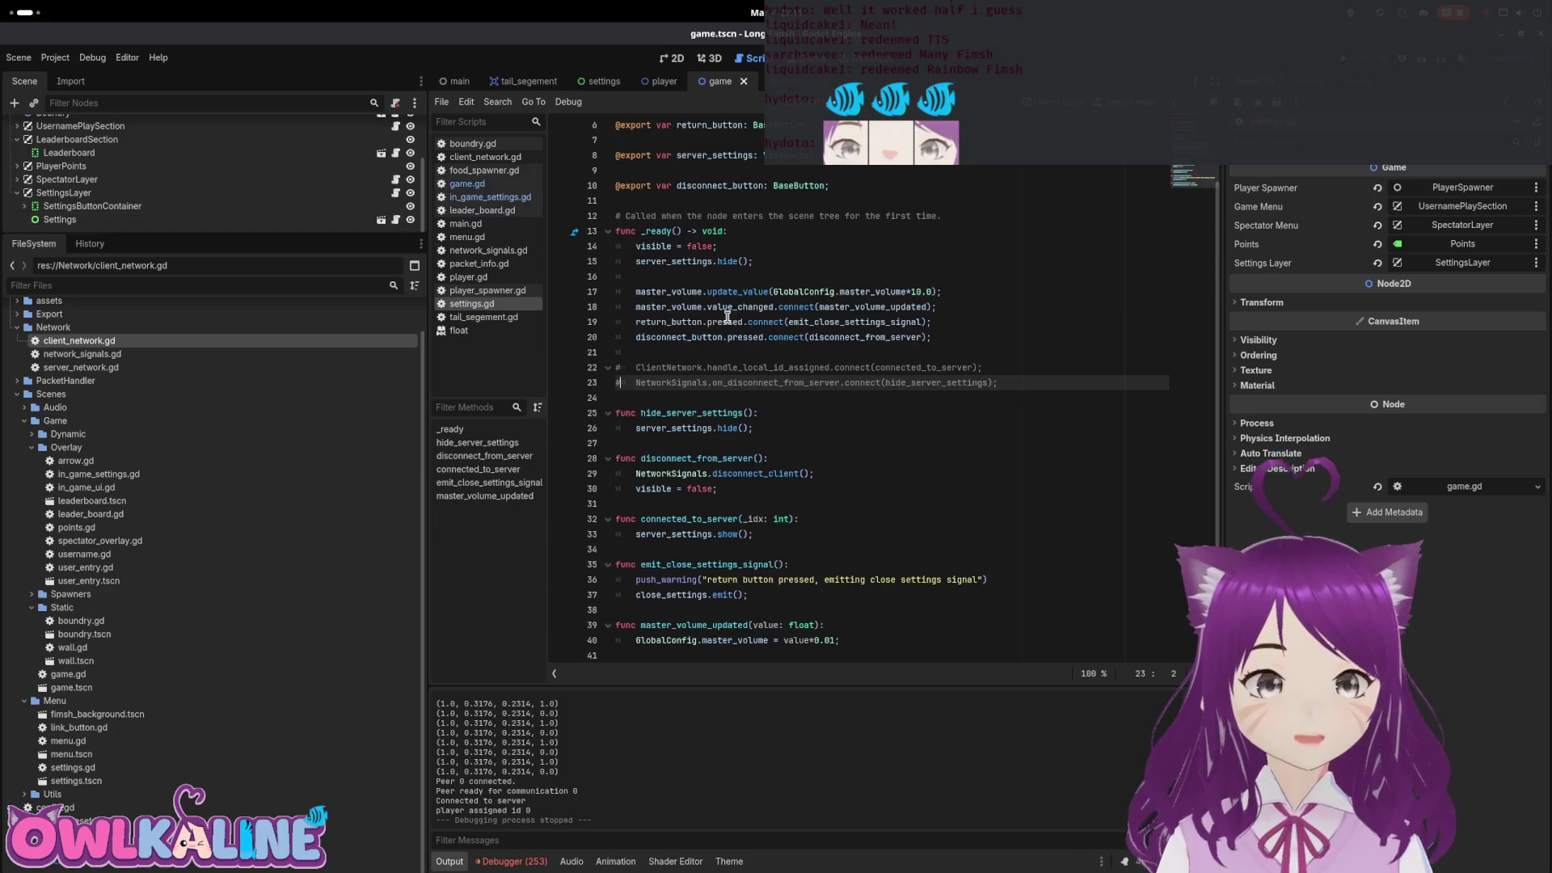
click(759, 334)
click(981, 365)
key(ctrl+k)
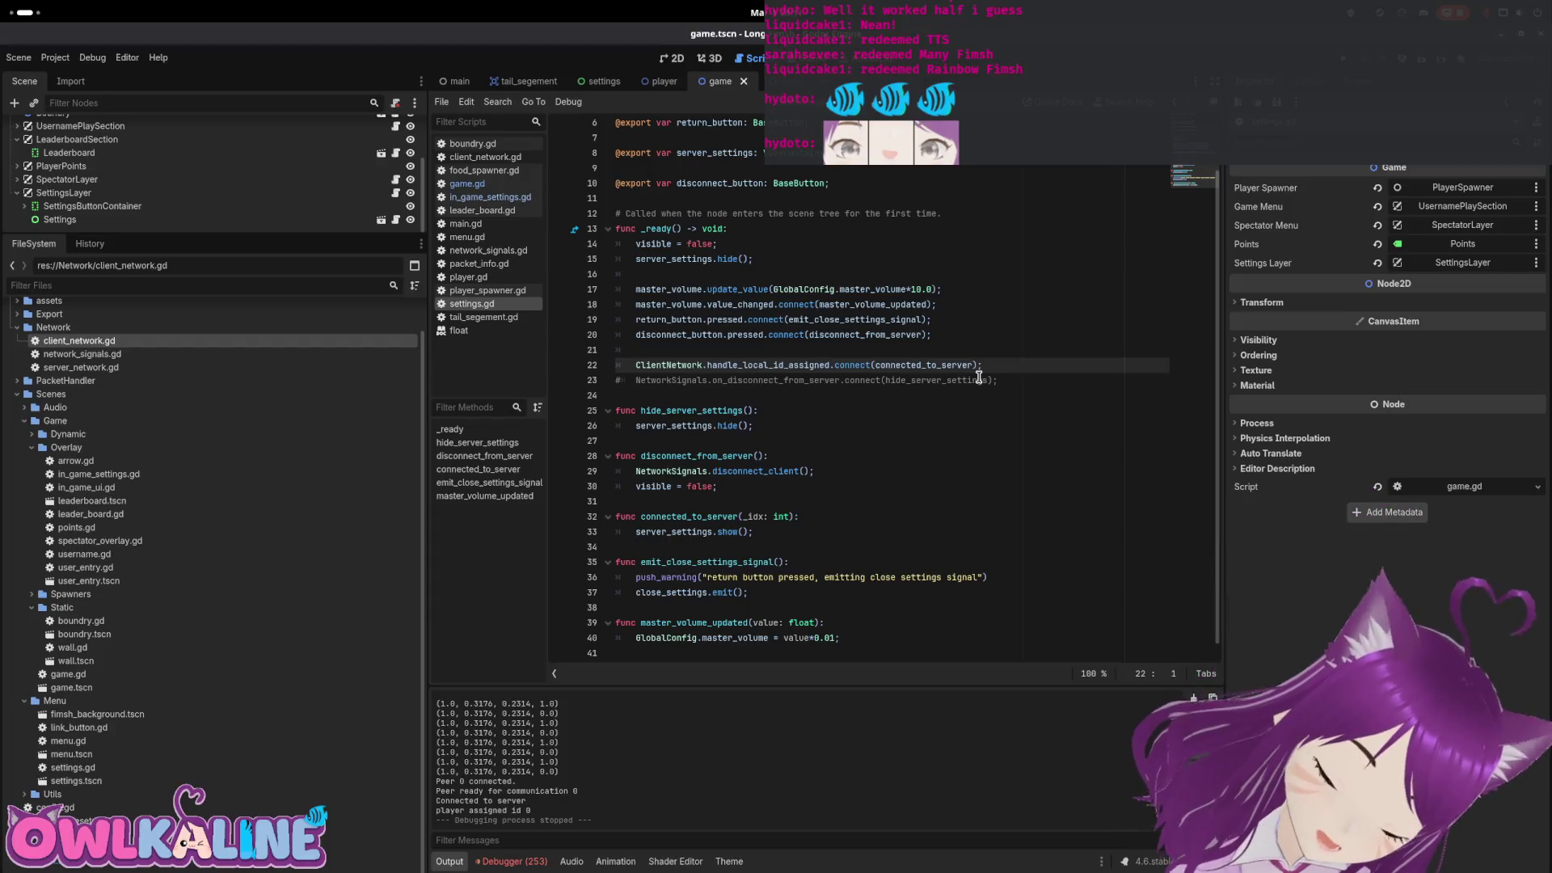
click(978, 334)
key(F5)
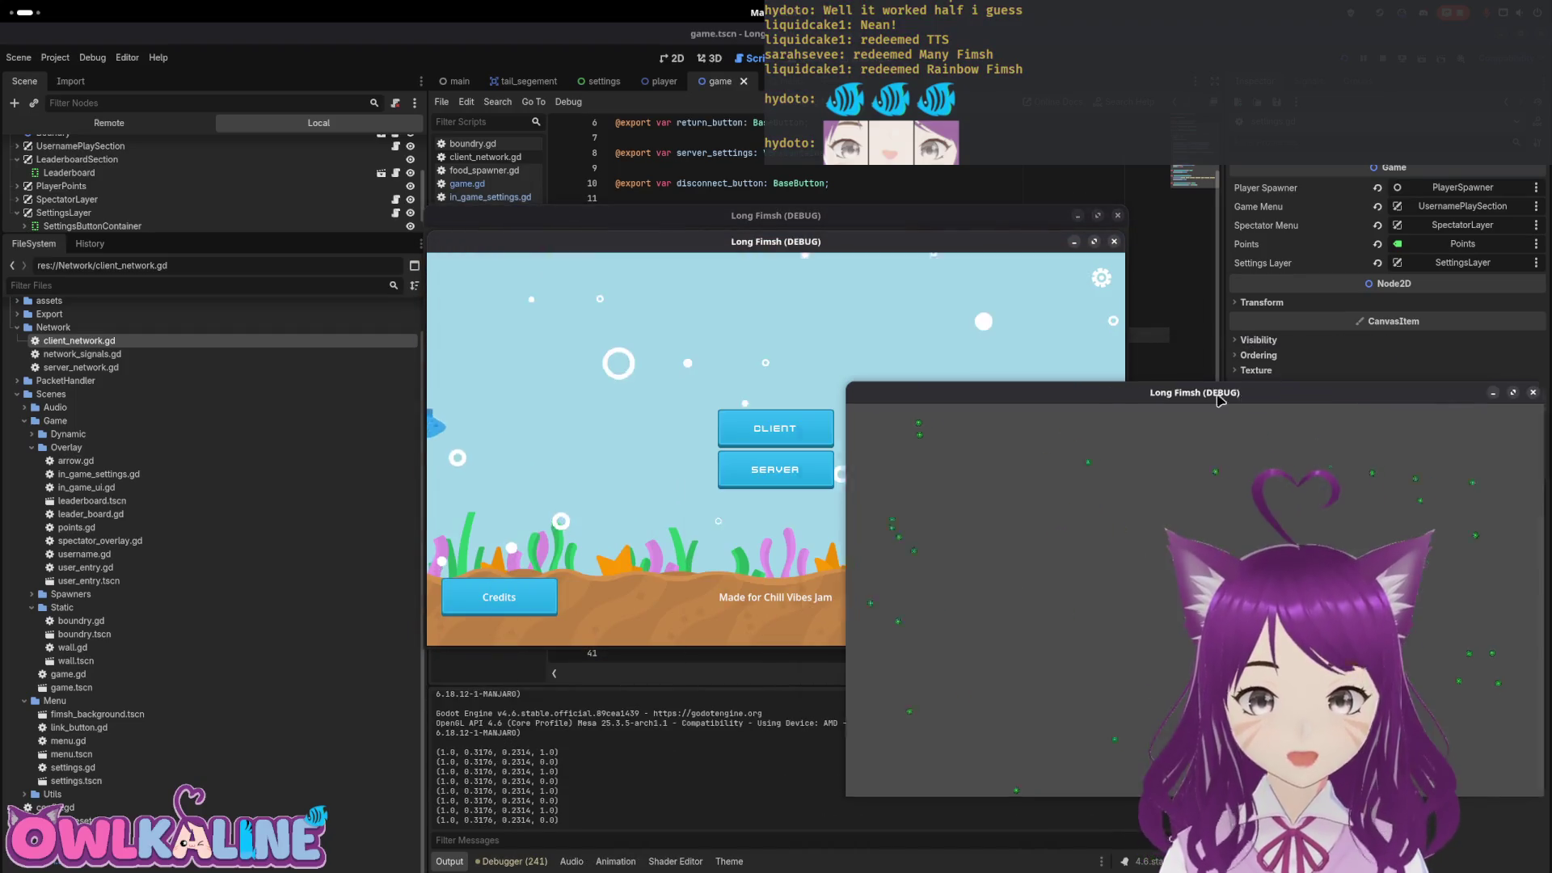
Join as client, then disconnect from the settings popup back to the menu
click(772, 423)
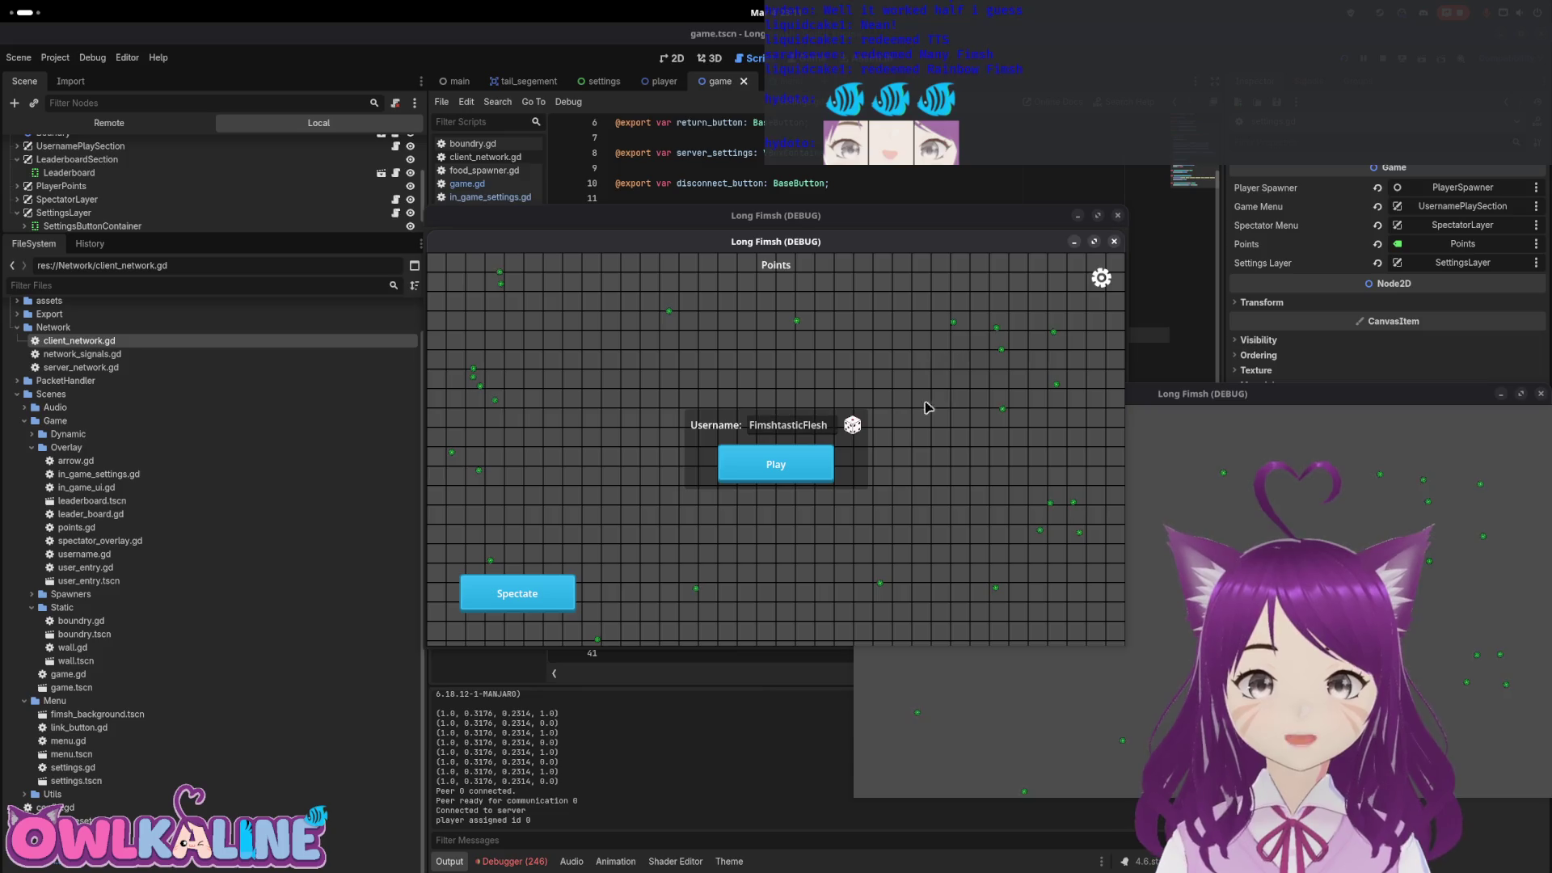
click(1091, 277)
click(778, 406)
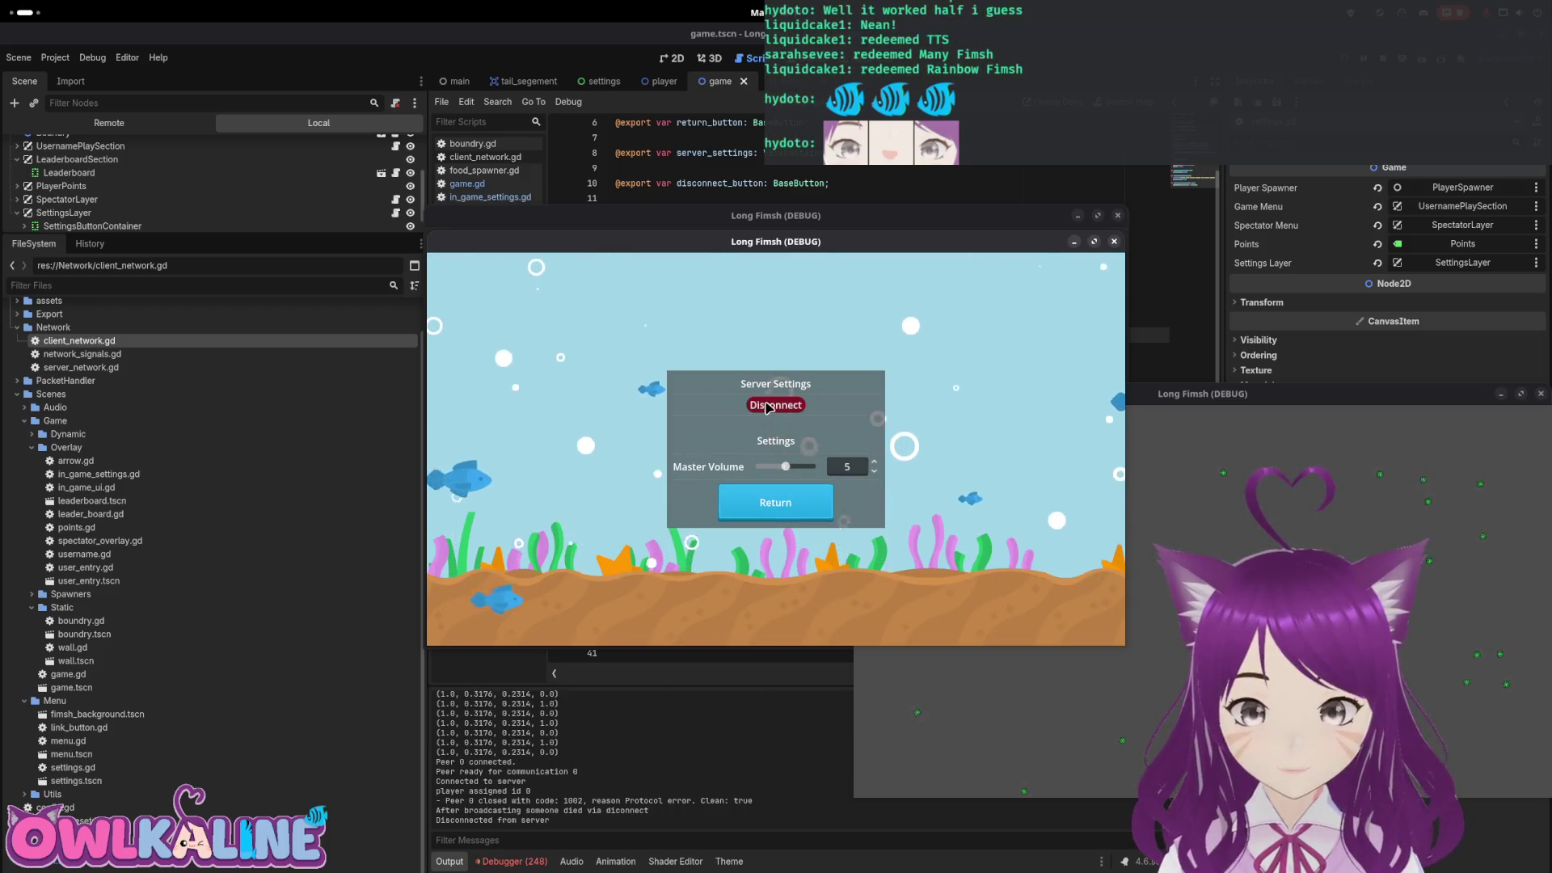
click(778, 505)
Relaunch, join and play, disconnect, rejoin and play again, then stop the debug run
key(F5)
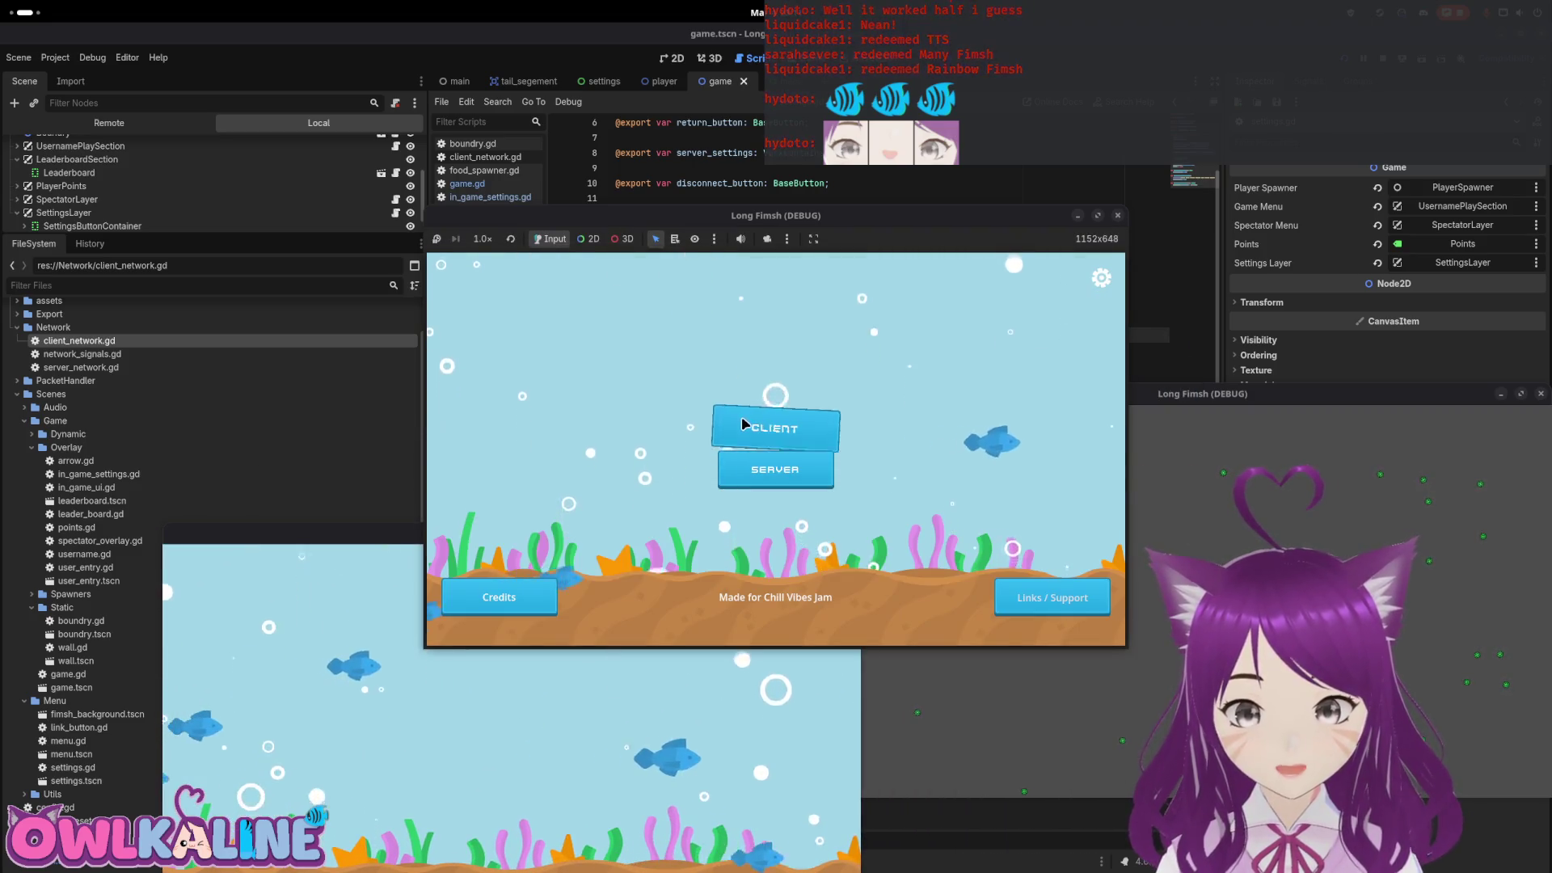
click(739, 427)
click(808, 461)
click(793, 409)
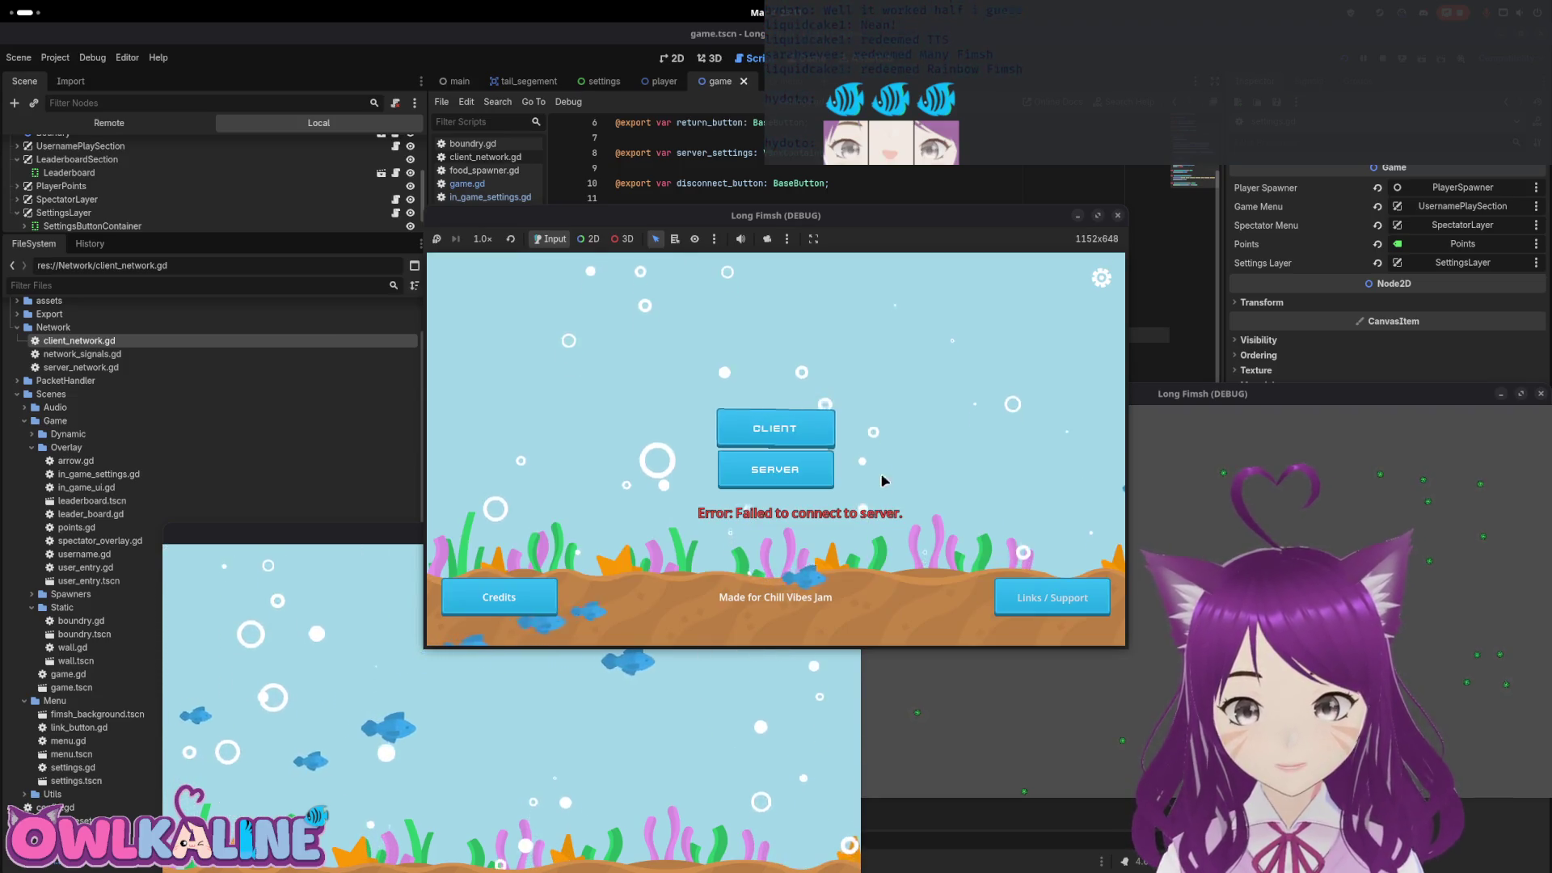
click(780, 427)
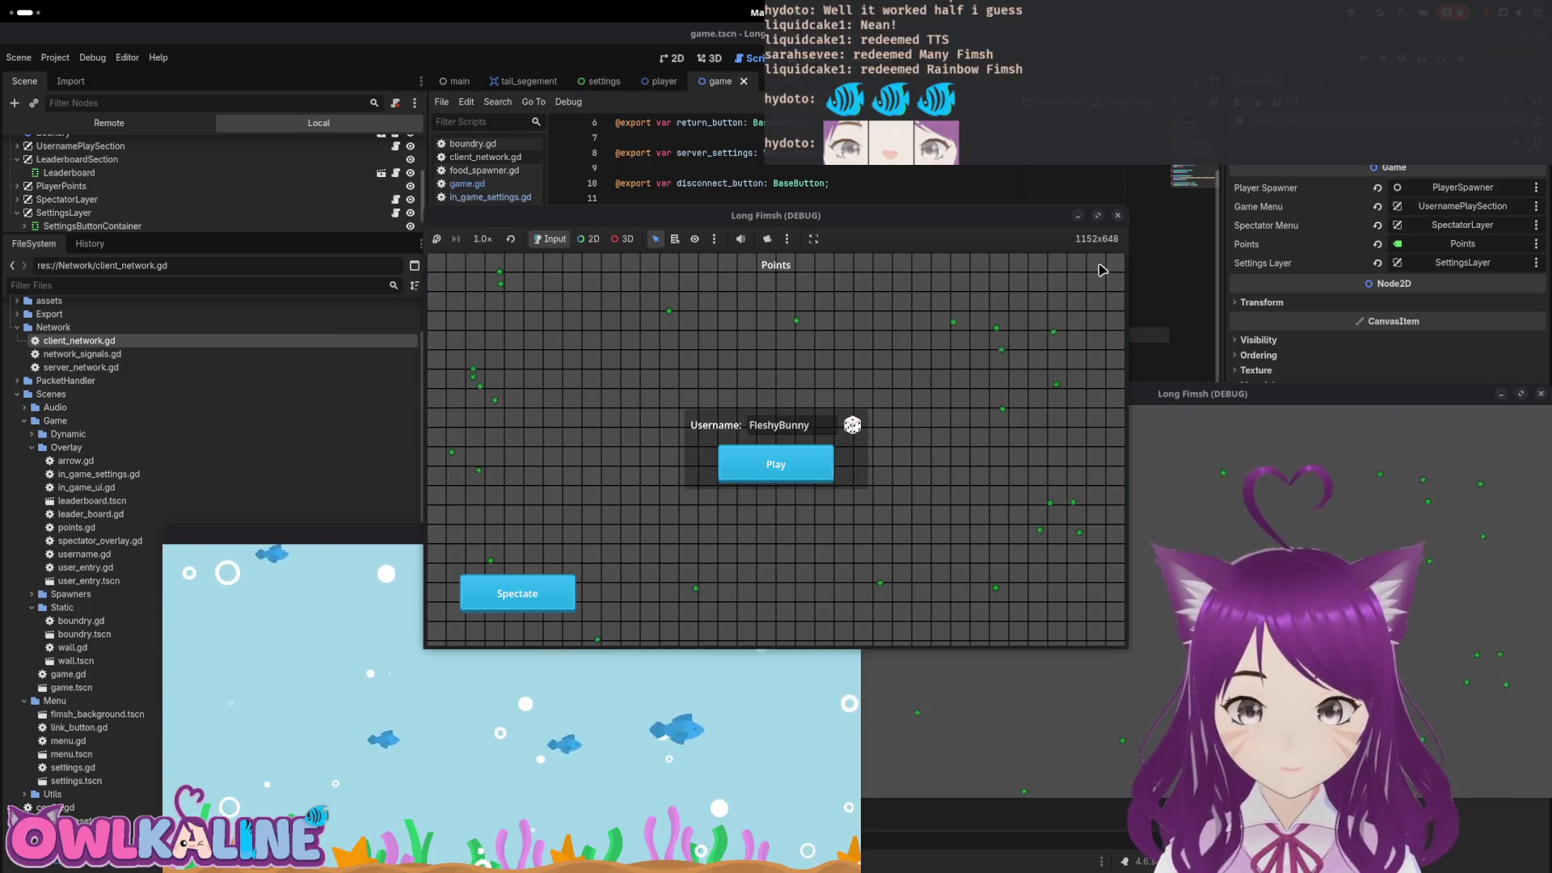
click(772, 462)
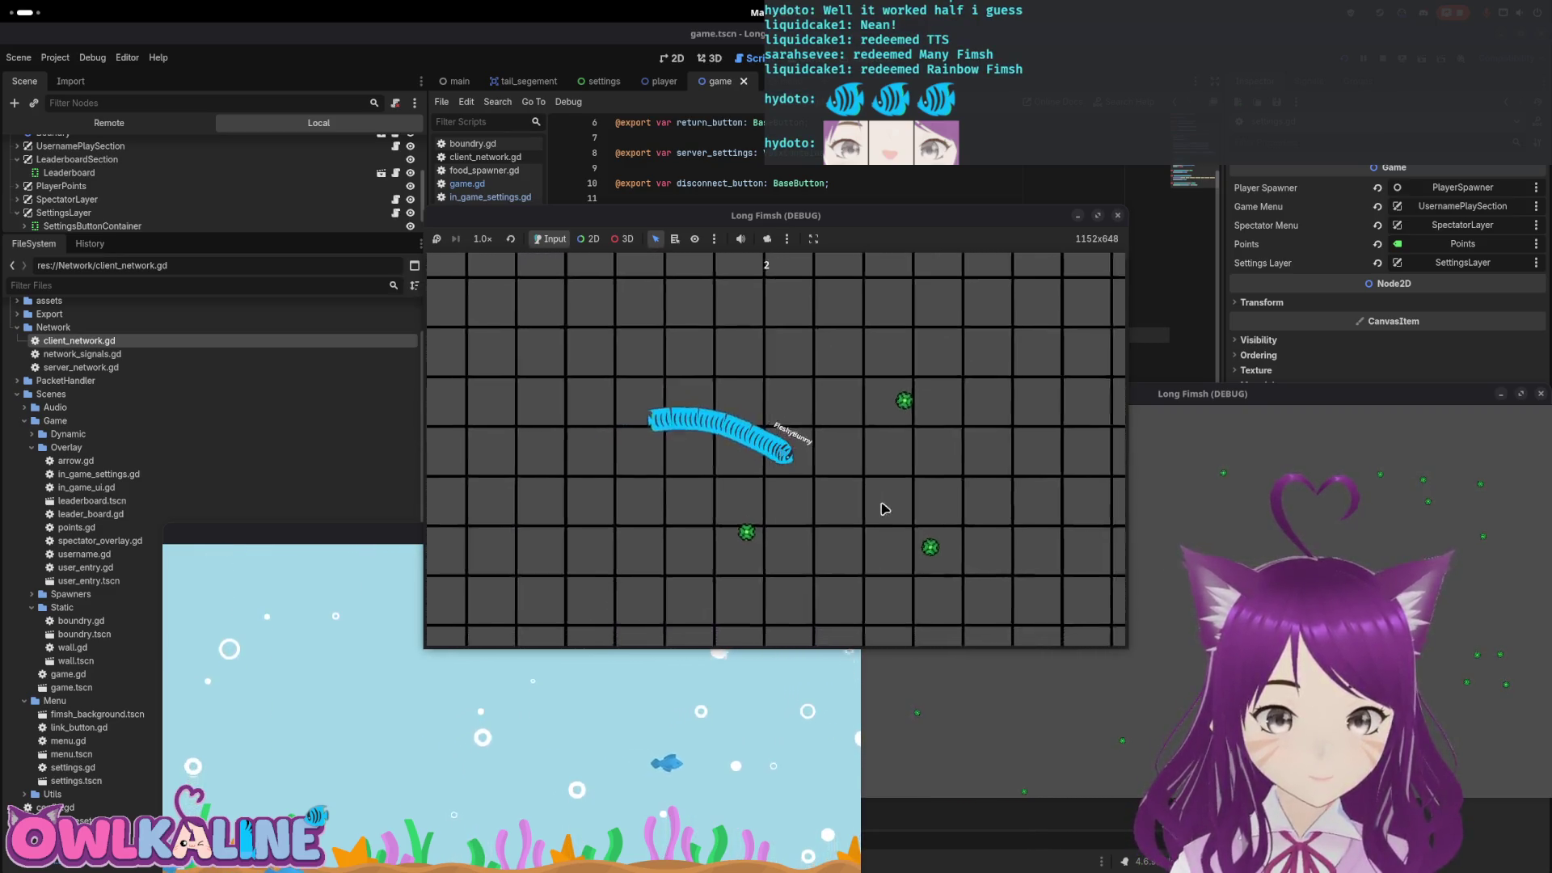
key(F8)
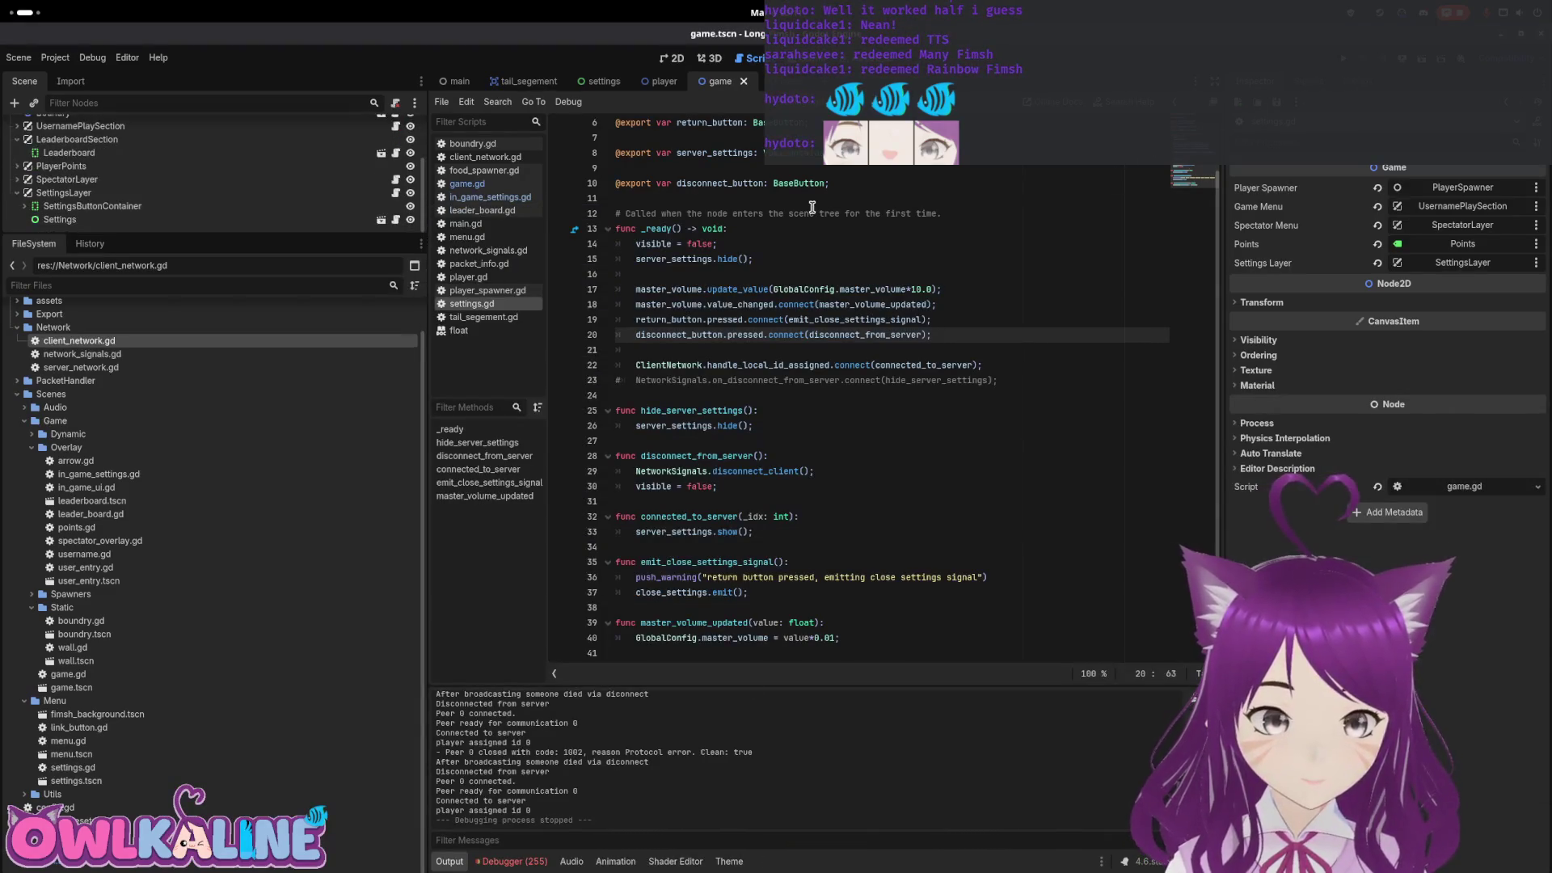
Open the Game node's game.gd and scroll through it, highlighting every settings_layer use
scroll(253, 188, up, 3)
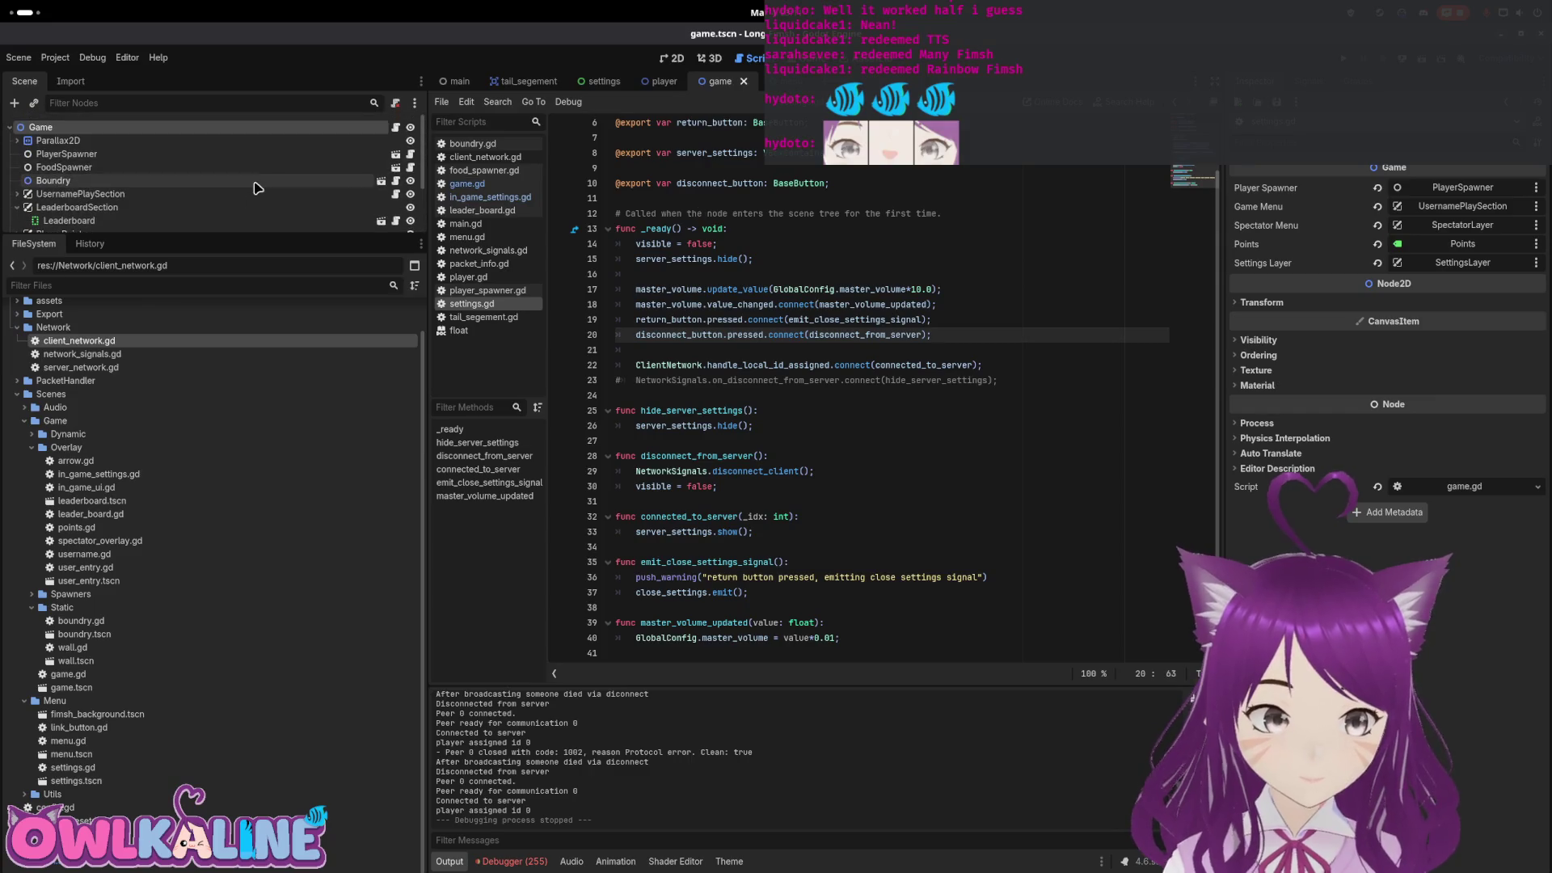
click(396, 127)
scroll(775, 349, down, 10)
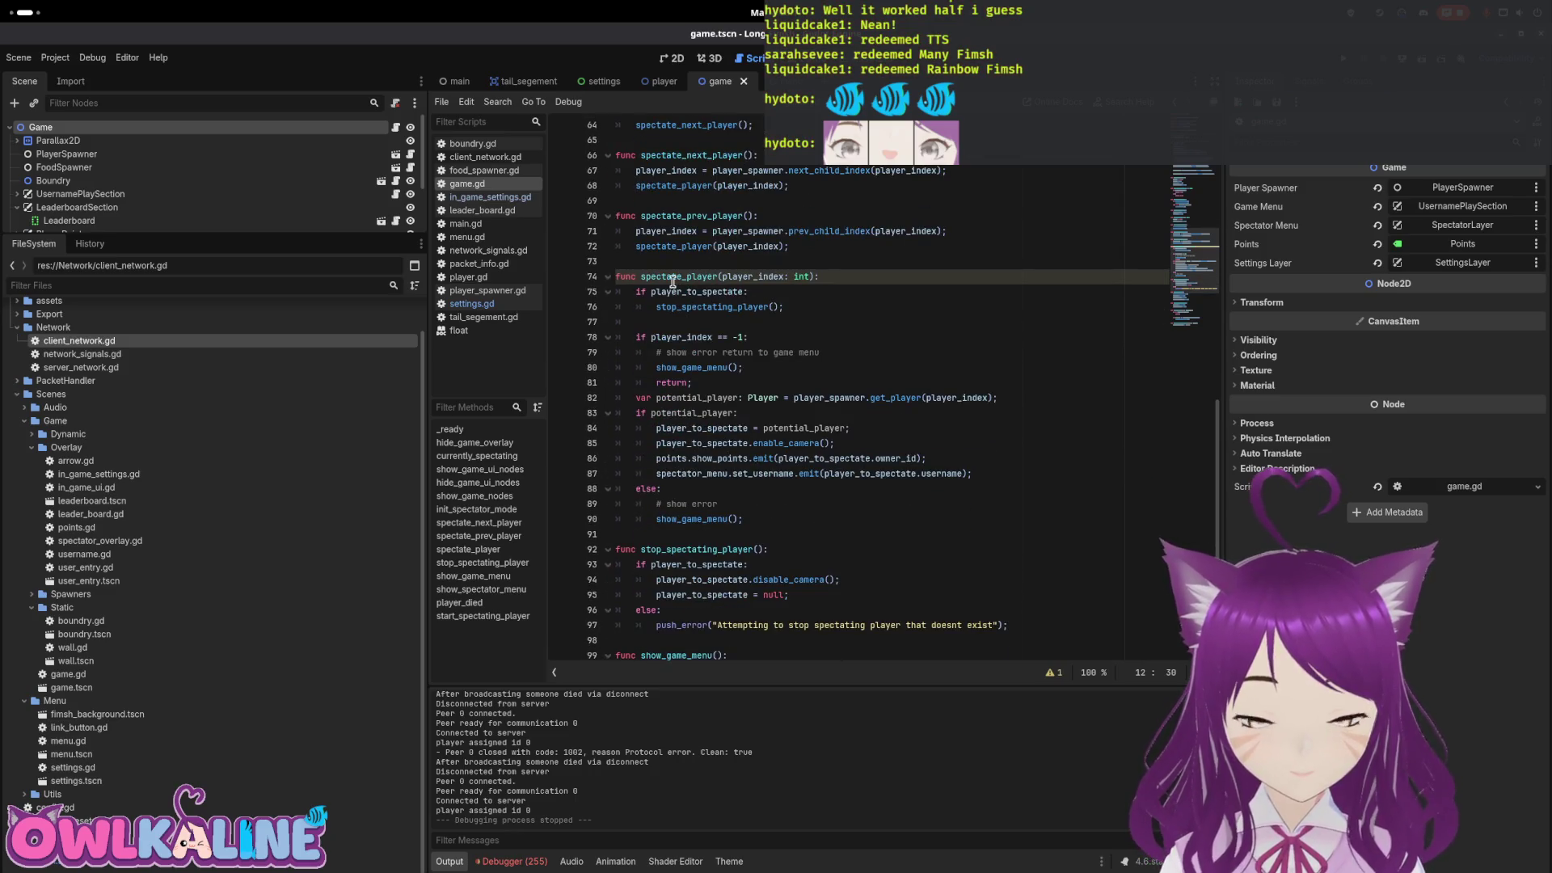
scroll(758, 339, down, 3)
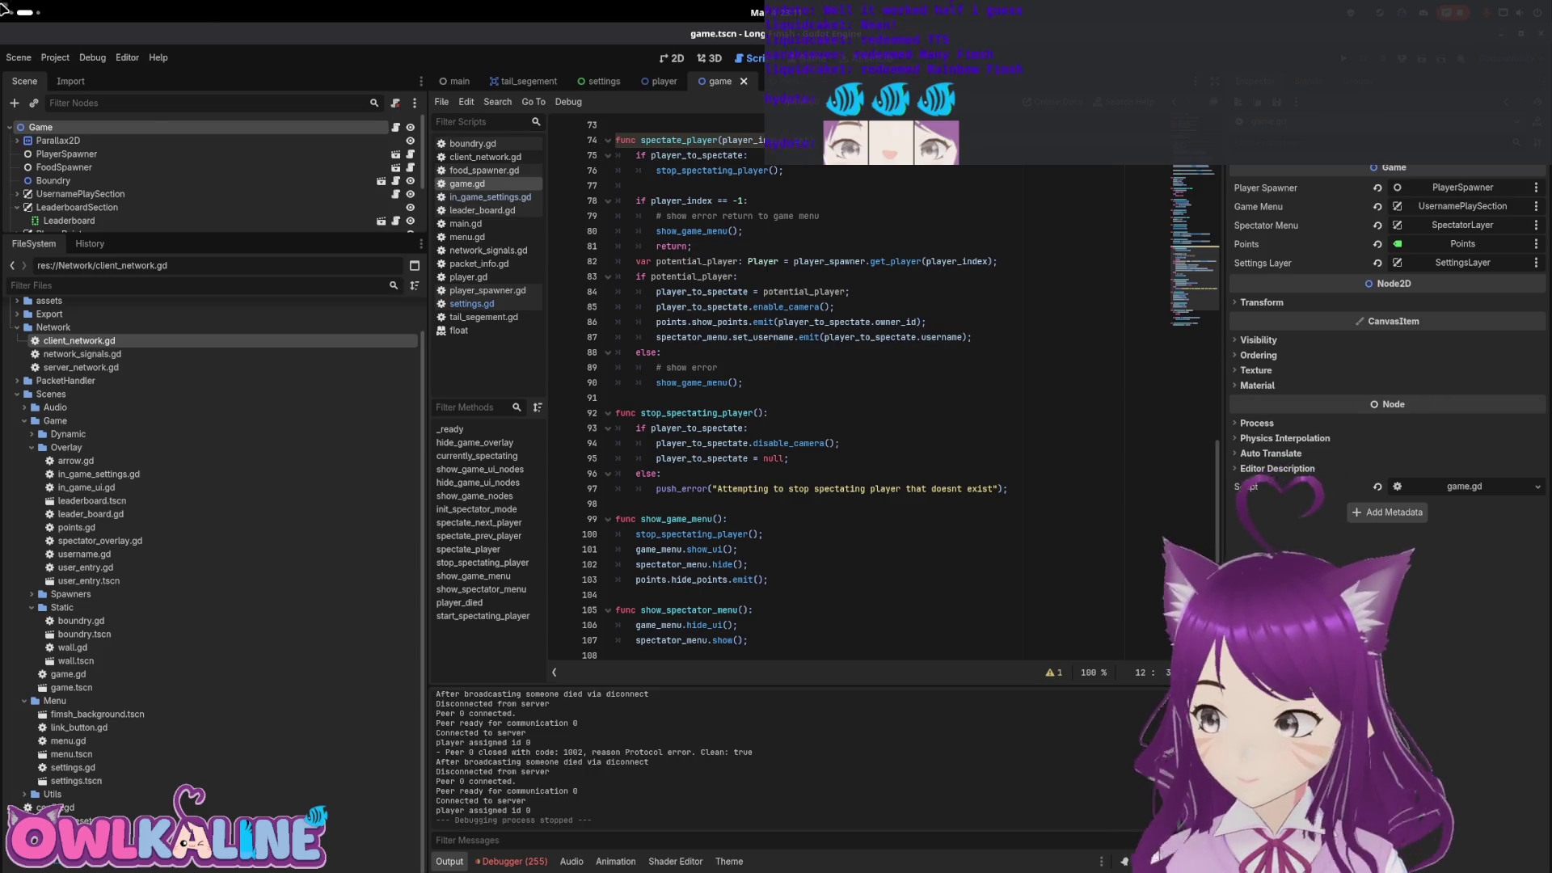
mouse_move(2, 6)
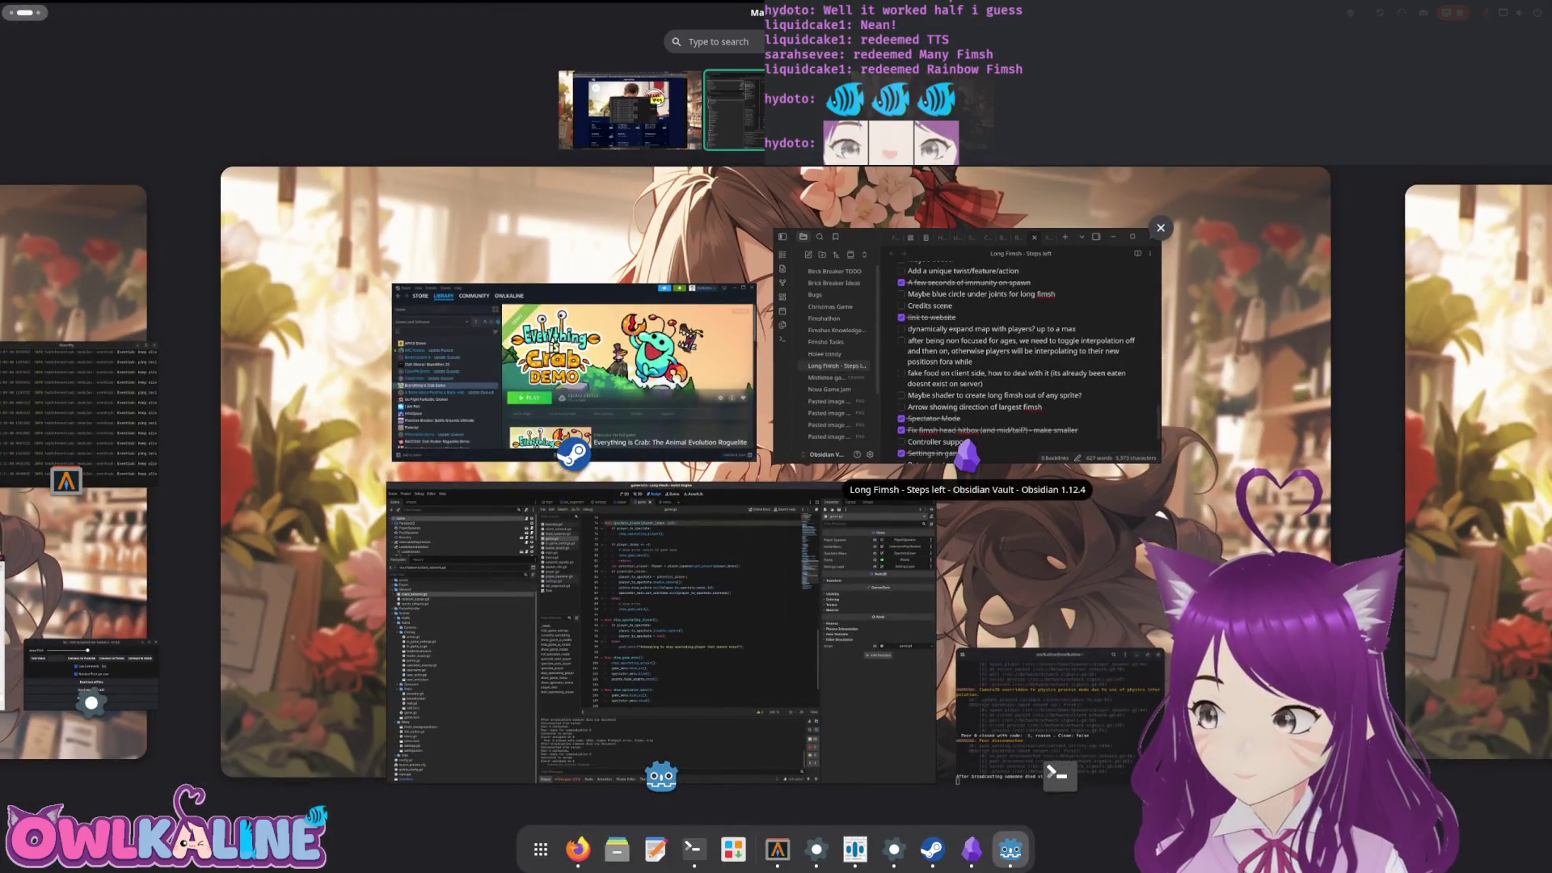
key(Escape)
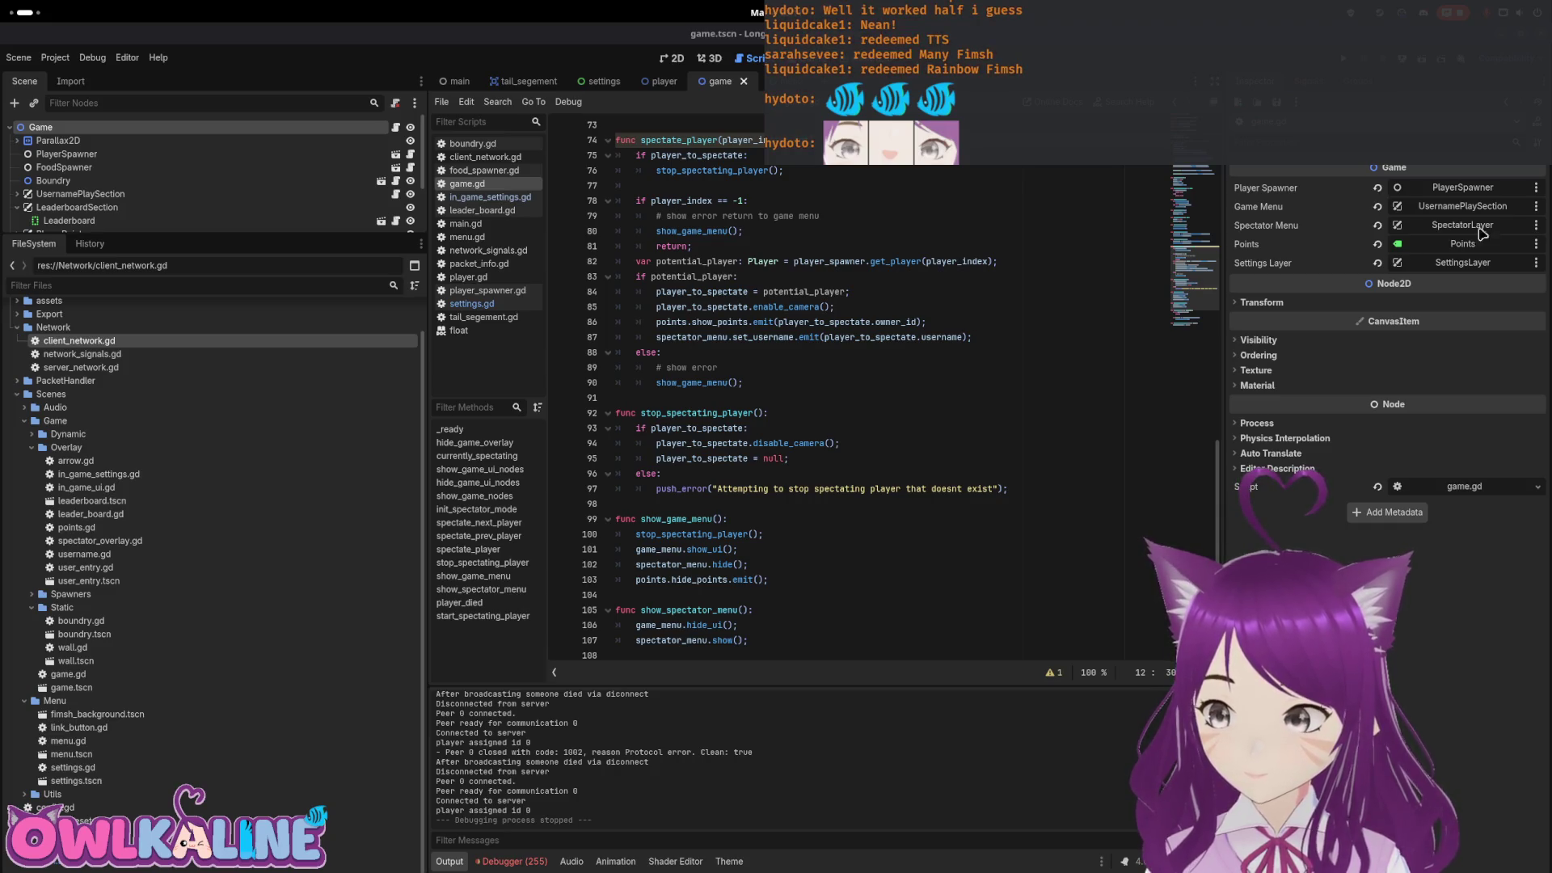
scroll(853, 248, down, 3)
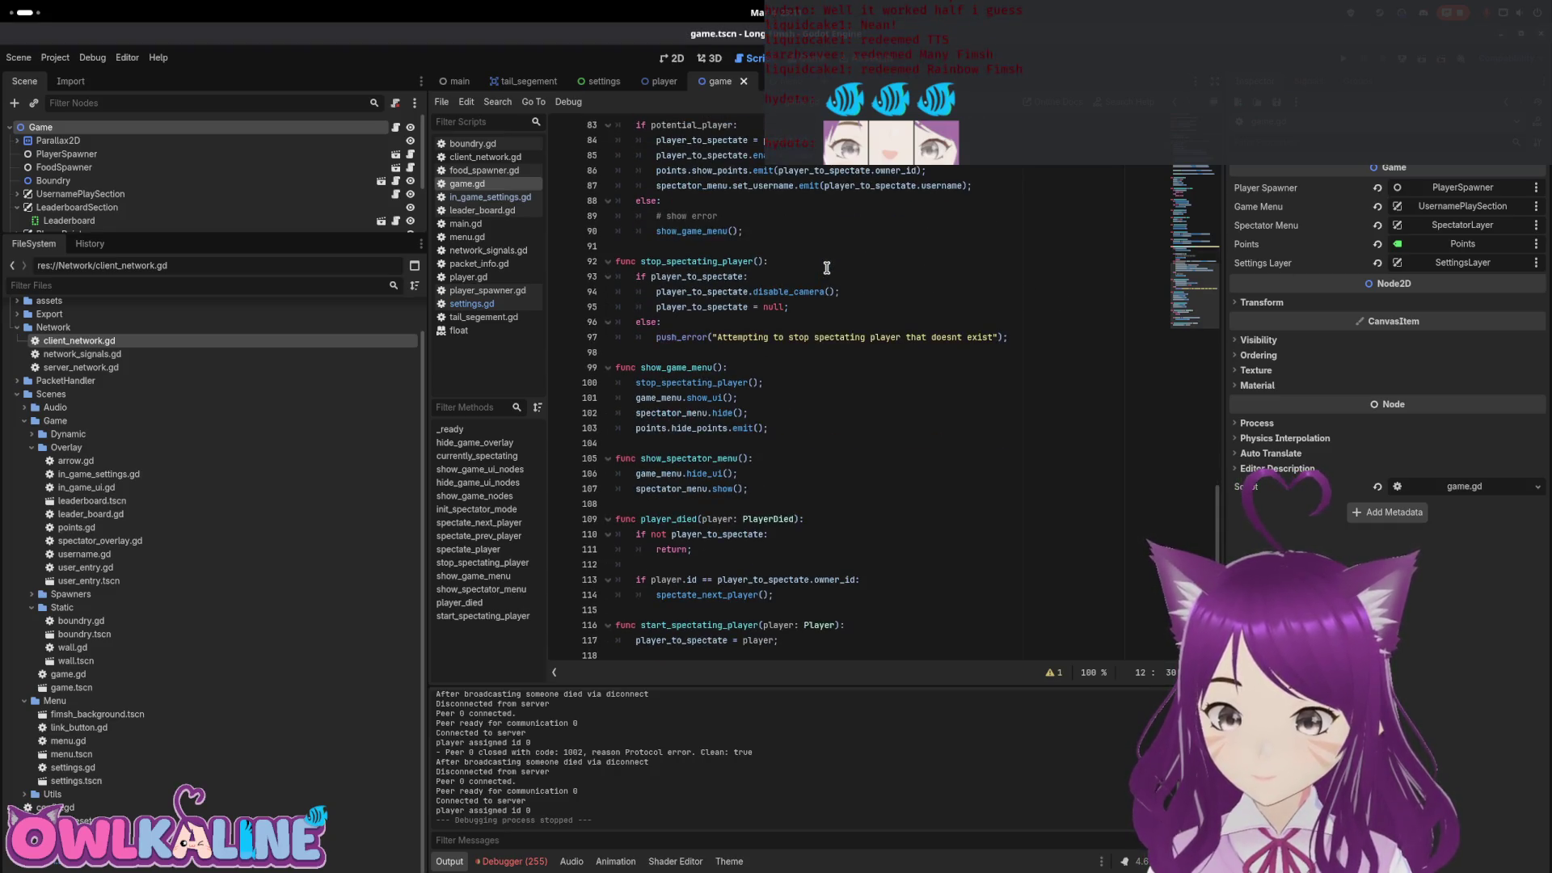
scroll(827, 268, up, 20)
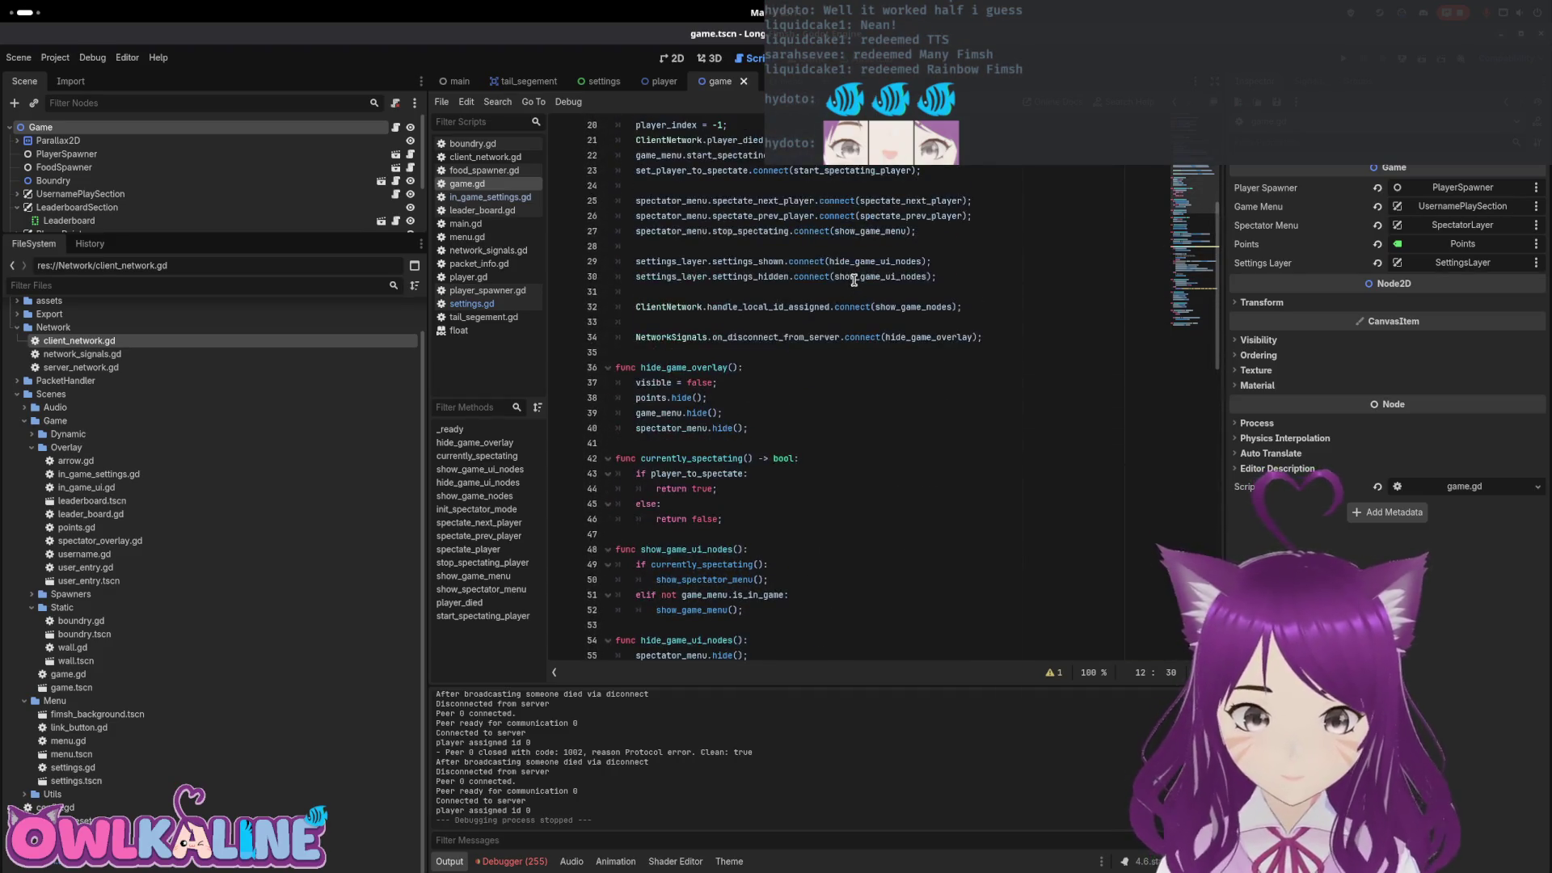
scroll(854, 280, up, 5)
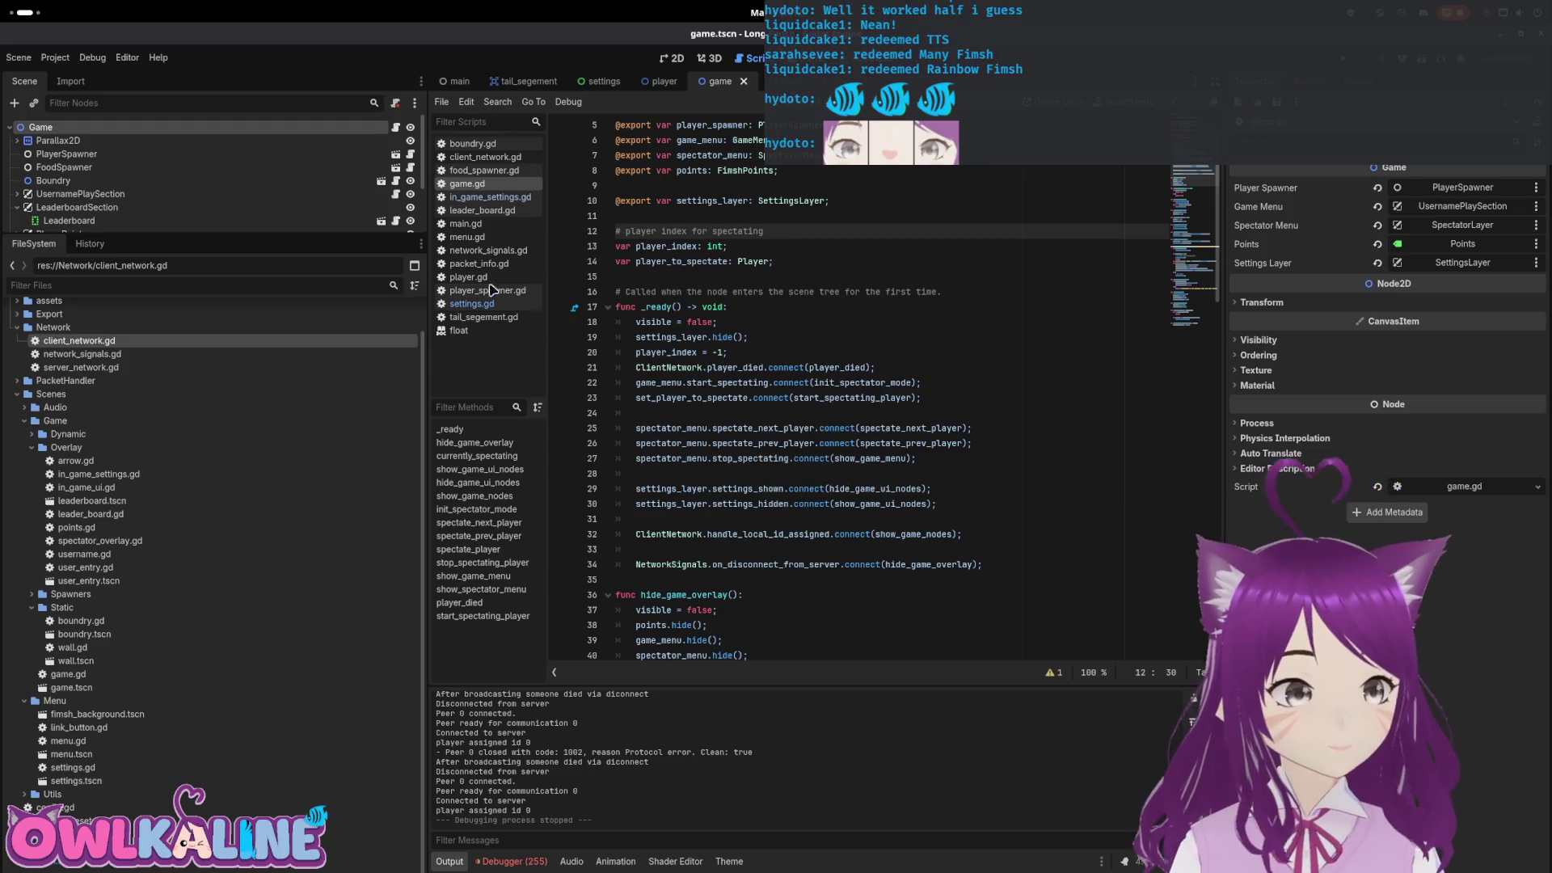
scroll(323, 194, down, 3)
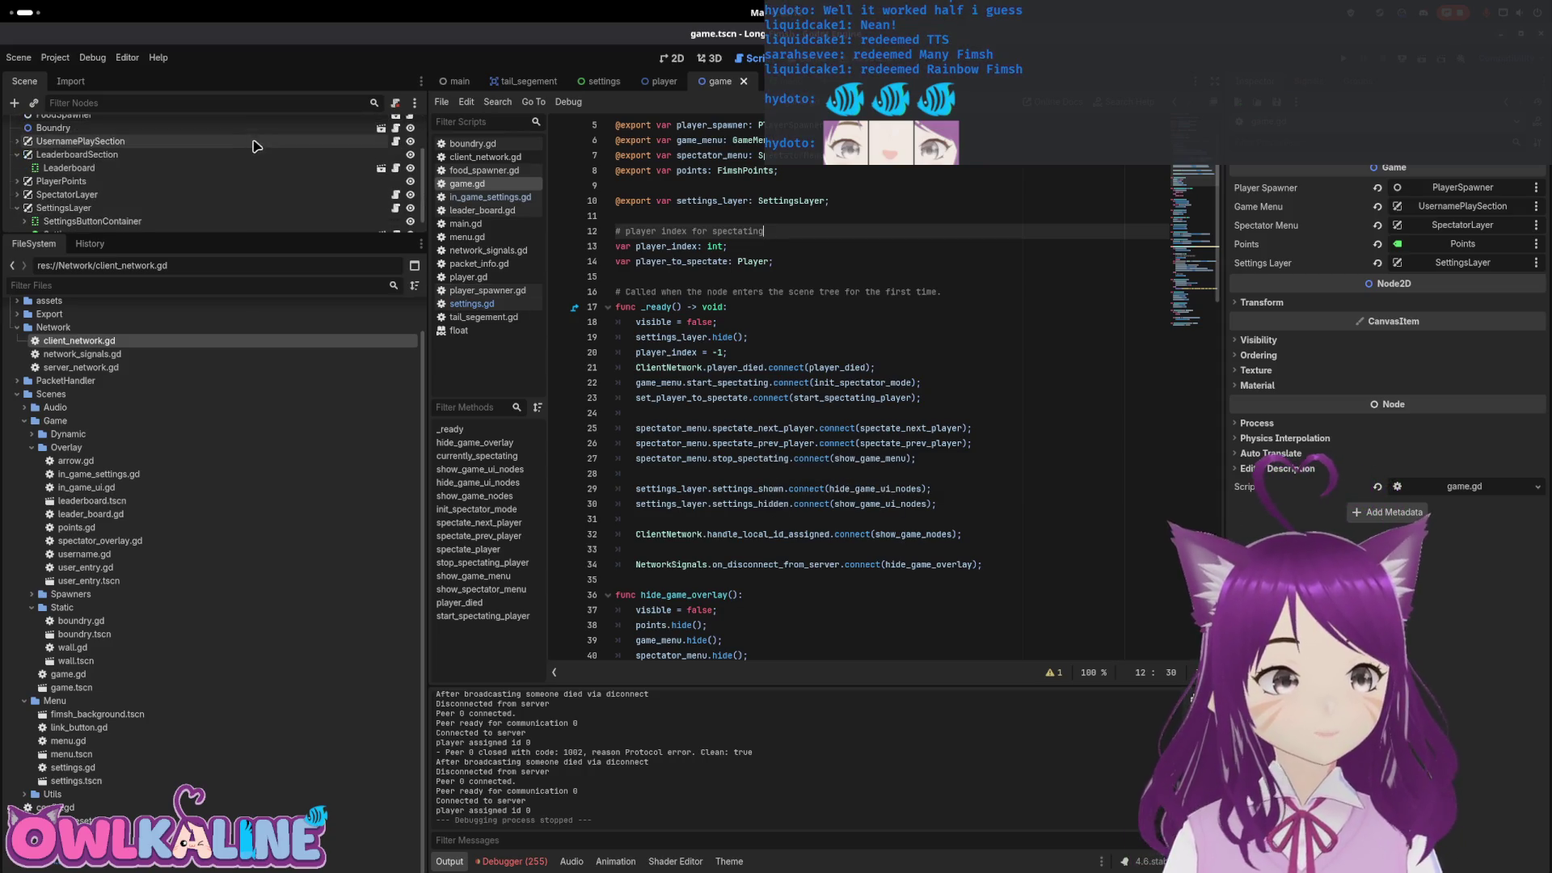
double_click(726, 202)
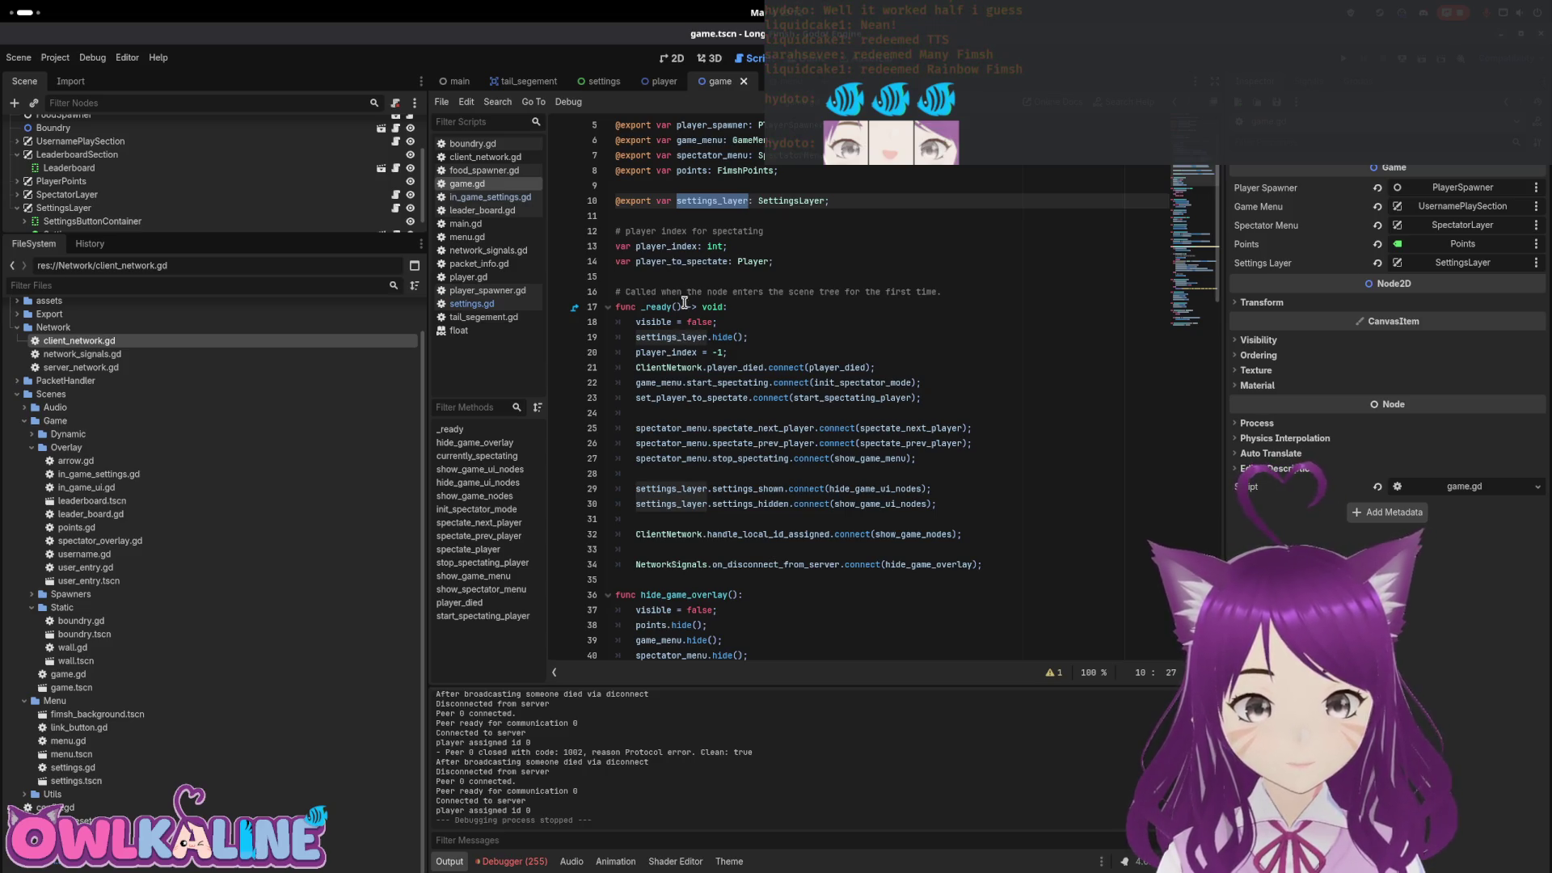
scroll(768, 375, down, 2)
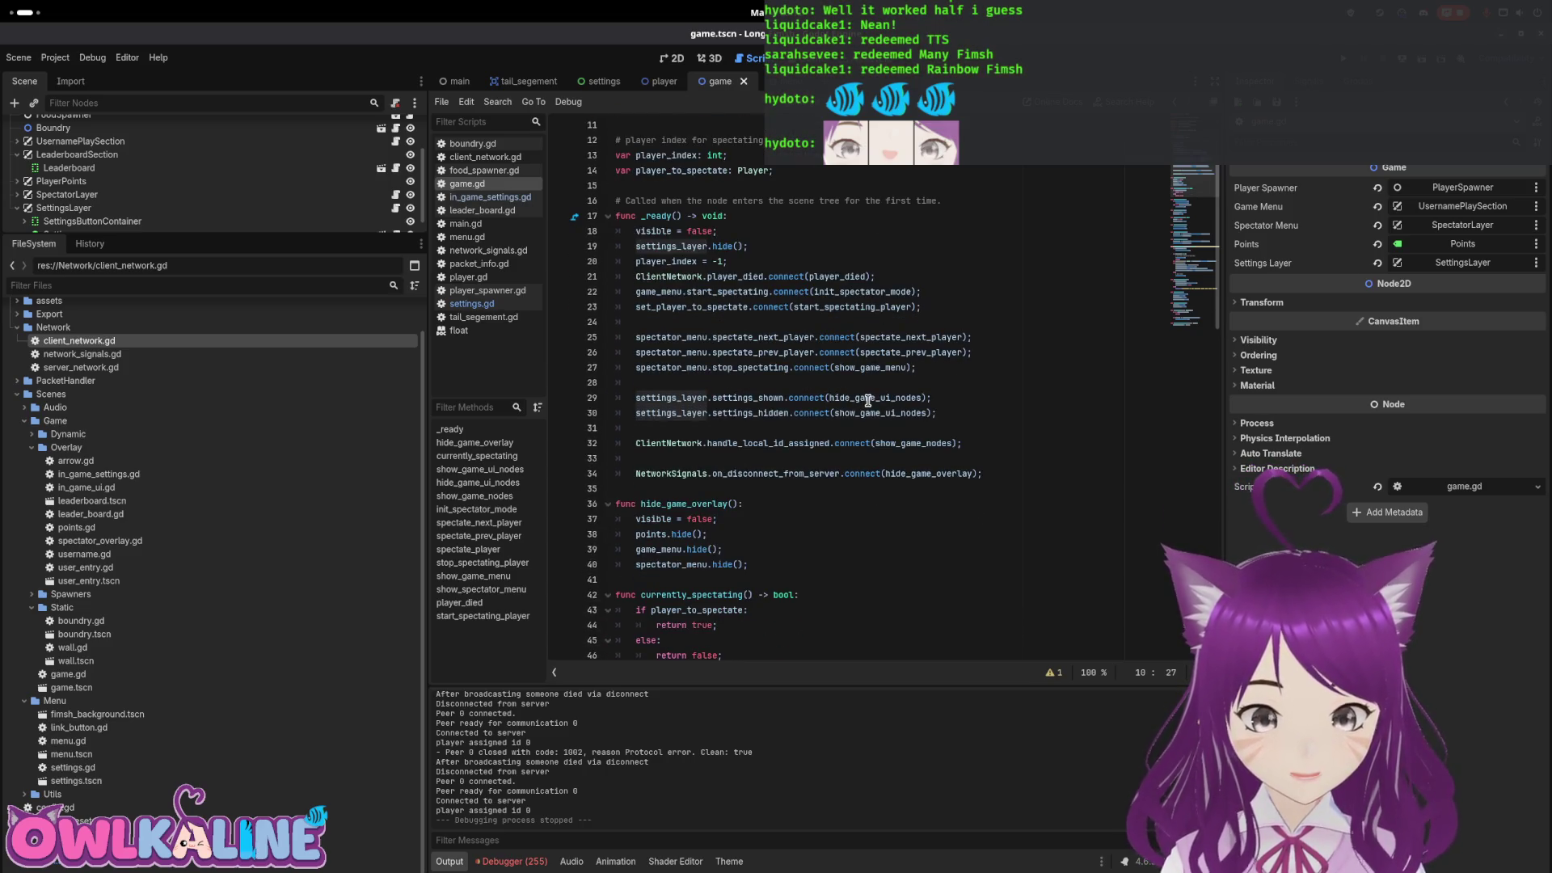
scroll(867, 399, down, 3)
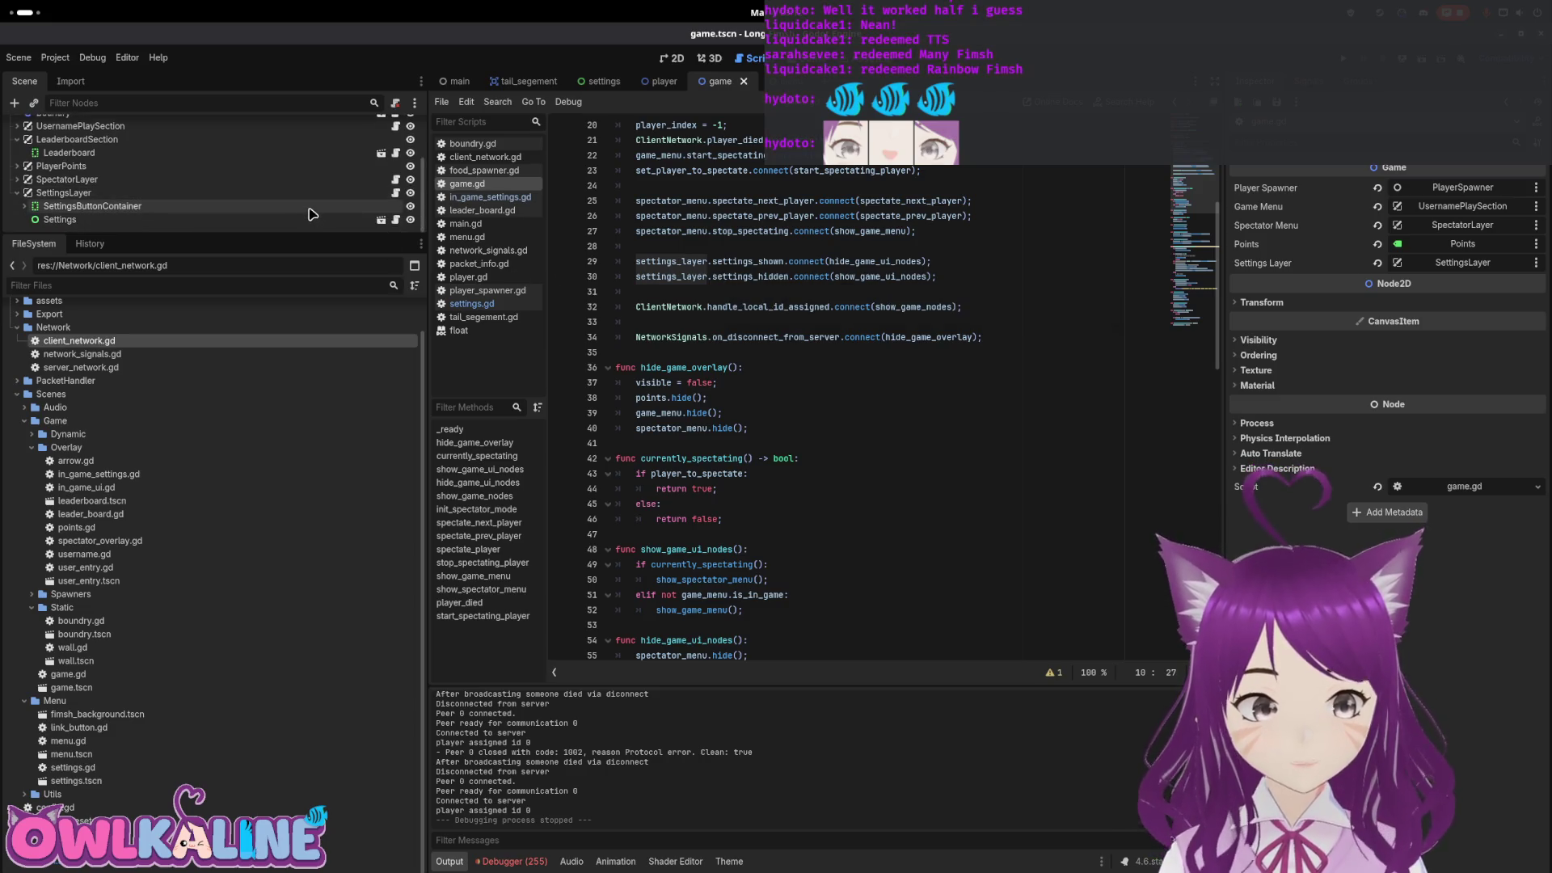
Open the SettingsLayer script and review show_settings, close_settings and line 14's connection
click(397, 194)
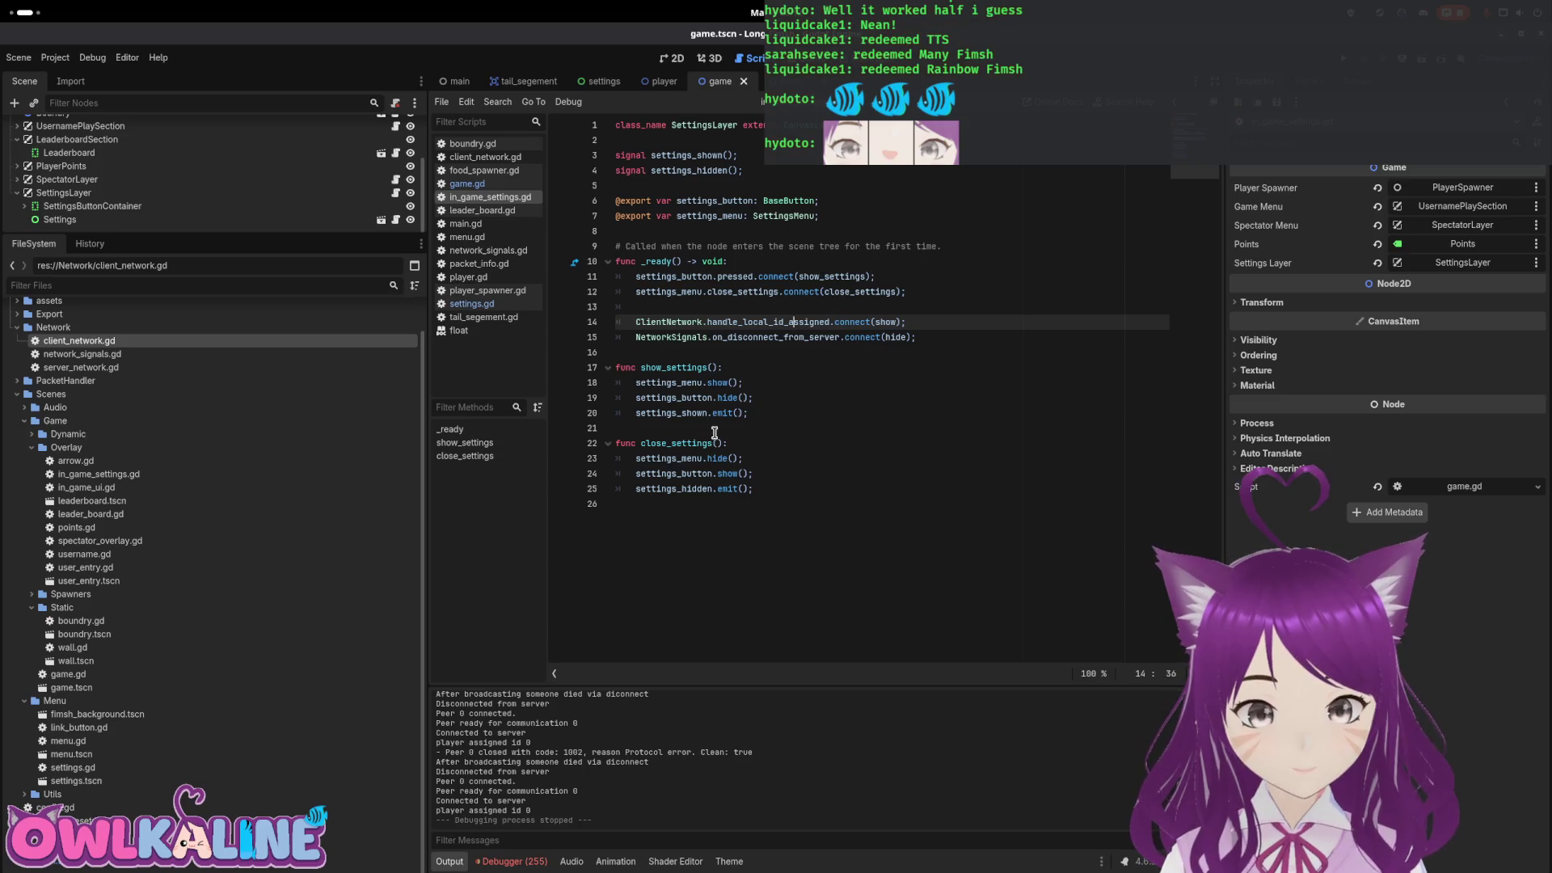
click(717, 398)
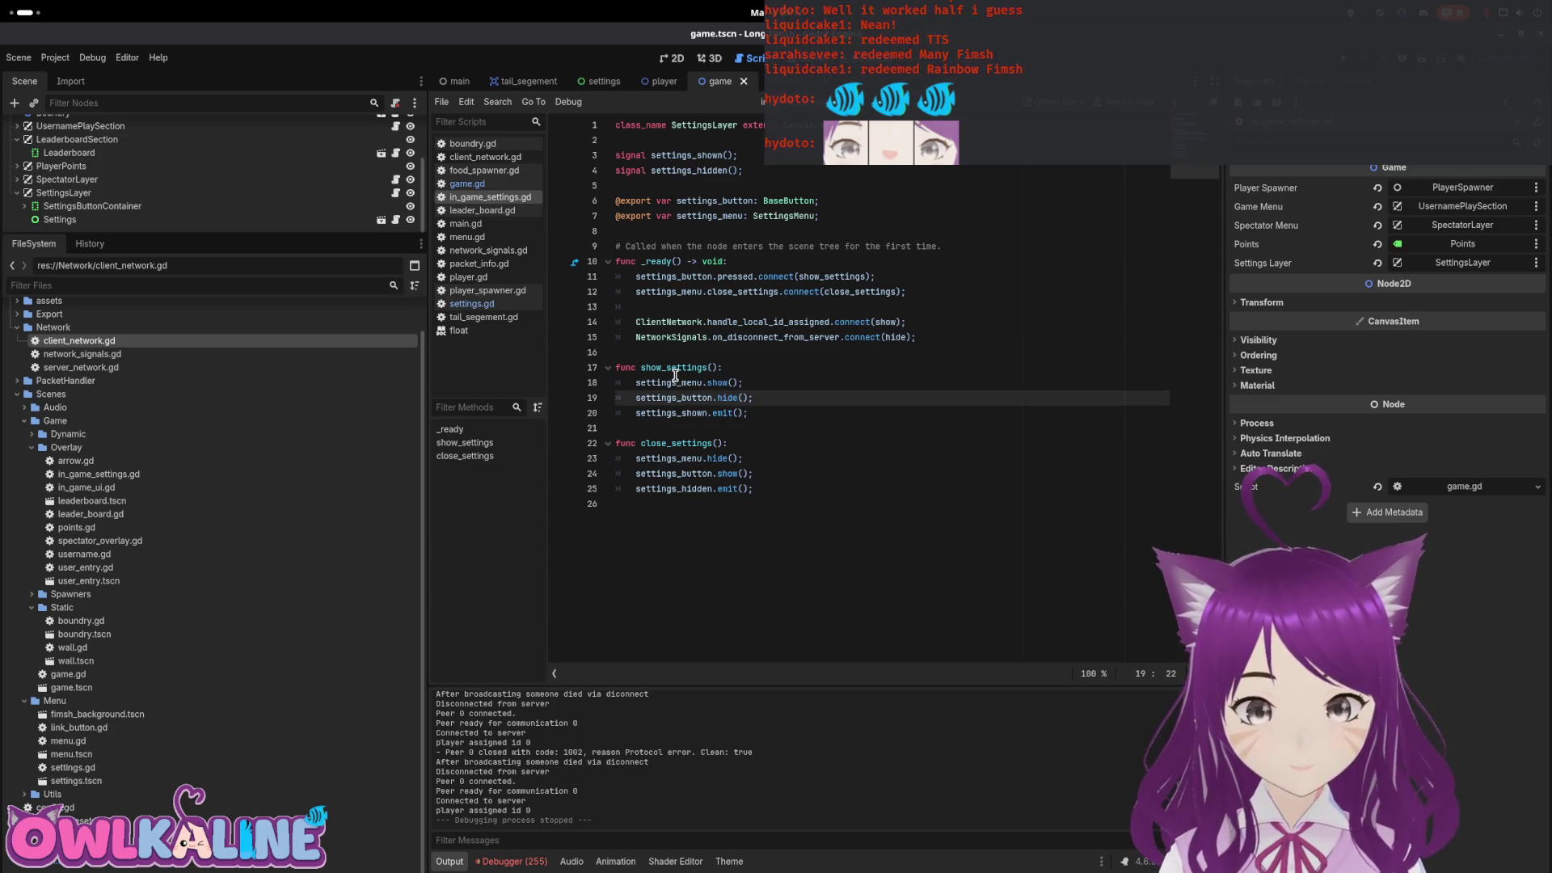
click(721, 473)
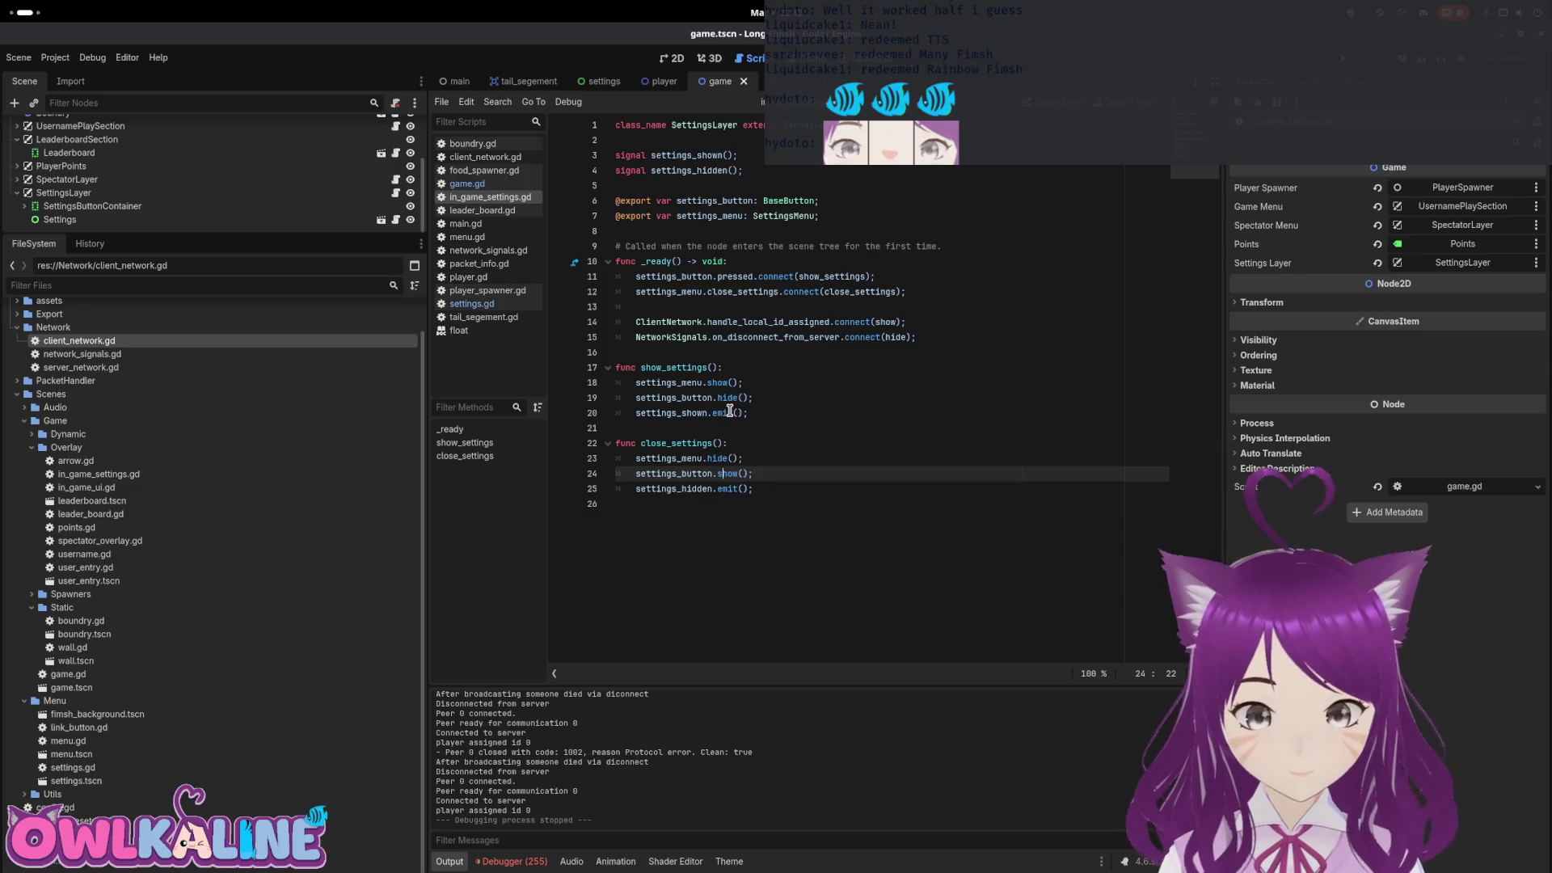
mouse_move(730, 411)
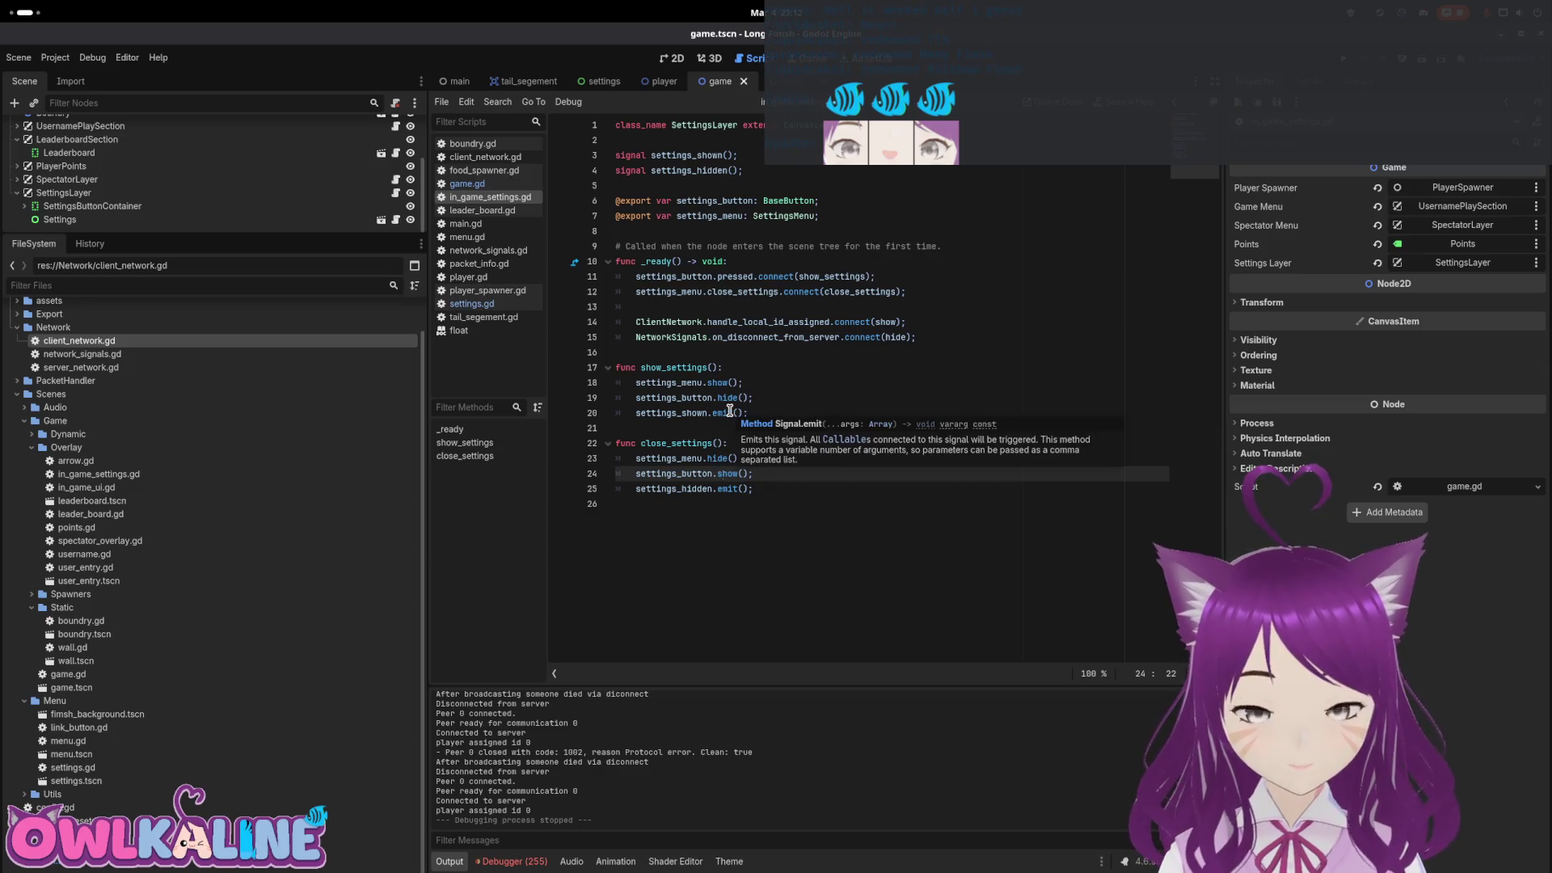
click(687, 397)
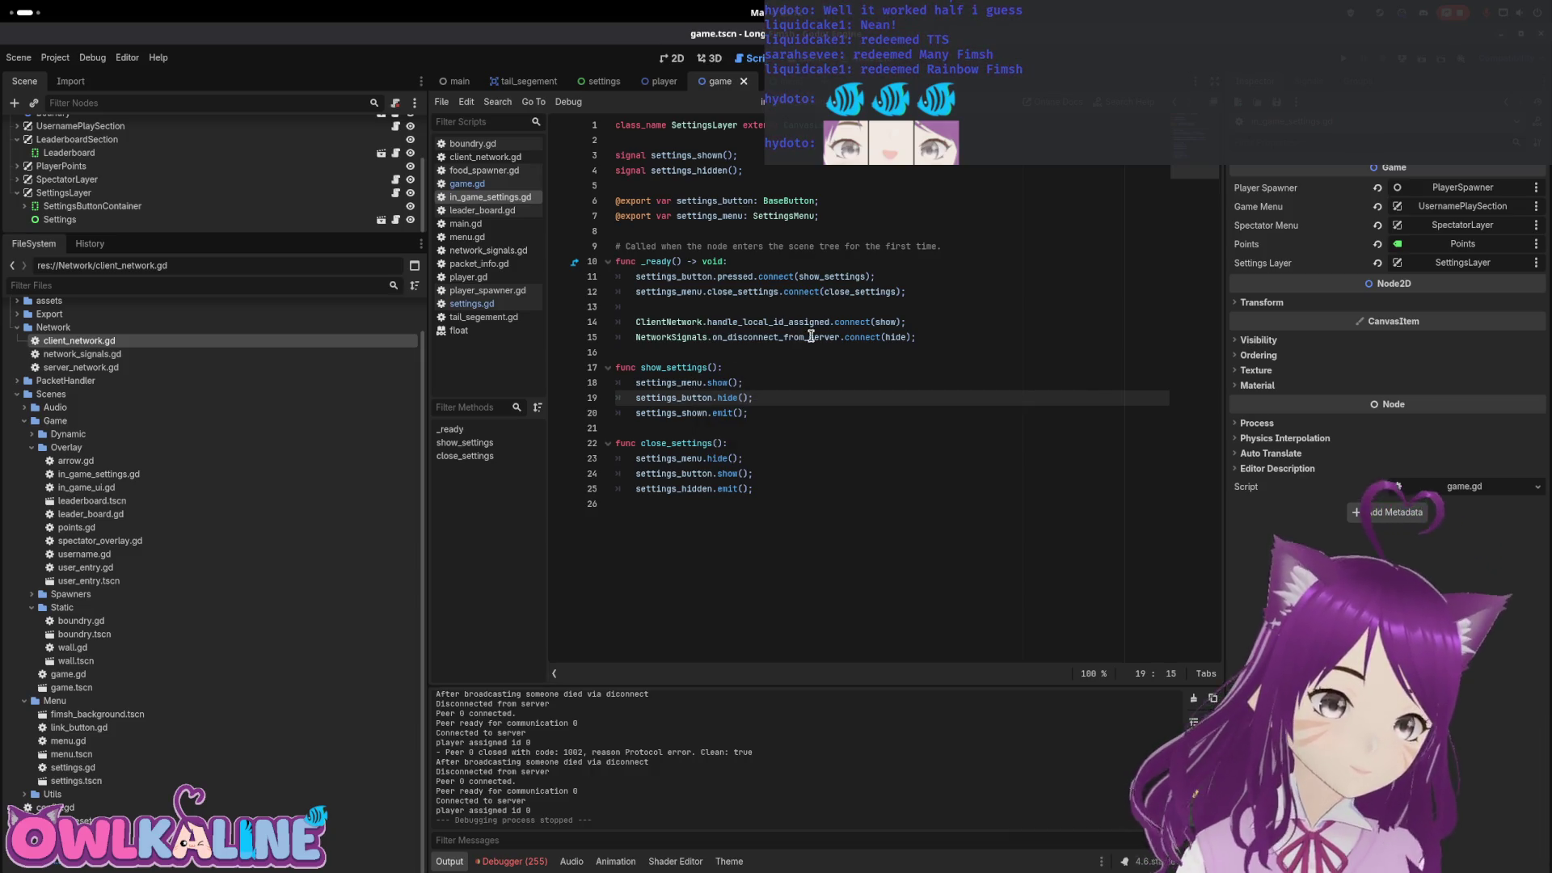
mouse_move(885, 318)
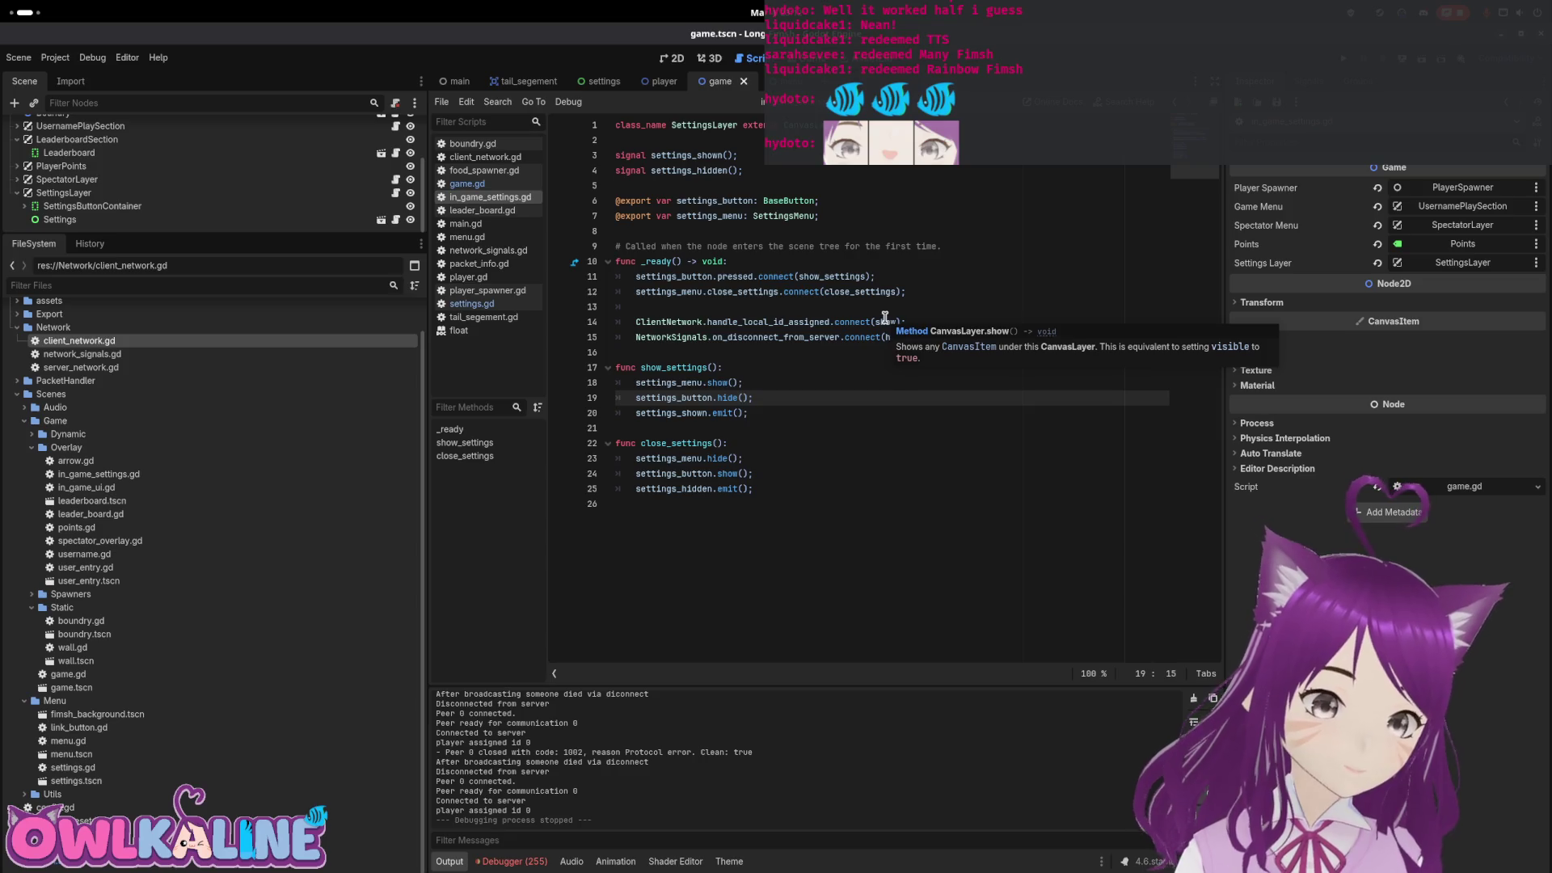
click(885, 321)
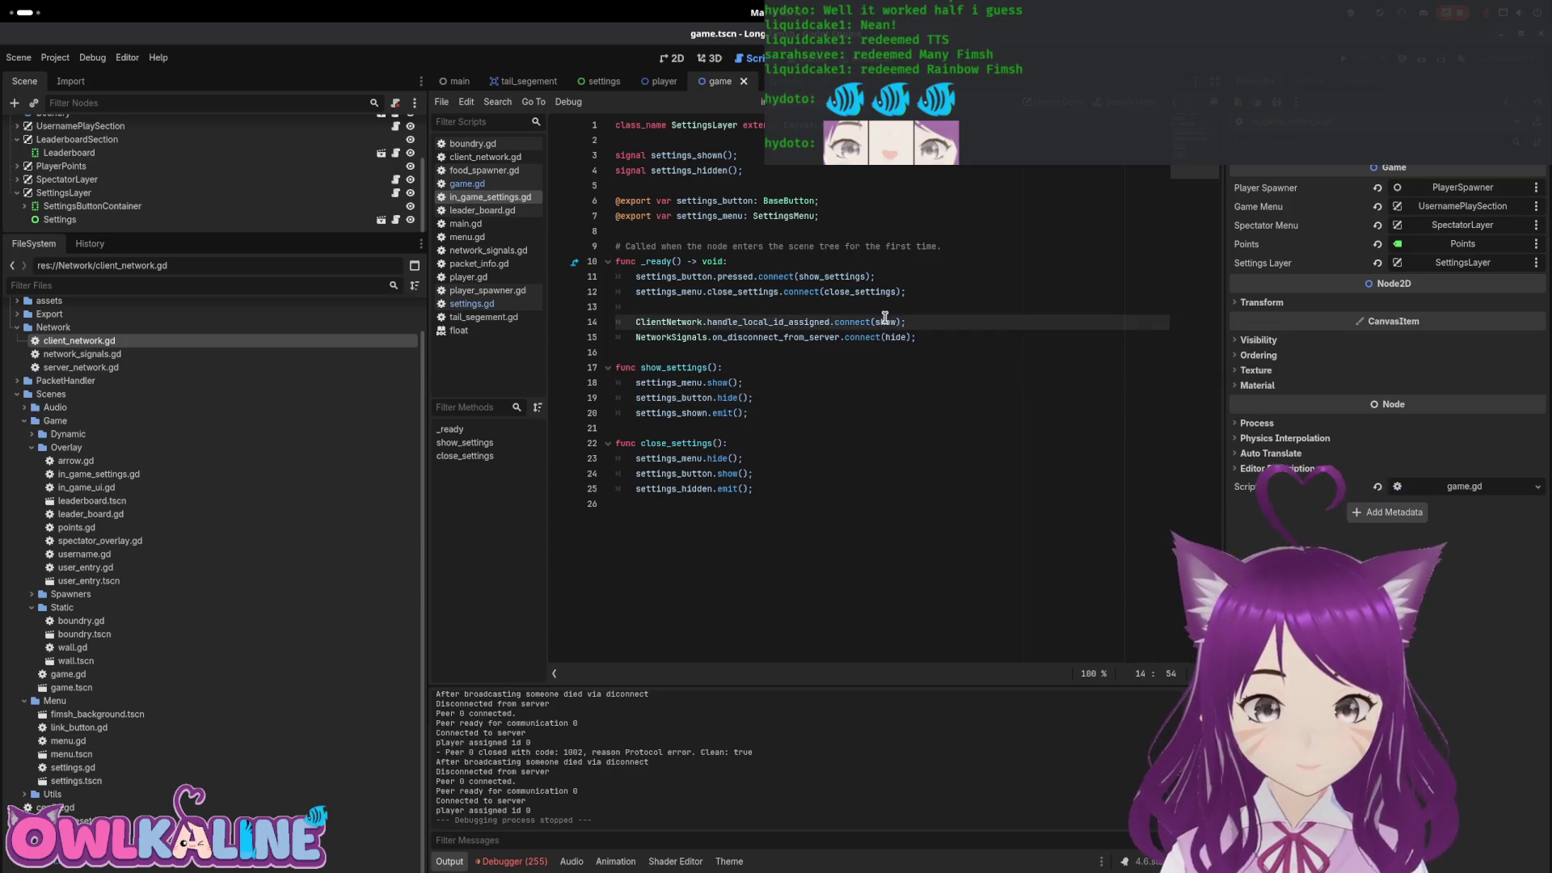
Add a new show_default function header after the connection lines
click(727, 341)
click(720, 353)
key(Return)
key(Return)
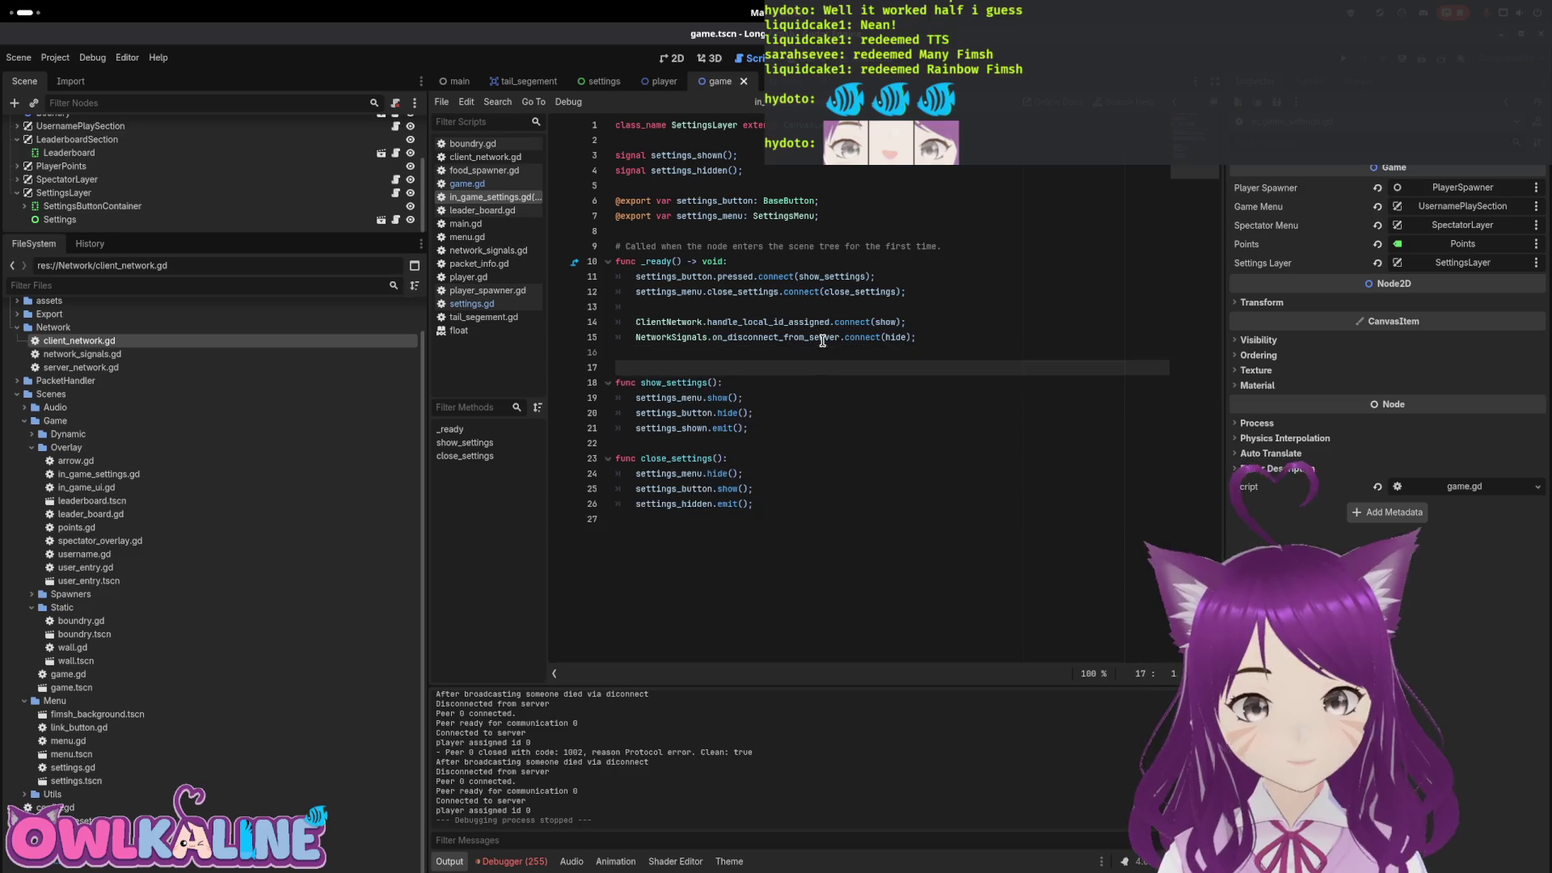
key(Up)
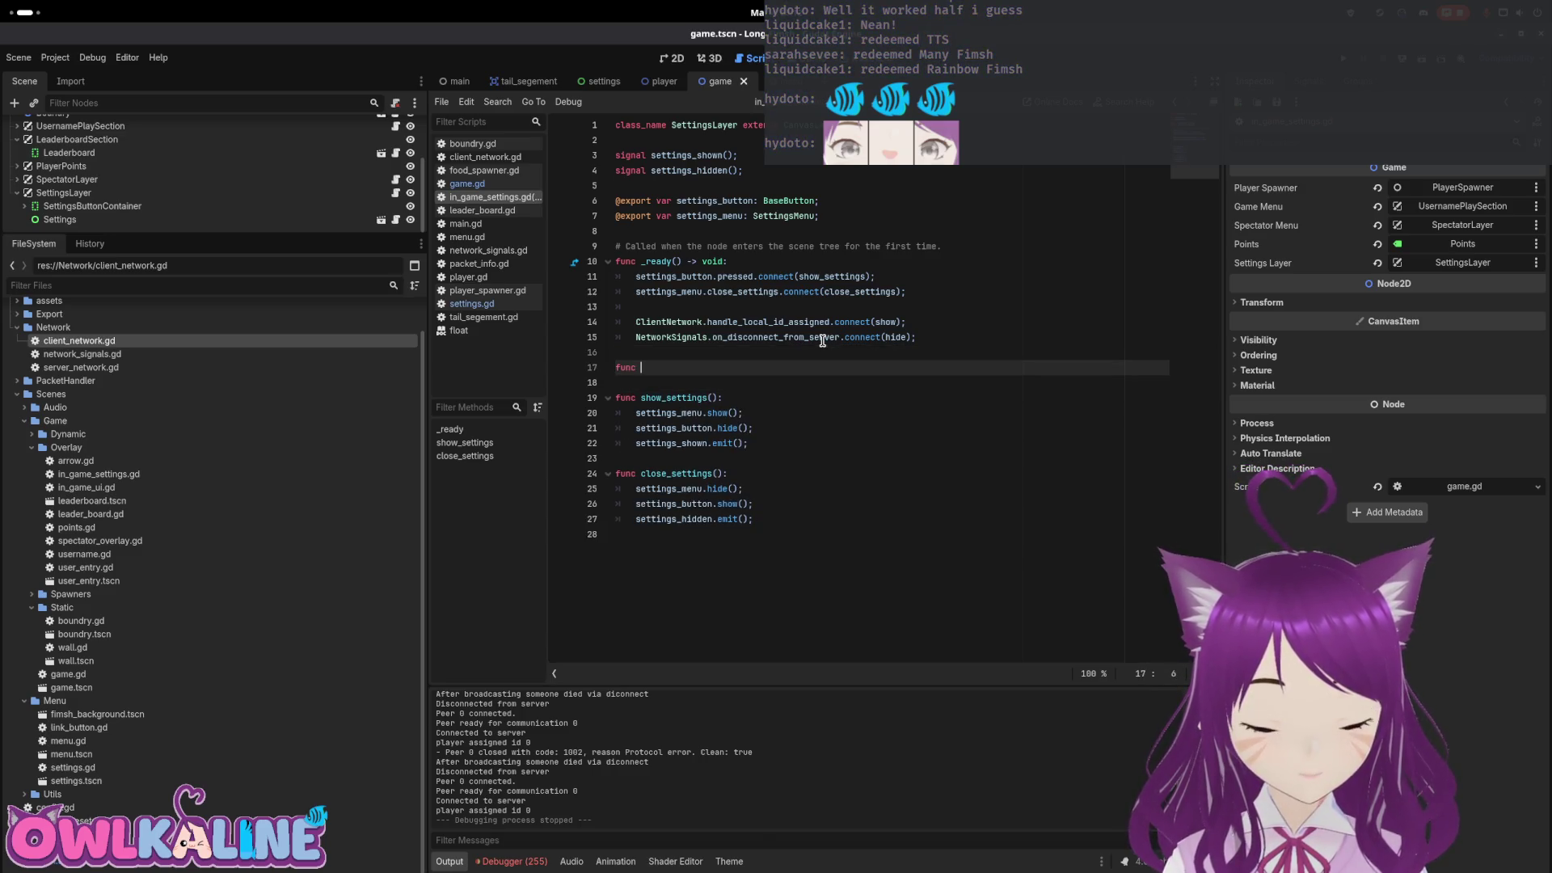
text(show_default)
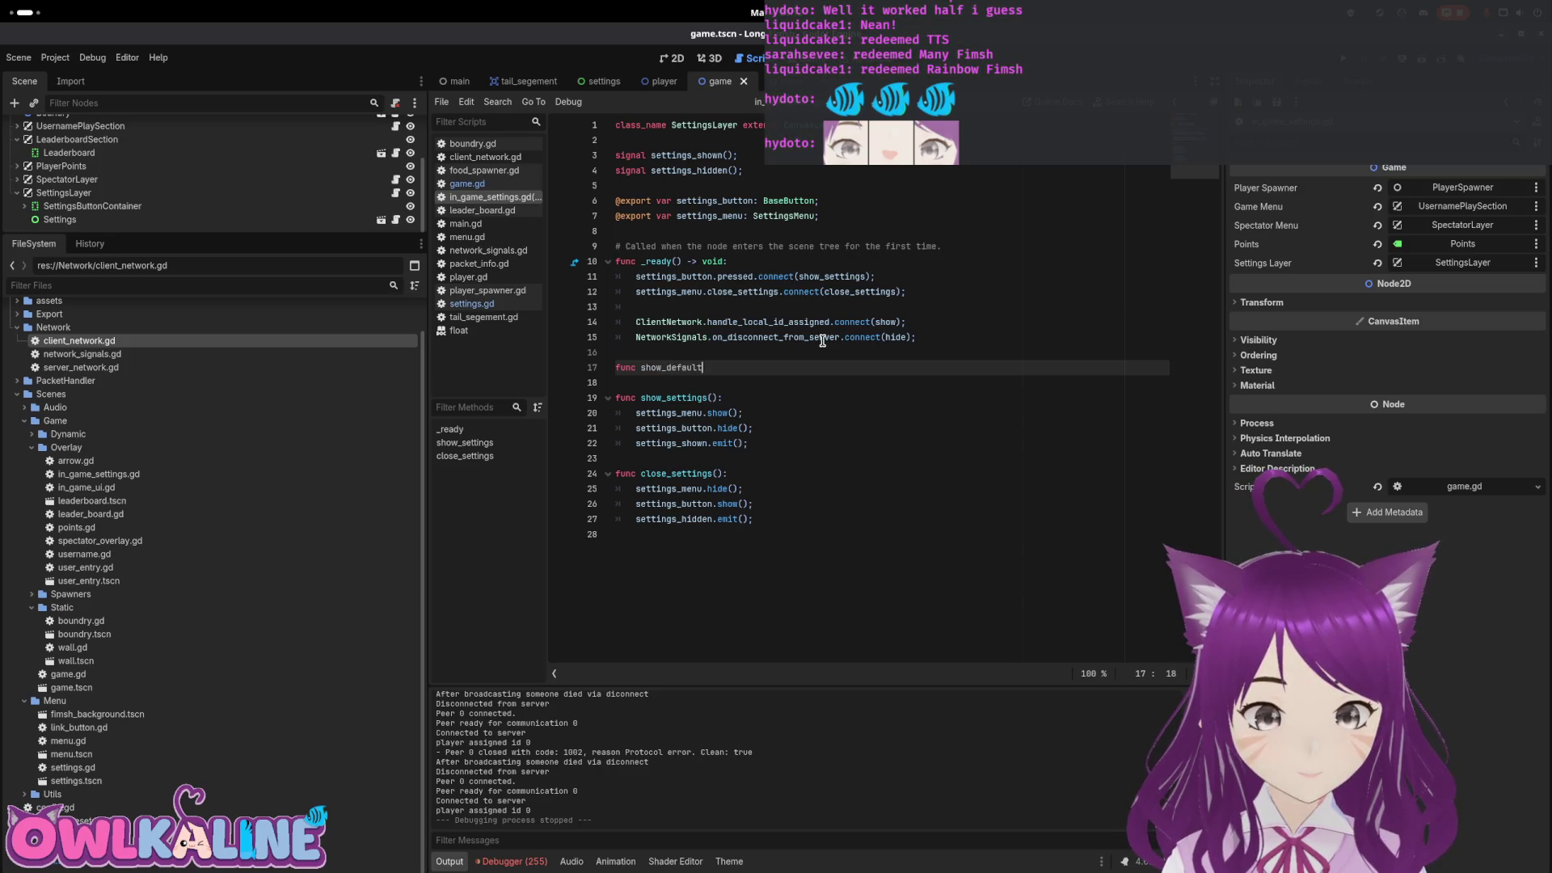
text(:)
key(Return)
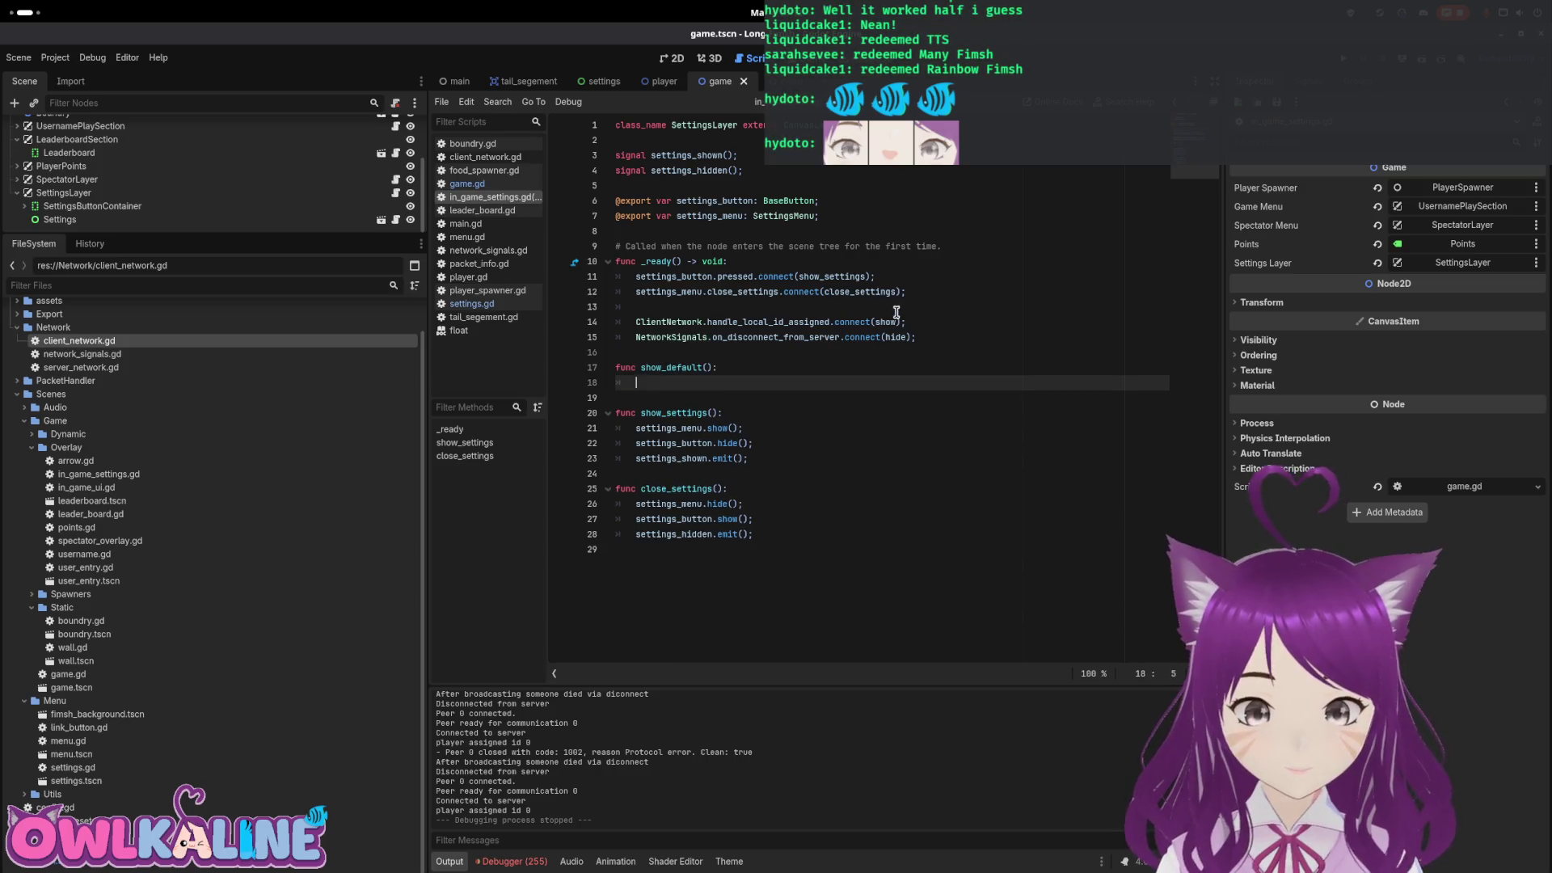
Point line 14's connection at show_default and start its body with settings_menu
click(896, 320)
key(BackSpace)
key(BackSpace)
key(BackSpace)
text(ow_d)
key(Return)
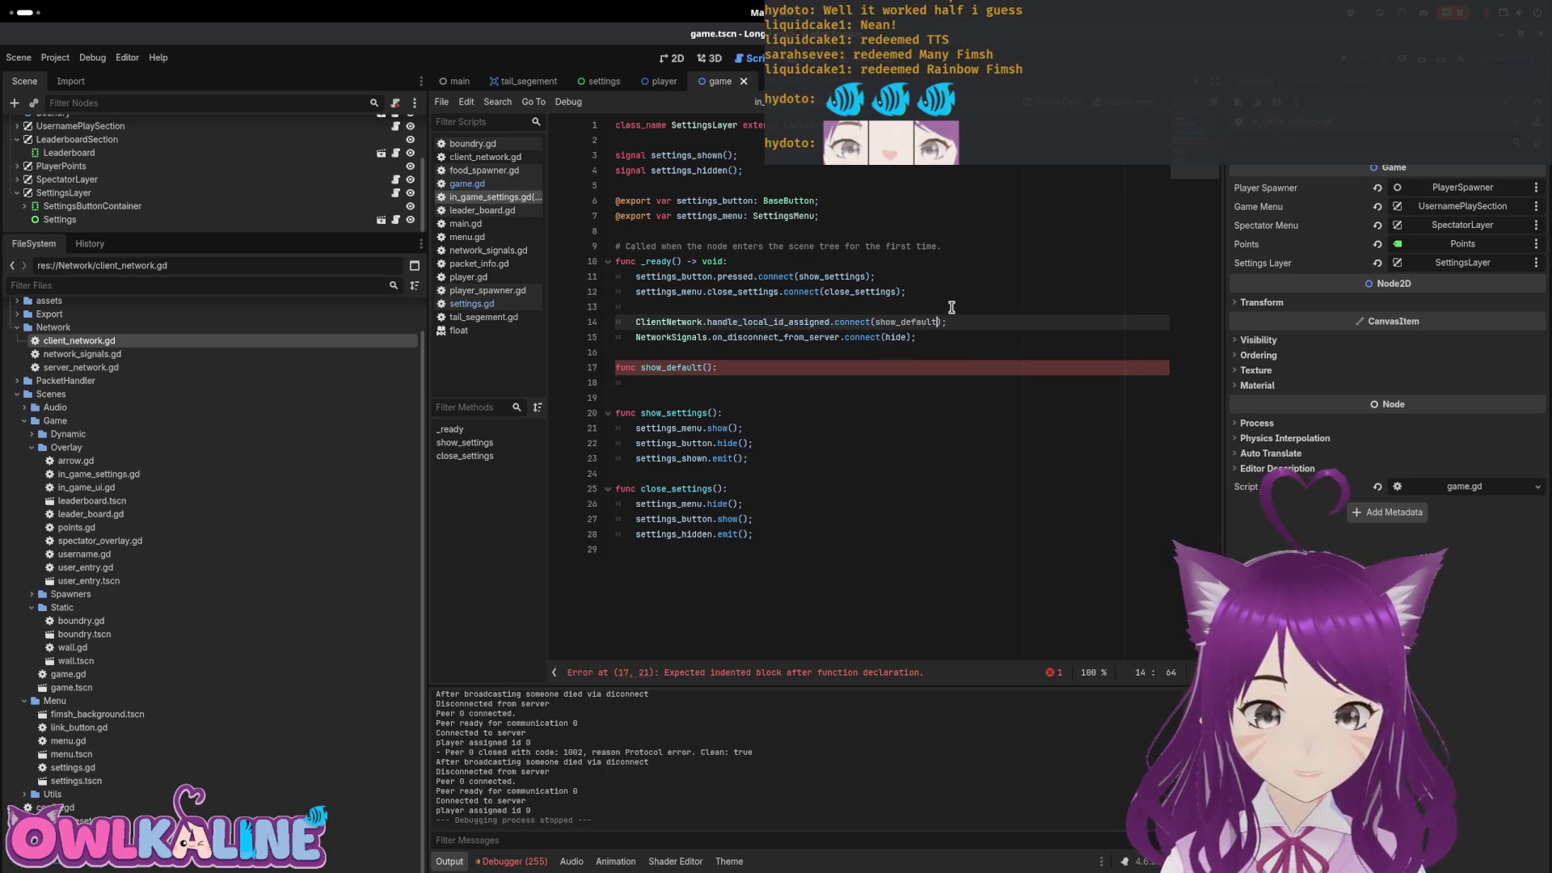
key(Down)
key(Down)
key(Down)
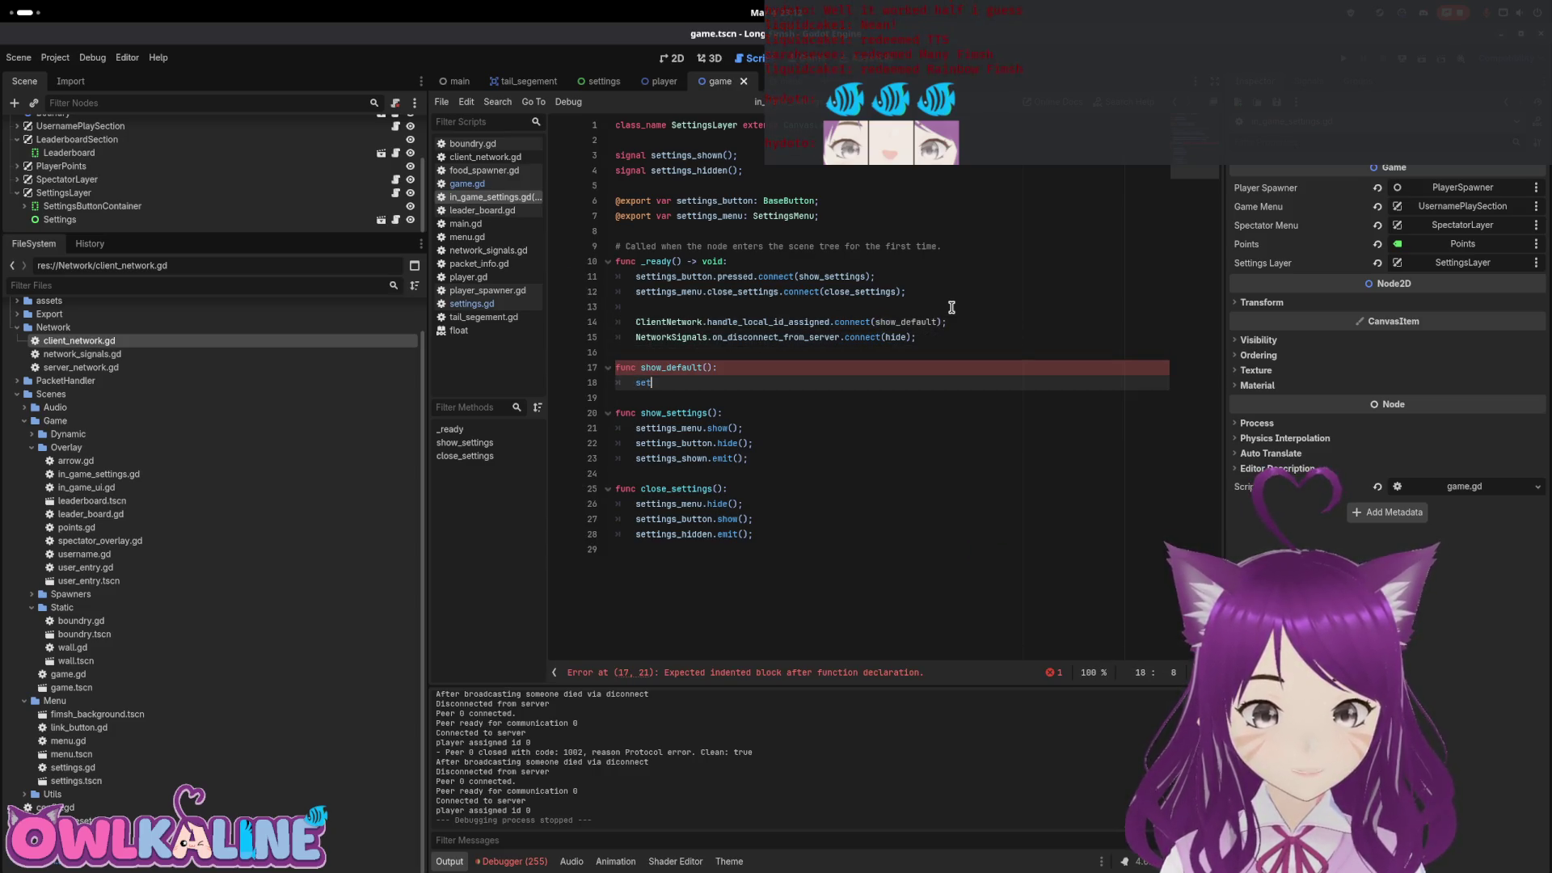
text(t)
key(Down)
key(Down)
key(Return)
text(.hide();)
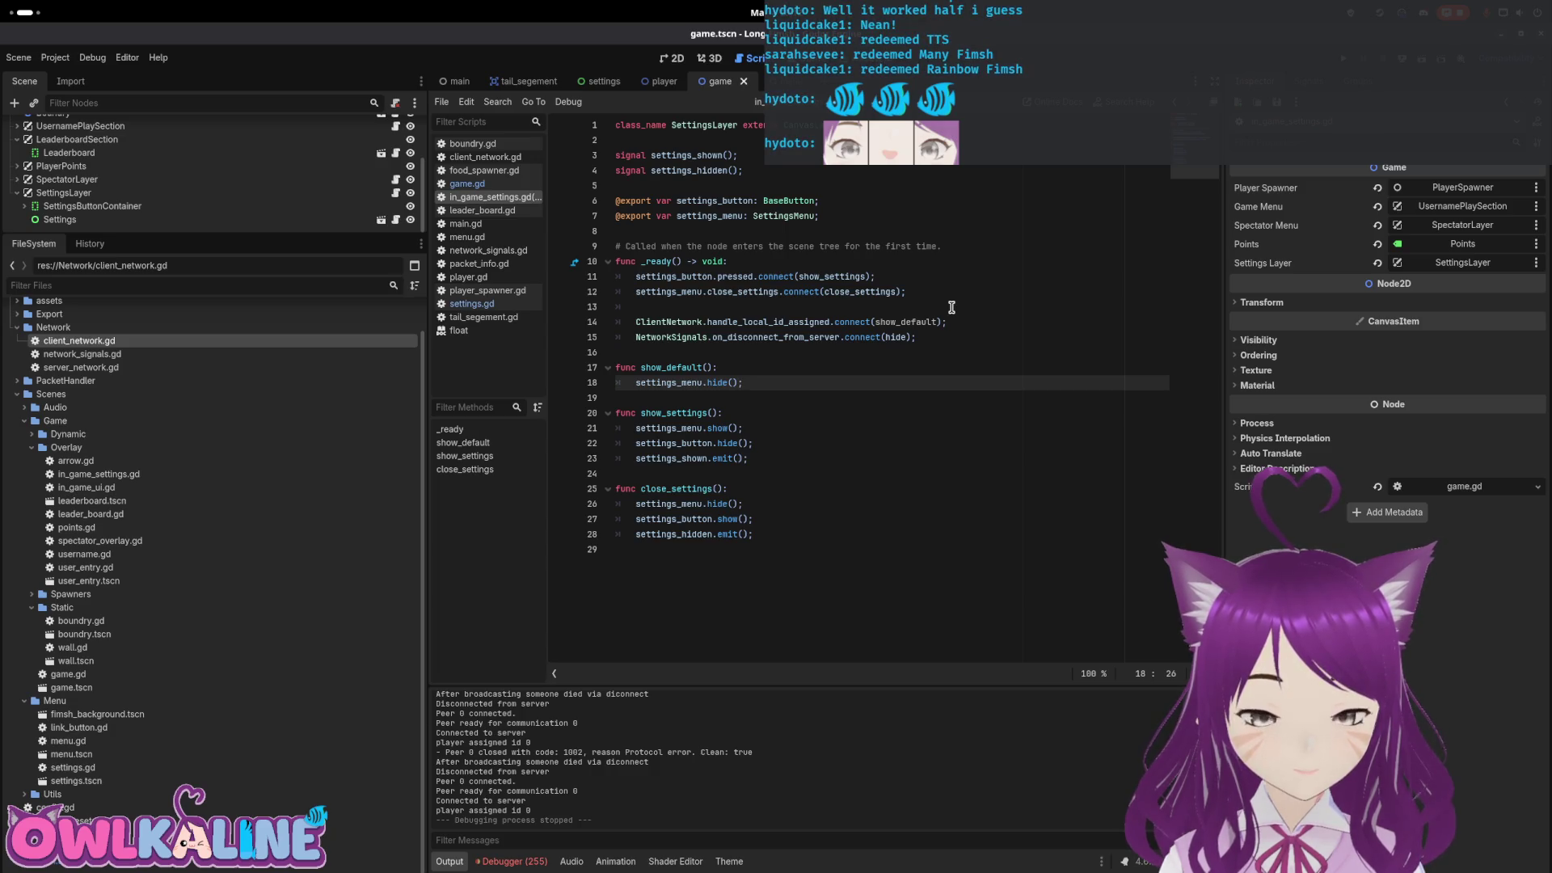
Delete show_default, make line 14 connect to close_settings instead, and save
key(shift+Up)
key(shift+Up)
key(shift+Up)
key(shift+End)
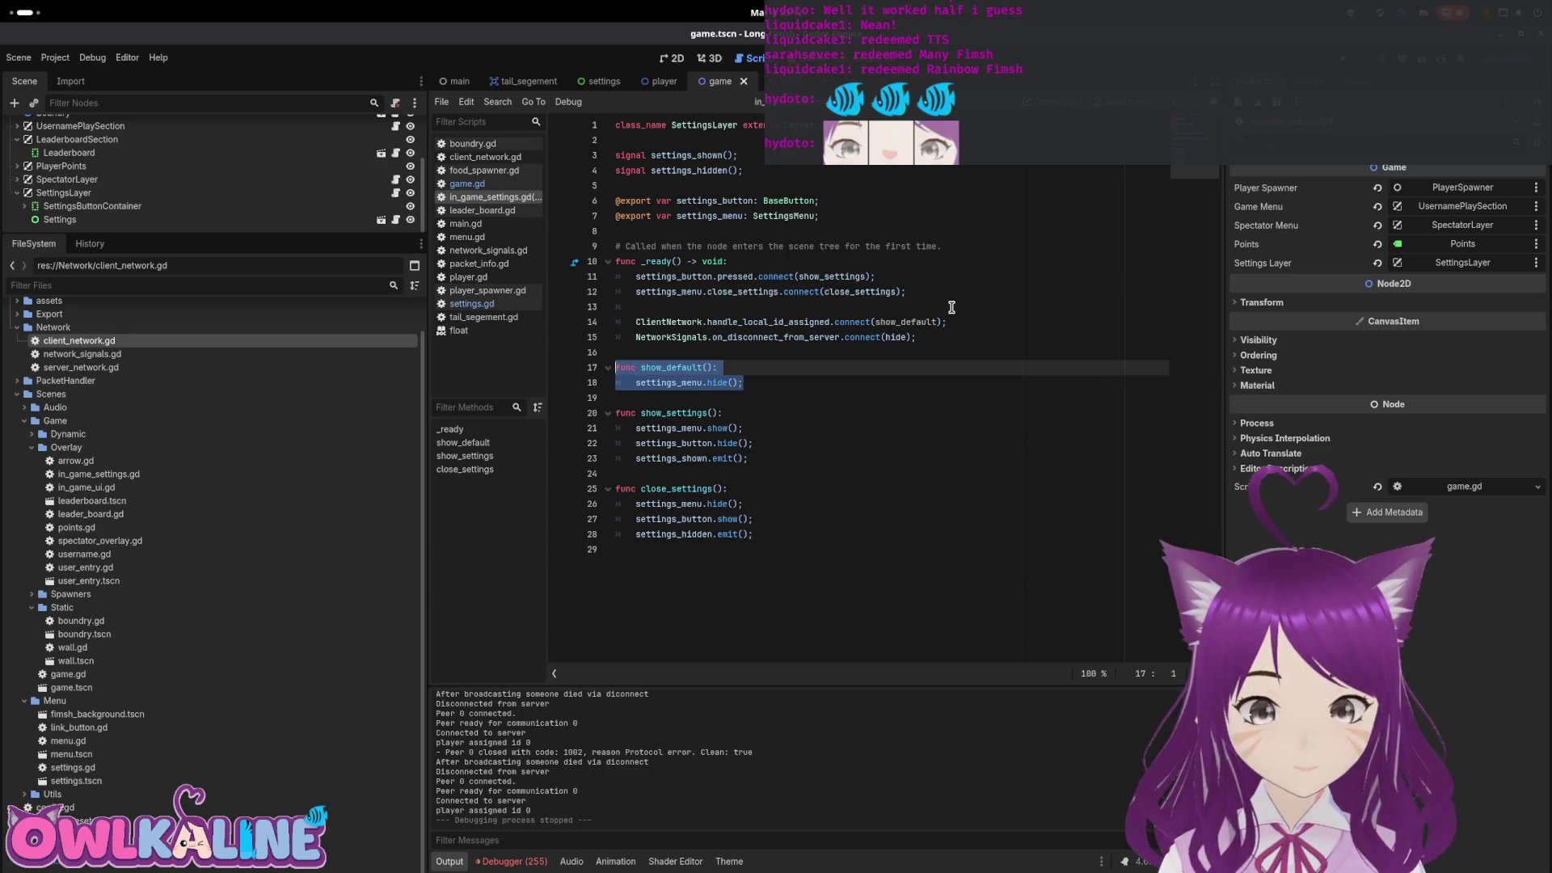
key(BackSpace)
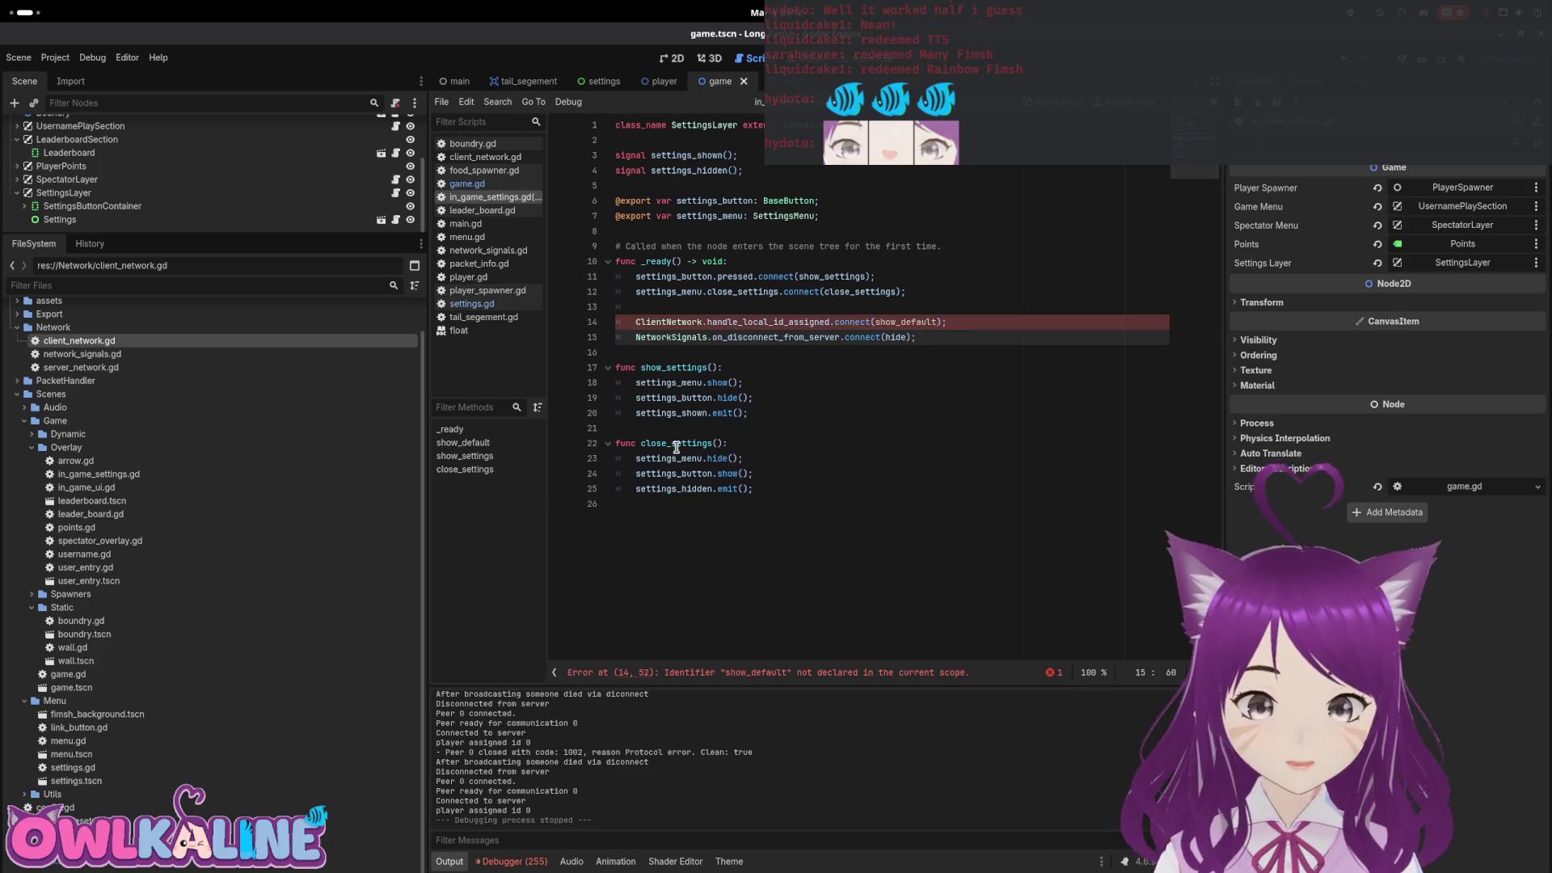
double_click(677, 443)
key(ctrl+c)
double_click(889, 322)
key(ctrl+v)
key(ctrl+s)
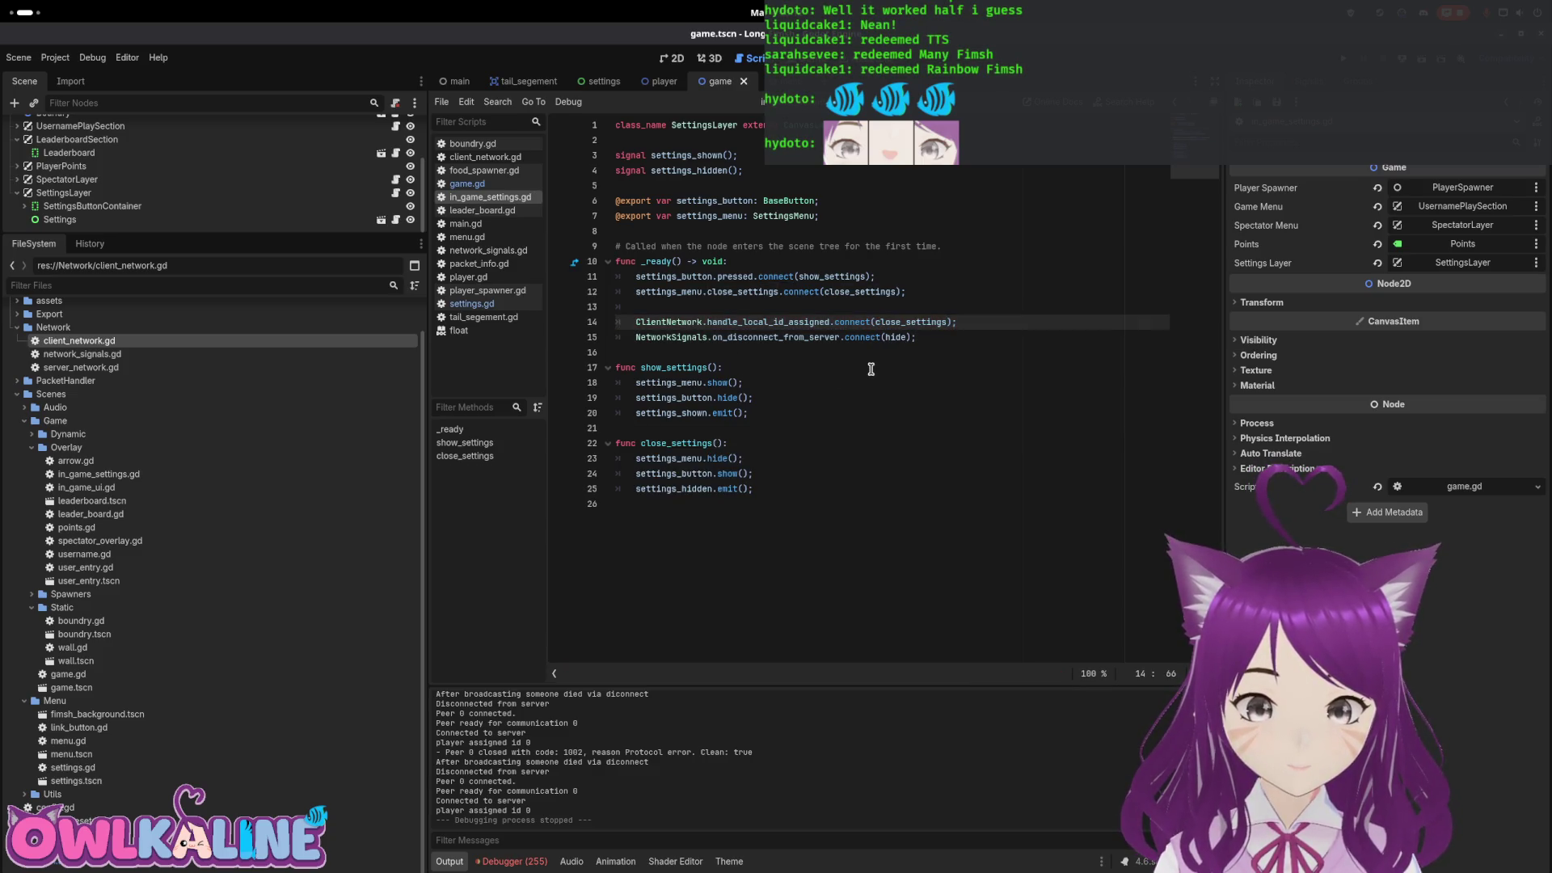
Run Long Fimsh to test the new close_settings connection
click(870, 368)
mouse_move(678, 458)
mouse_down()
mouse_move(747, 458)
mouse_move(753, 474)
mouse_up()
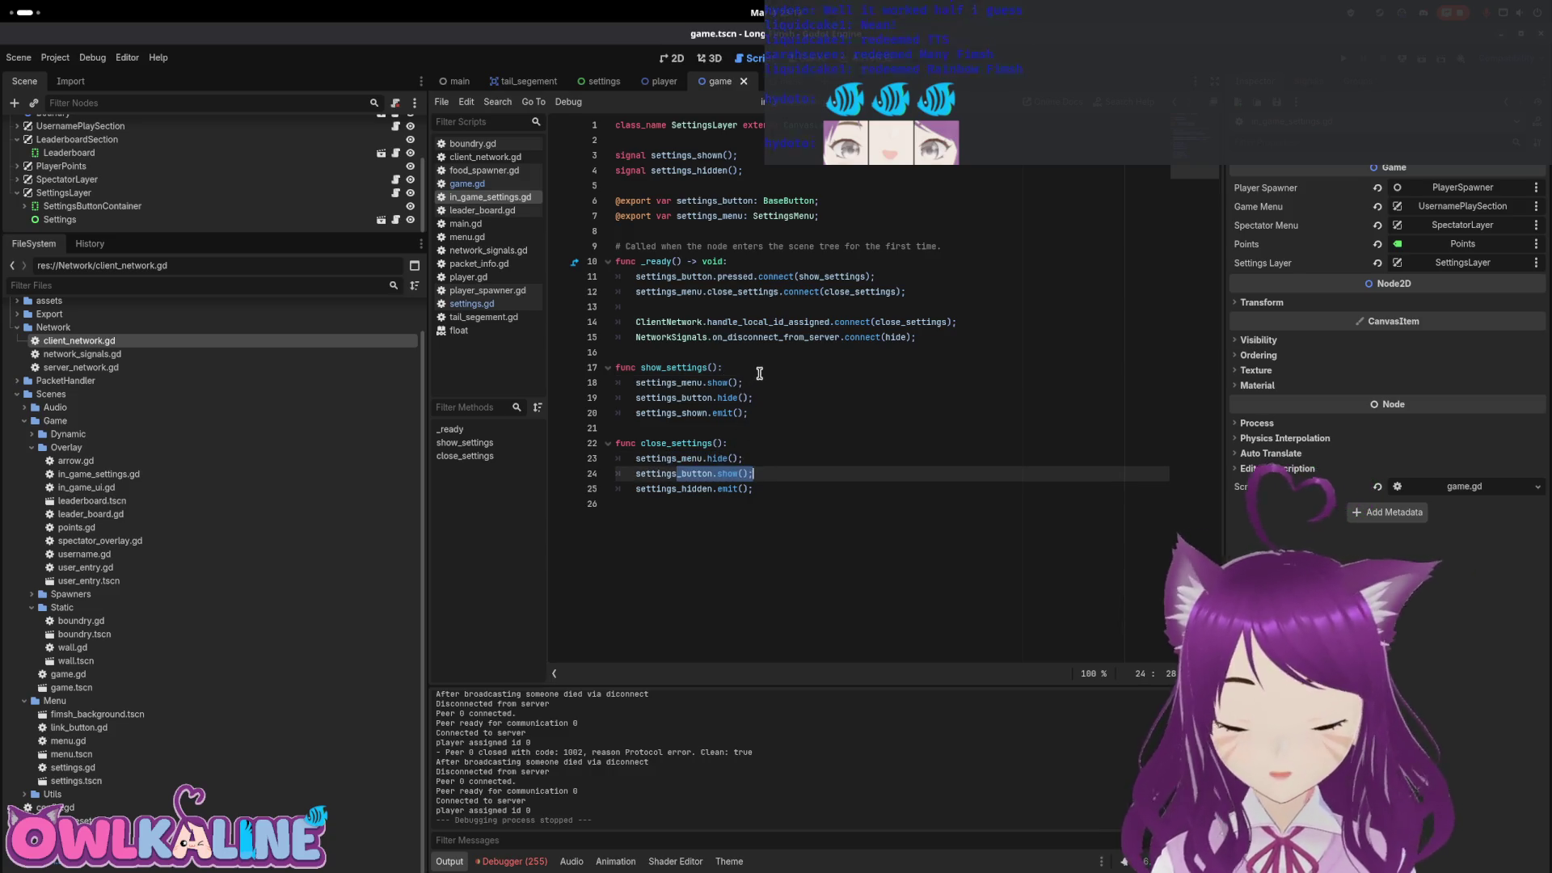
click(841, 370)
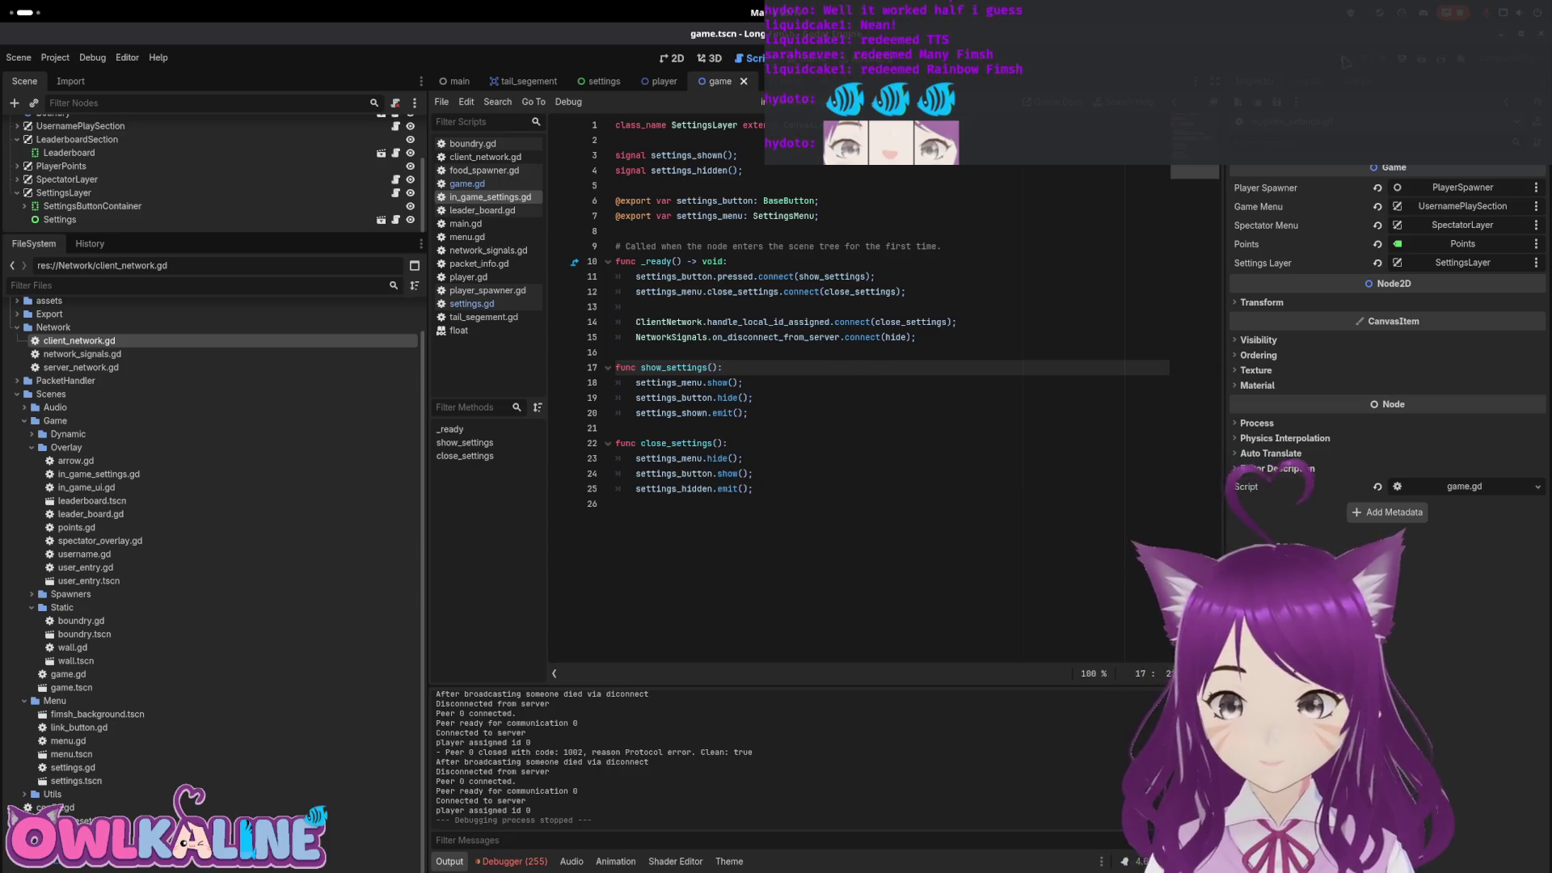
key(F5)
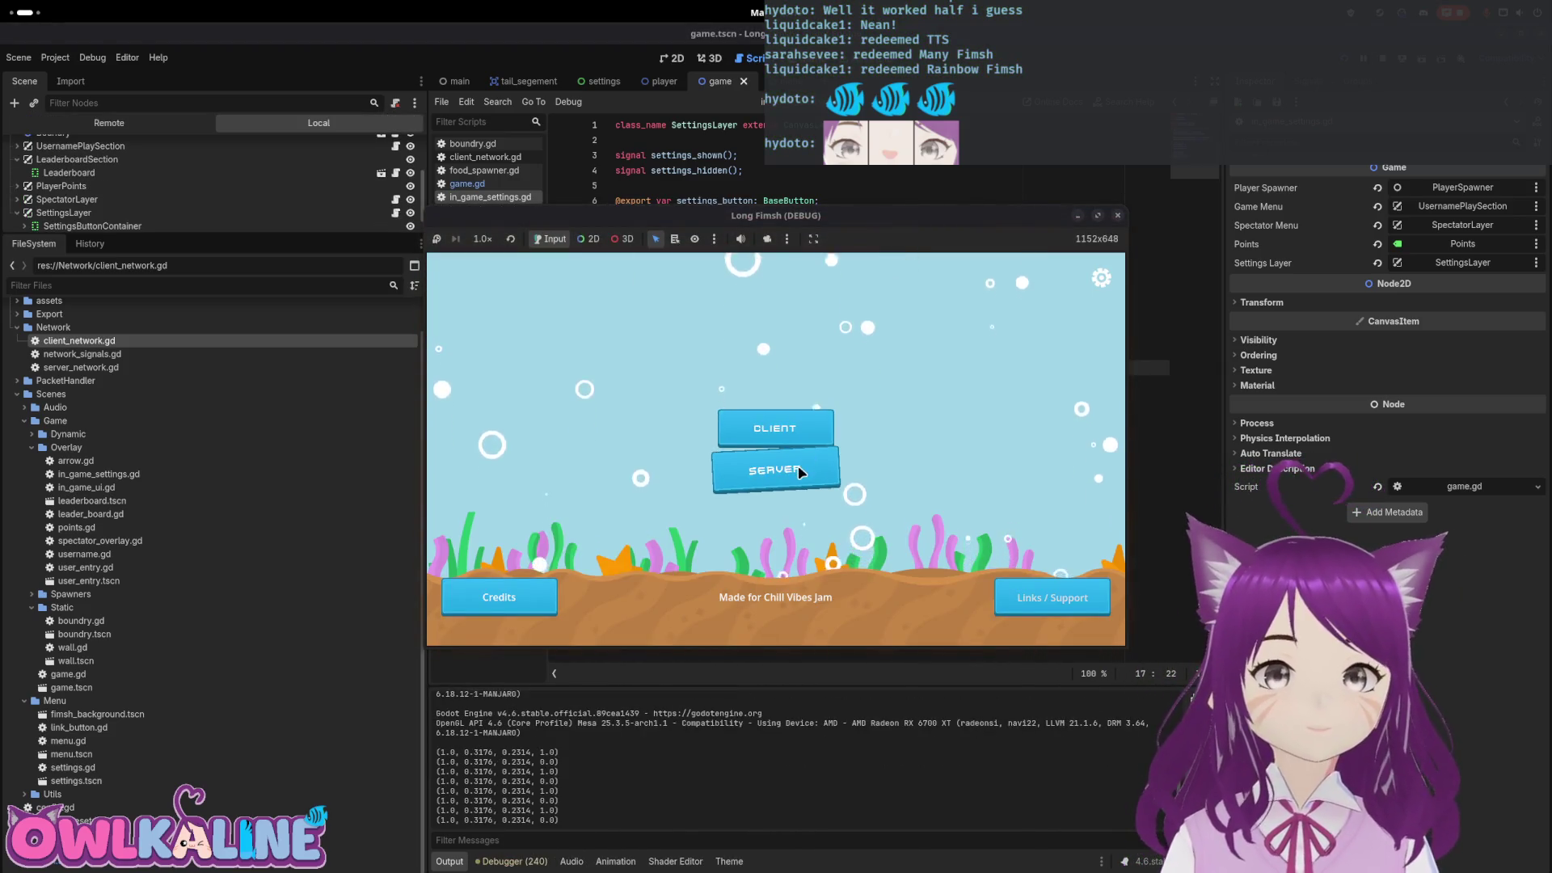
Open and close the settings overlay, join as a client, then disconnect through settings
click(1093, 285)
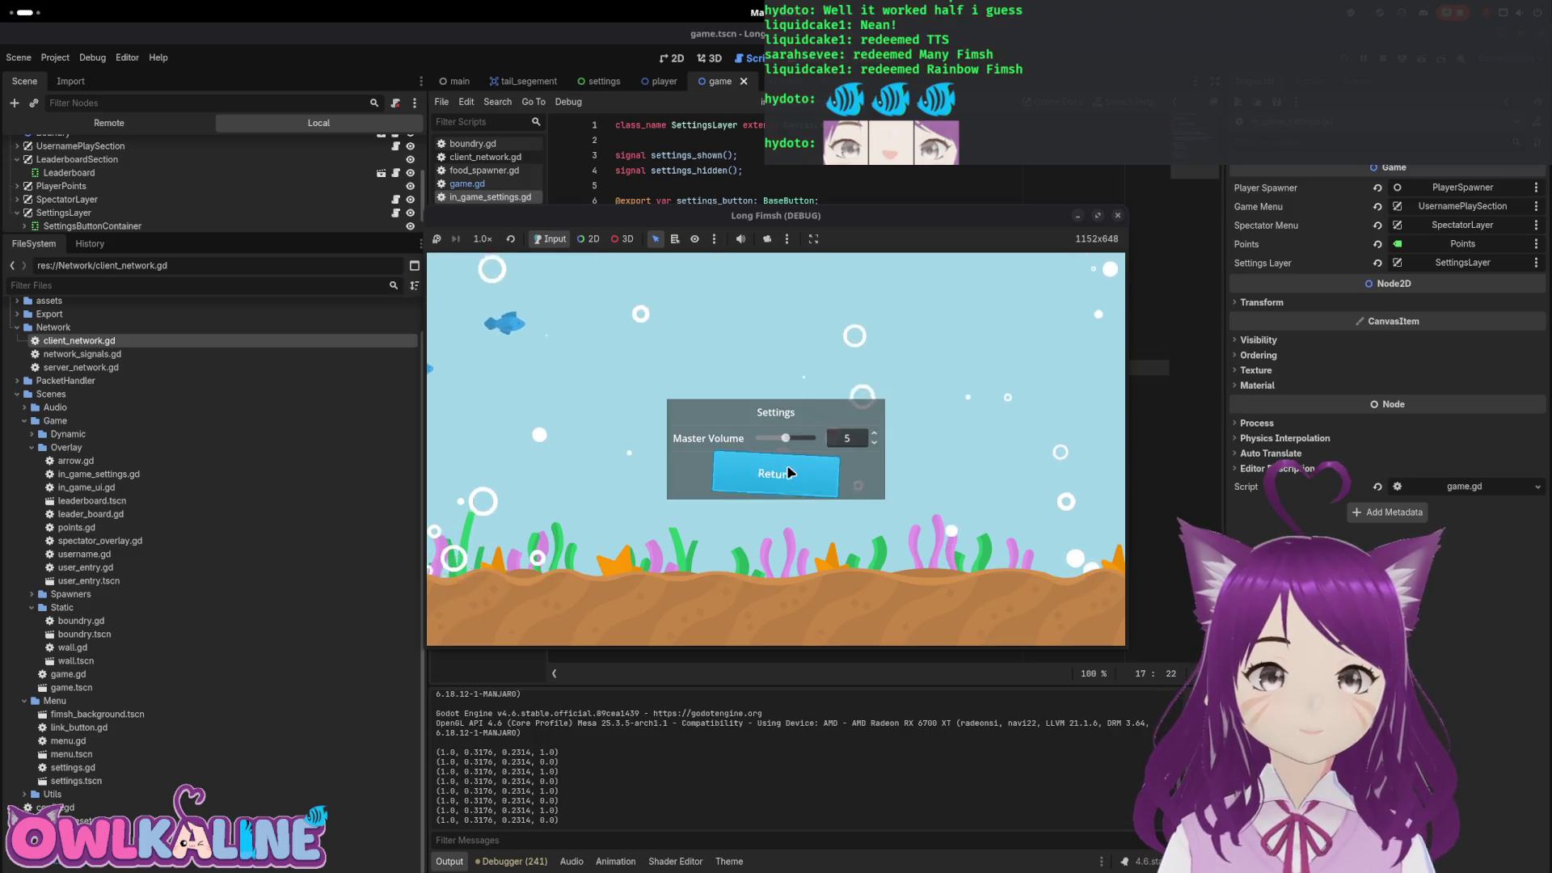
click(790, 473)
click(802, 419)
drag(789, 226, 1149, 303)
click(827, 414)
click(1101, 278)
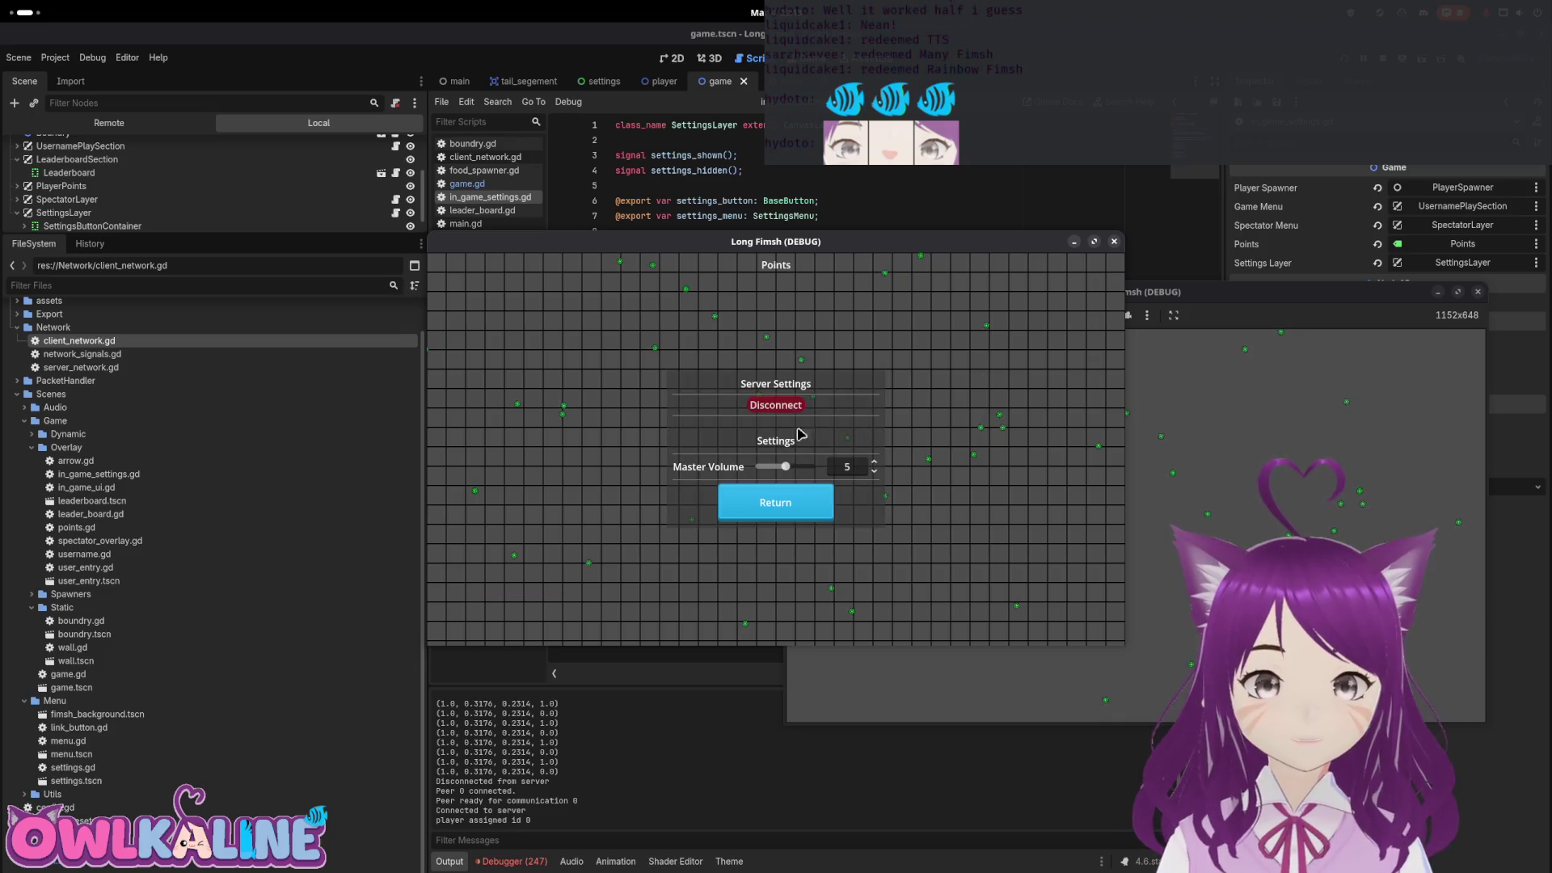
click(781, 406)
Rejoin and play, disconnect again mid-game, reconnect and play, then stop with F8
click(1100, 280)
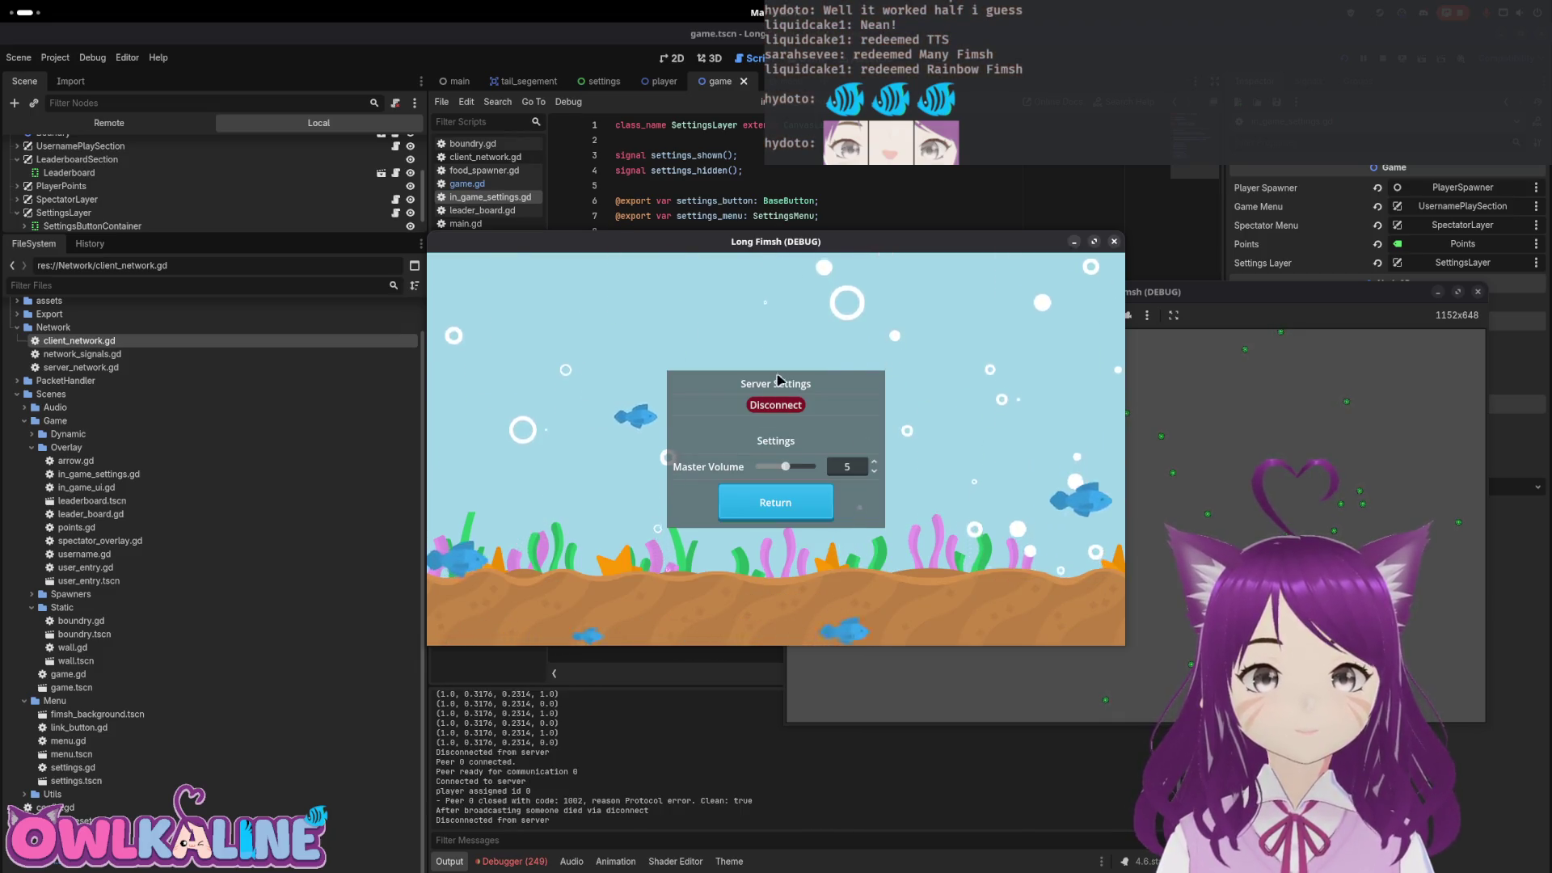
click(776, 405)
click(769, 437)
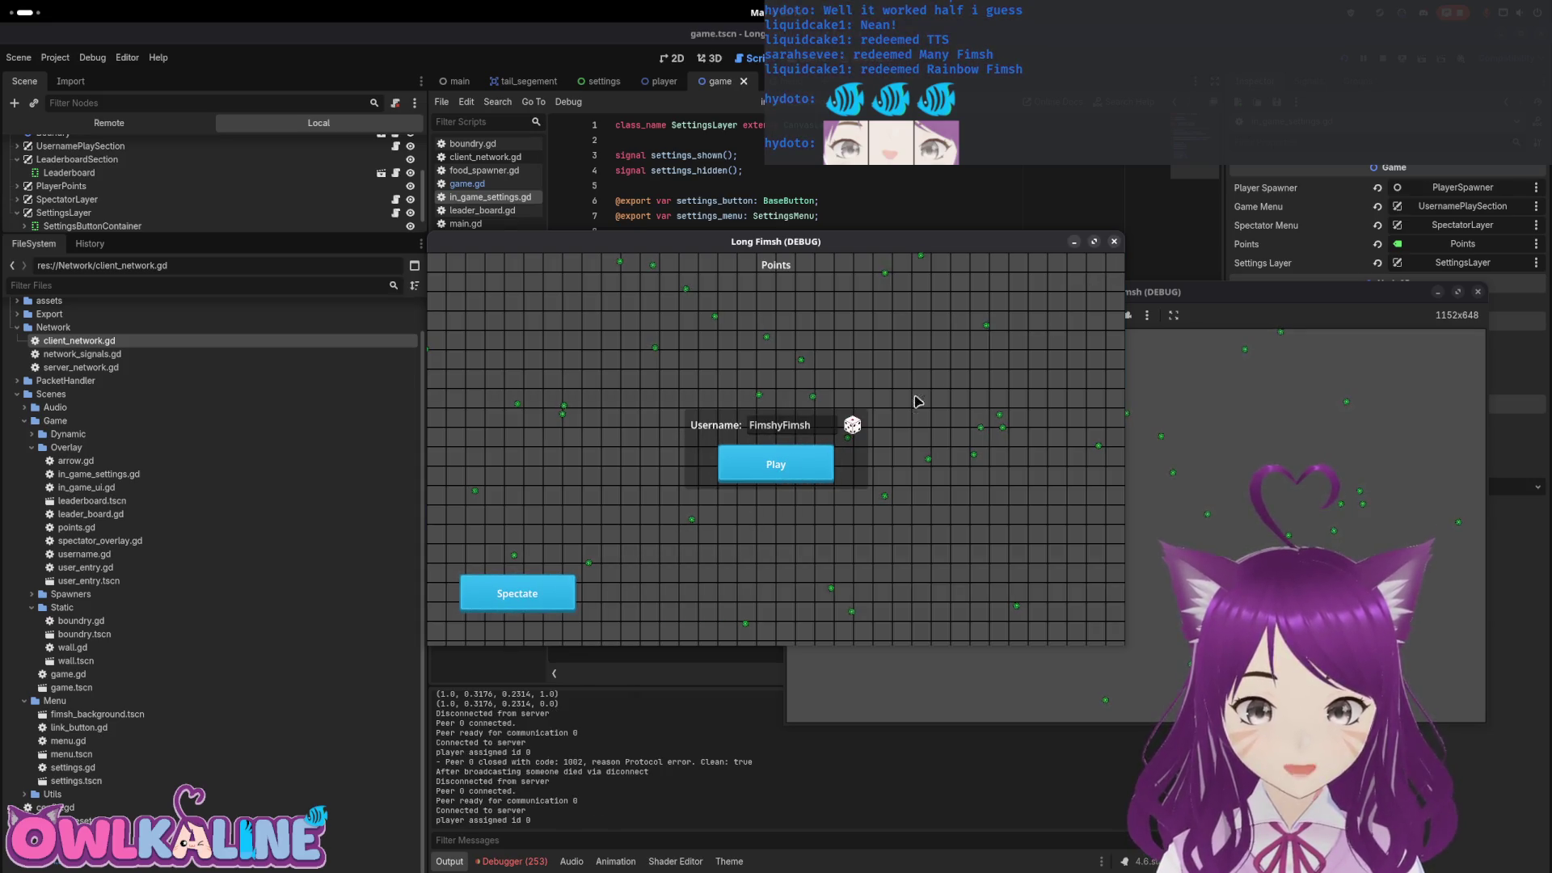
click(775, 465)
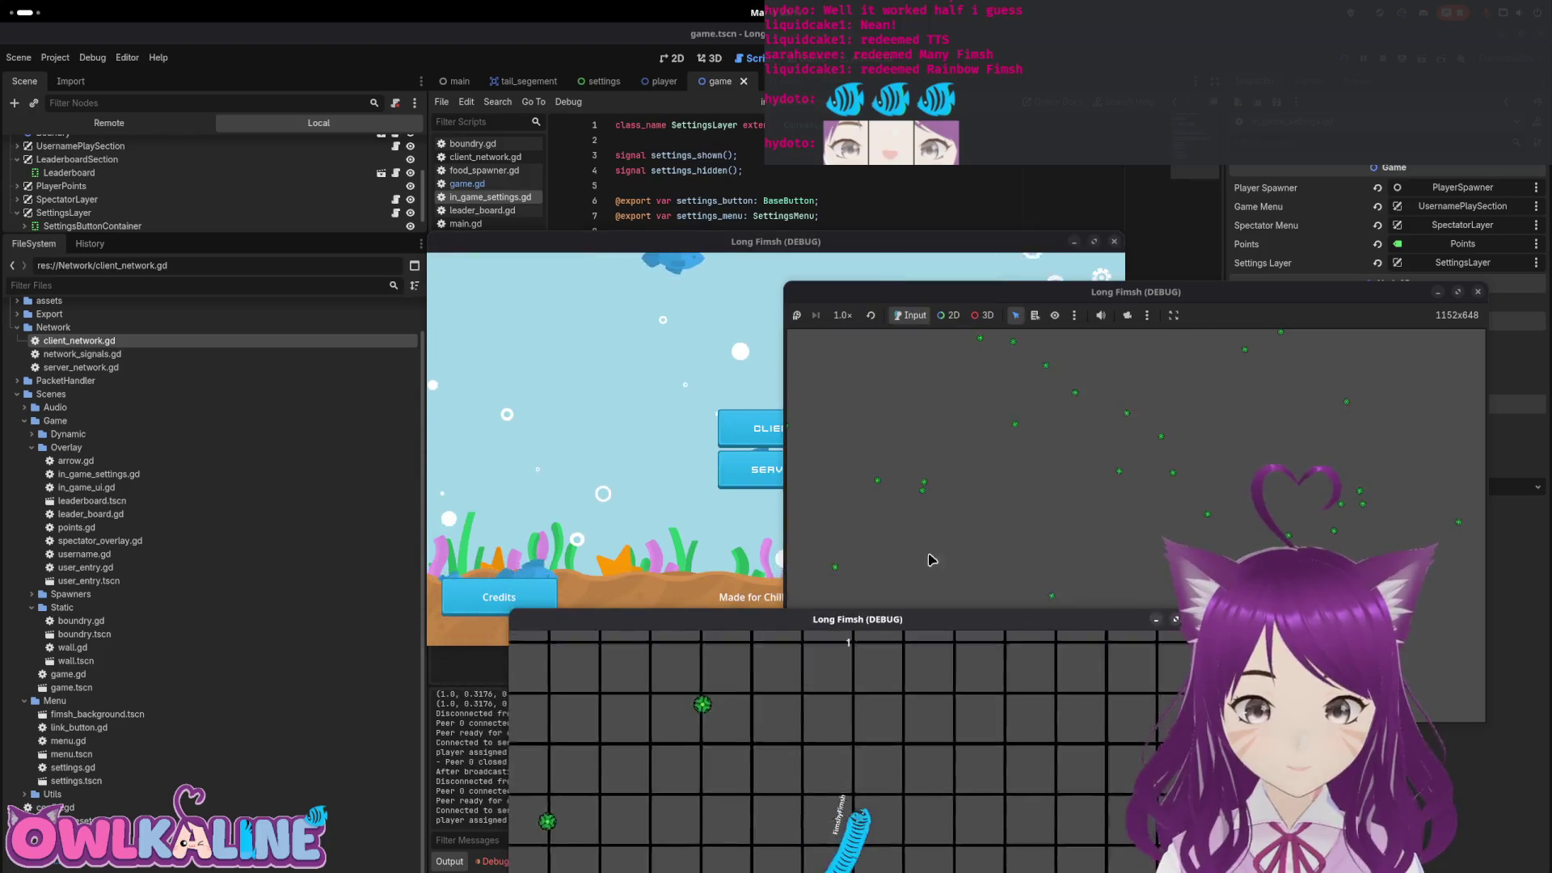
click(772, 426)
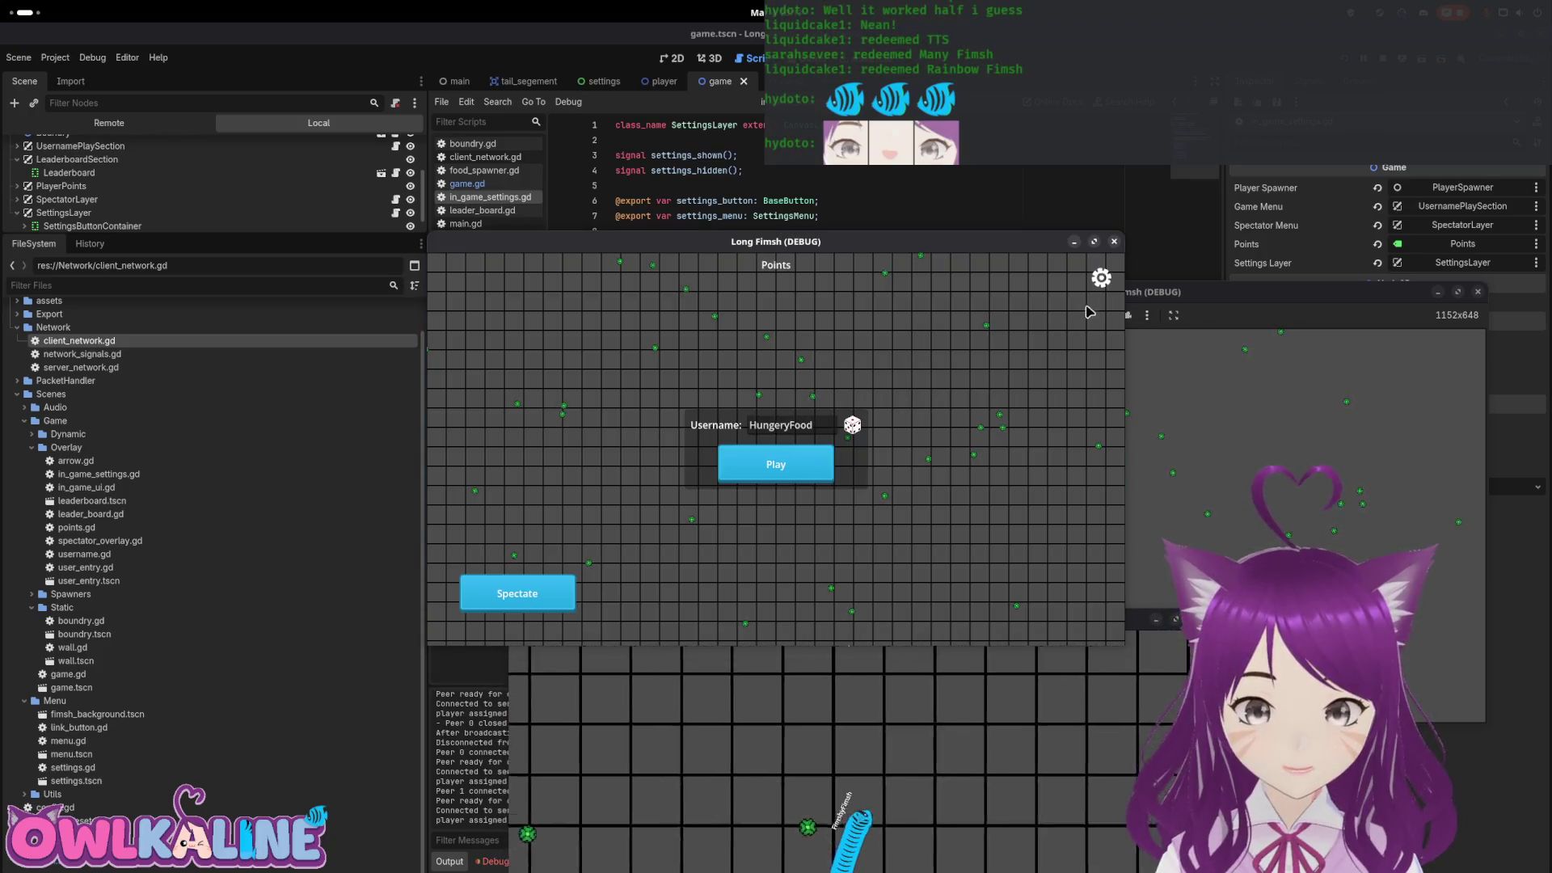
click(1101, 278)
click(779, 417)
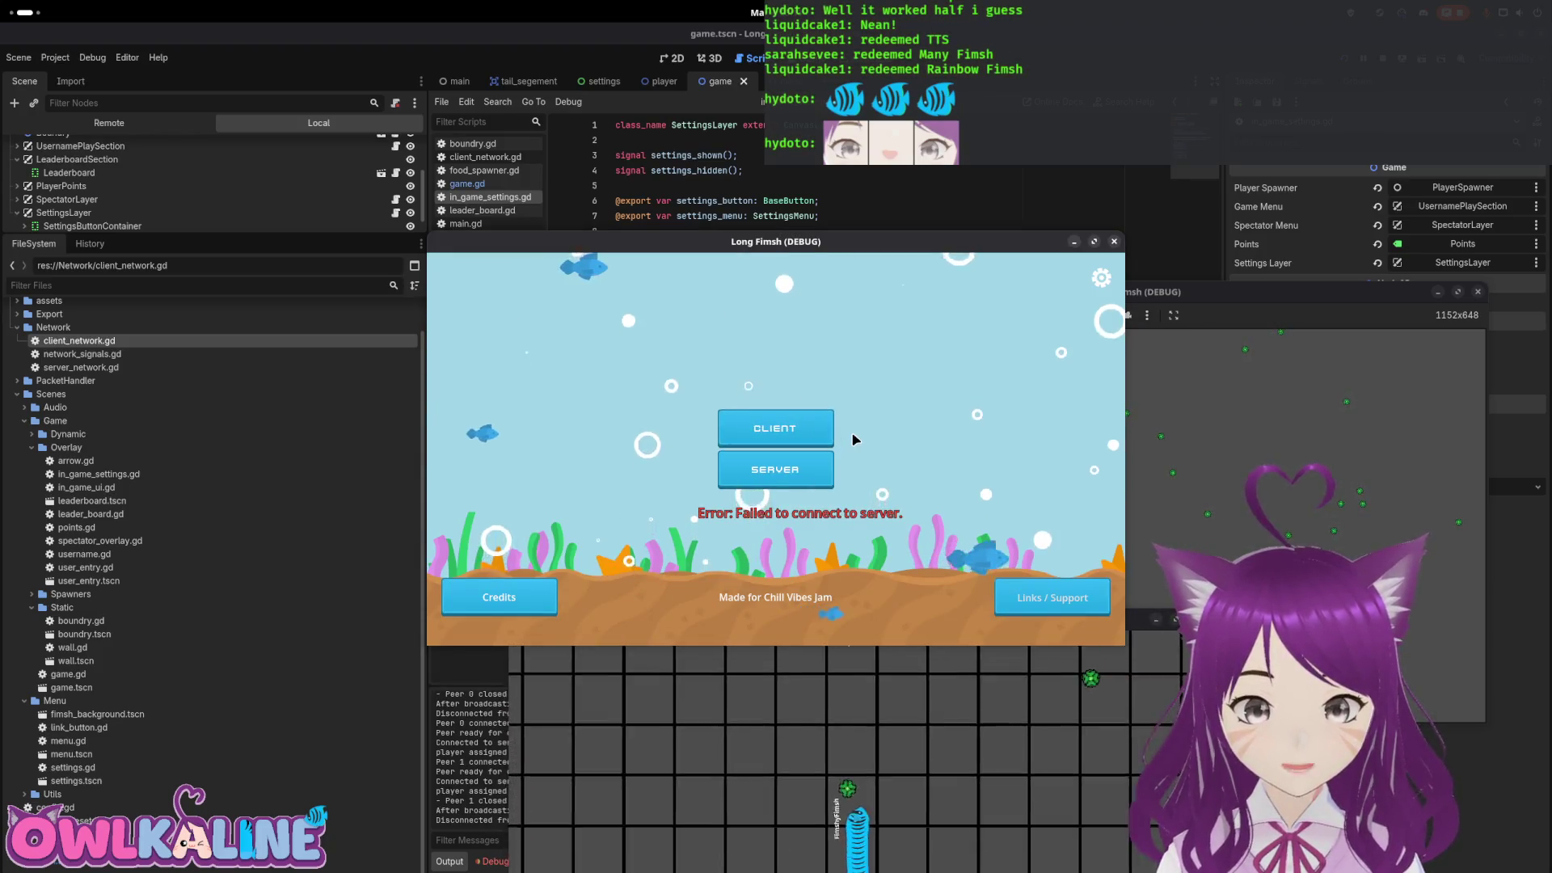
click(806, 481)
click(776, 464)
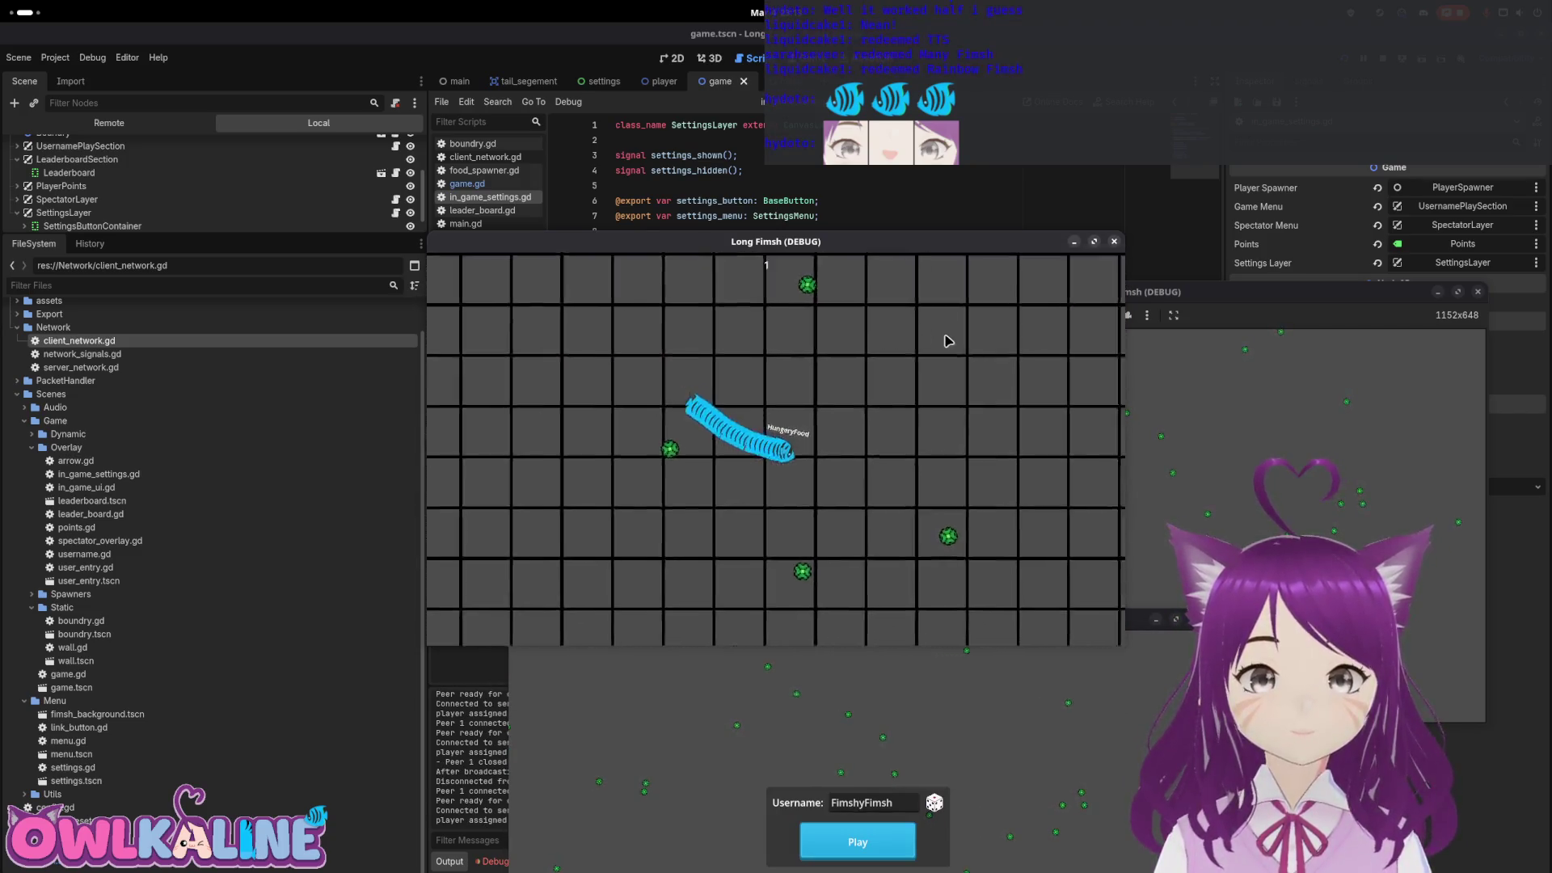
key(F8)
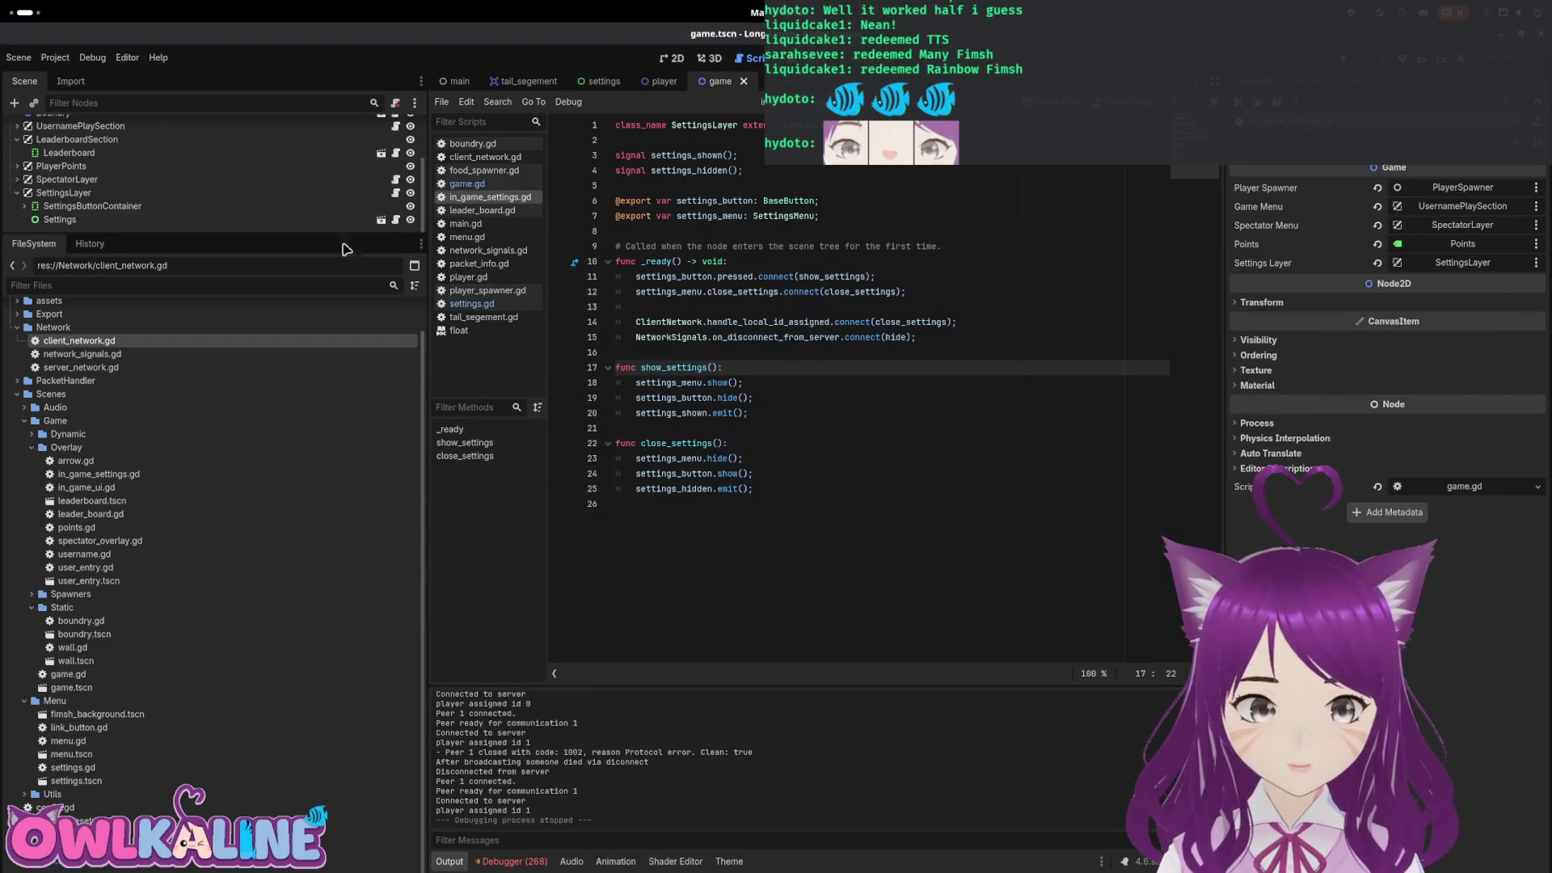
Open game.gd from the Game node in the Scene dock
click(785, 274)
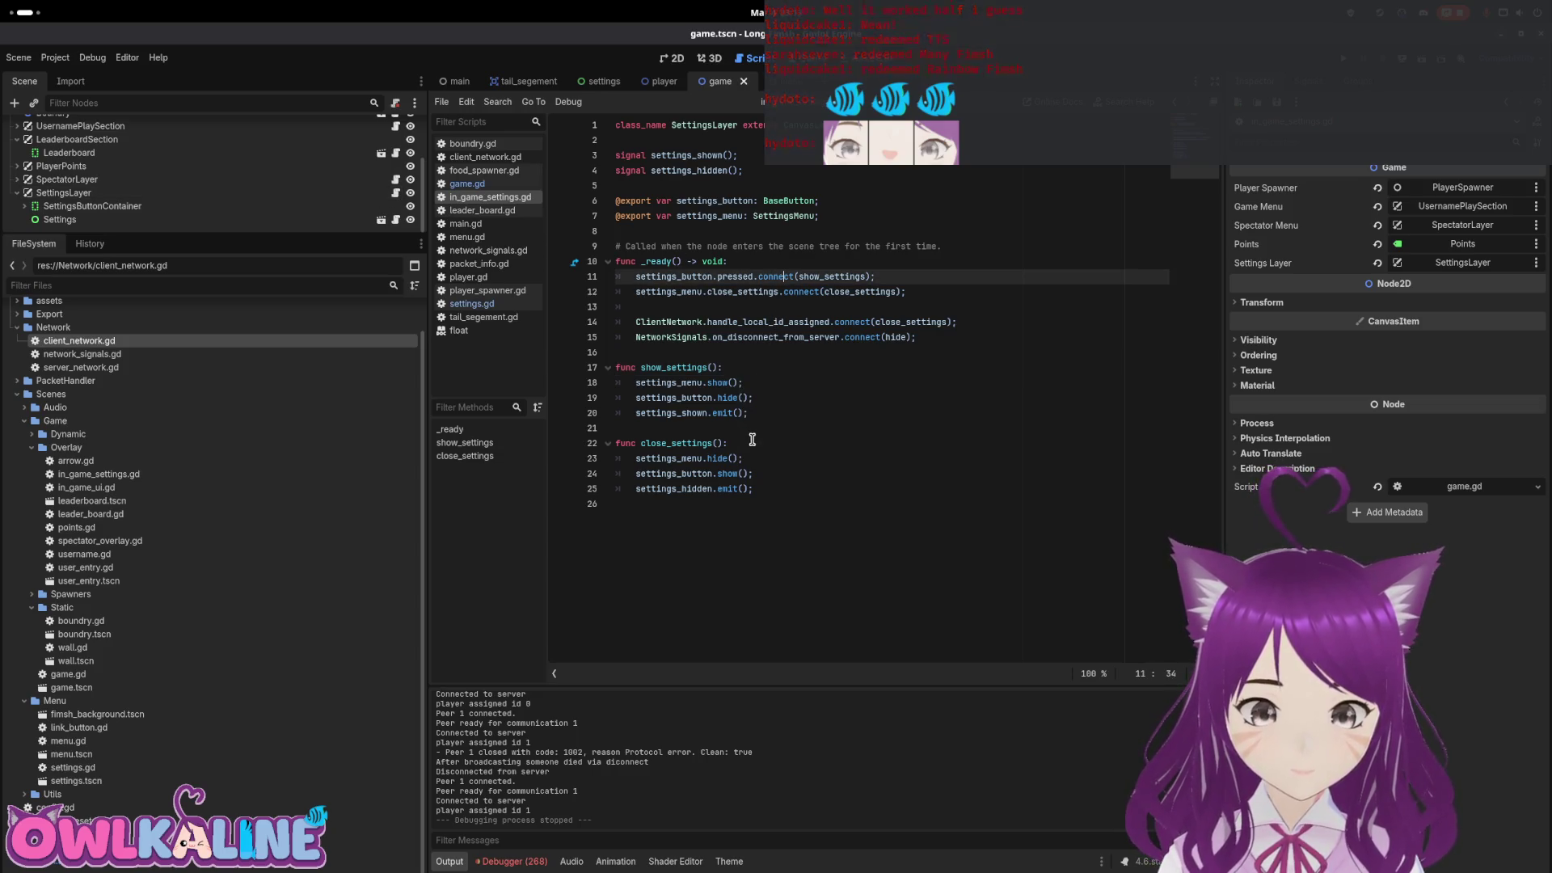
scroll(277, 198, up, 3)
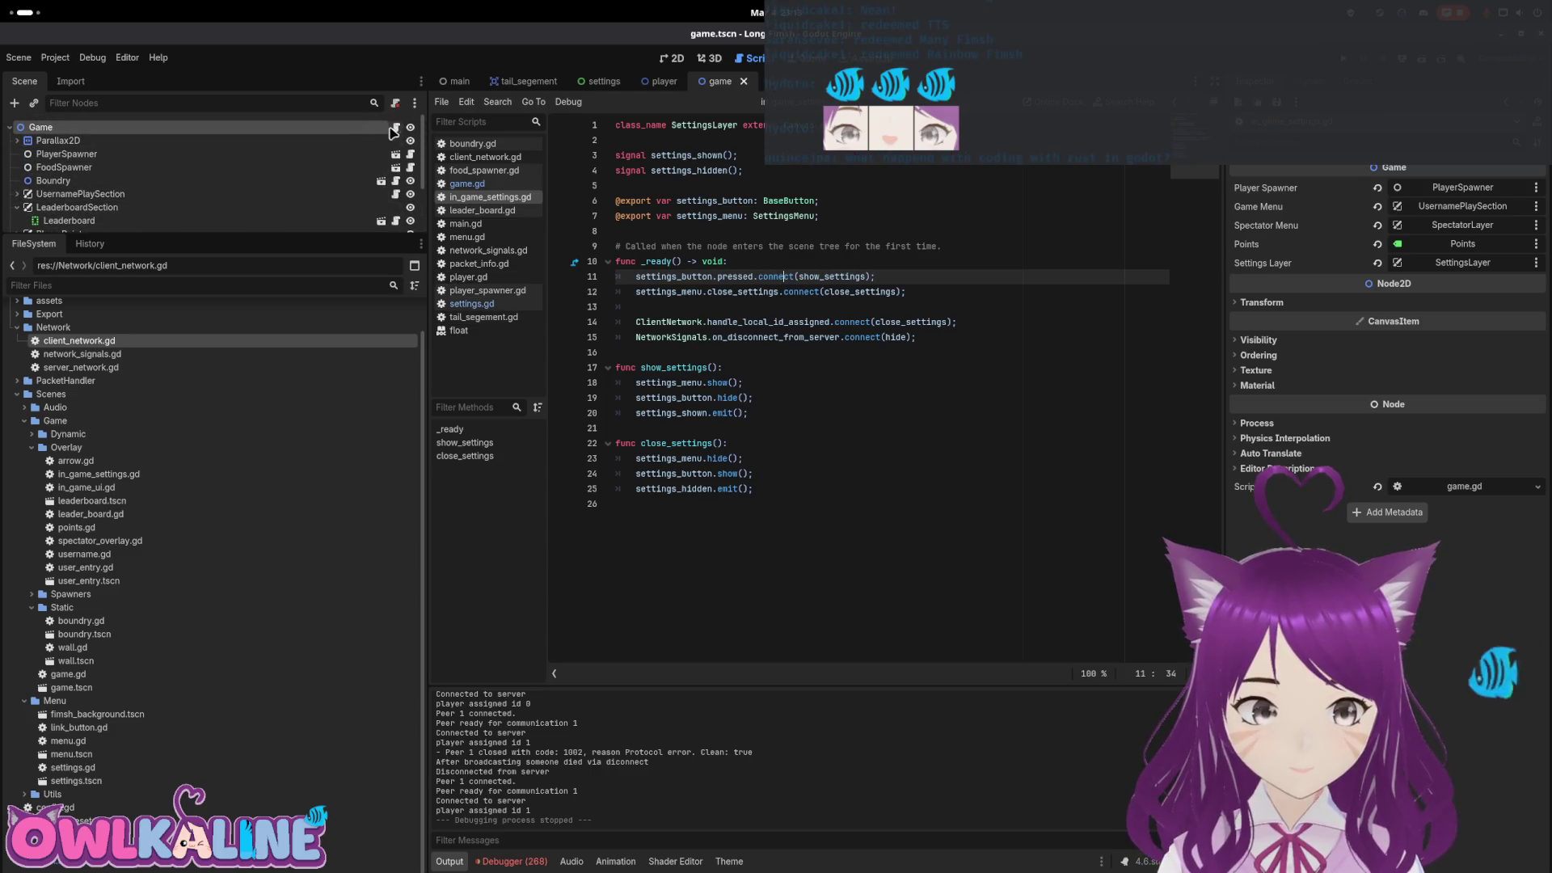
click(393, 128)
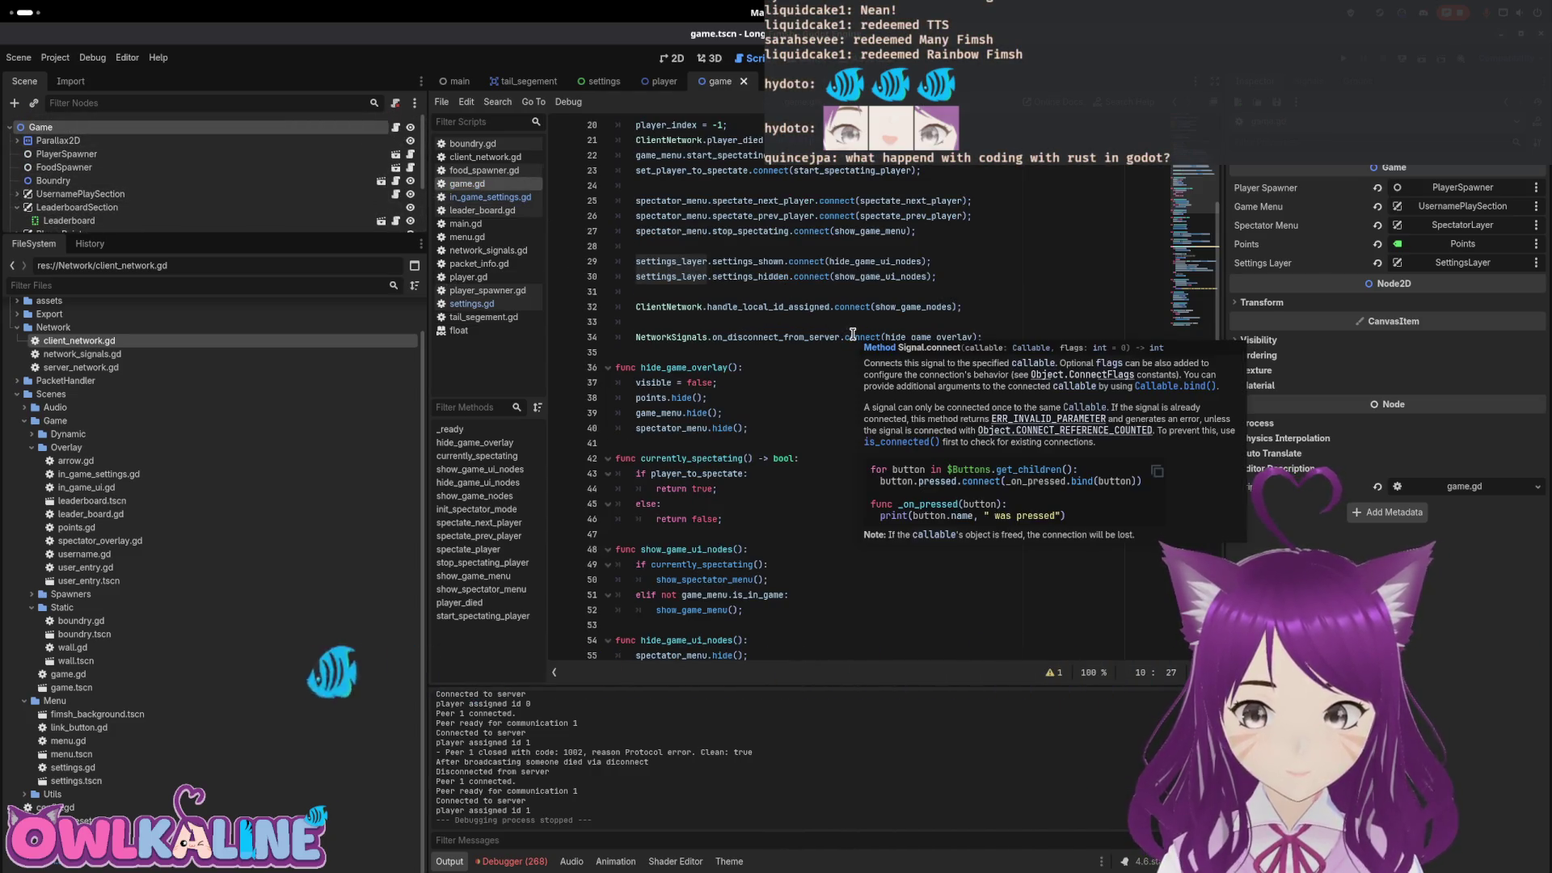
scroll(809, 336, down, 2)
scroll(809, 336, up, 4)
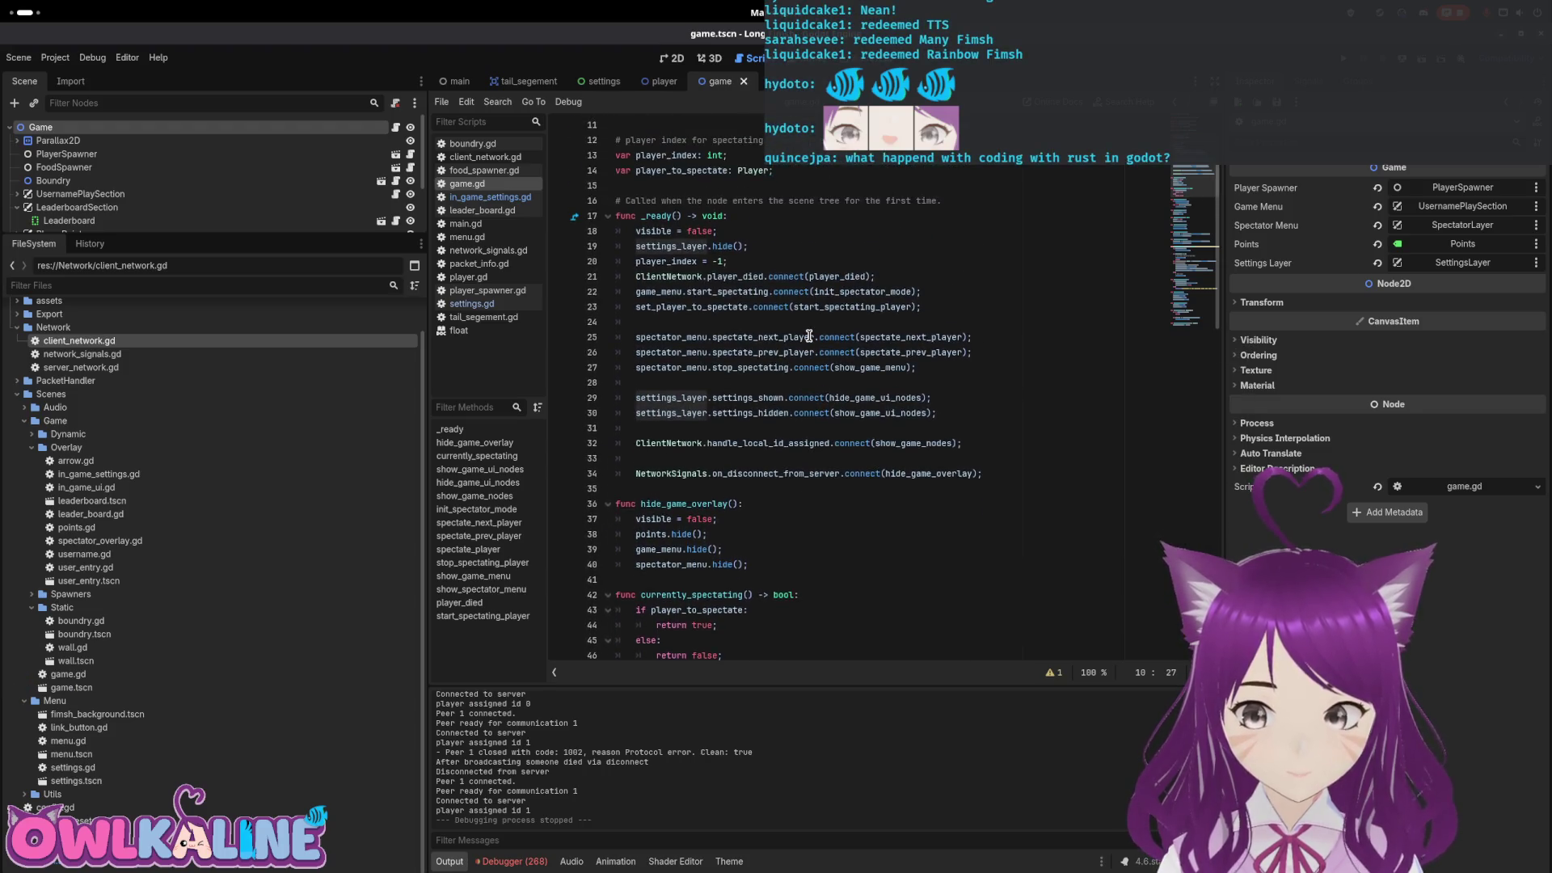
scroll(810, 335, up, 2)
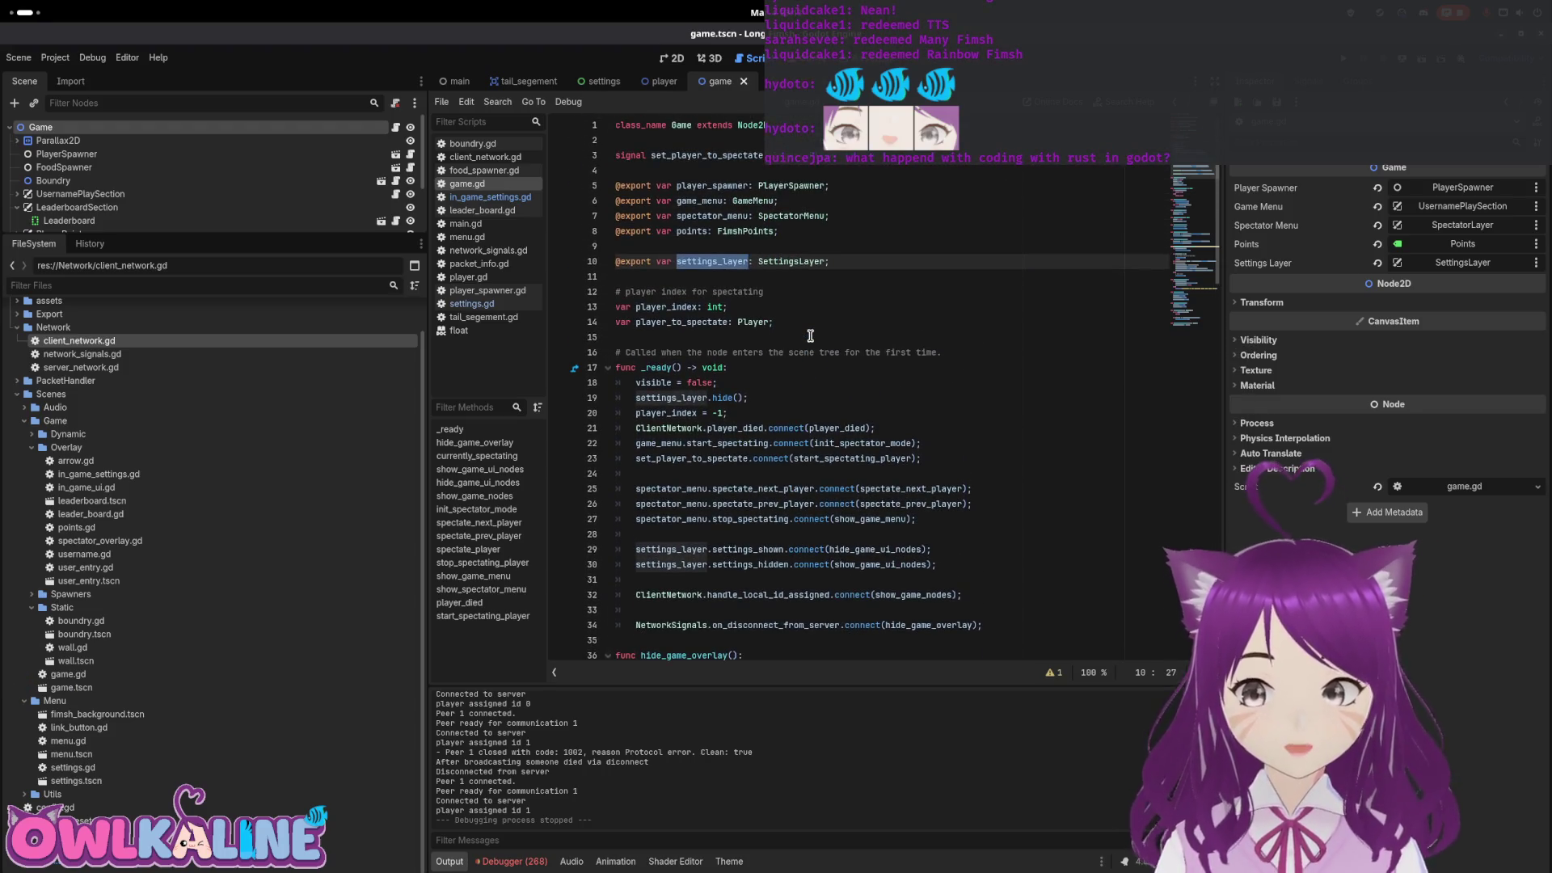
scroll(810, 336, down, 10)
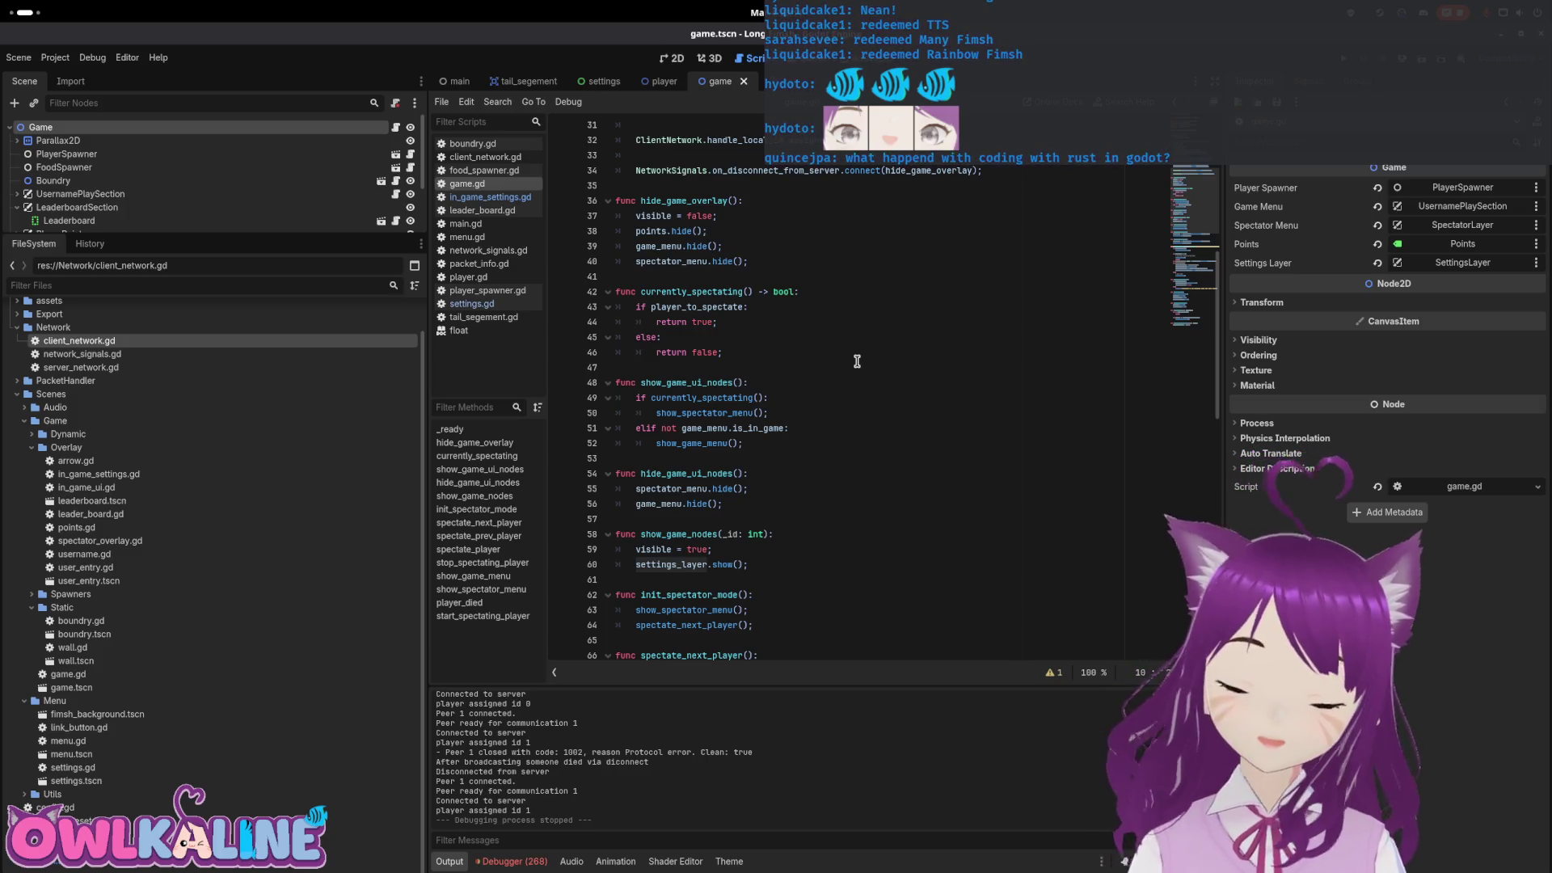
Scroll through game.gd to read hide_game_overlay, the spectating functions and _ready connections
scroll(776, 492, down, 2)
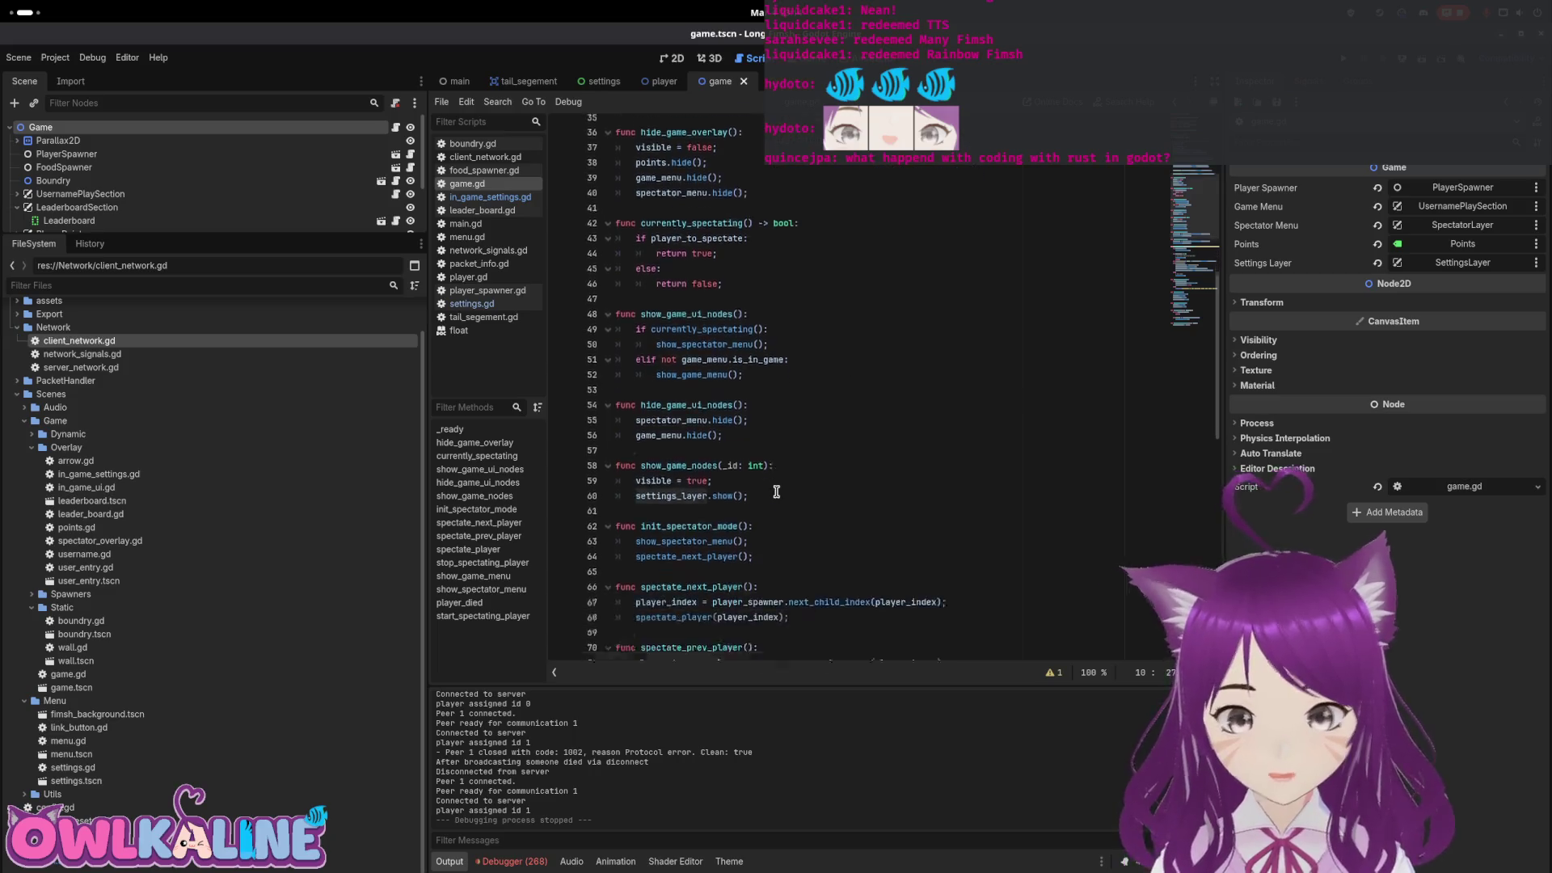
scroll(776, 492, down, 3)
scroll(889, 388, down, 3)
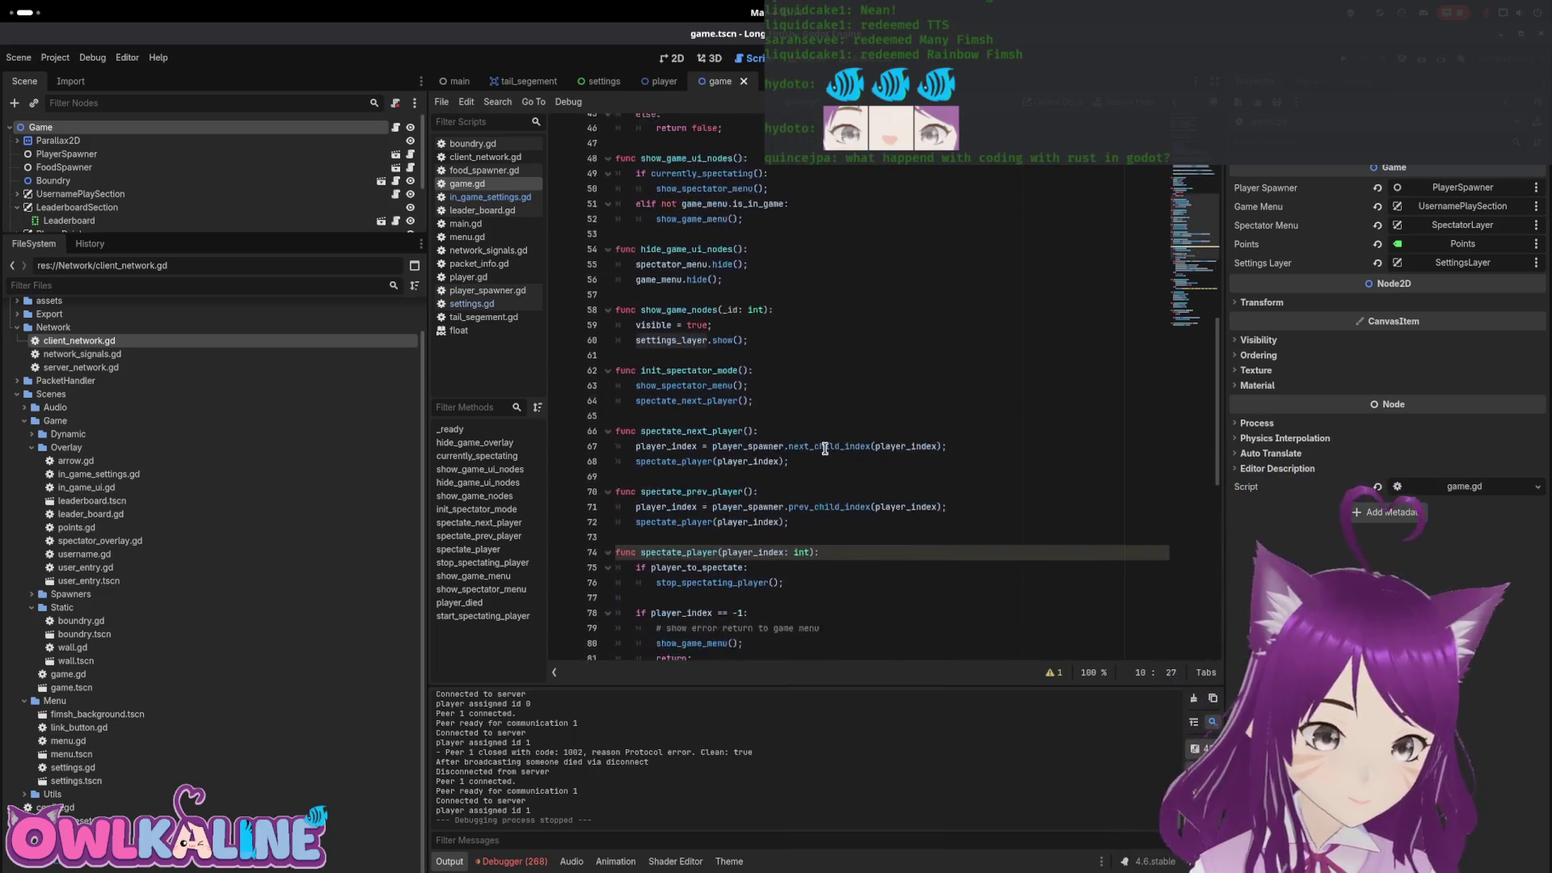
scroll(890, 405, down, 6)
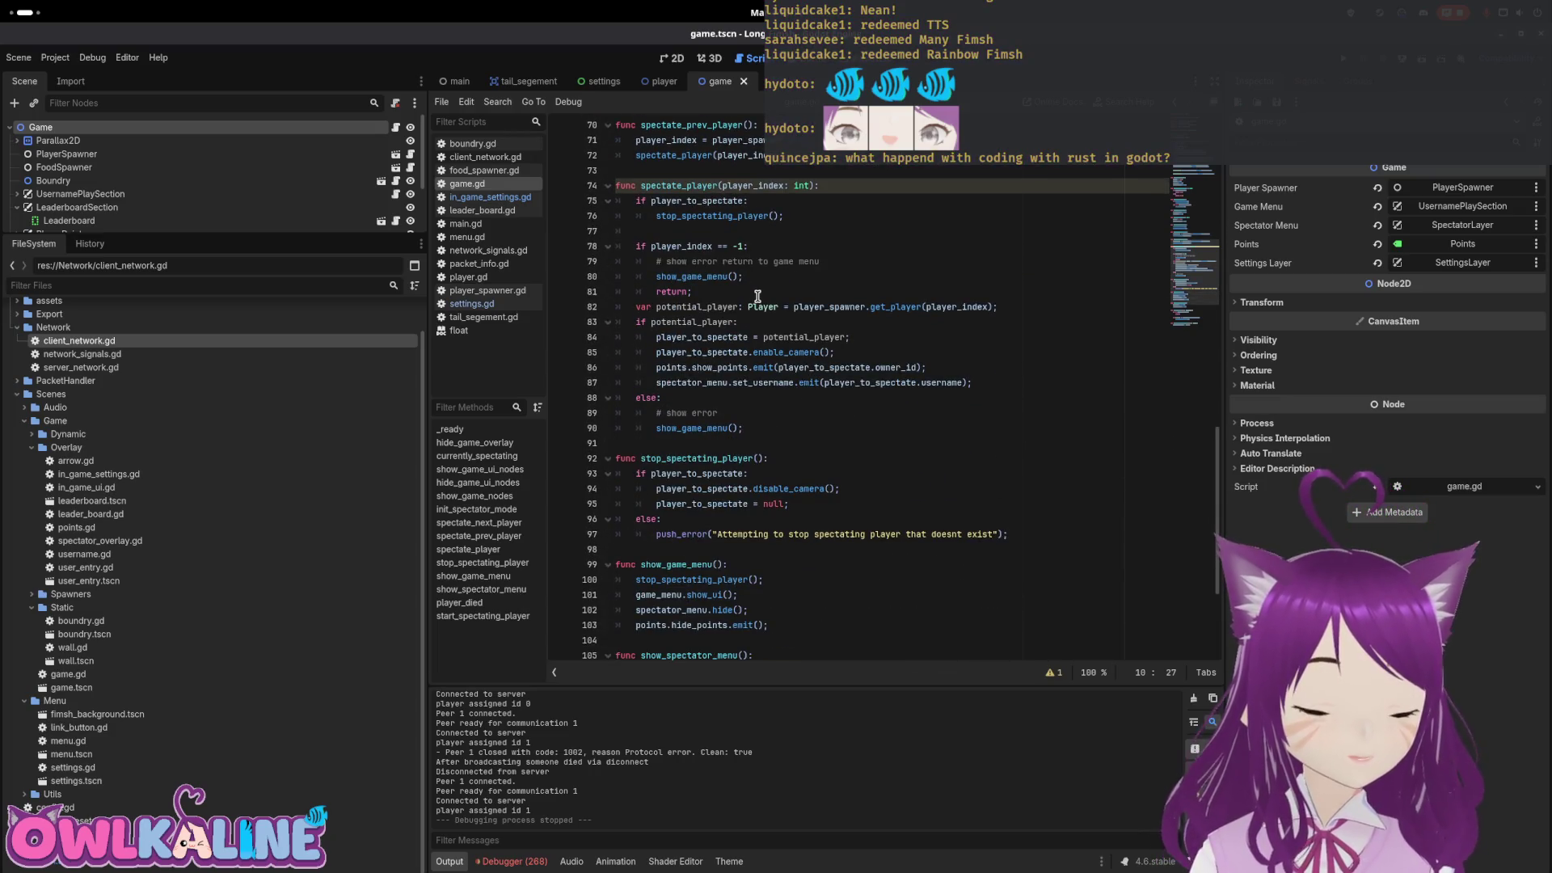
scroll(758, 297, down, 1)
scroll(889, 283, up, 3)
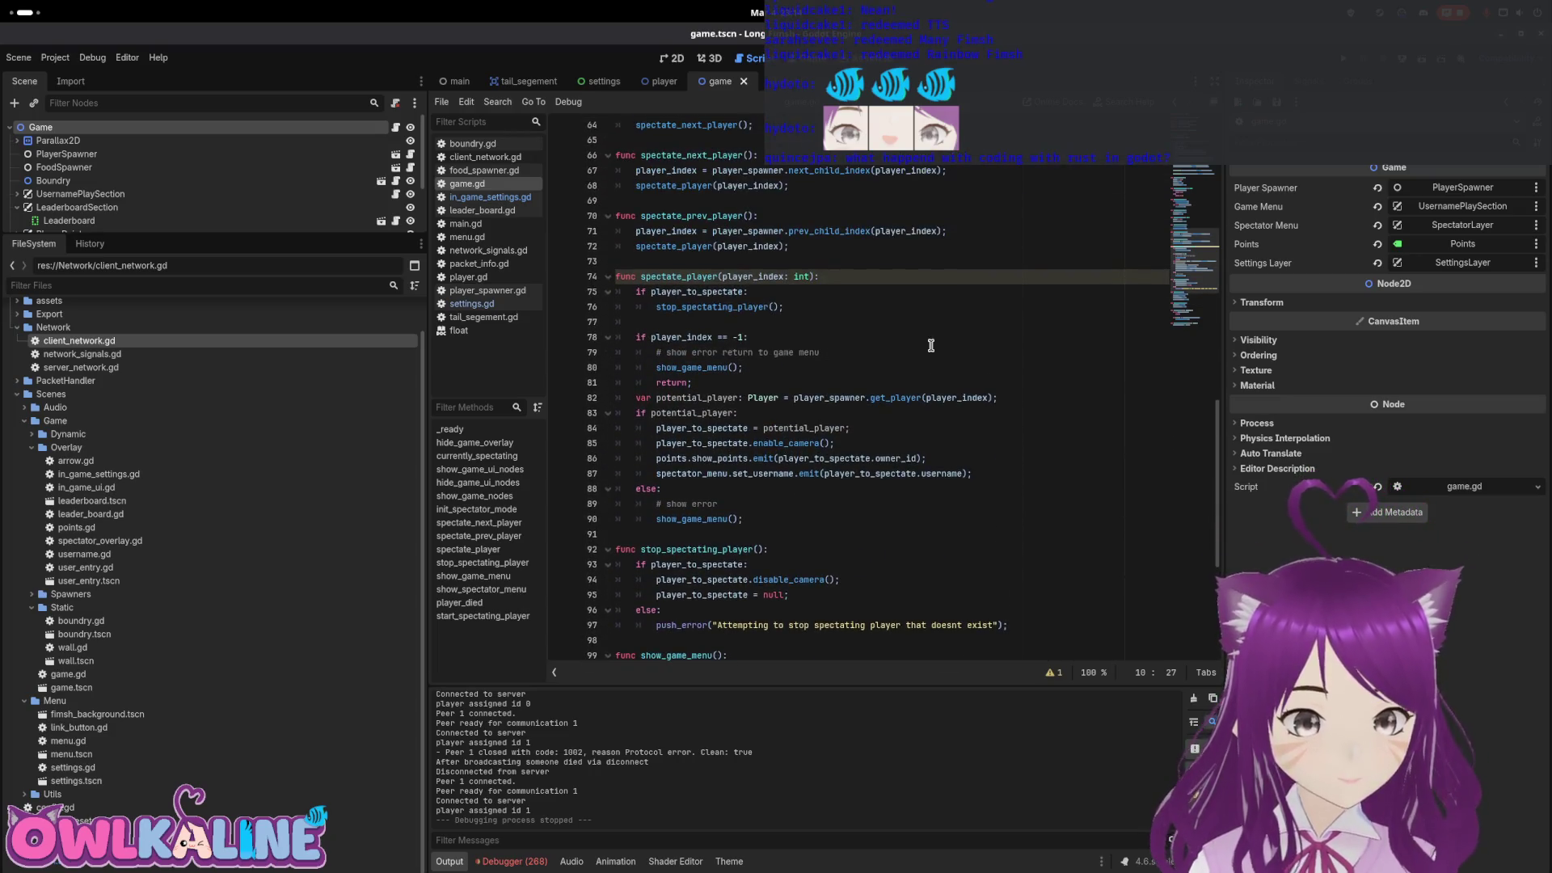
drag(1195, 258, 1195, 298)
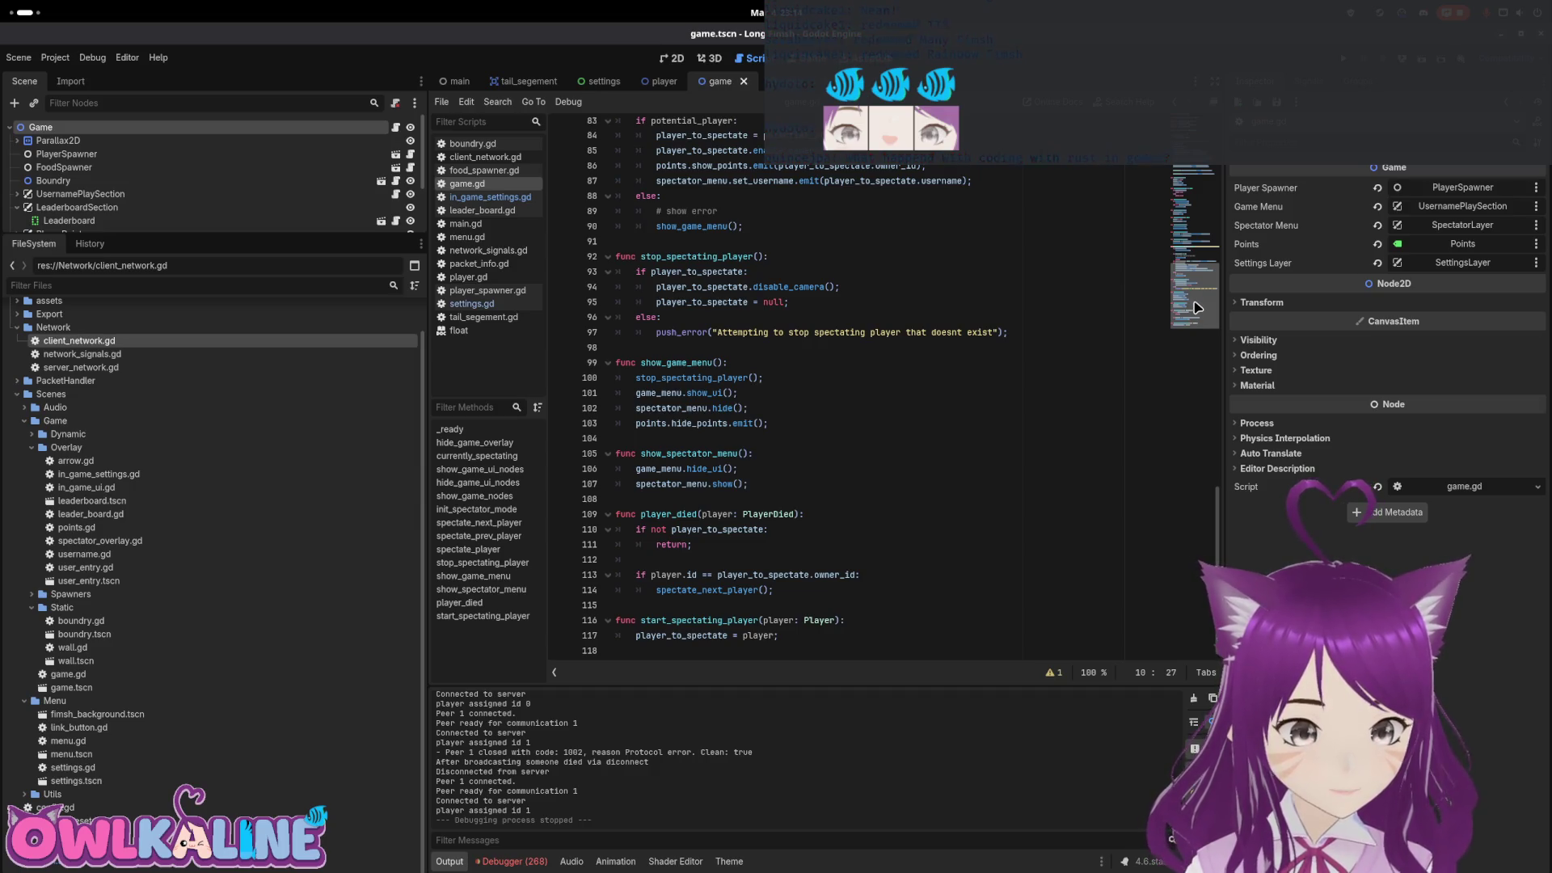
mouse_move(1194, 301)
mouse_down()
mouse_move(1184, 220)
mouse_move(1201, 185)
mouse_up()
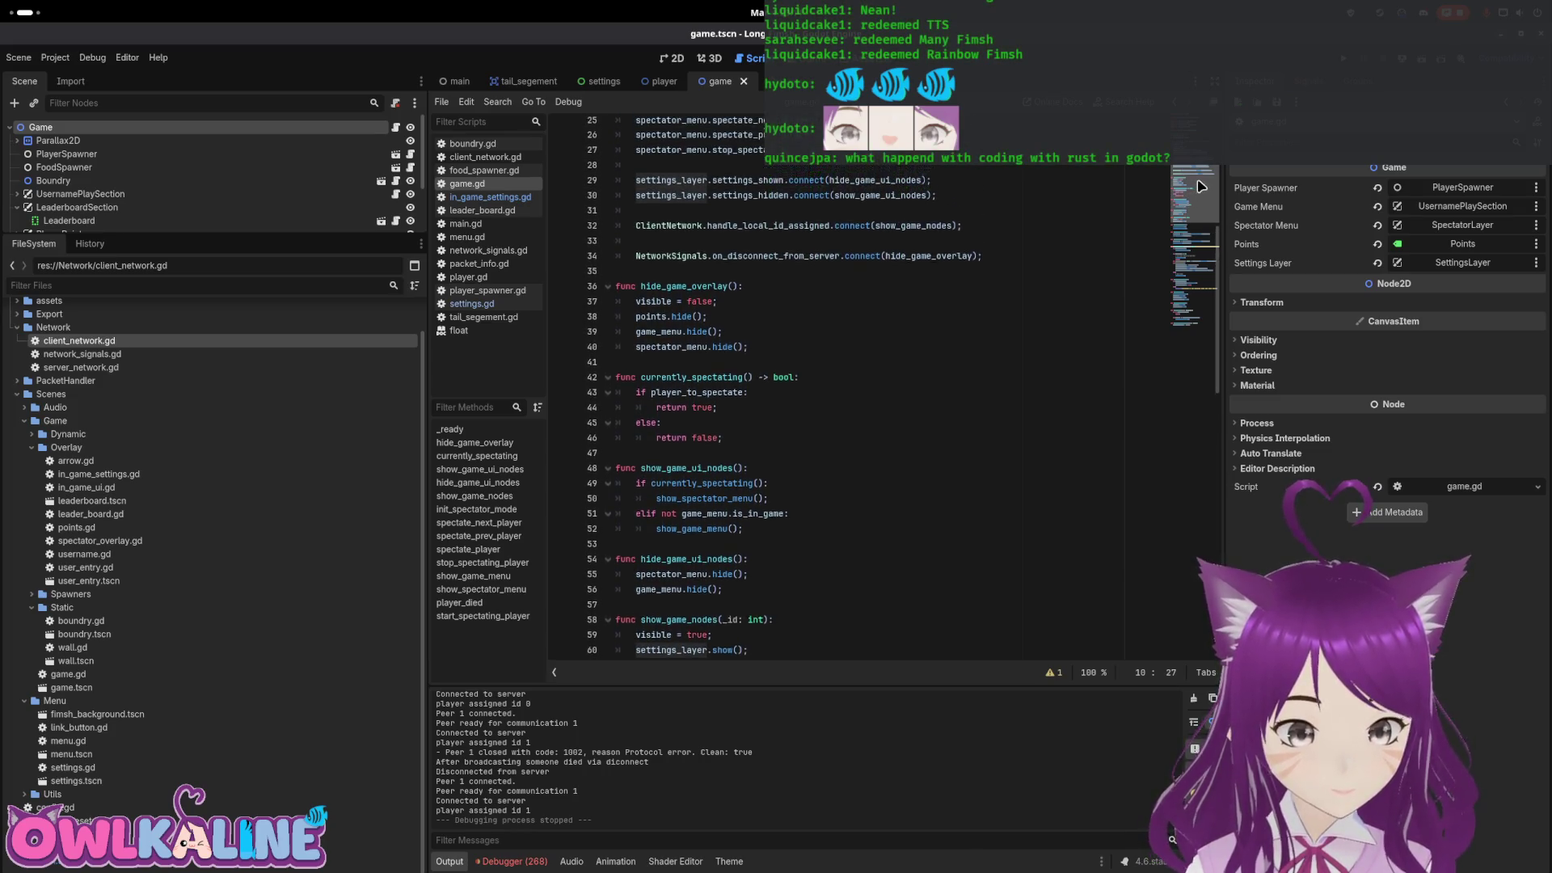
Comment out the hide lines inside hide_game_overlay with Ctrl+K
click(636, 316)
key(ctrl+k)
key(Down)
key(ctrl+k)
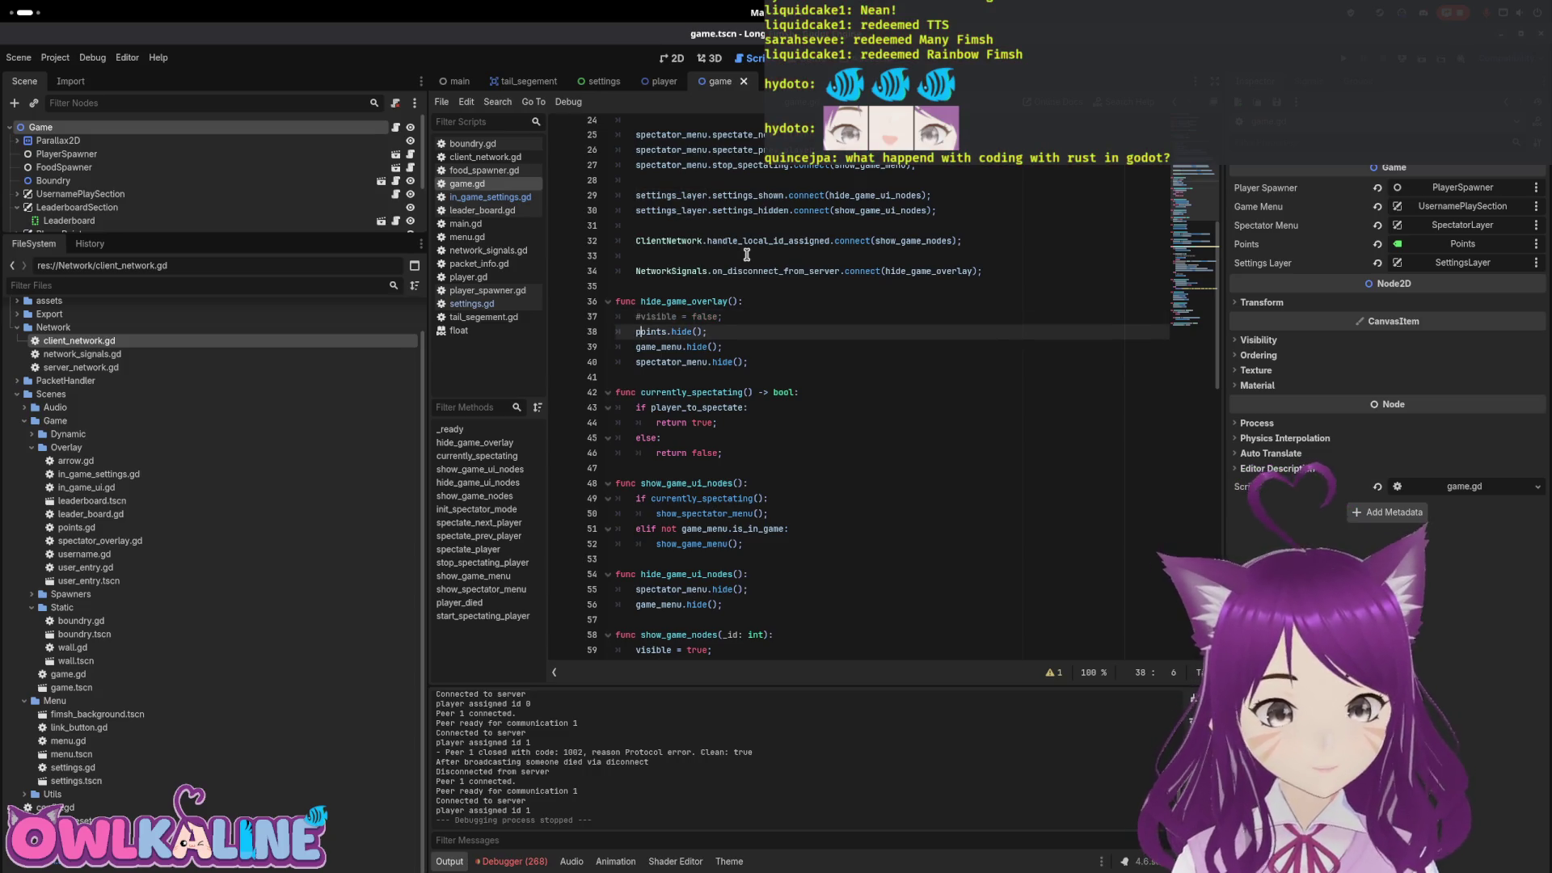
key(Down)
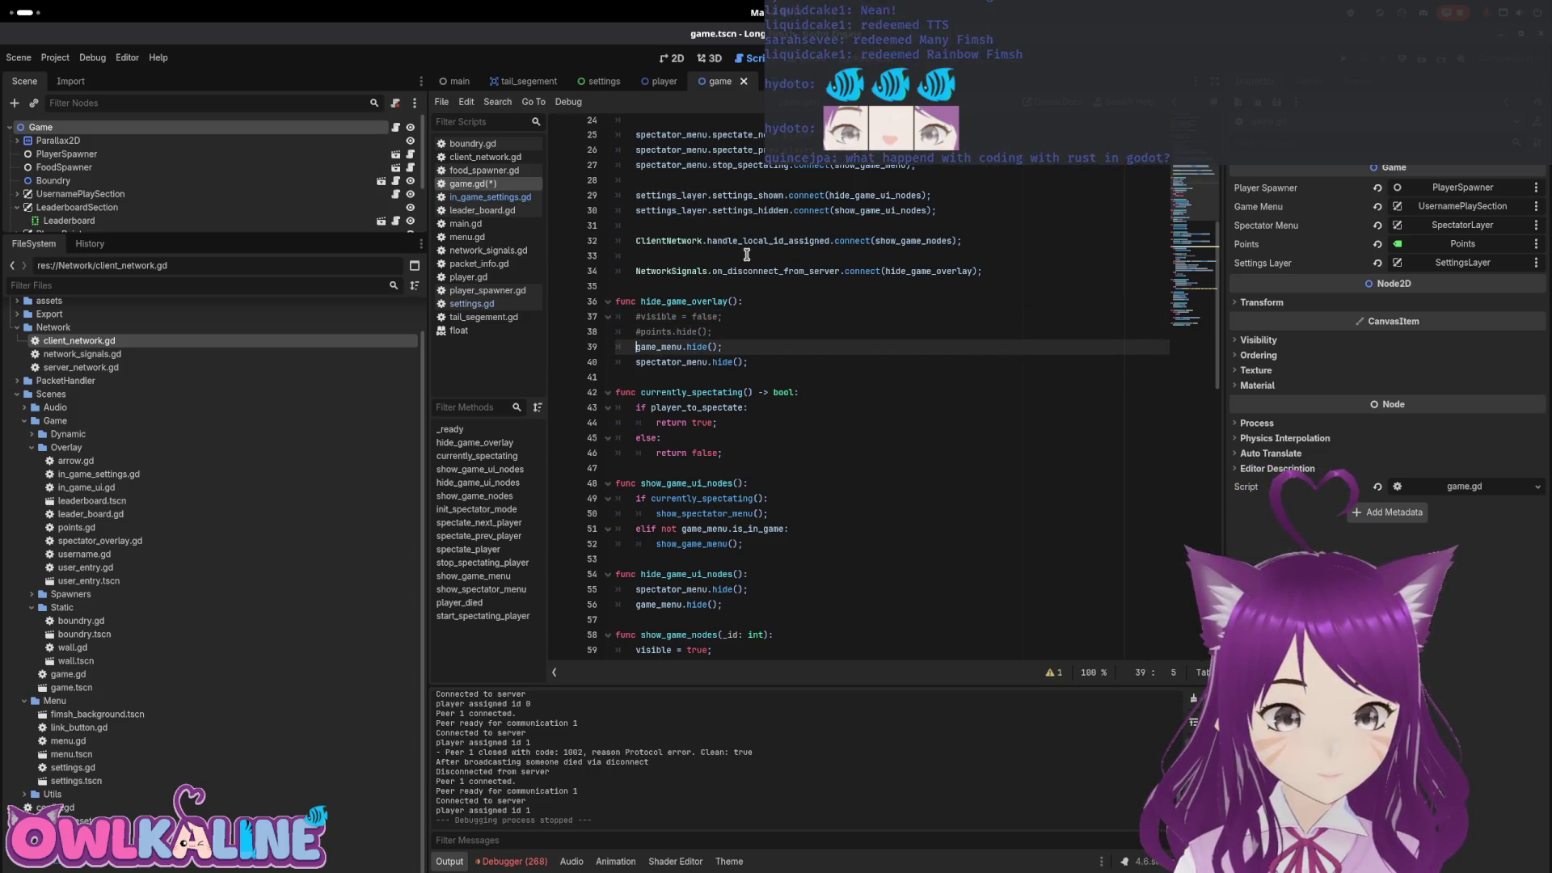
key(ctrl+k)
key(Down)
key(ctrl+k)
Insert a show_game_menu() call at the top of hide_game_overlay, save, and run
key(Up)
key(Up)
key(Up)
key(Return)
key(Up)
text(close_settings)
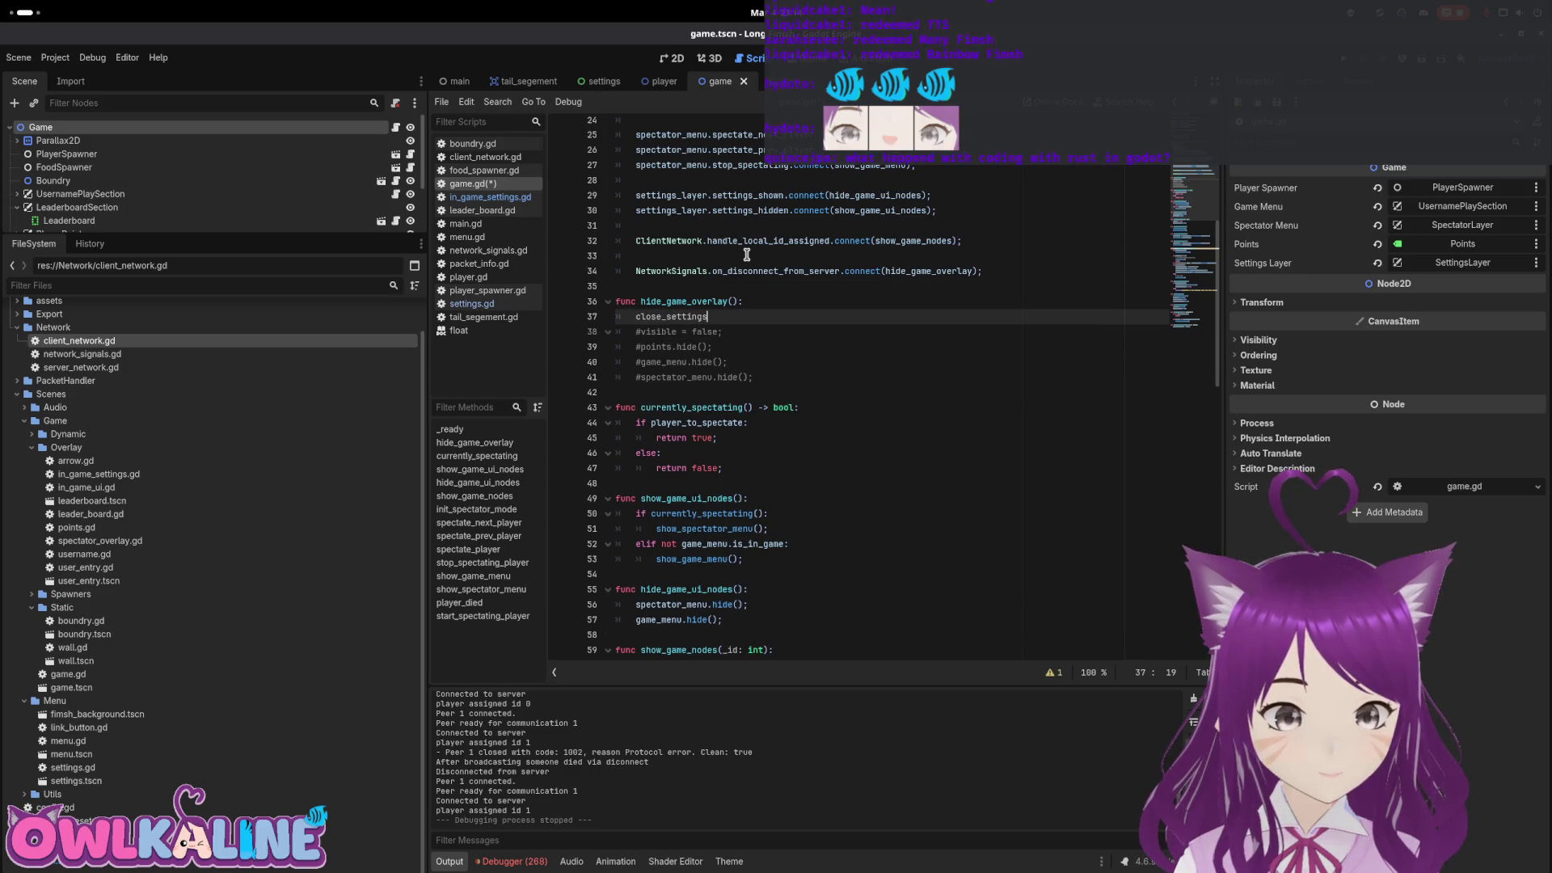
key(ctrl+BackSpace)
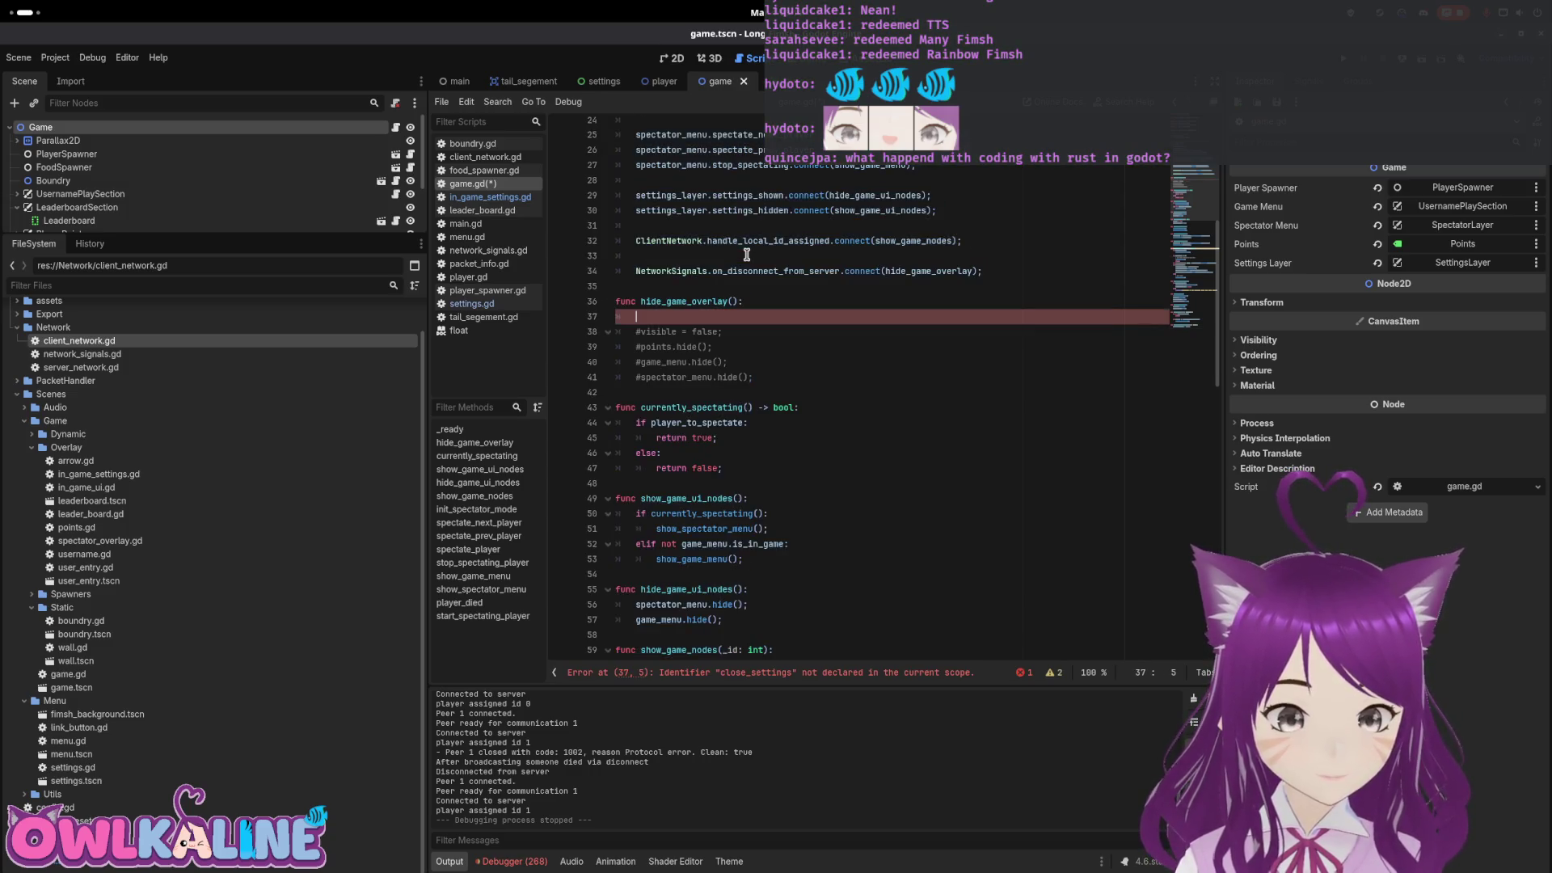
text(show_g)
key(Return)
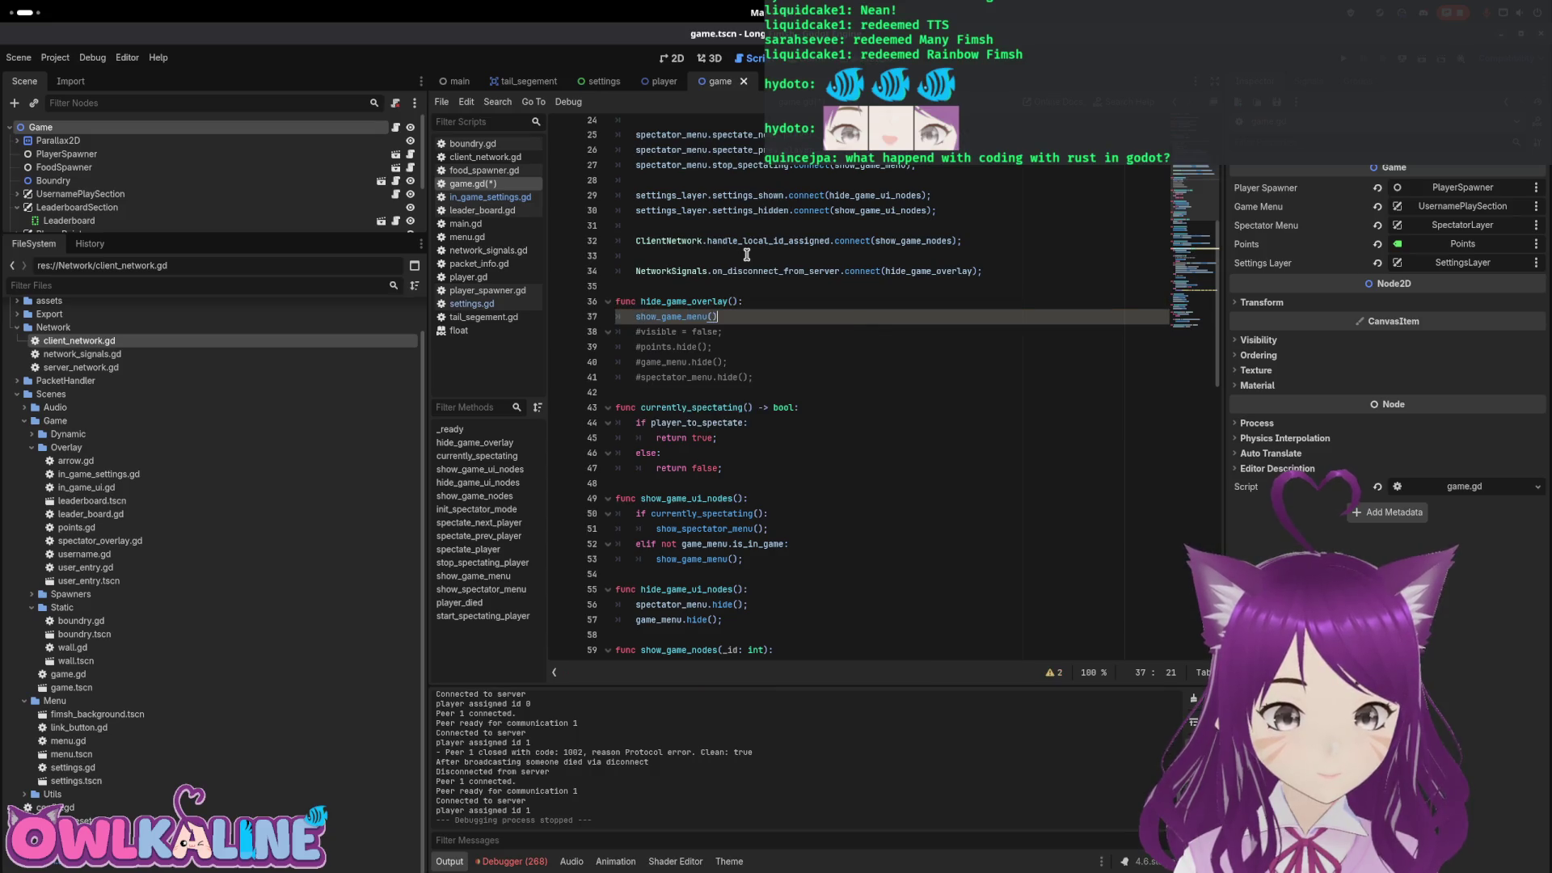
key(ctrl+s)
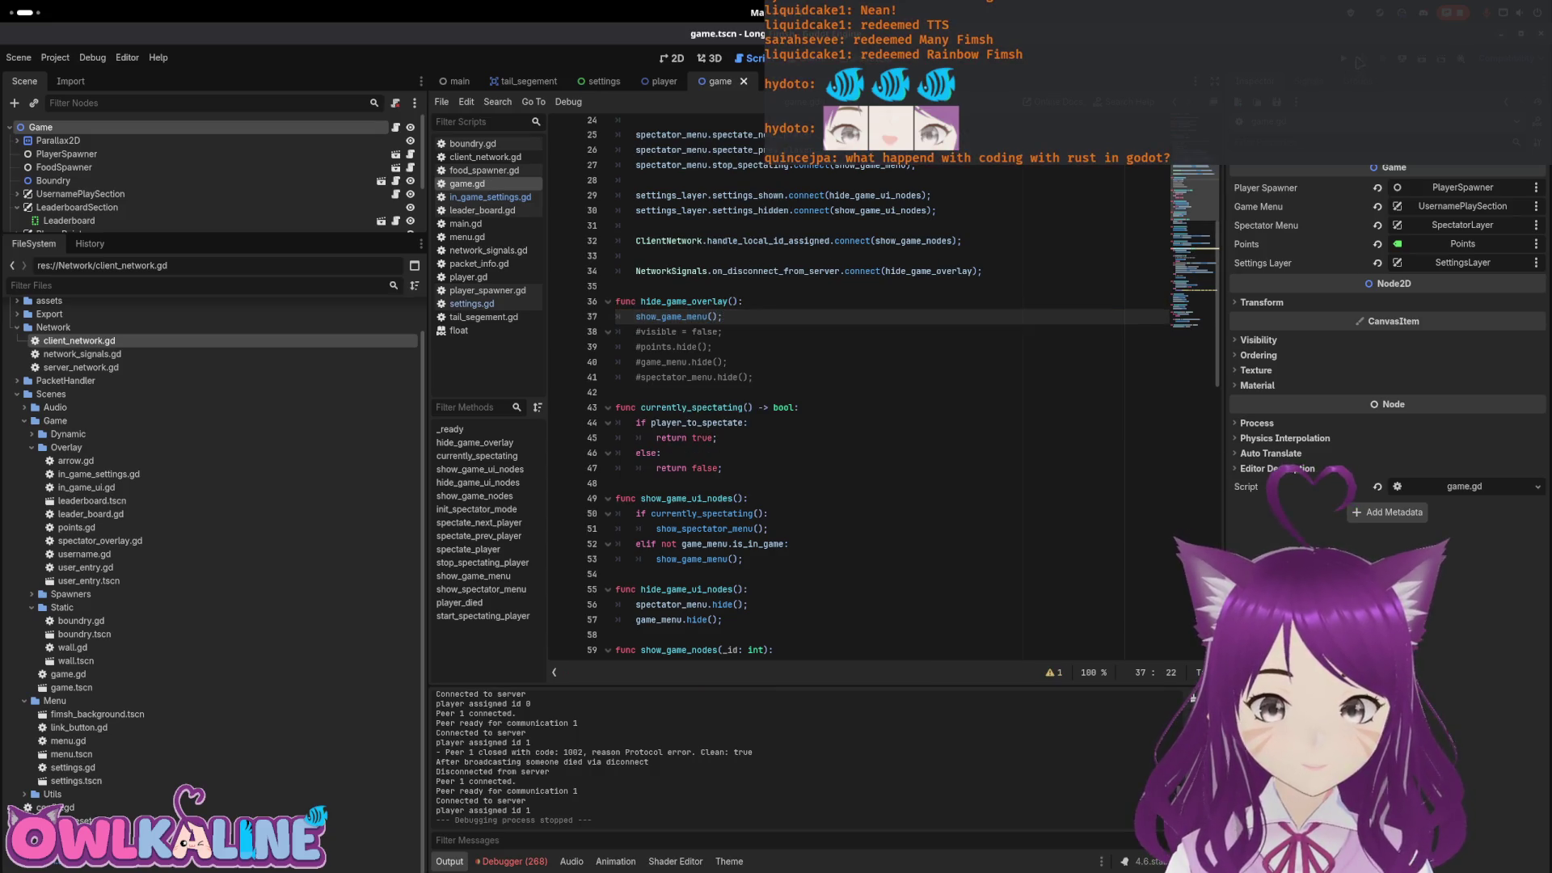
key(F5)
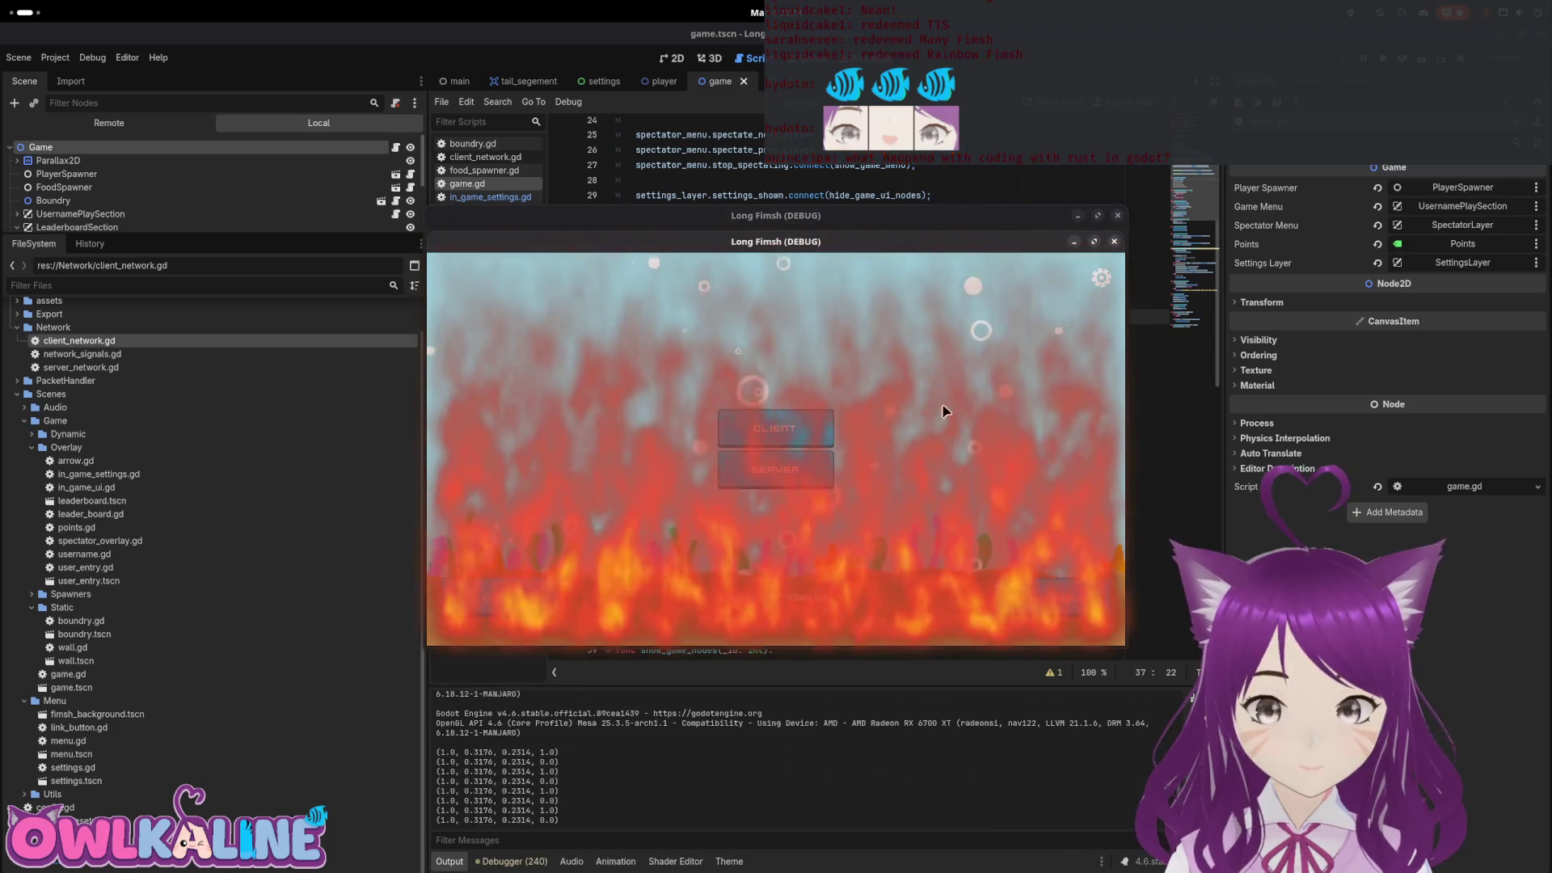
Connect a client to the hosted server, disconnect via settings, play as the fish, then stop
click(796, 477)
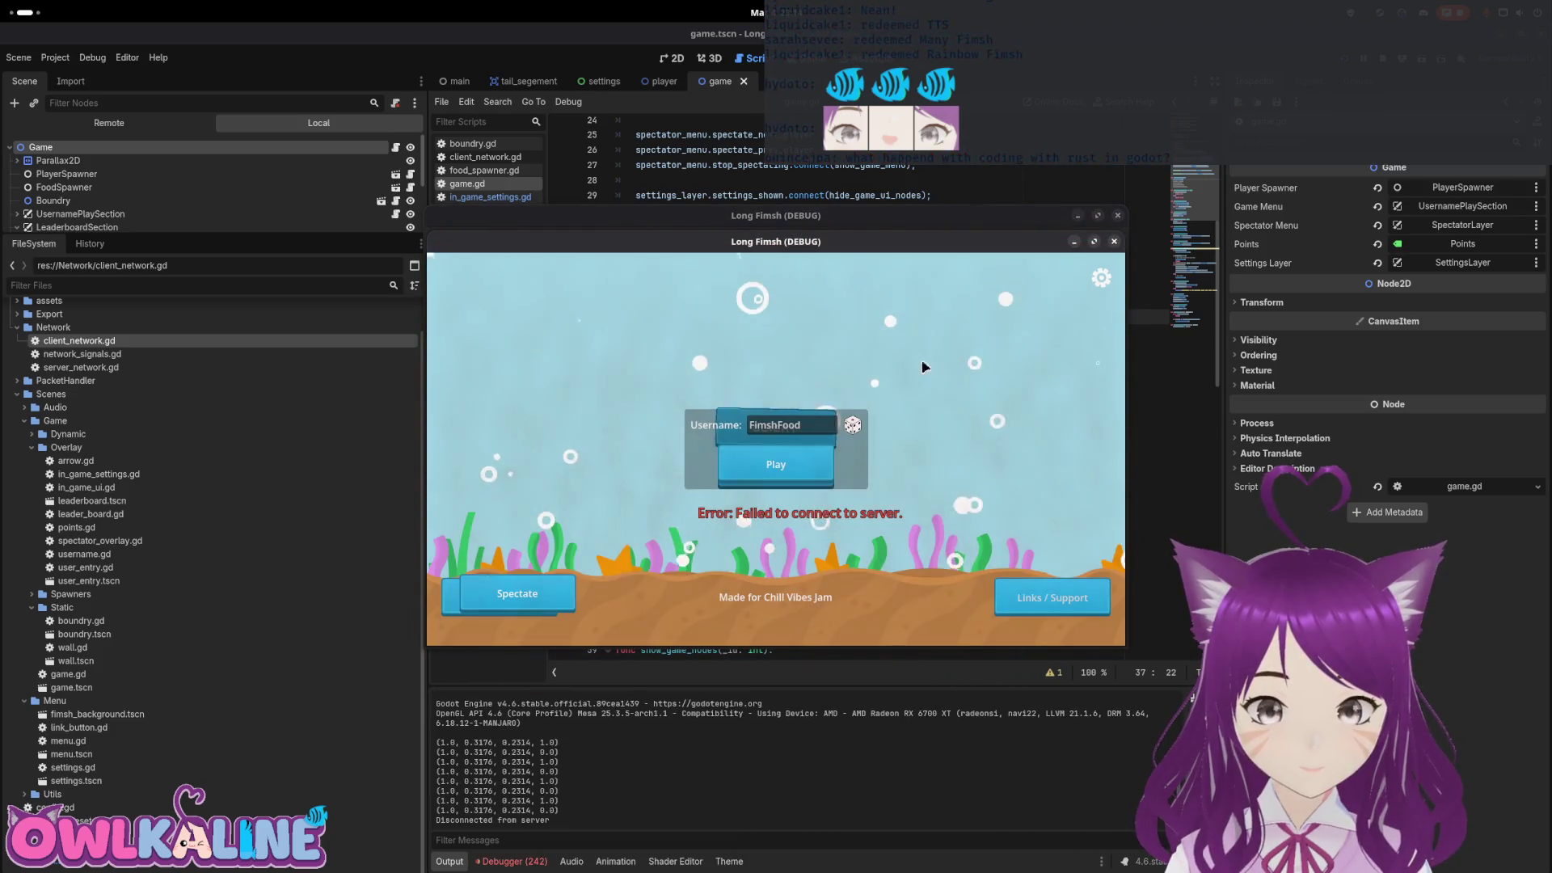
click(776, 467)
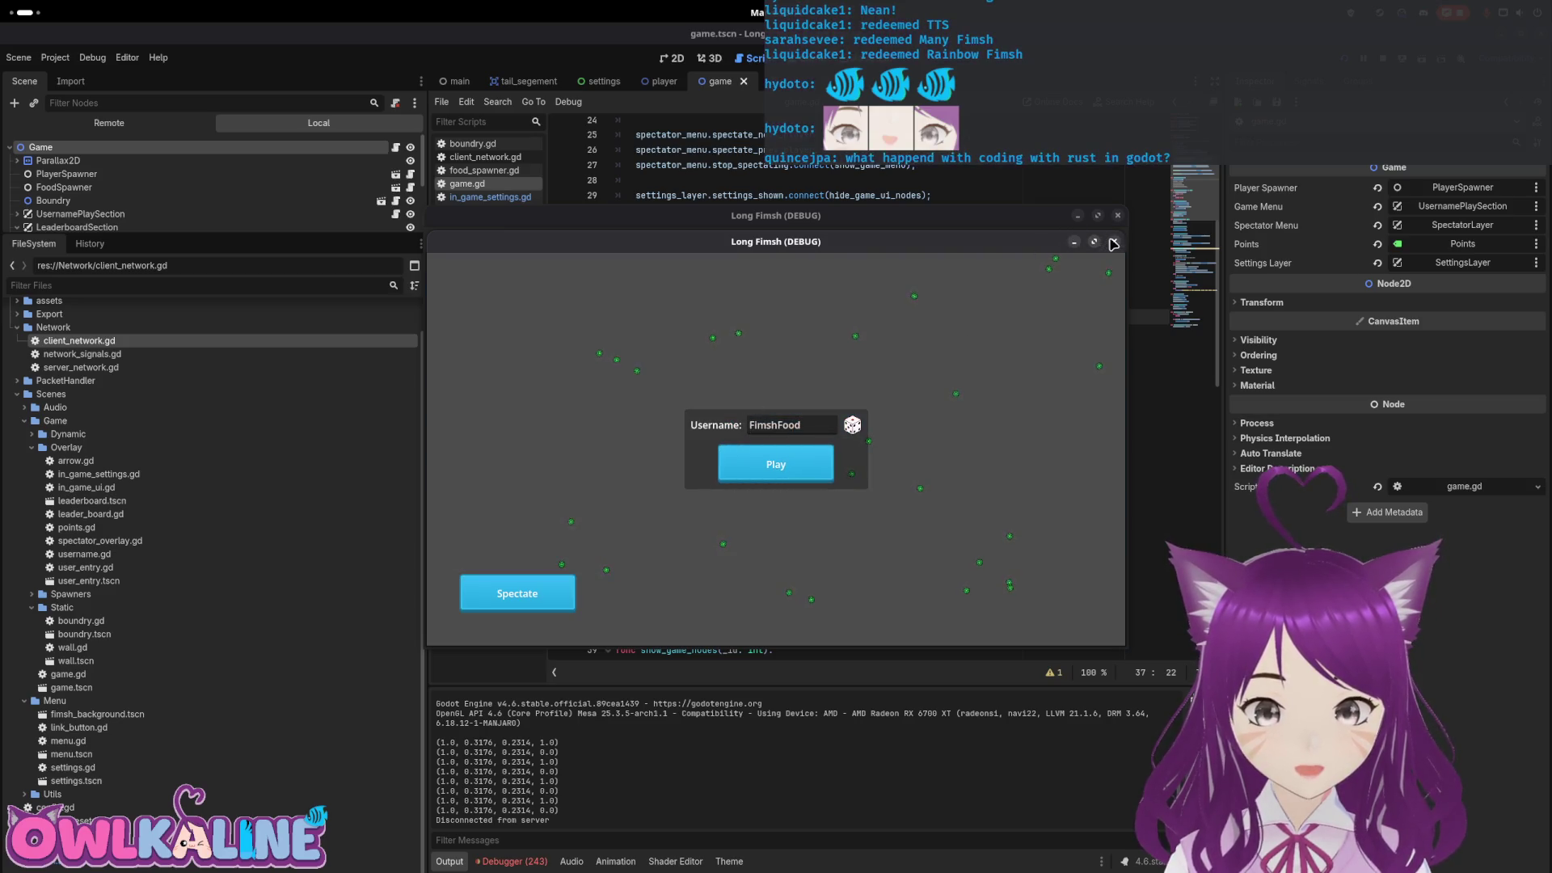
click(774, 481)
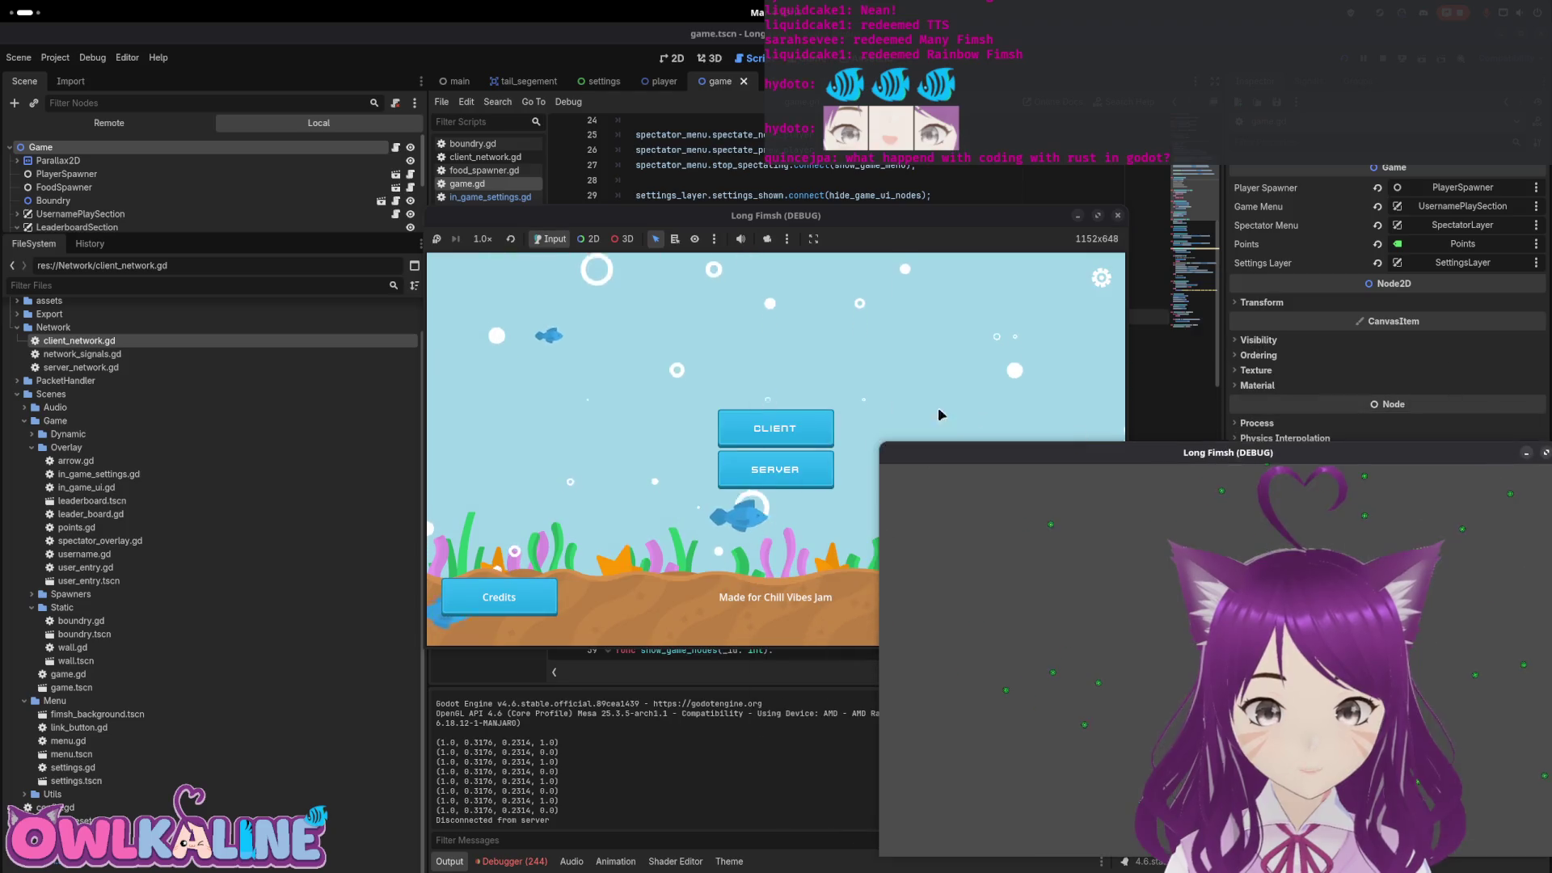
click(1101, 278)
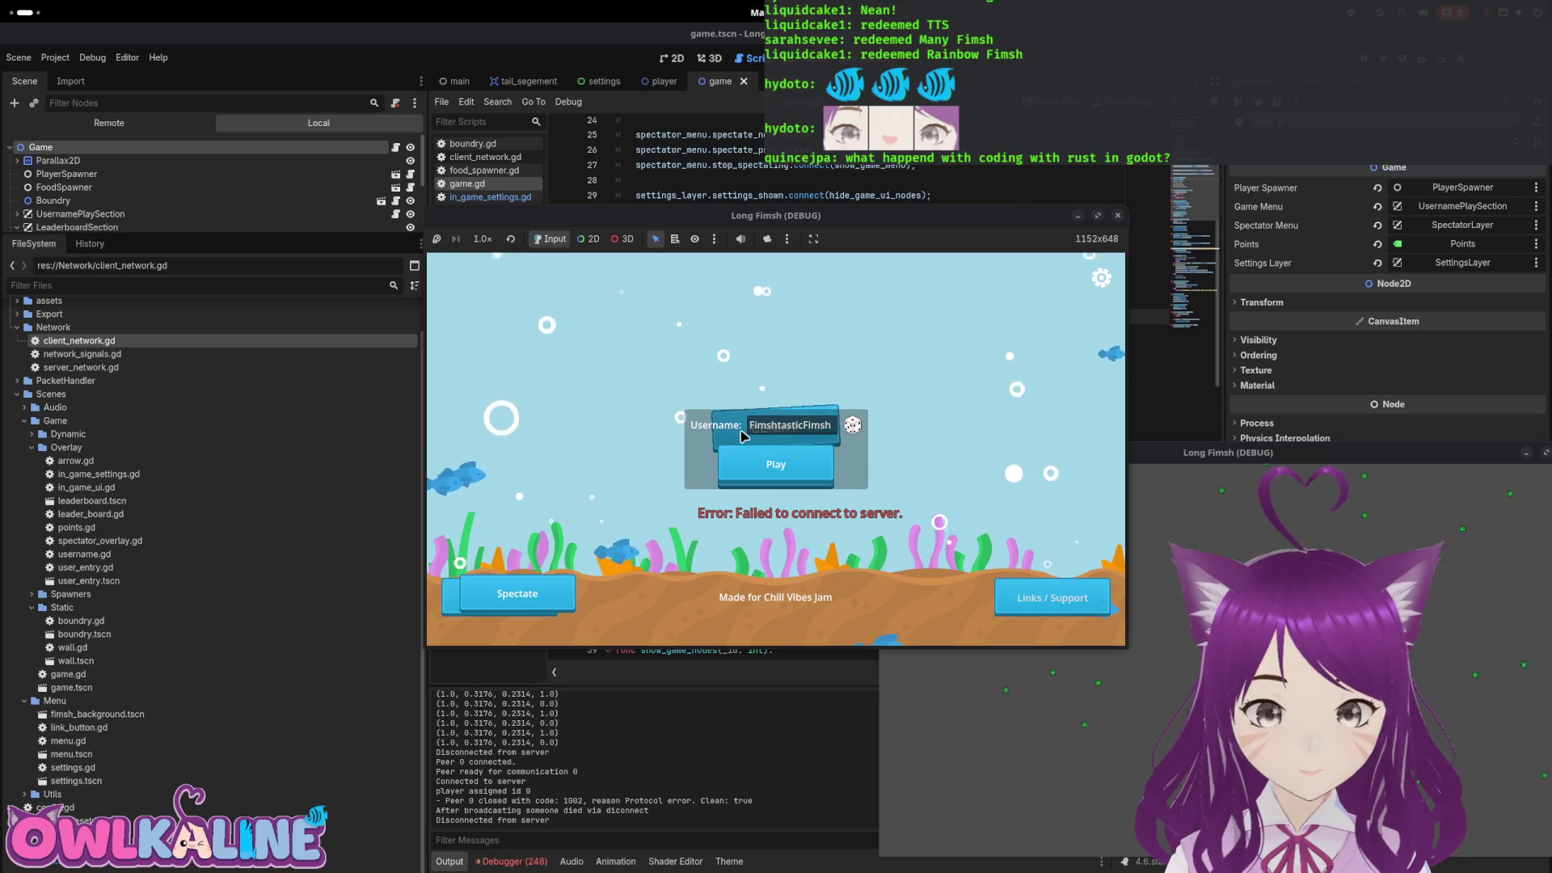
click(776, 464)
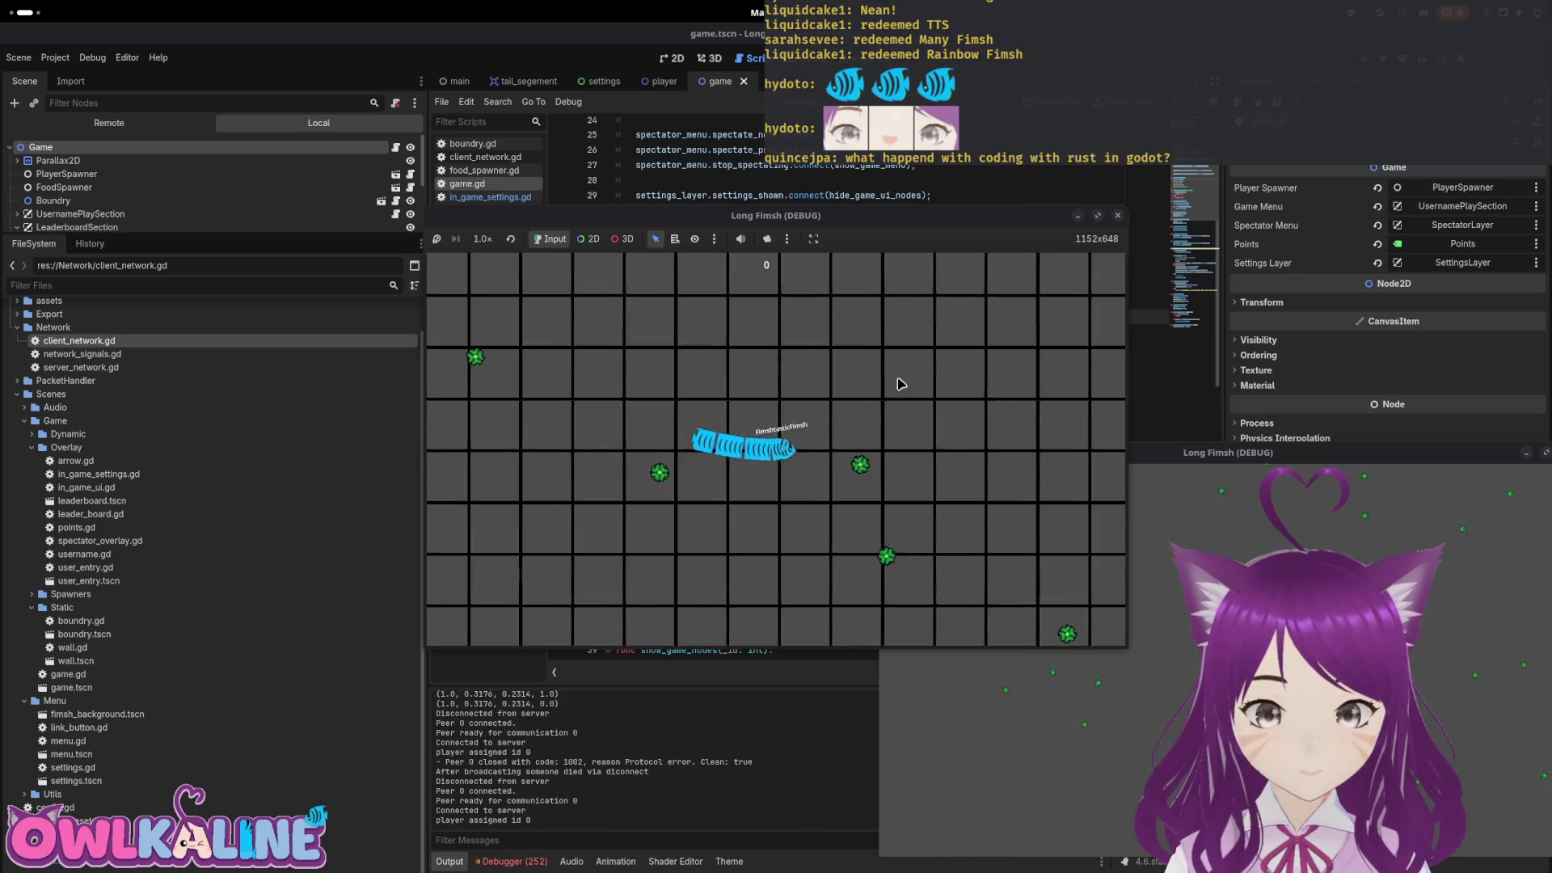
key(F8)
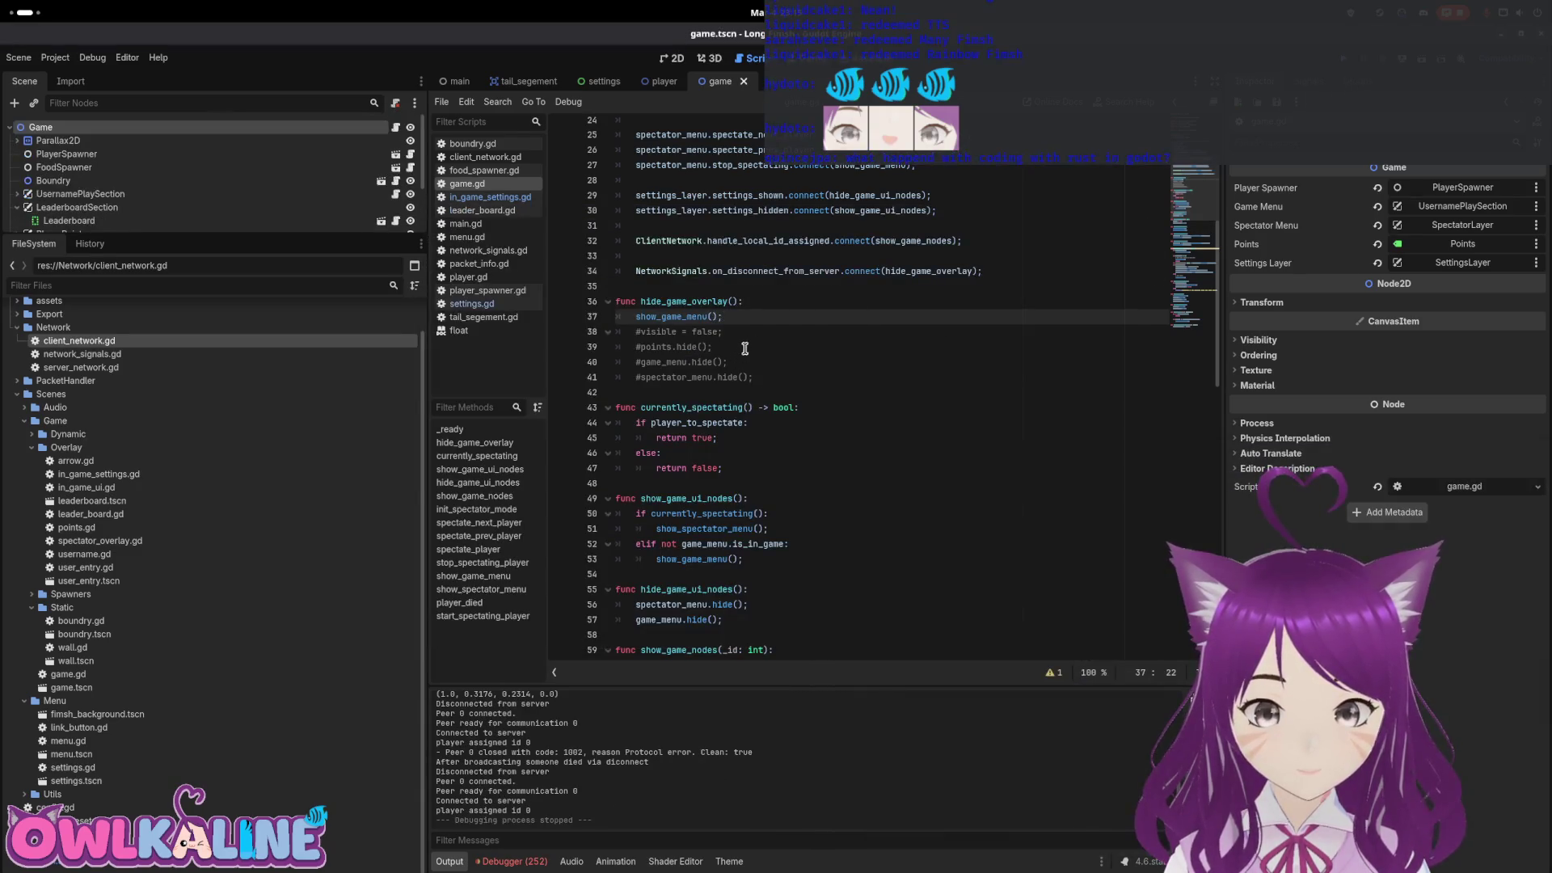
Comment out show_game_menu(), end hide_game_overlay with pass;, and run the game
text(#)
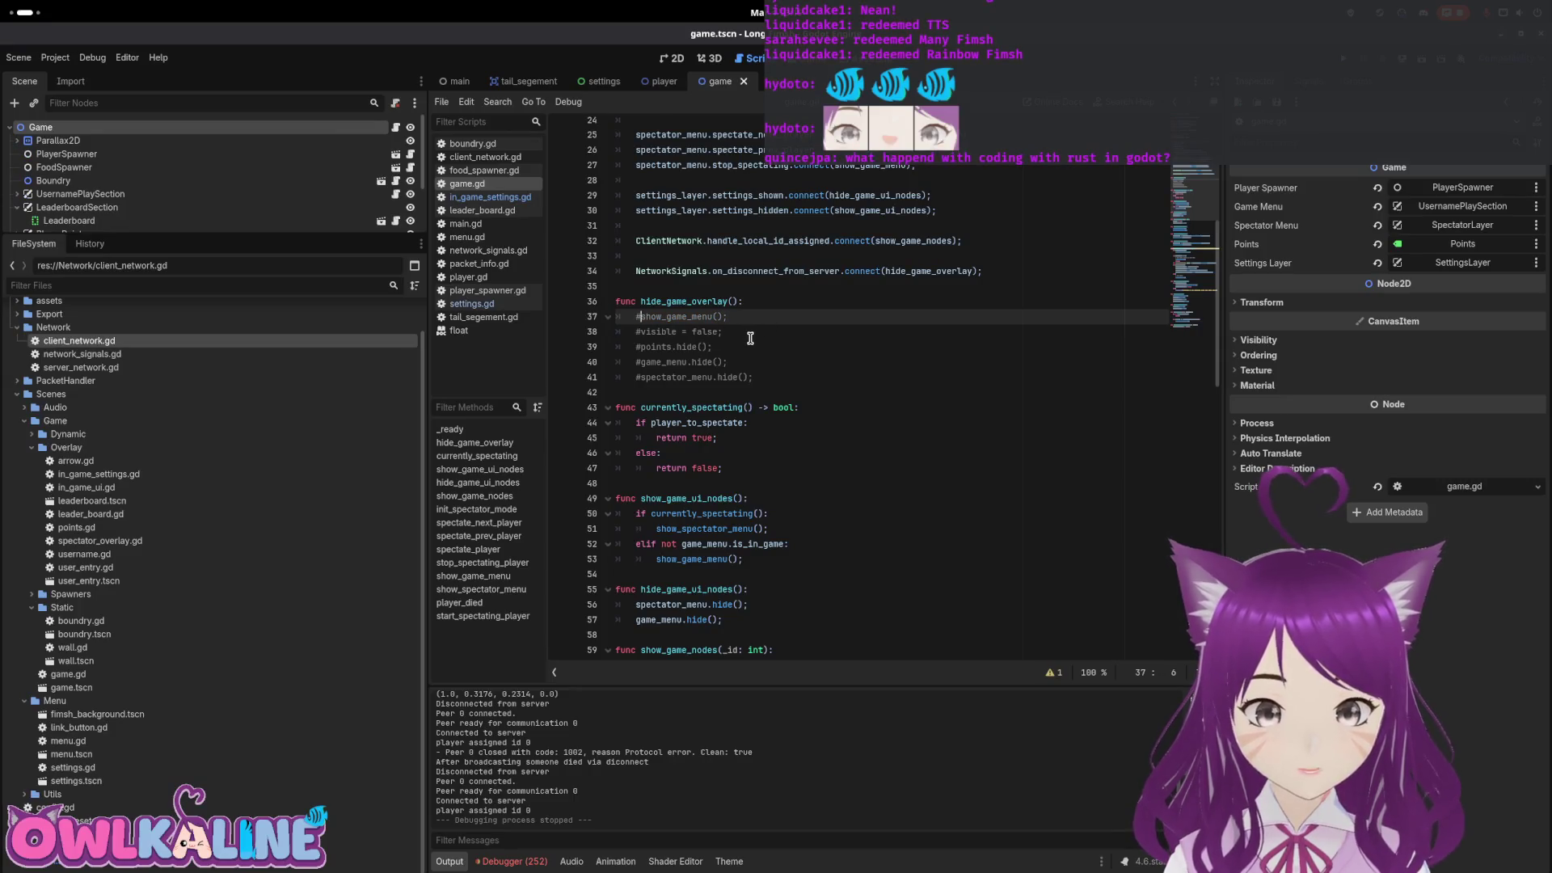
key(Down)
key(Down)
key(Down)
key(End)
key(Return)
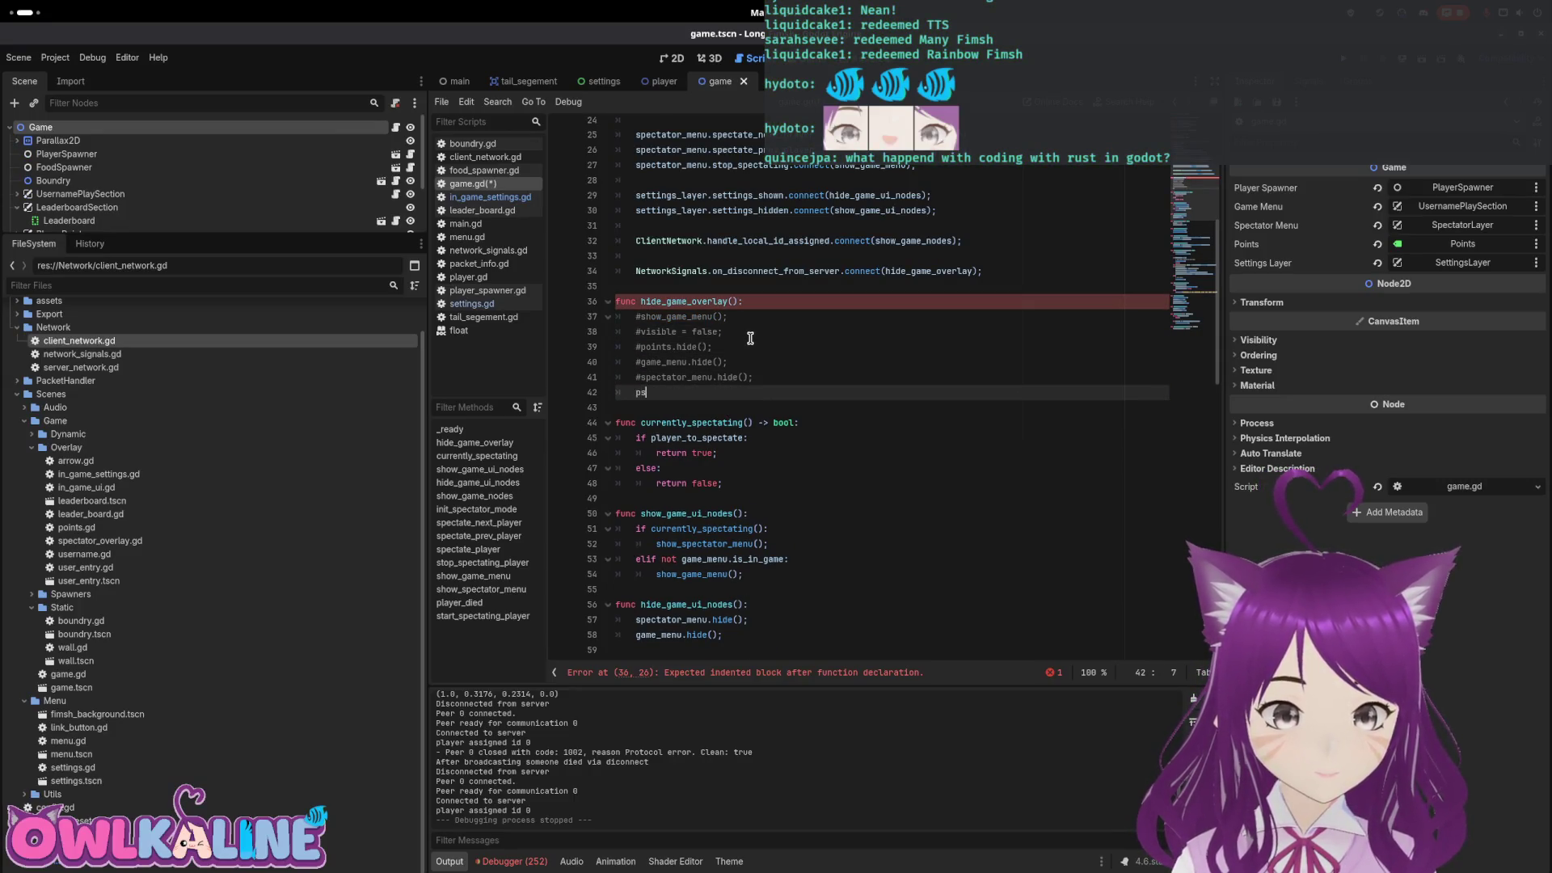
key(Return)
text(;)
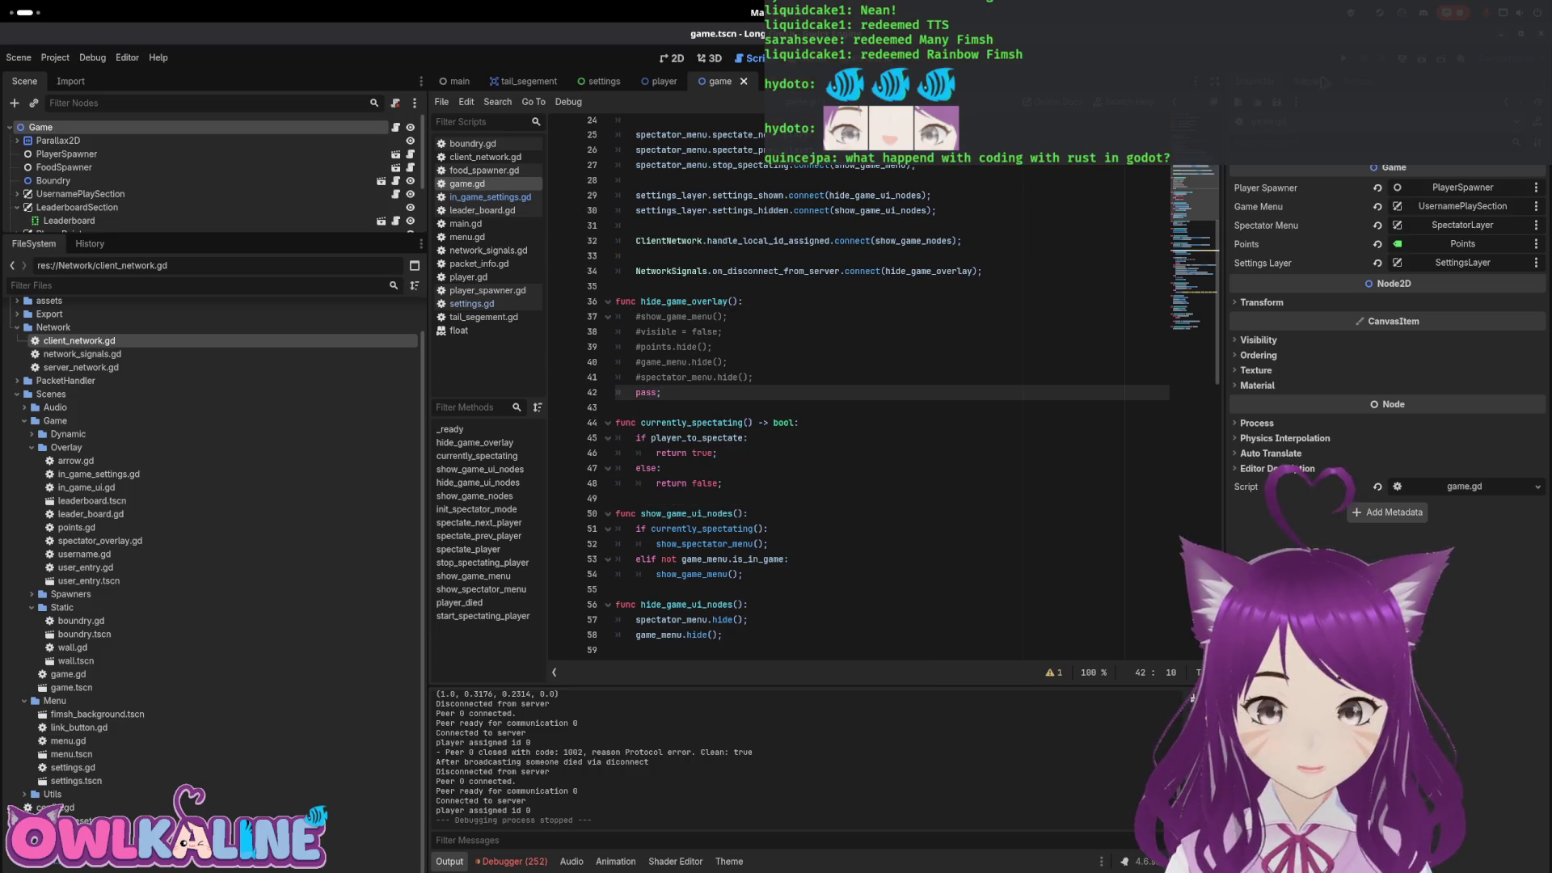
key(F5)
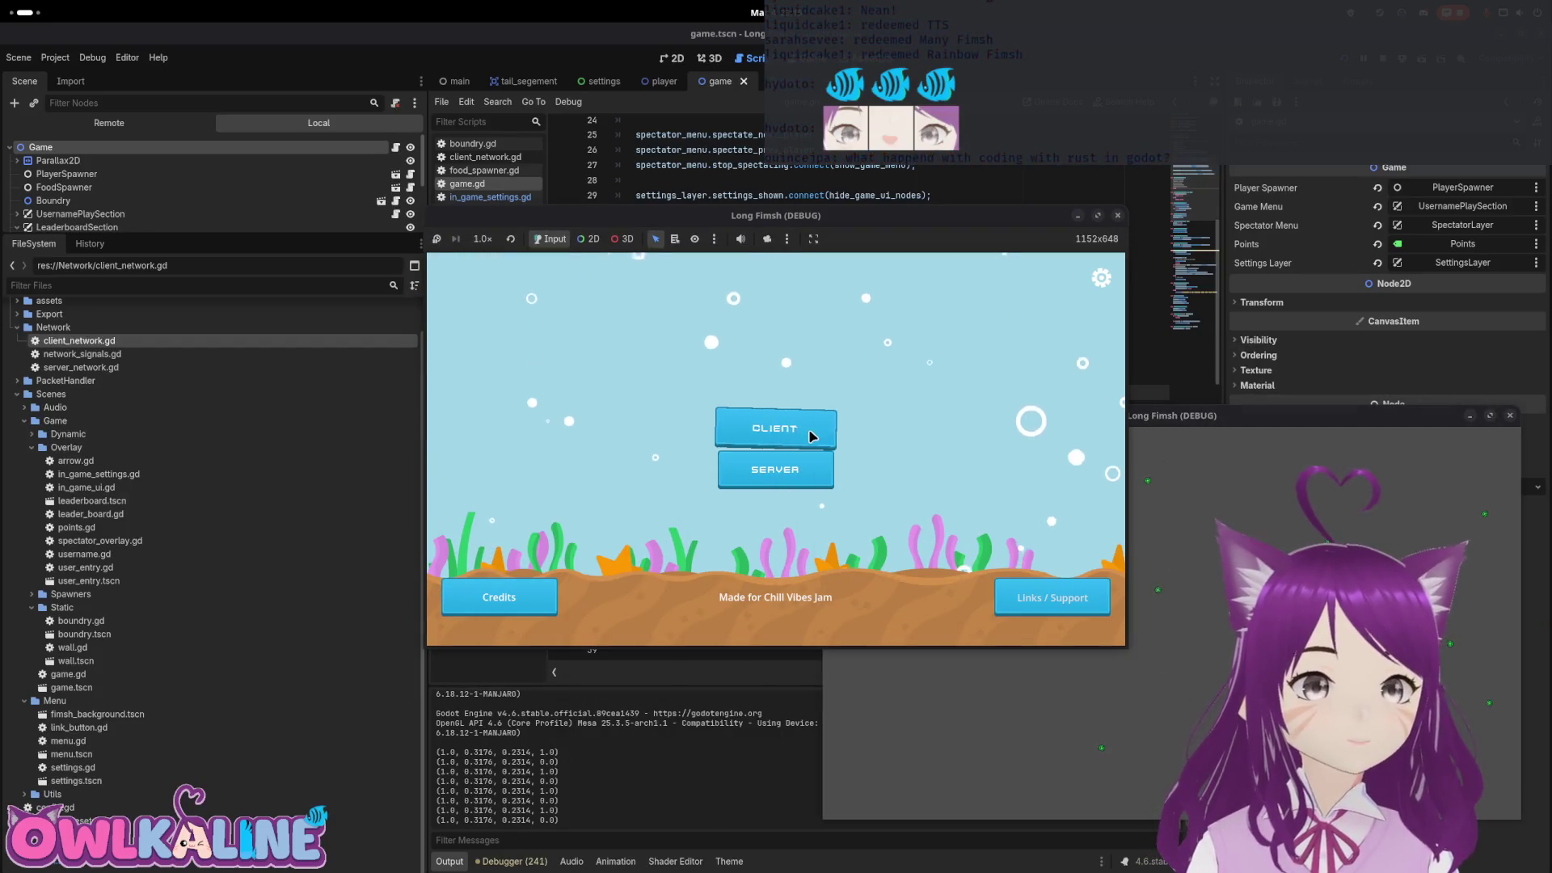
Open and close the settings panel, join as a client, and start the game
click(1100, 278)
click(903, 410)
click(808, 428)
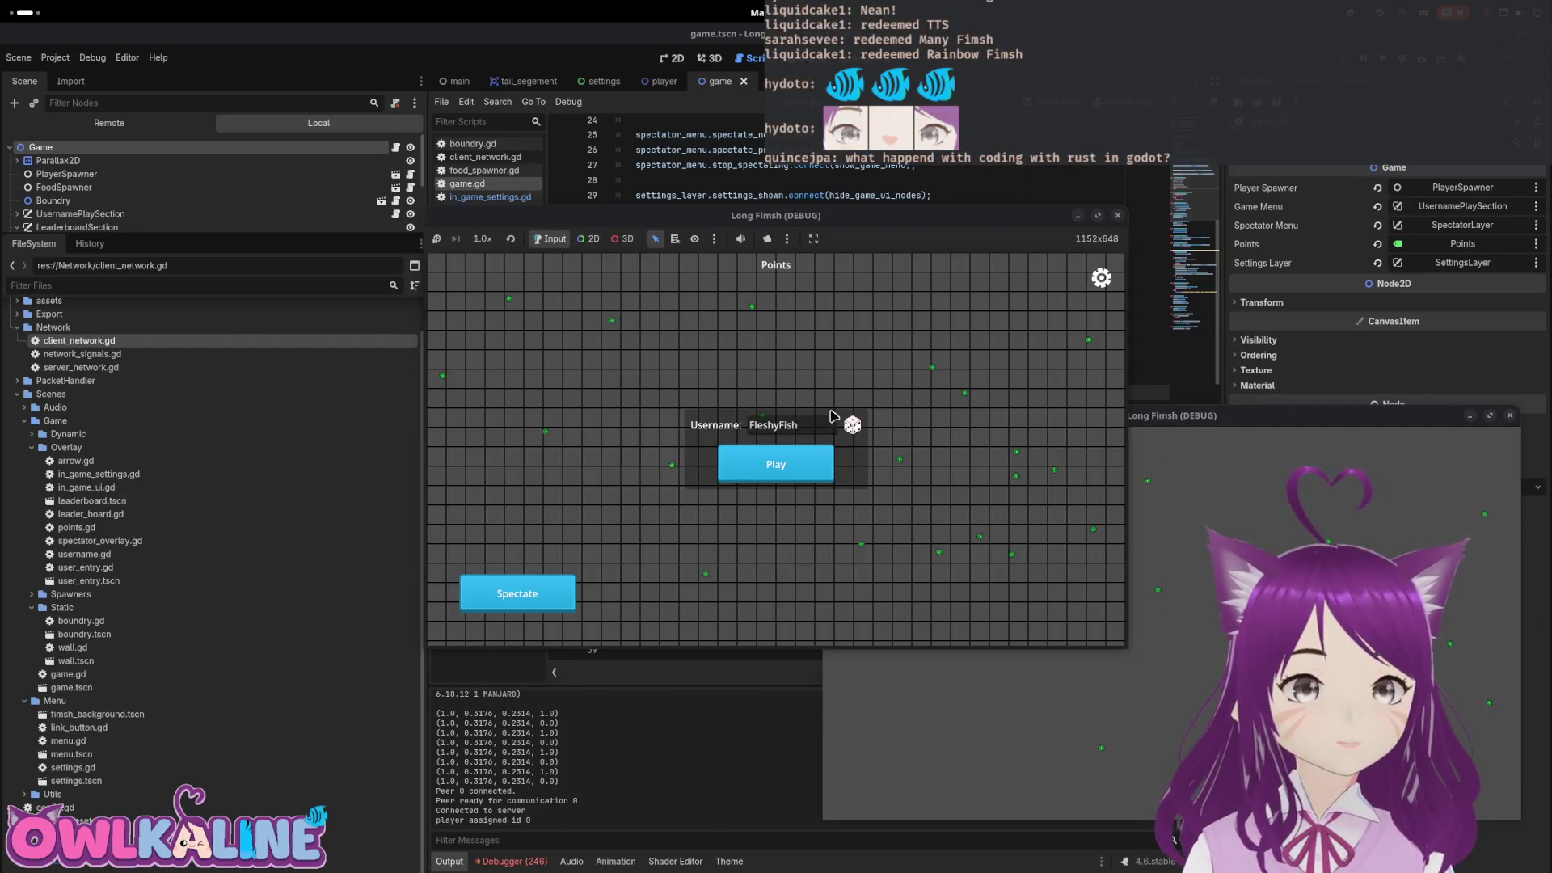
click(1101, 278)
click(801, 495)
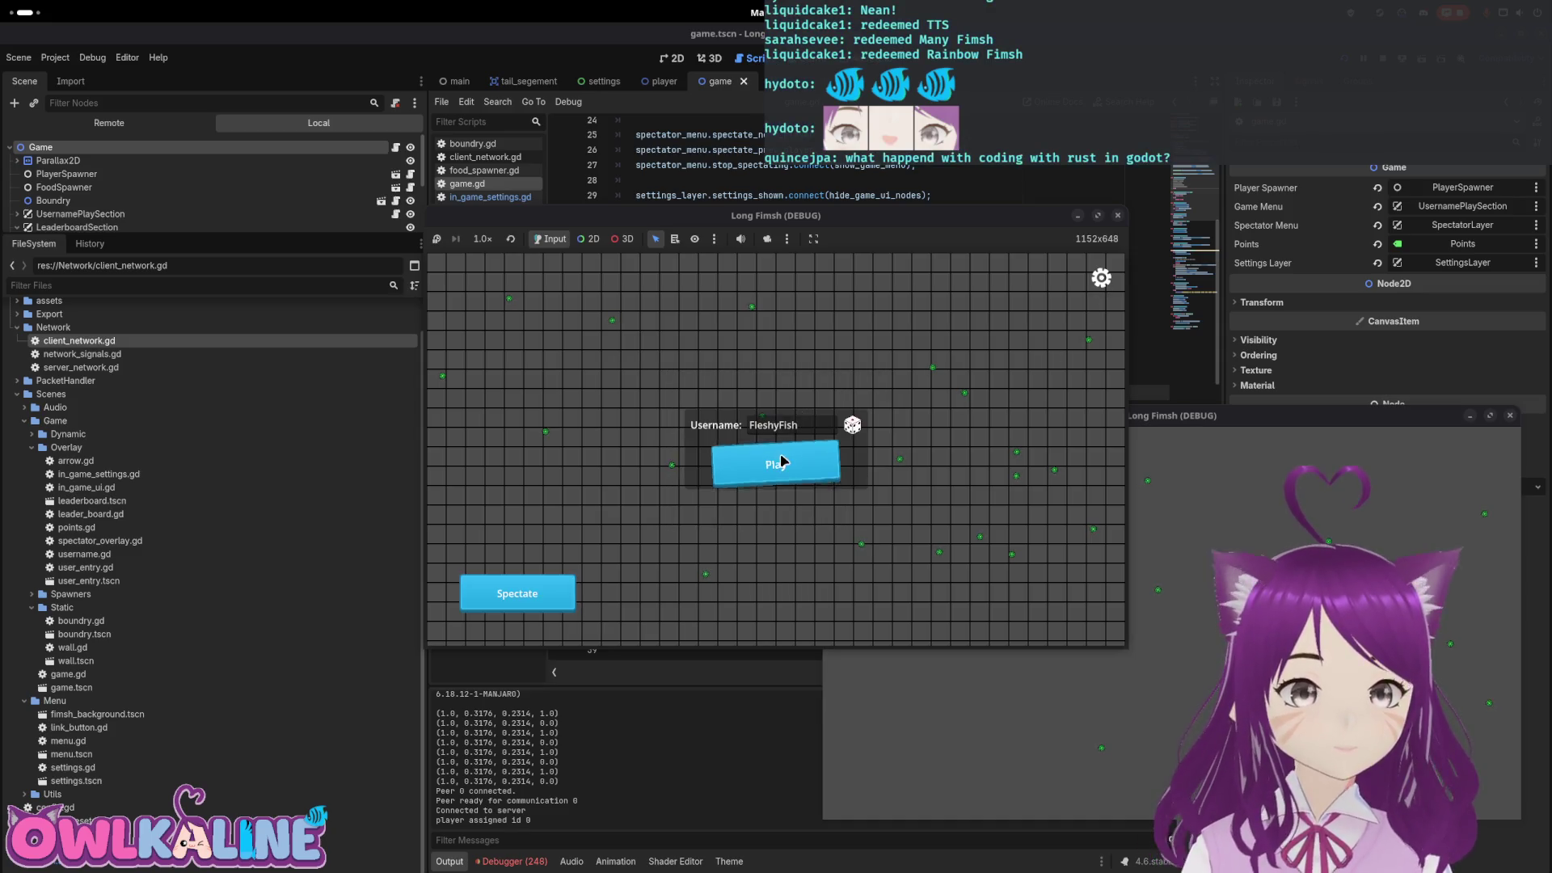
click(781, 462)
Disconnect via Server Settings, start a new game, stop the run, and open the window overview
click(1101, 278)
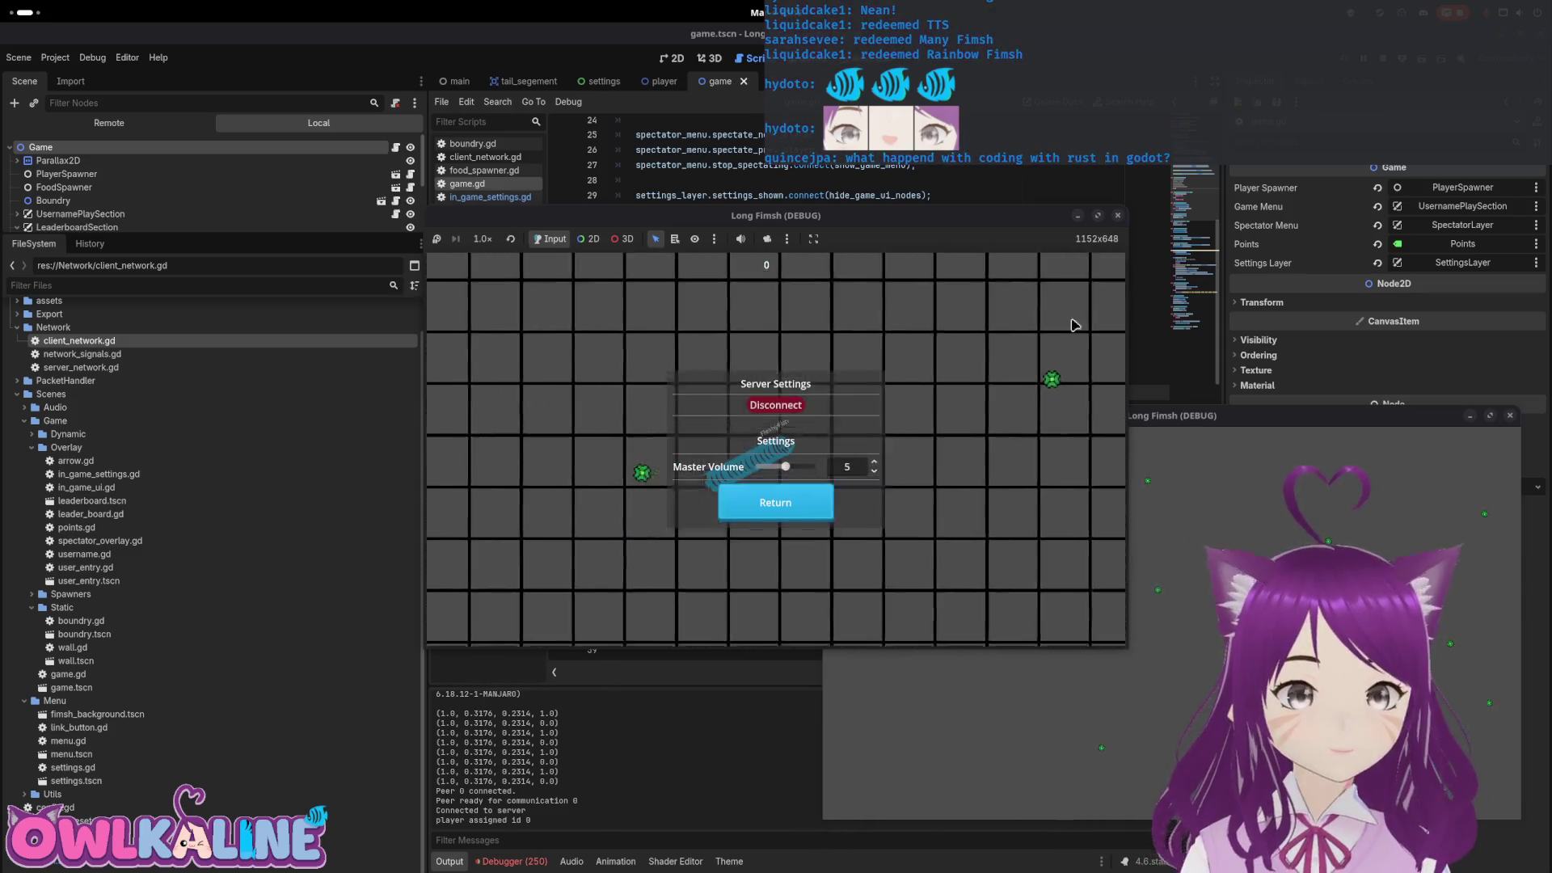
click(796, 409)
click(805, 426)
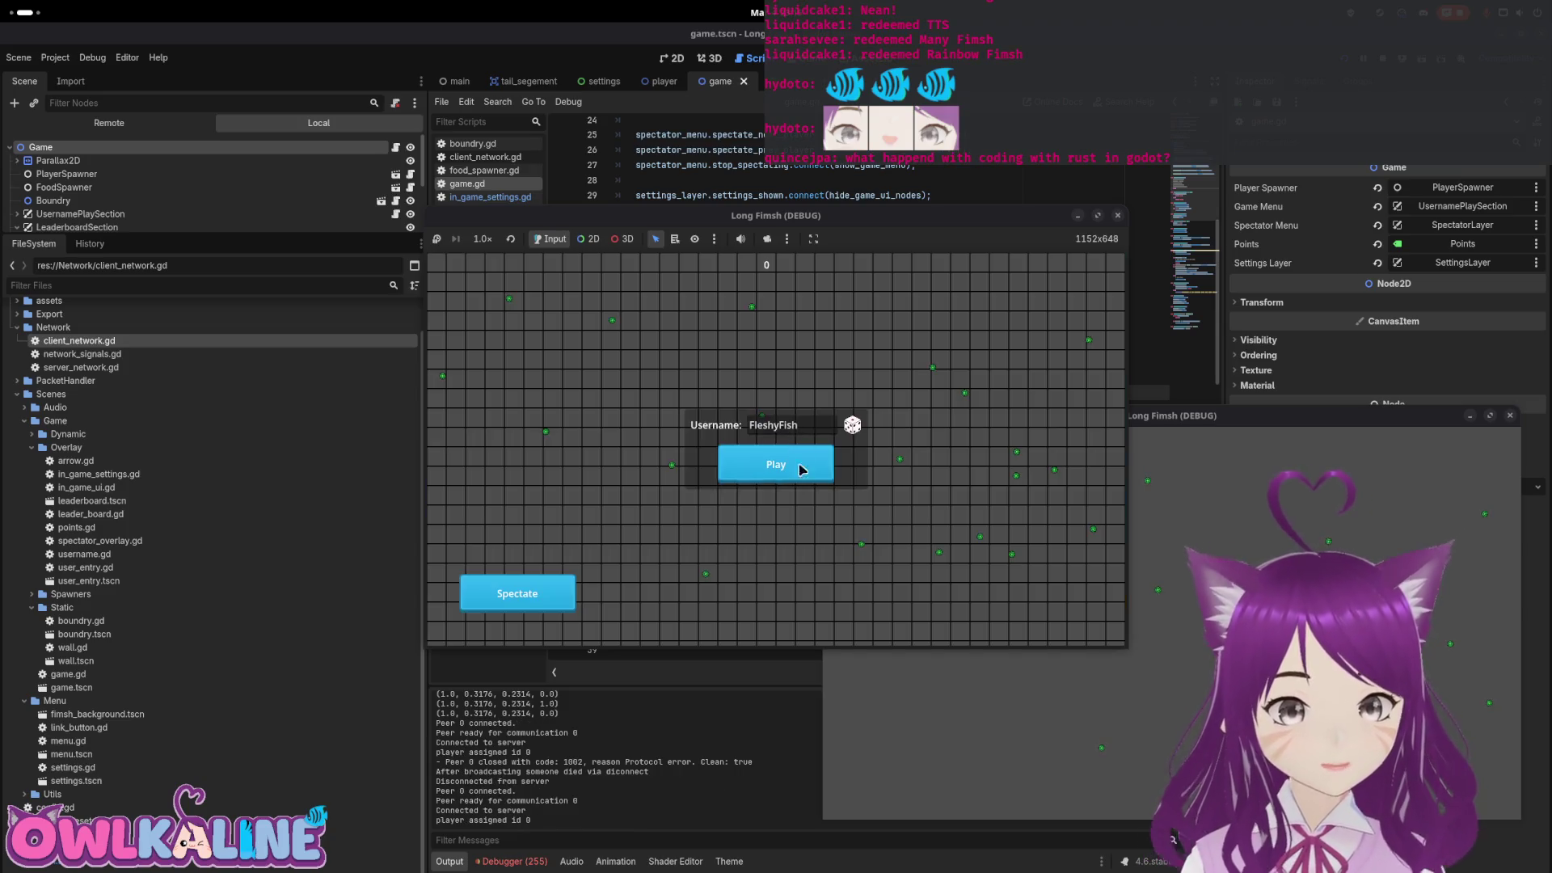
click(800, 464)
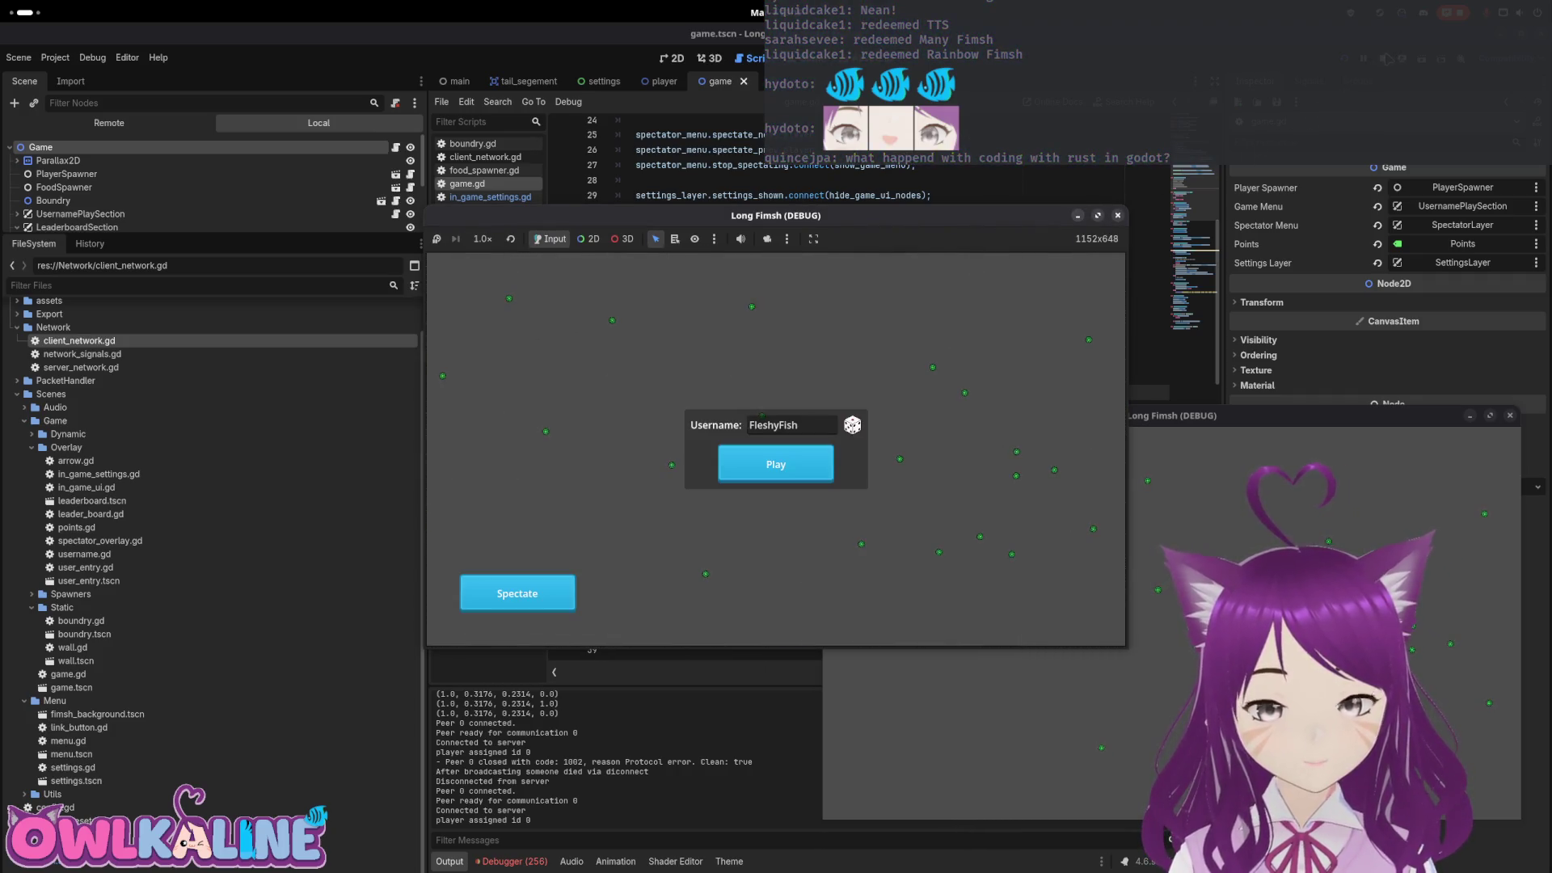
key(F8)
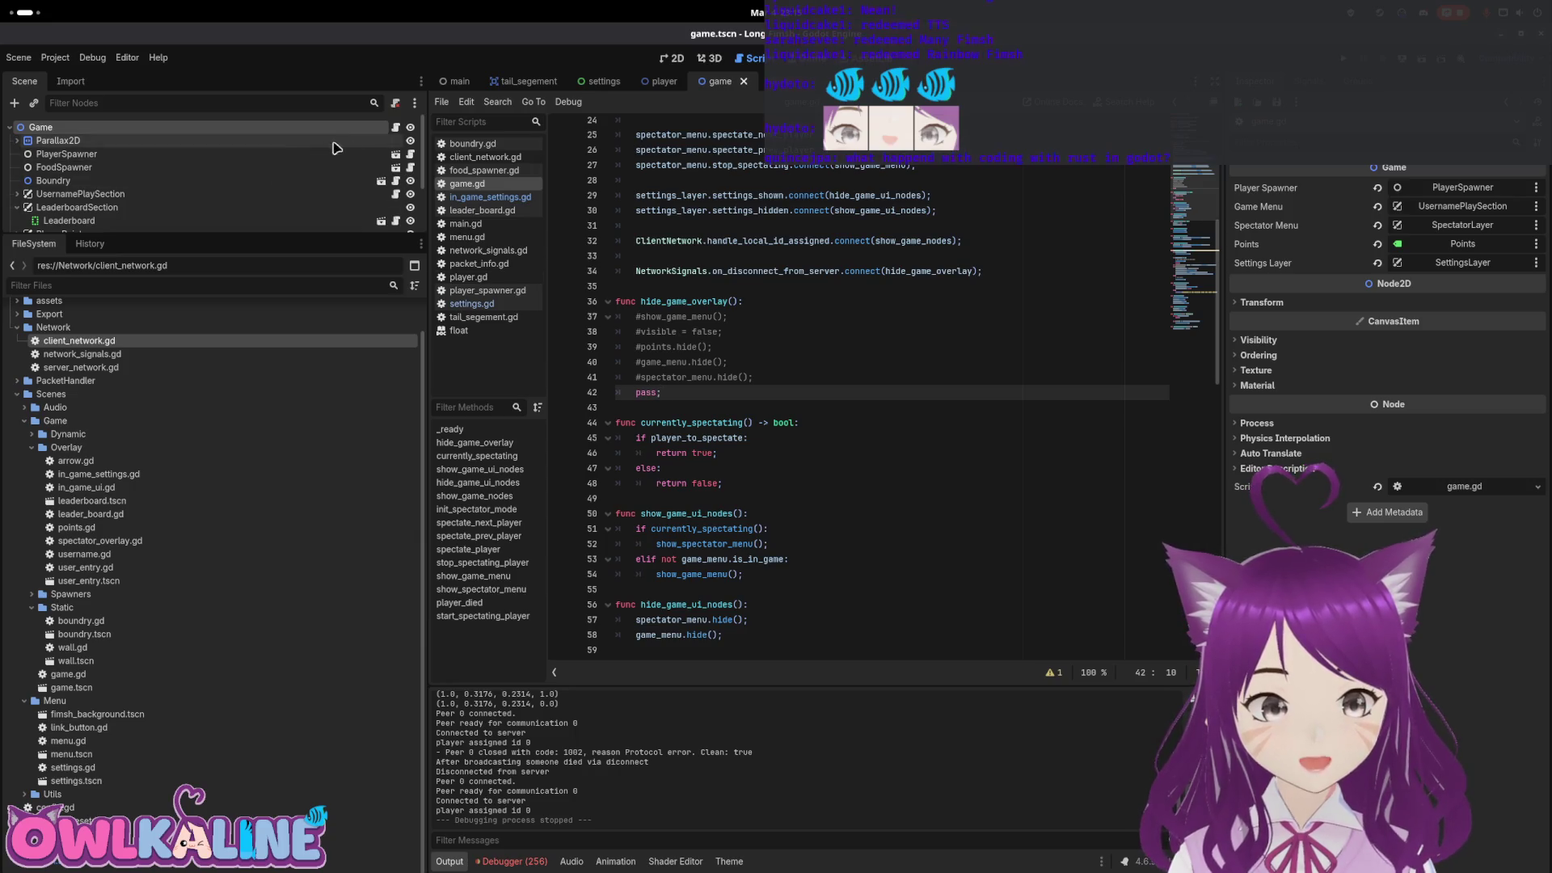
click(724, 316)
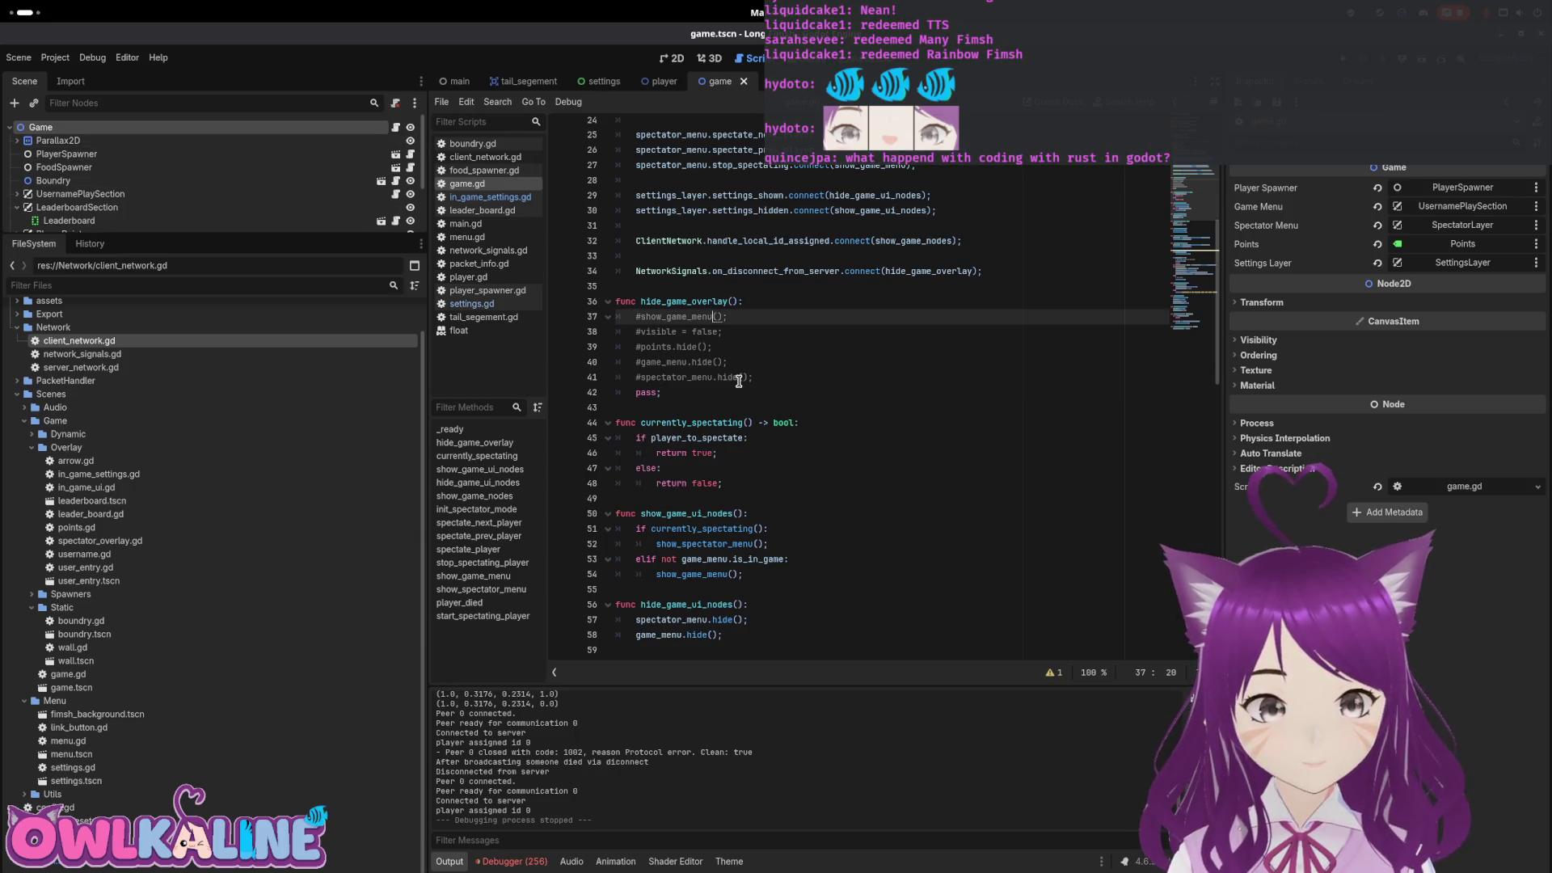
key(super)
In Obsidian, add the task 'Settings button disappears after disconnecting once'
click(942, 441)
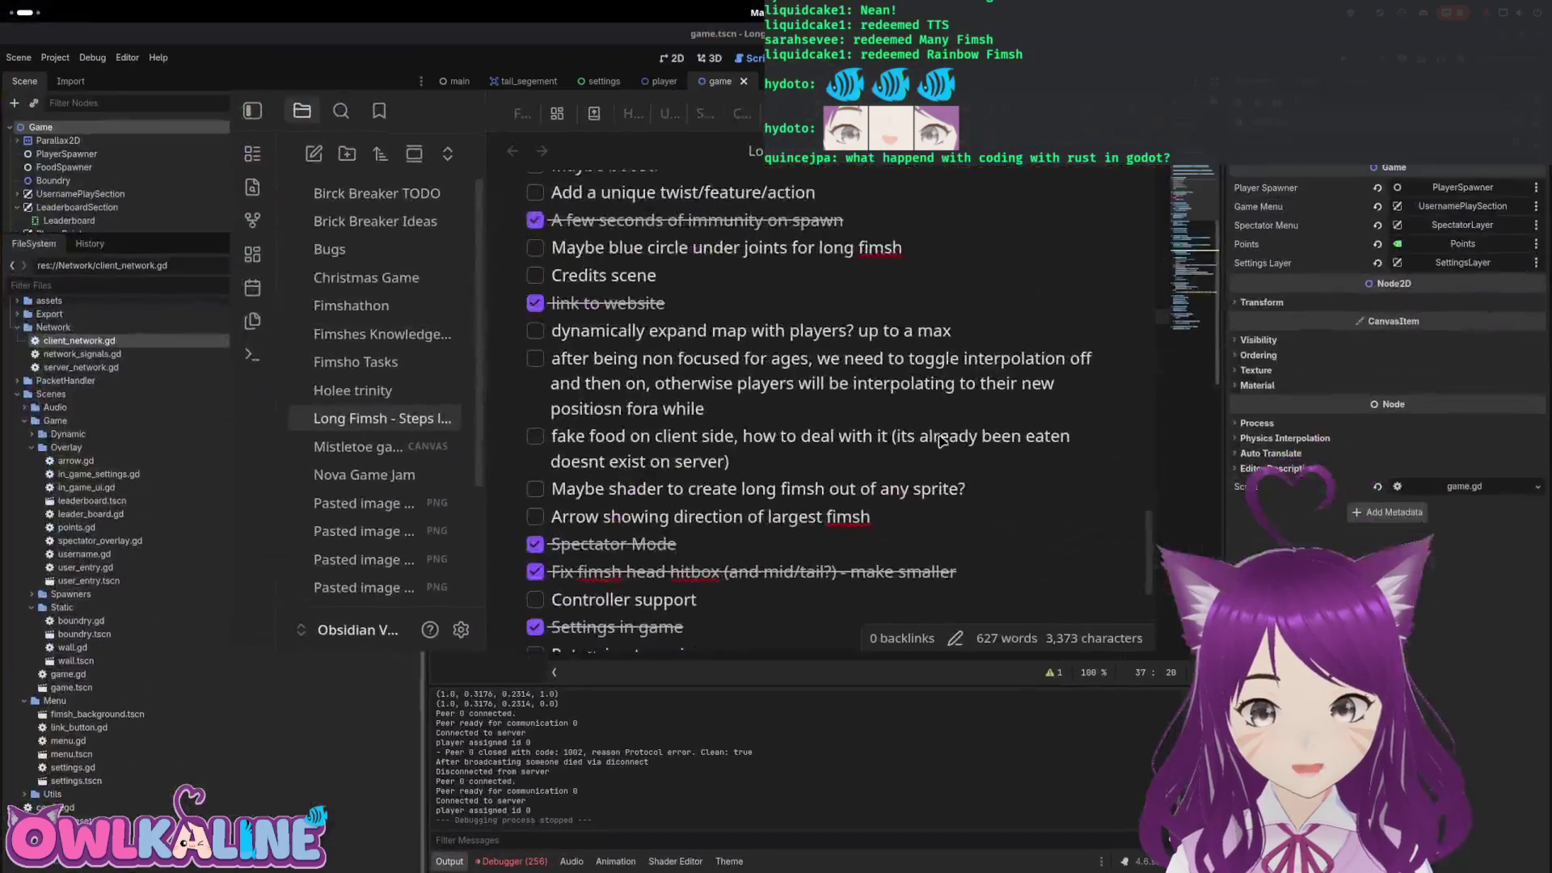
scroll(737, 477, down, 4)
text(S)
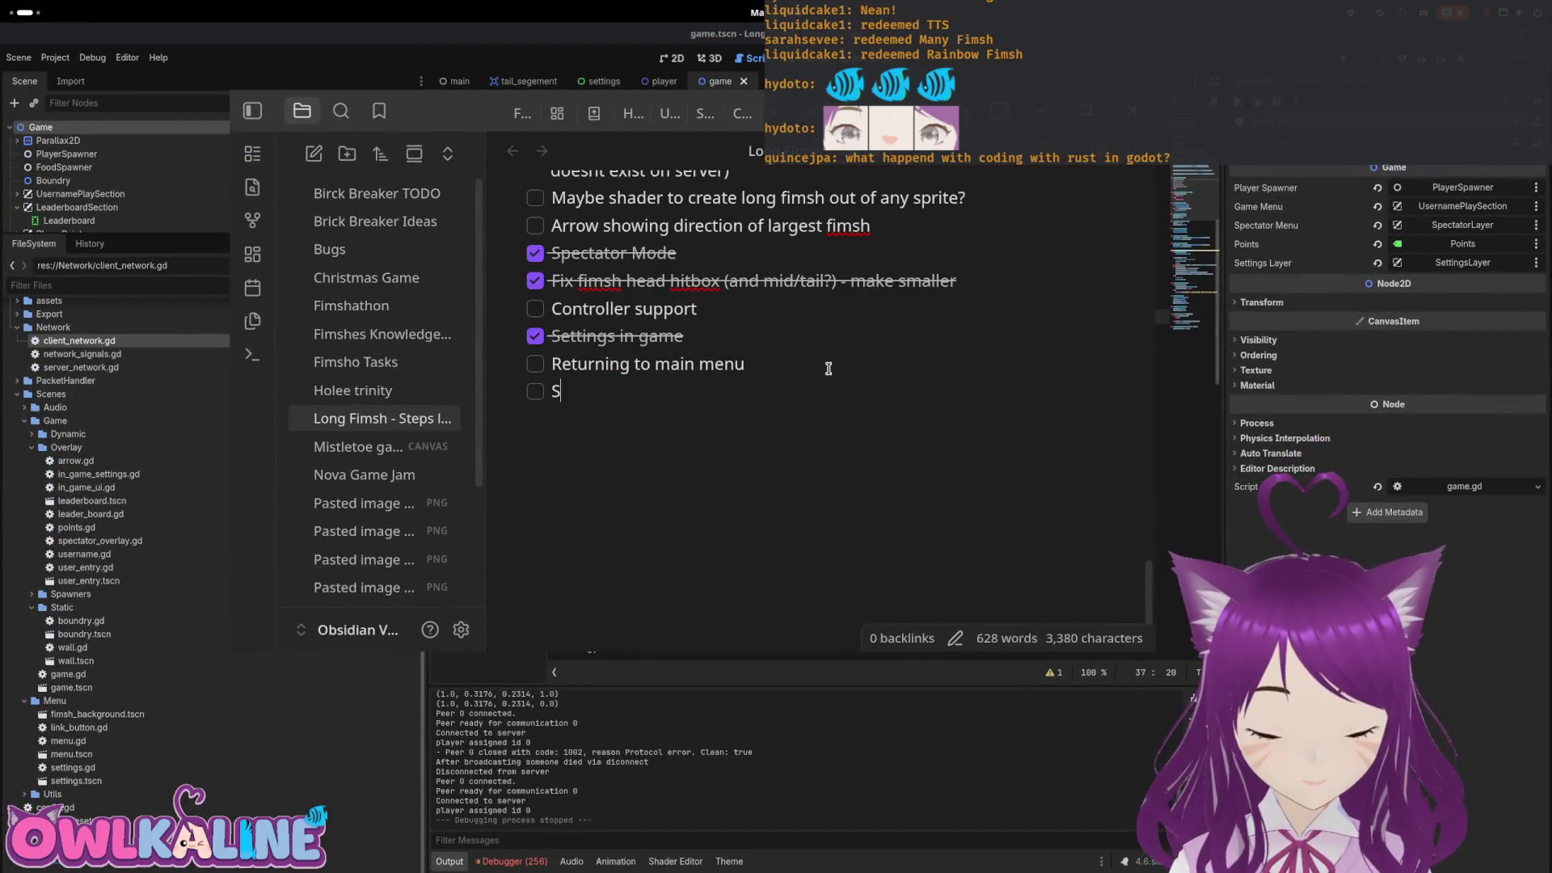
text(ettings button dispeaers a)
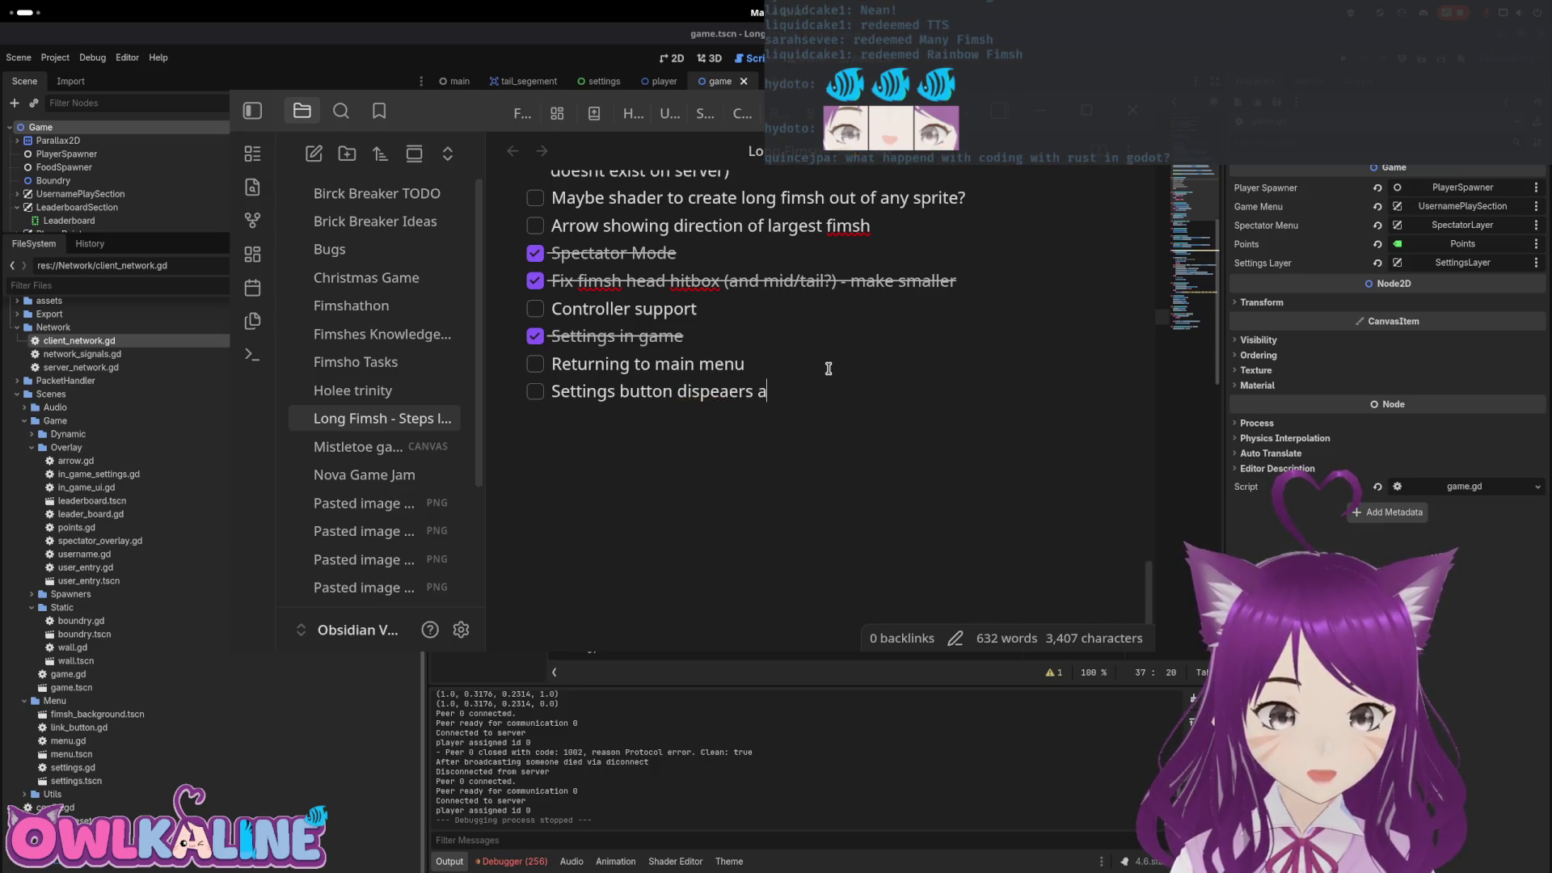
key(BackSpace)
key(BackSpace)
key(BackSpace)
key(BackSpace)
key(BackSpace)
key(BackSpace)
key(BackSpace)
key(BackSpace)
text(appear)
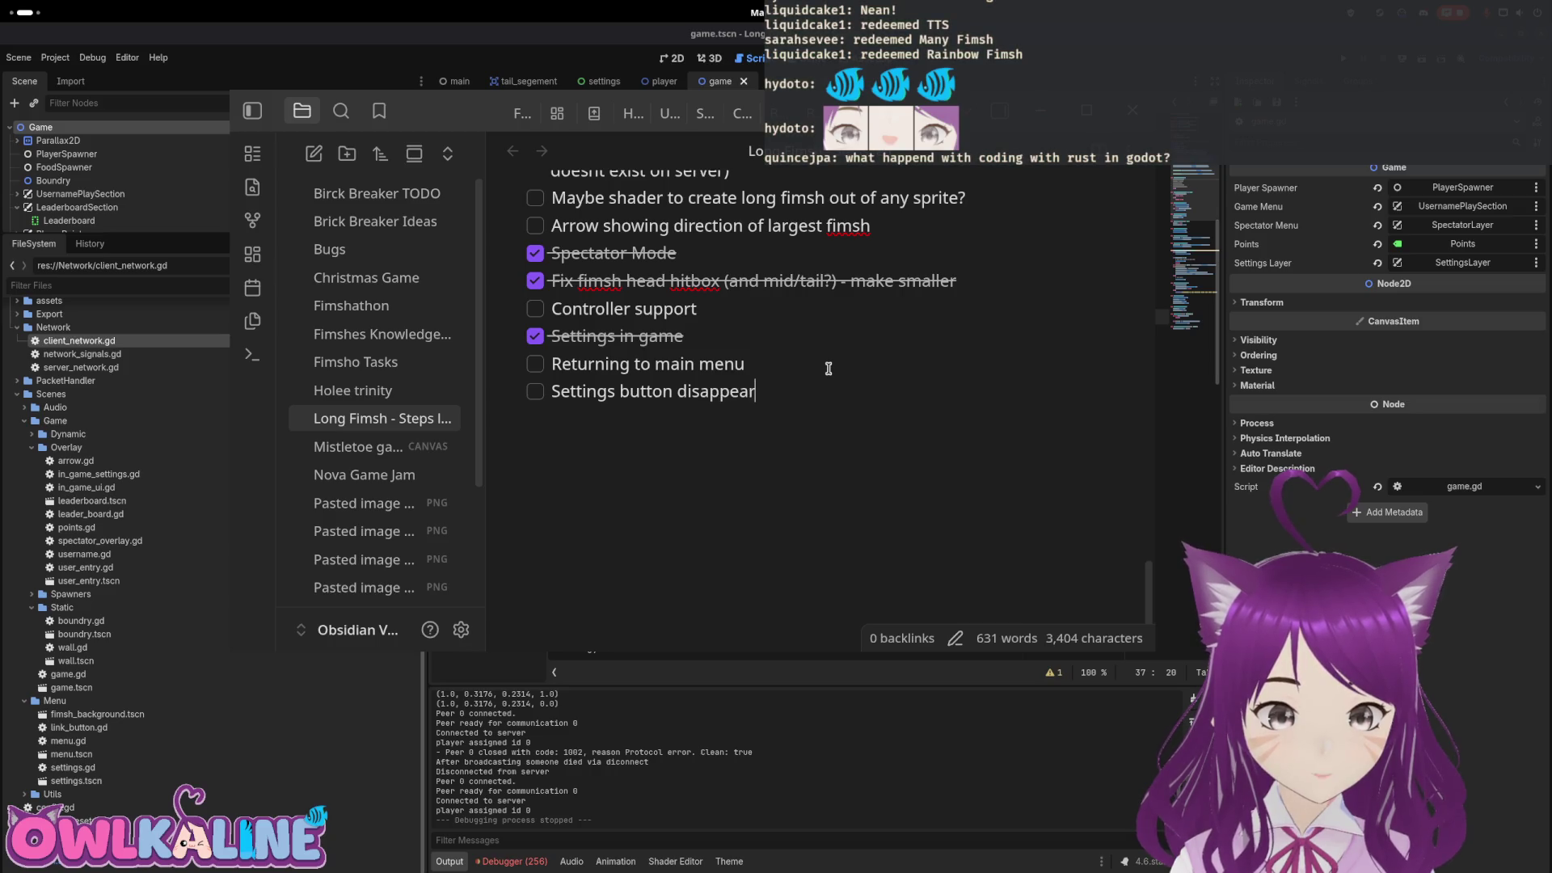
text(s after disconnecting once)
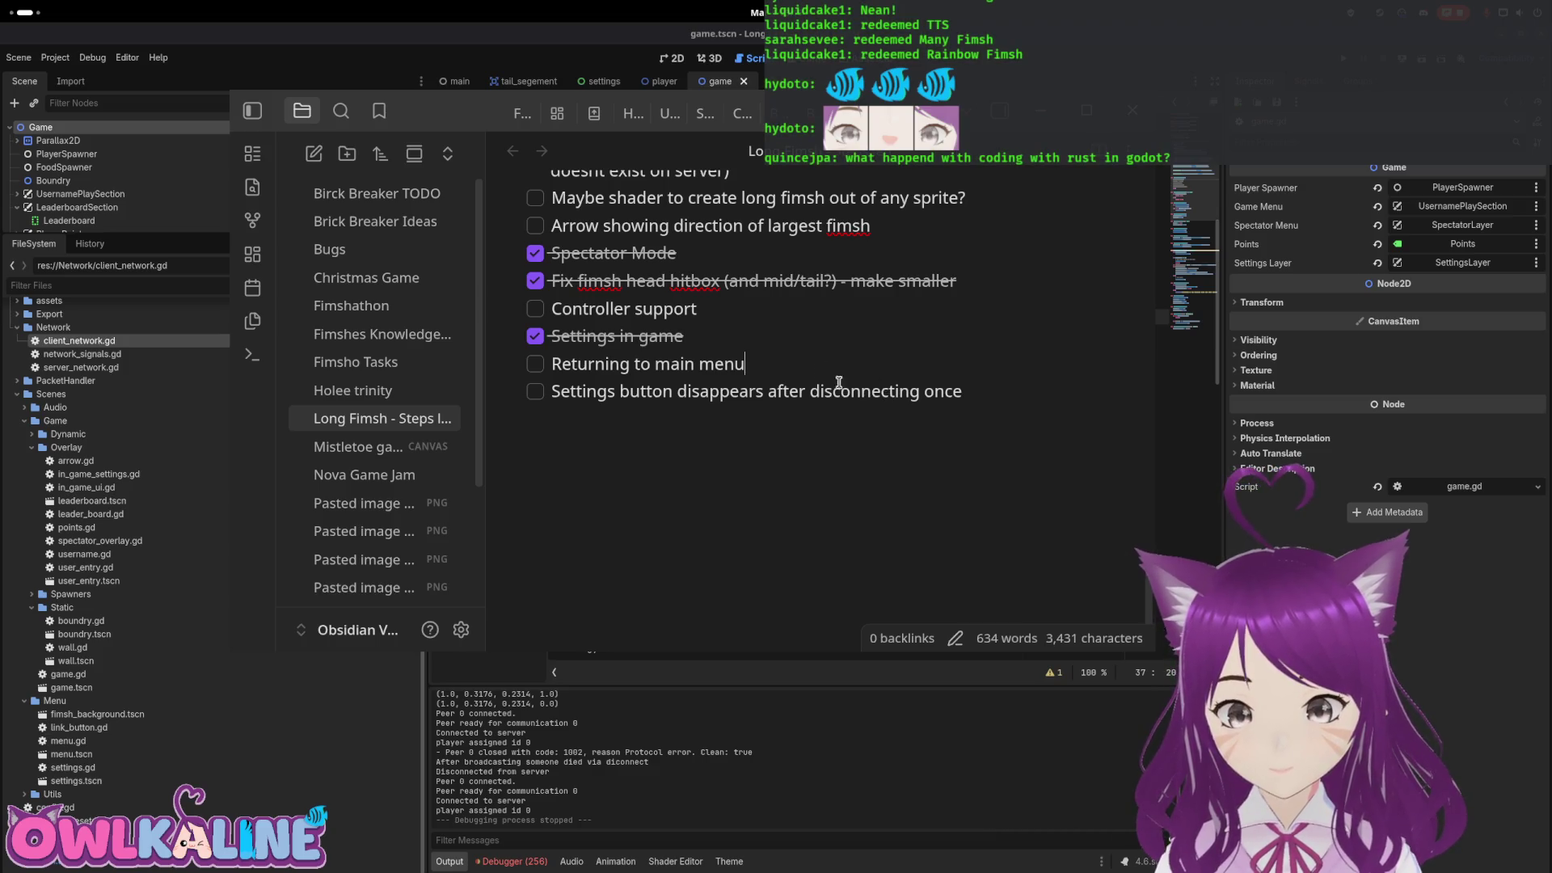
Nest the new task under 'Returning to main menu'
double_click(670, 365)
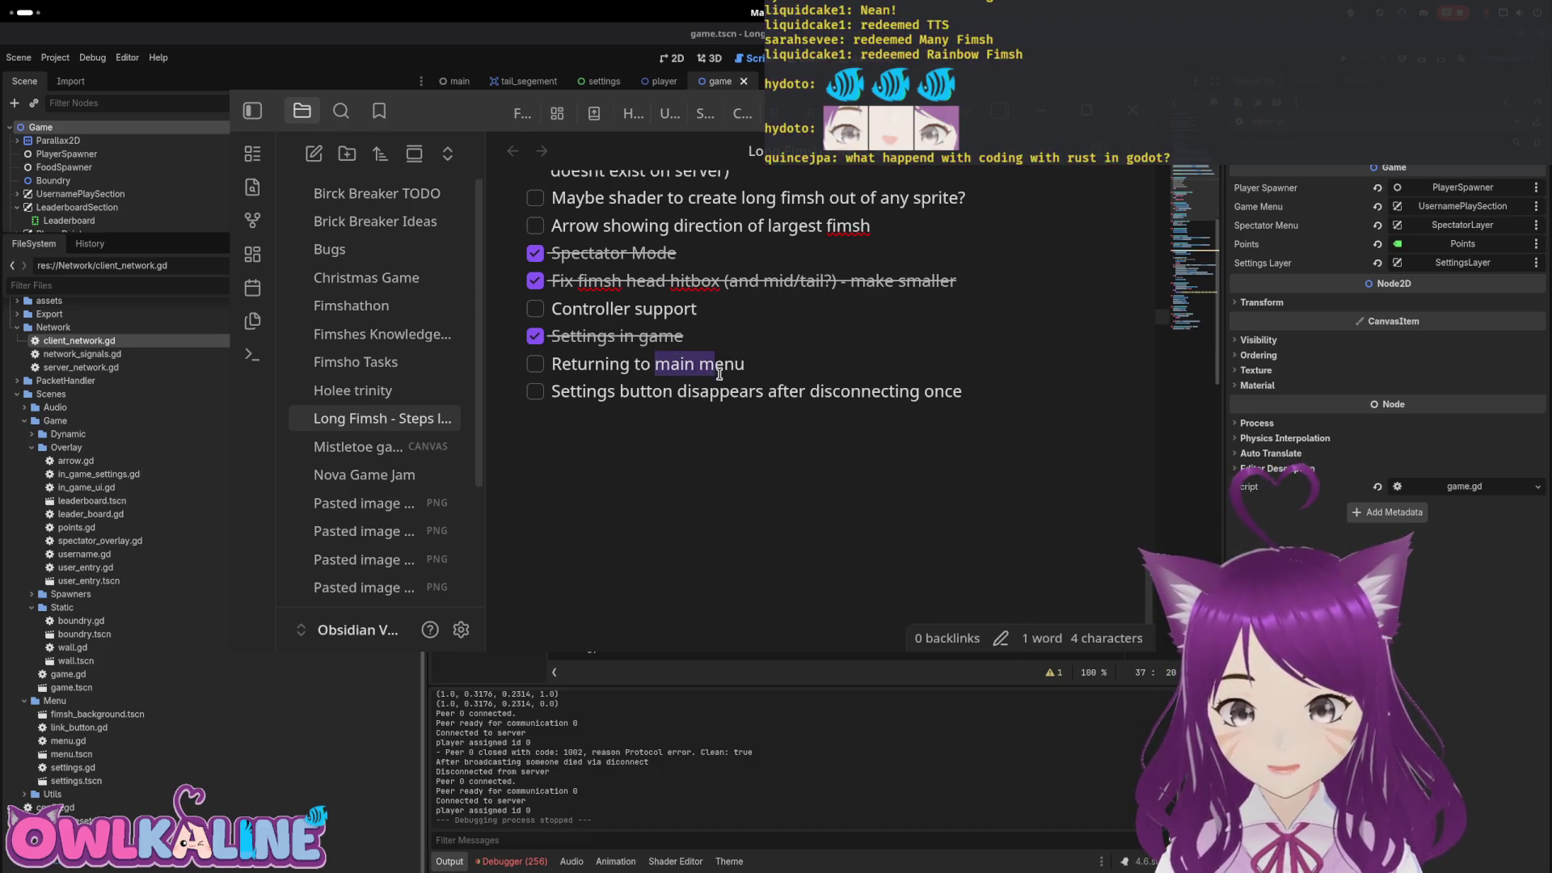
click(684, 380)
key(Tab)
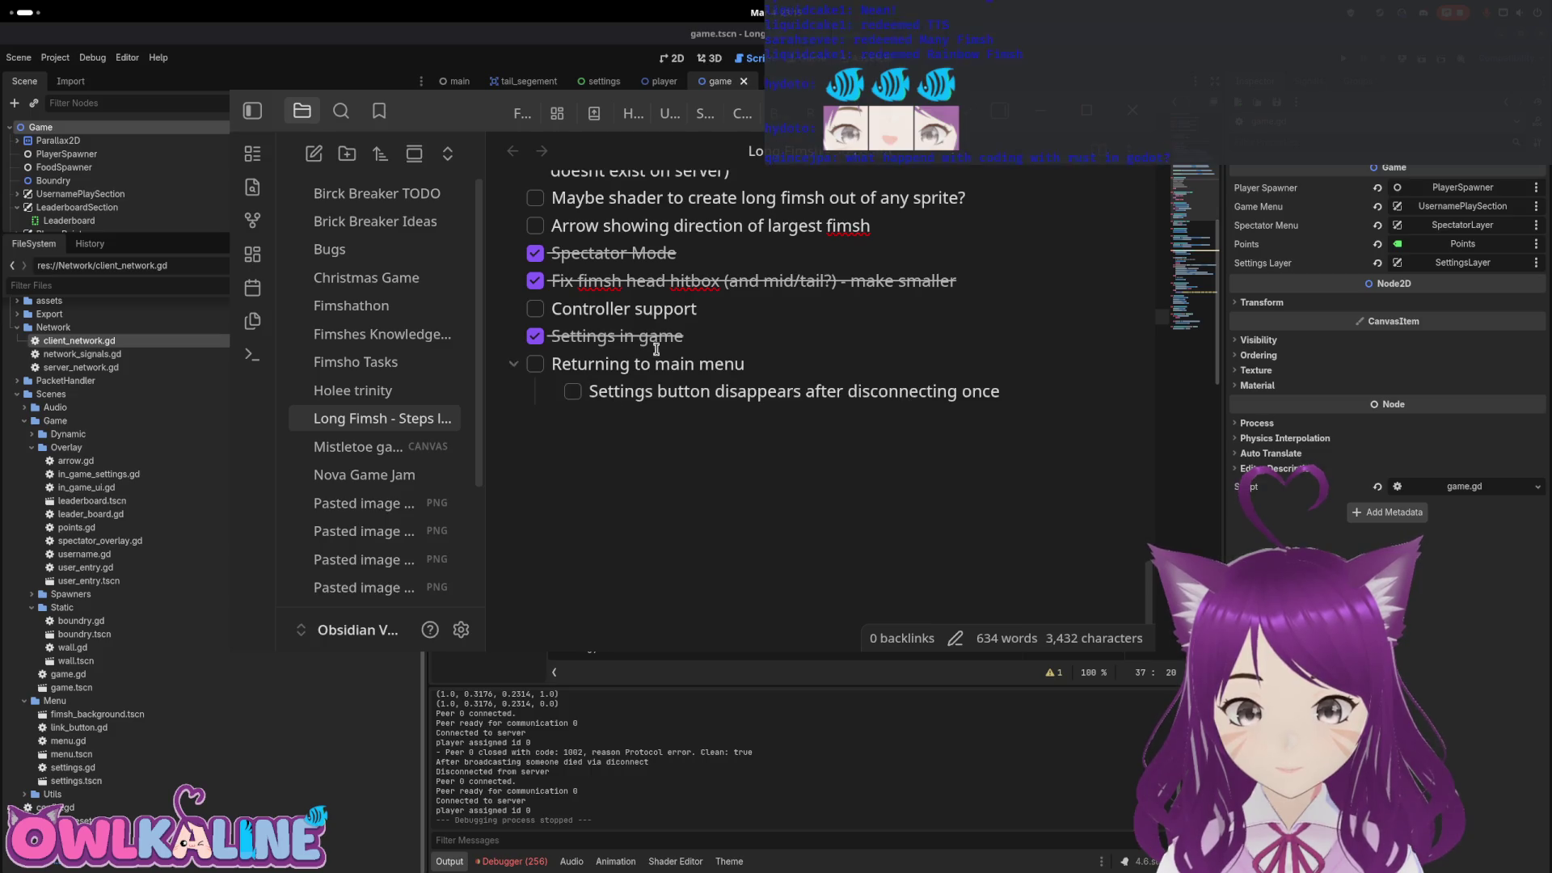
drag(655, 390, 814, 391)
click(625, 370)
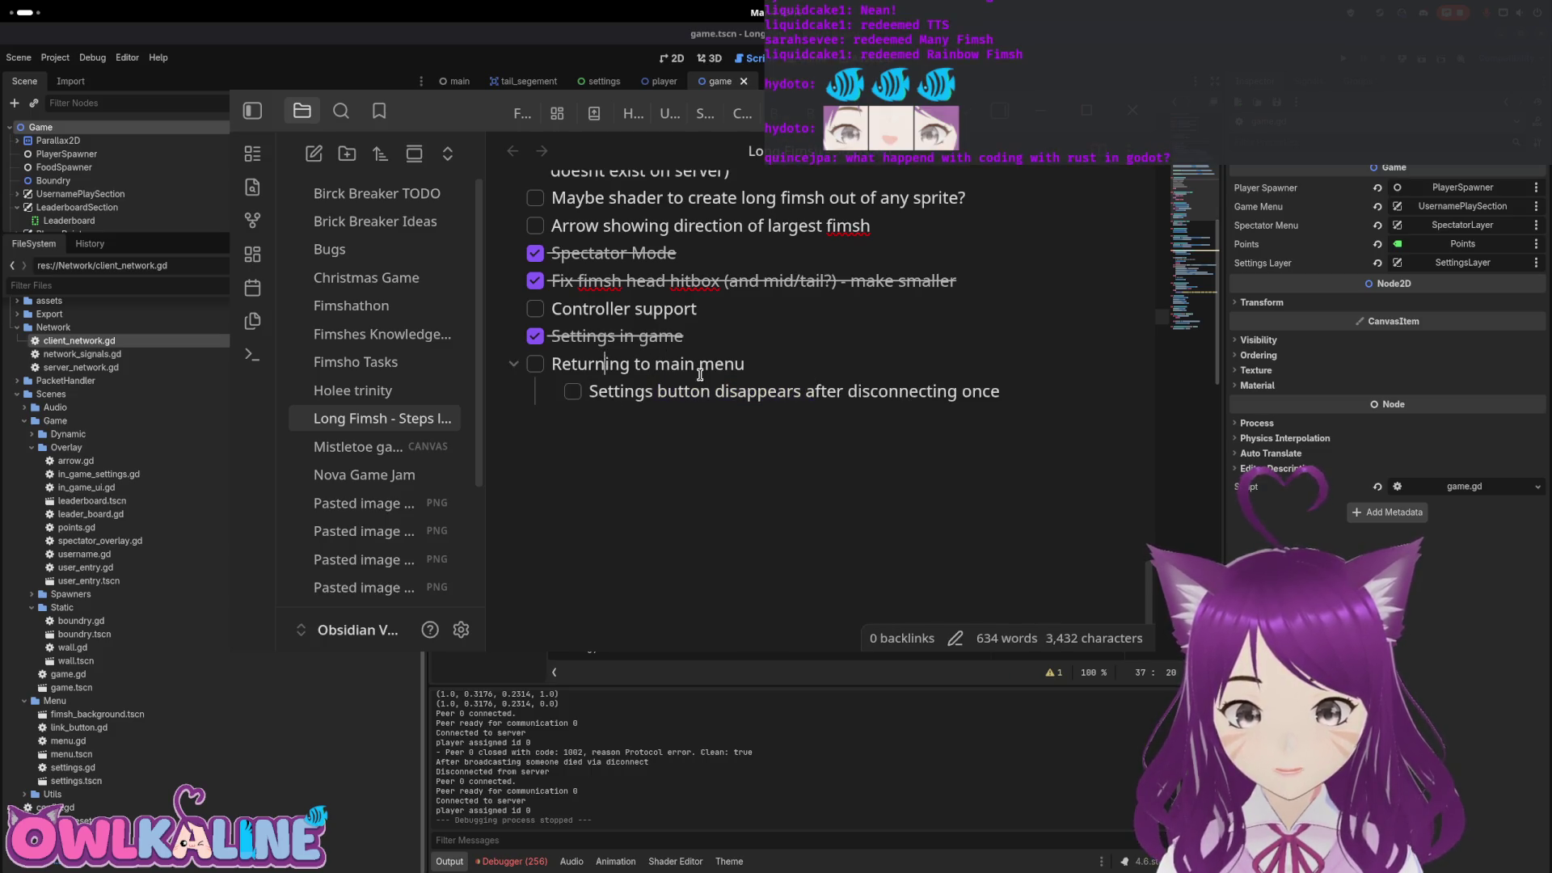
drag(594, 364, 812, 392)
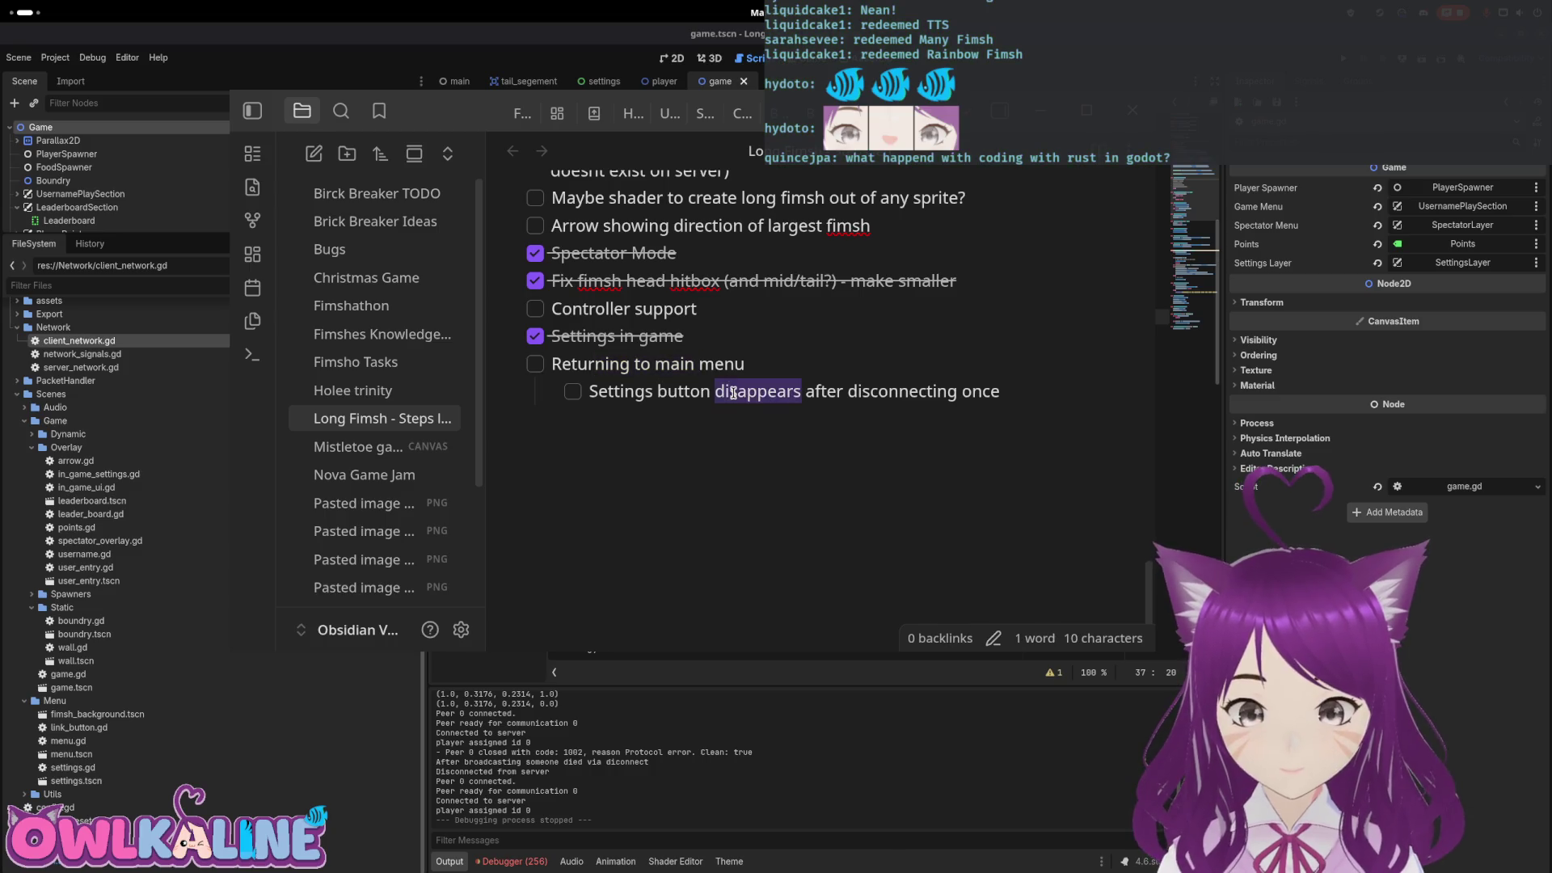
click(812, 392)
In settings.gd, uncomment line 23 connecting on_disconnect_from_server to hide_server_settings, then run
key(alt+Tab)
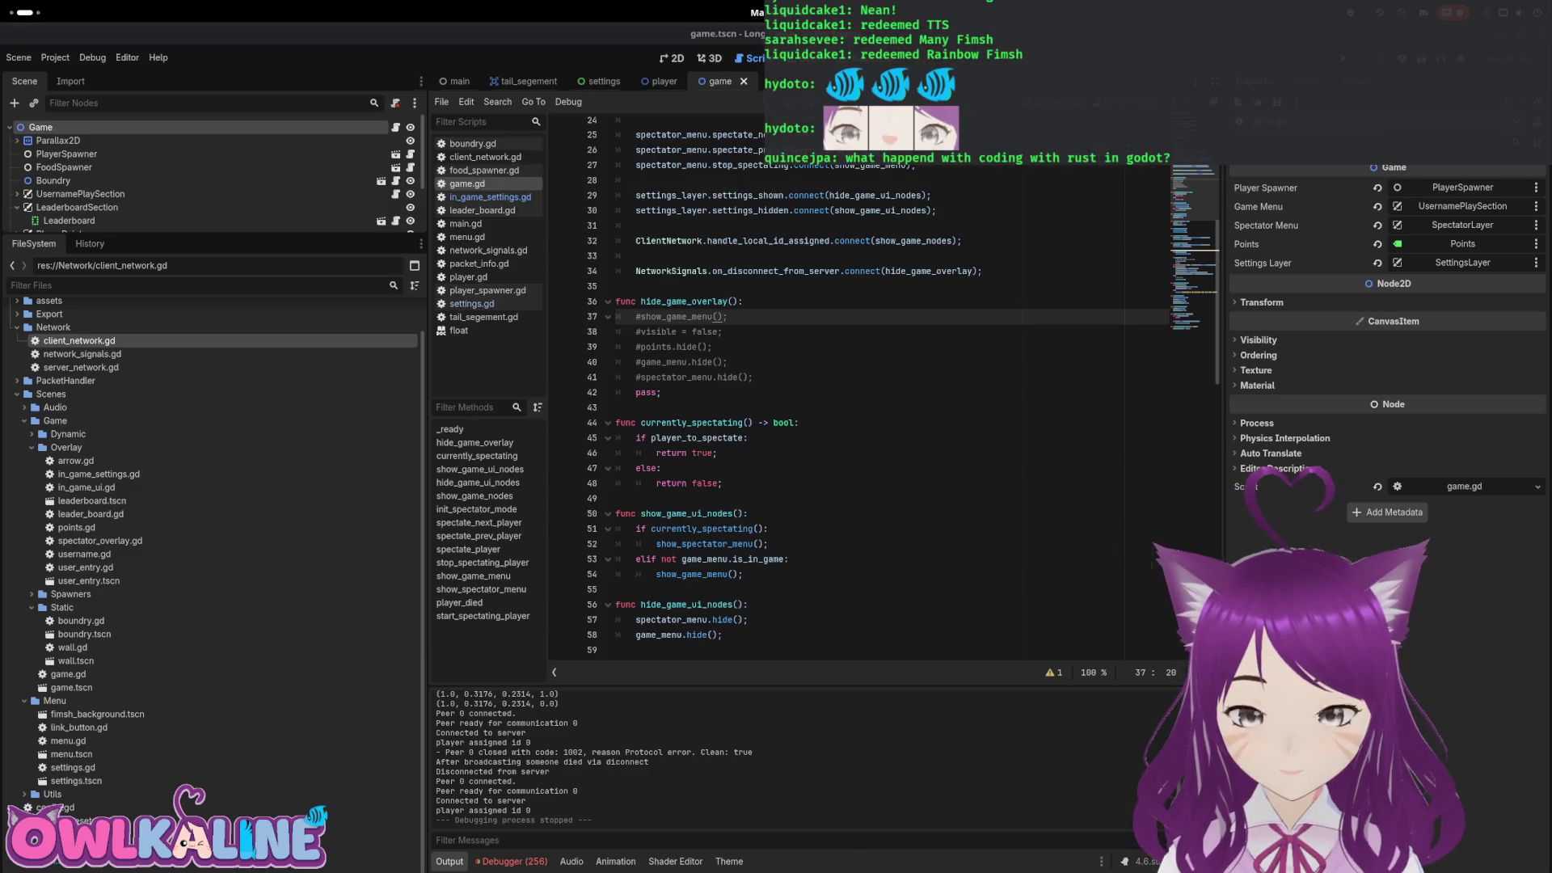
click(861, 423)
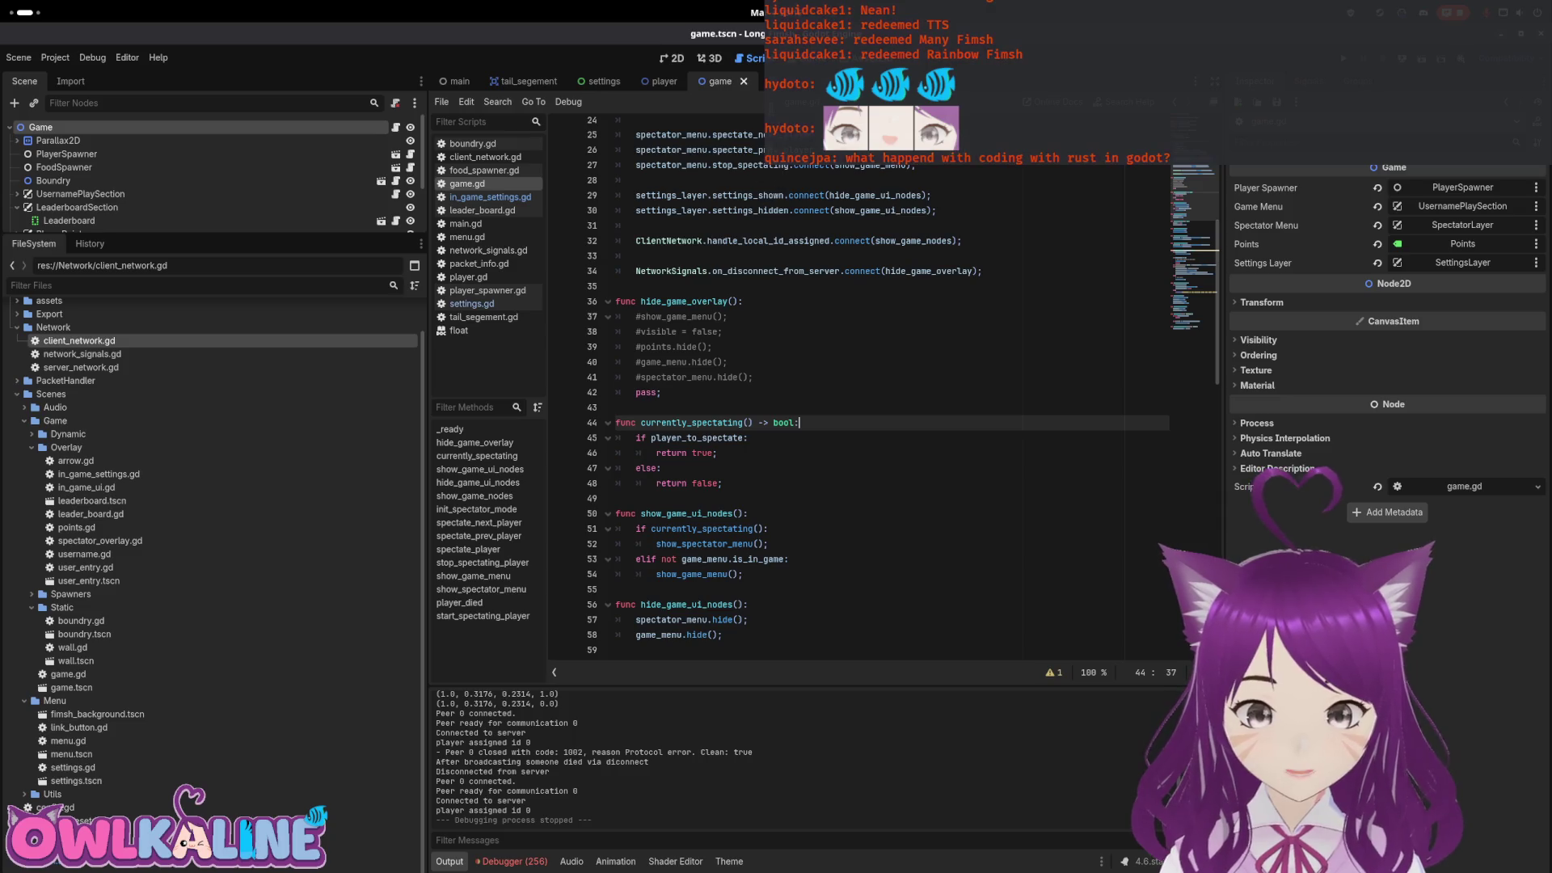
click(604, 81)
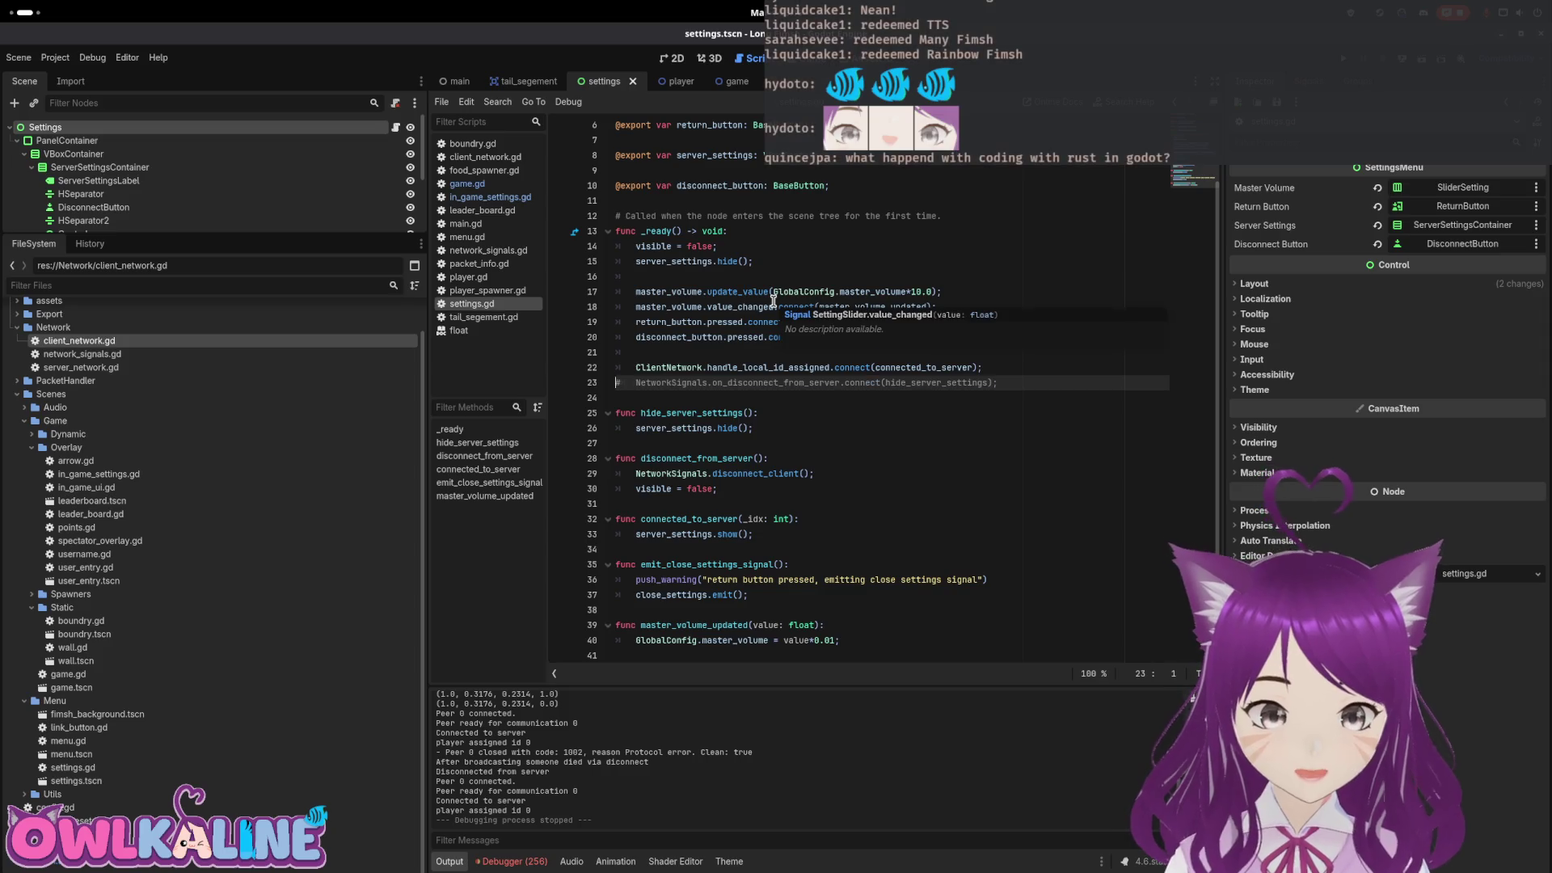
key(ctrl+k)
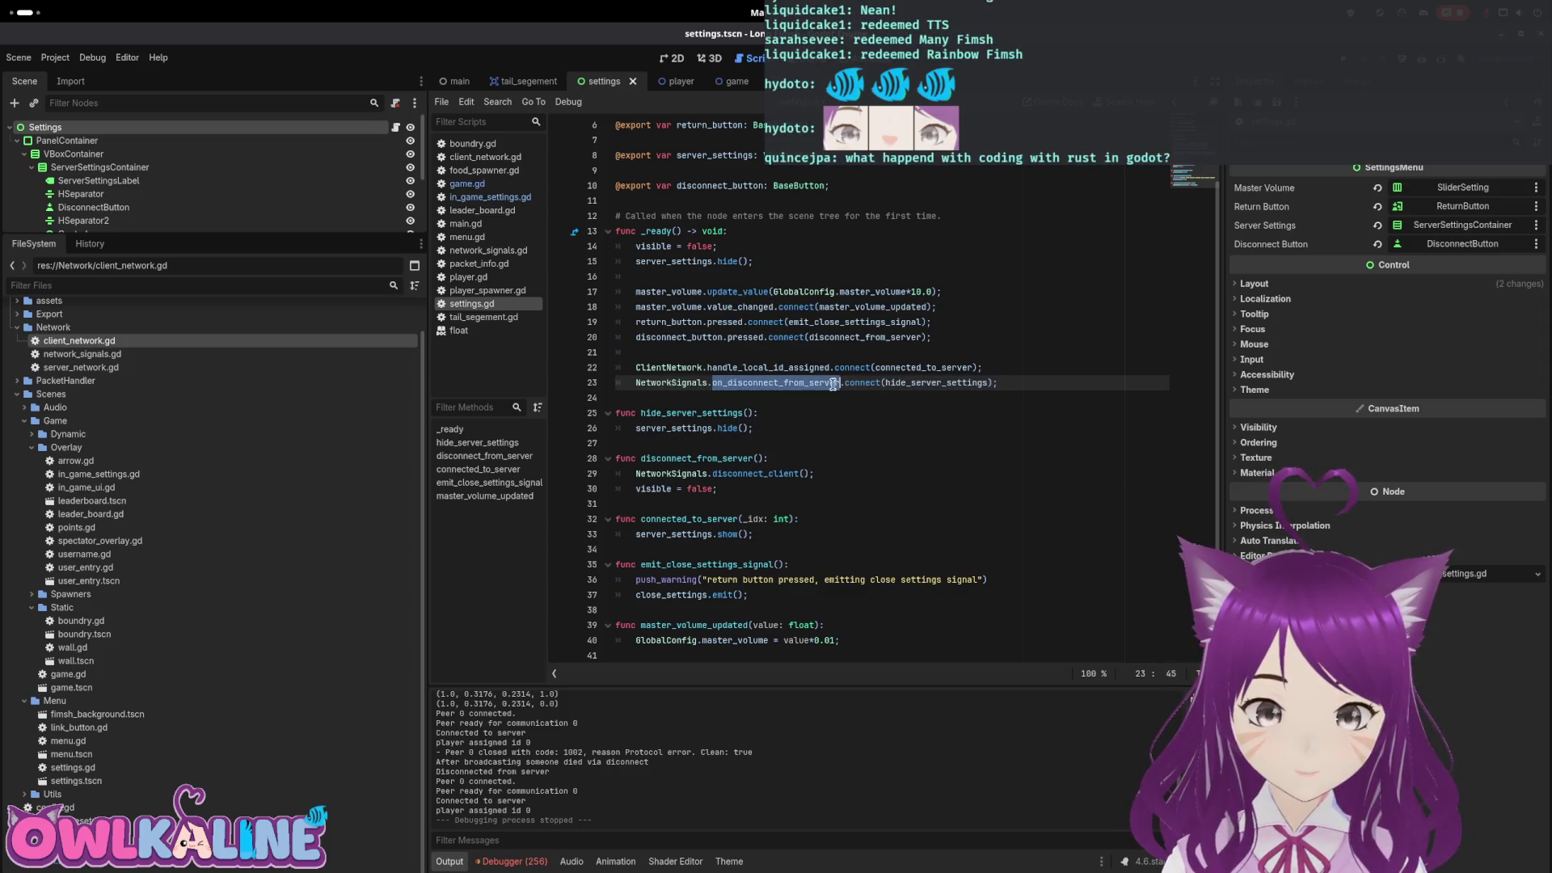
click(777, 429)
click(895, 445)
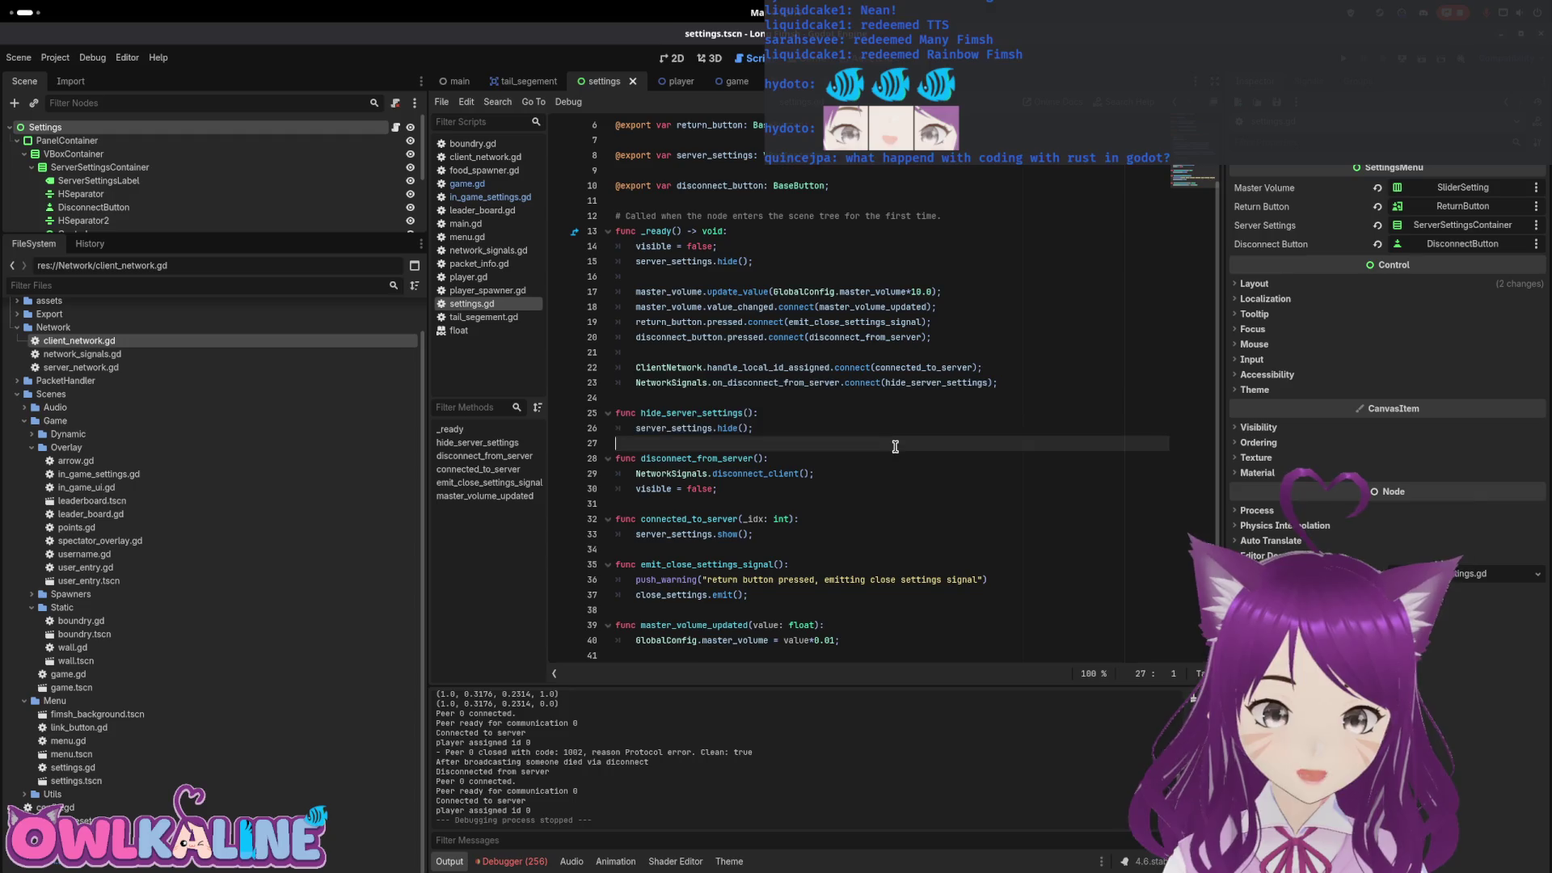
scroll(894, 420, up, 2)
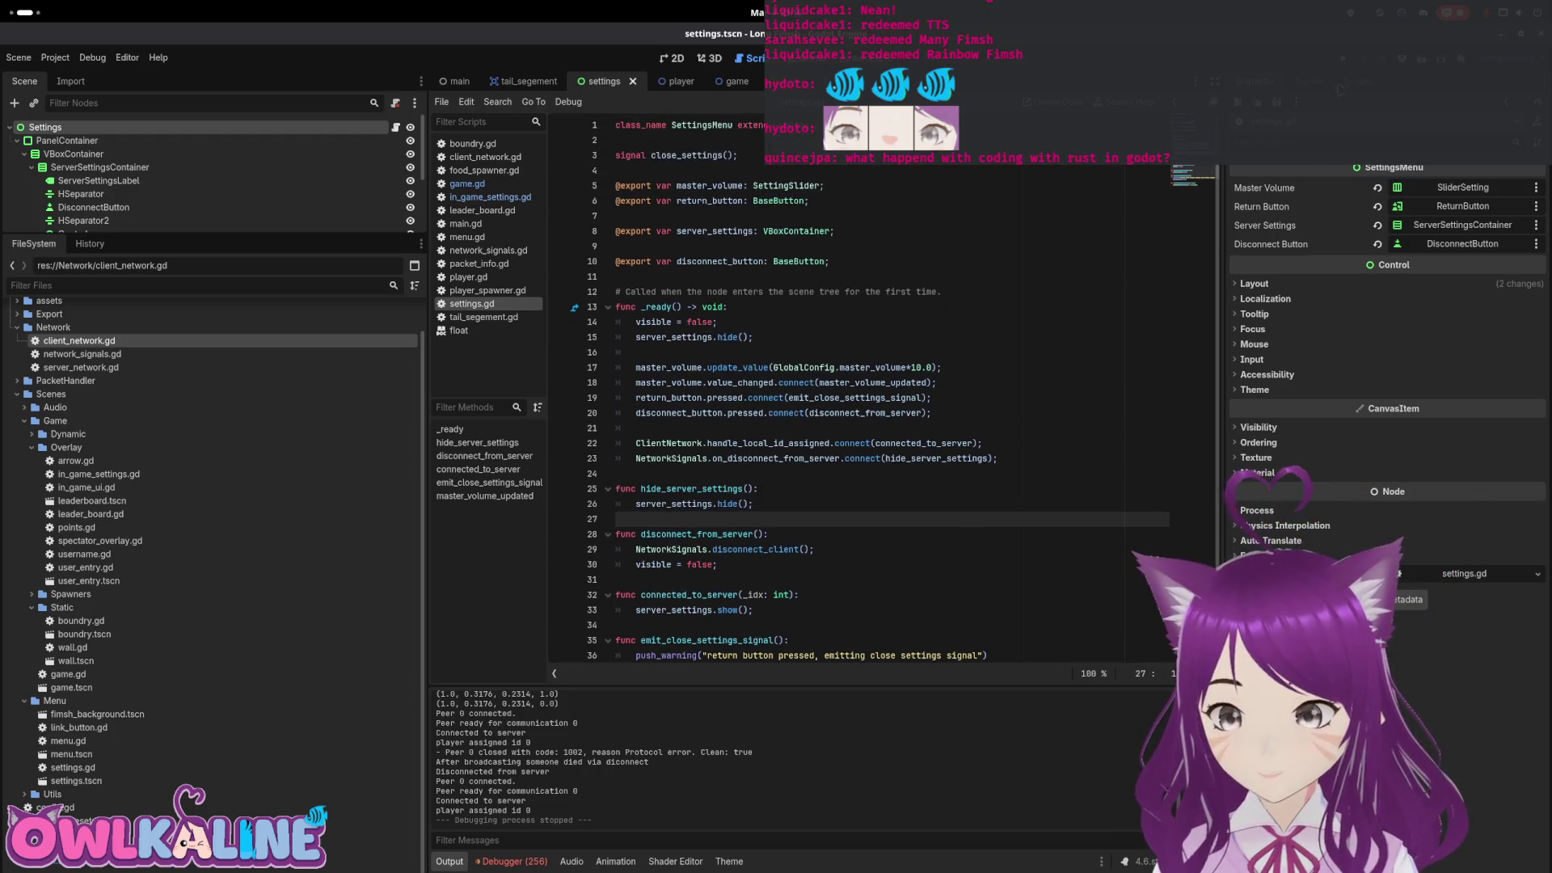
key(F5)
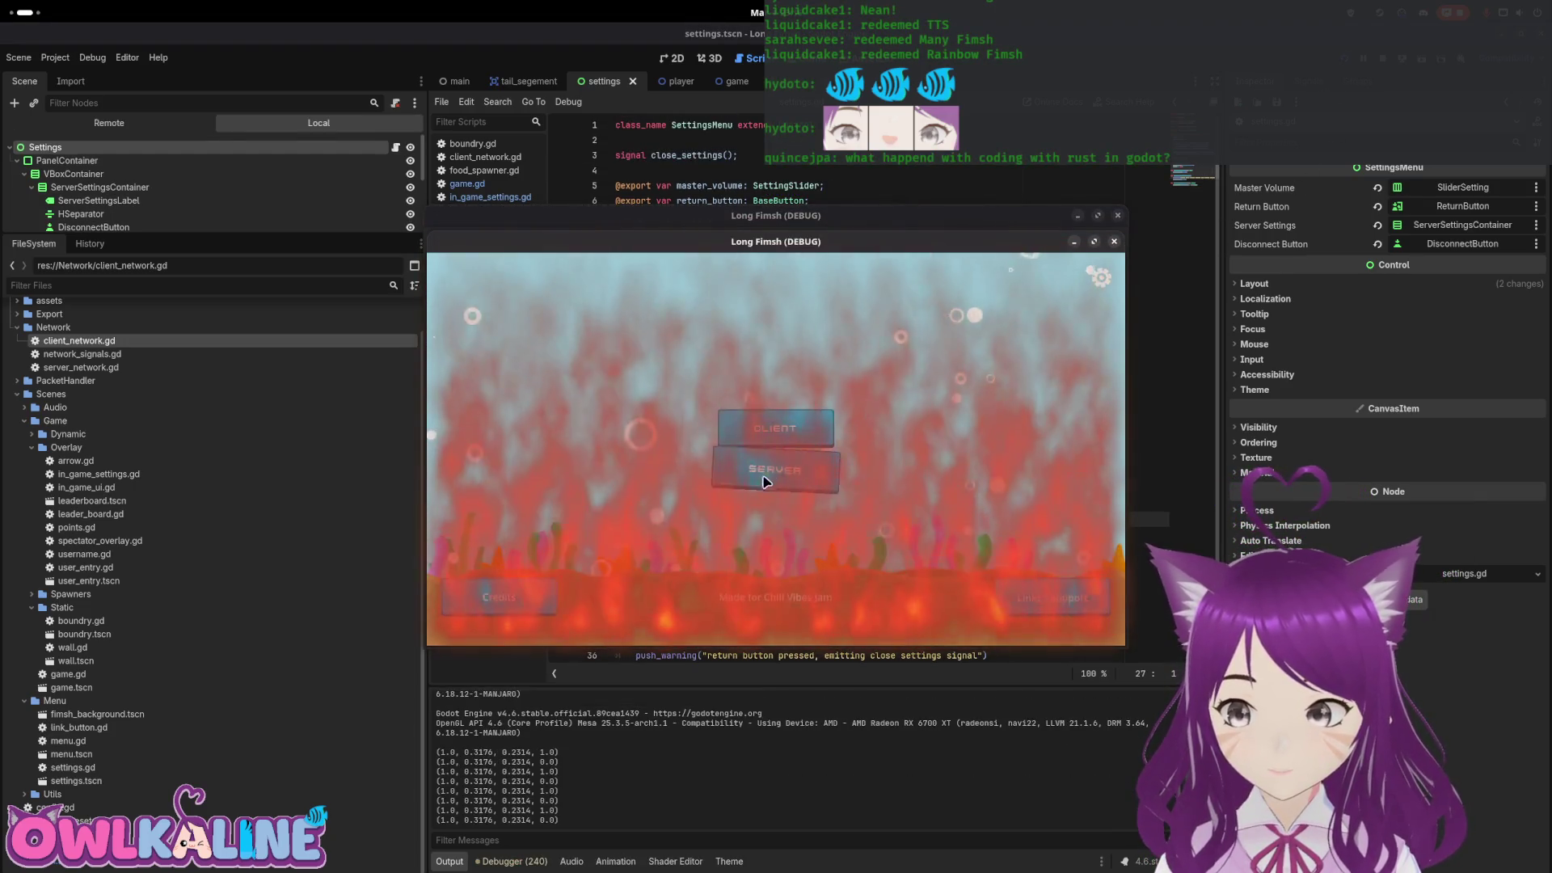
Join as a client, disconnect through the settings panel, and reconnect as a client
click(750, 439)
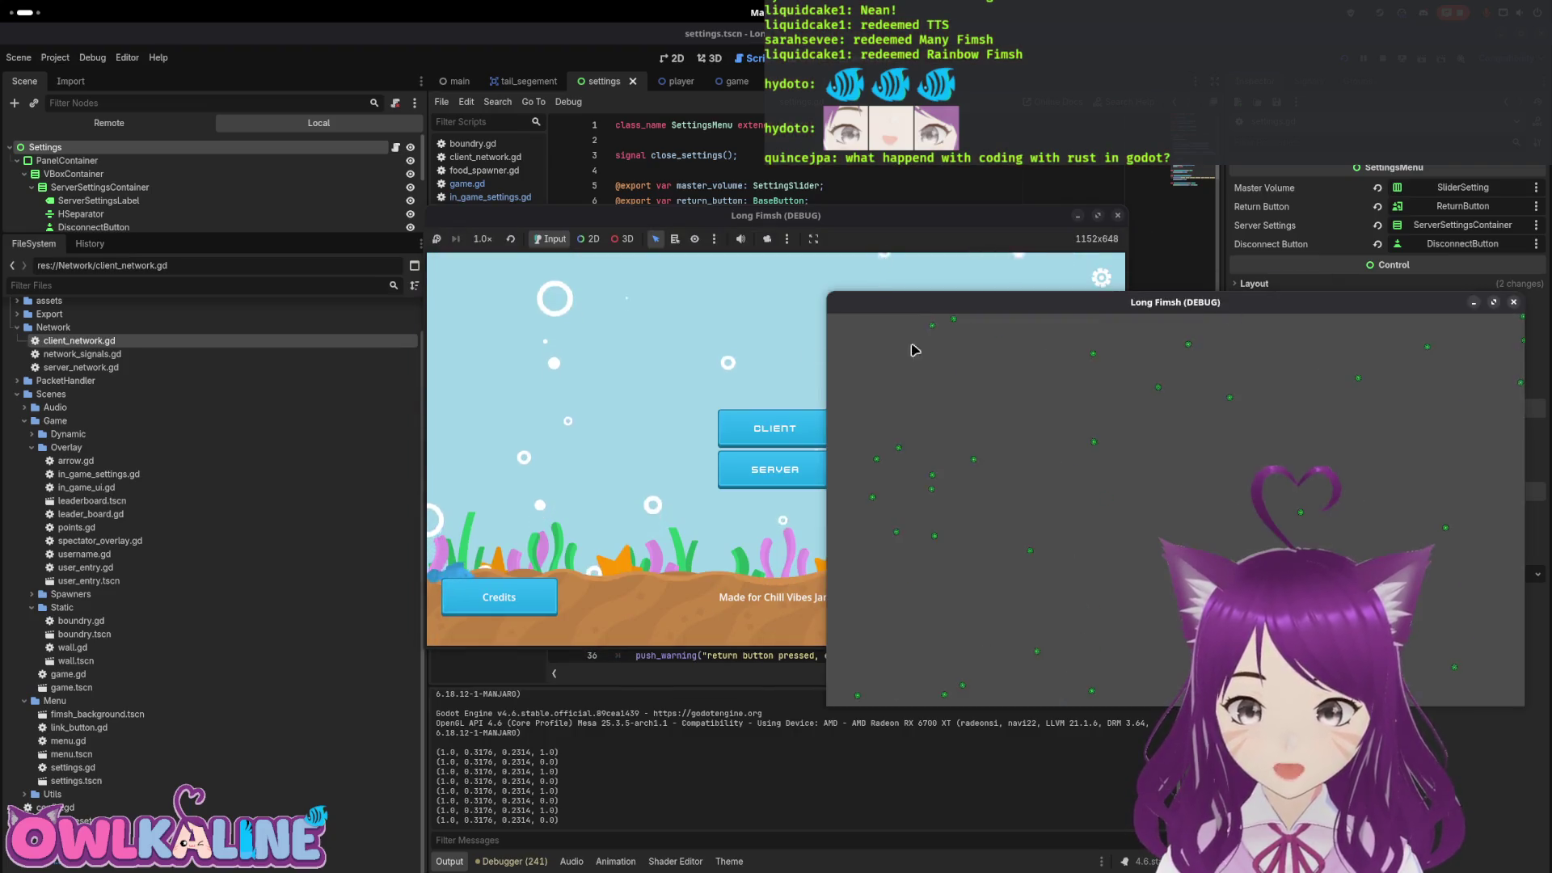
key(Escape)
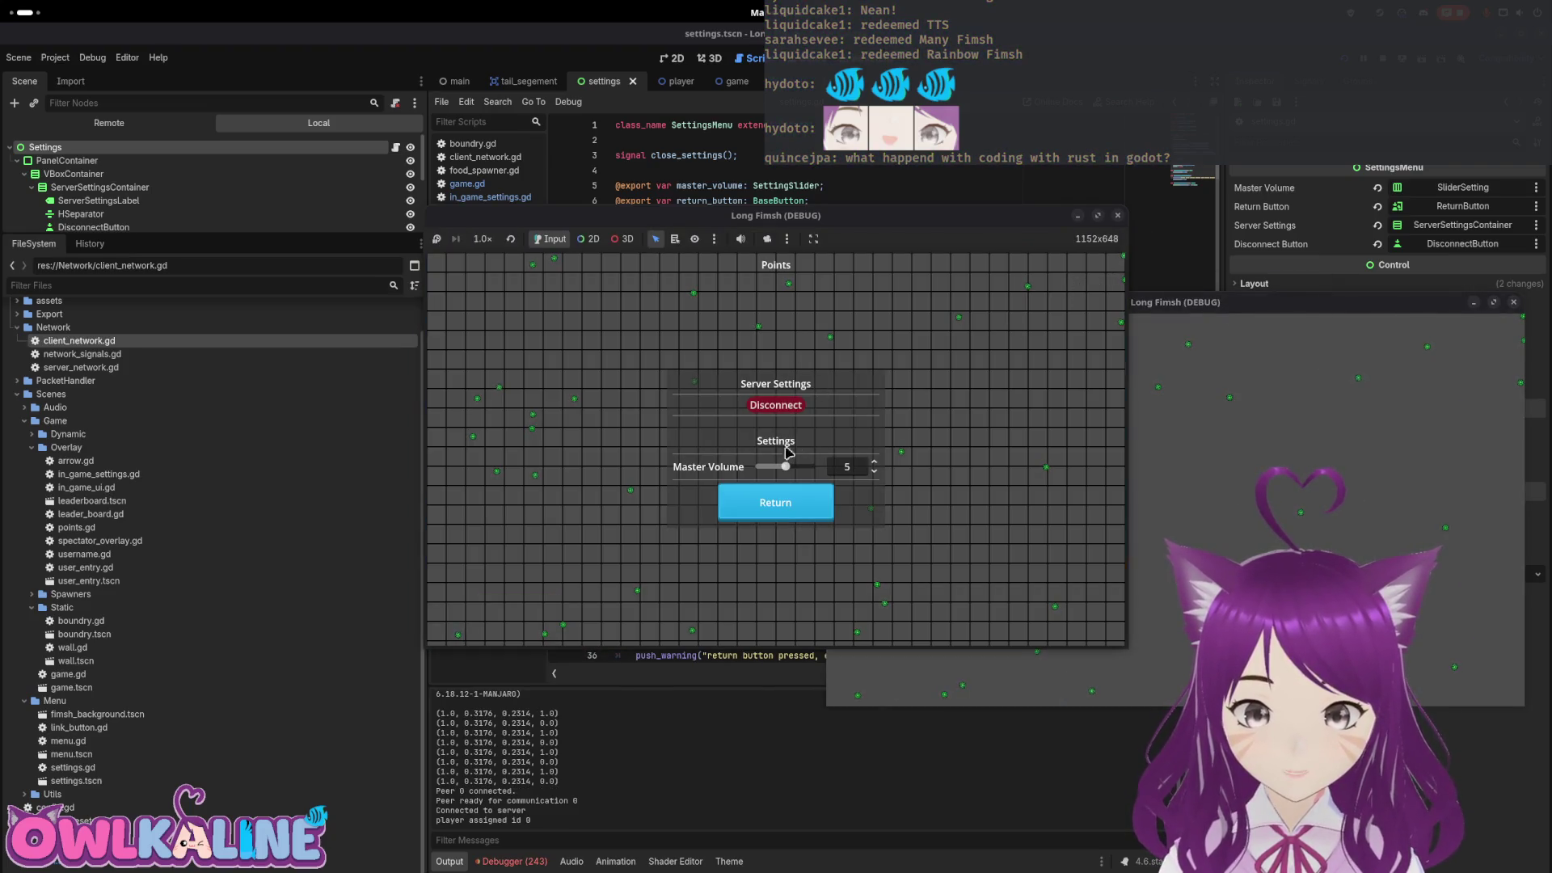
click(779, 409)
click(1099, 278)
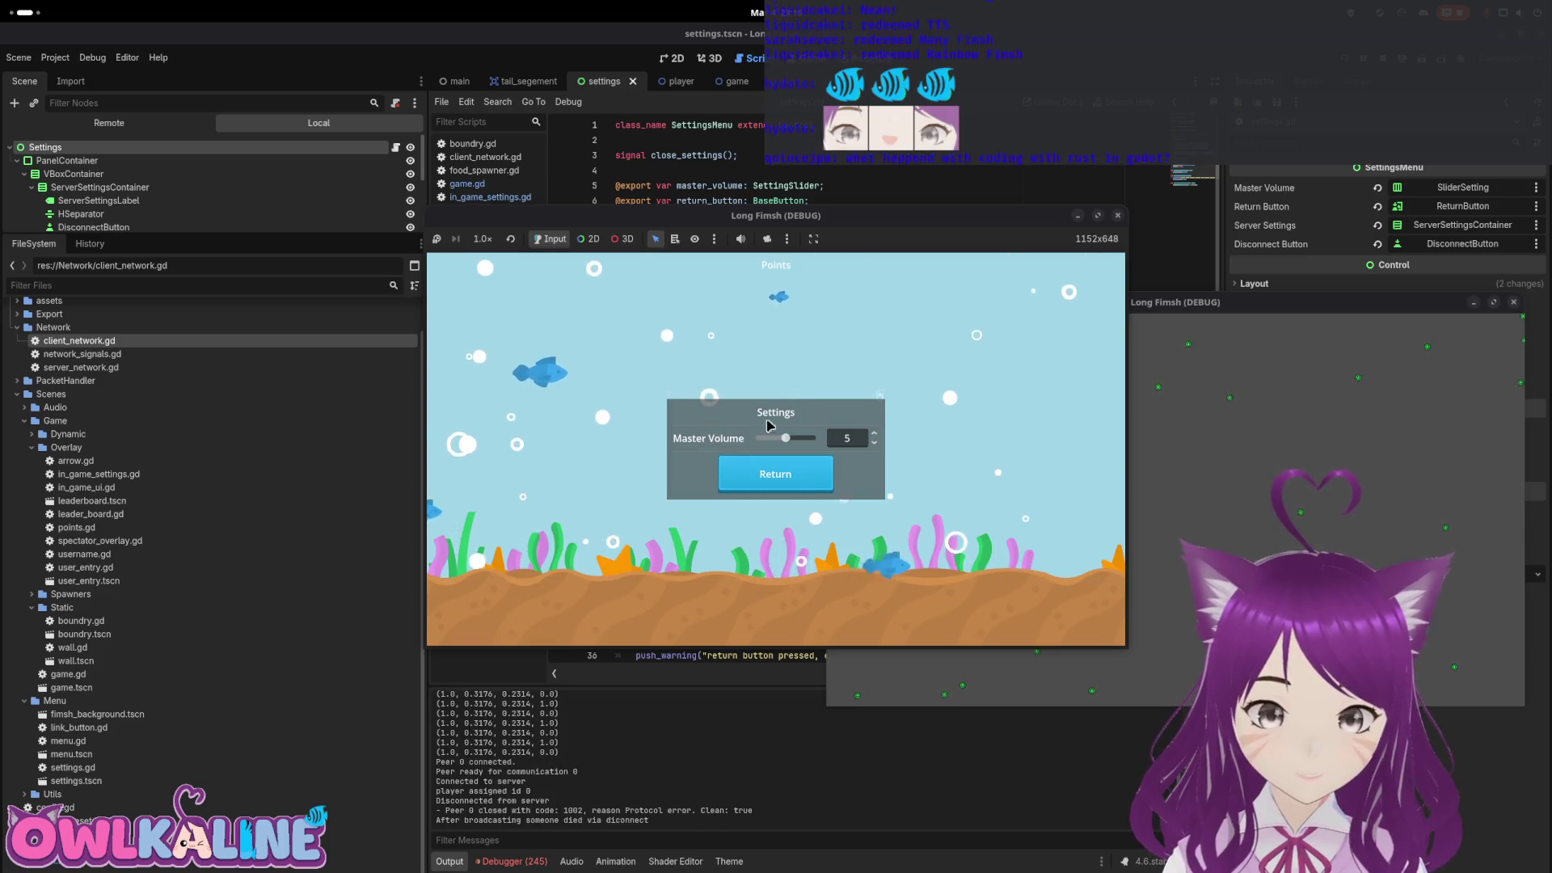
click(796, 469)
click(797, 426)
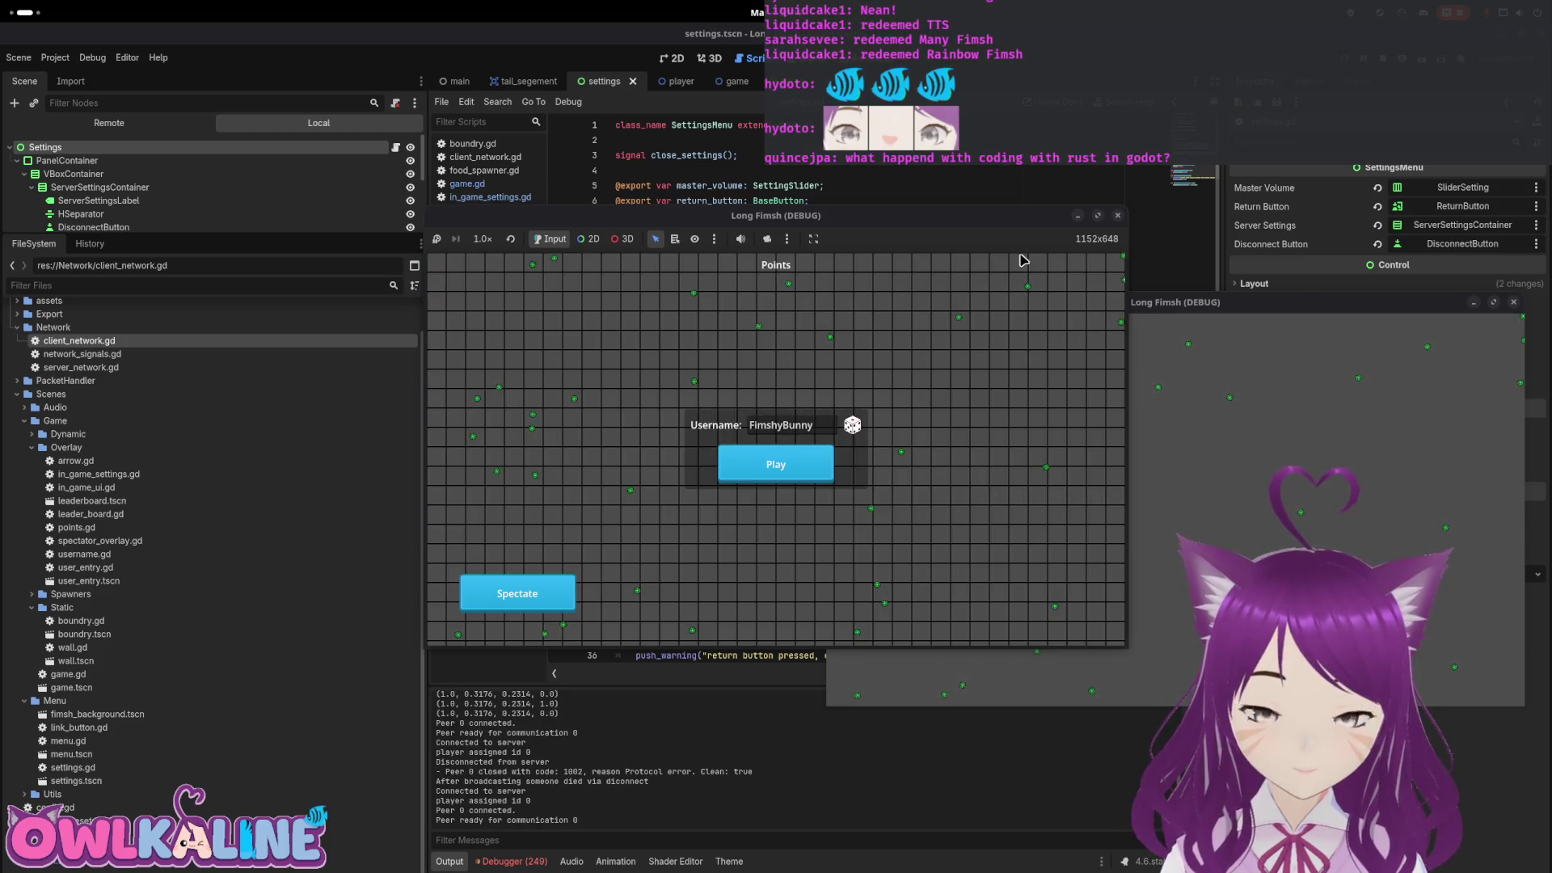
Stop the running game and review connected_to_server and server_settings in the current script
key(F8)
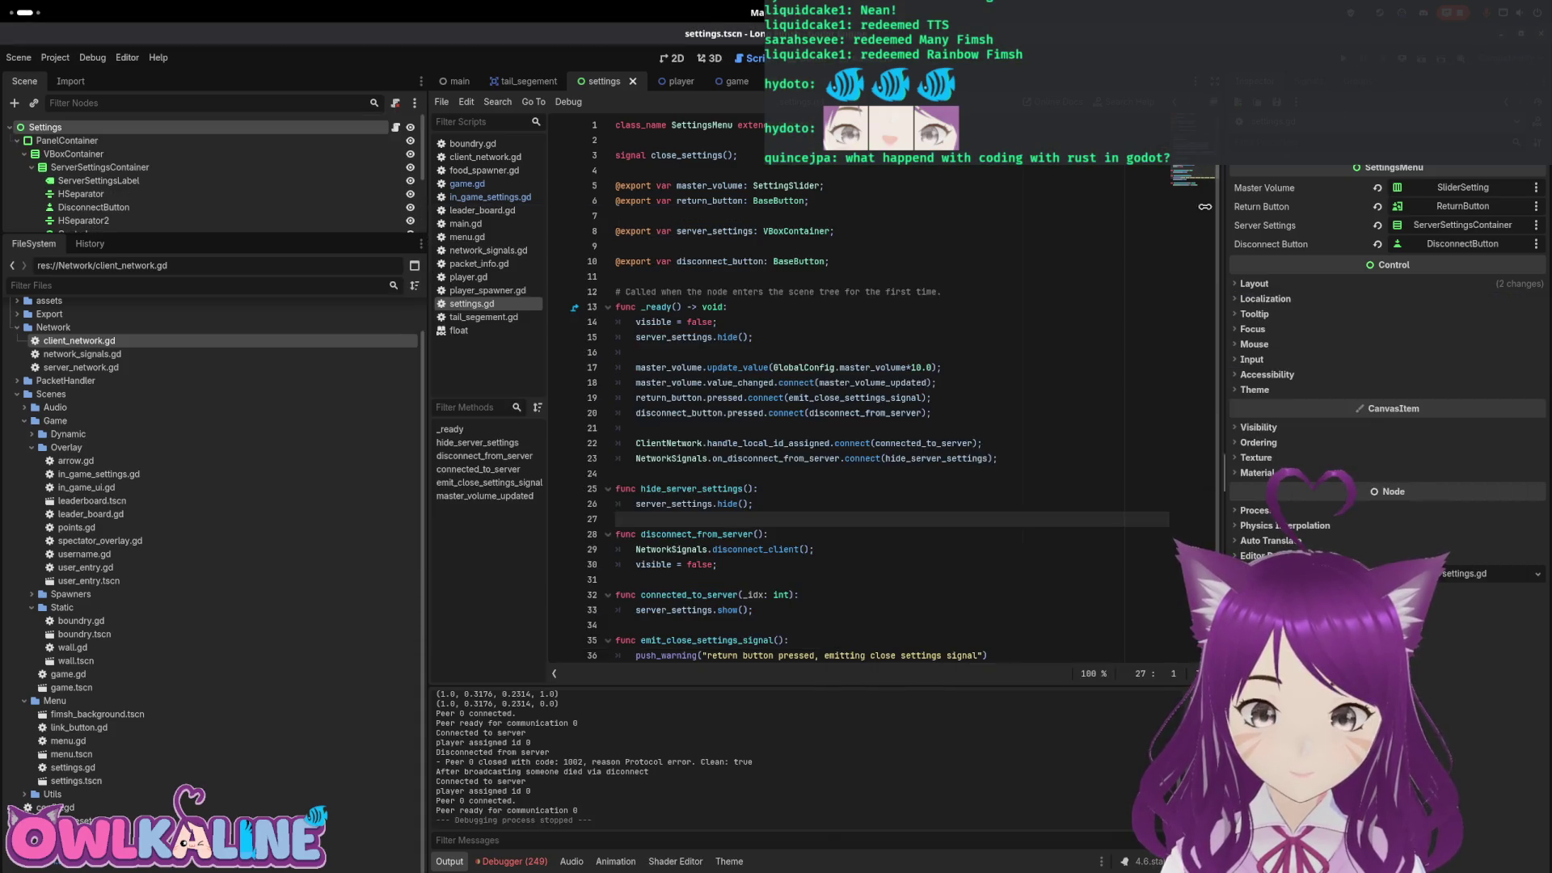
double_click(908, 443)
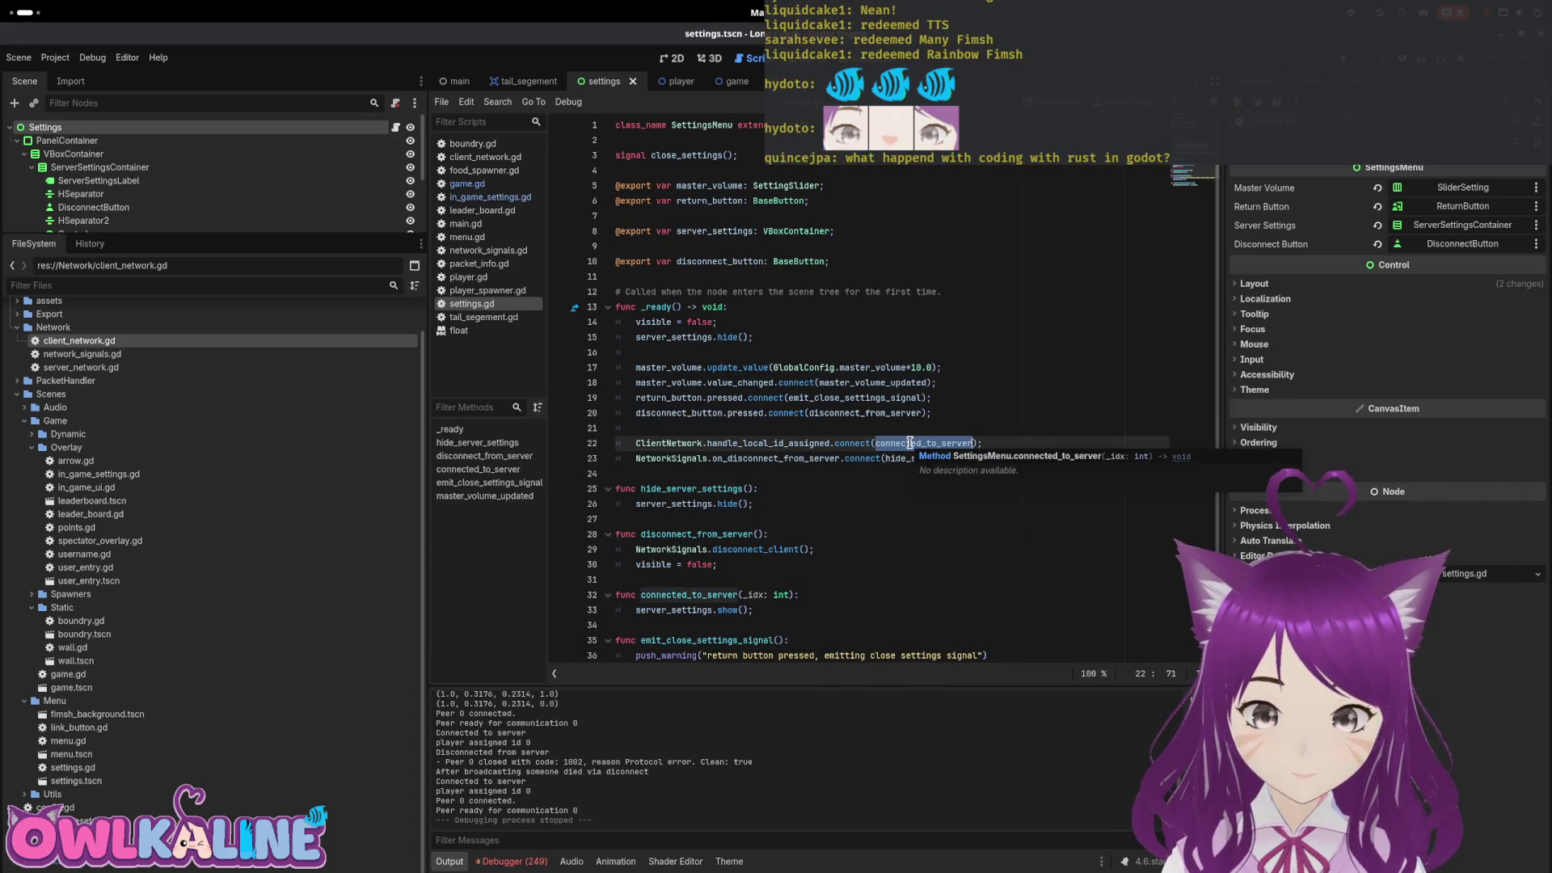
scroll(877, 497, down, 2)
double_click(676, 534)
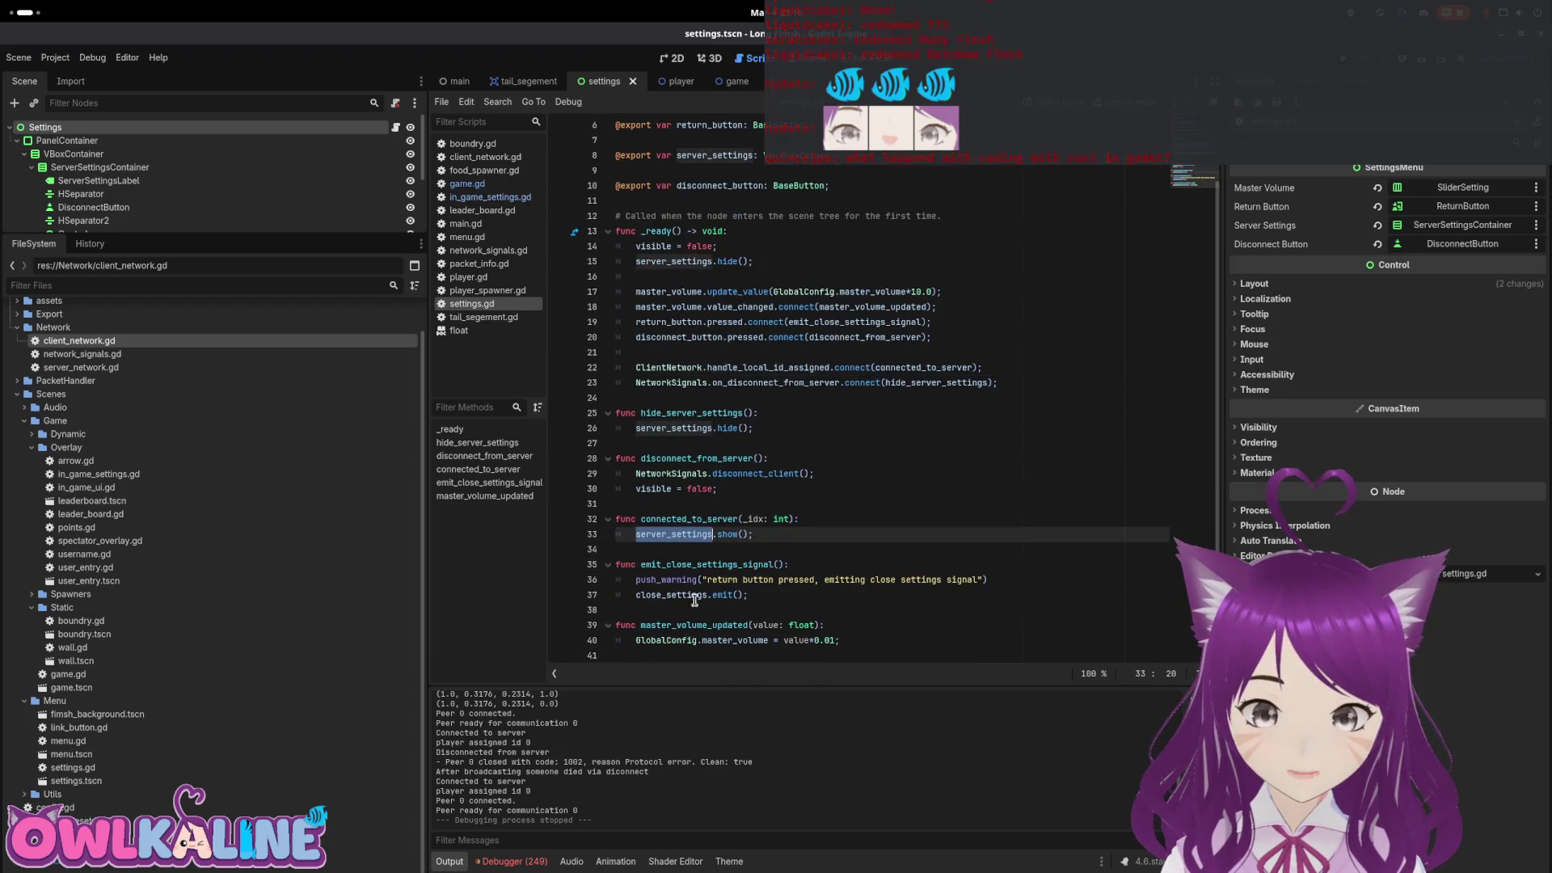
scroll(319, 216, down, 3)
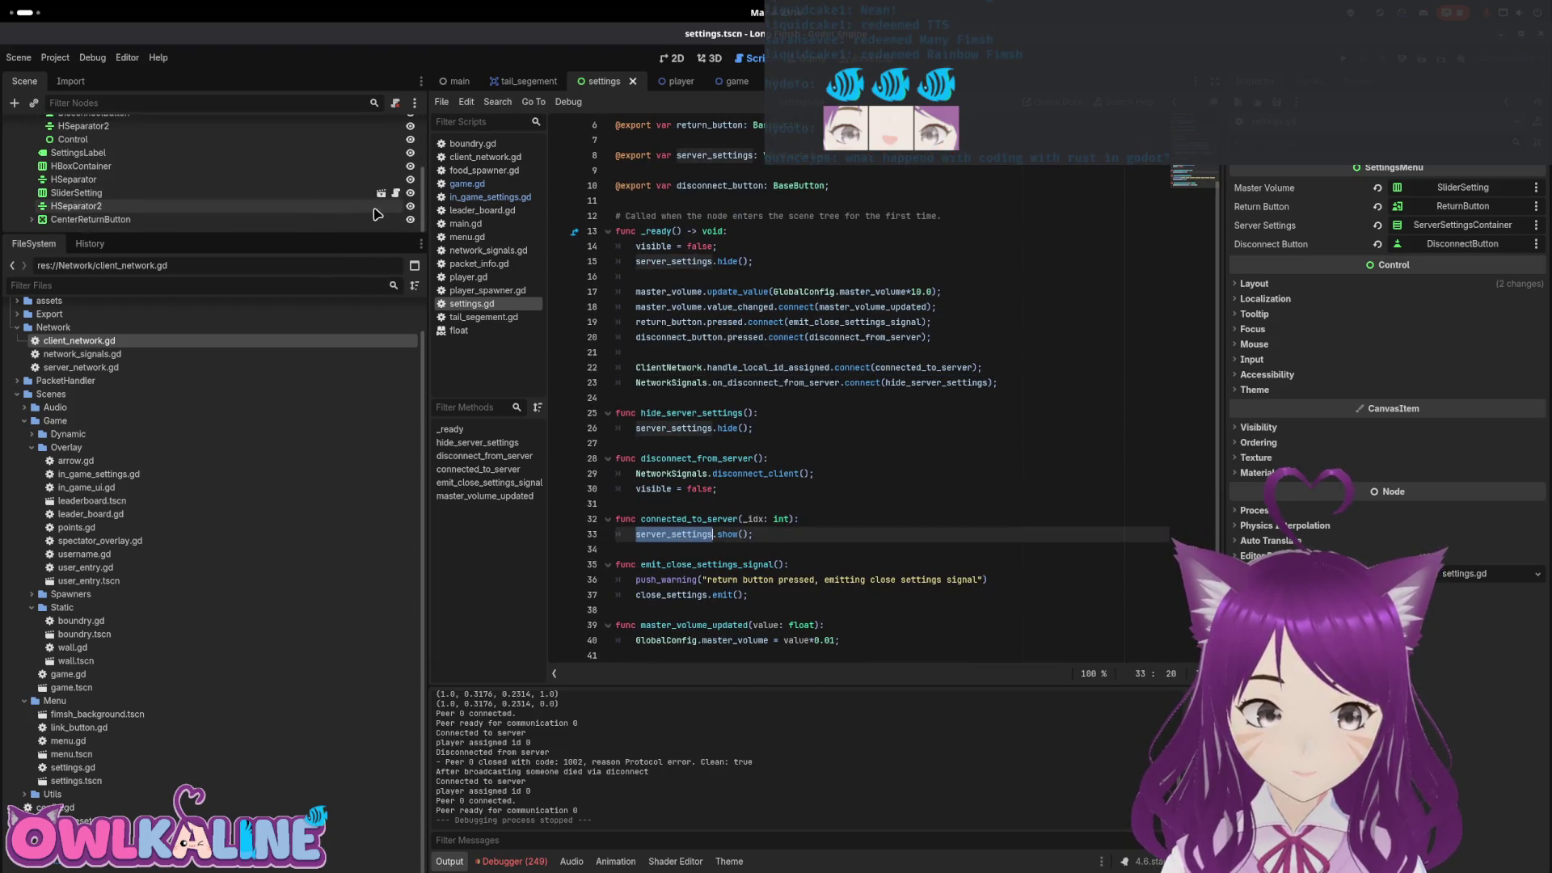
Switch to the game scene and inspect hide_game_overlay and its uses in game.gd
click(774, 81)
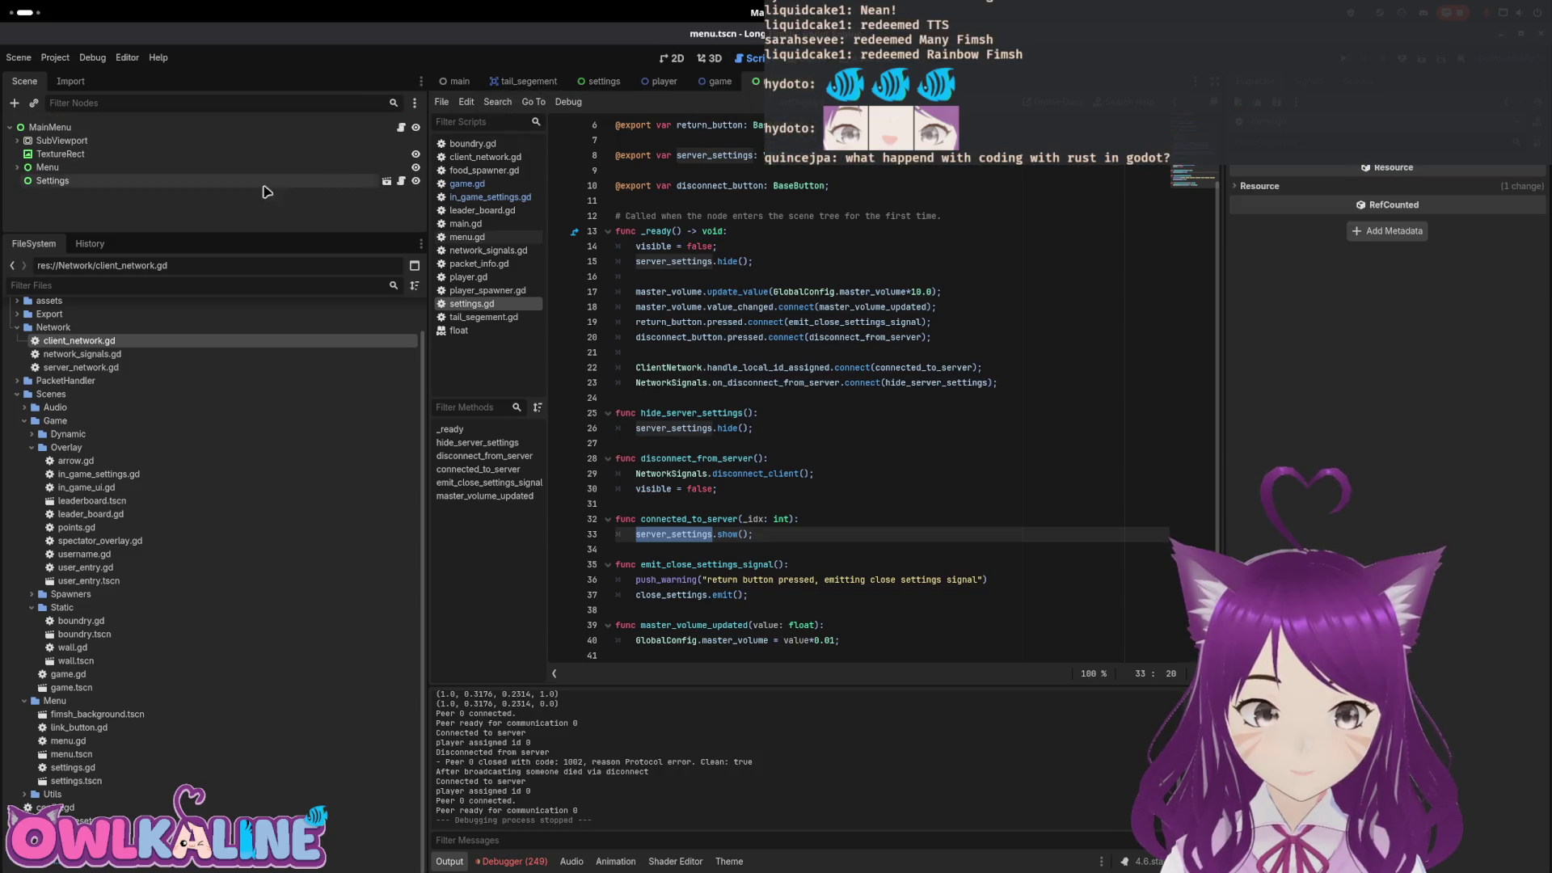
click(717, 81)
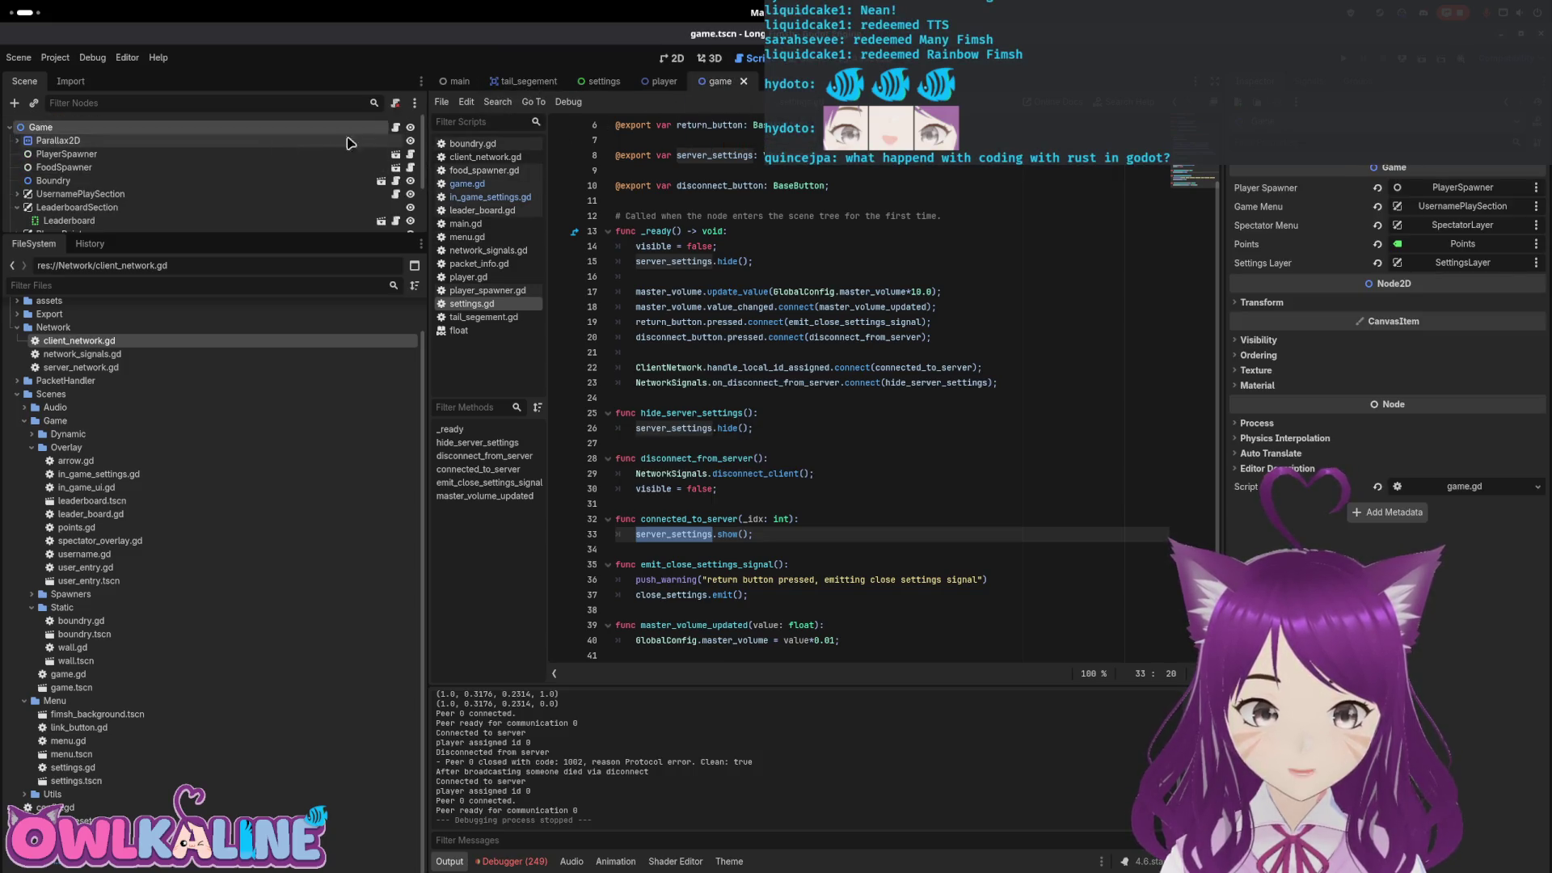
click(395, 127)
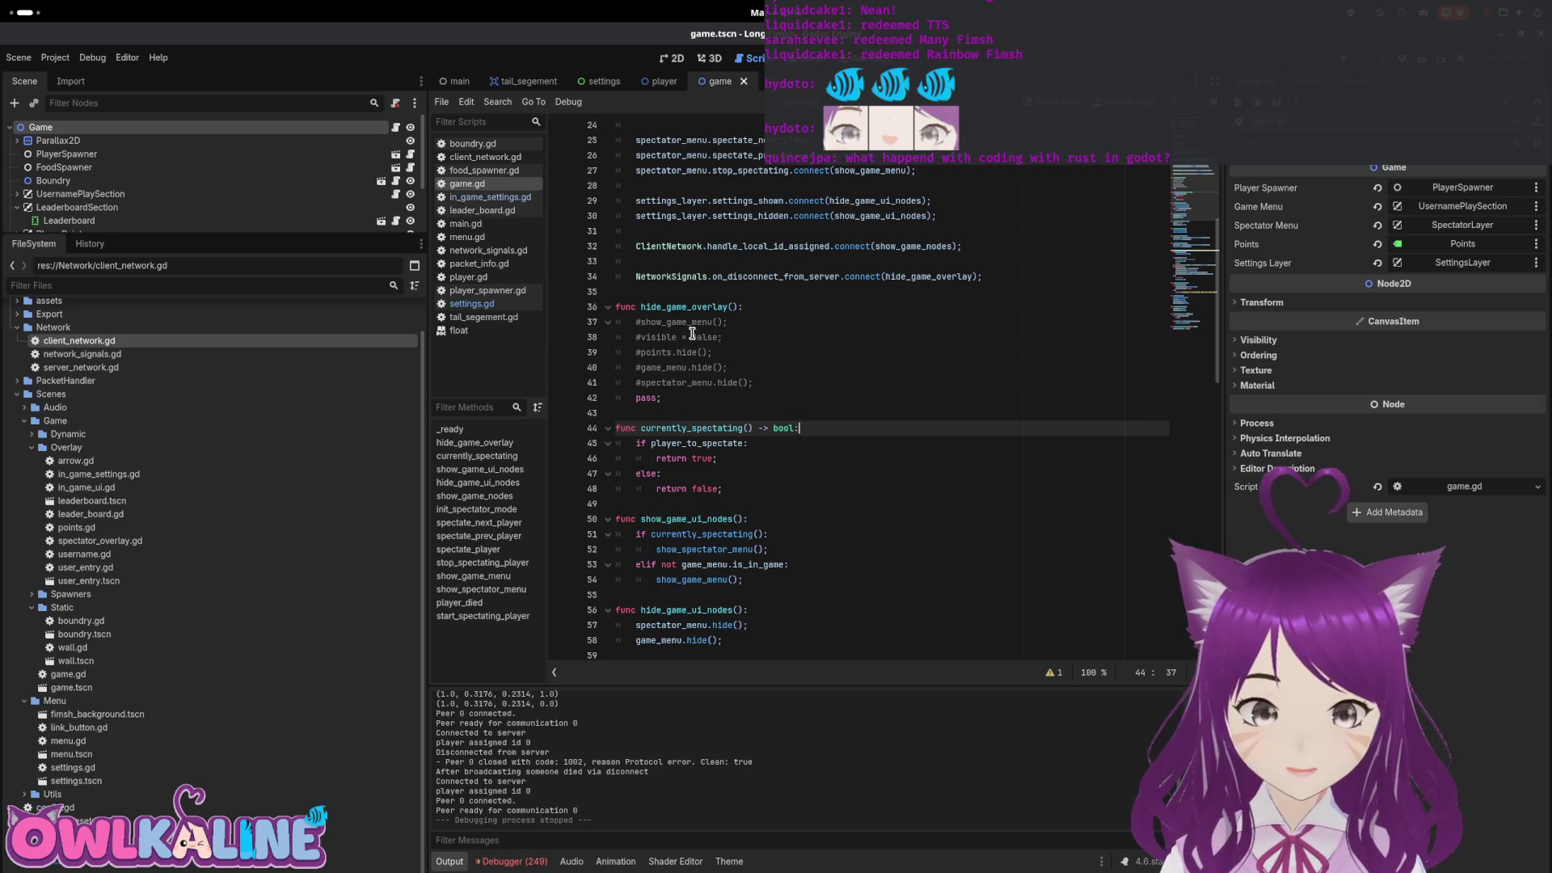
scroll(778, 350, up, 2)
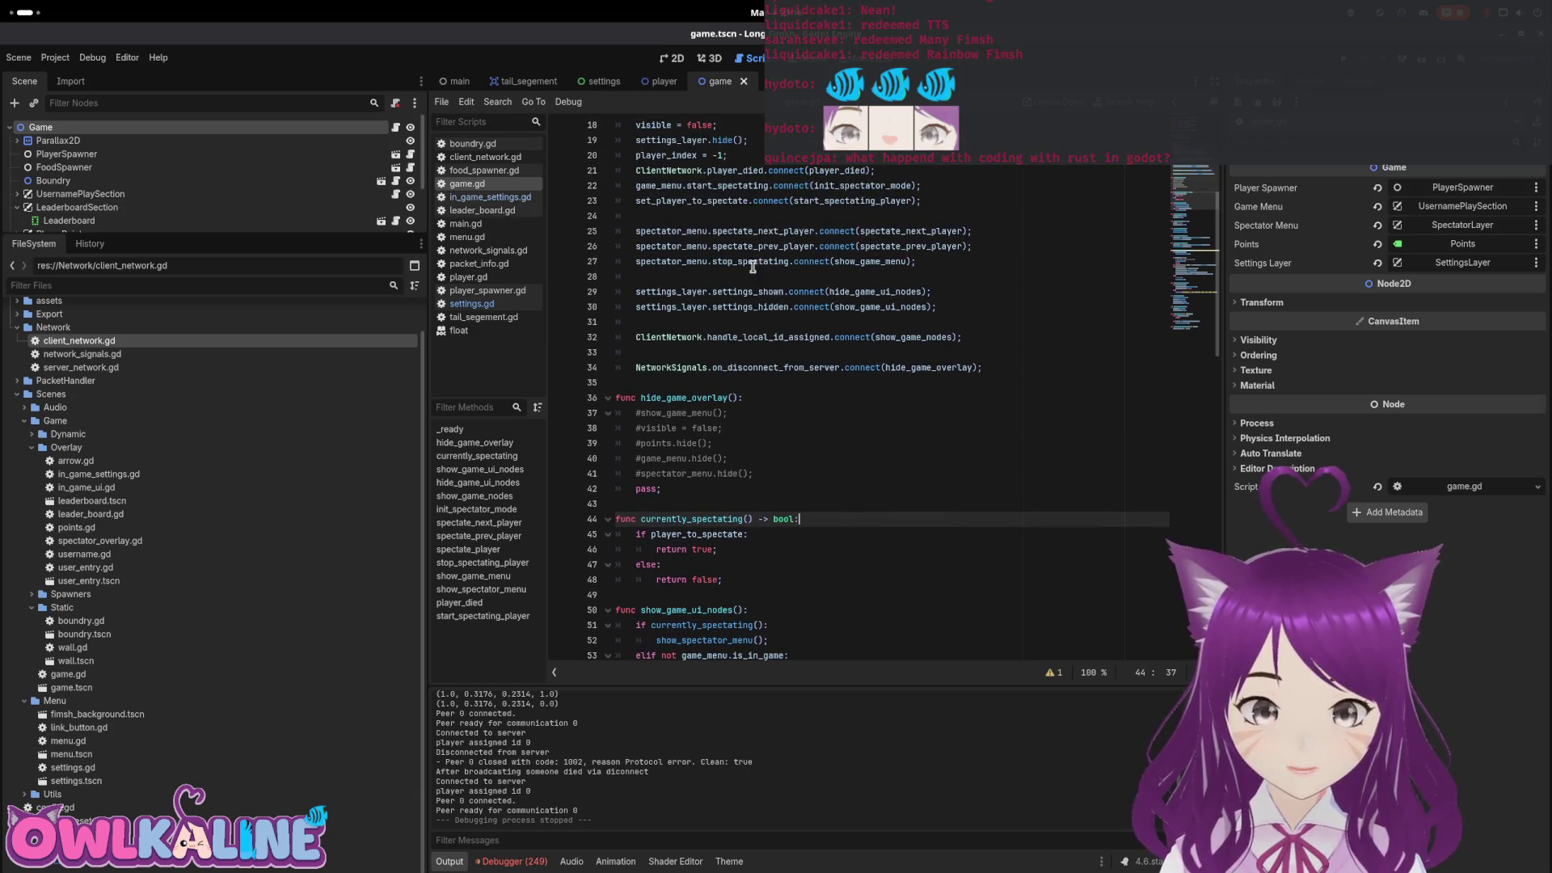
click(725, 368)
double_click(934, 368)
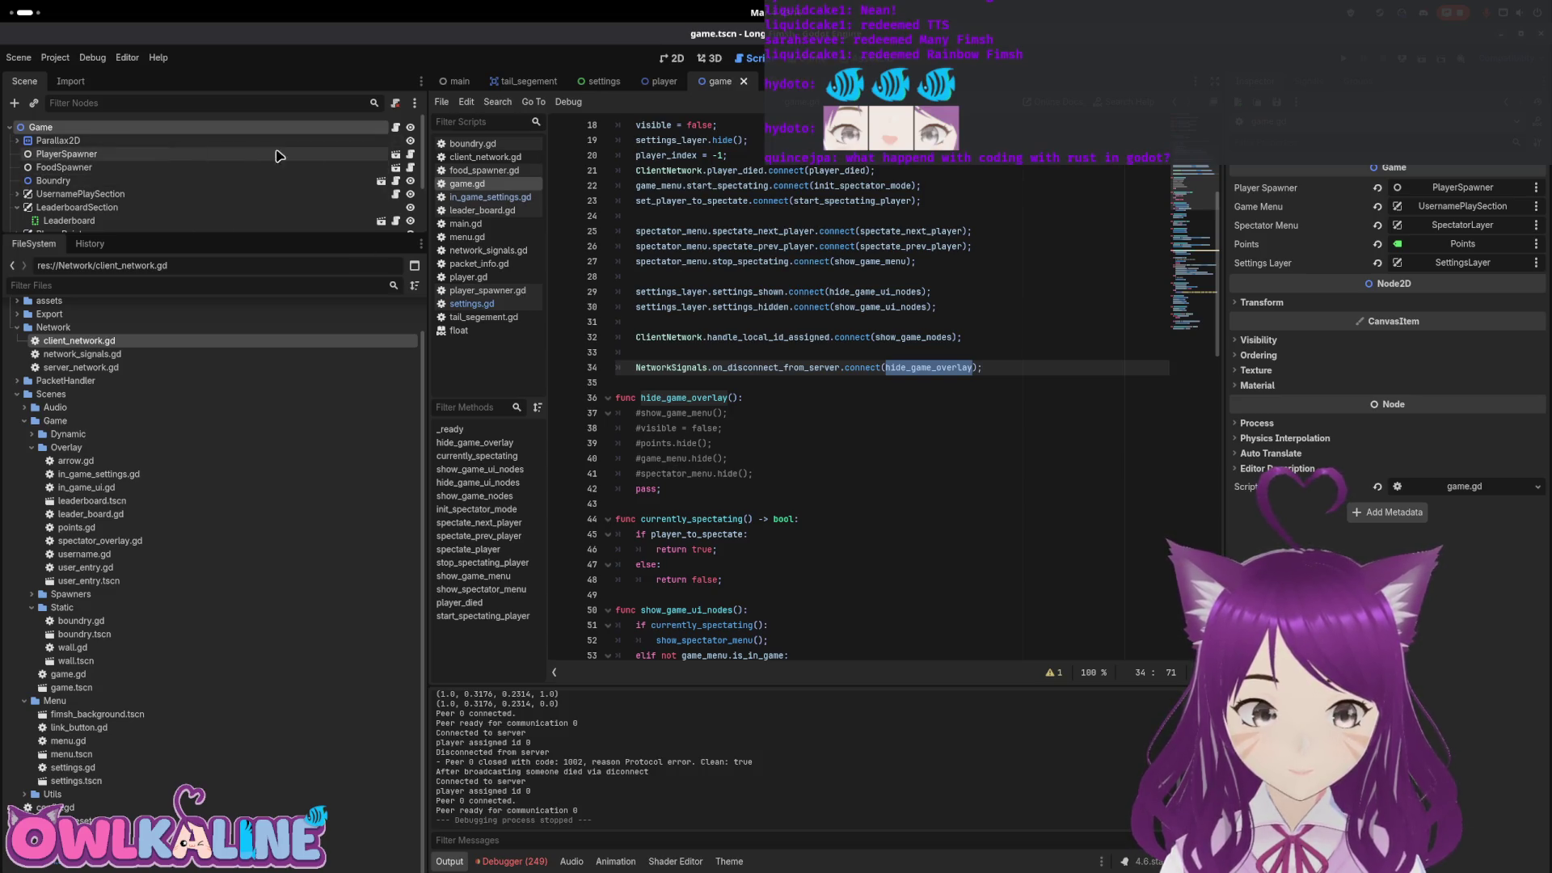
Browse the PlayerSpawner and FoodSpawner scripts, then bring up SettingsLayer's in_game_settings.gd
click(411, 153)
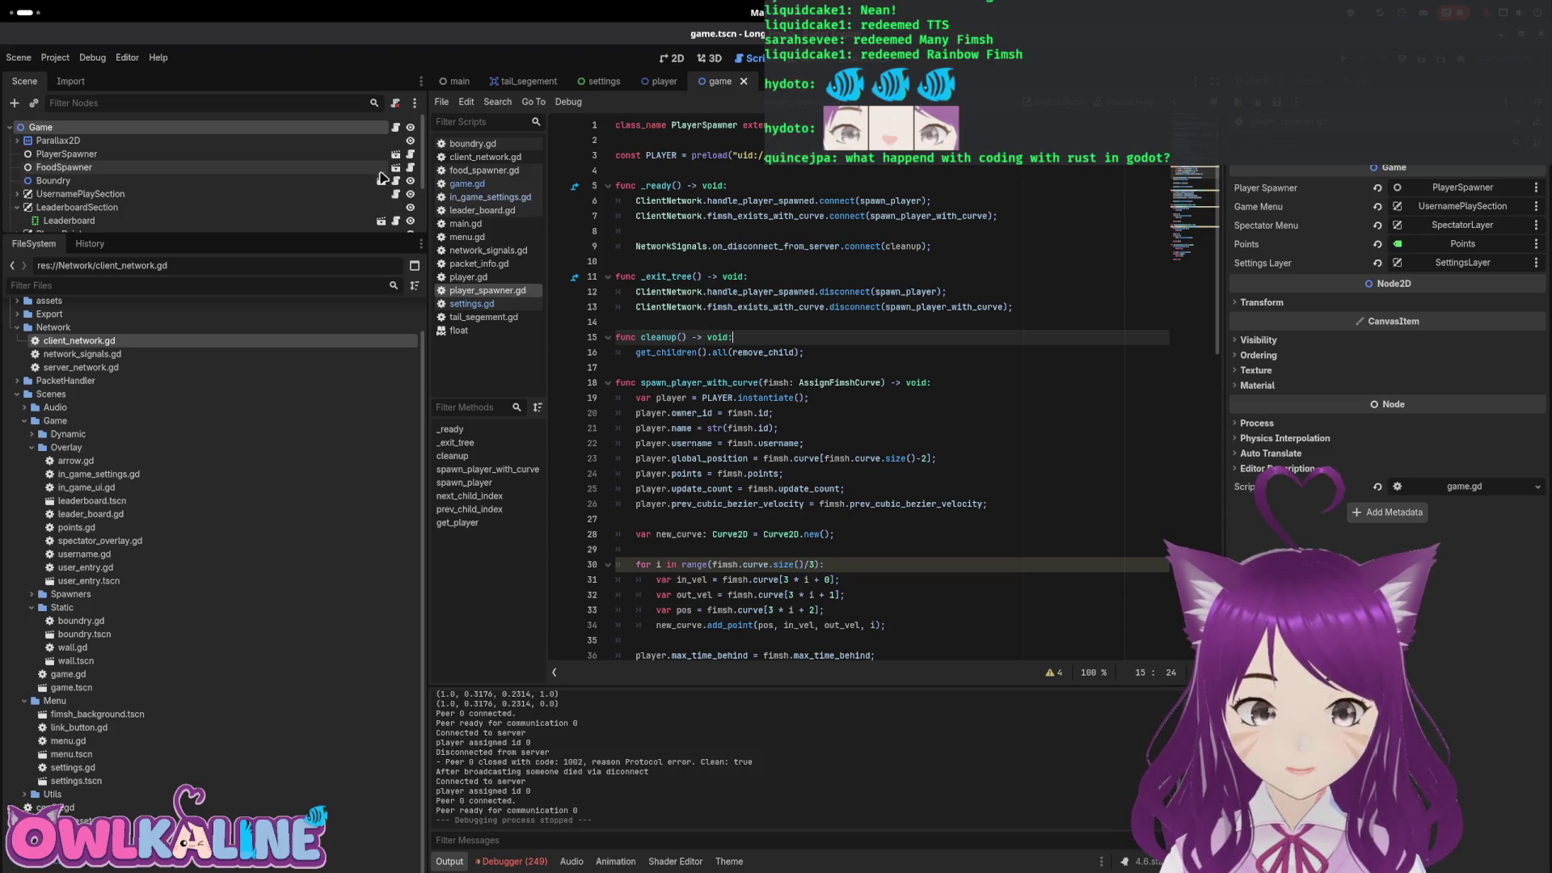
click(411, 168)
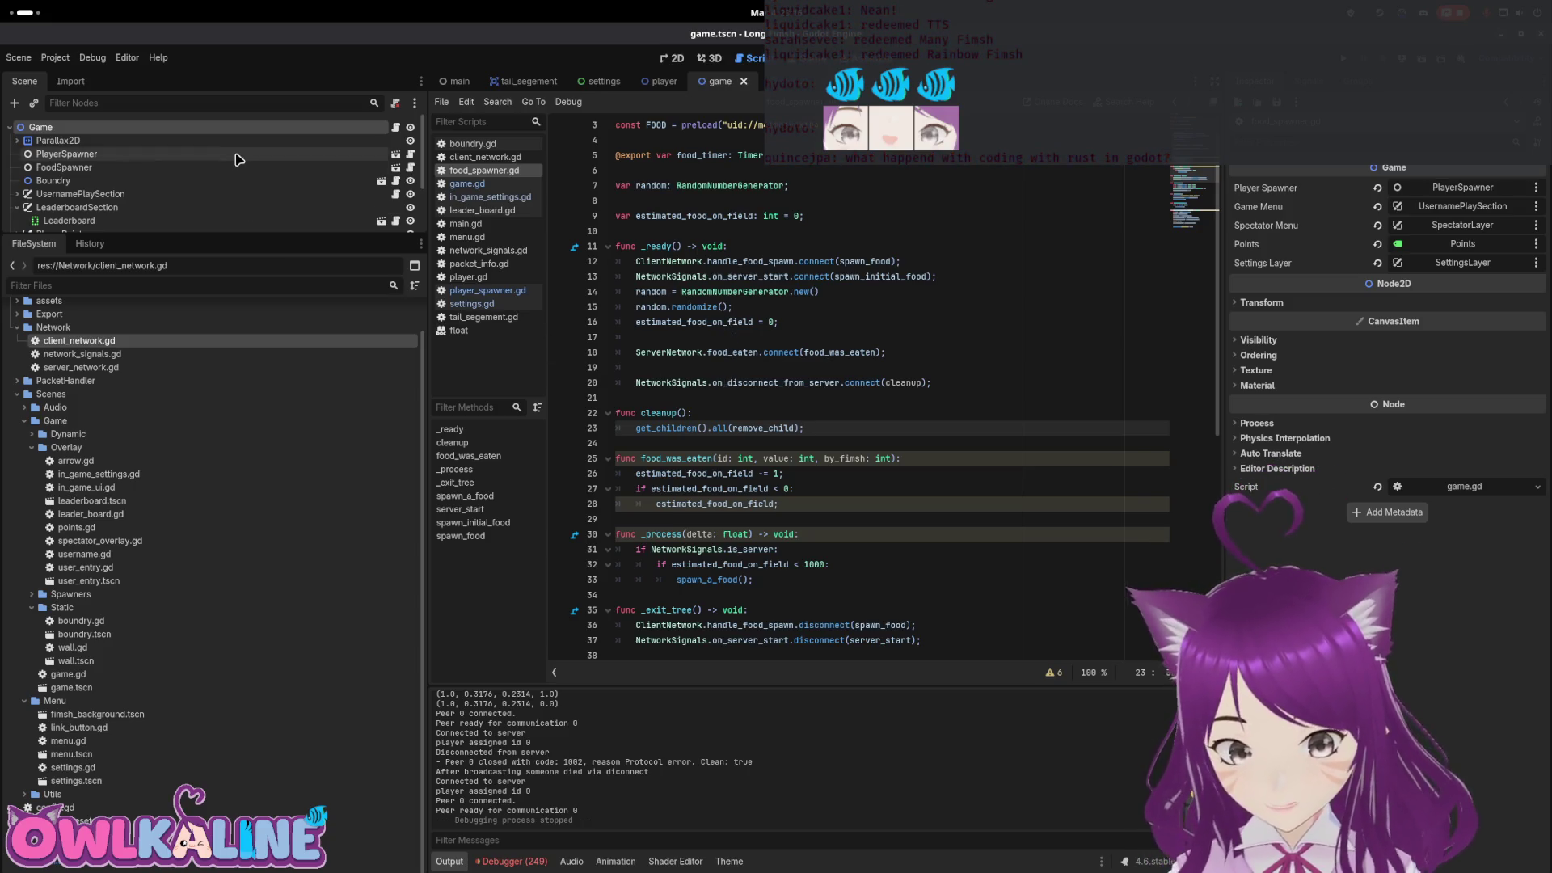
scroll(235, 156, down, 3)
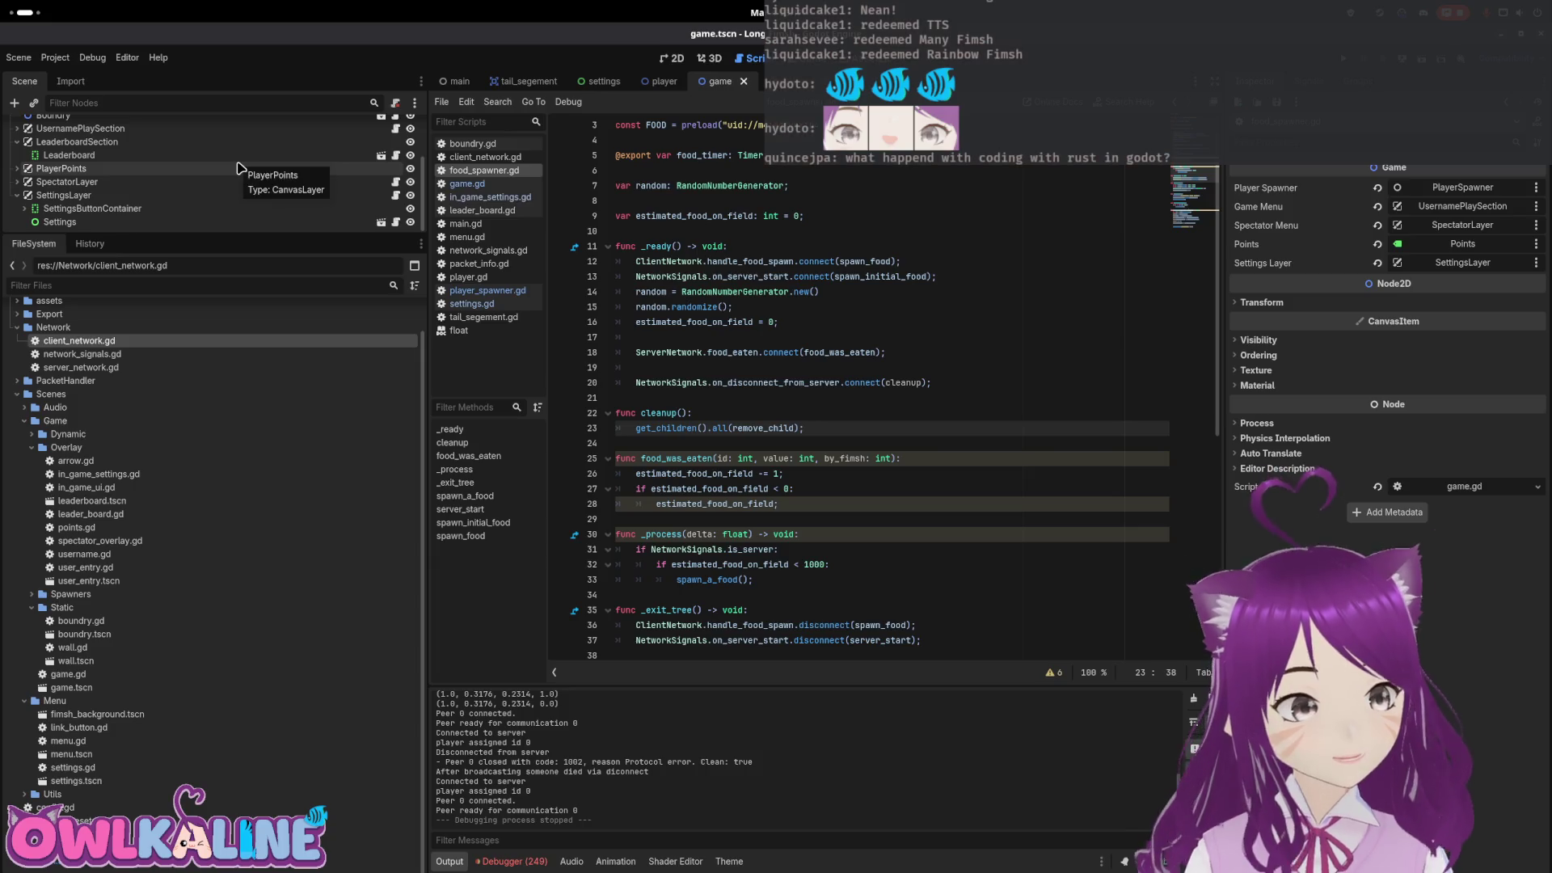
click(17, 152)
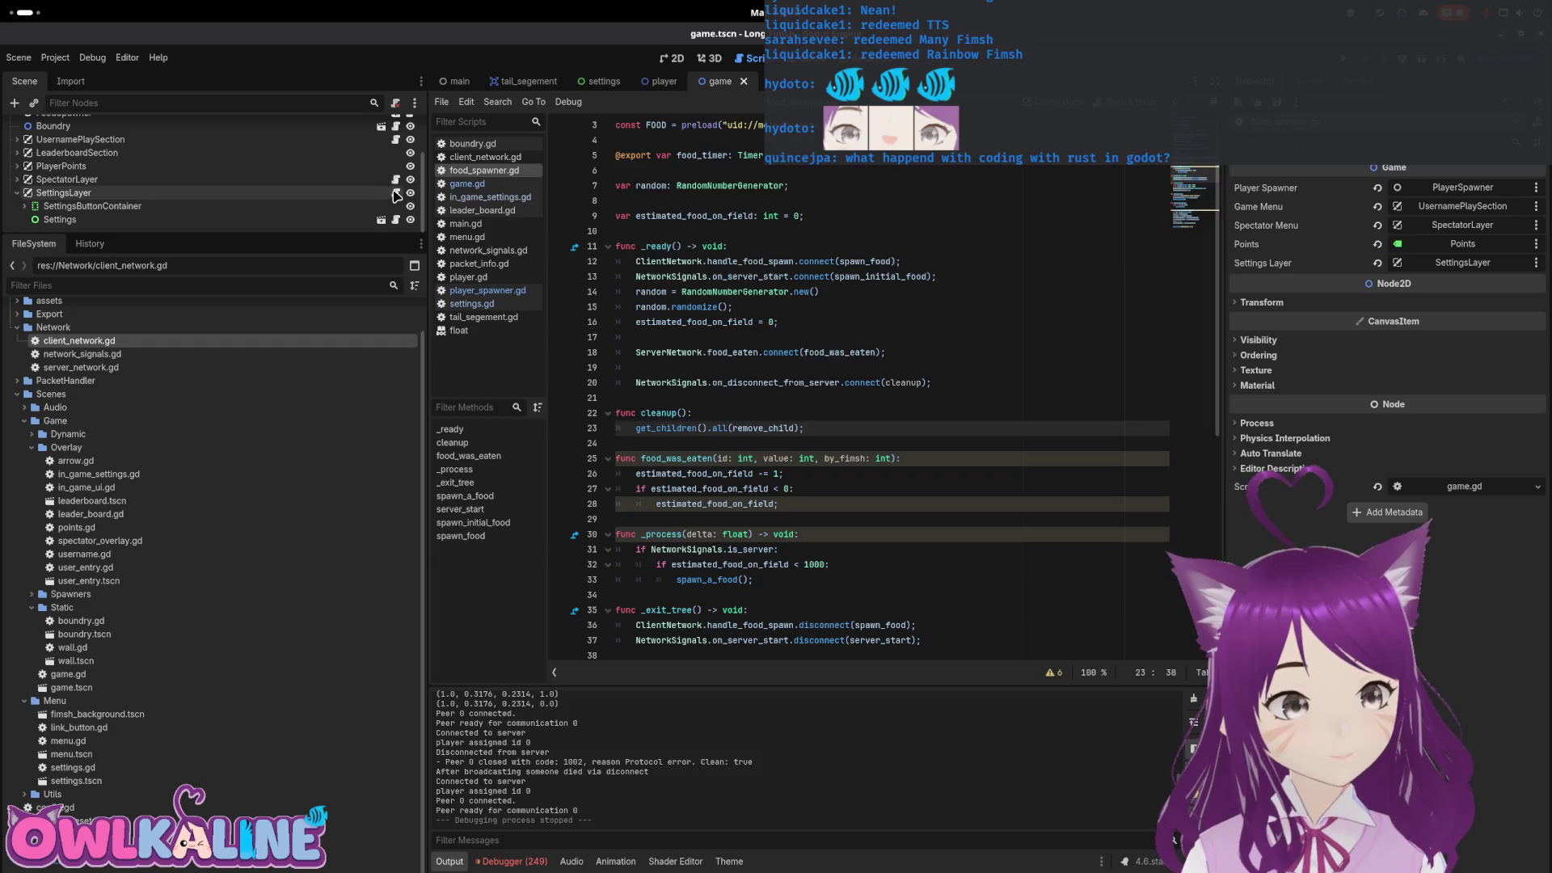
click(396, 194)
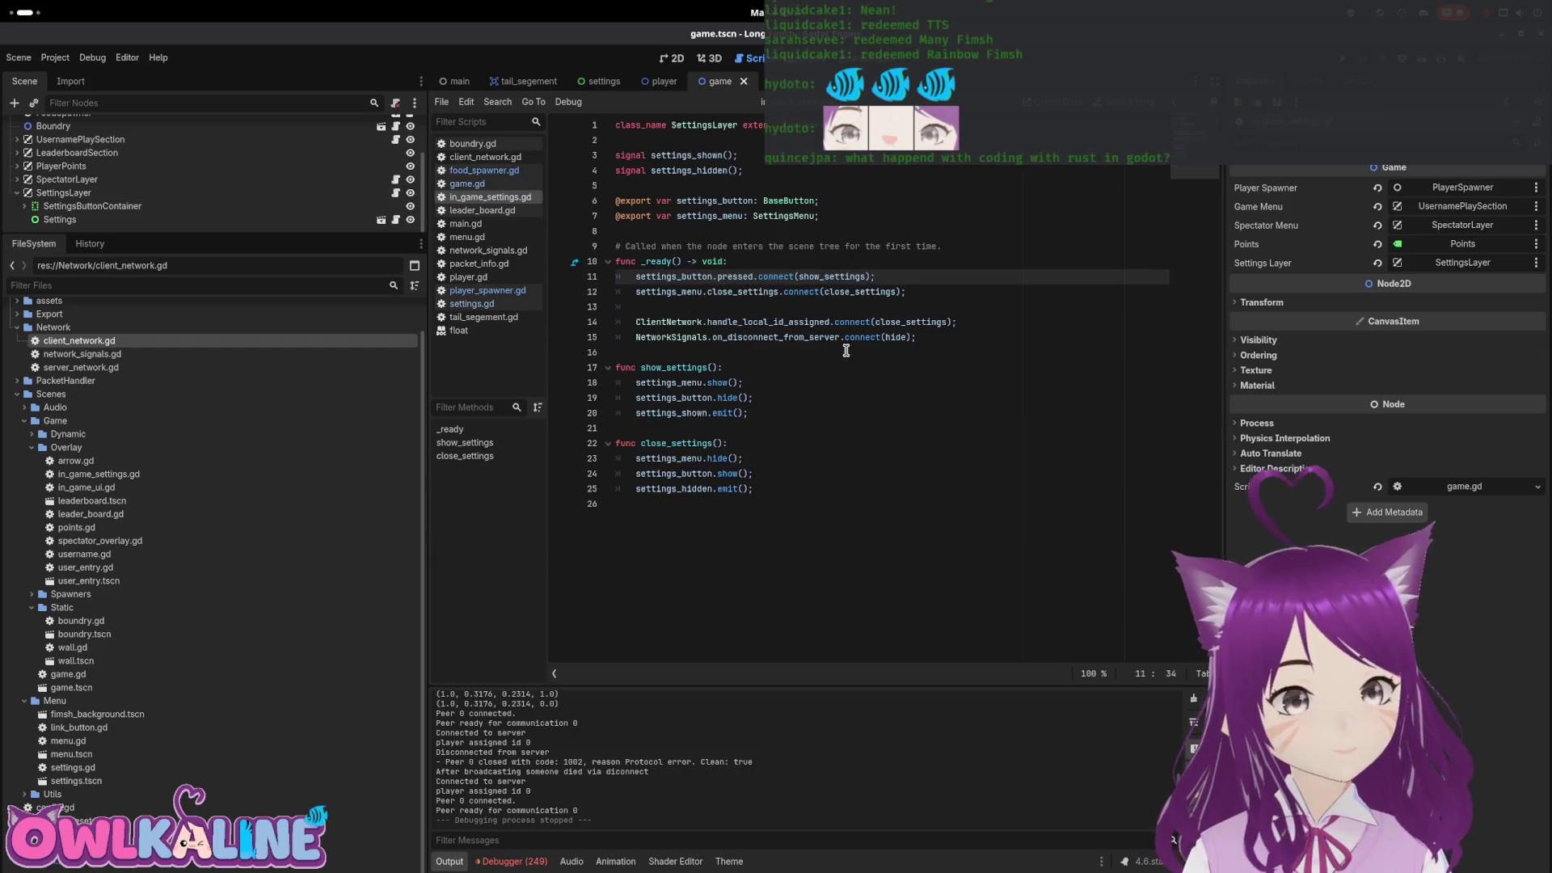
Replace the hide callback on line 15 with close_settings, then run the game
double_click(674, 368)
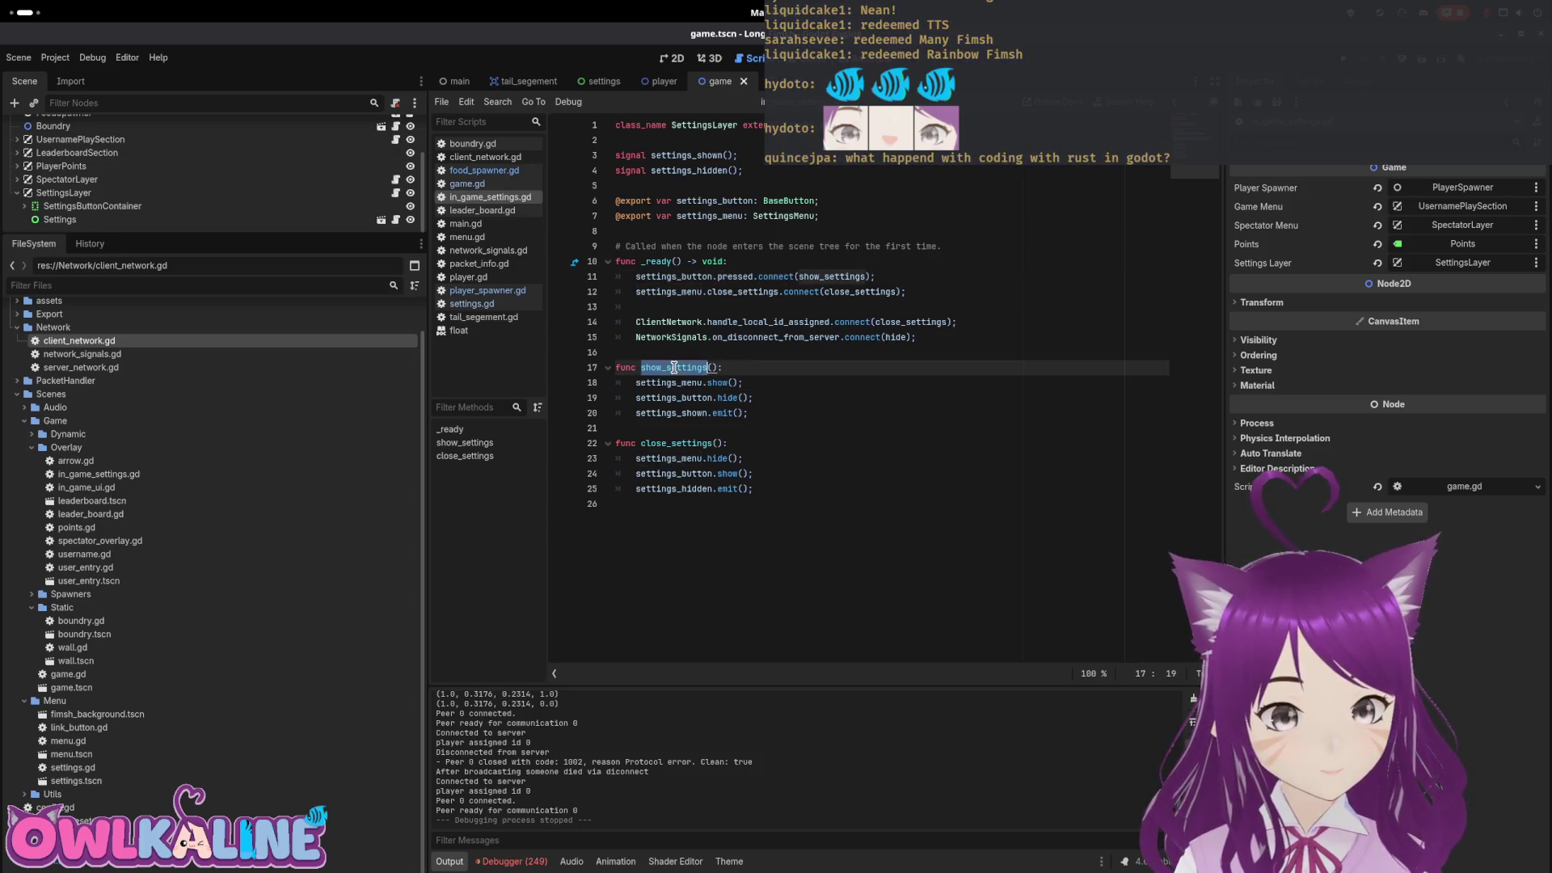
double_click(692, 443)
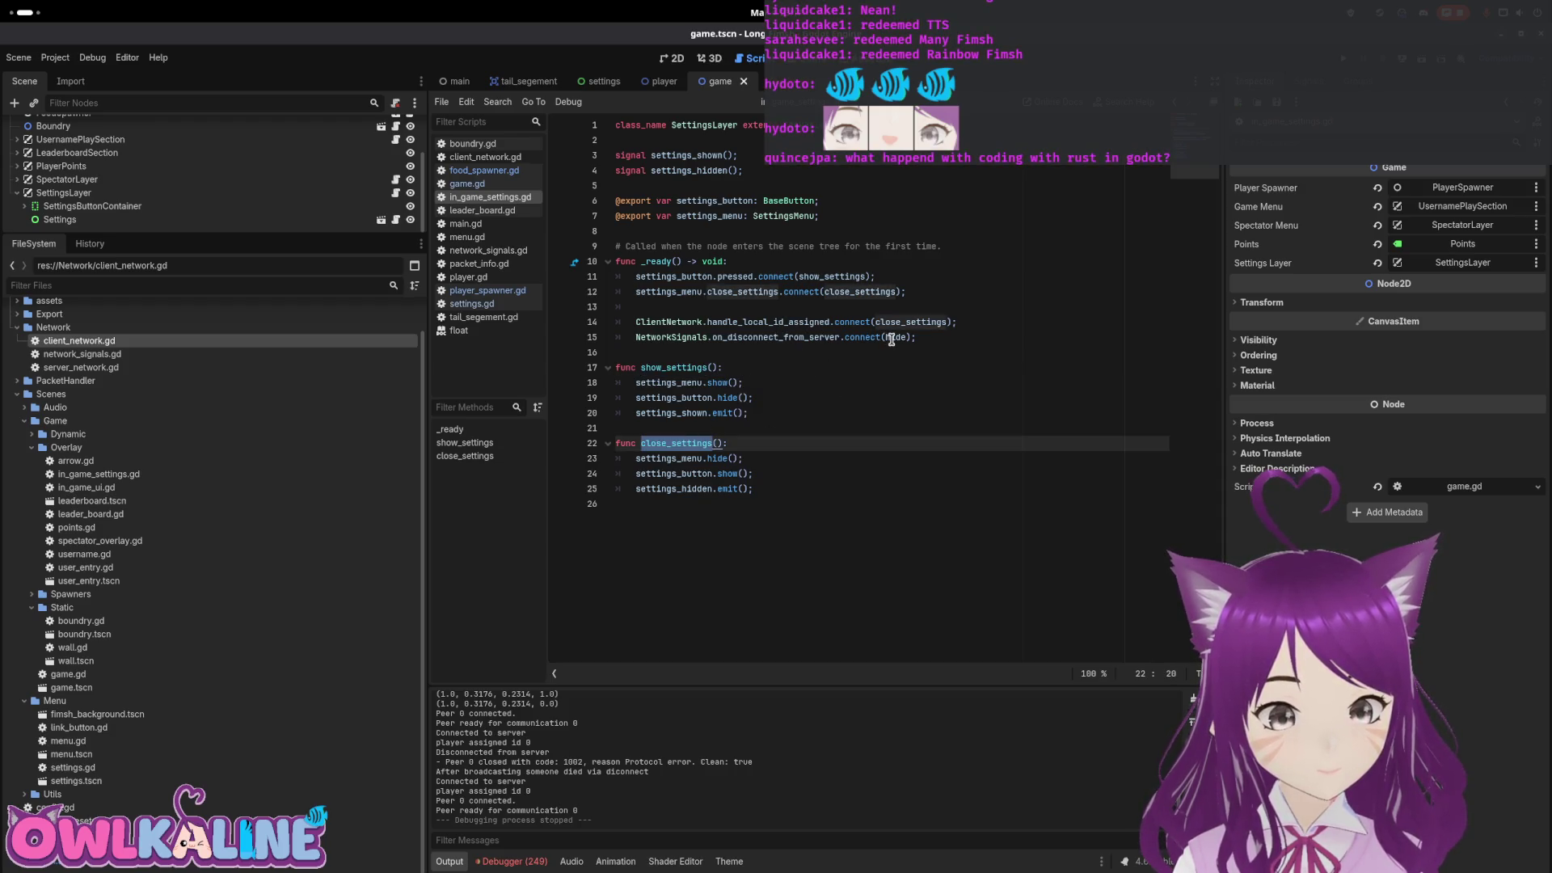
double_click(891, 339)
text(close_settings)
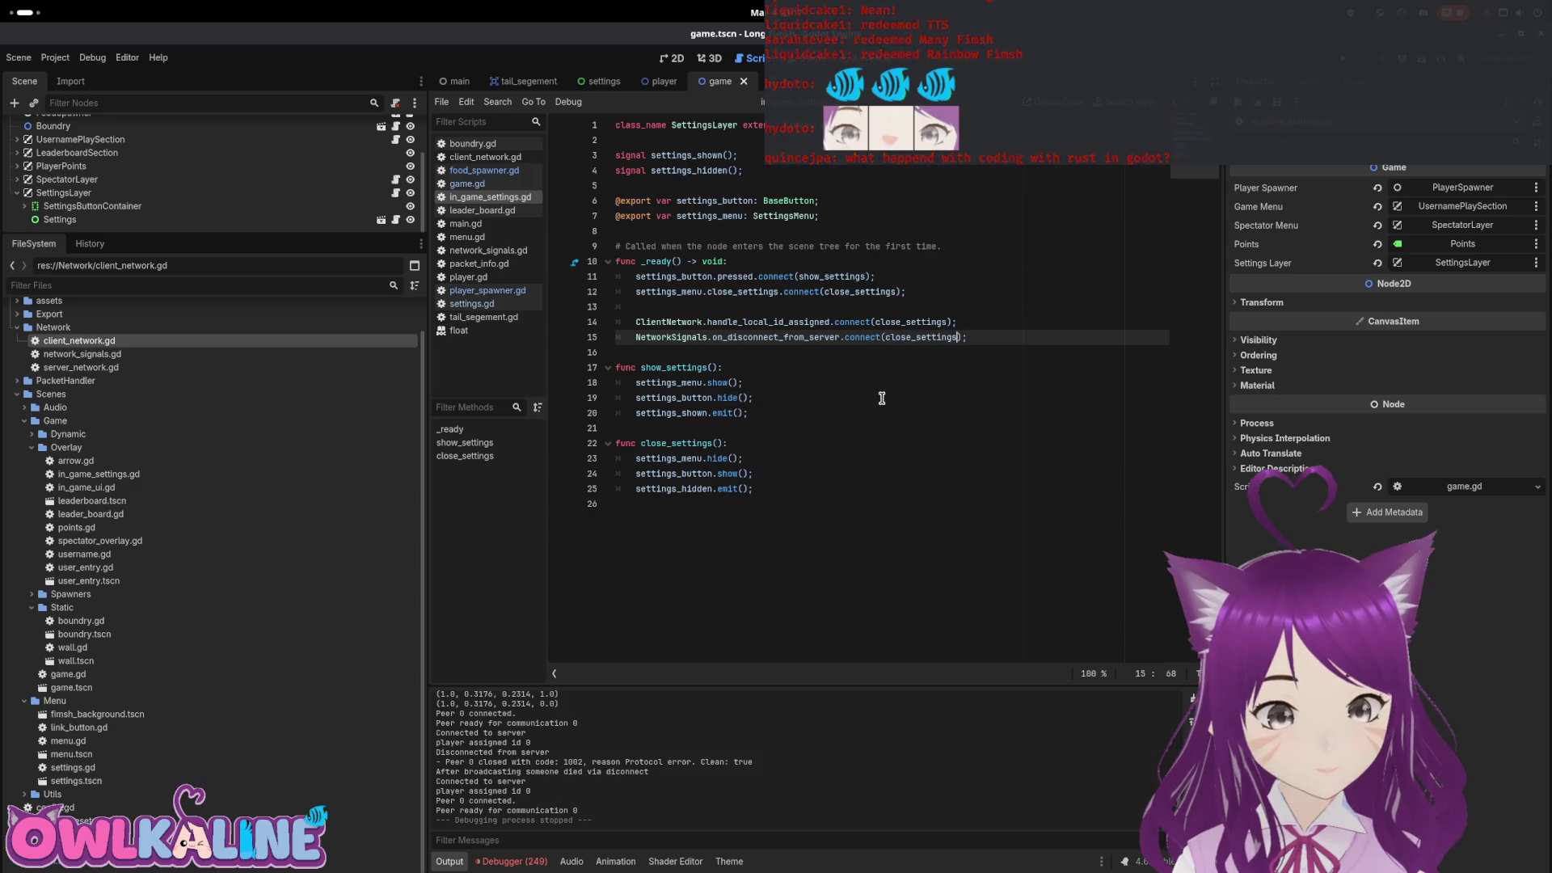
key(F5)
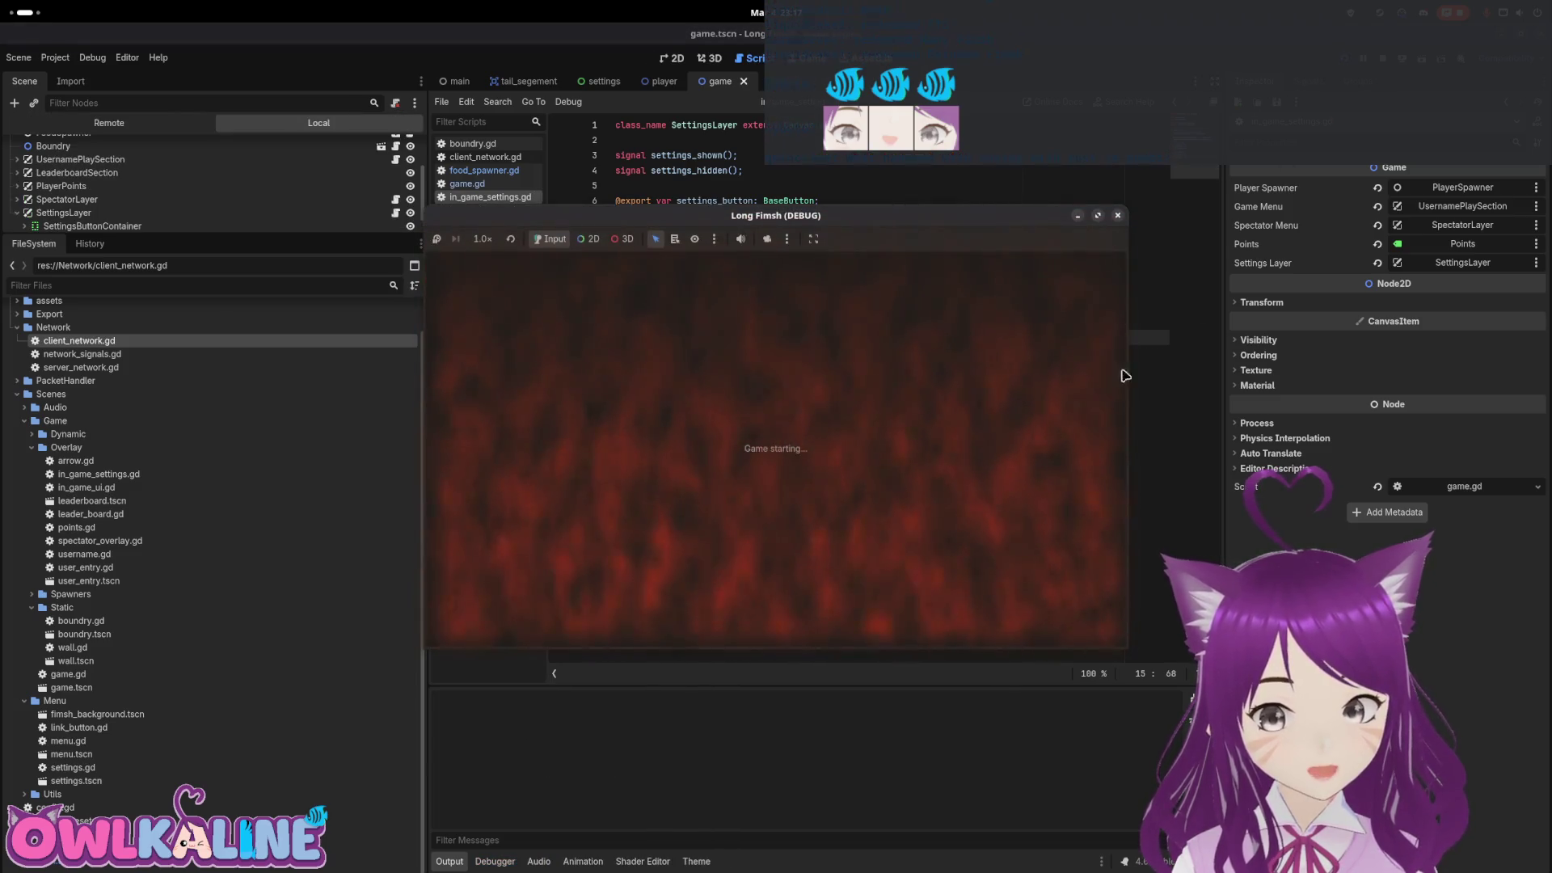
Host a server, join as a client, and disconnect through the in-game settings twice
click(761, 483)
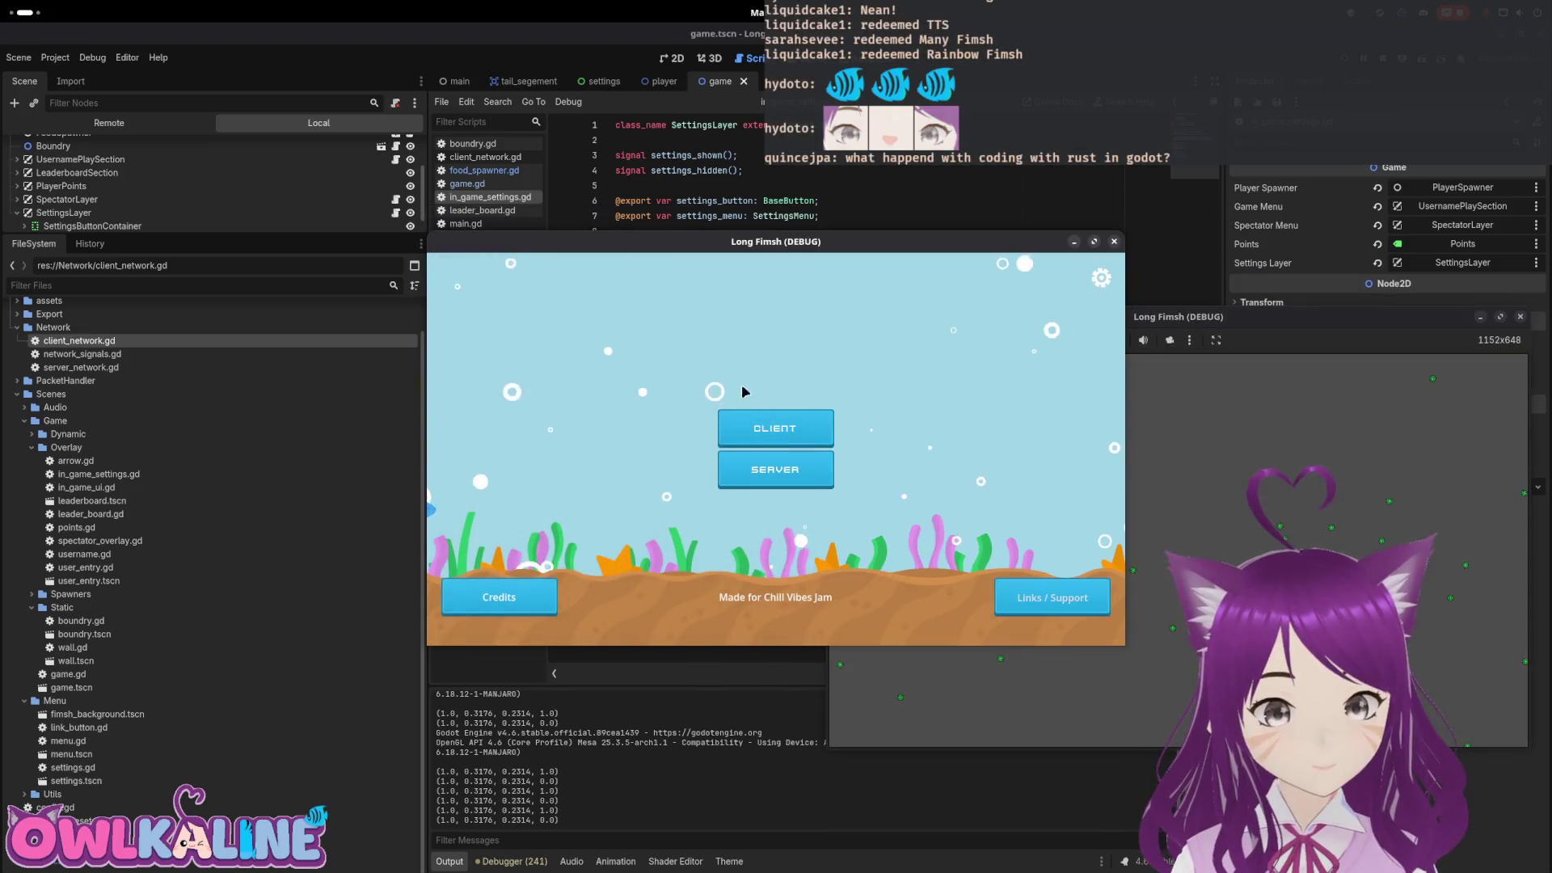
click(756, 424)
click(1101, 278)
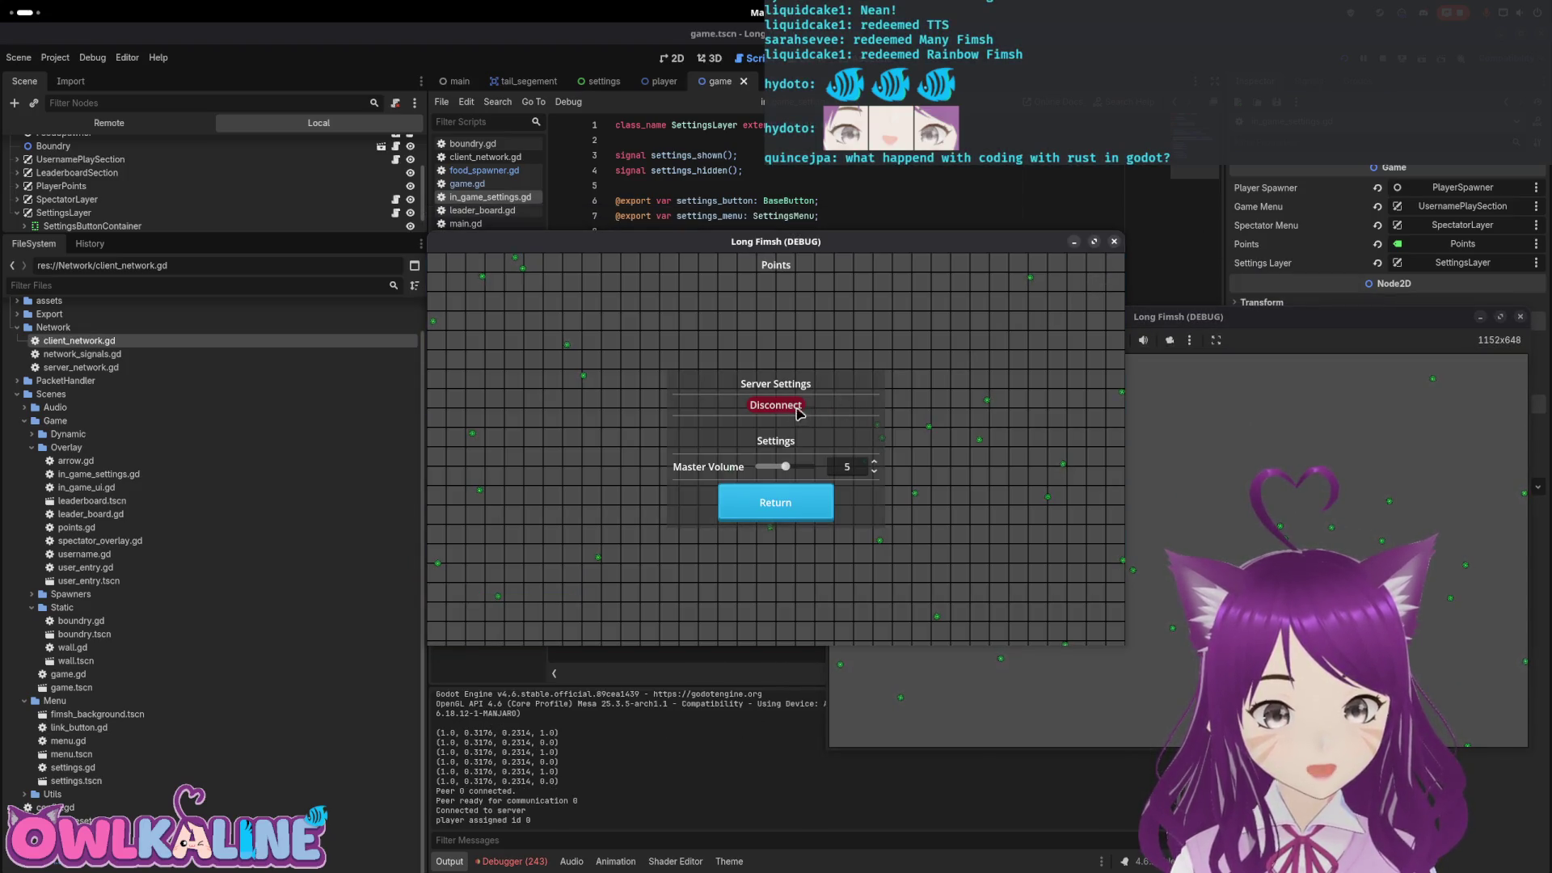
click(800, 413)
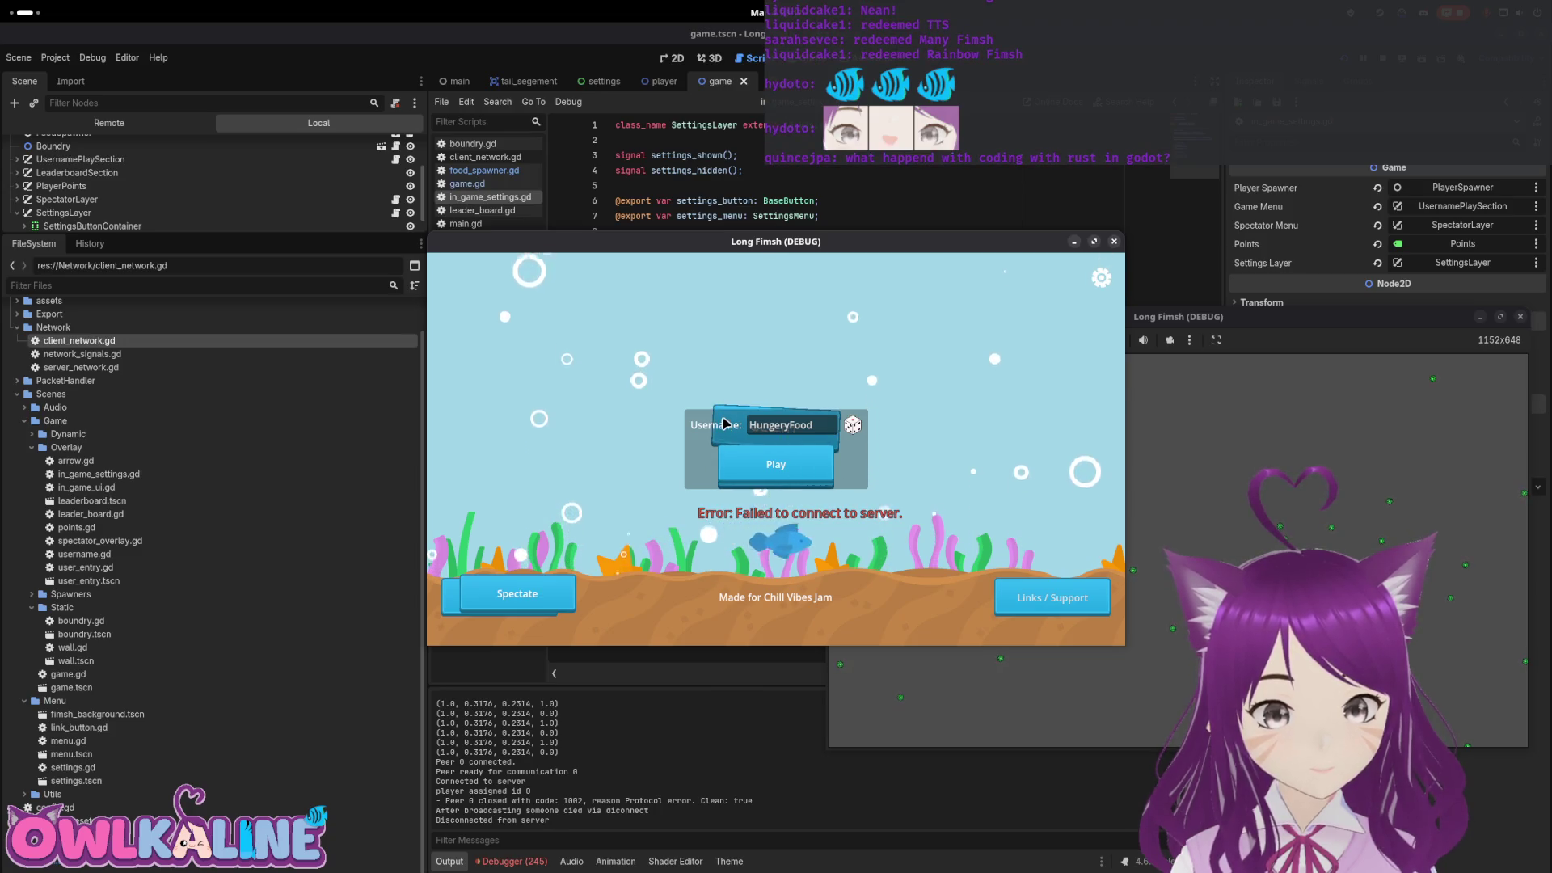
click(796, 471)
click(1101, 280)
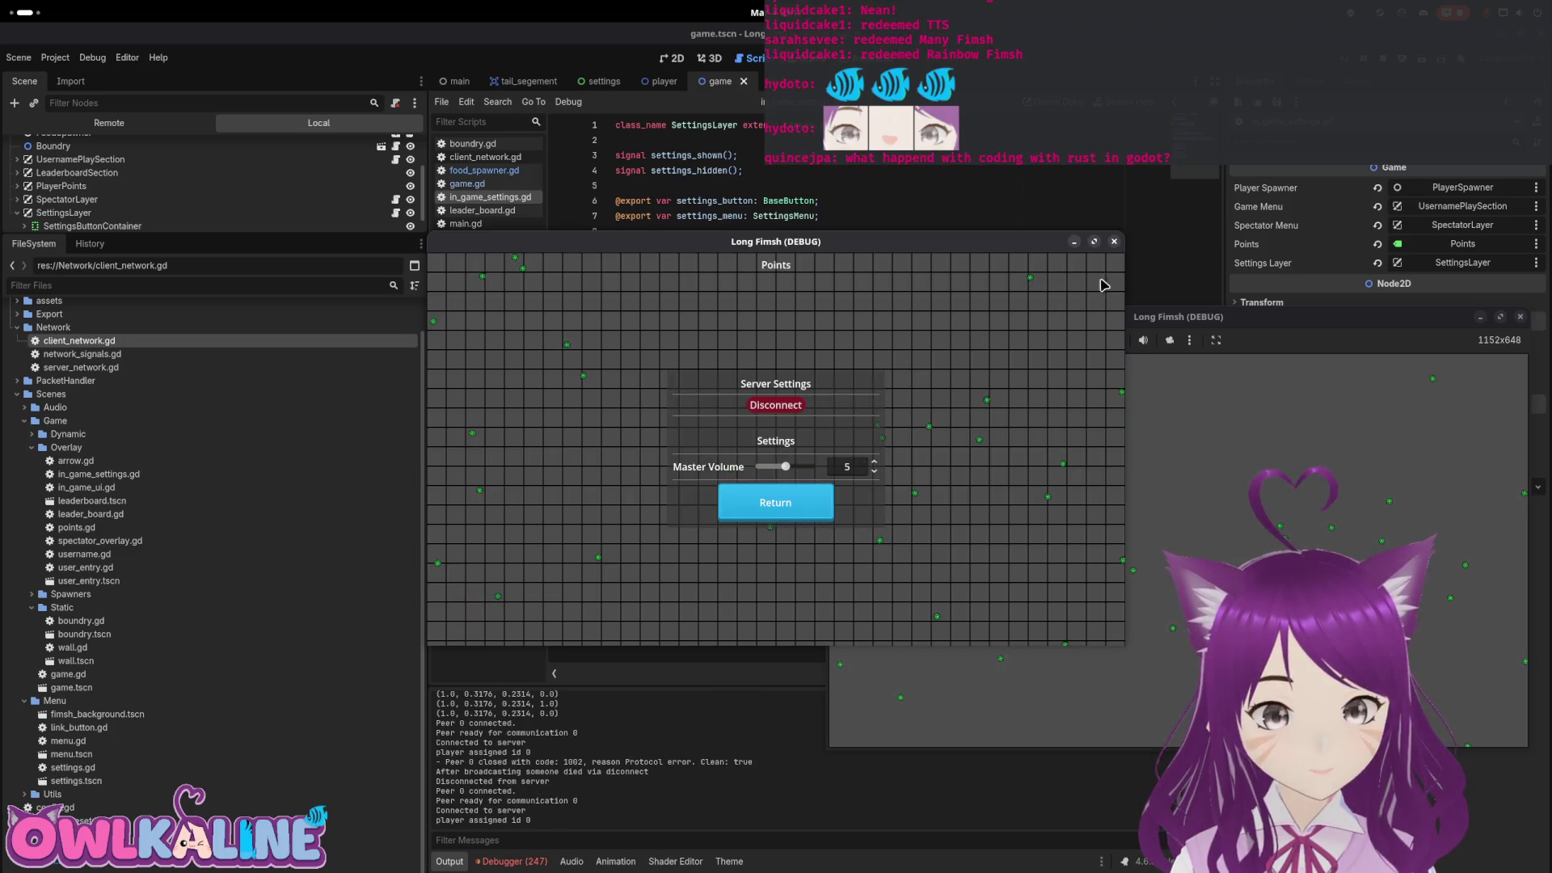
click(797, 408)
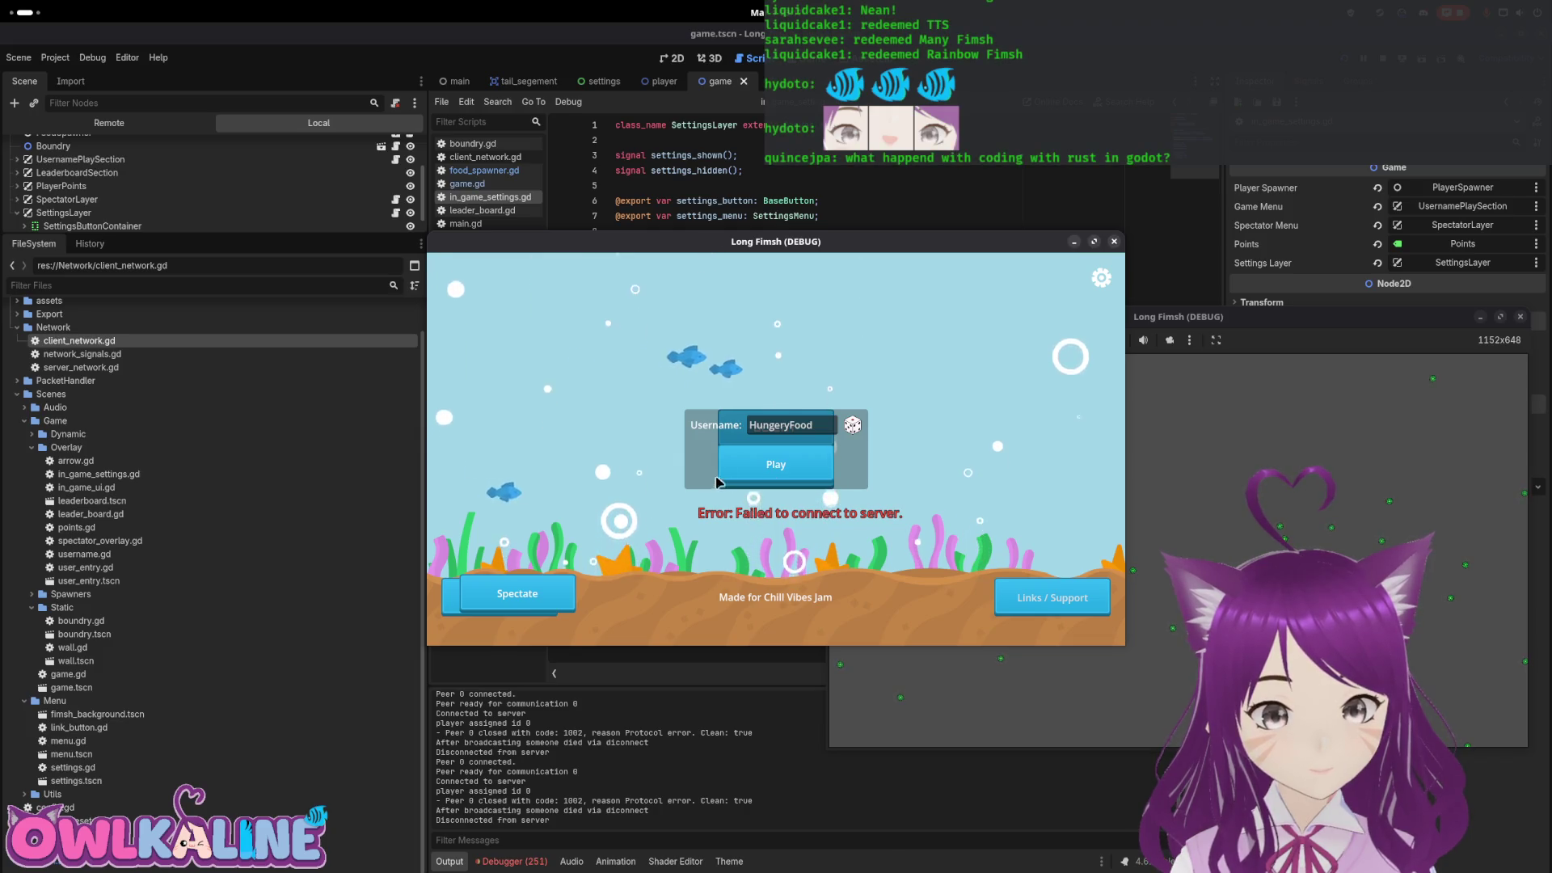
Open and close the settings overlay, then rejoin and disconnect again
click(1099, 278)
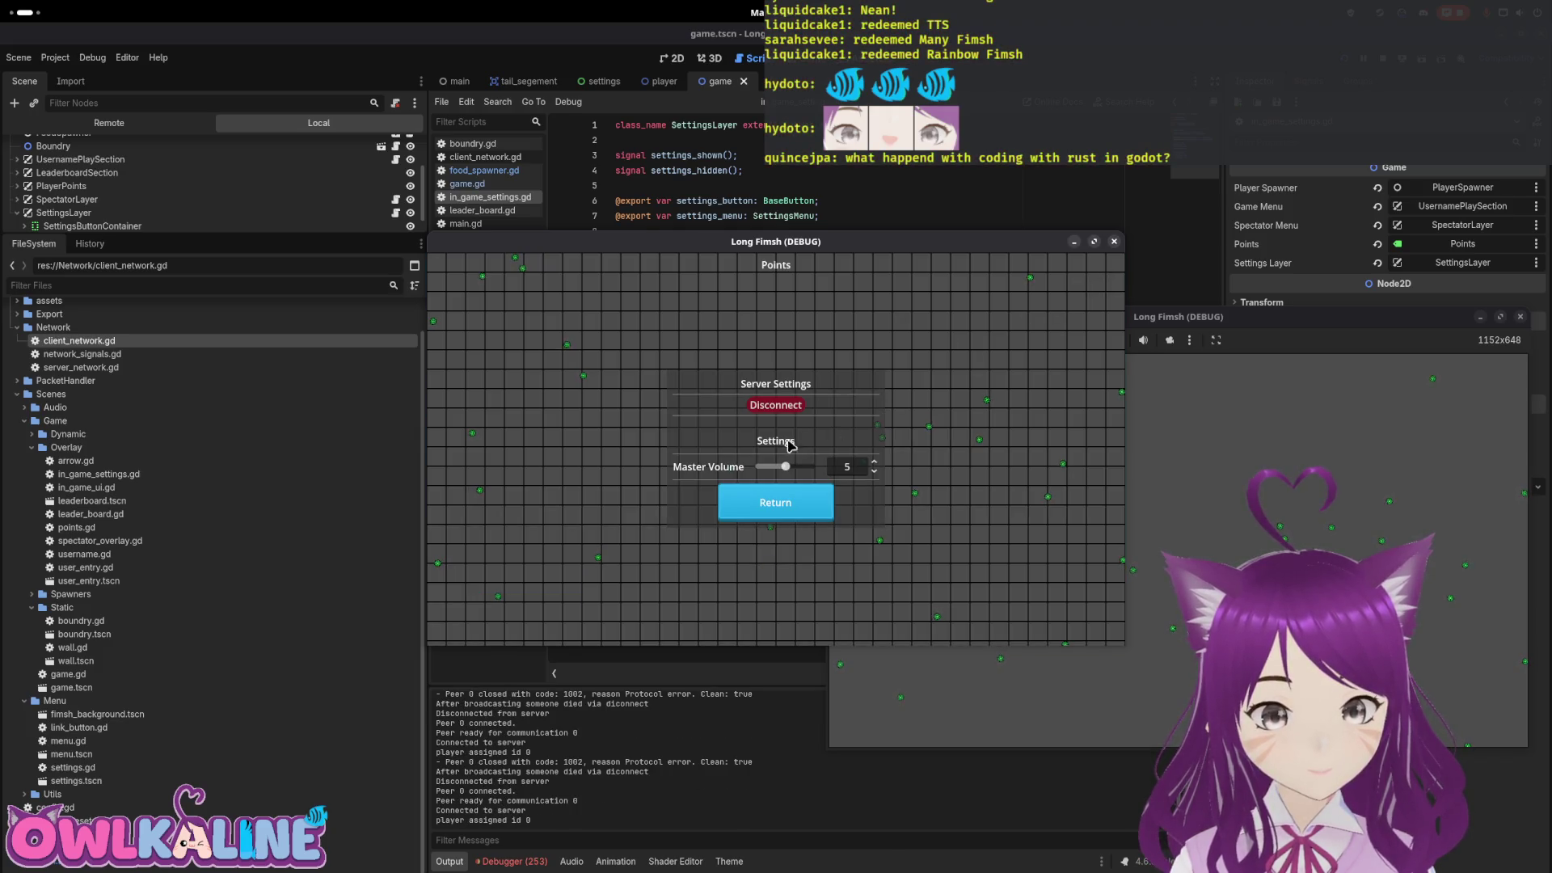
click(775, 494)
click(744, 468)
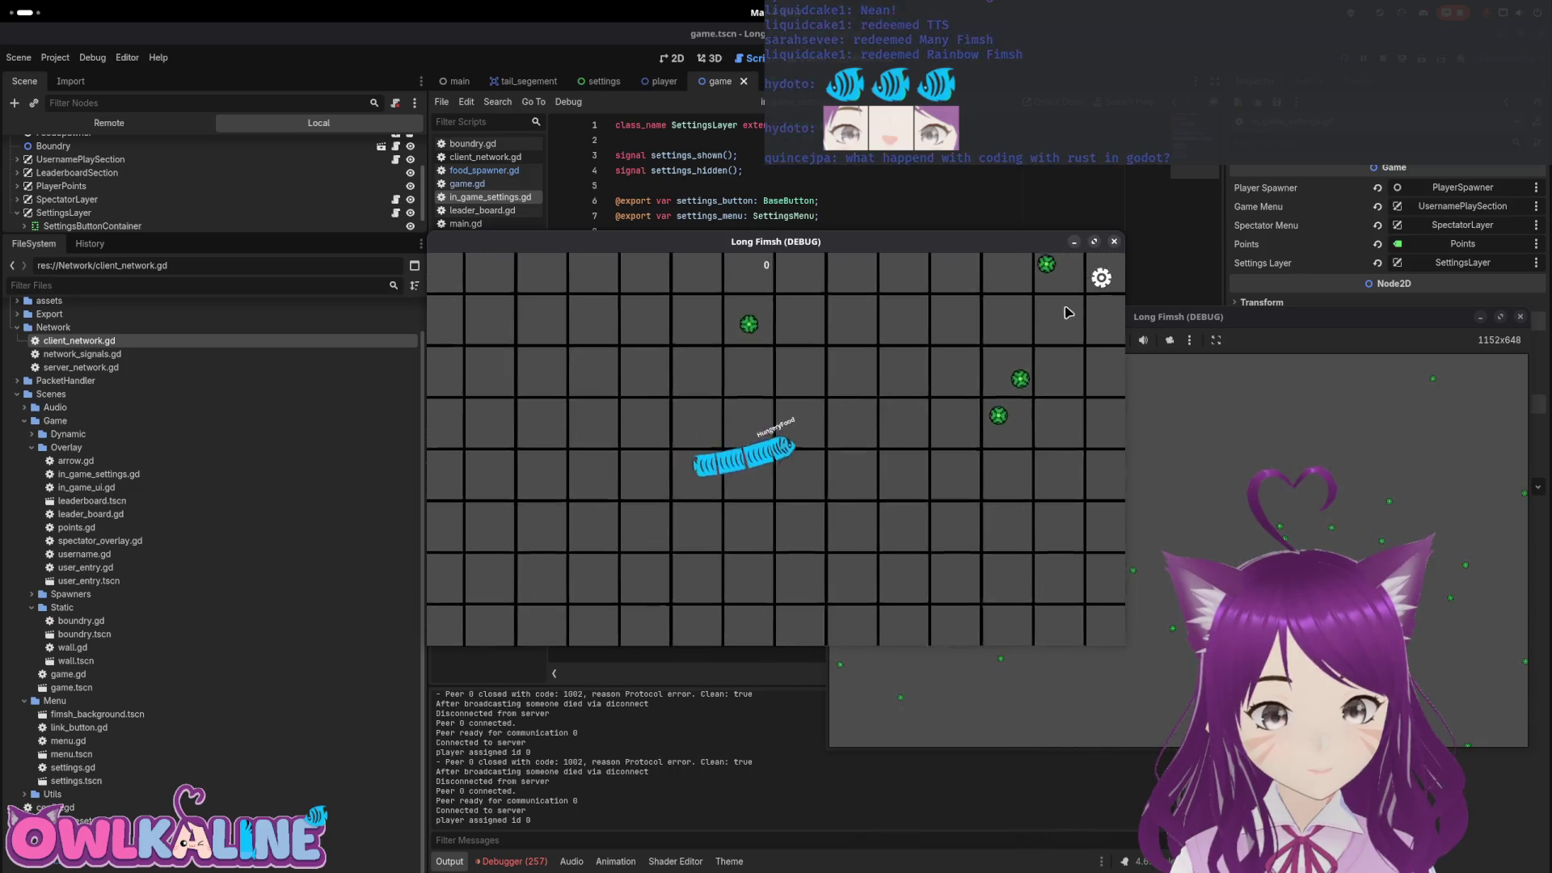
click(1099, 278)
click(780, 406)
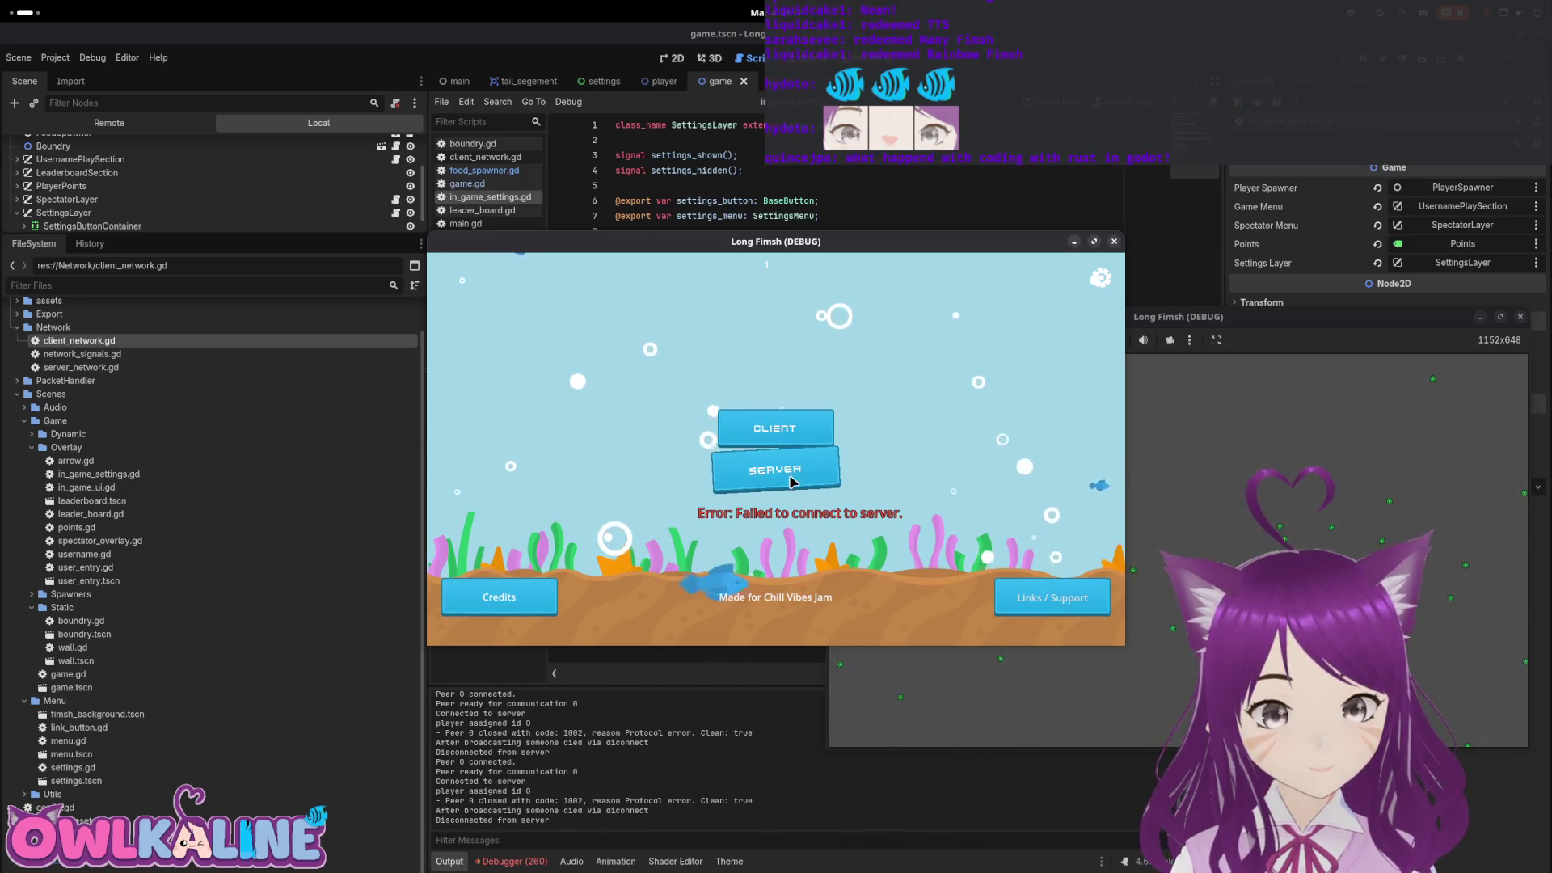
click(788, 429)
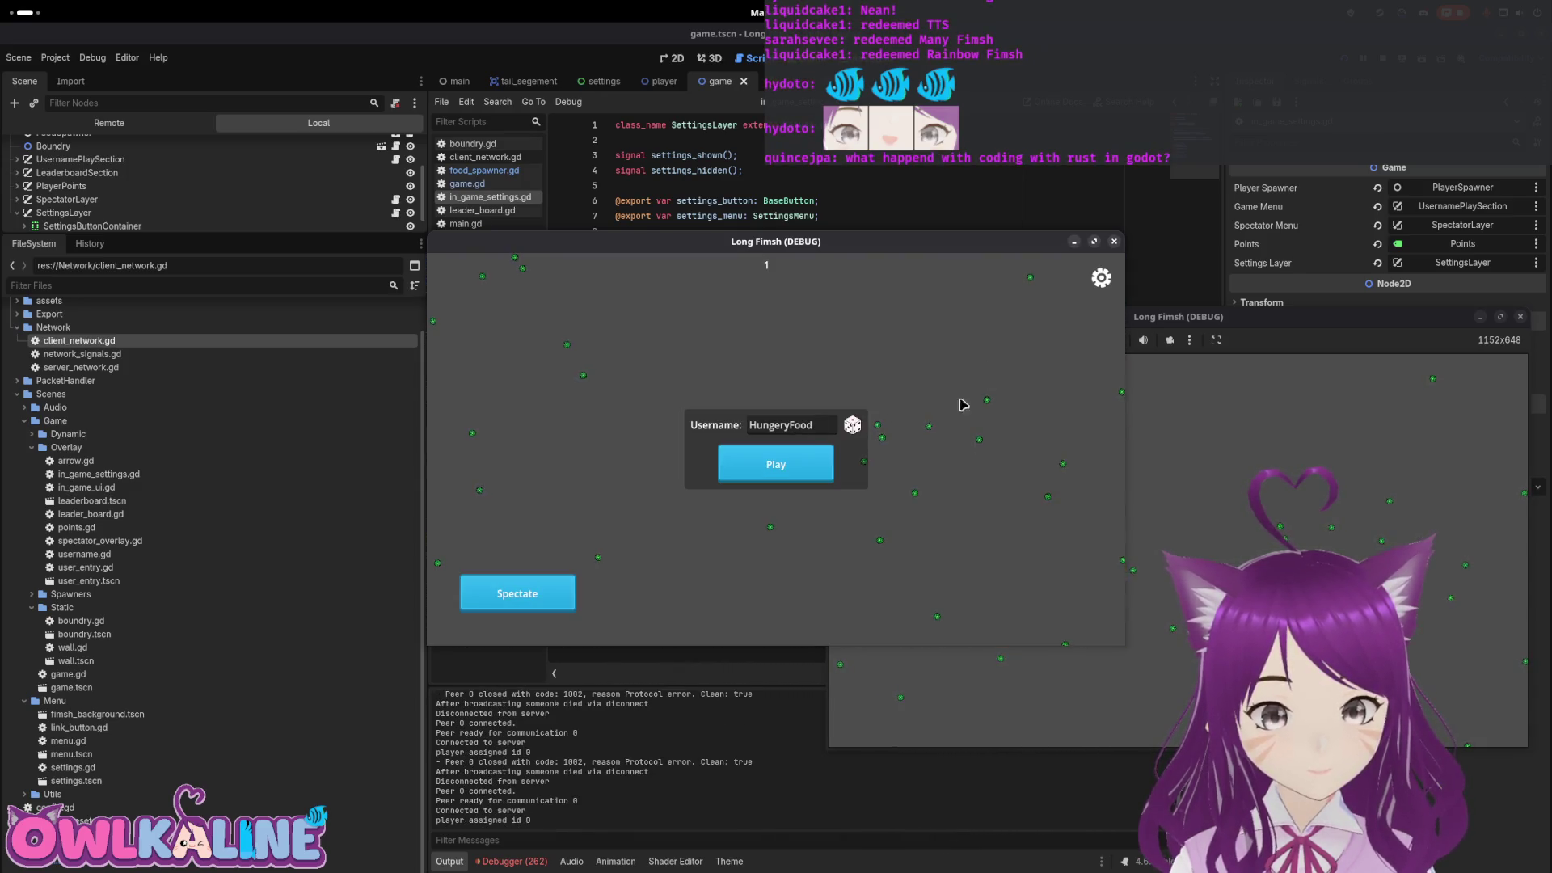
click(1101, 279)
click(799, 405)
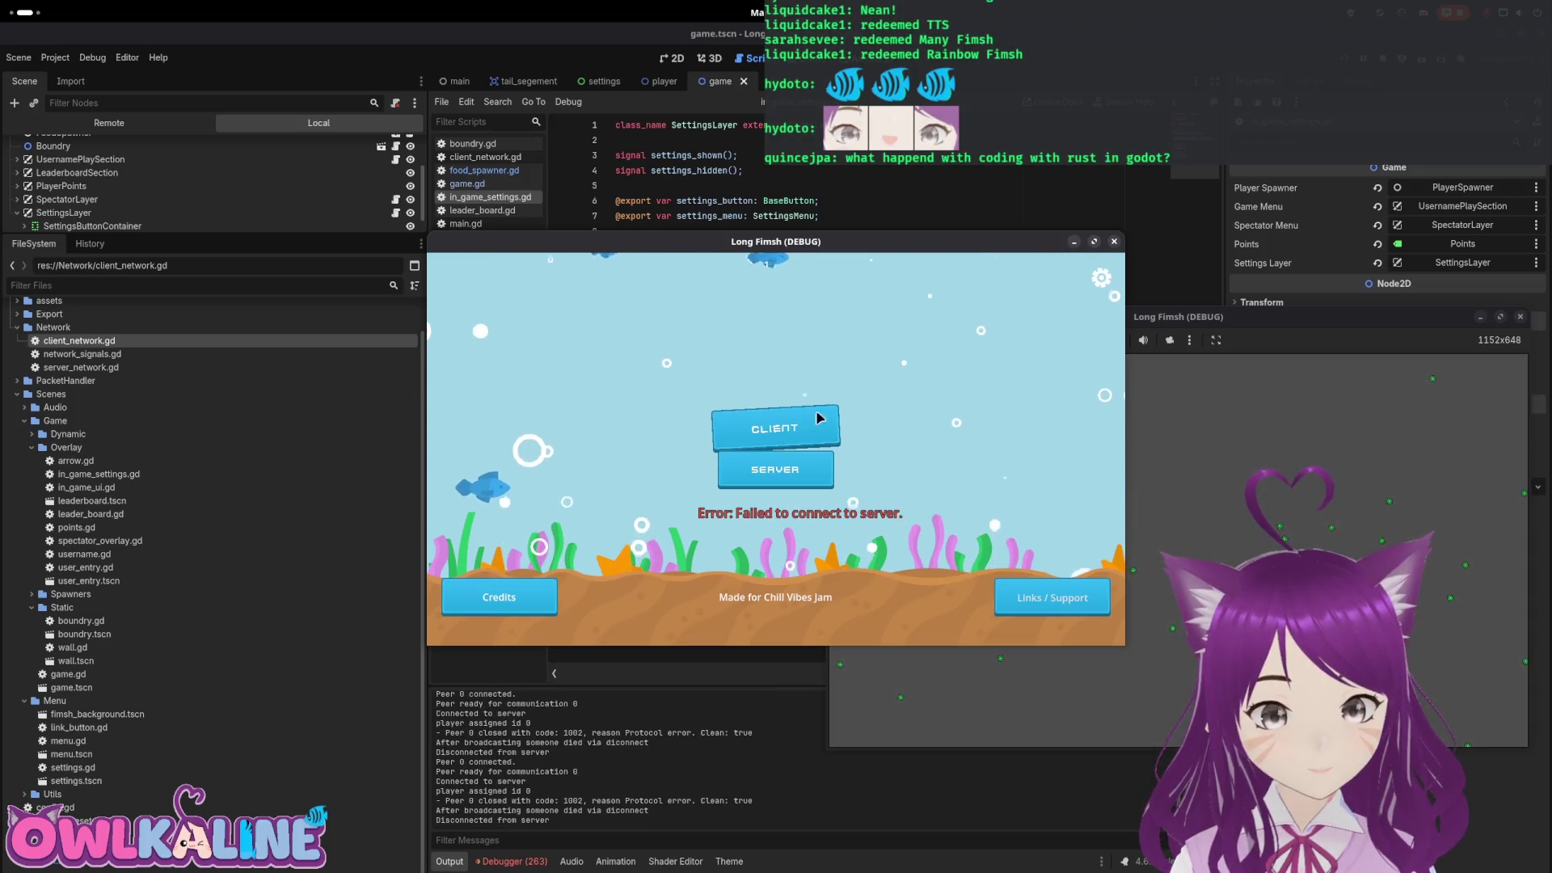
Repeatedly rejoin as a client and disconnect through the settings overlay
click(809, 421)
click(1099, 278)
click(795, 406)
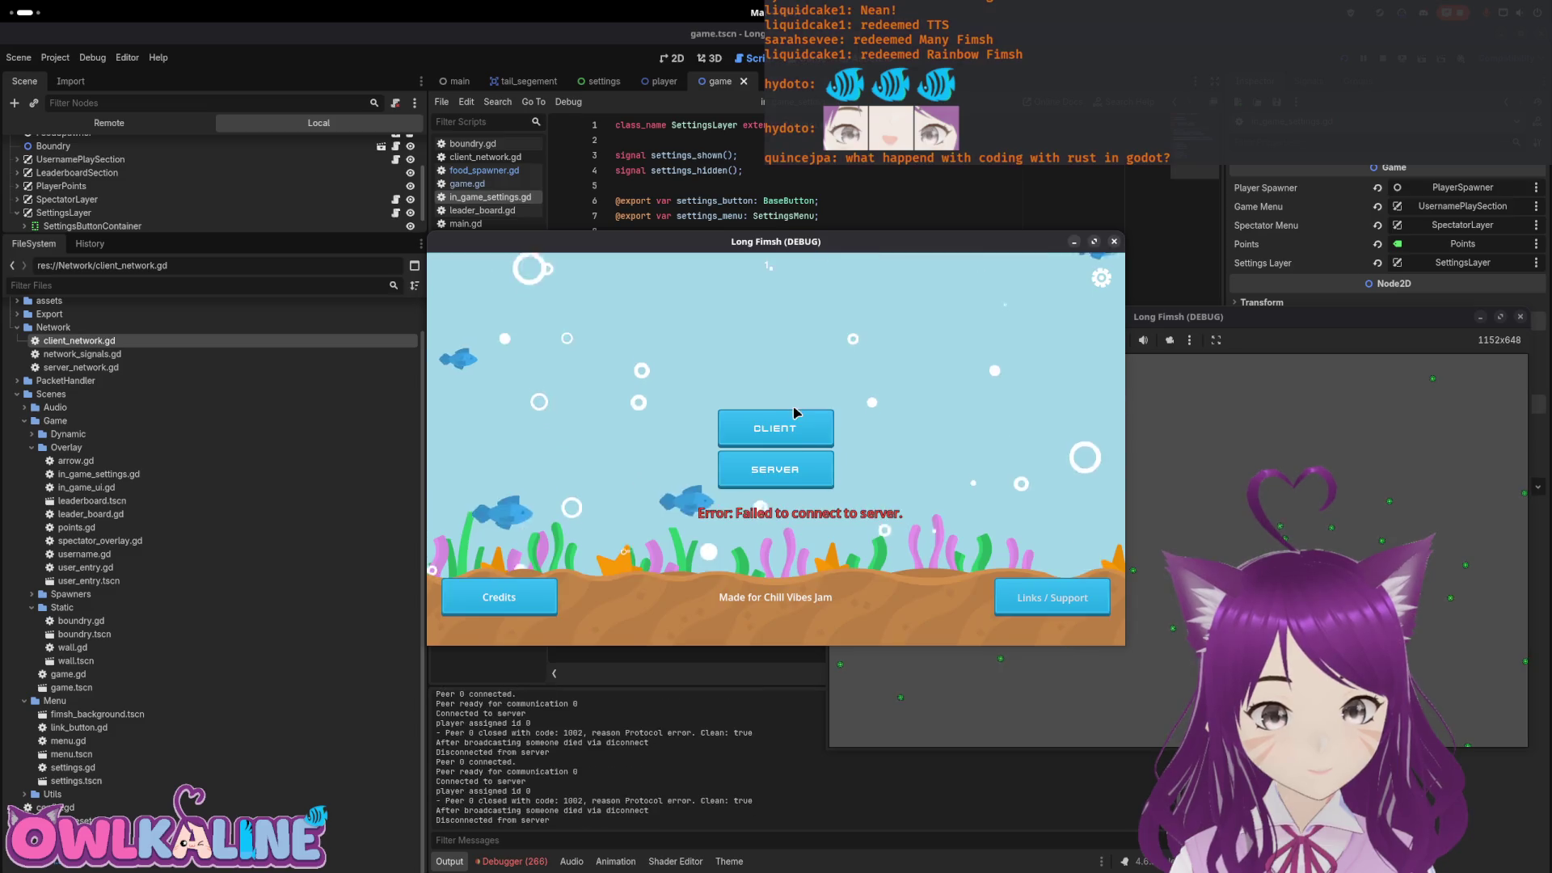
click(801, 427)
click(1095, 279)
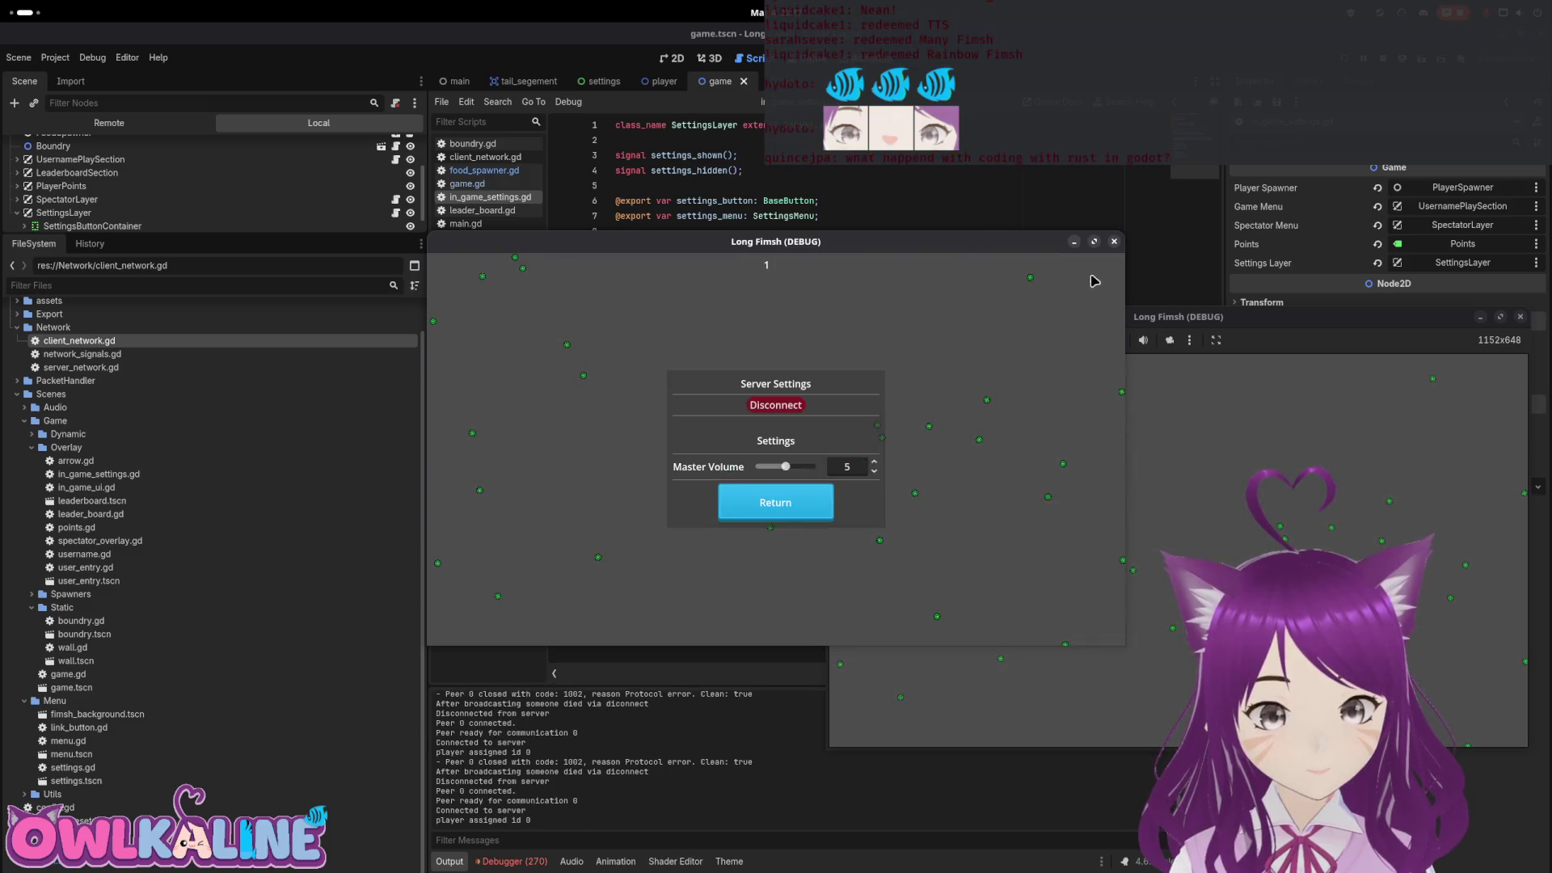
click(792, 407)
click(796, 432)
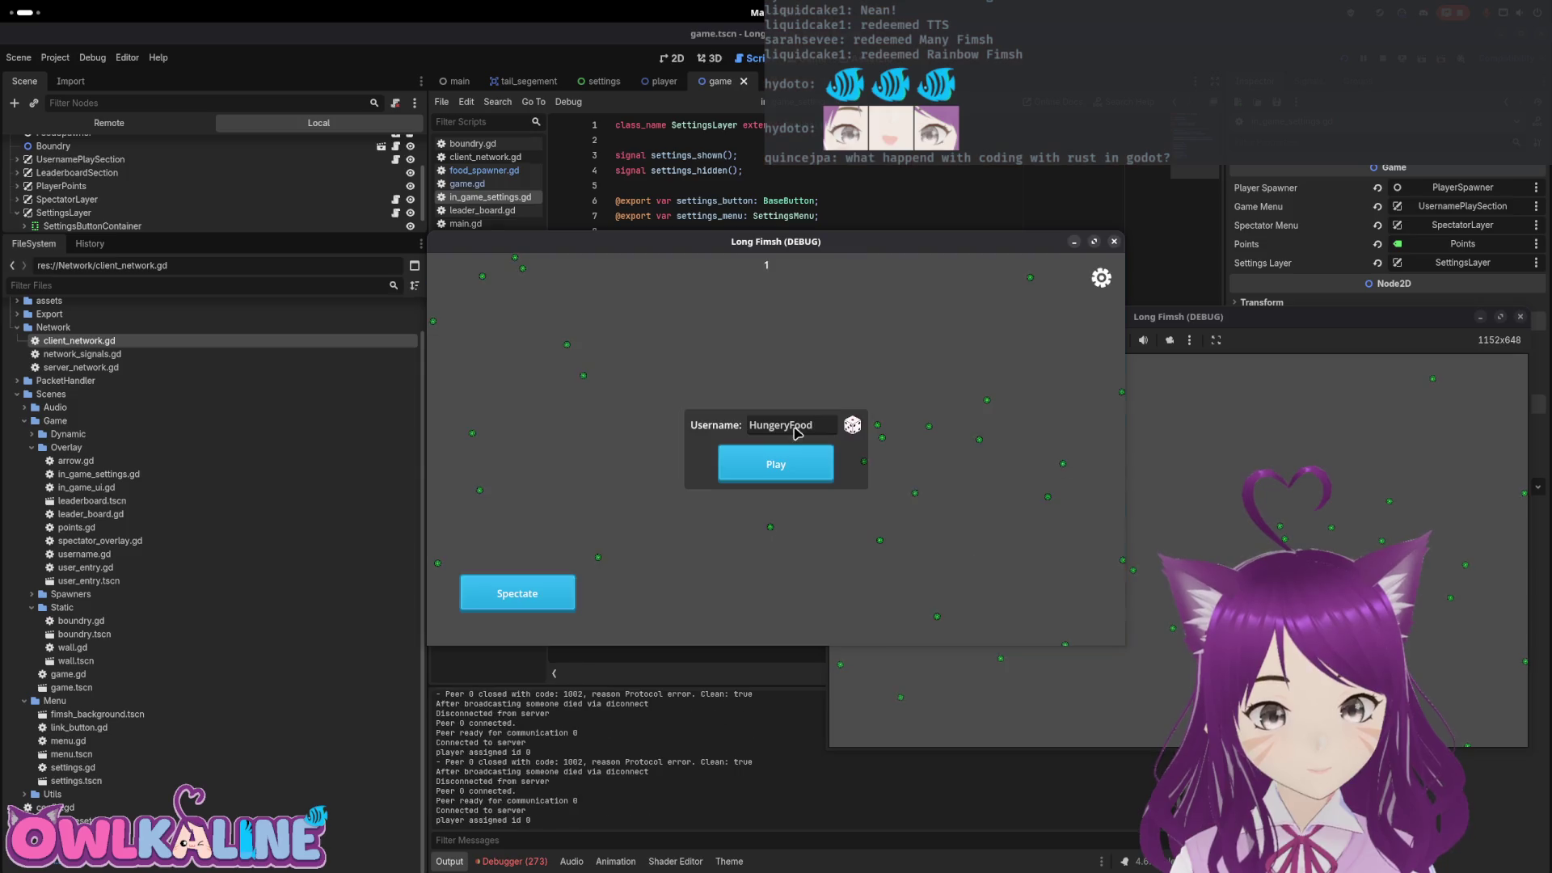
Spawn the player, disconnect mid-game, rejoin, and relaunch the project with F5
click(805, 467)
click(1101, 277)
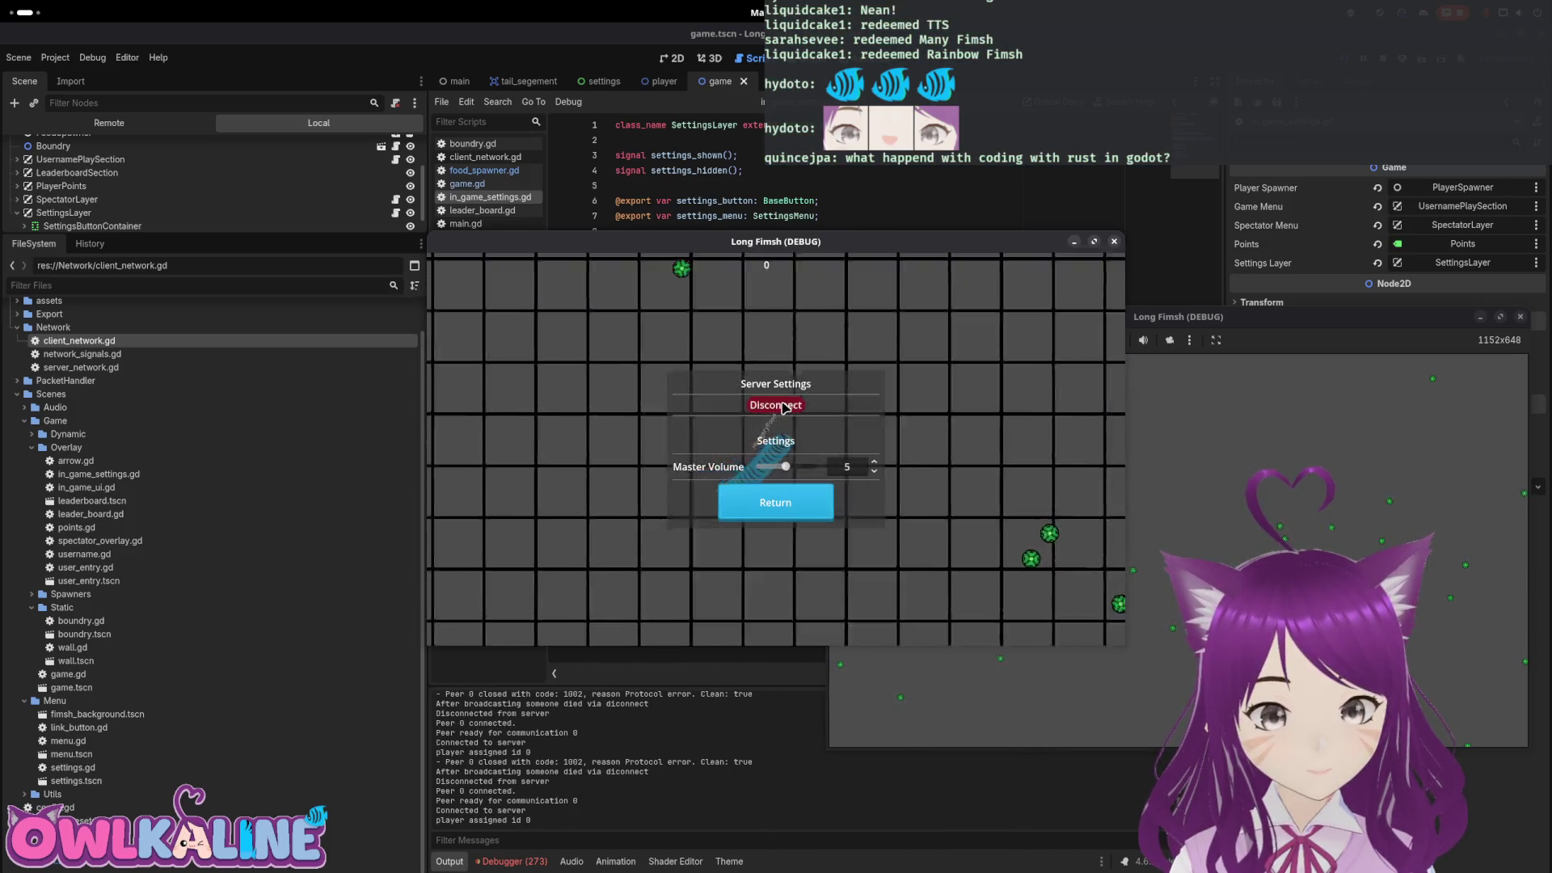
click(776, 503)
click(797, 436)
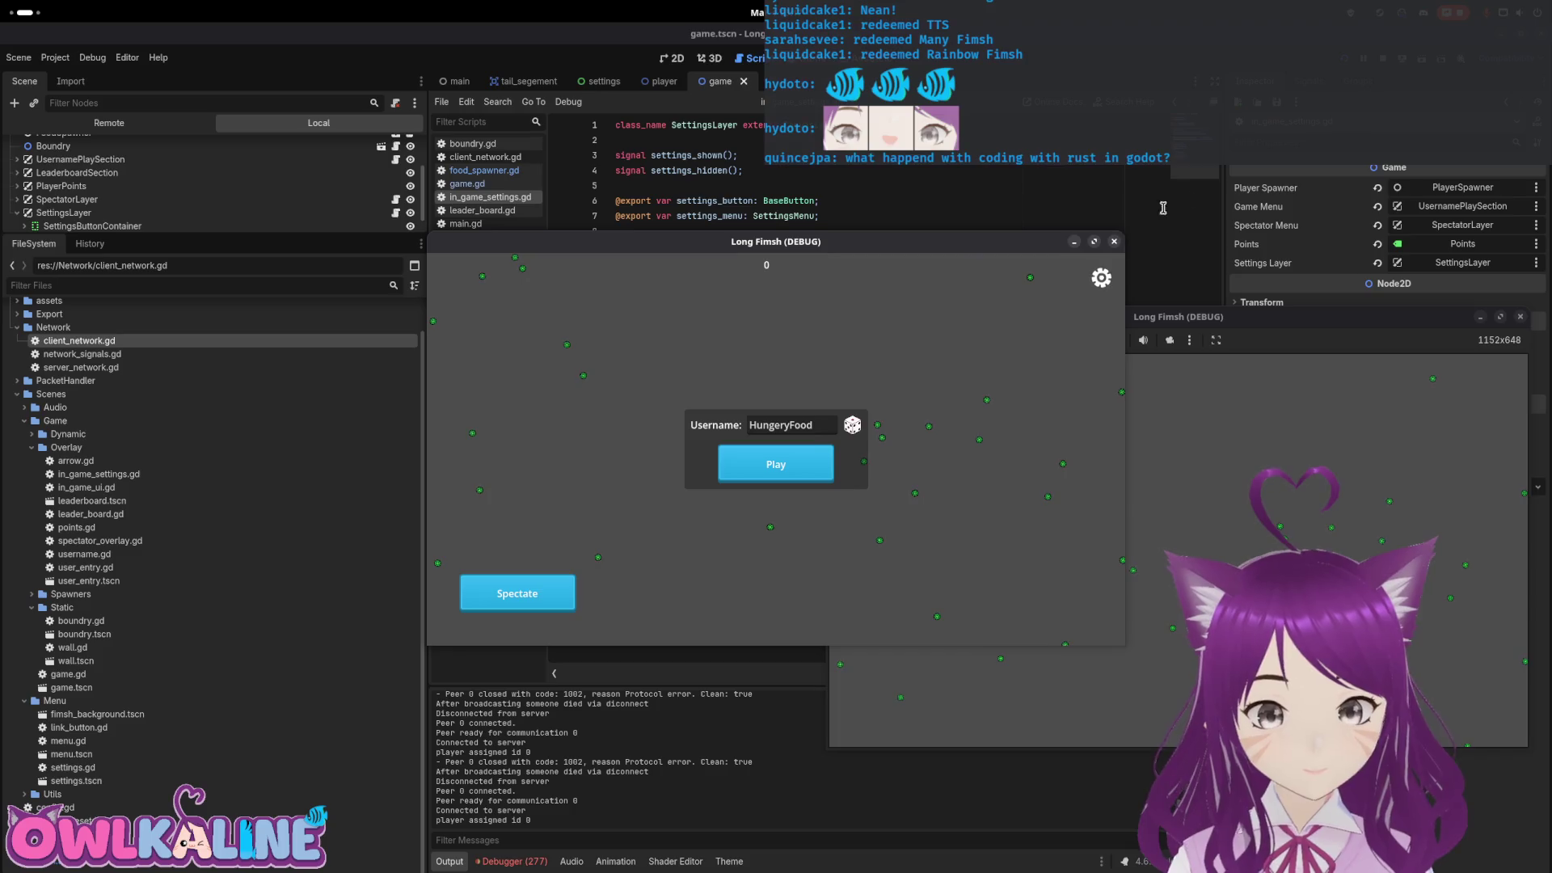
key(F5)
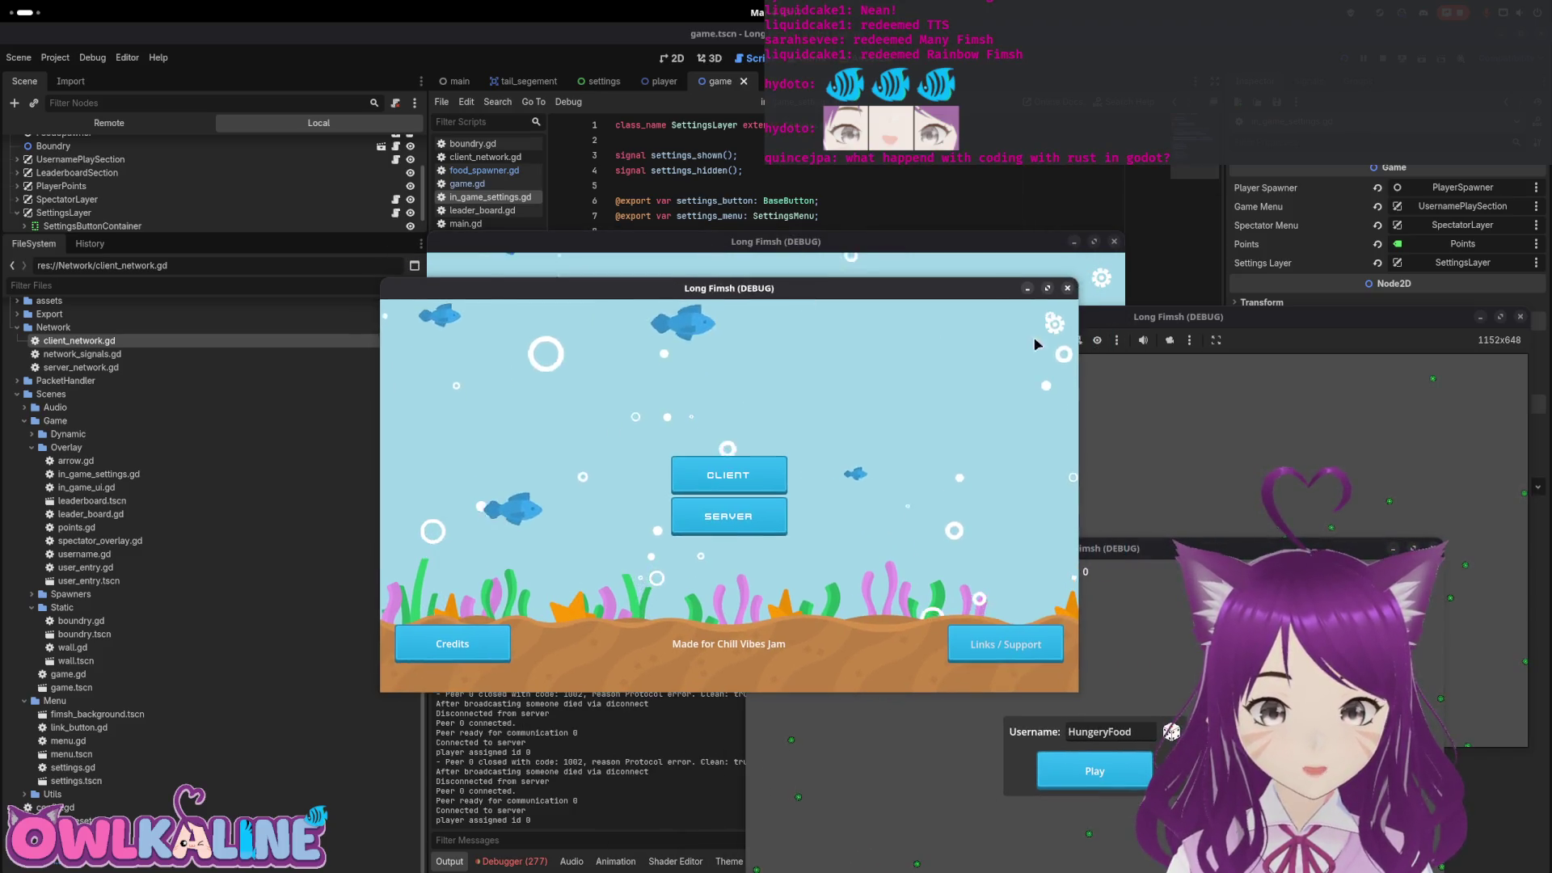
Toggle the menu settings overlay, join as a client, and disconnect through the settings
click(1043, 332)
click(722, 524)
click(728, 474)
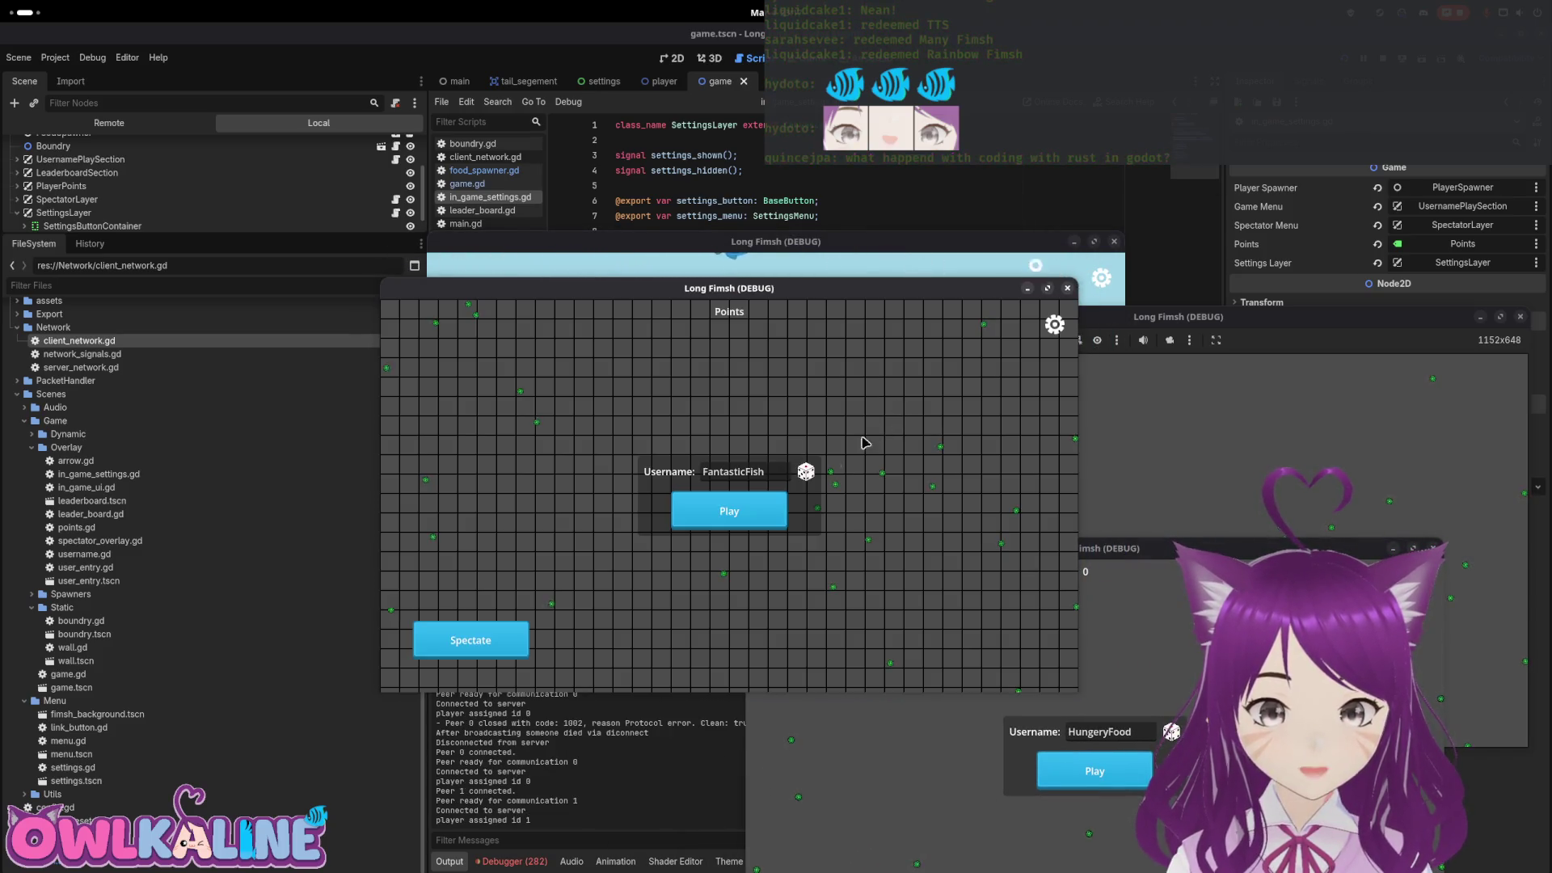
click(1051, 328)
click(755, 455)
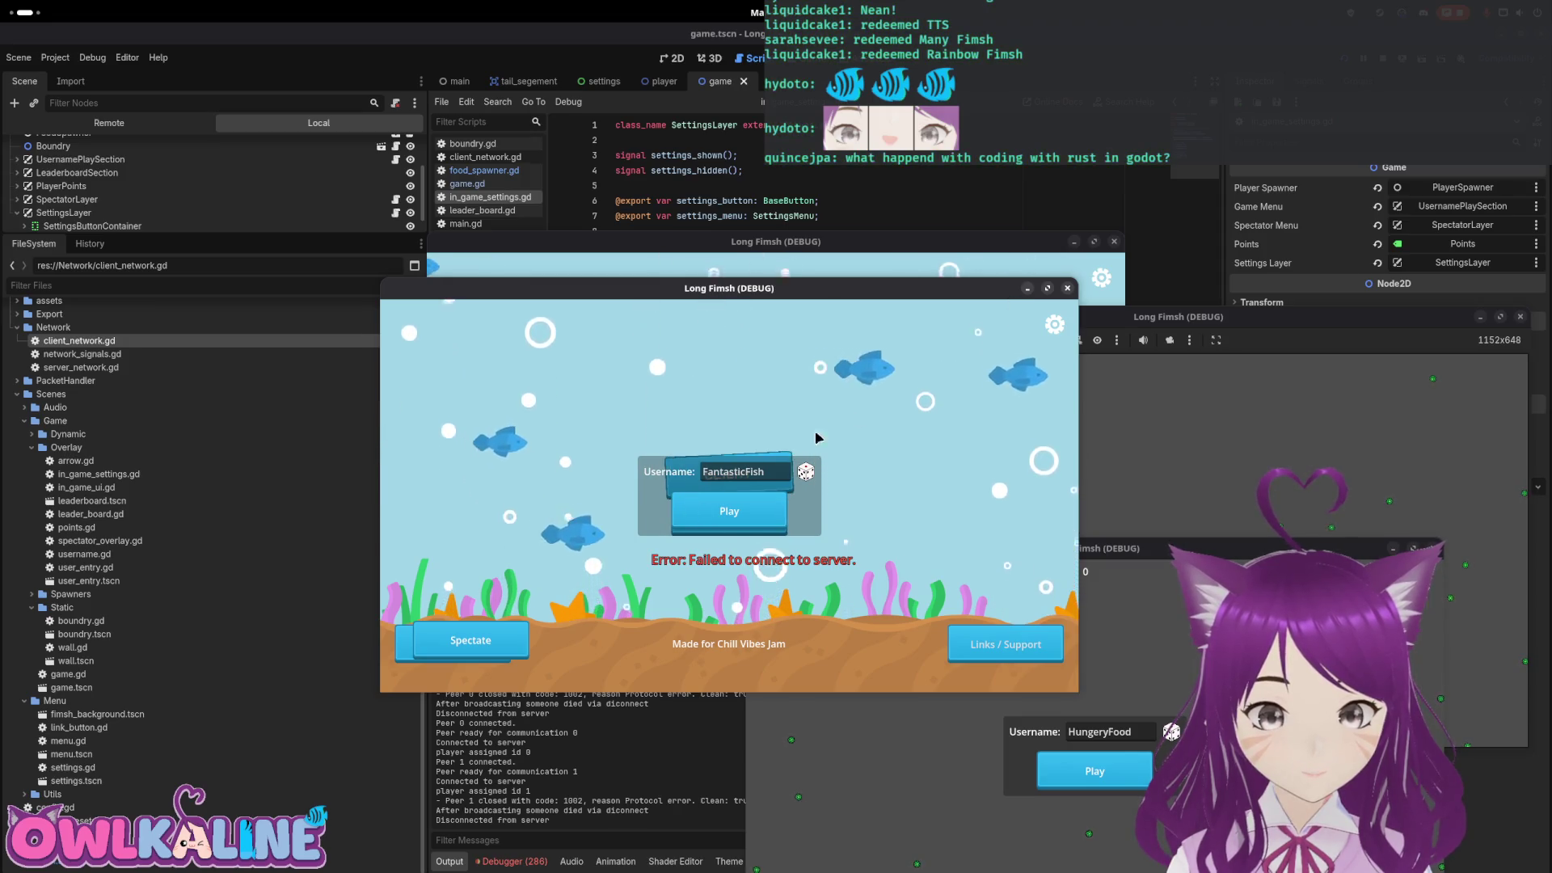
Open and close the main menu settings overlay four times, then stop the project
click(1057, 327)
click(717, 526)
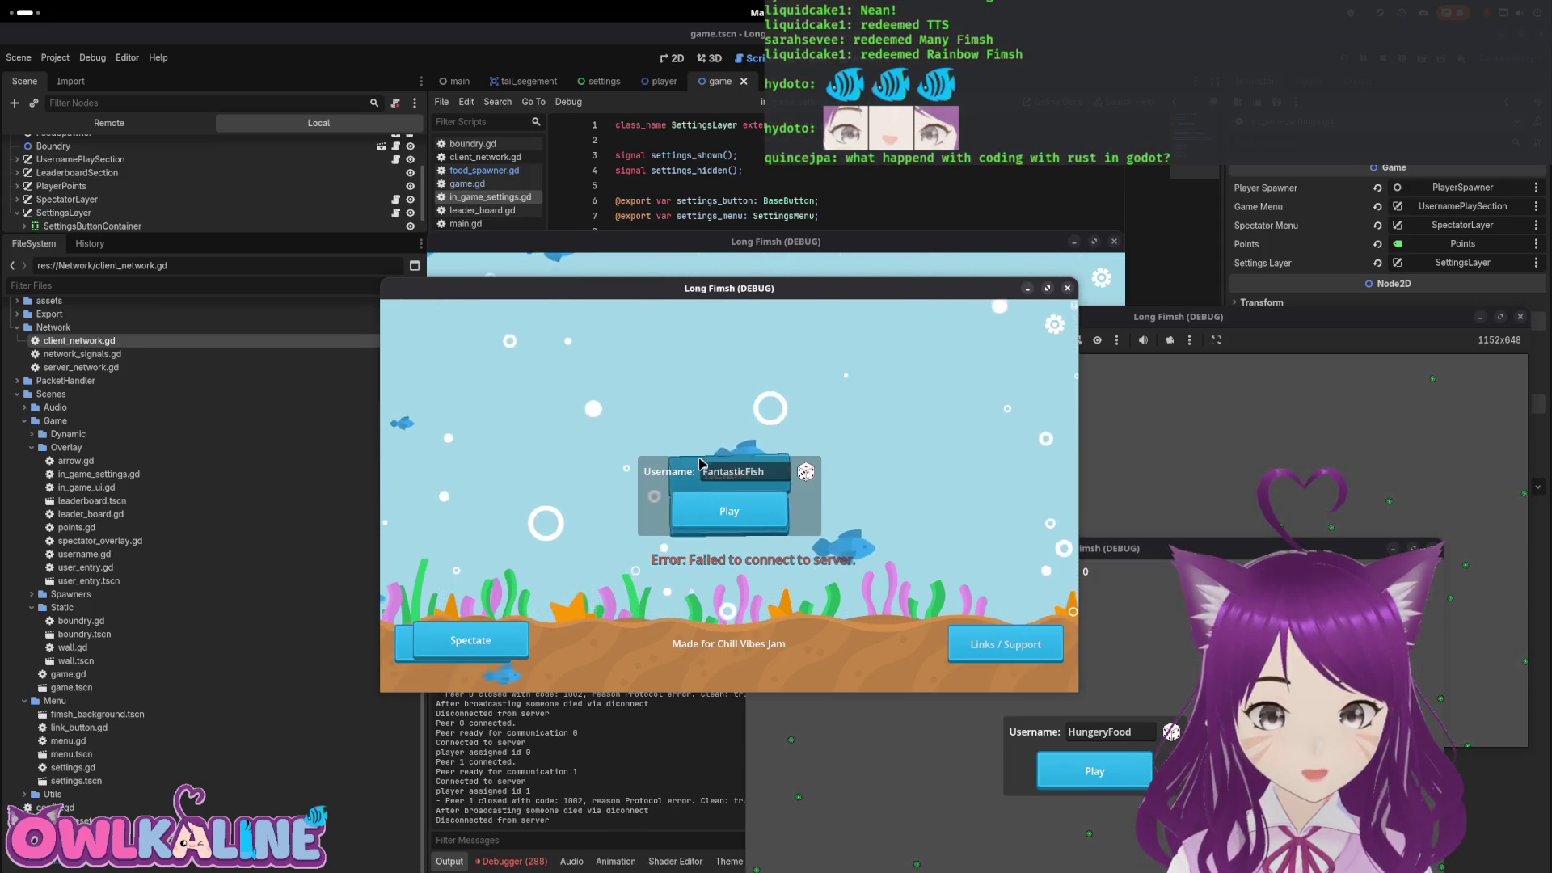
click(1051, 327)
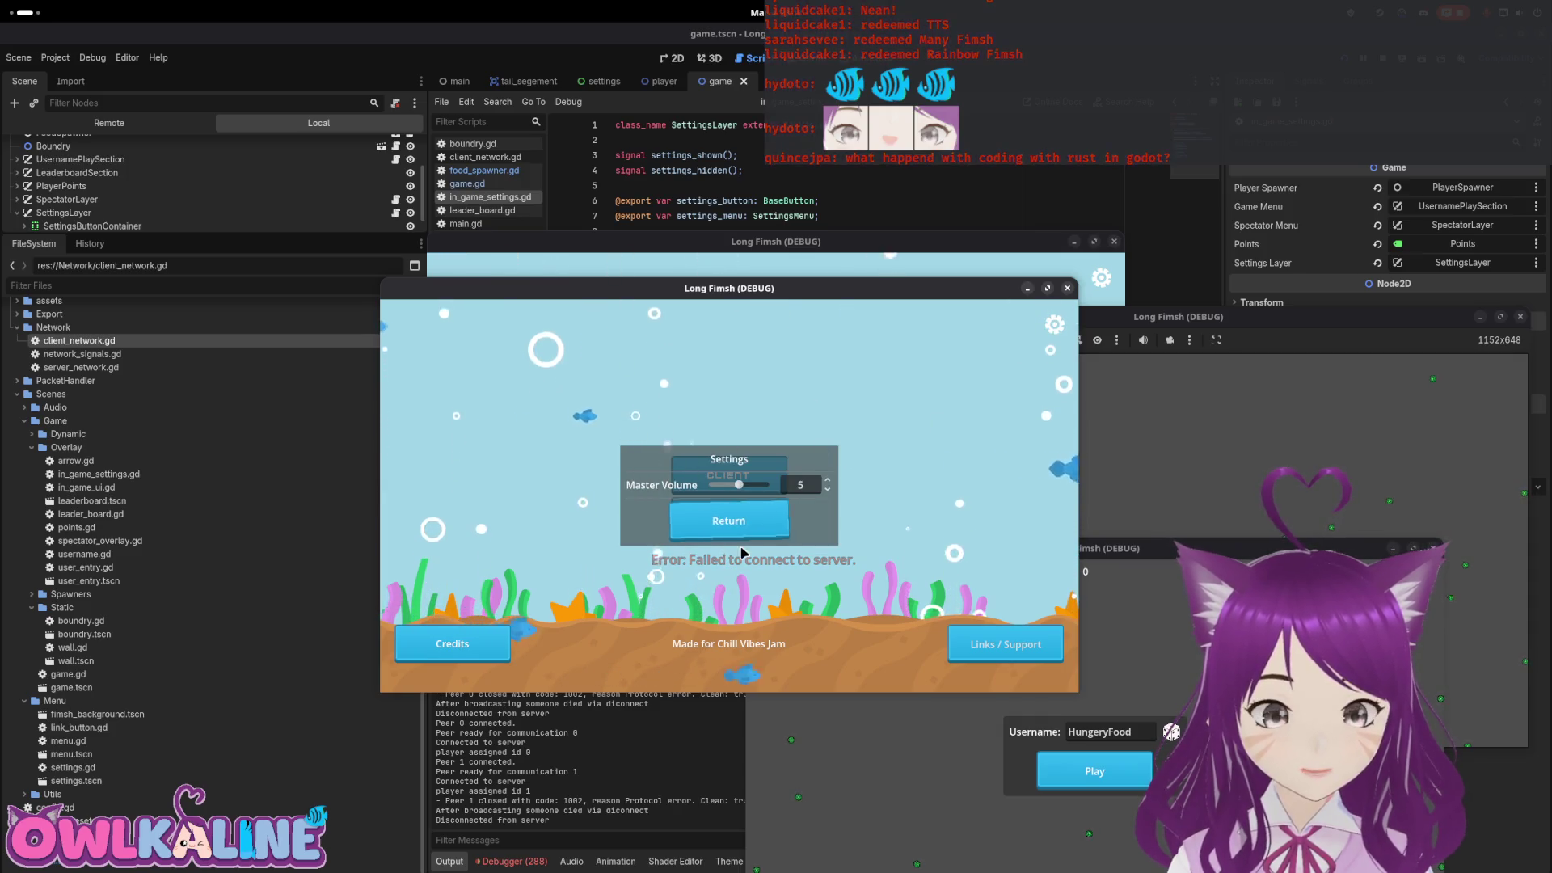
click(742, 536)
click(1055, 330)
click(737, 536)
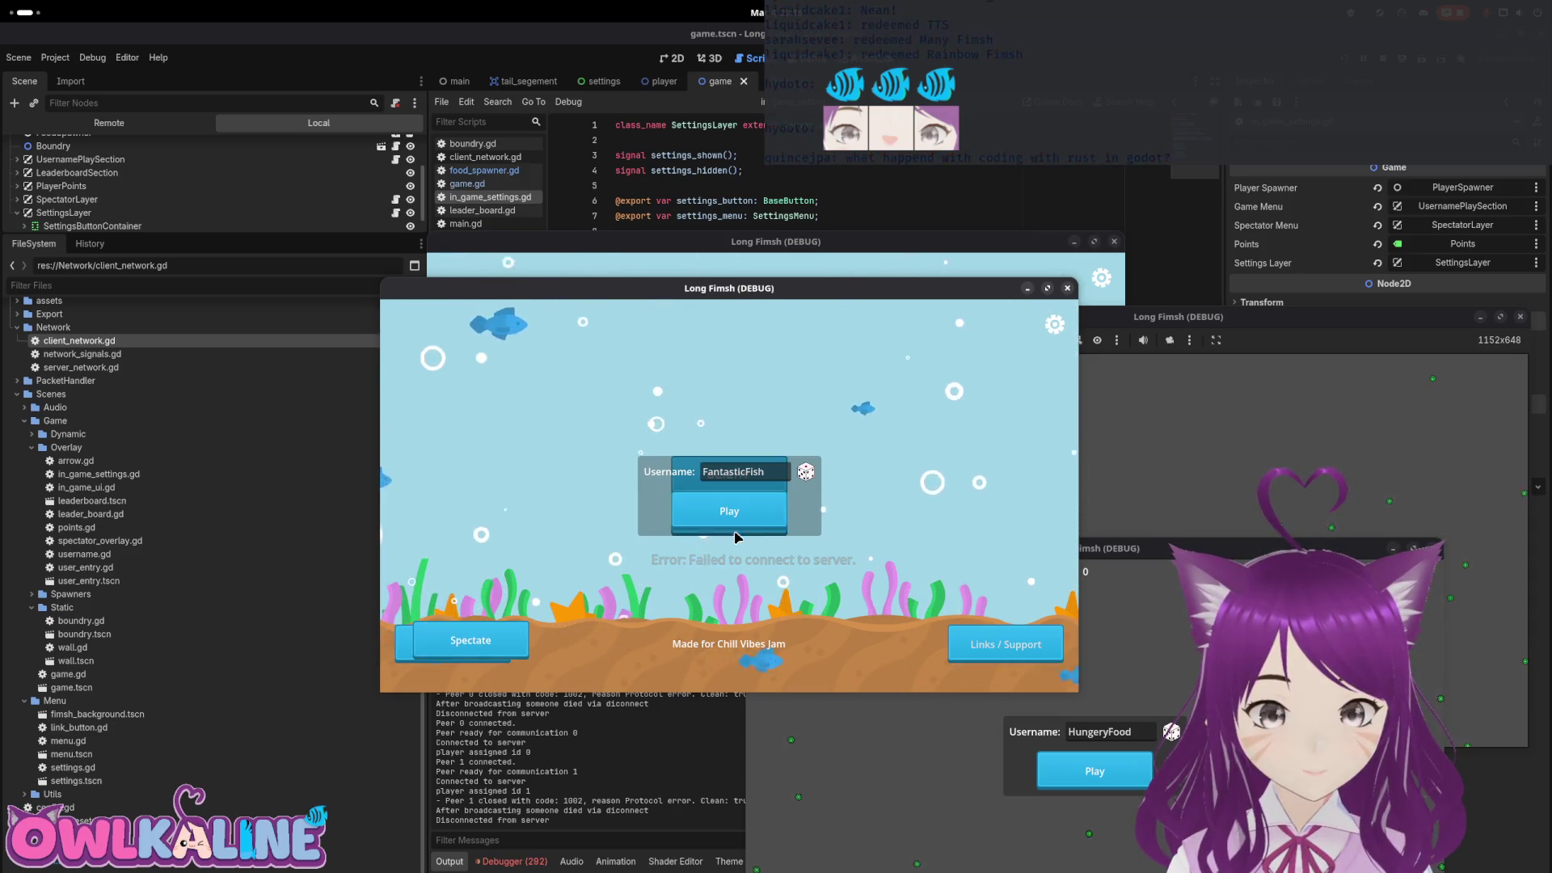
click(1055, 327)
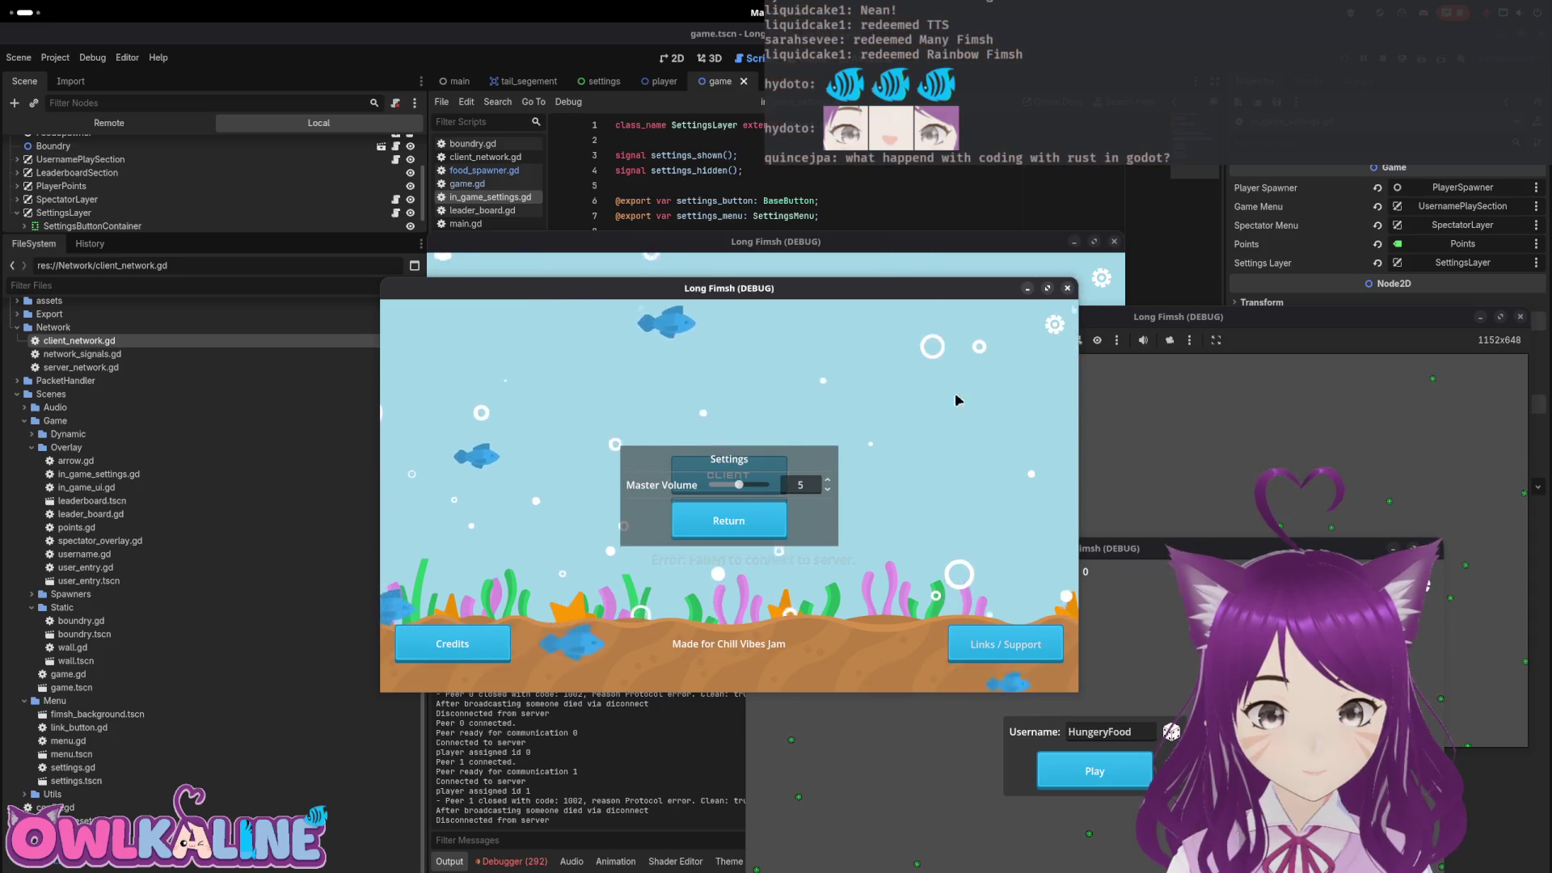
click(724, 526)
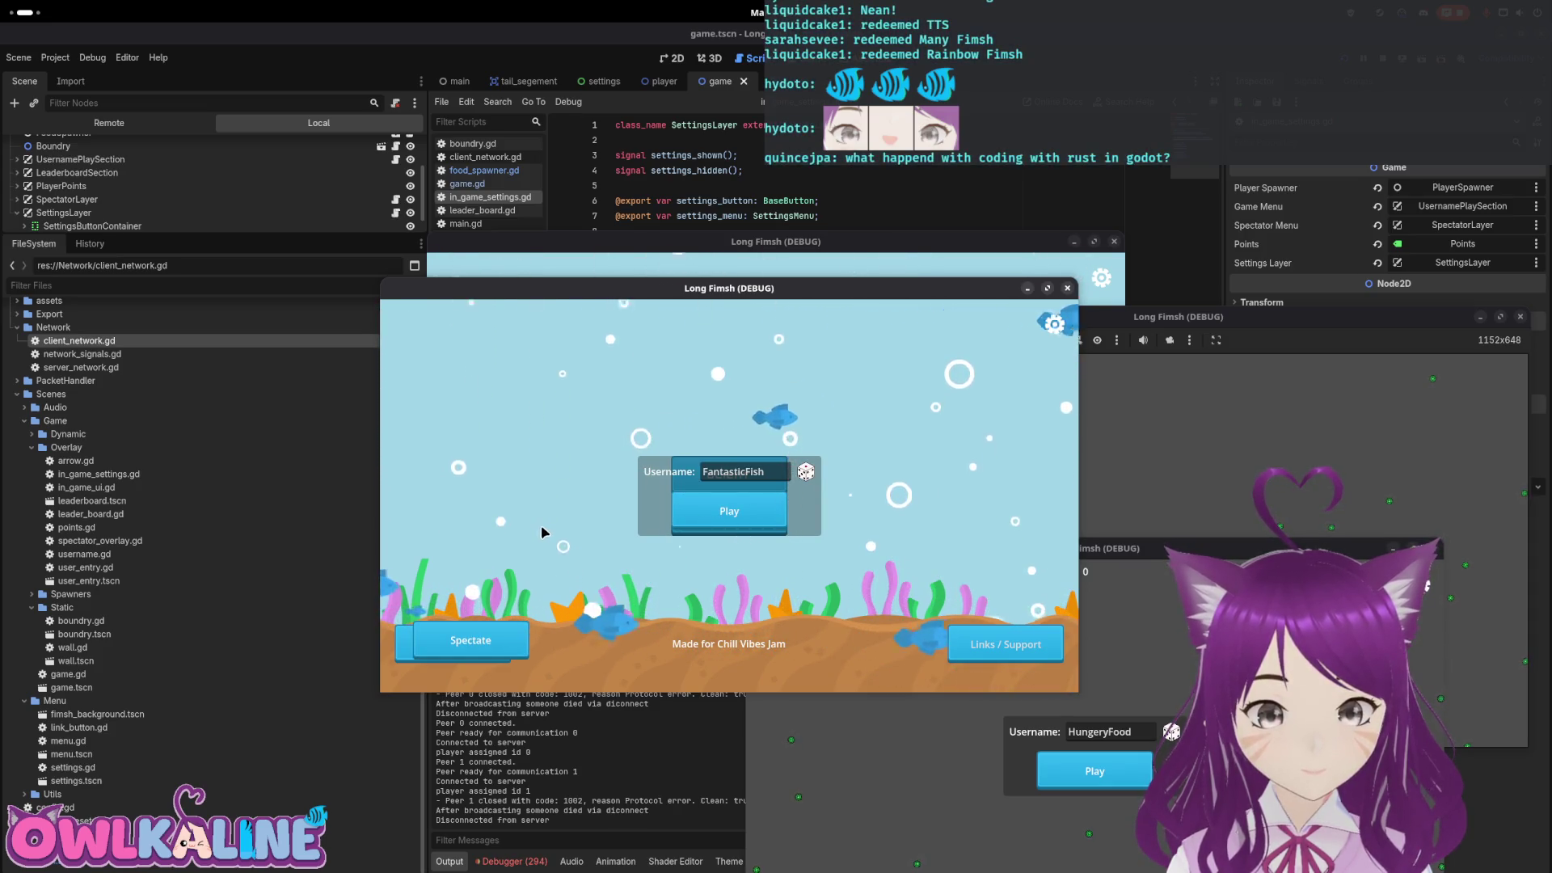
key(F8)
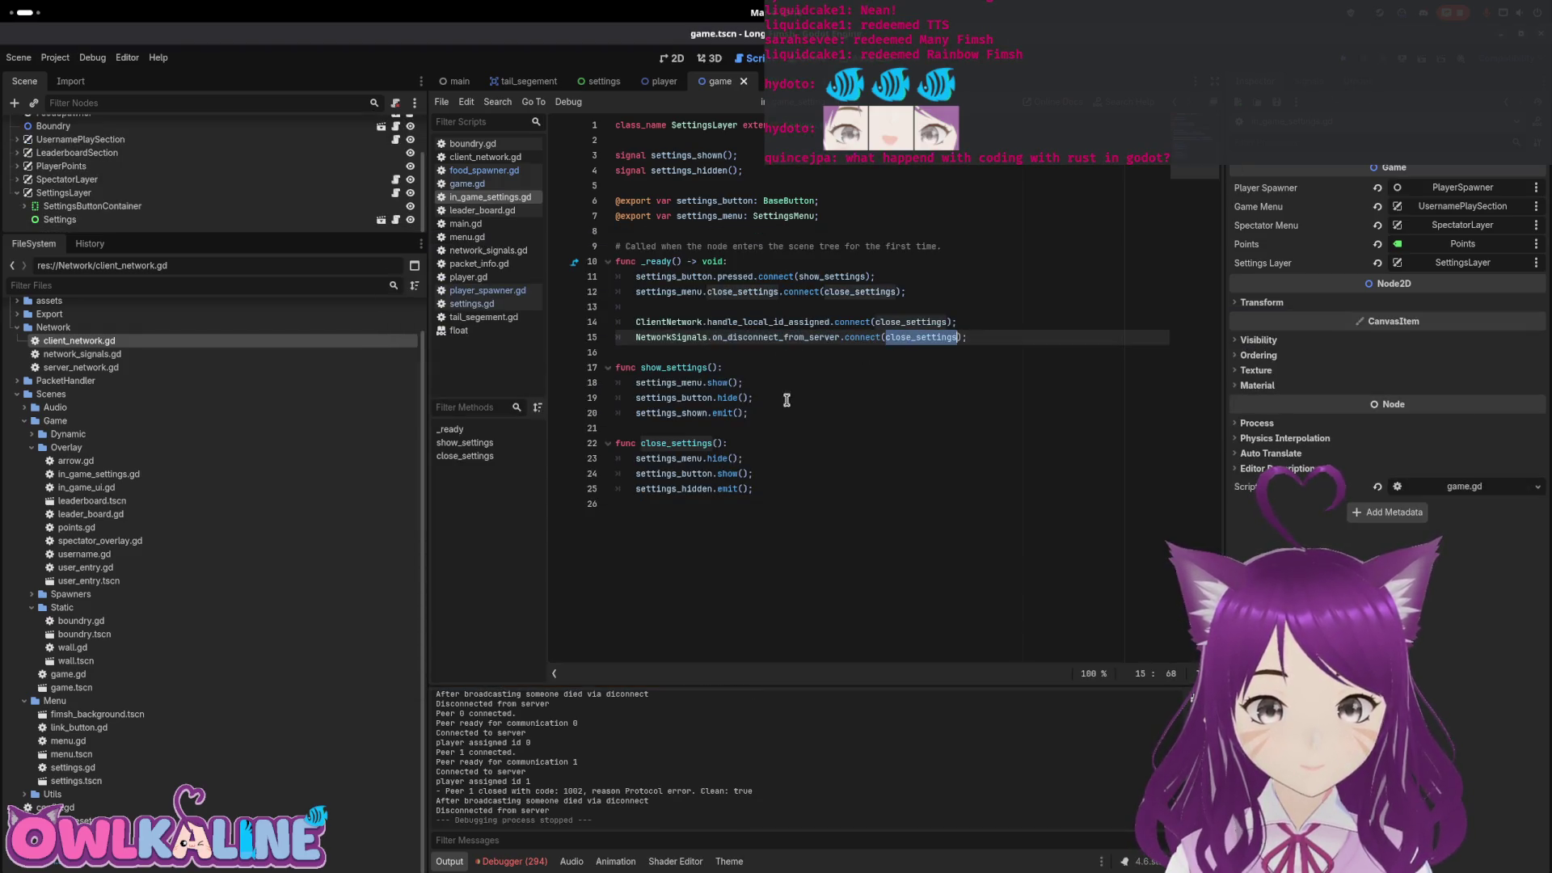
Check close_settings' settings_hidden emit, then open game.gd and scroll to hide_game_overlay
click(638, 489)
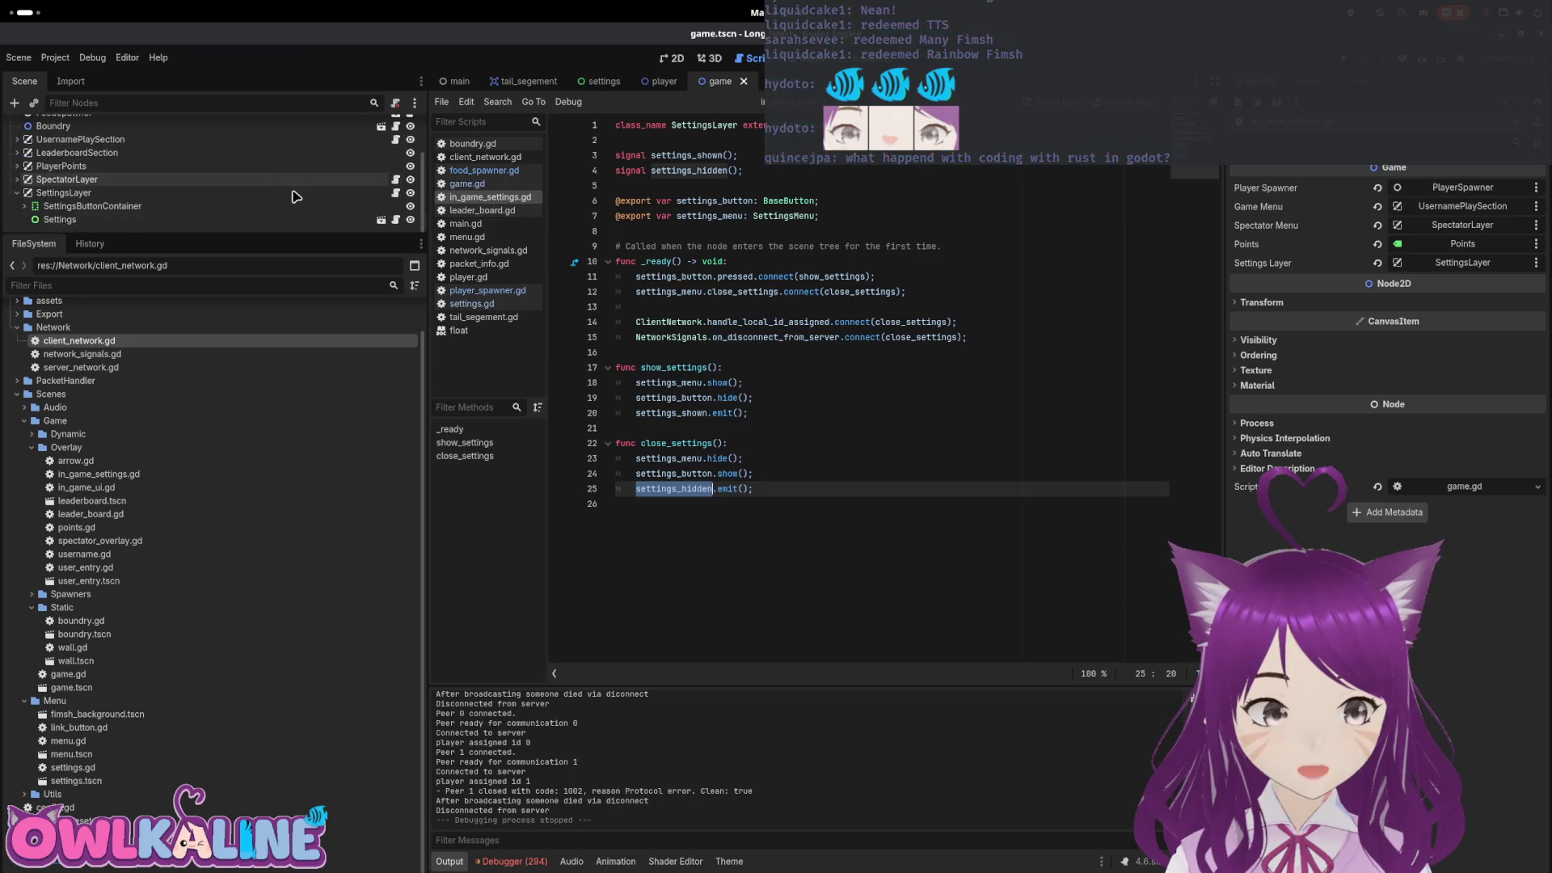
scroll(307, 186, up, 3)
click(396, 127)
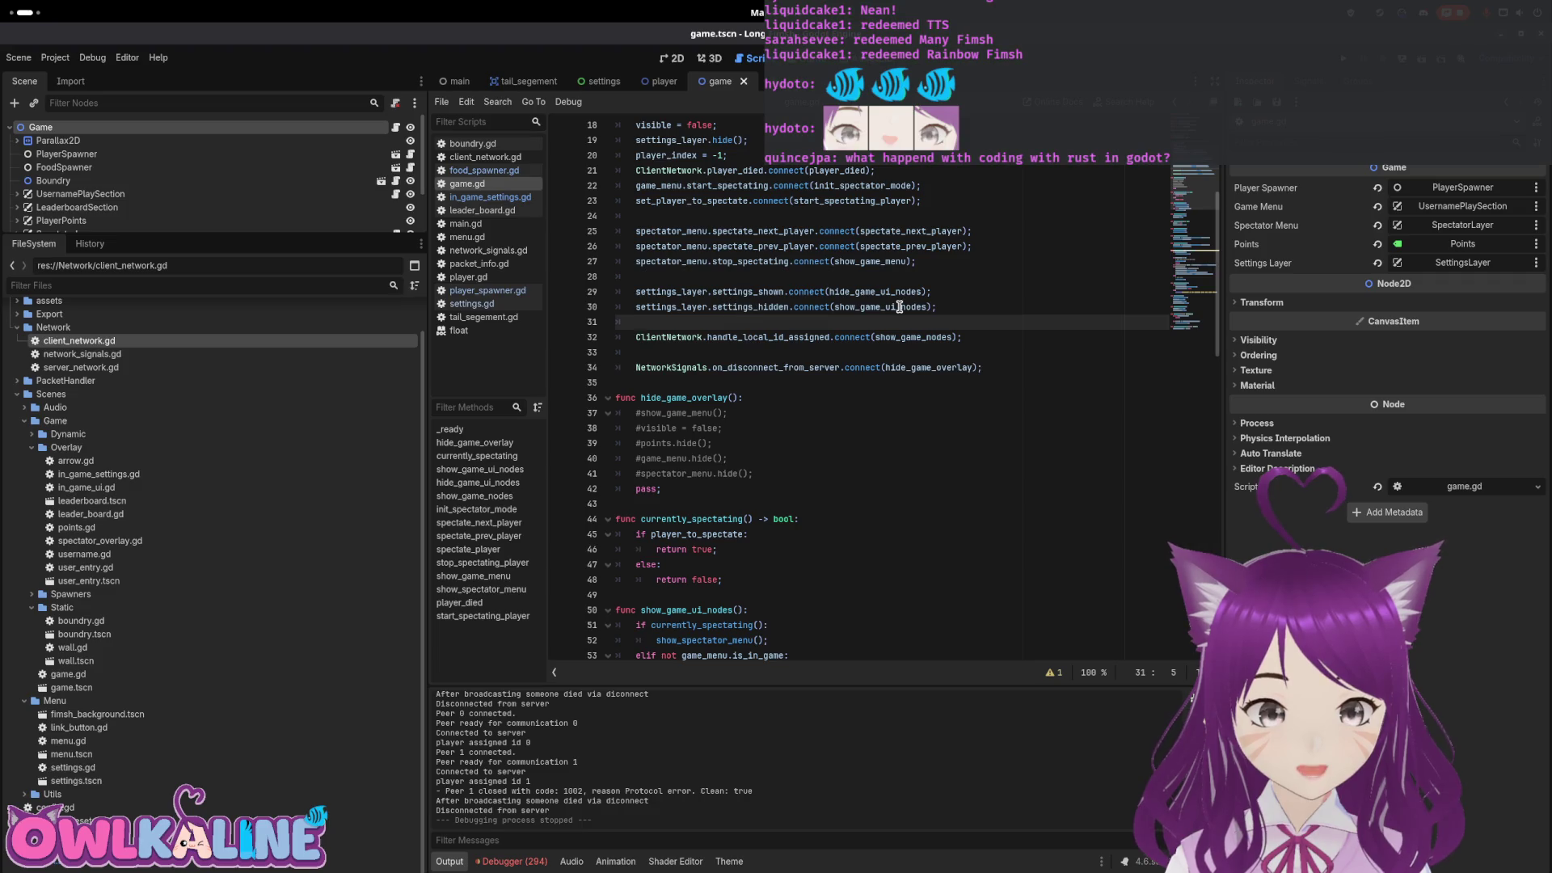
scroll(897, 346, down, 15)
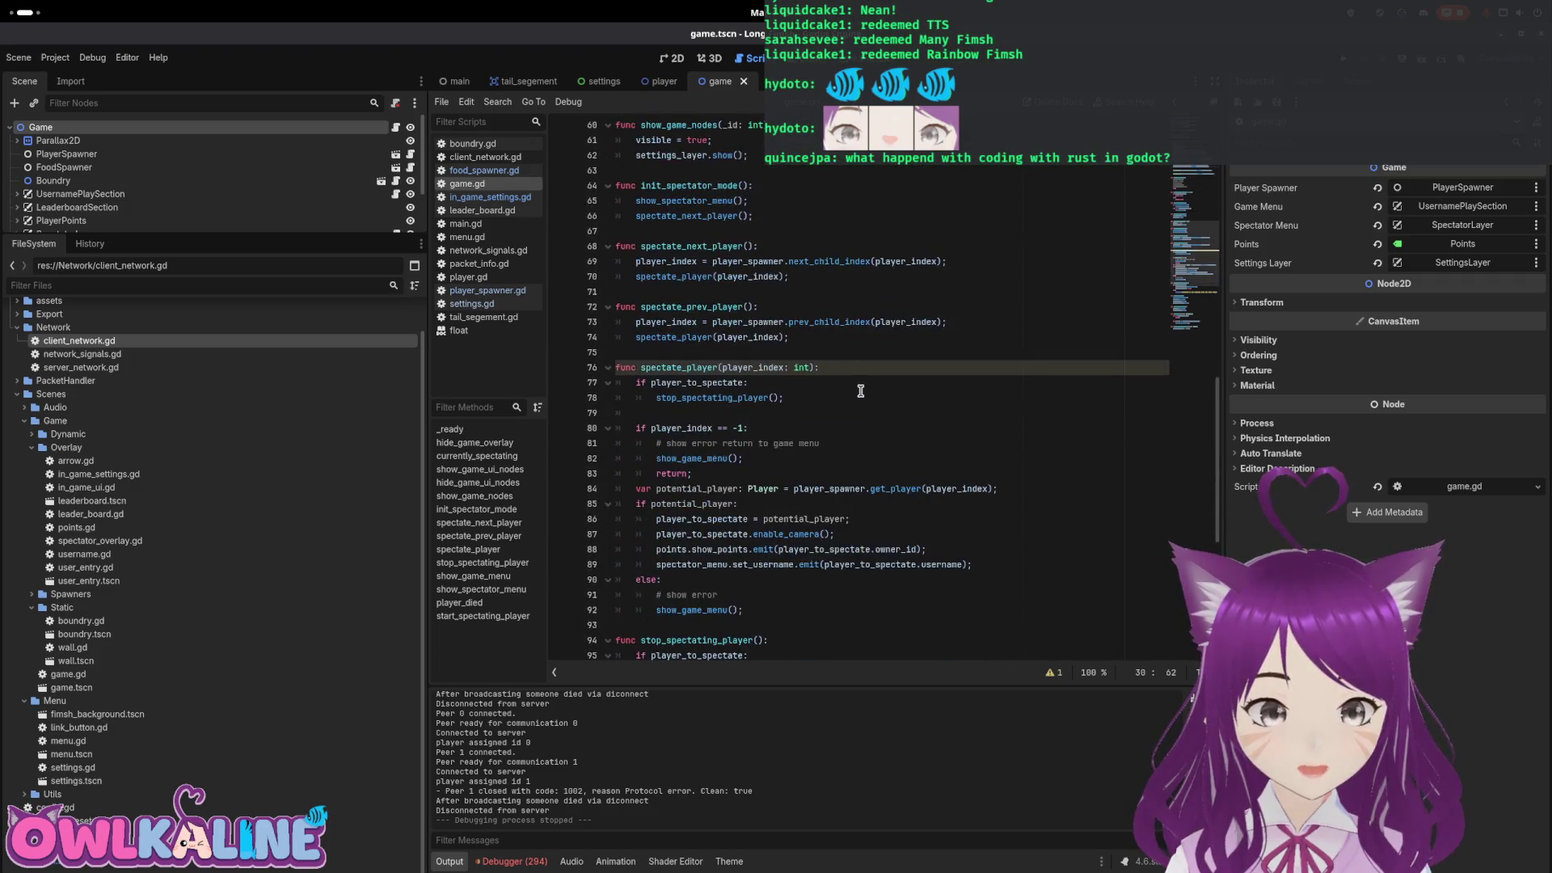
scroll(846, 384, up, 14)
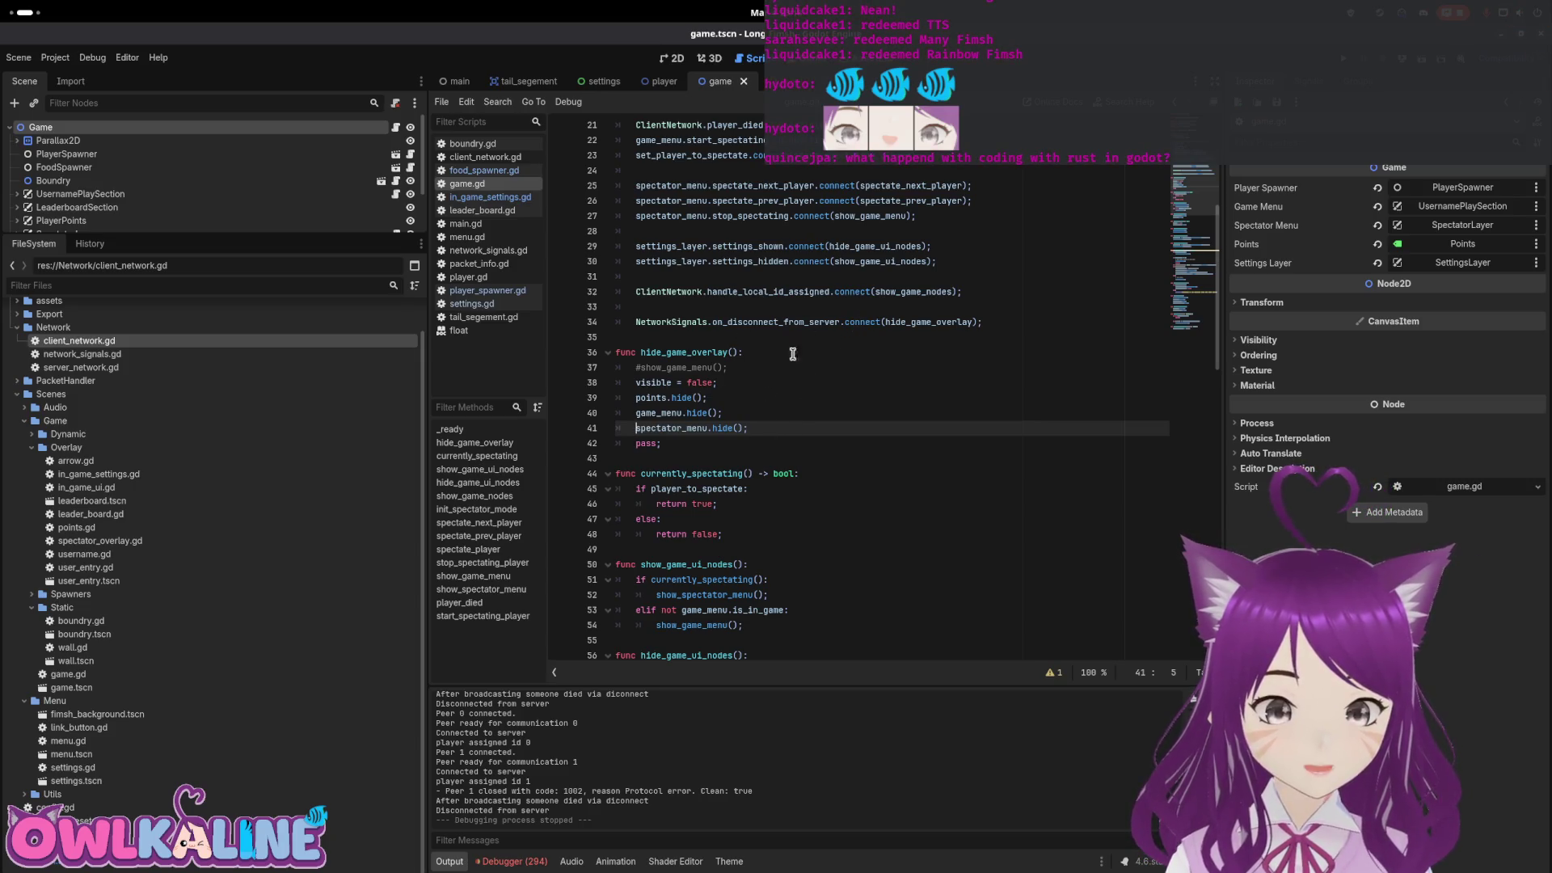
Add settings_layer.hide() to hide_game_overlay
key(Return)
text(settings_layer.hide();)
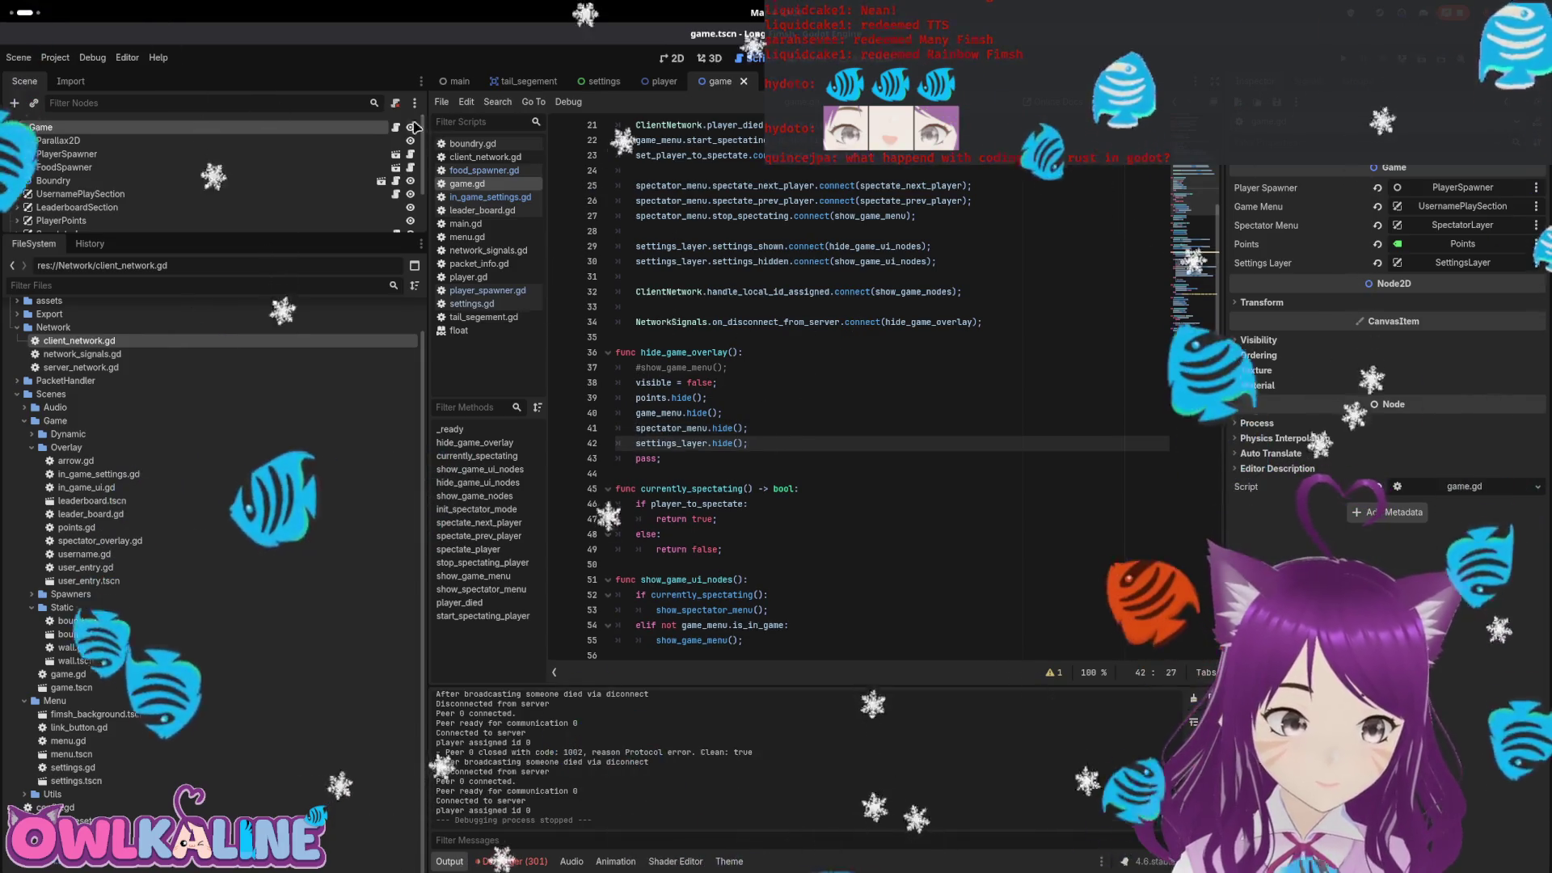
click(774, 337)
click(774, 445)
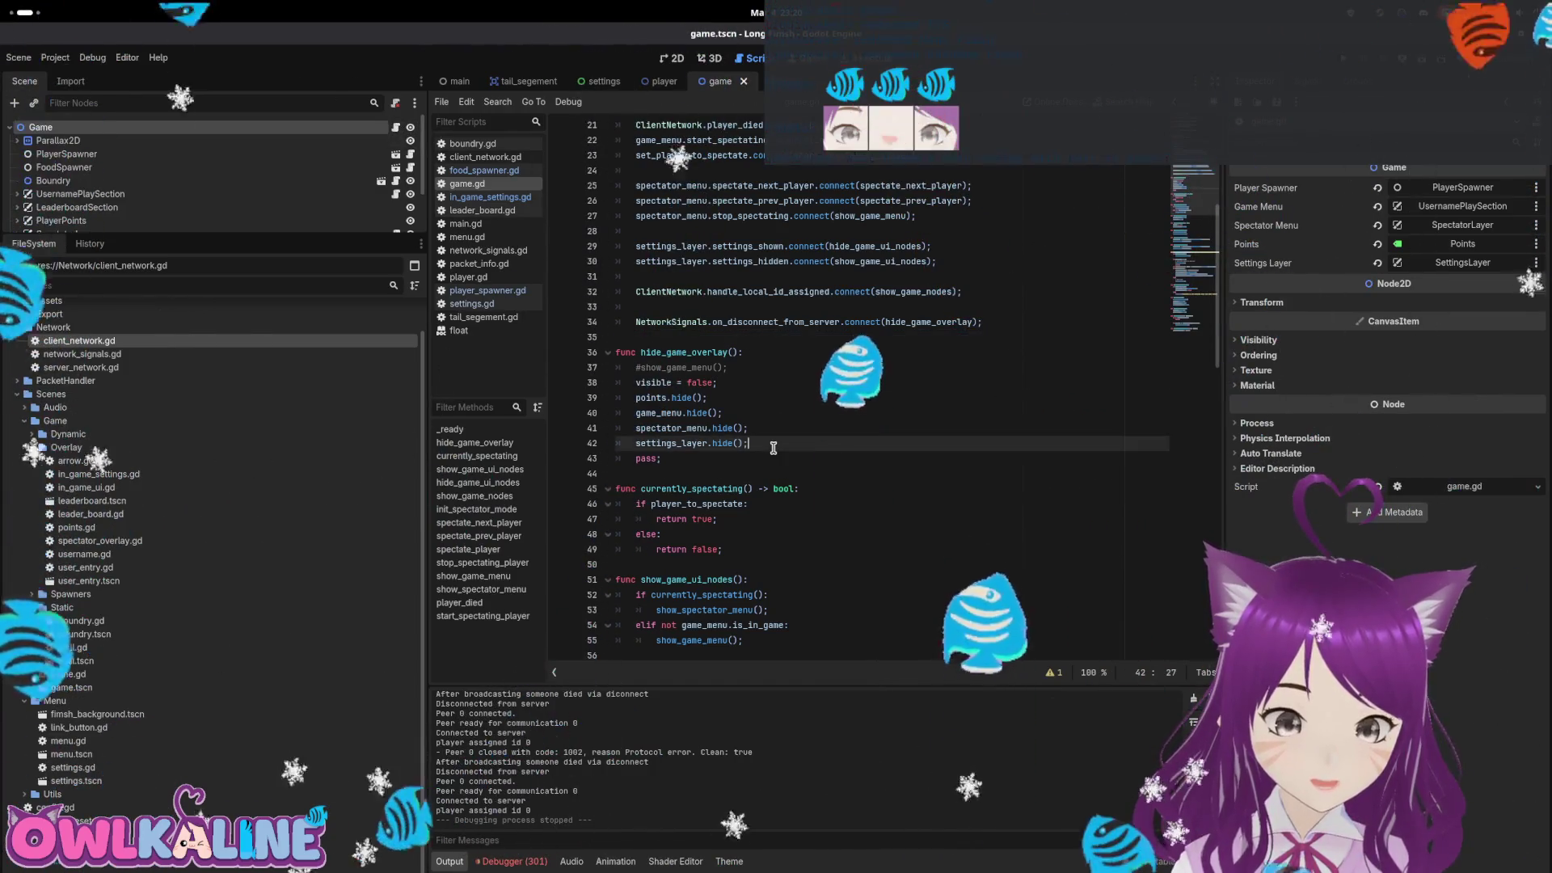
Reset spectating with player_to_spectate = null and player_index = -1, and save
key(Return)
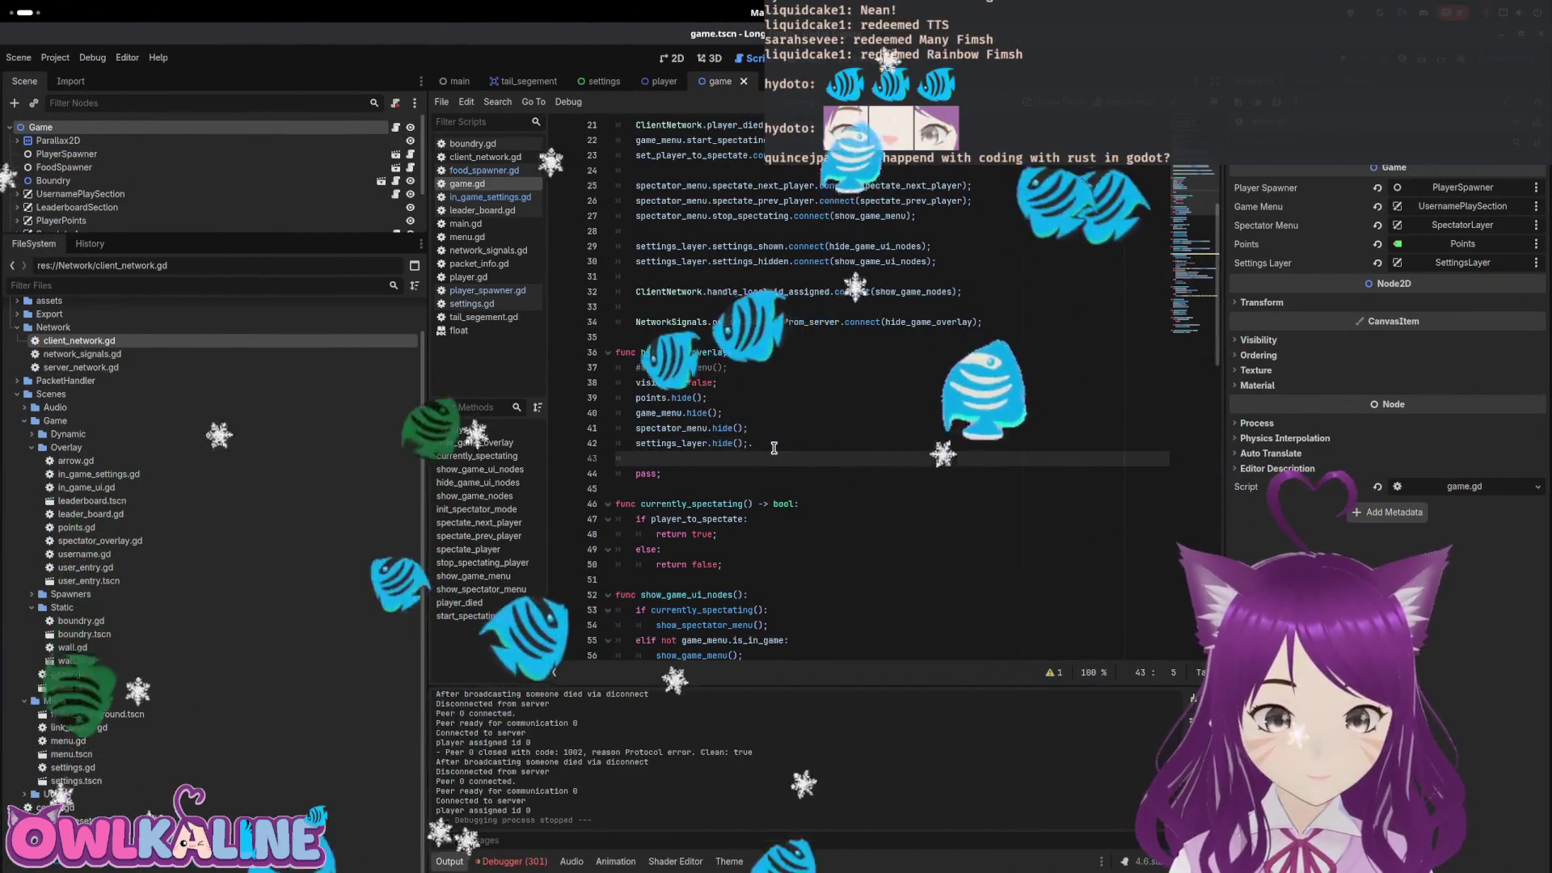
text(play)
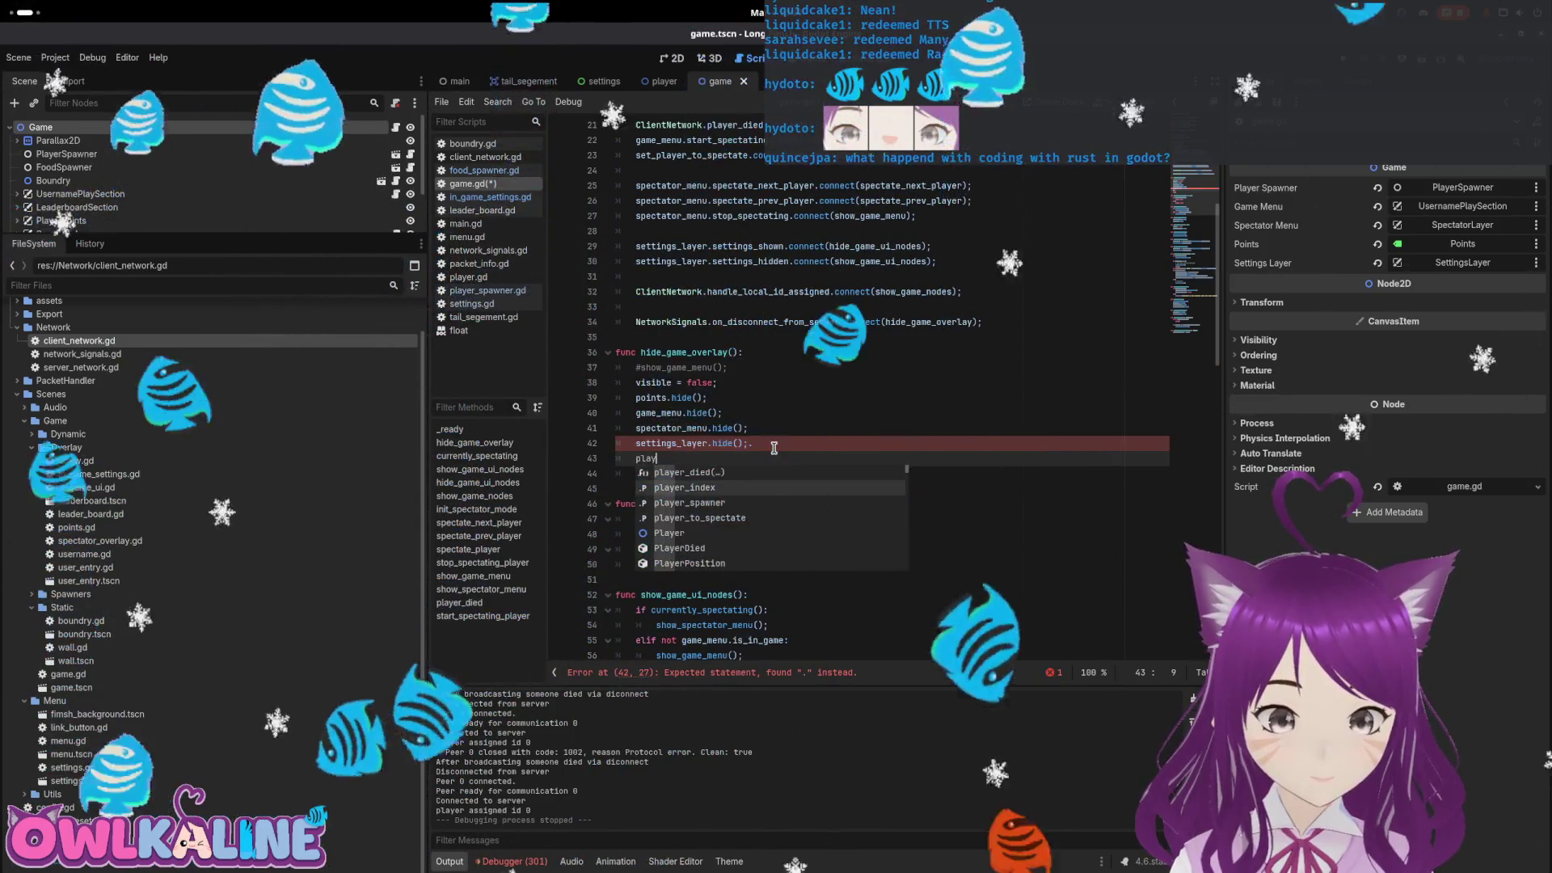
key(Return)
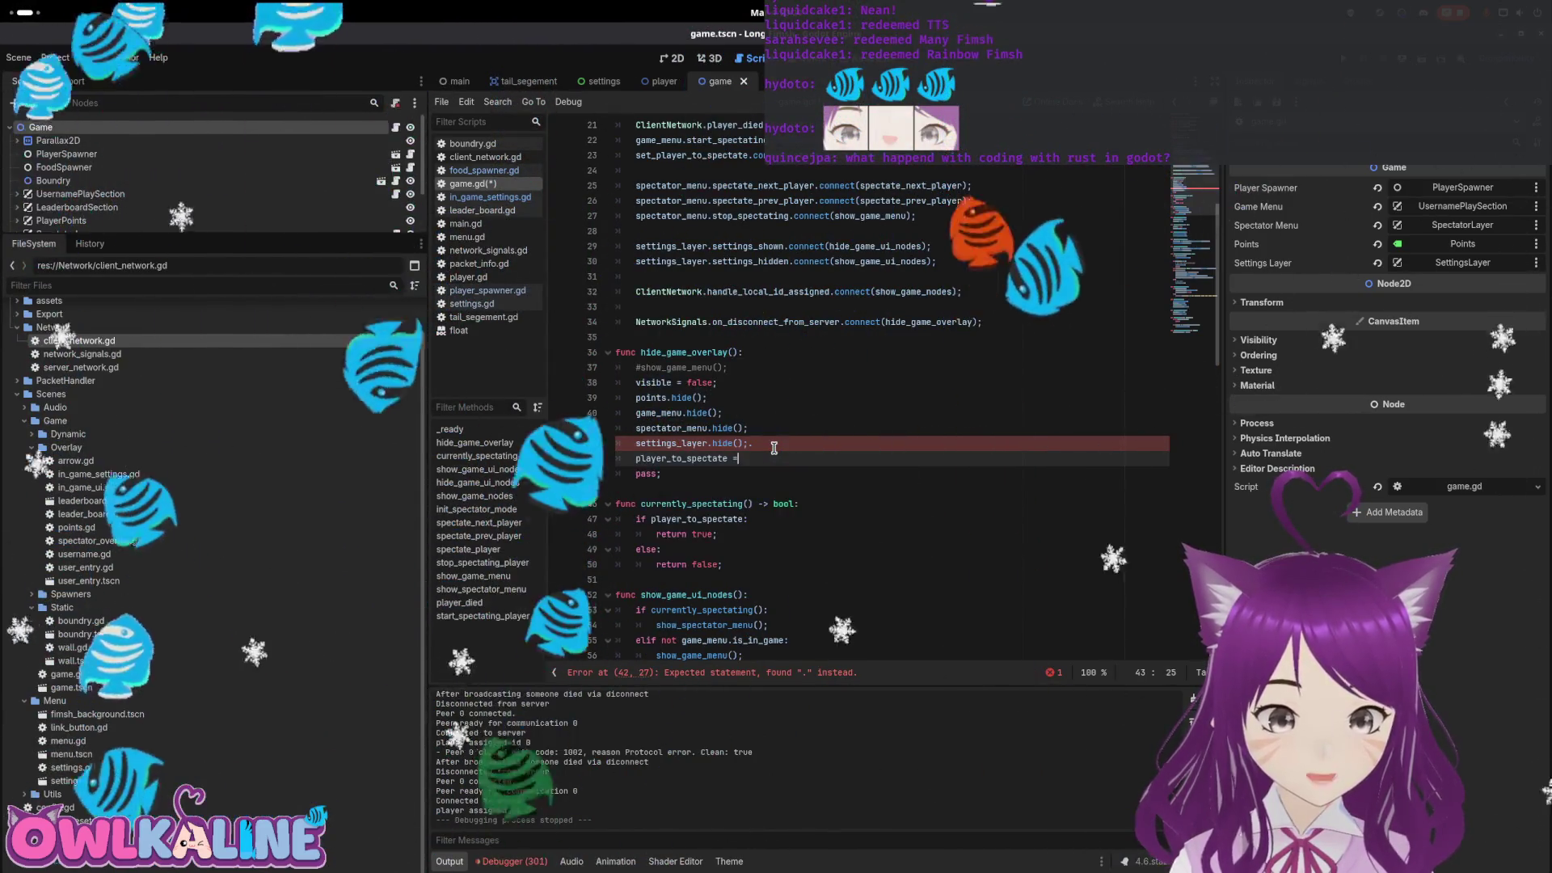
text(= null;)
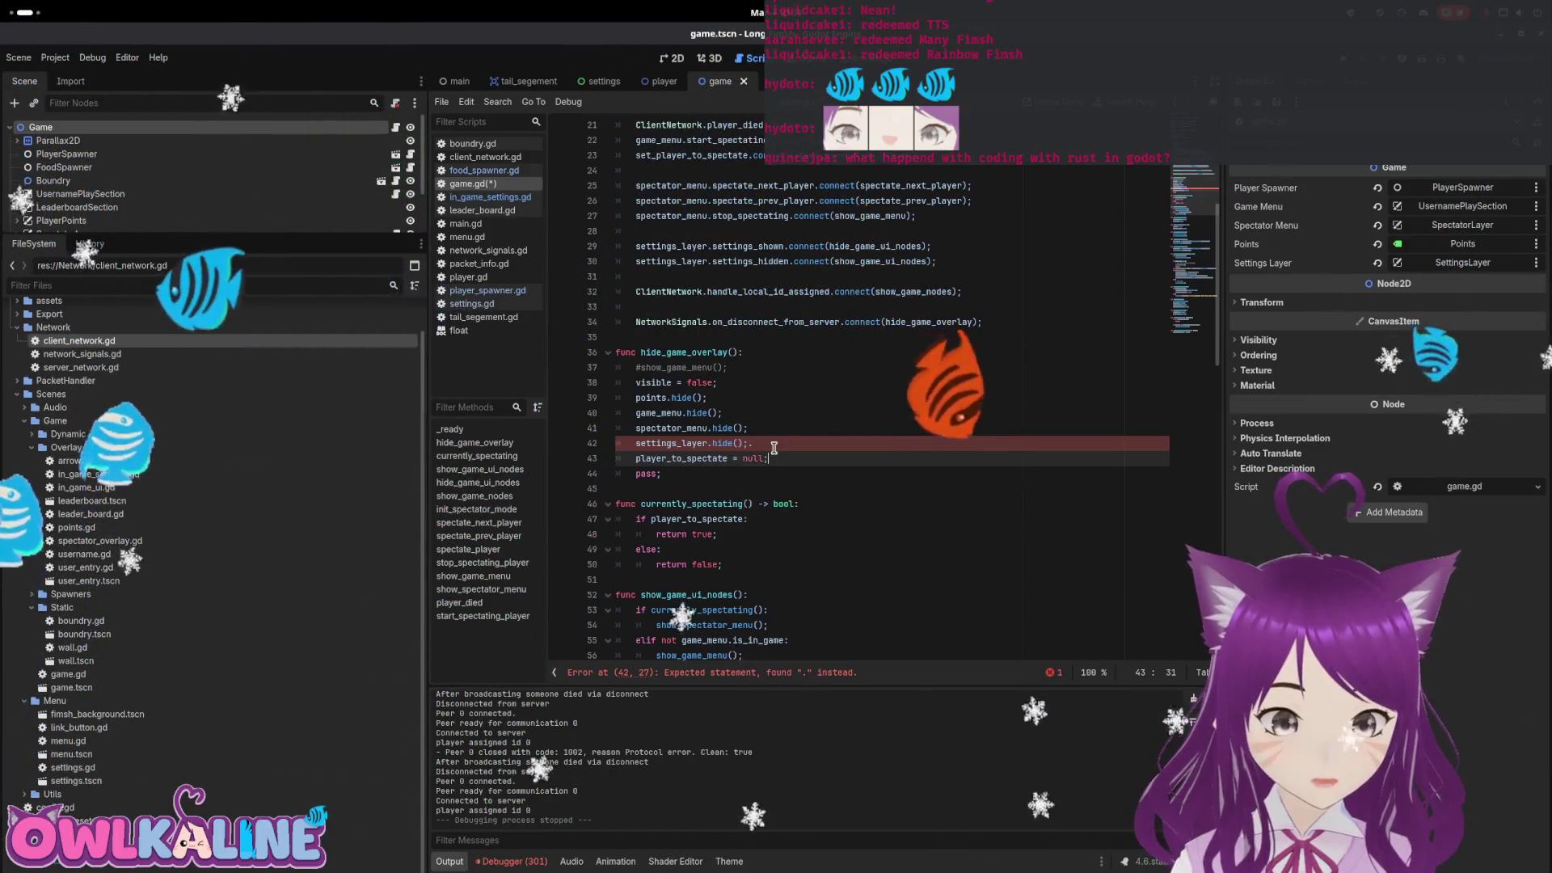
key(Return)
text(pla)
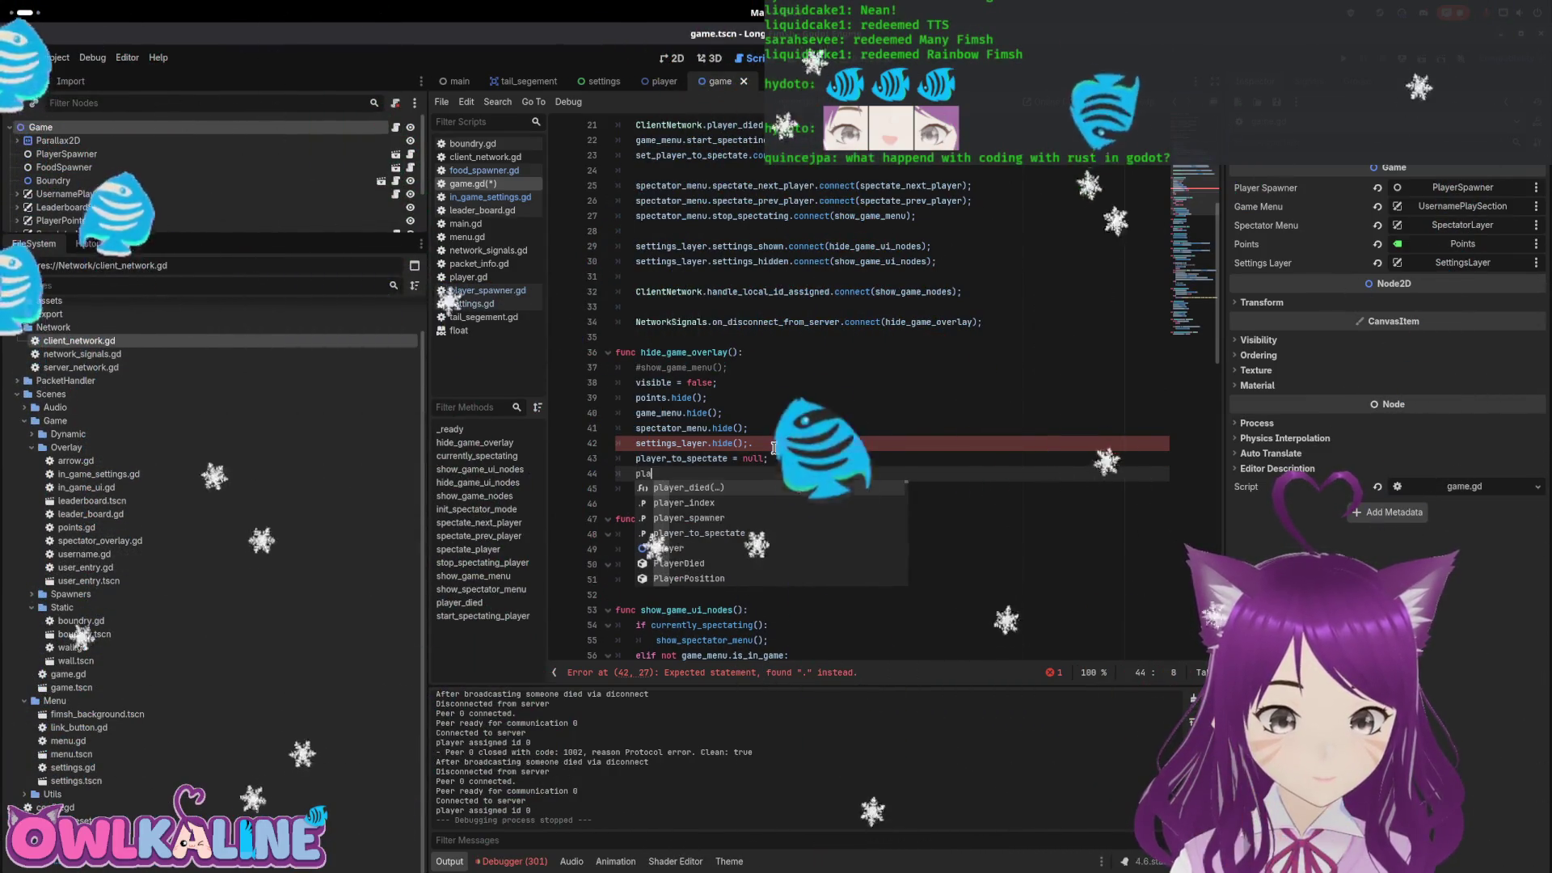
key(Down)
key(Return)
text(= -1;)
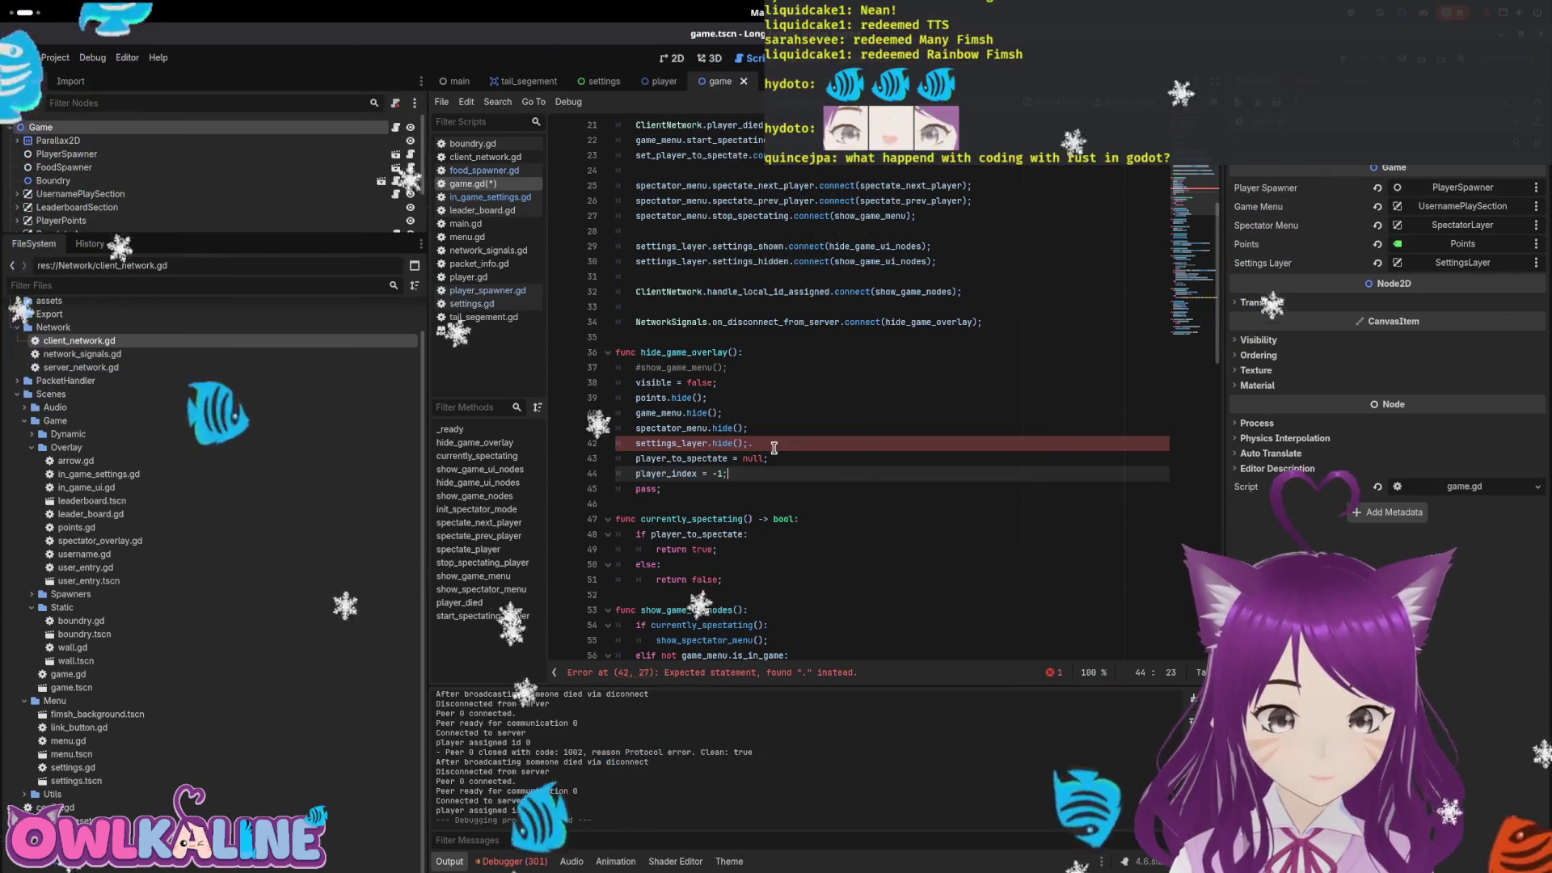
key(ctrl+s)
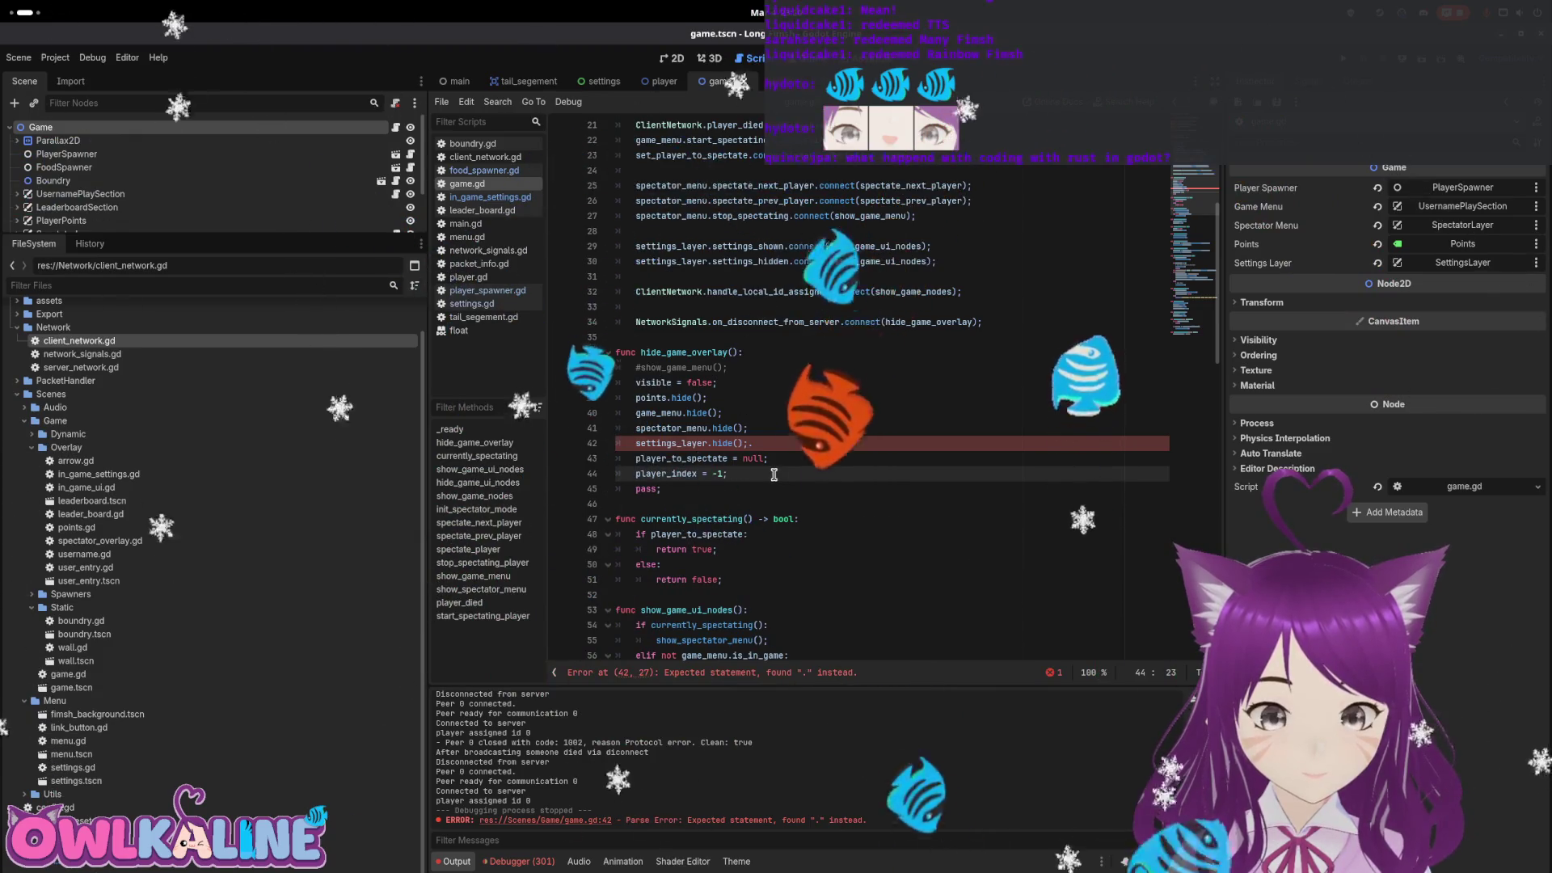
Delete the stray dot after settings_layer.hide() to fix the error
click(763, 436)
key(BackSpace)
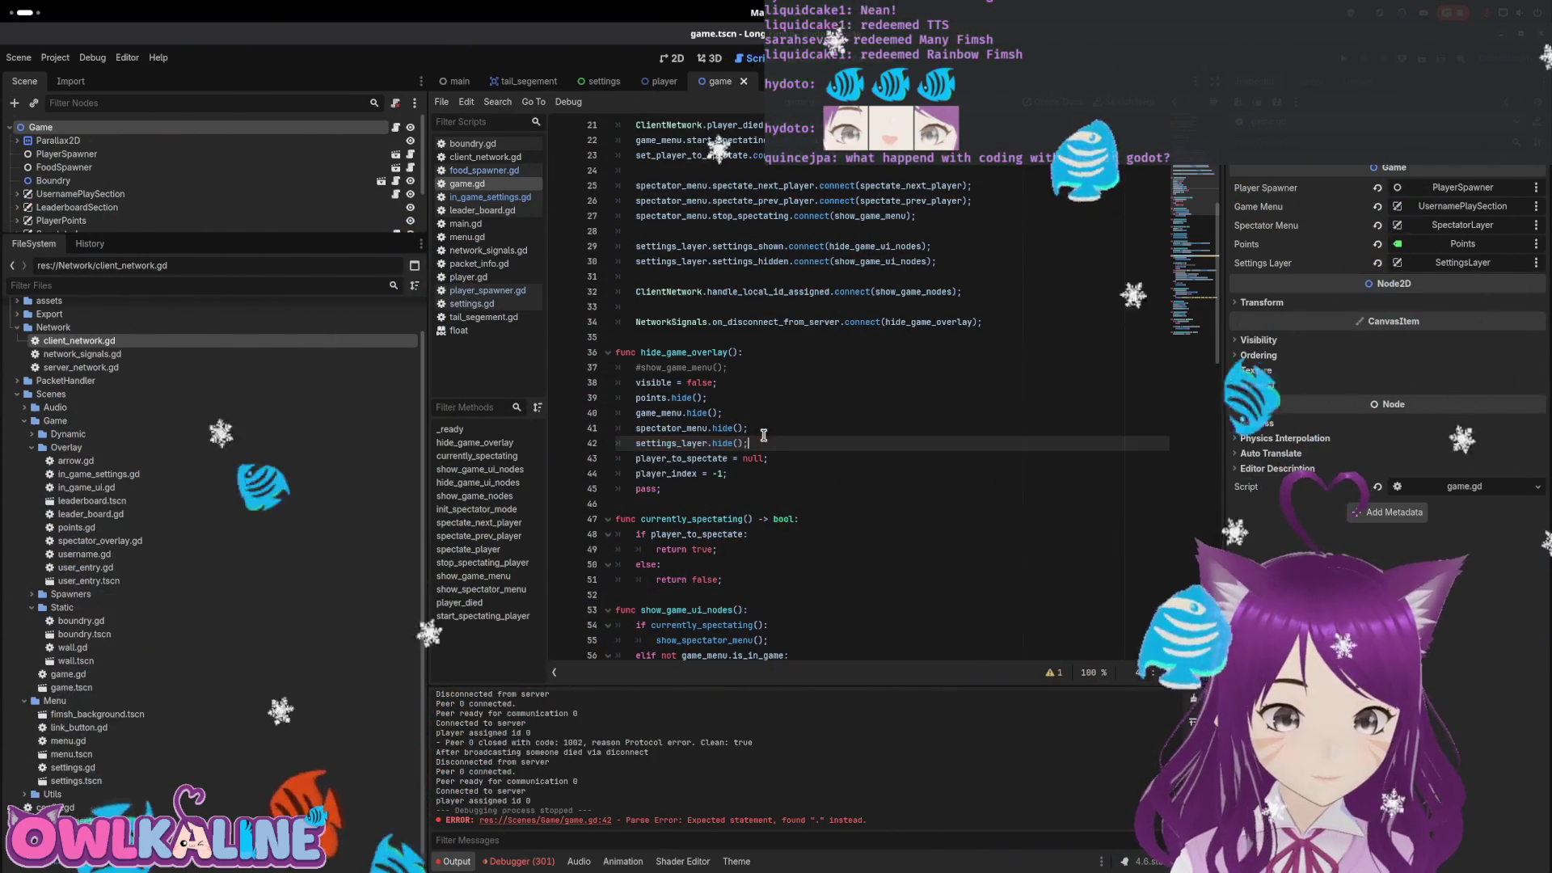
scroll(748, 412, up, 6)
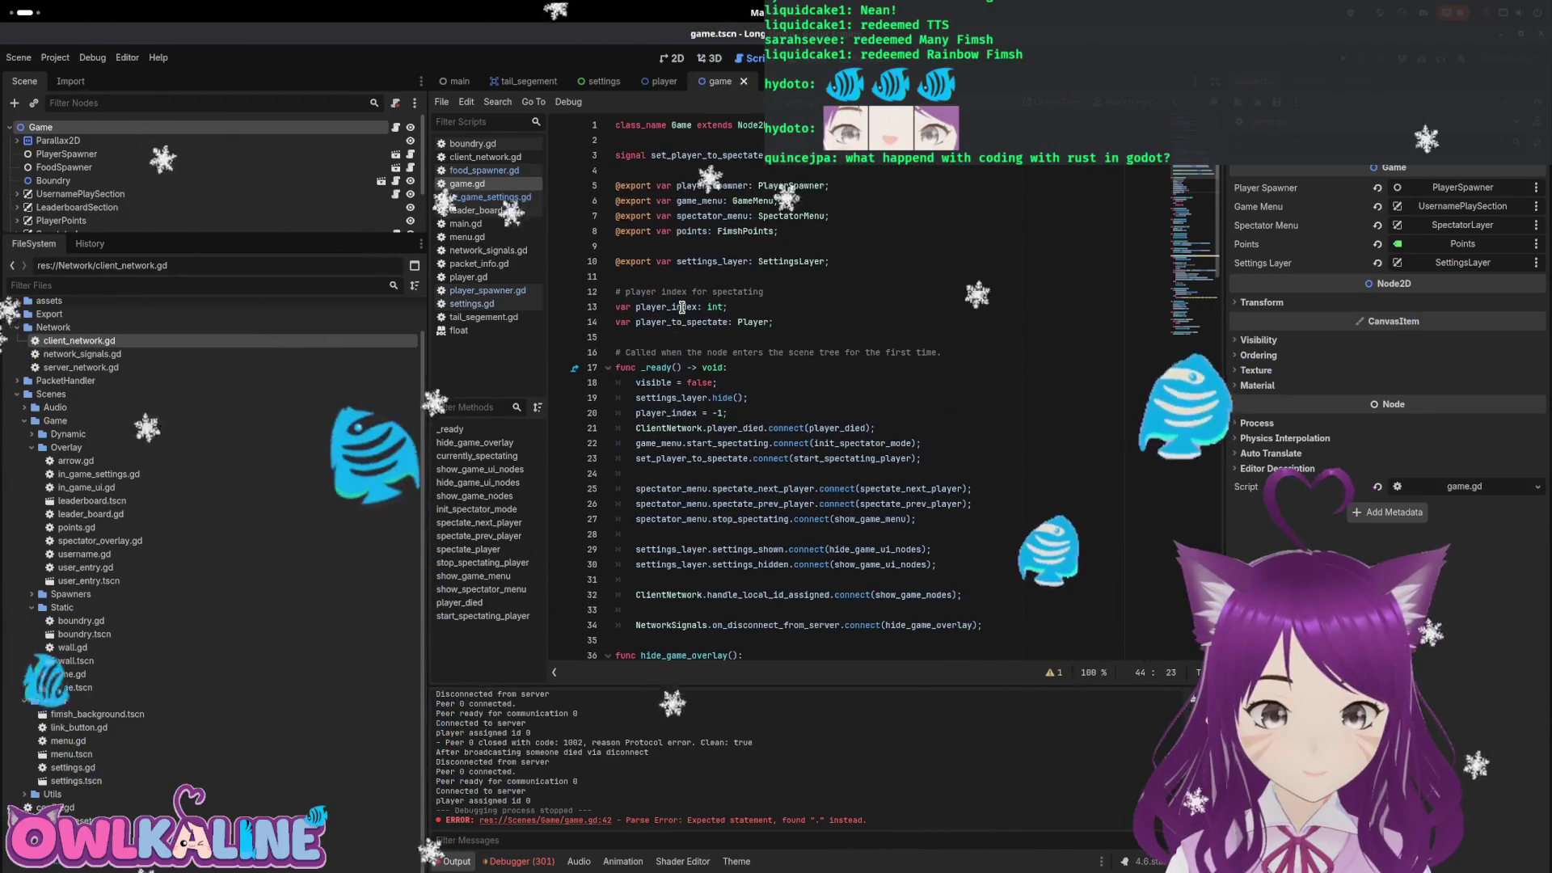
scroll(784, 383, up, 1)
scroll(784, 382, down, 10)
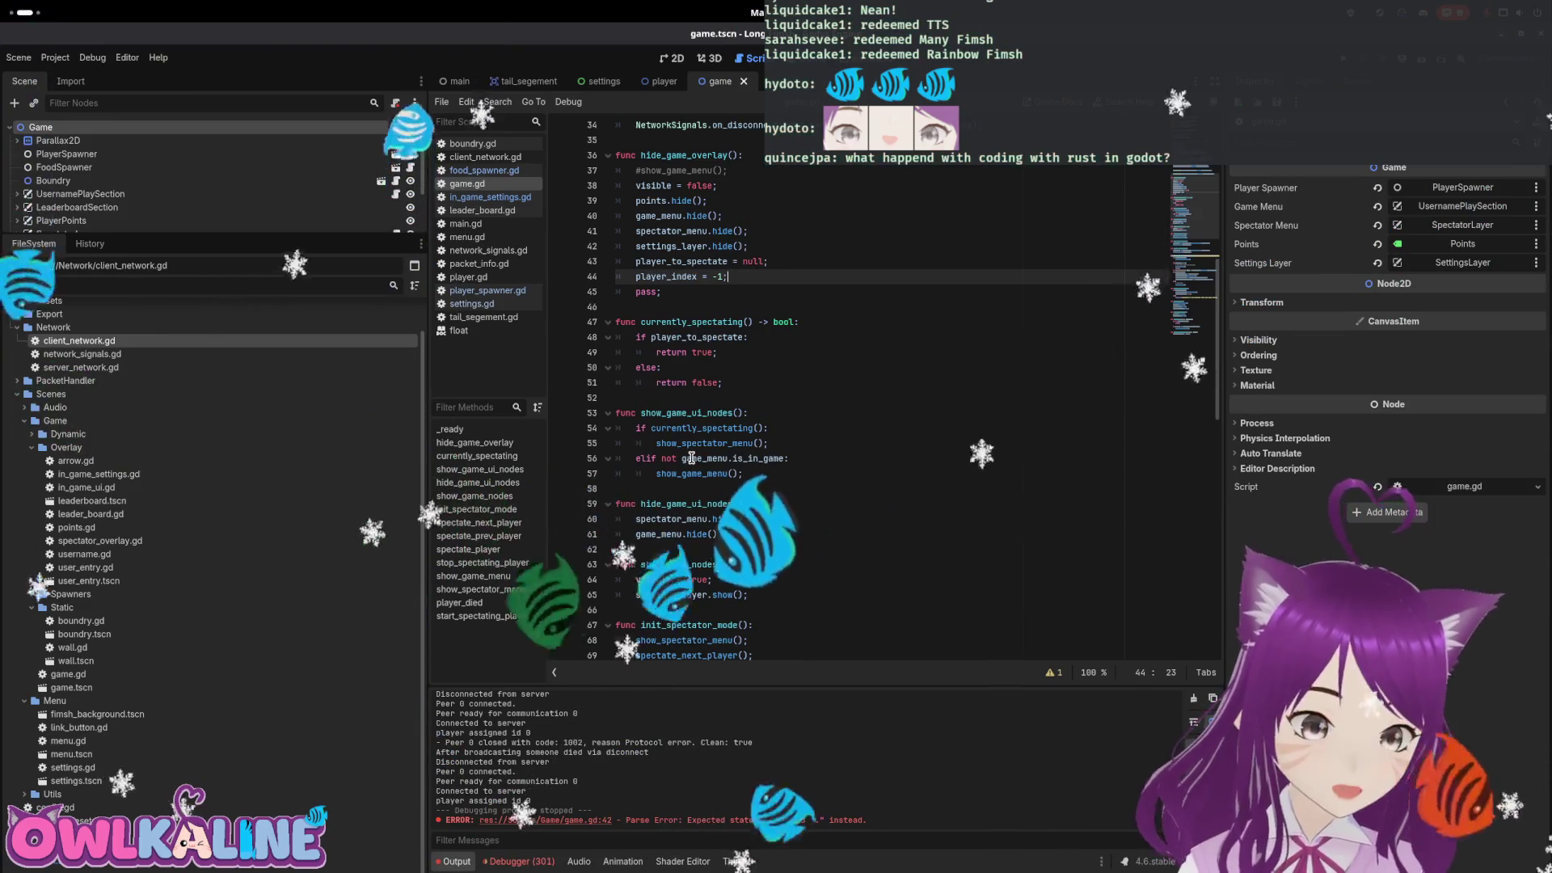
Add game_menu.is_in_game = true to hide_game_overlay and save
mouse_move(697, 457)
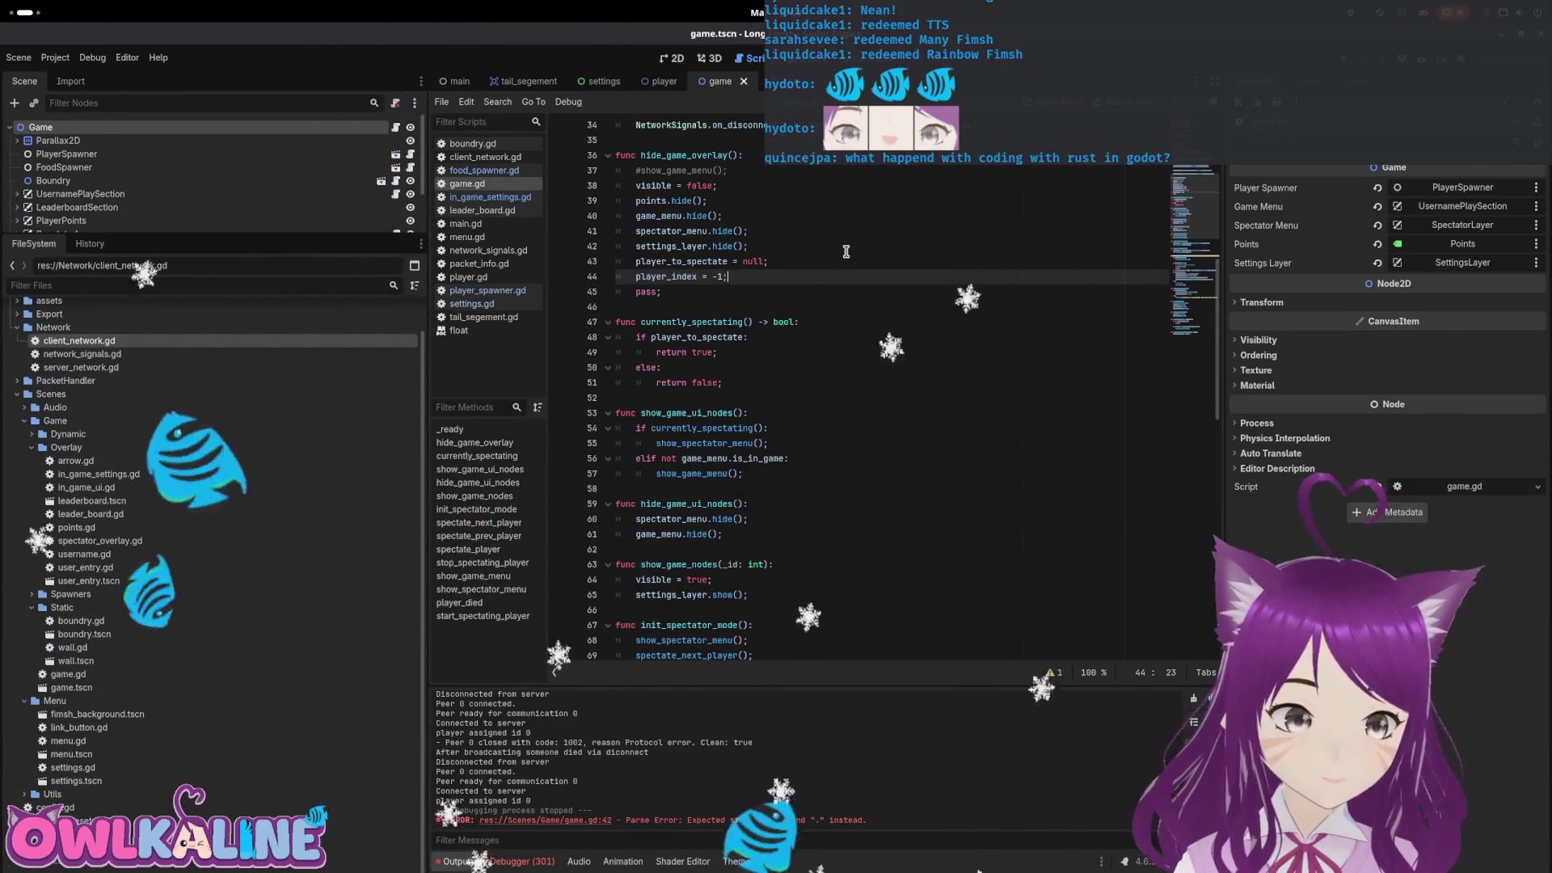
key(Return)
text(game_menu.is_in_game = tr)
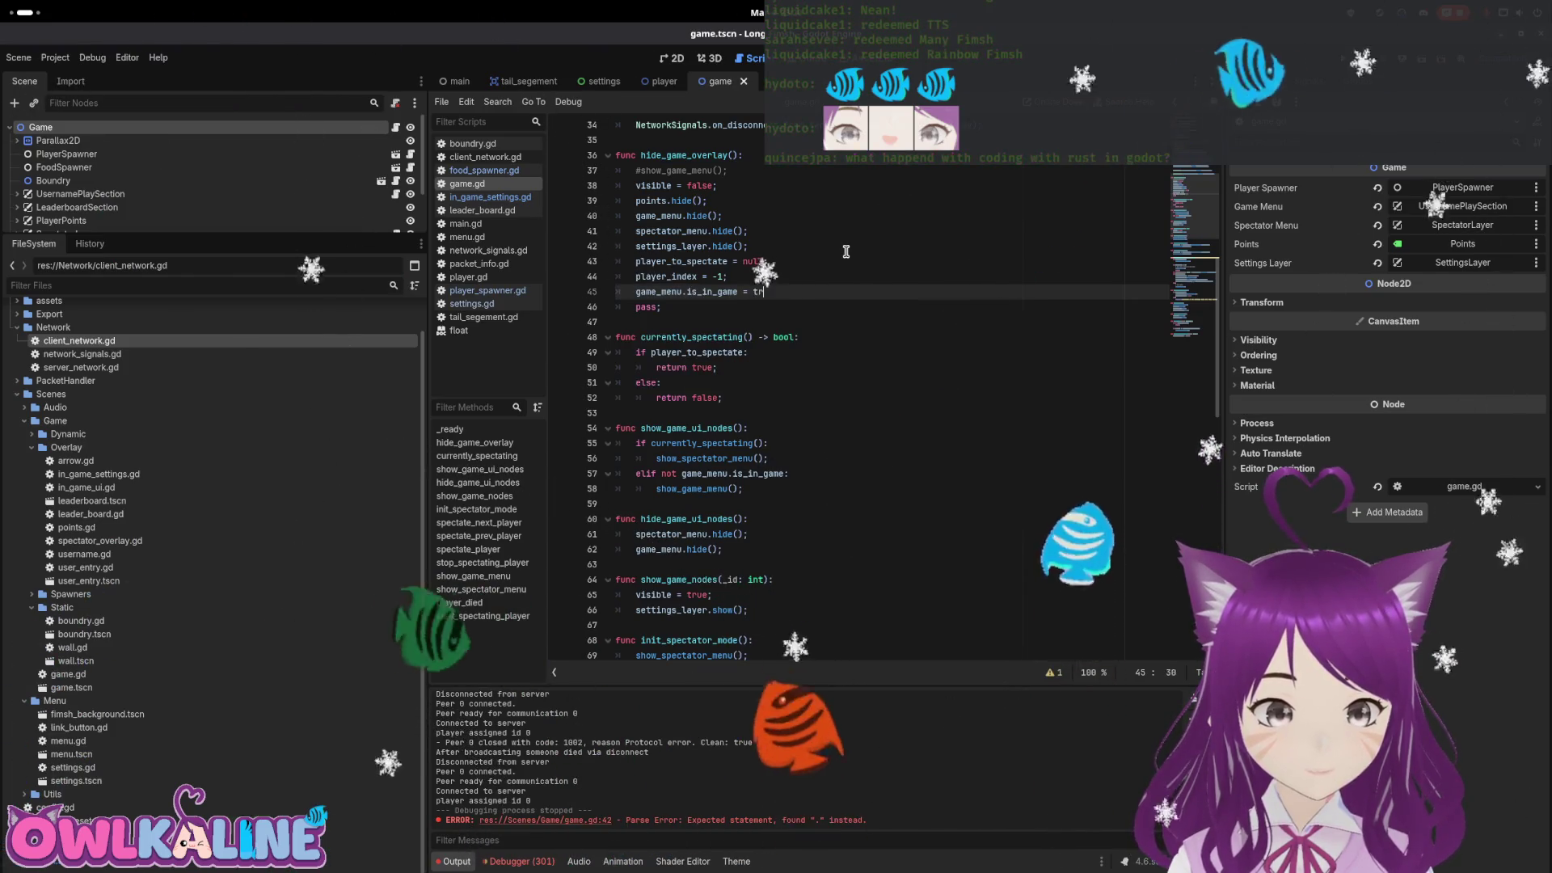
text(ue;)
key(ctrl+s)
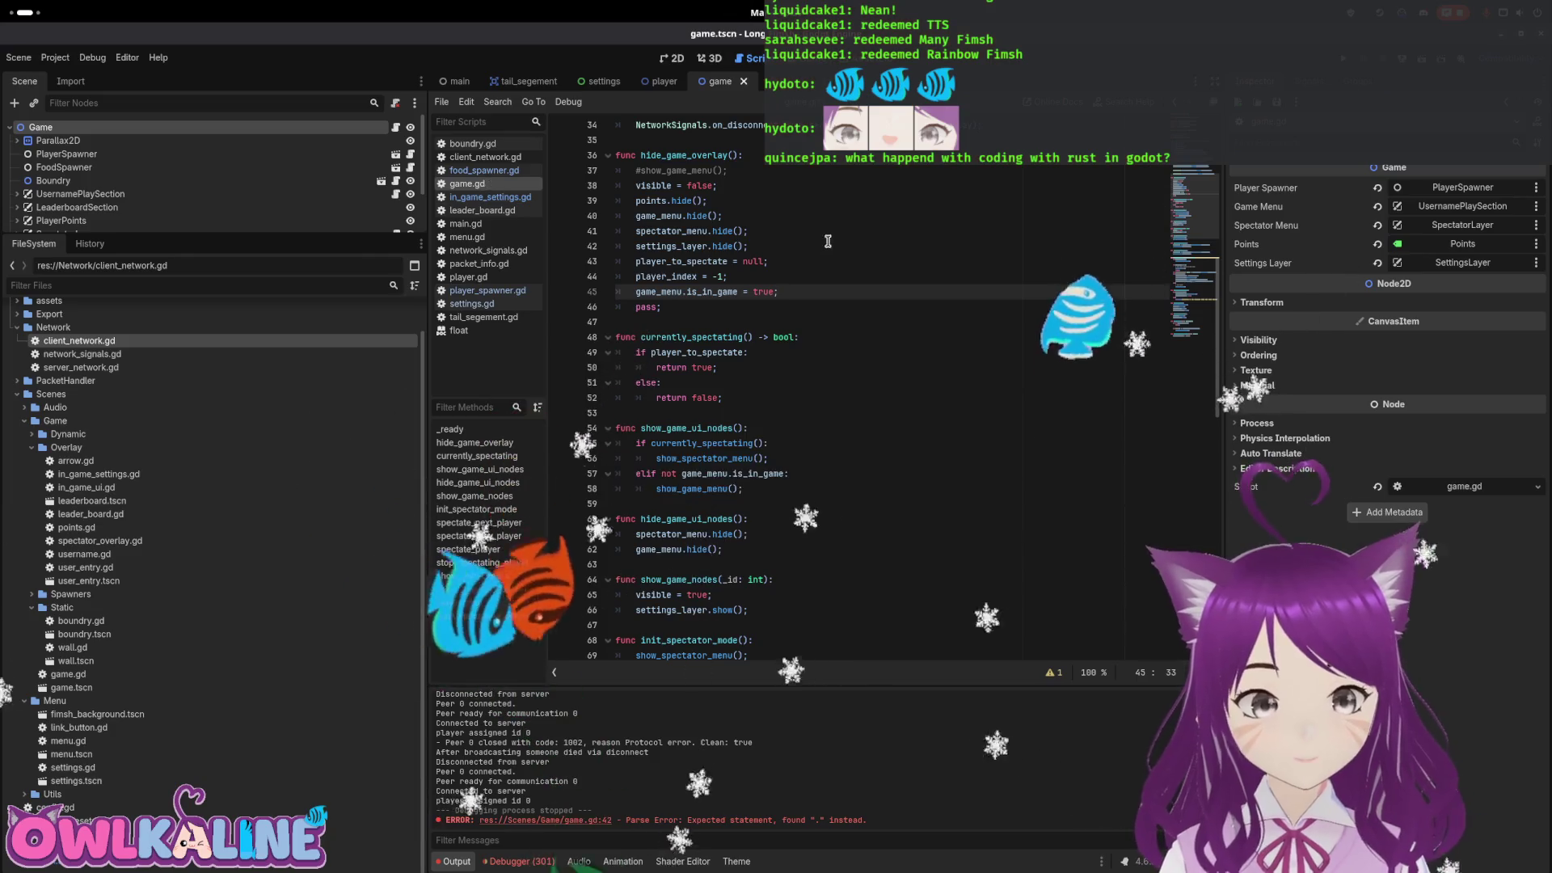
scroll(194, 186, down, 2)
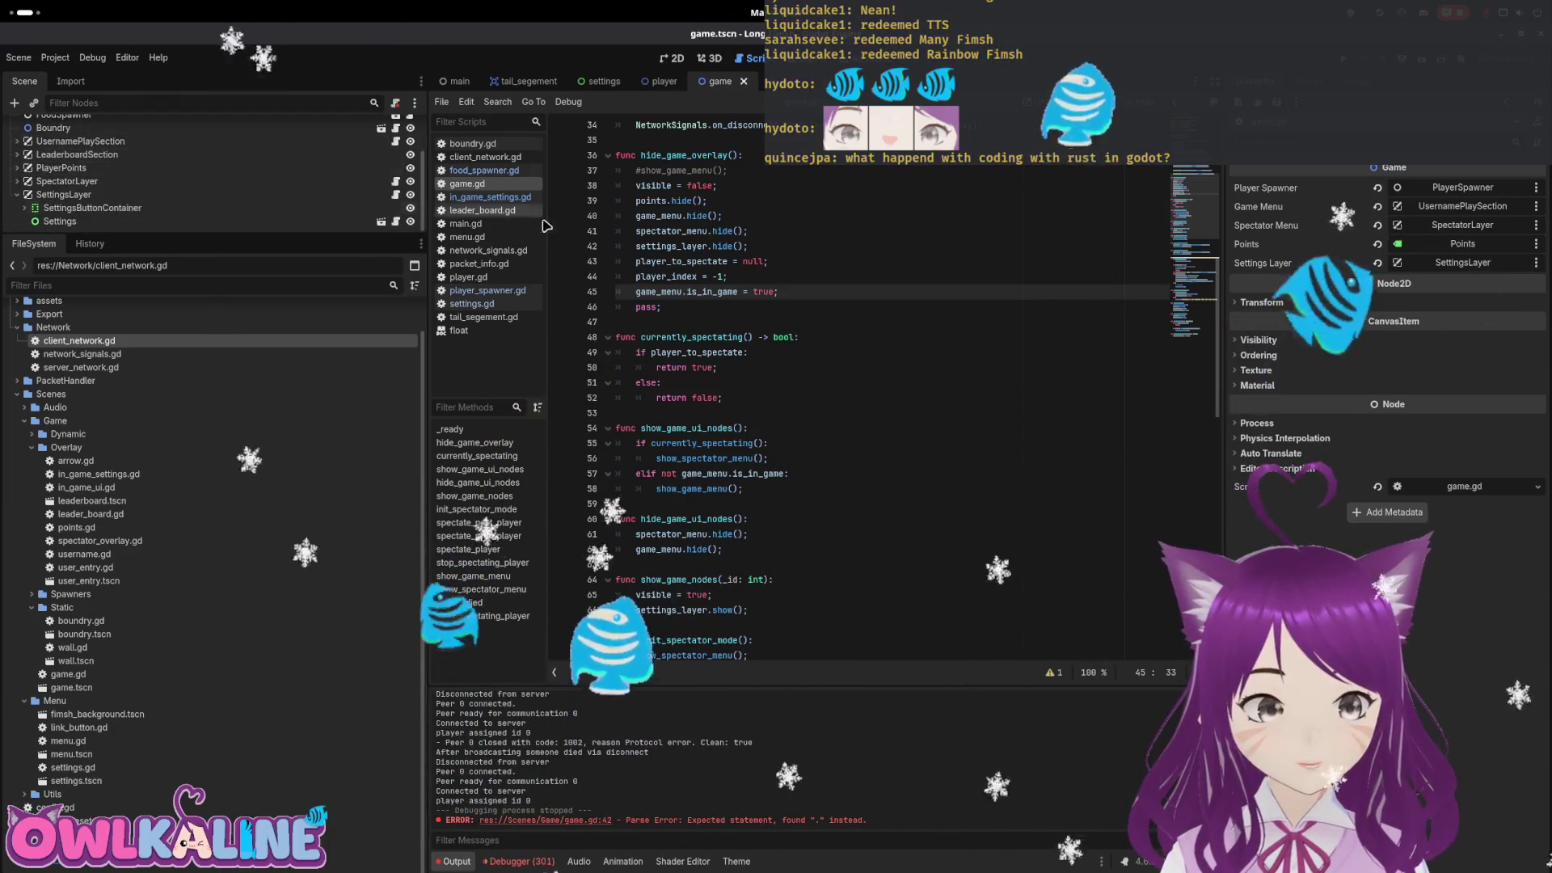
click(938, 259)
Run the game, host a server, start playing, and disconnect via the server settings
key(F5)
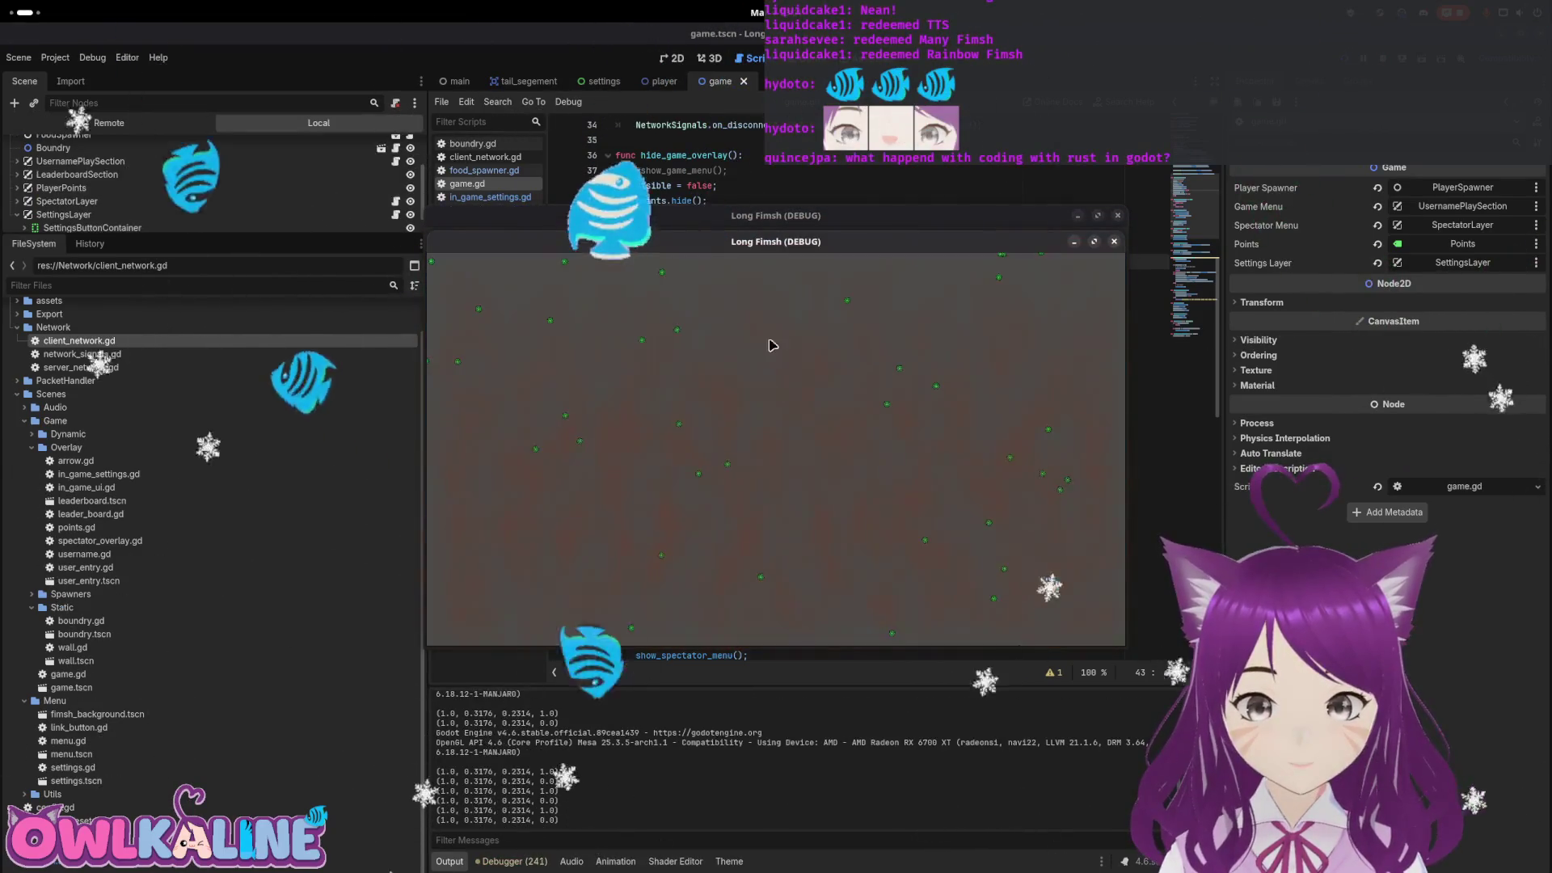
click(1101, 277)
click(775, 473)
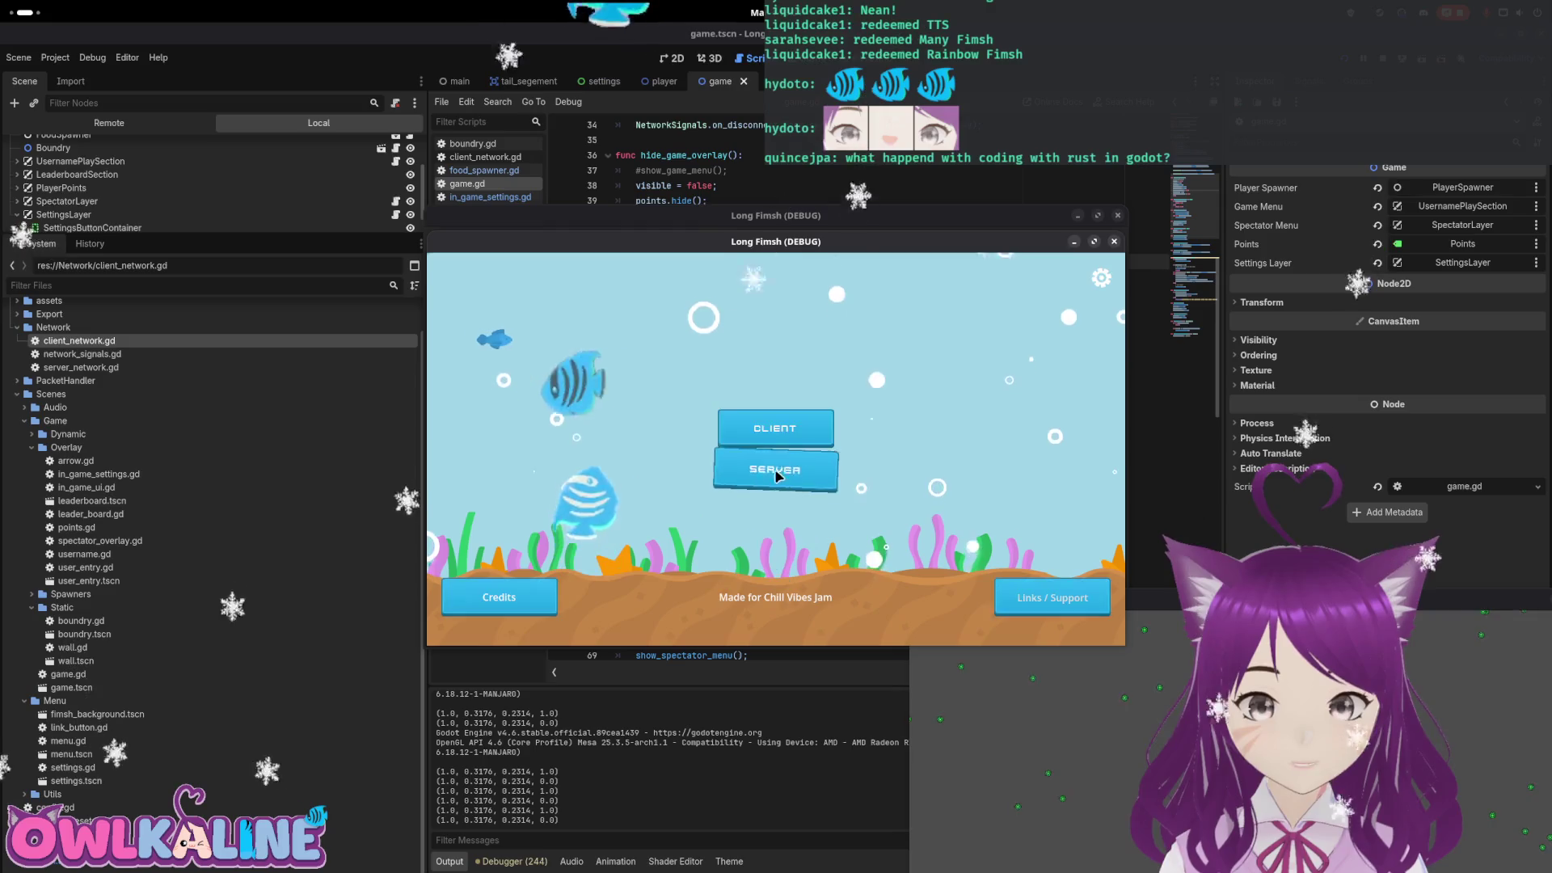
click(772, 429)
click(772, 458)
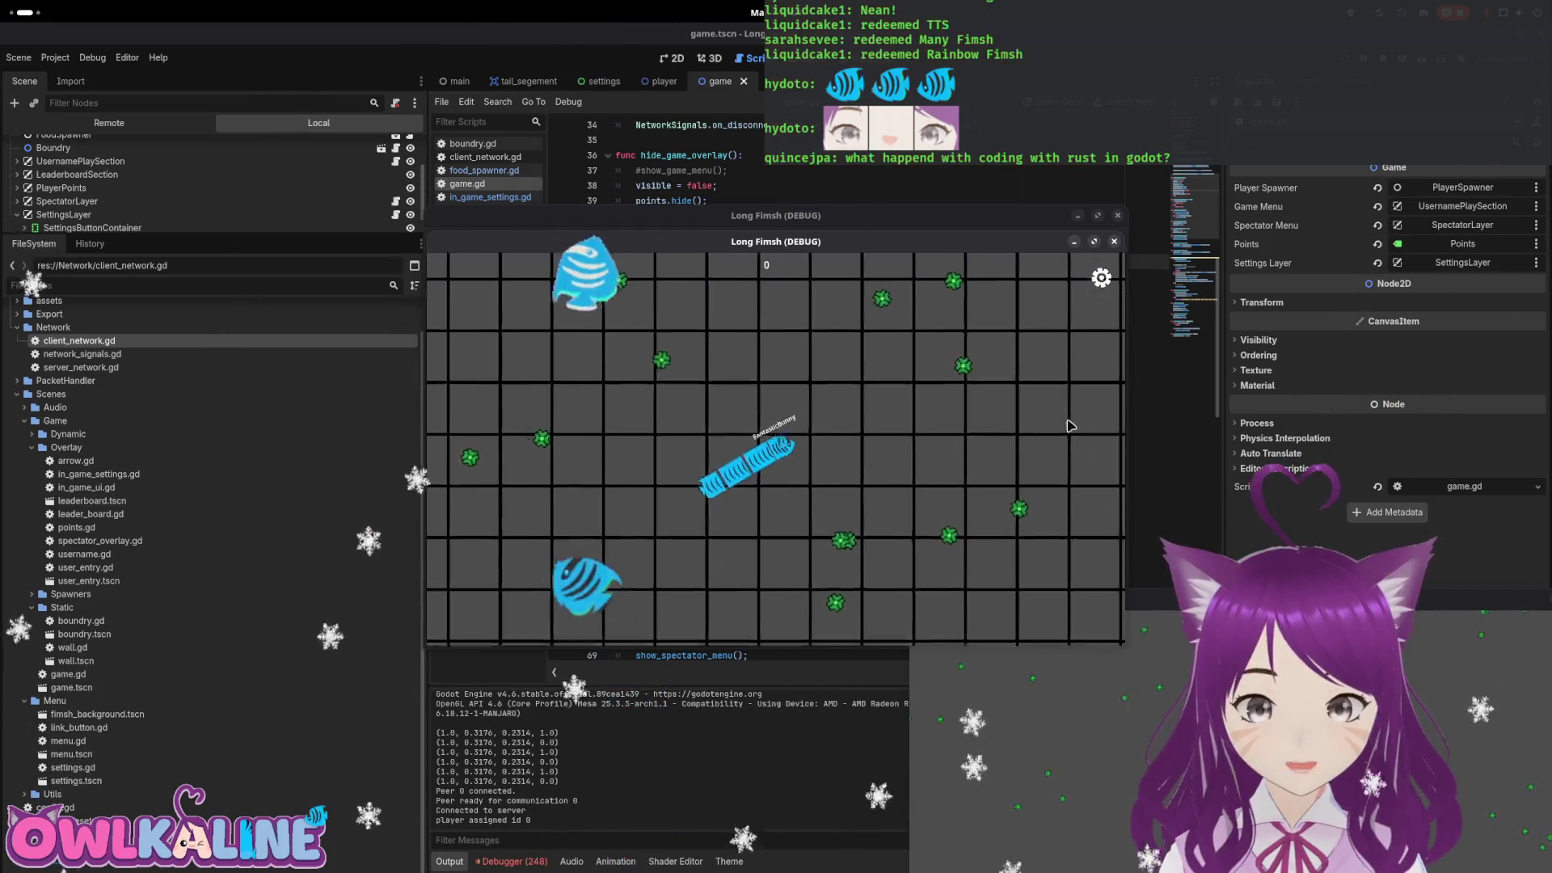
click(1101, 277)
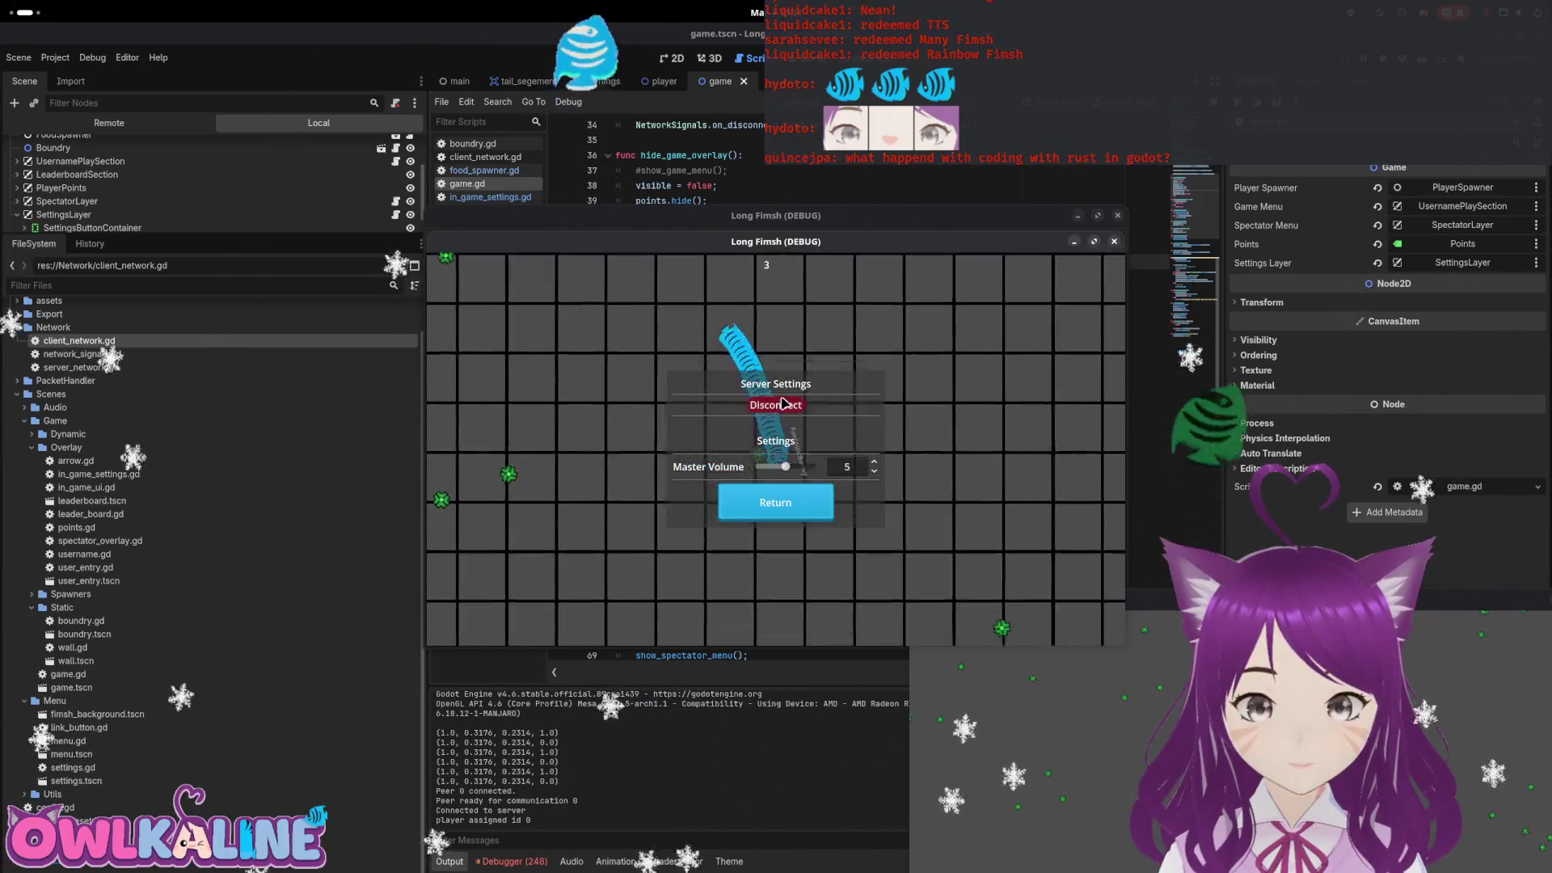
click(775, 405)
Rejoin and disconnect again, then host a new round and close the settings overlay
click(1099, 280)
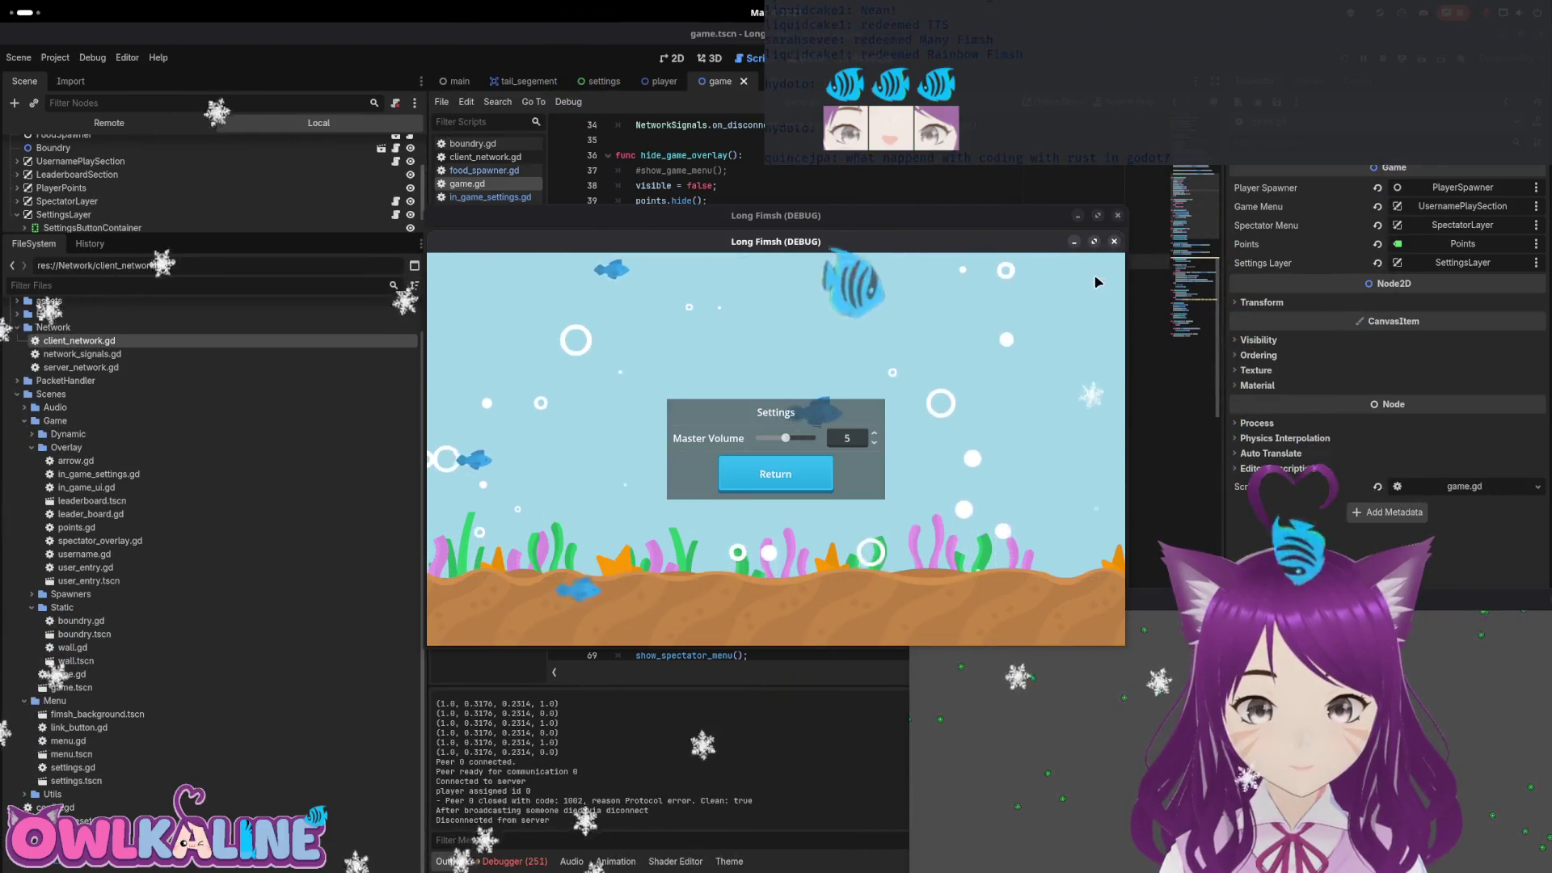
click(1105, 277)
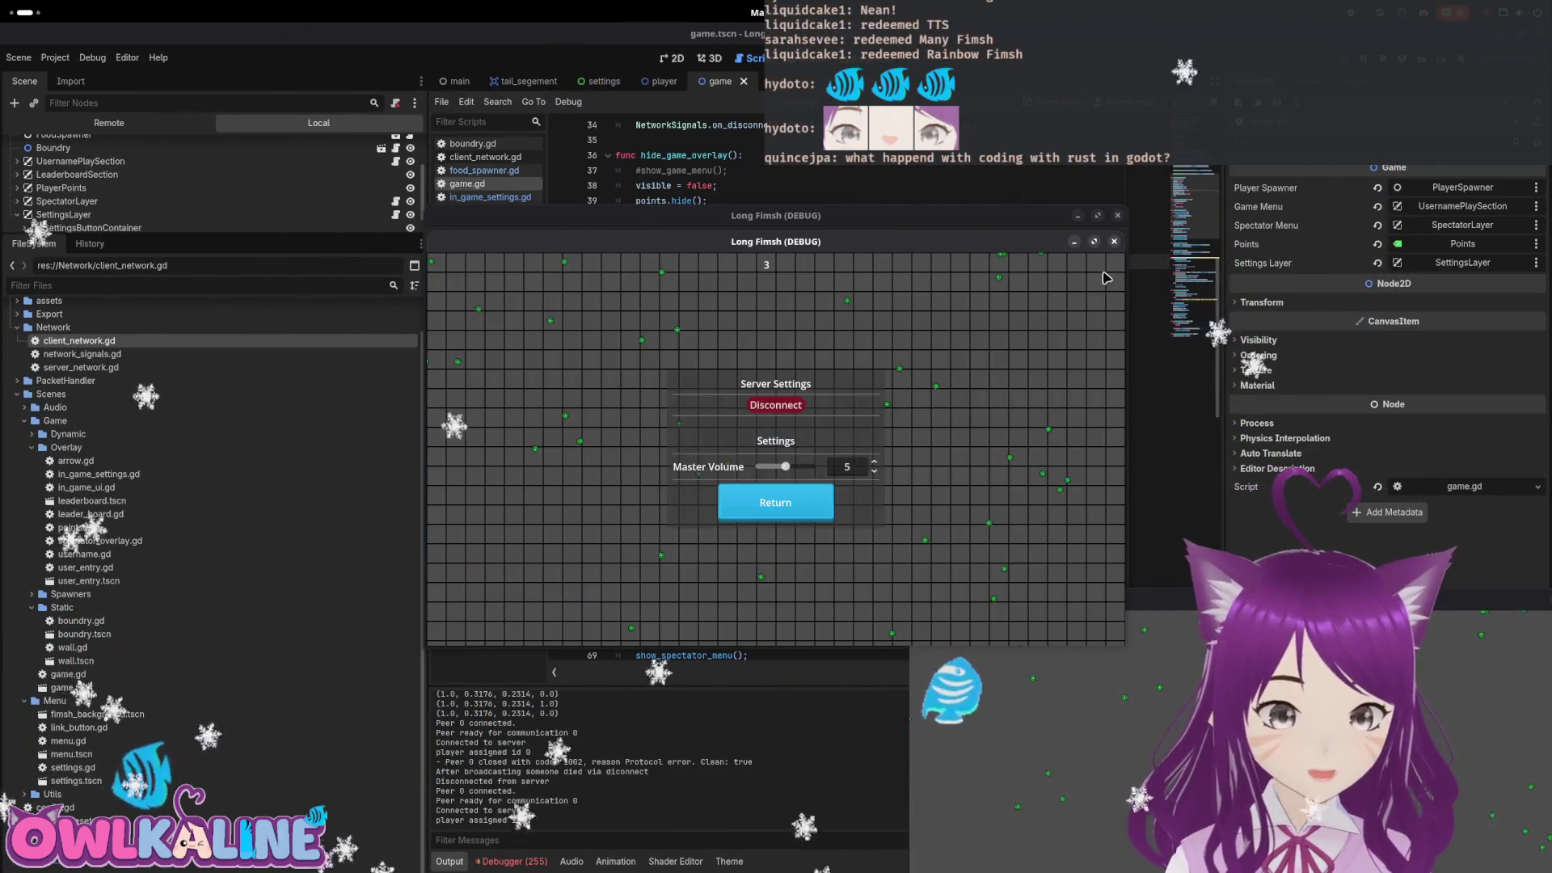
click(784, 506)
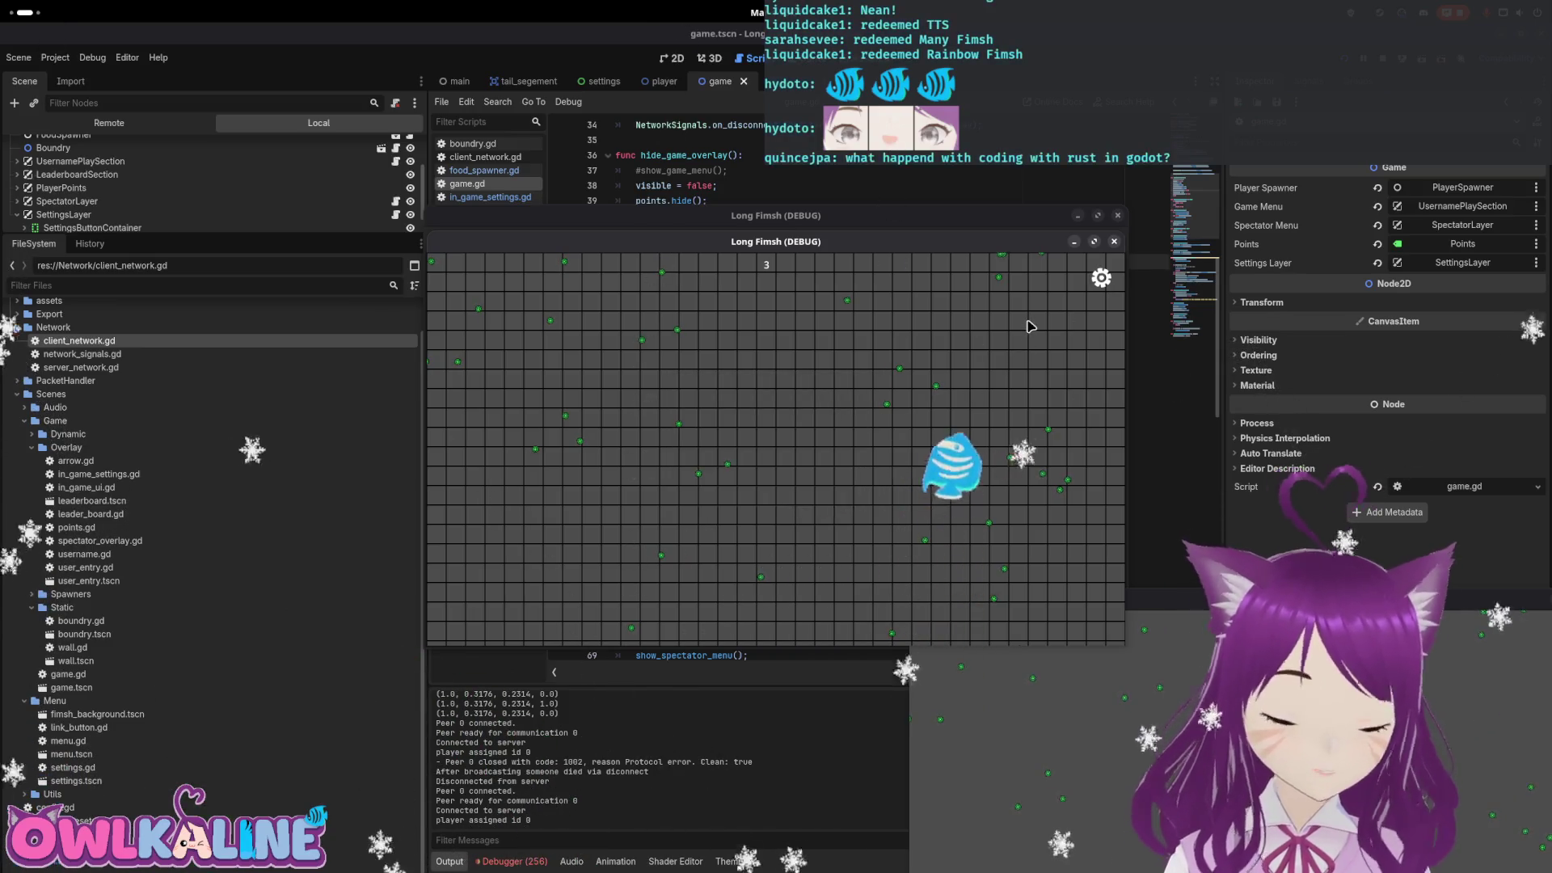
click(1103, 279)
click(758, 405)
click(779, 426)
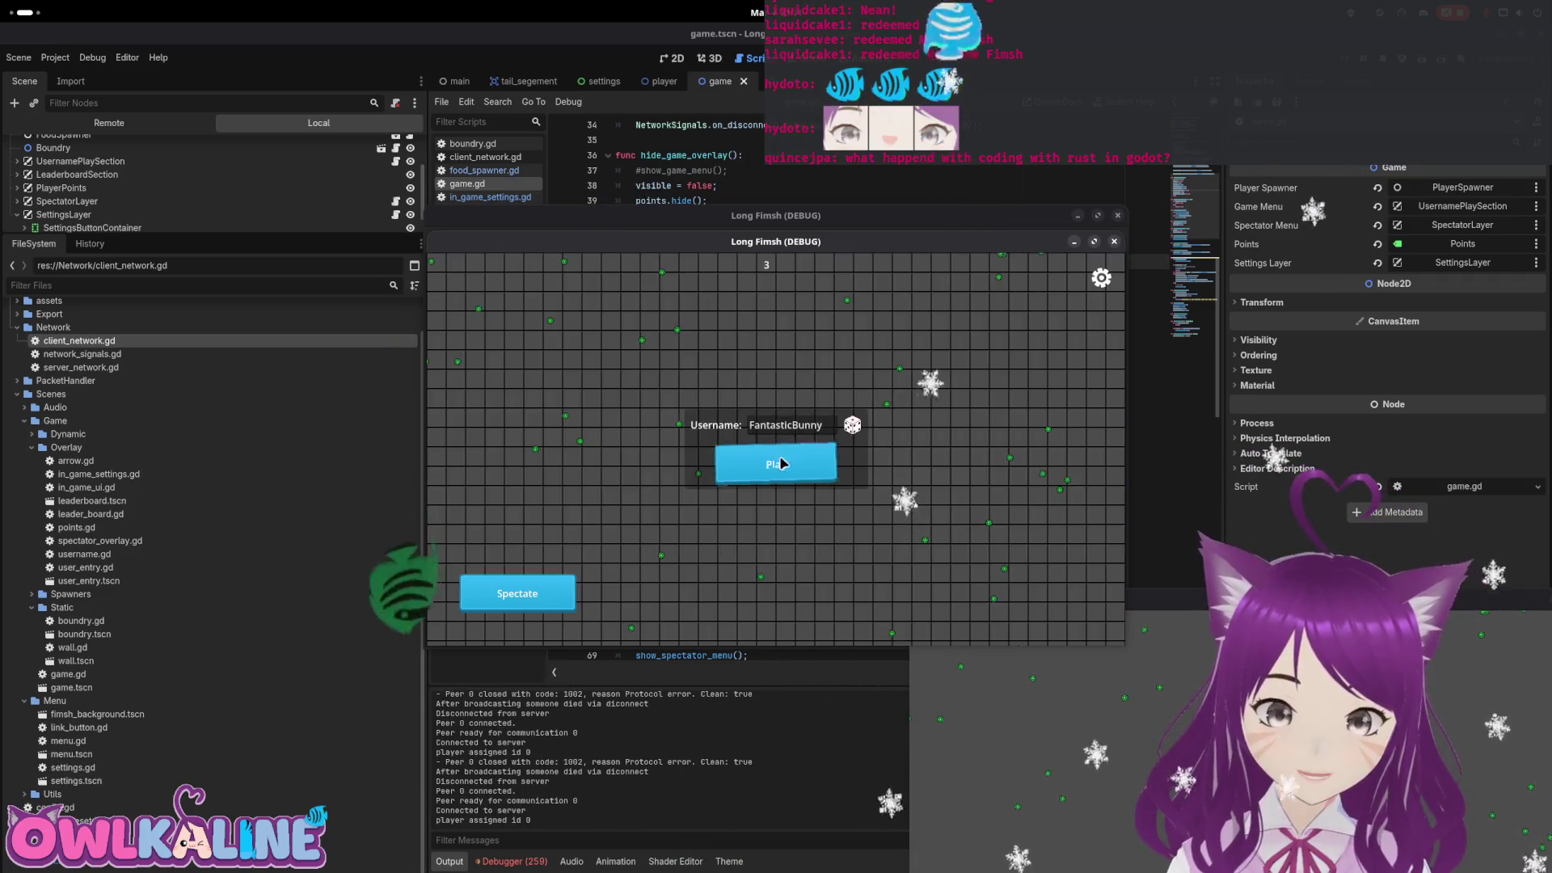
click(780, 461)
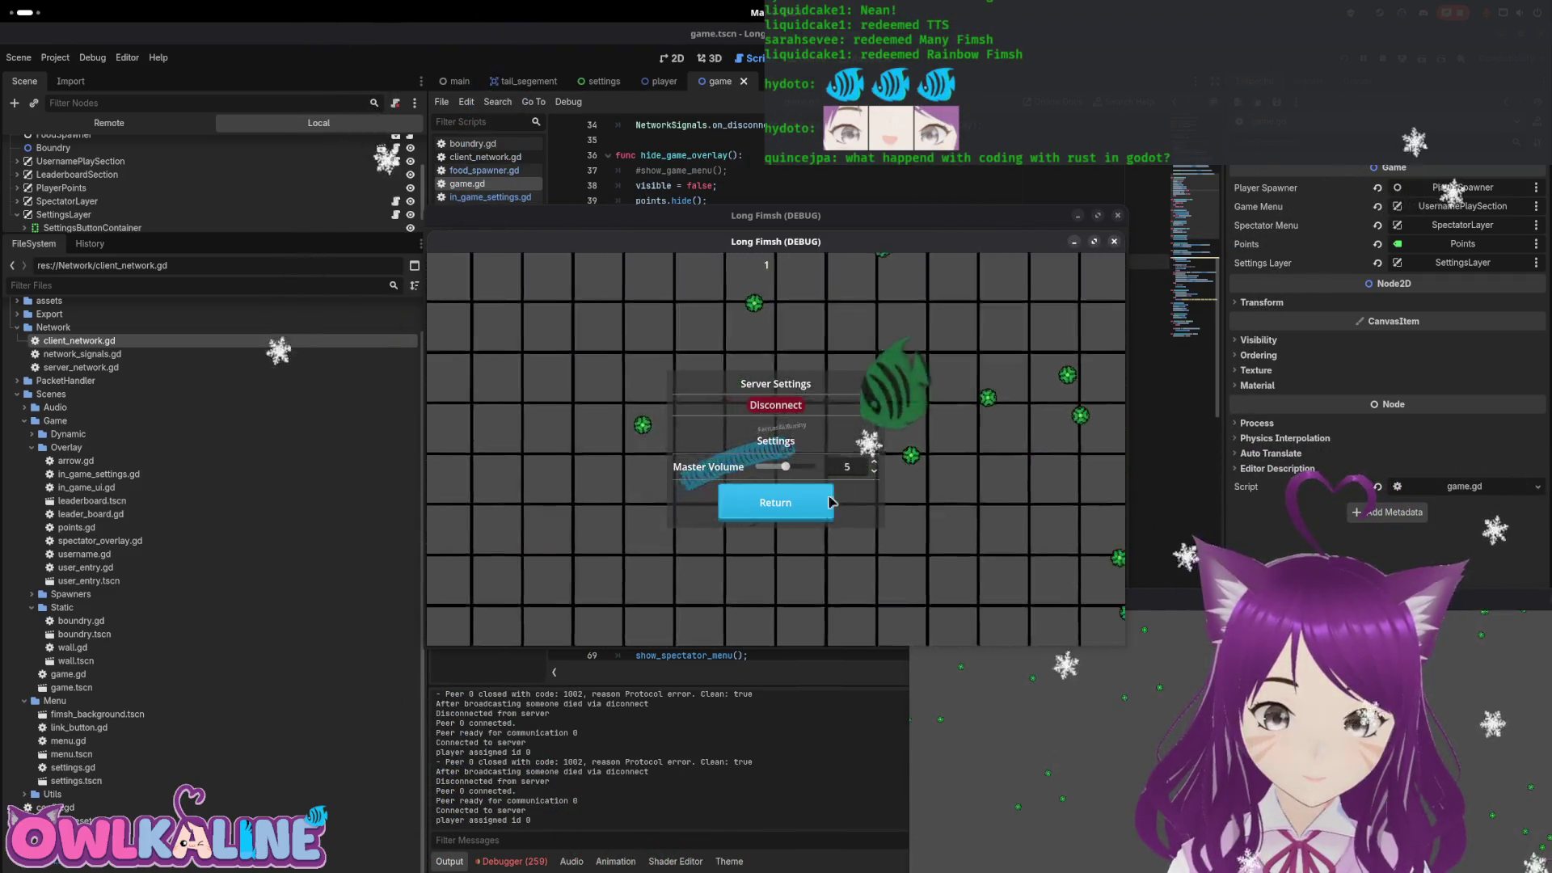
click(768, 499)
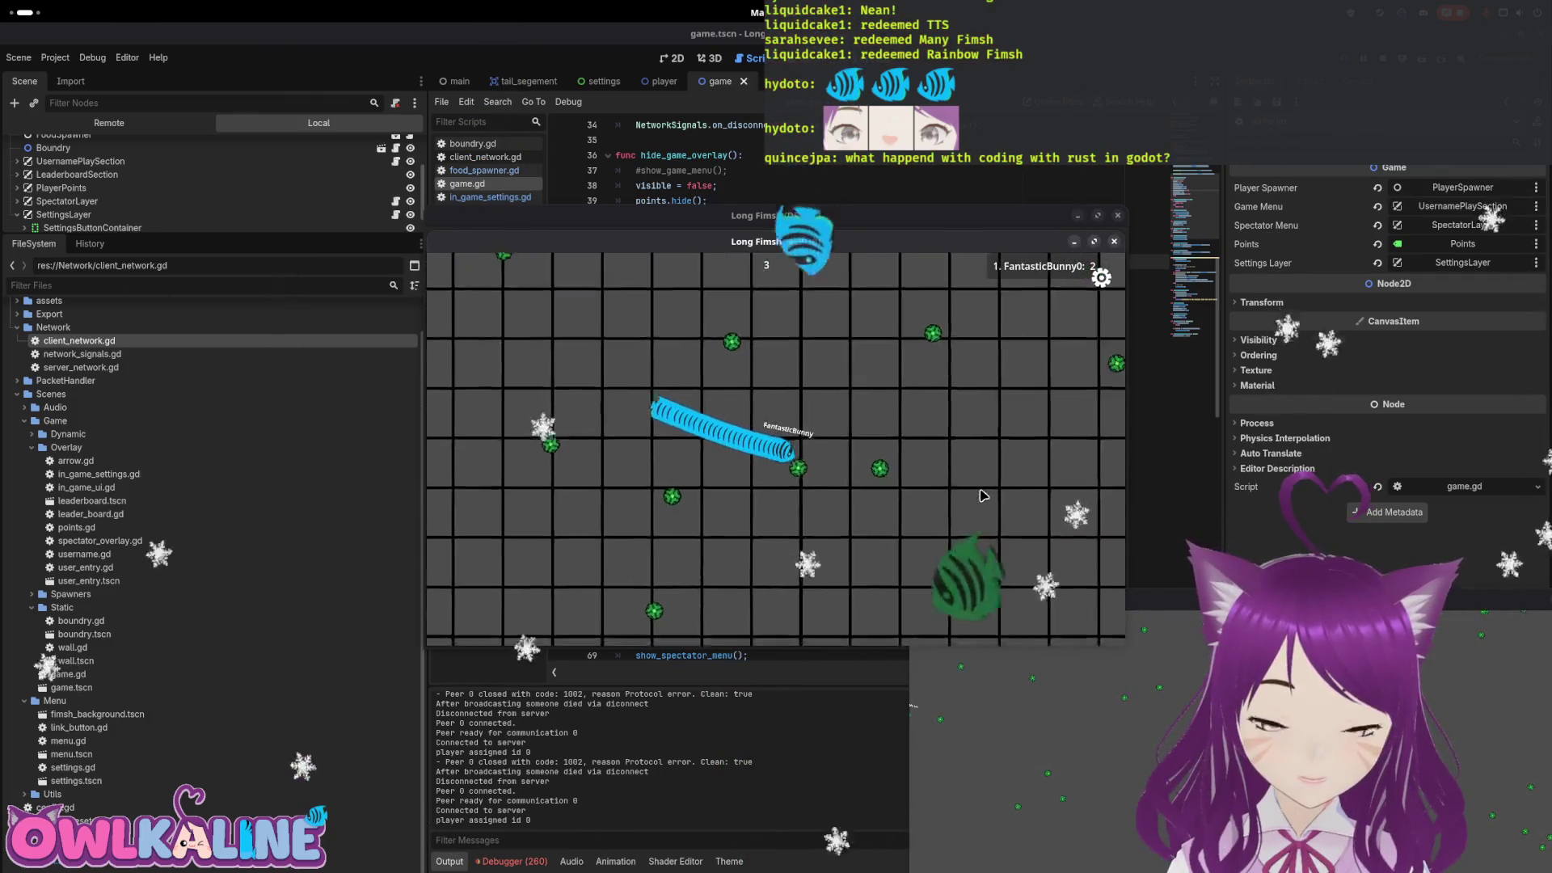
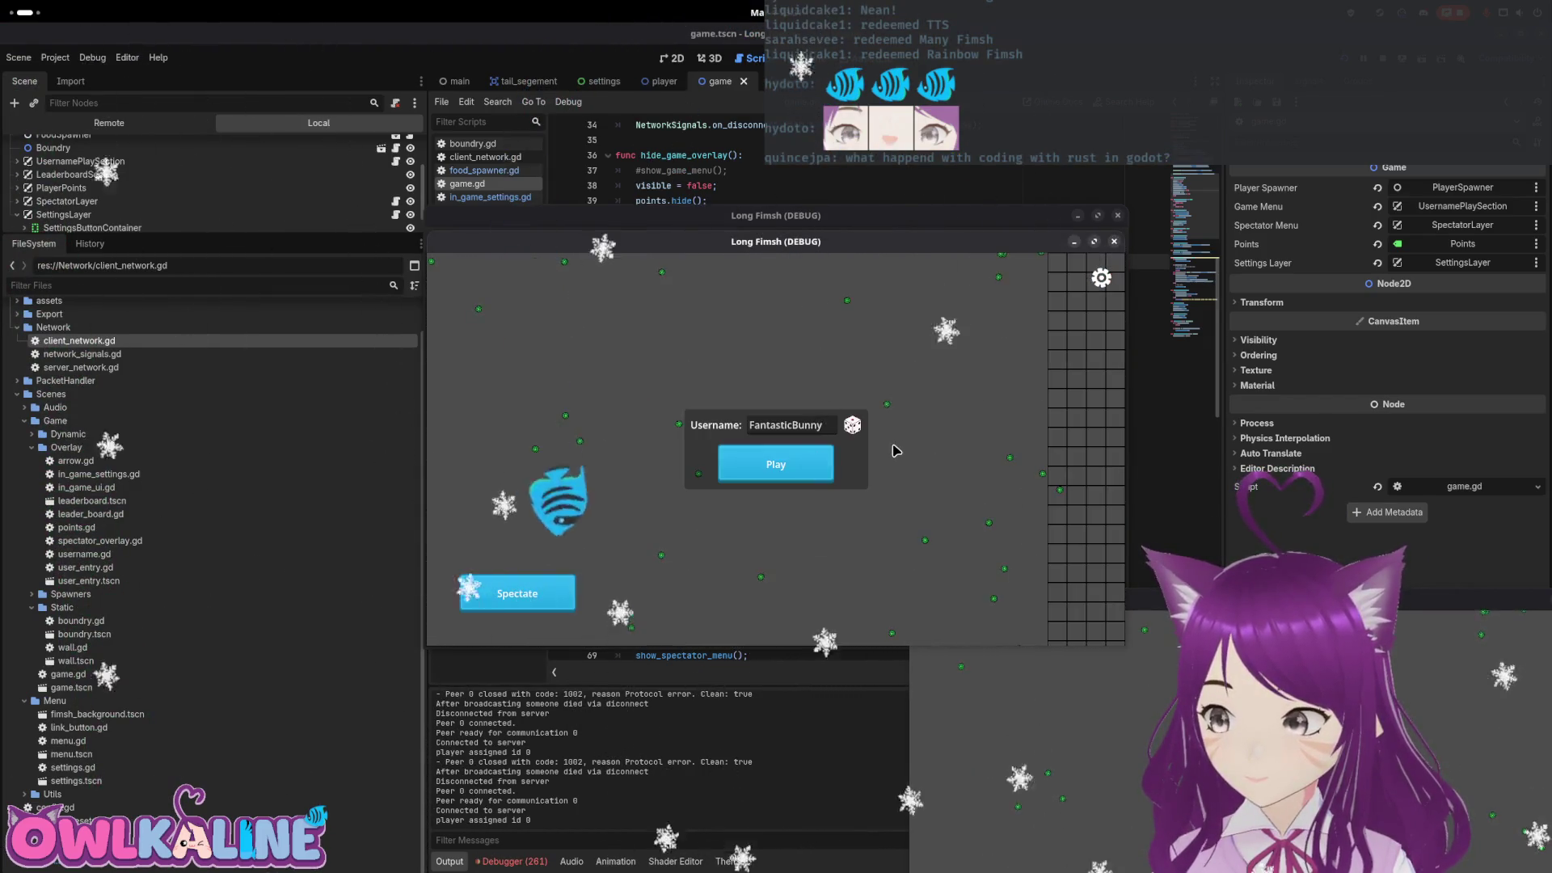
Disconnect the first client through the gear settings, then play again as FantasticBunny
click(802, 467)
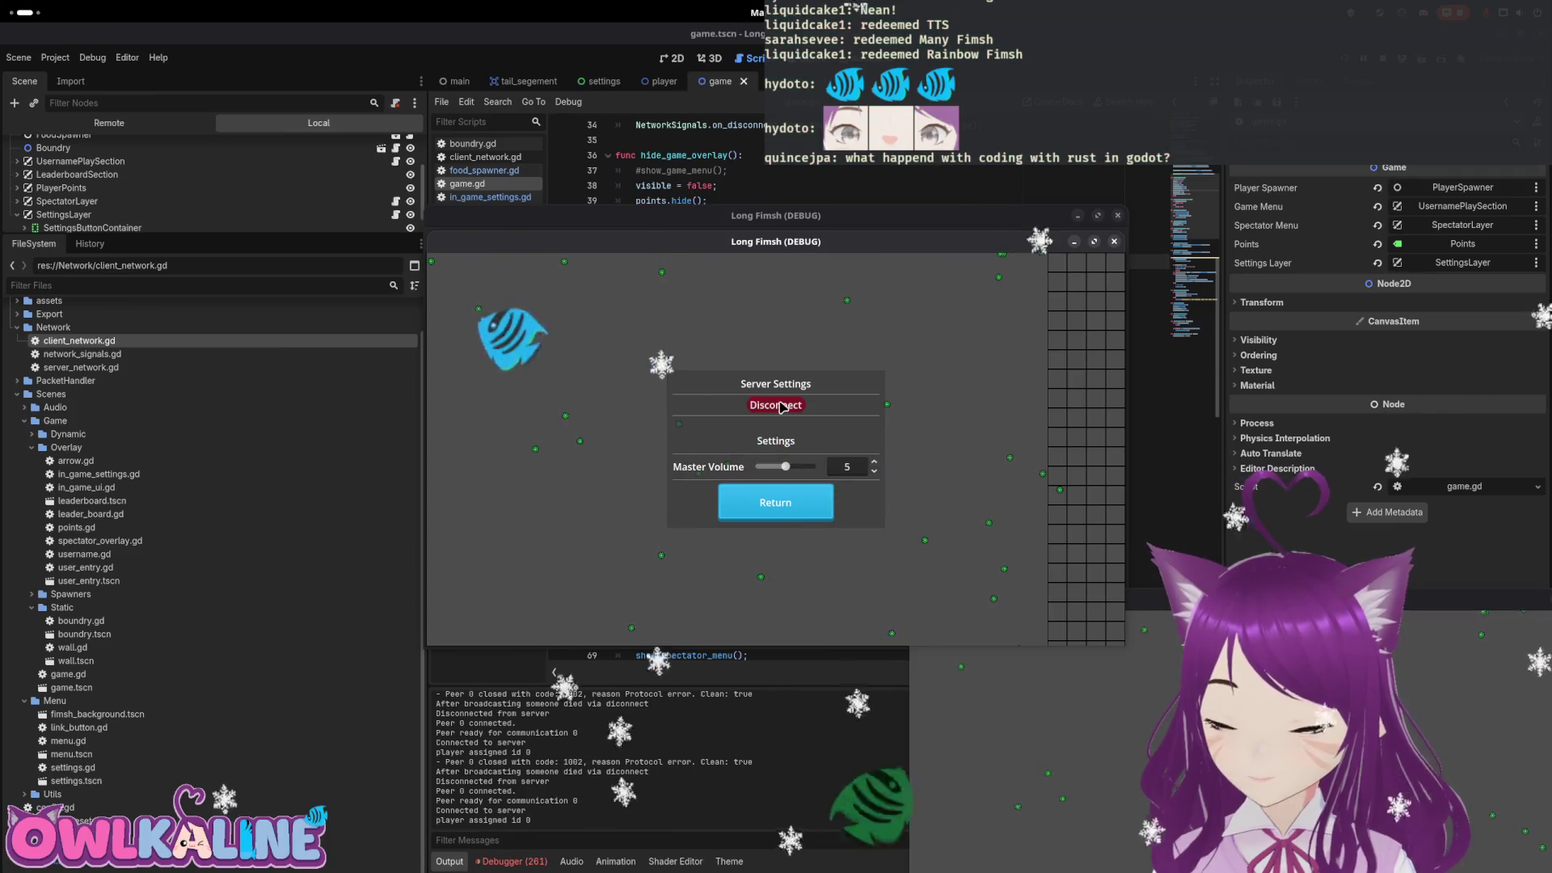
click(783, 407)
key(Return)
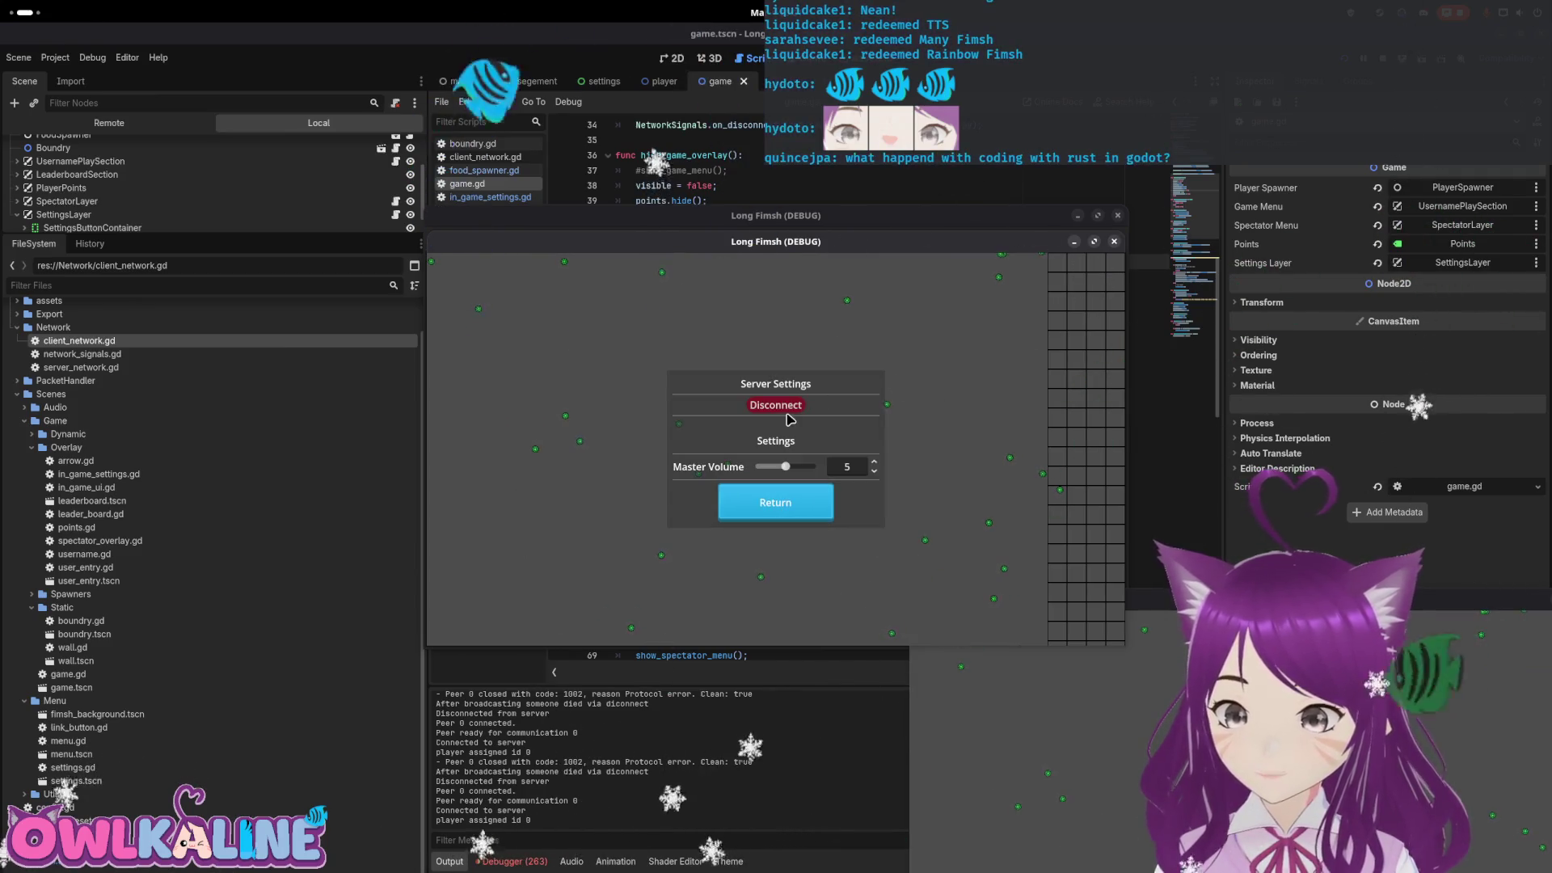
click(791, 418)
click(796, 425)
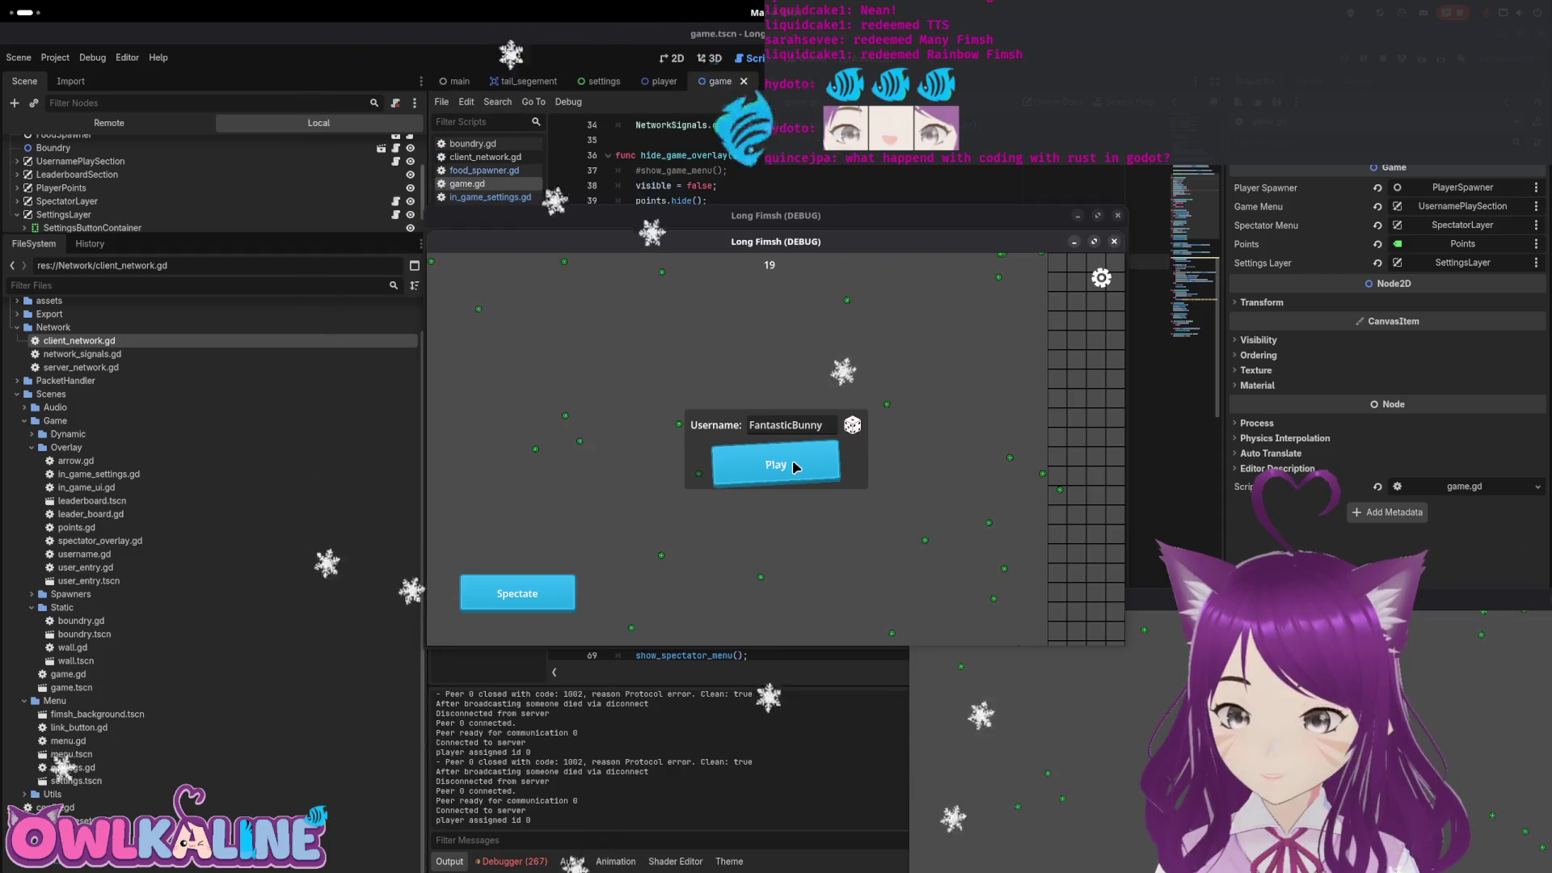
click(793, 466)
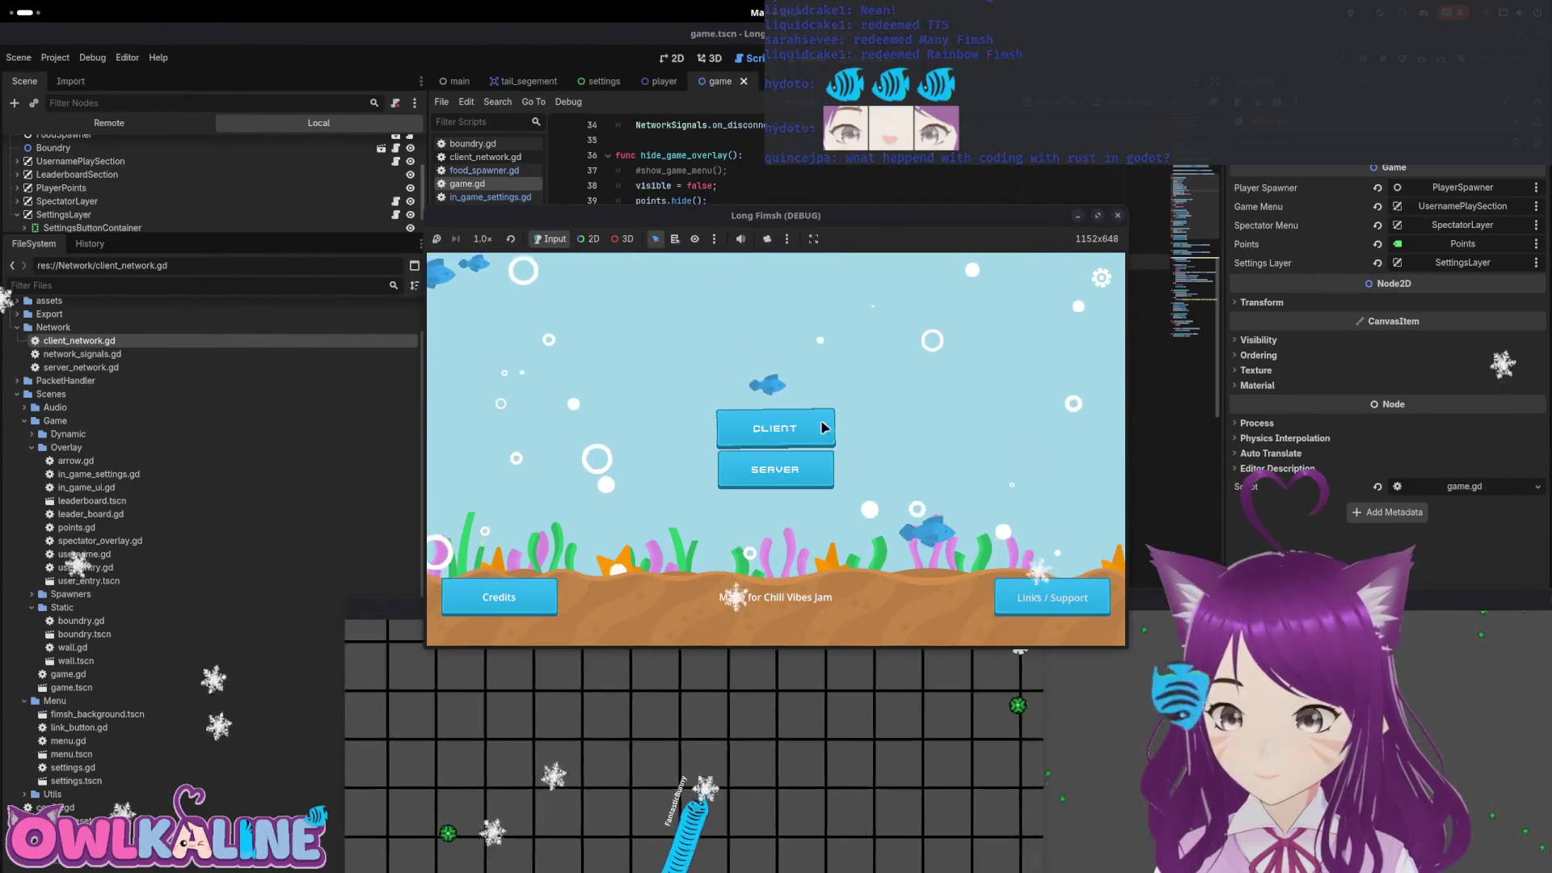
Join from the second client as SlimeyBunny, then stop the running game with F8
click(788, 426)
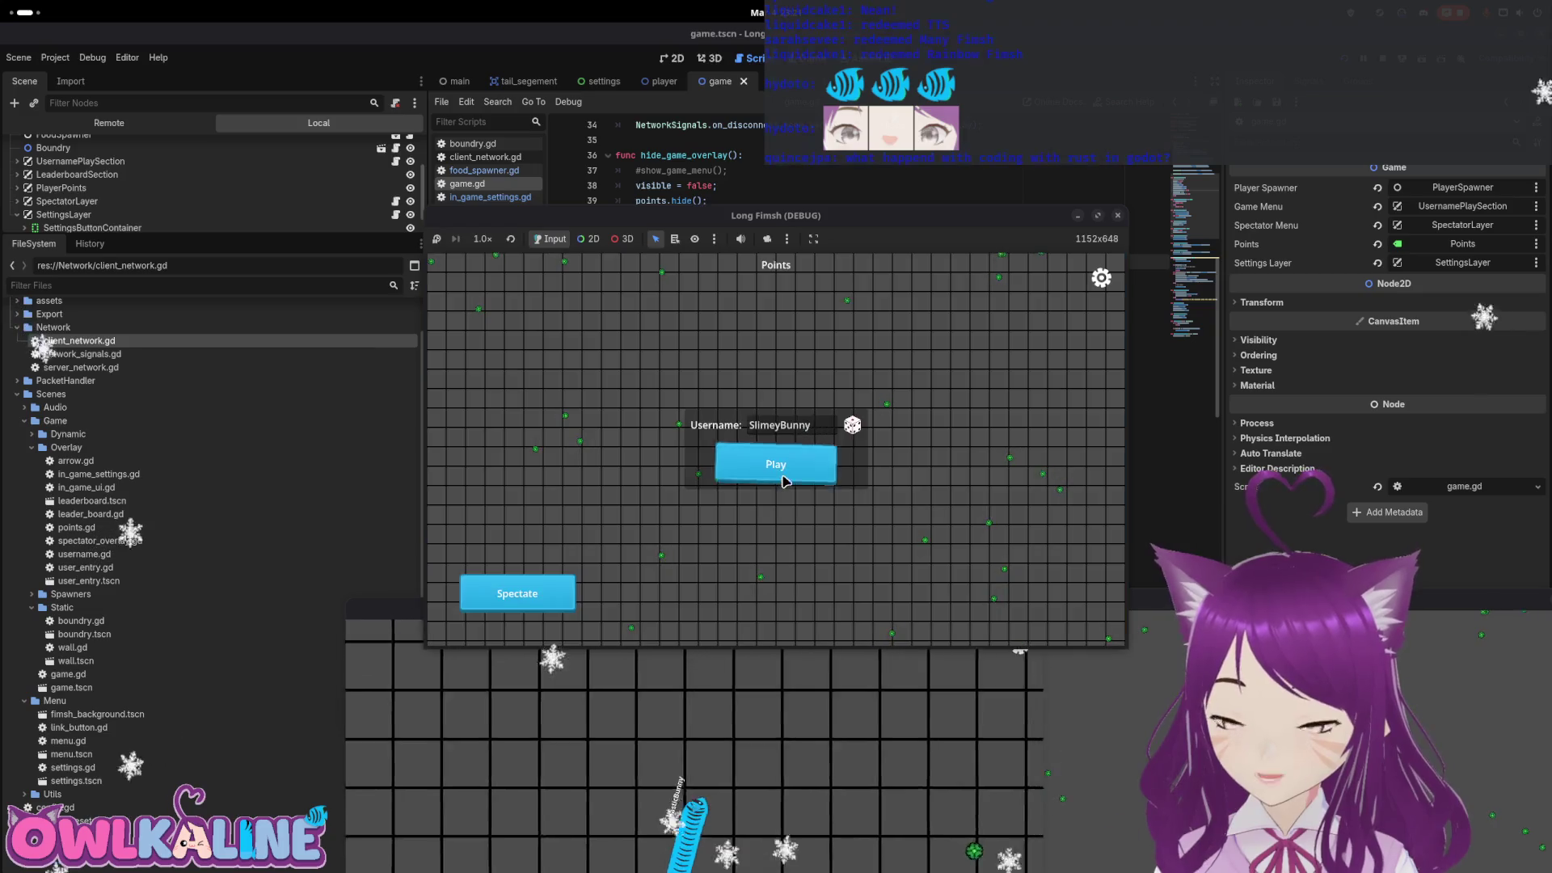
click(784, 481)
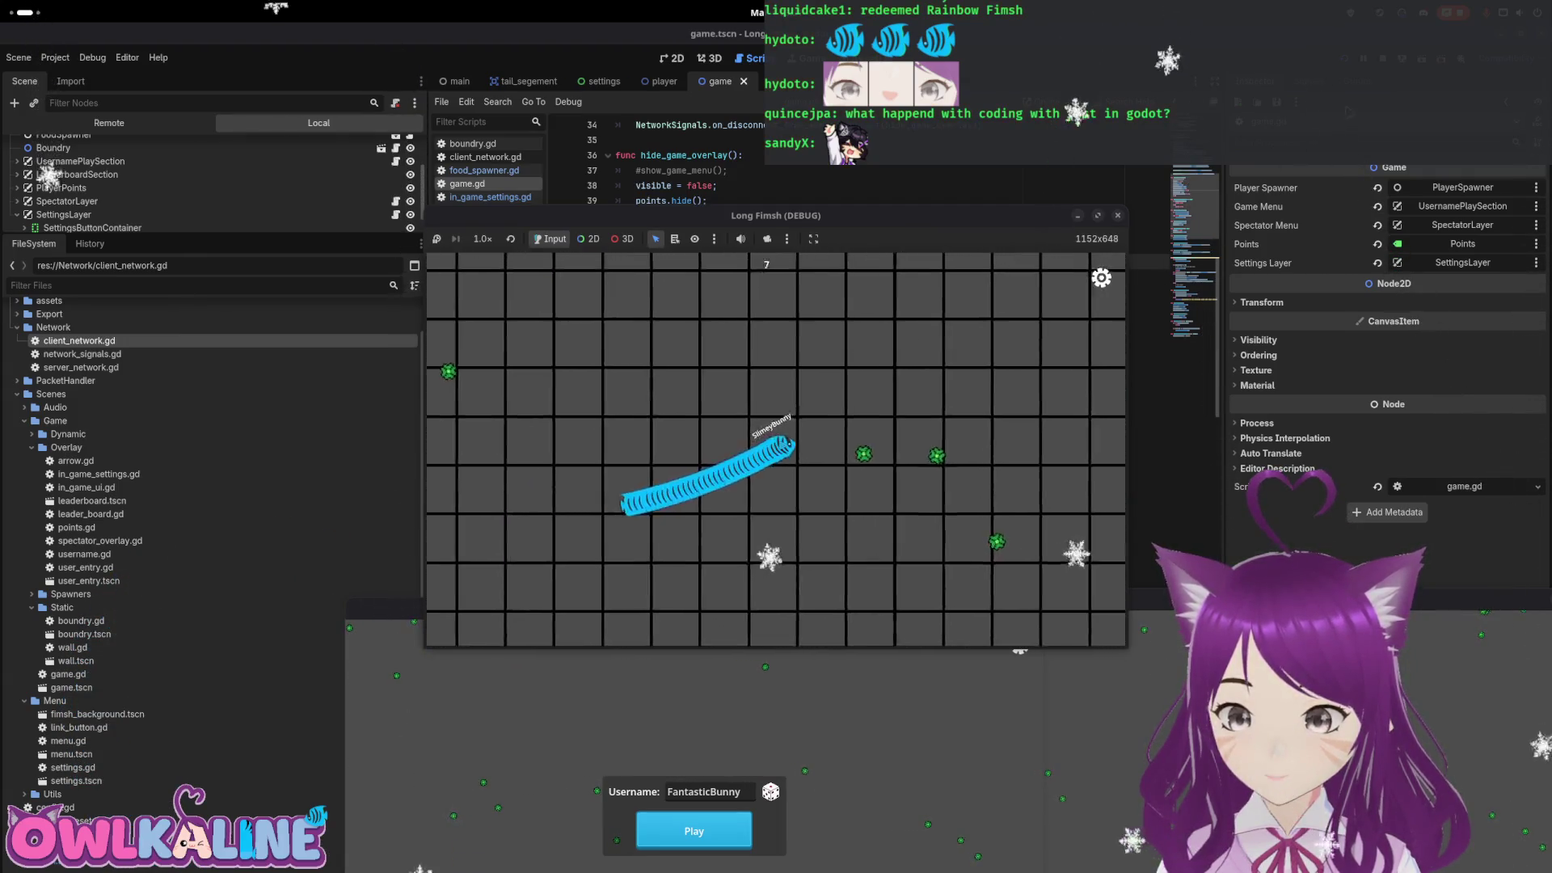
key(F8)
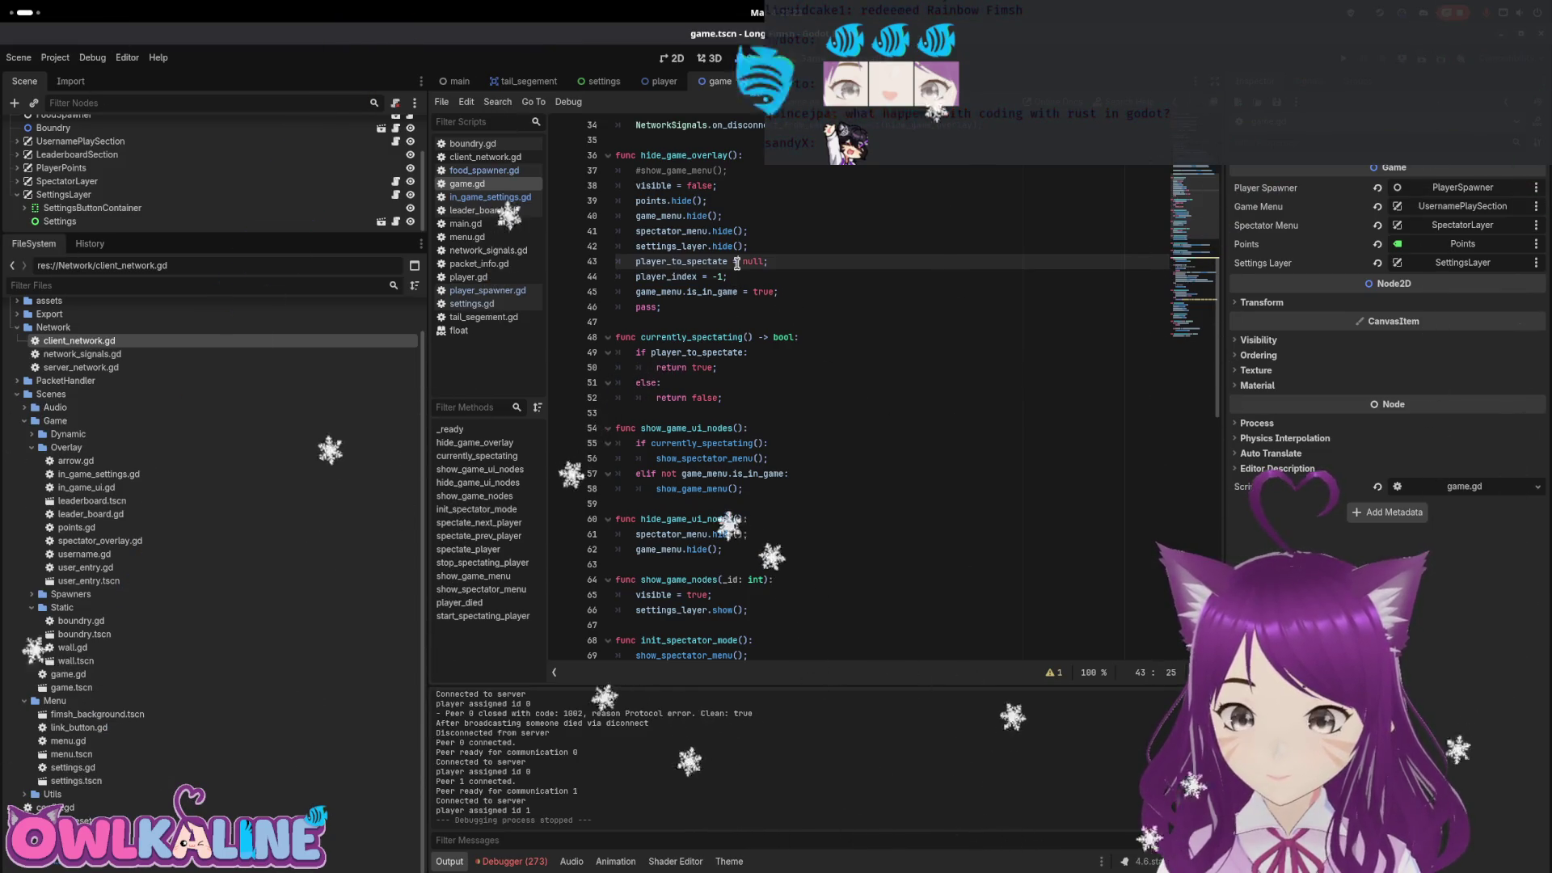
Inspect the is_in_game and show_spectator_menu lines in game.gd, then read through in_game_ui.gd
click(766, 291)
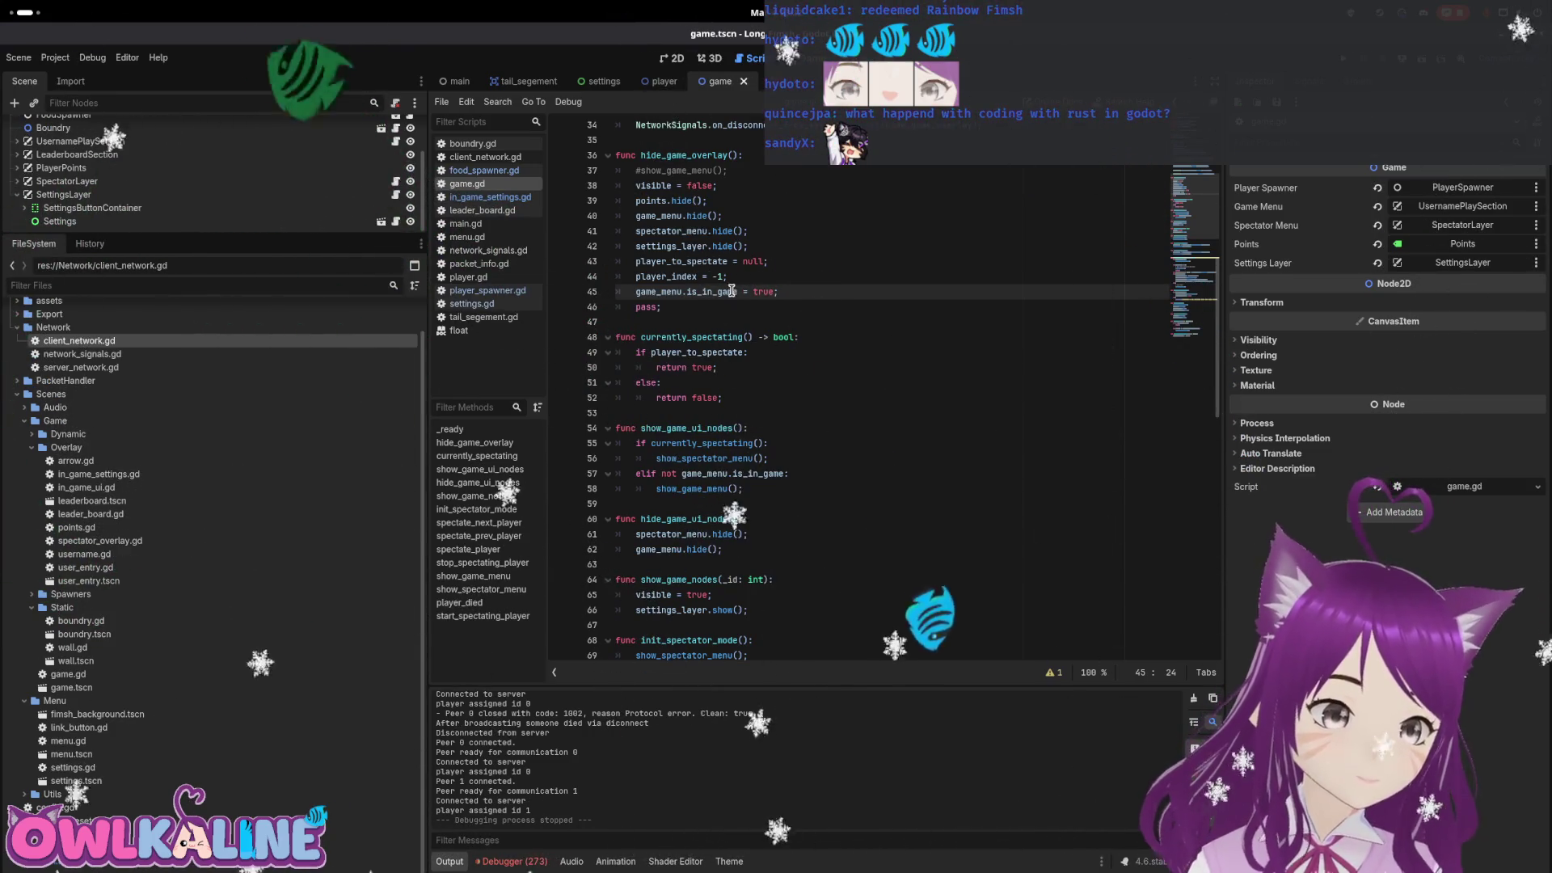
click(733, 459)
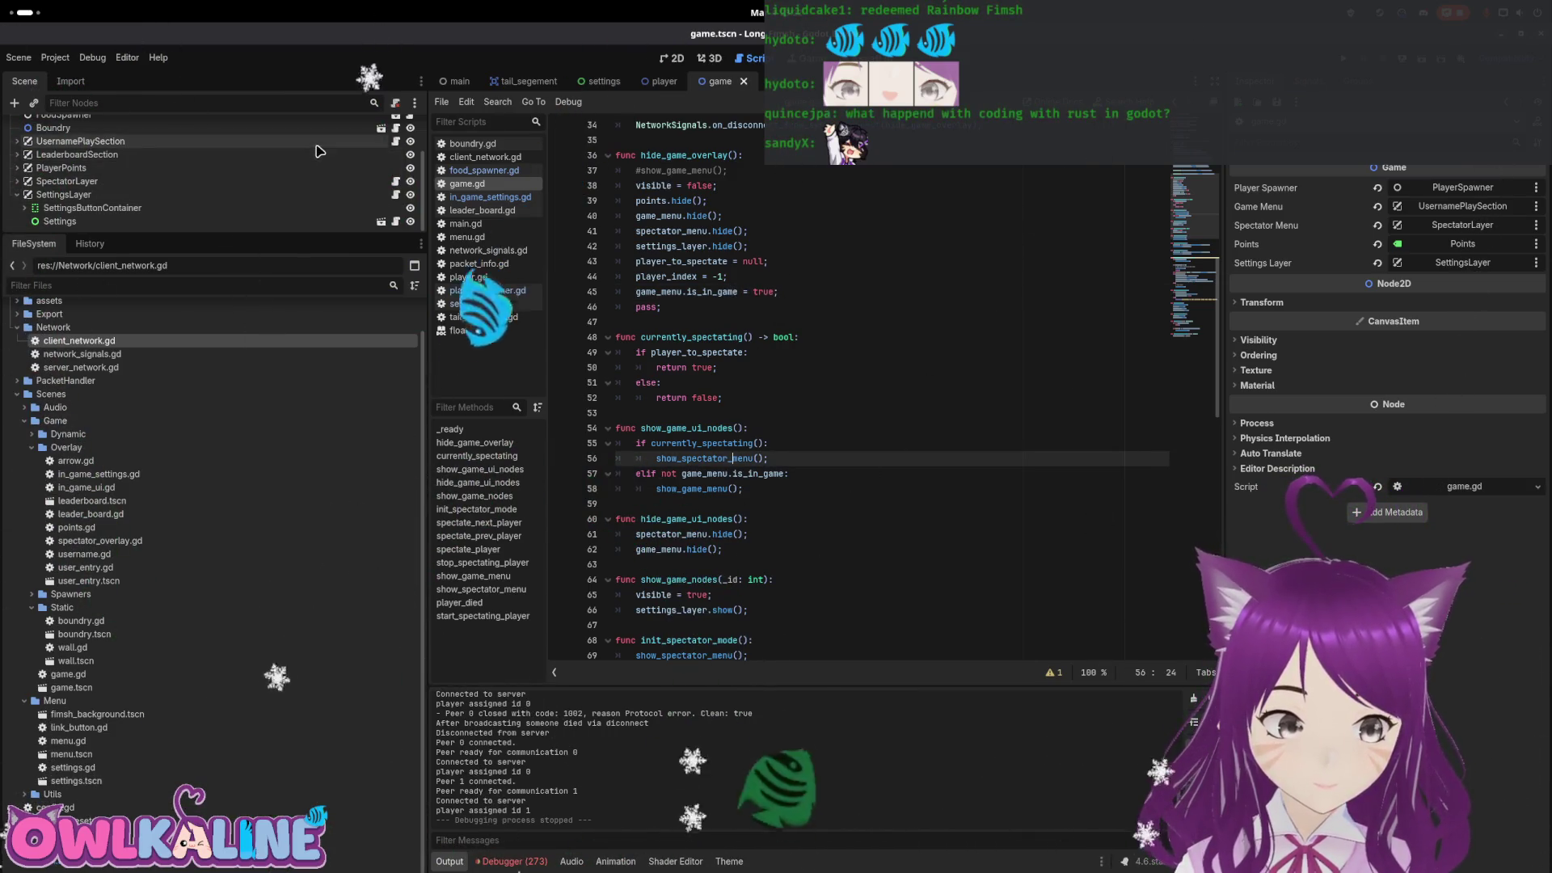
key(alt+Left)
click(774, 278)
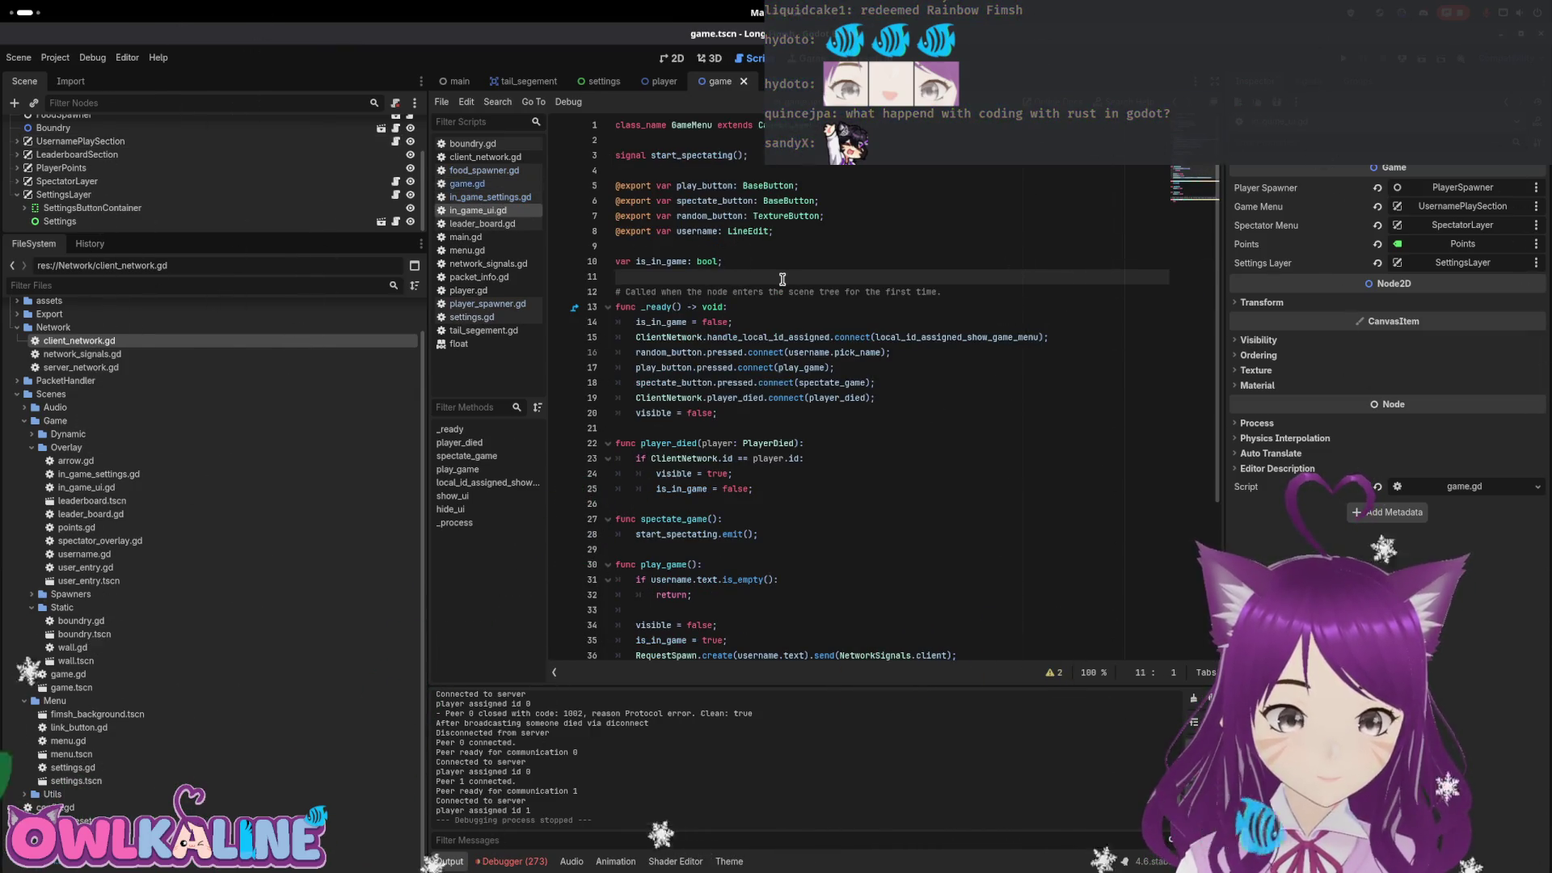
scroll(783, 279, down, 3)
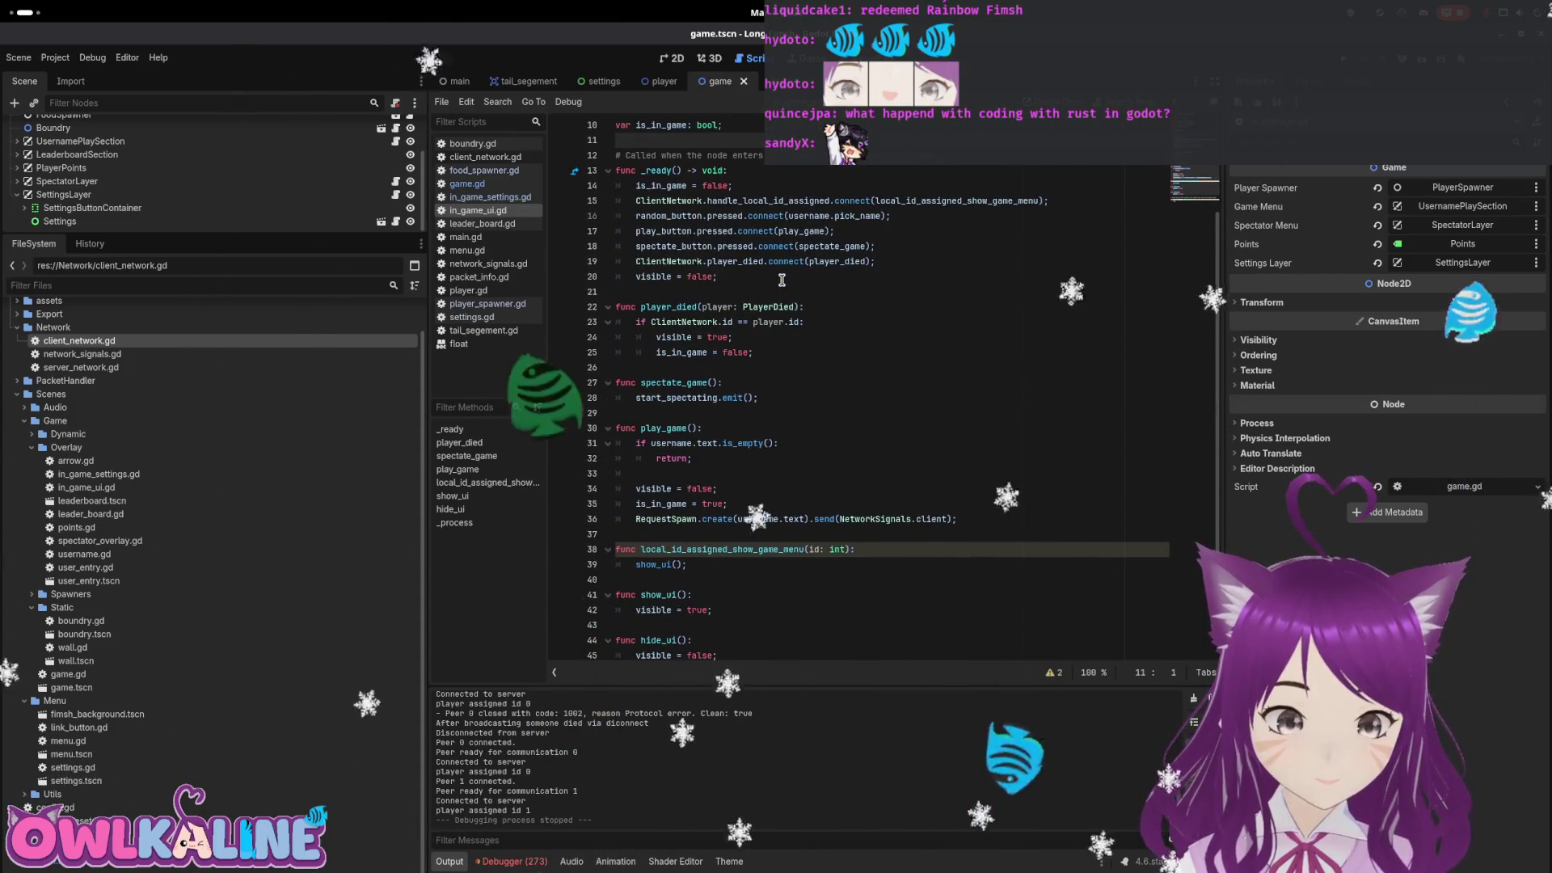
scroll(783, 279, down, 1)
scroll(782, 279, up, 2)
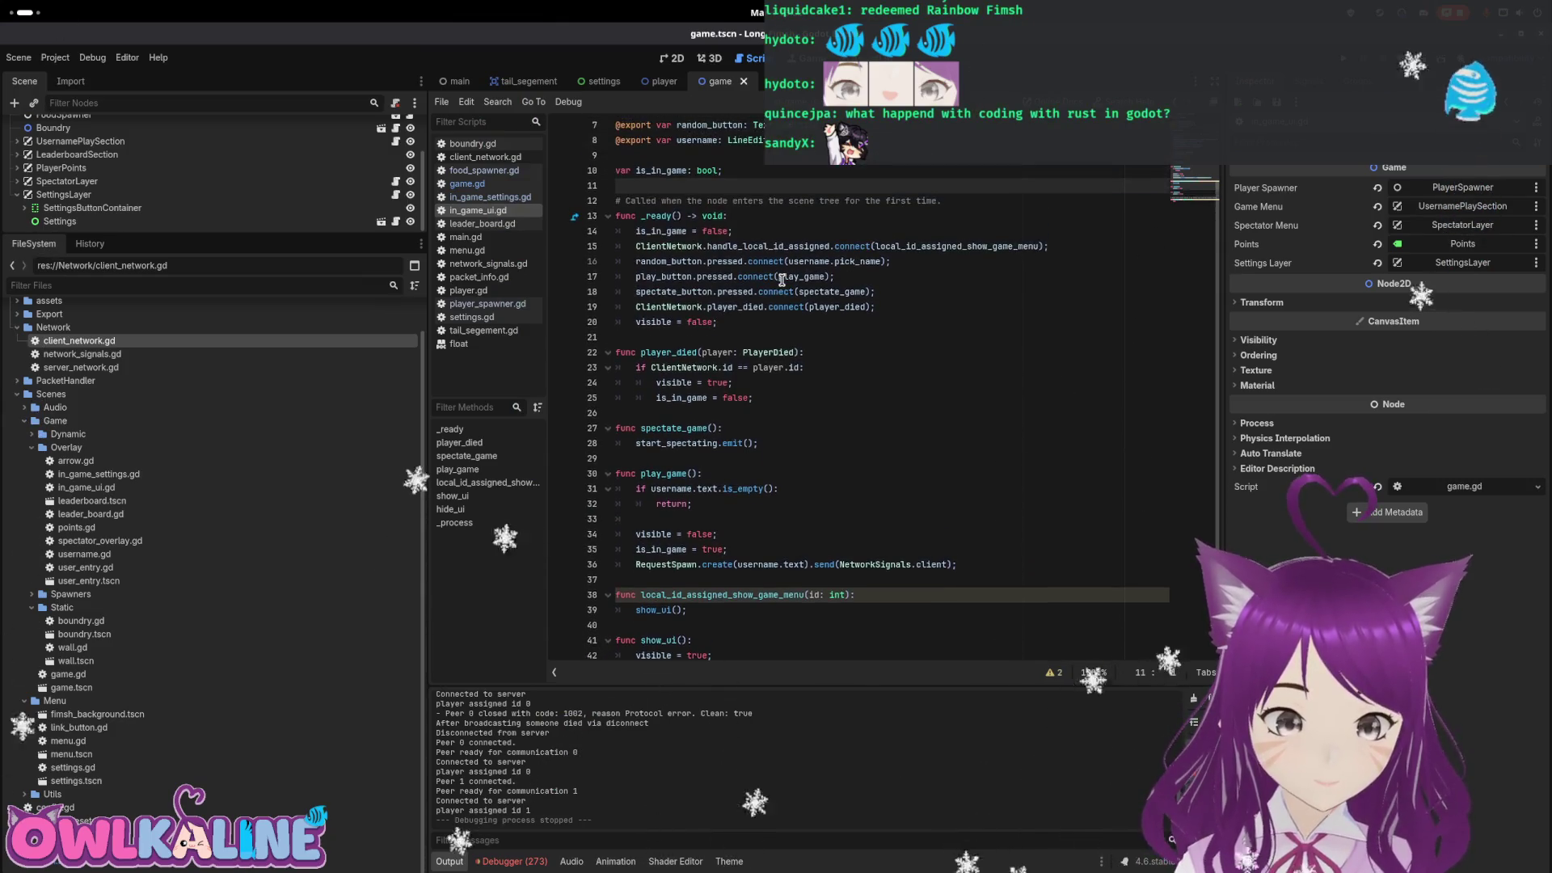
scroll(783, 279, down, 2)
scroll(778, 284, down, 1)
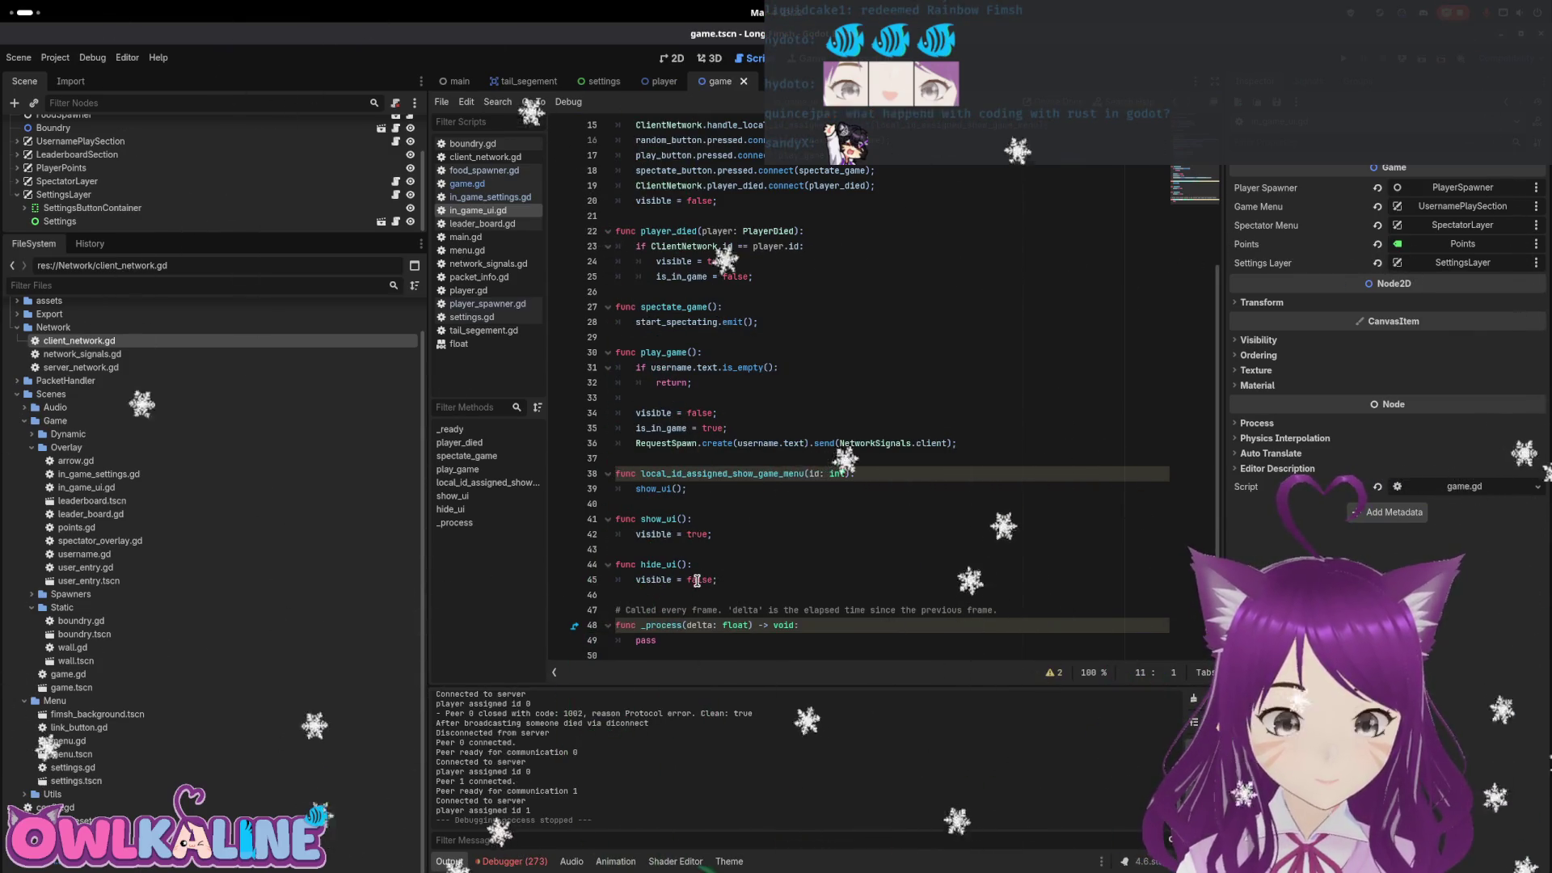
scroll(731, 572, up, 3)
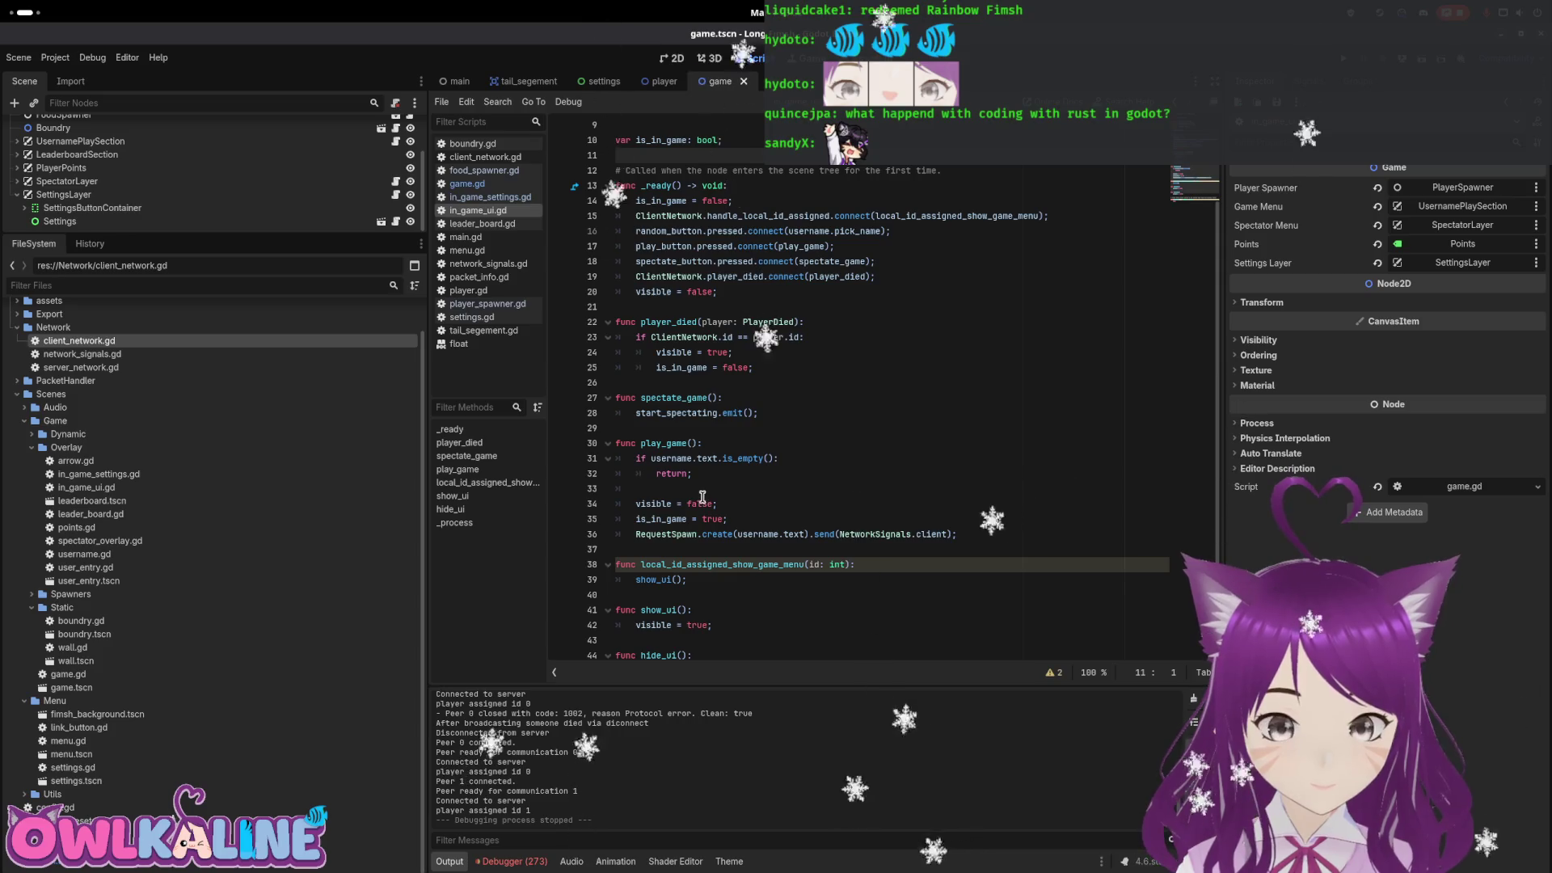
scroll(385, 129, up, 2)
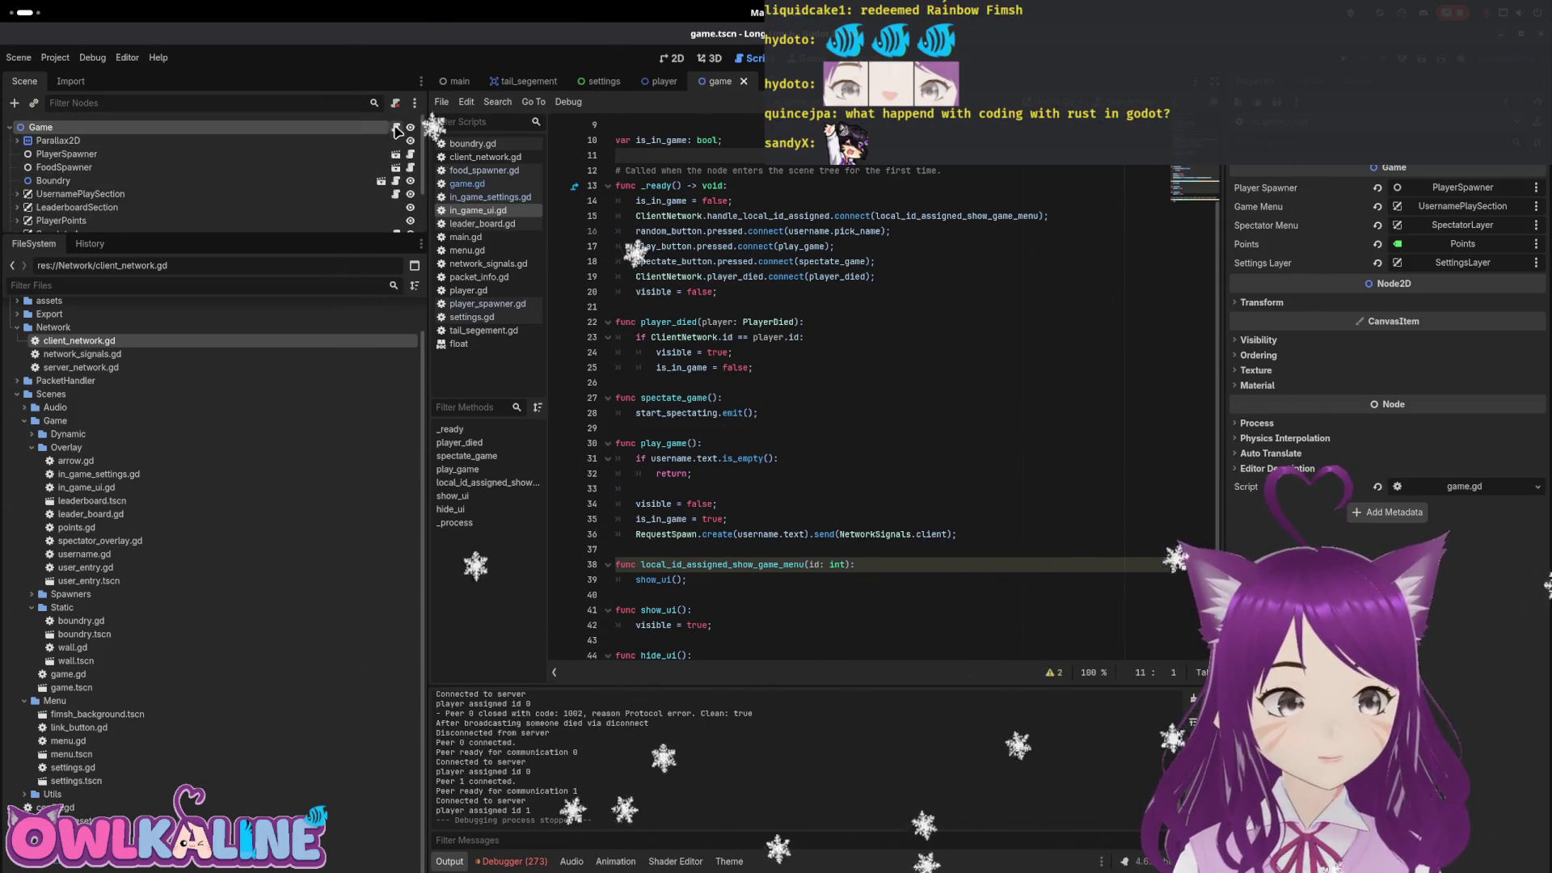
In game.gd, change line 45's is_in_game value from true to false and run the project with F5
click(396, 127)
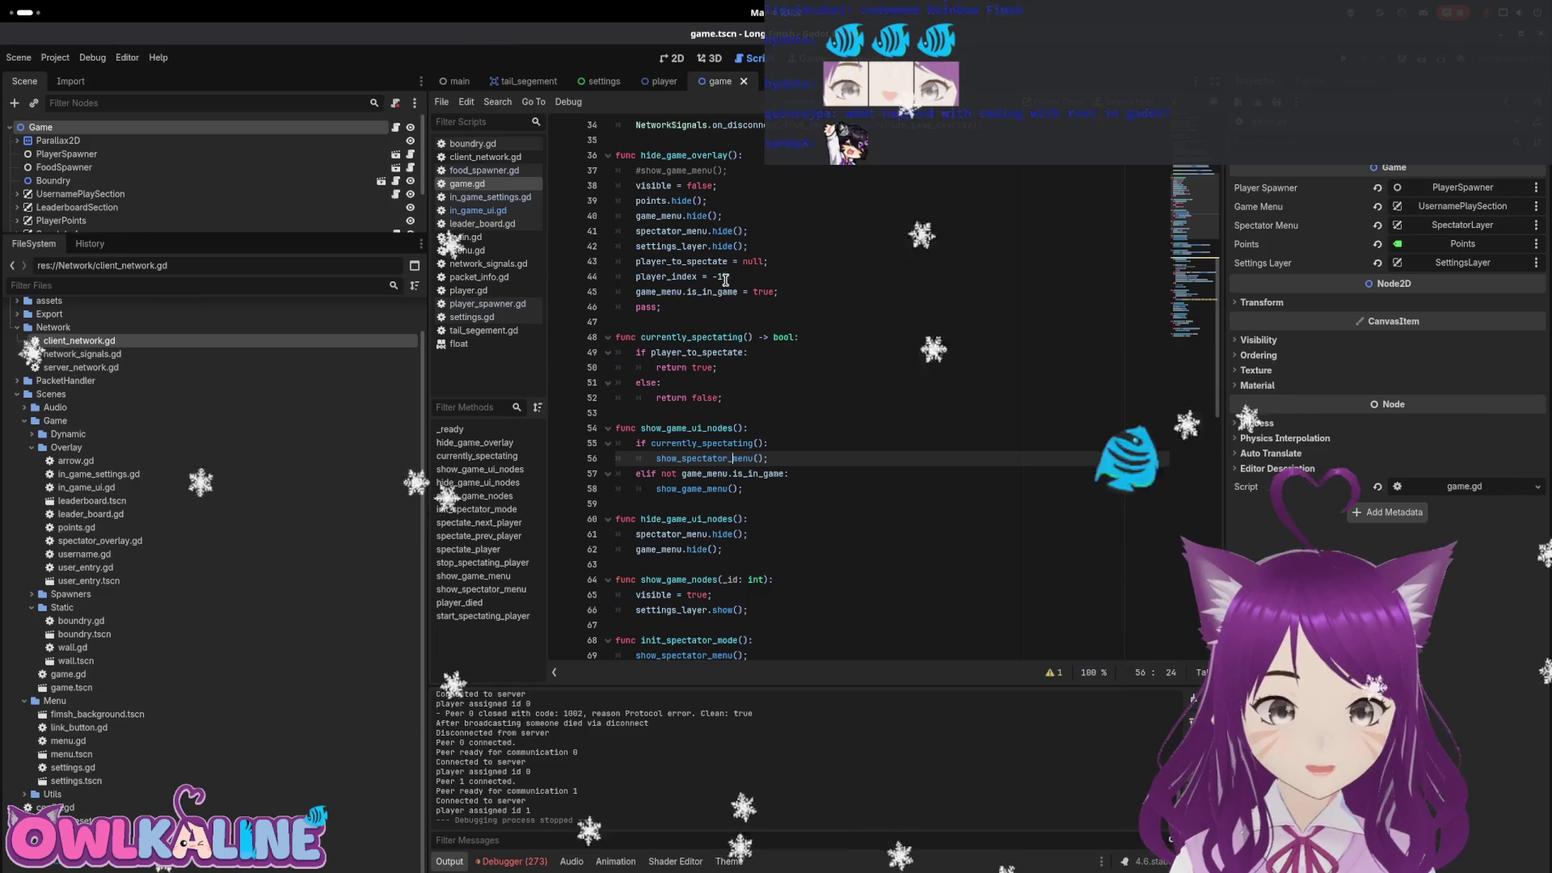
double_click(763, 291)
text(fals)
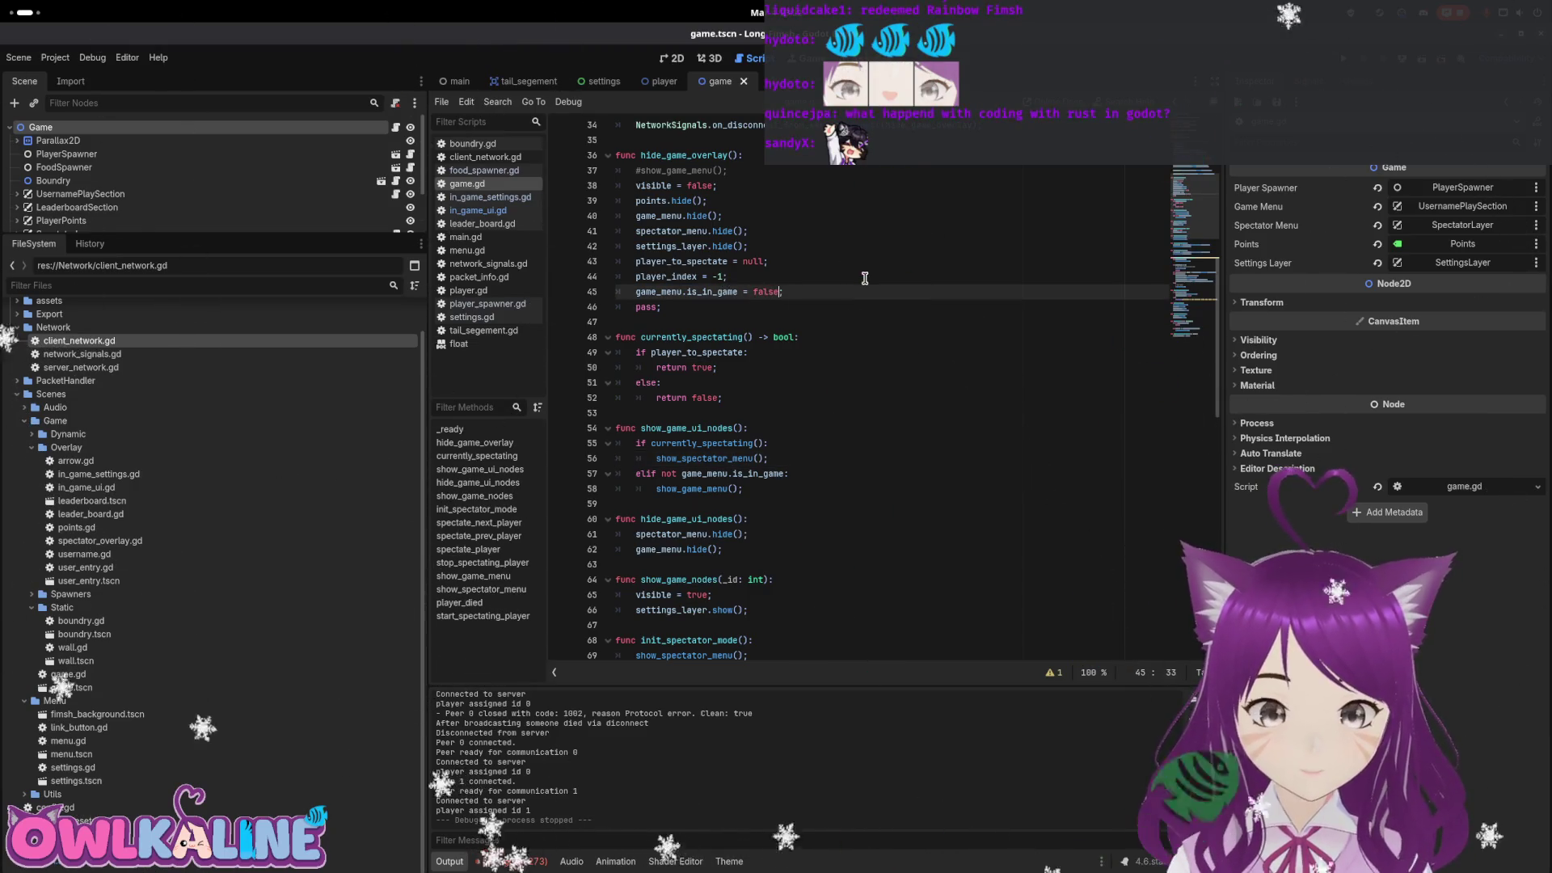
click(864, 278)
key(F5)
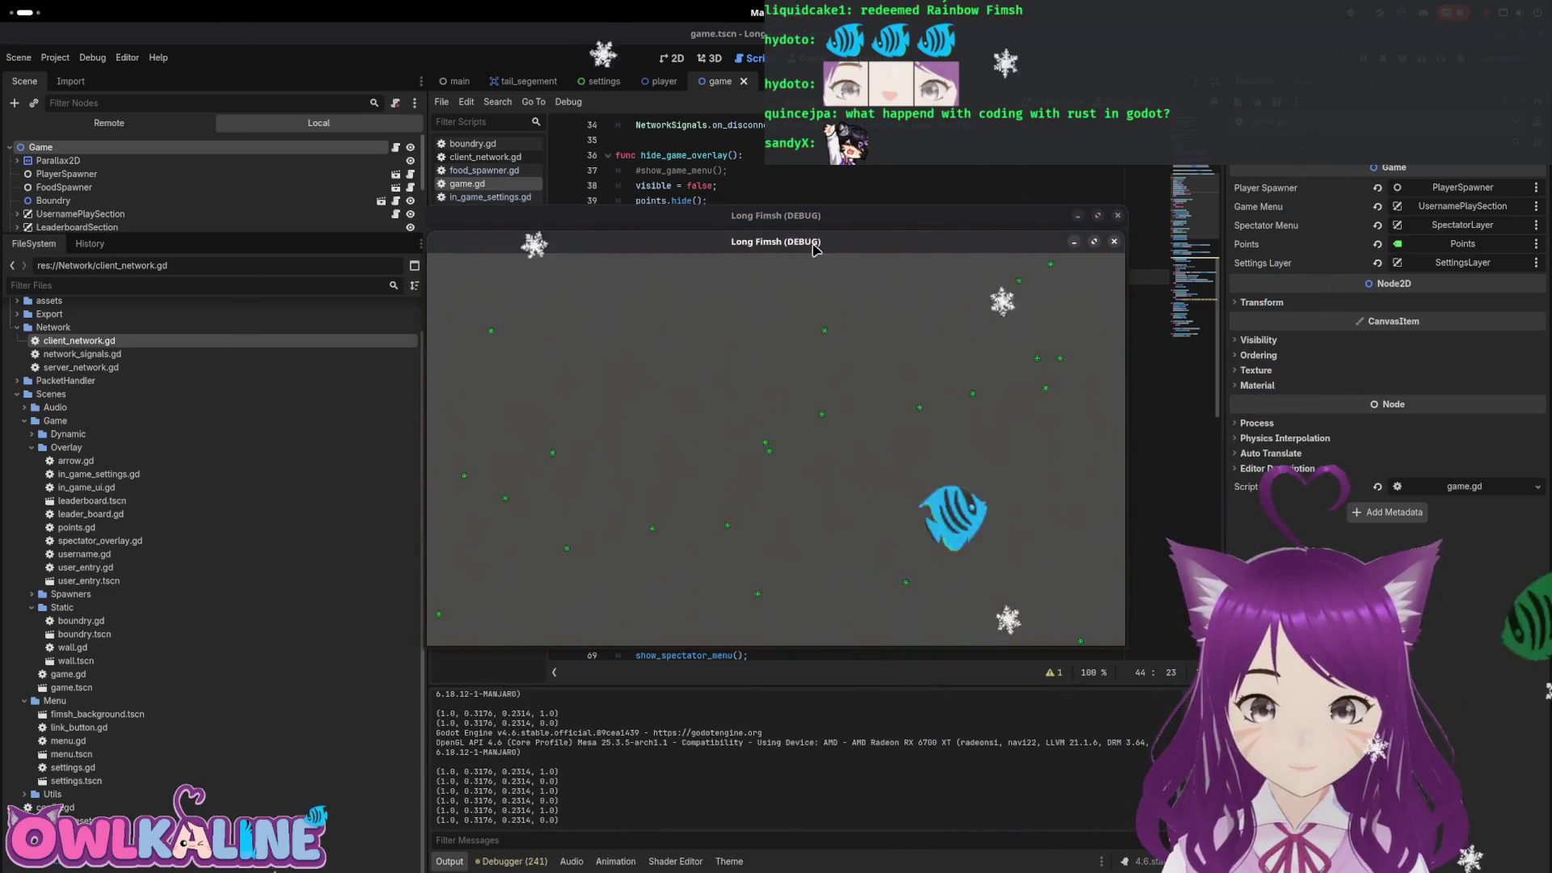
Connect as a client and start playing as FimshtasticFood, checking the settings panel on the way
click(1099, 277)
click(816, 474)
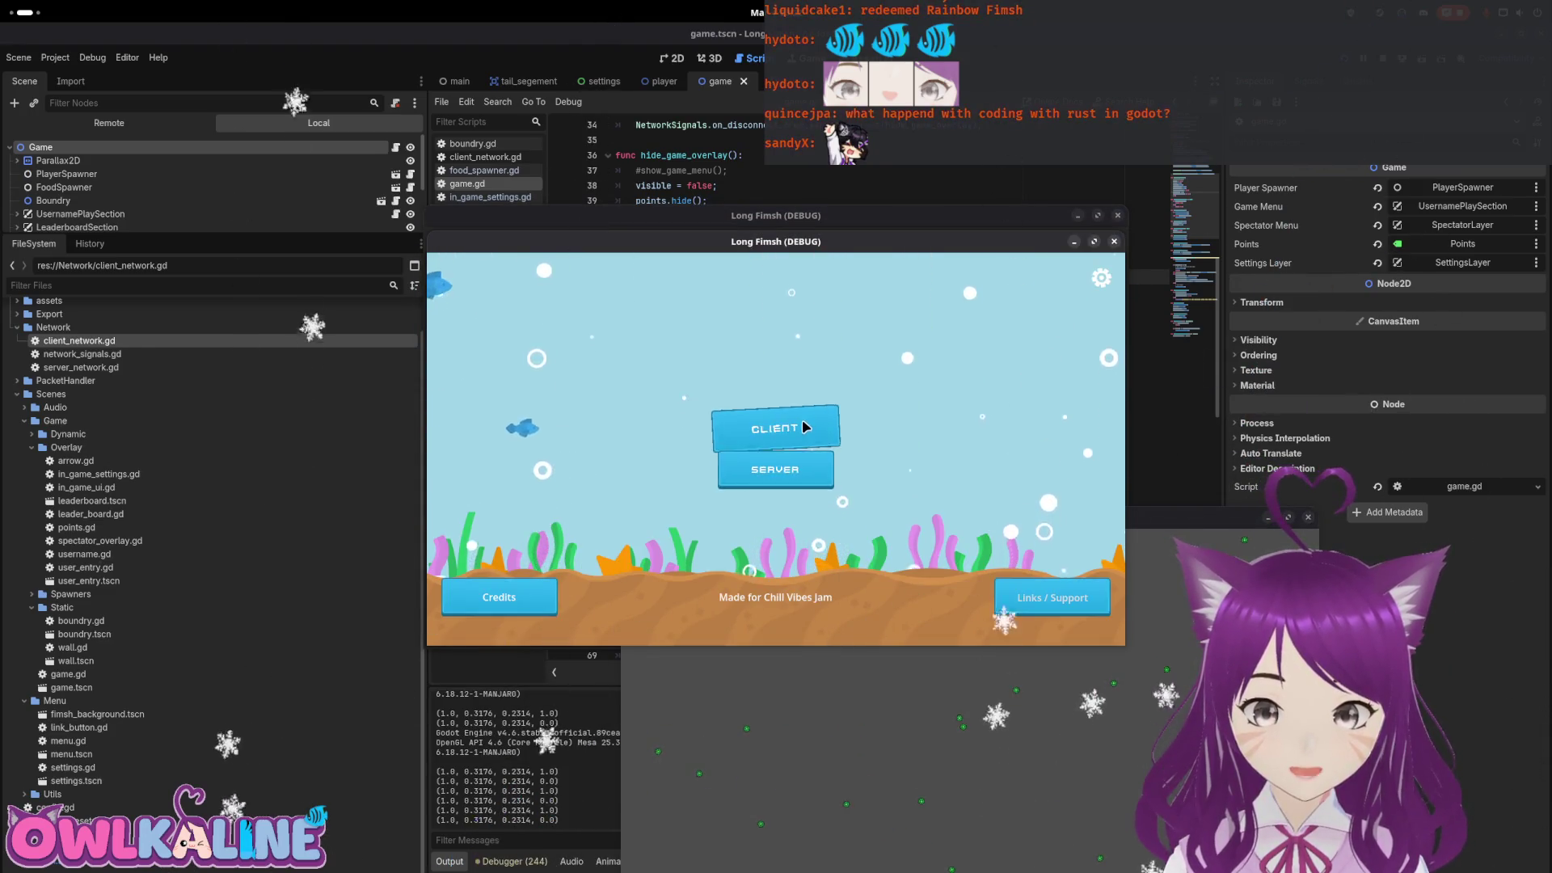
click(803, 421)
click(1099, 277)
click(803, 502)
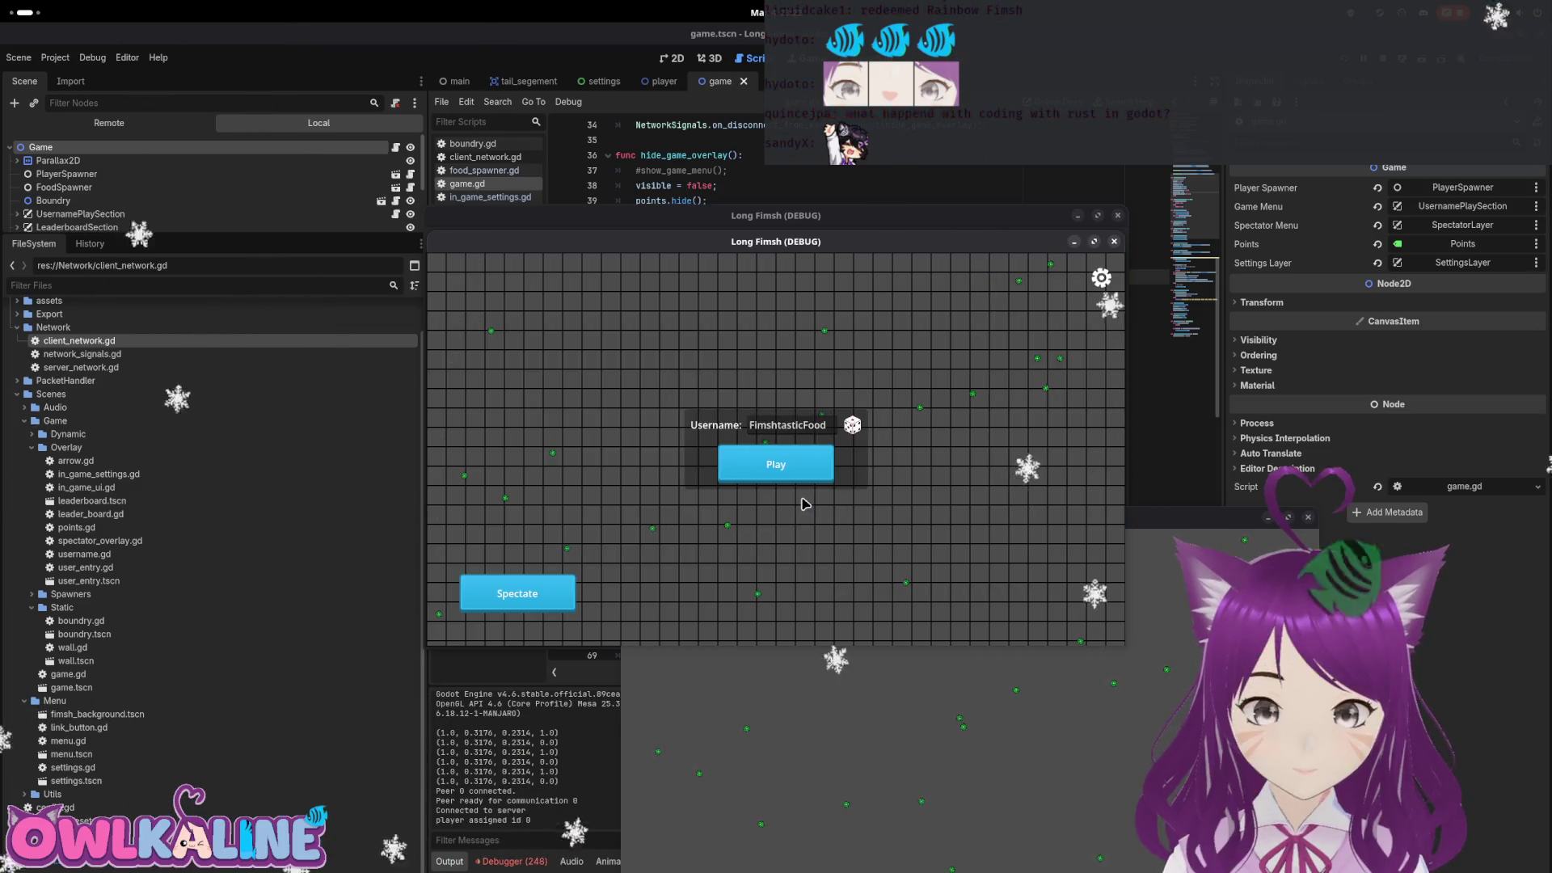
click(803, 481)
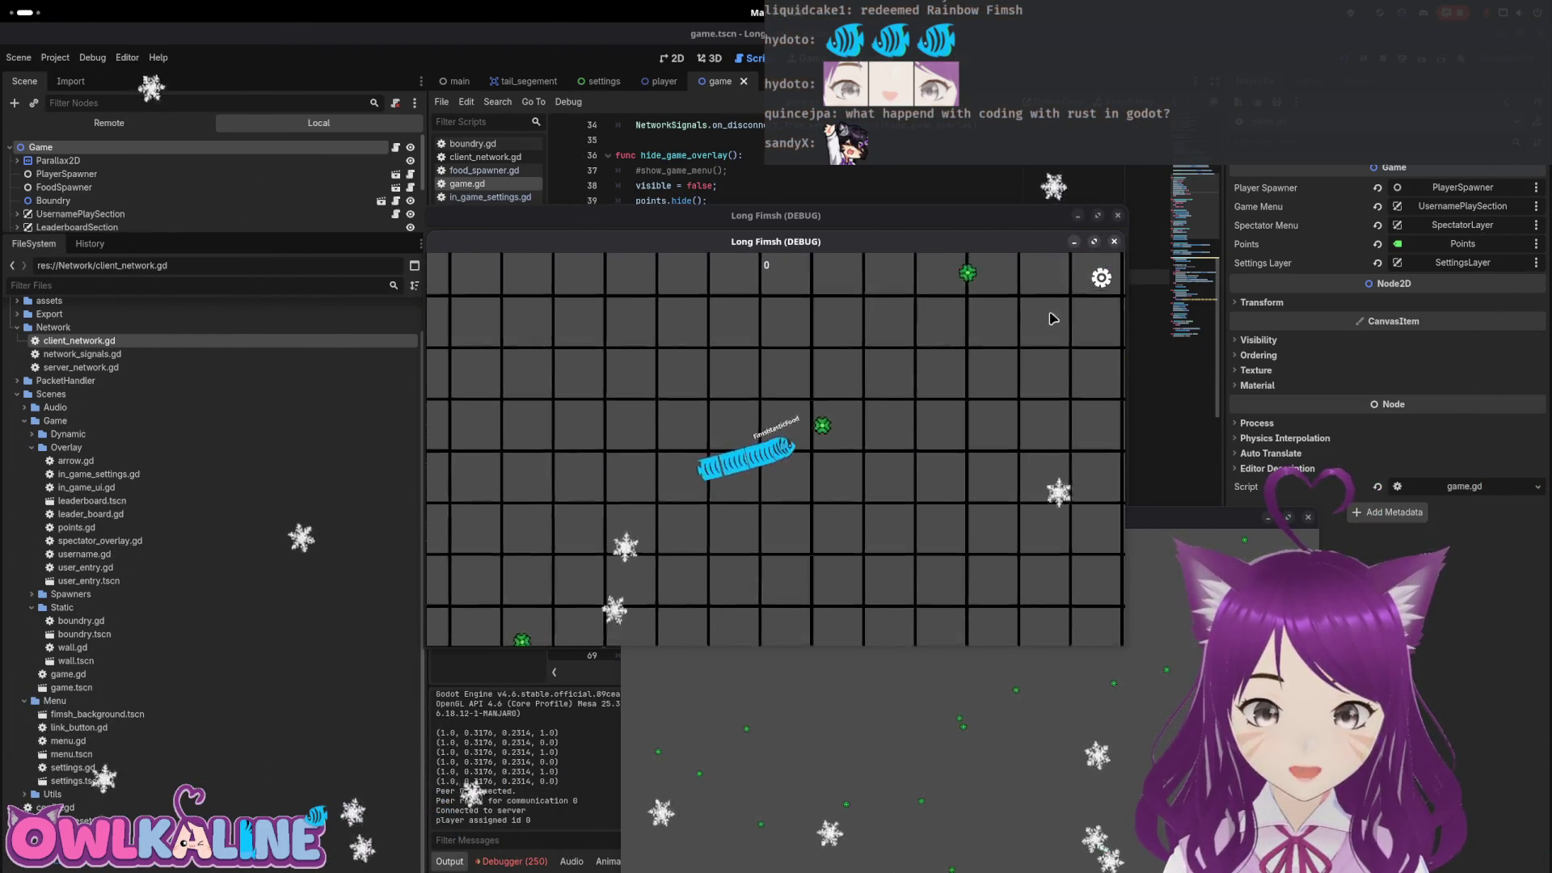
Close the settings panel, reconnect as a client and start another match
click(1099, 277)
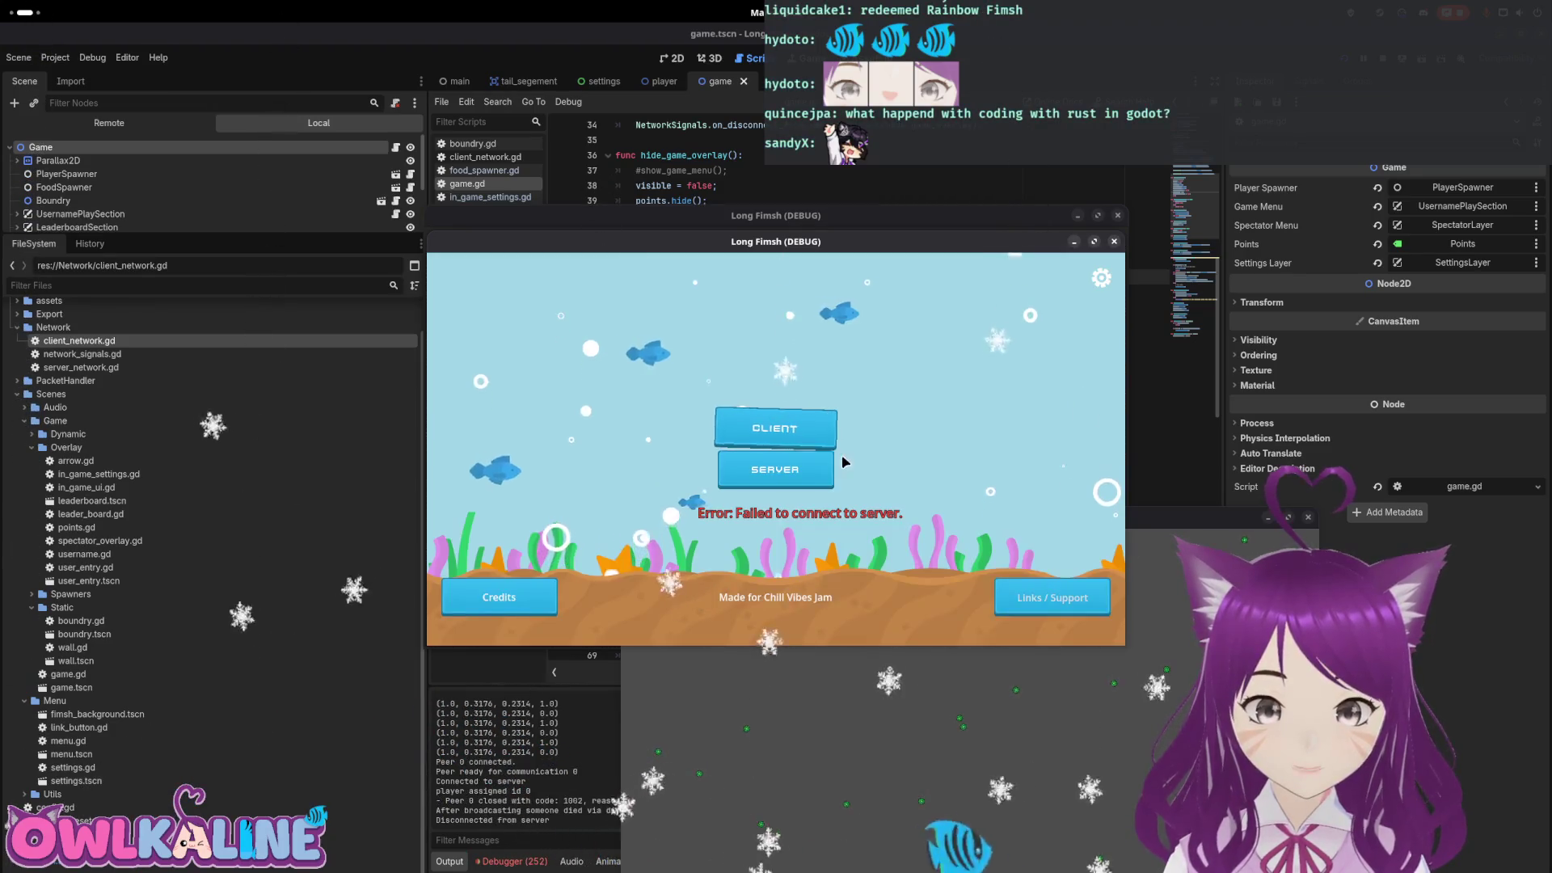
click(1099, 277)
click(776, 474)
click(816, 427)
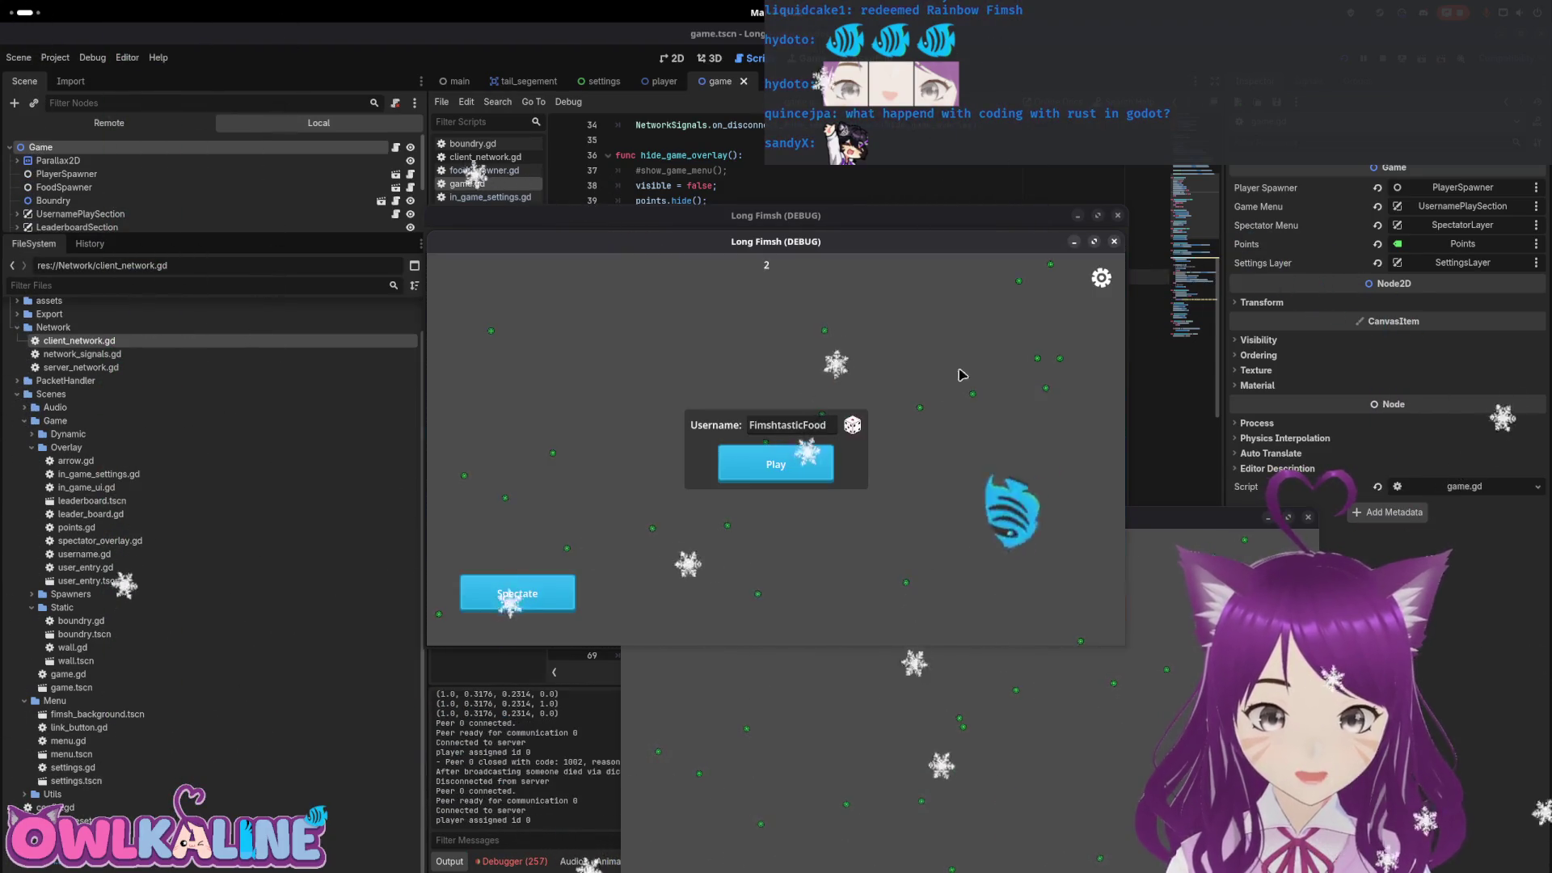
click(1101, 278)
click(804, 495)
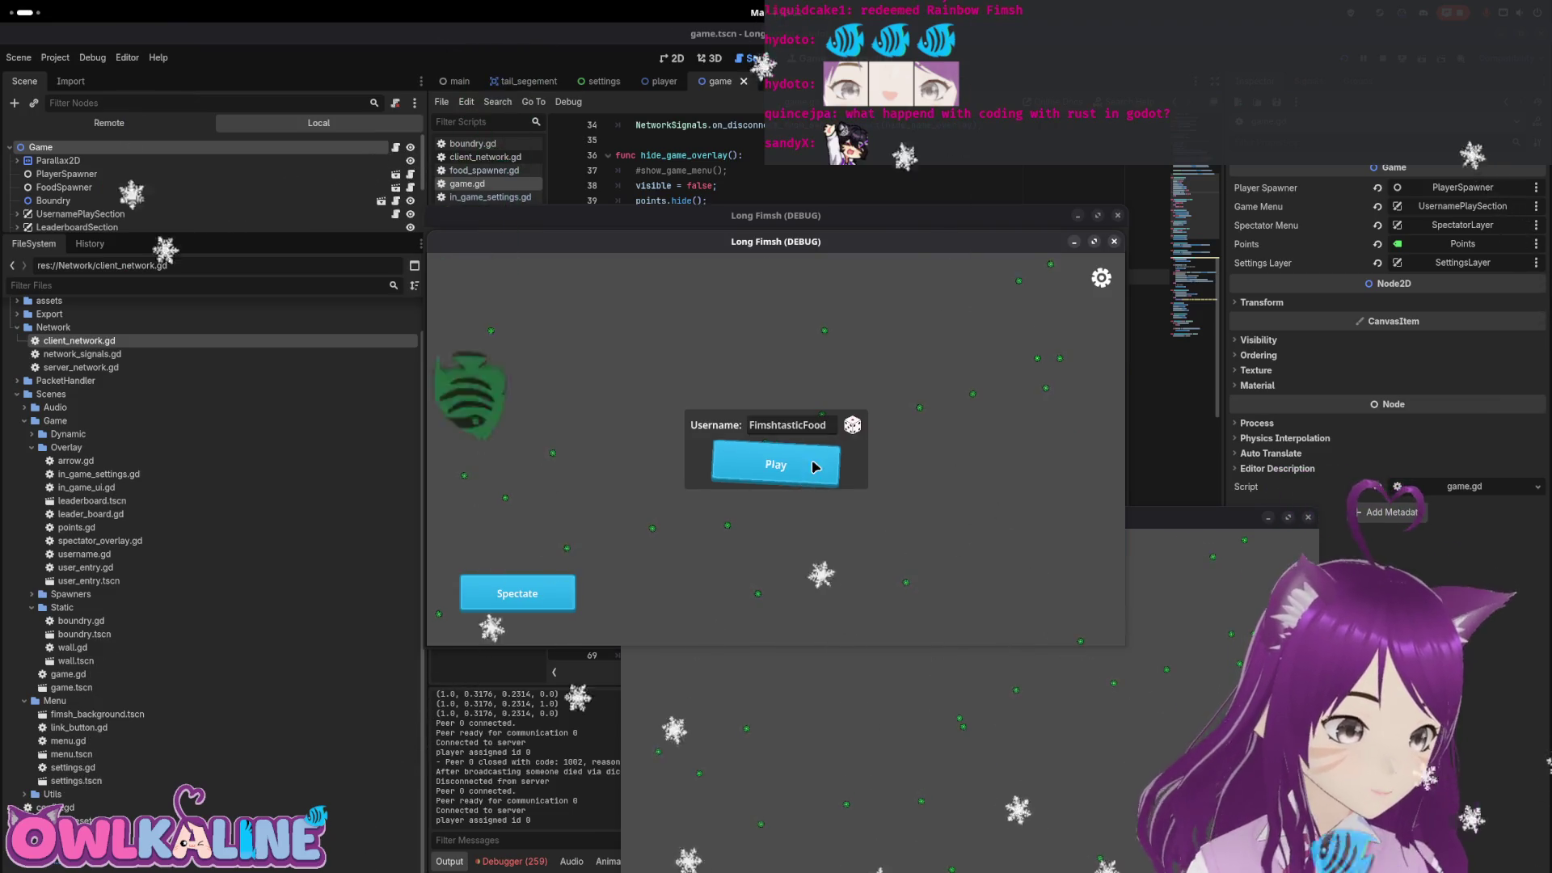
click(815, 467)
Toggle the server settings during the match and move the window aside to reveal the other client
click(1101, 277)
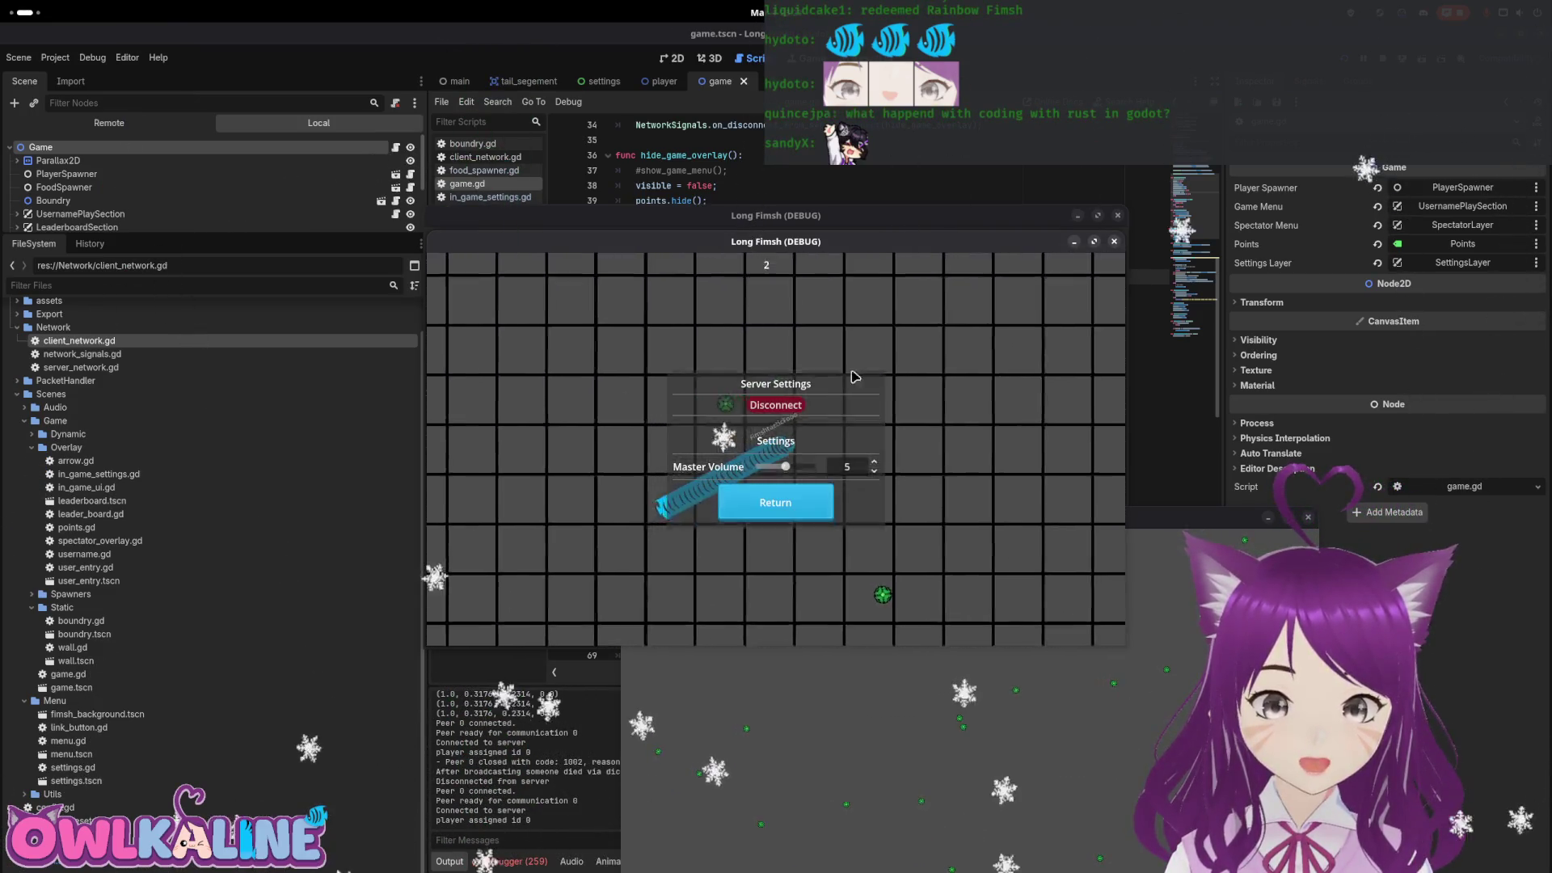
click(780, 503)
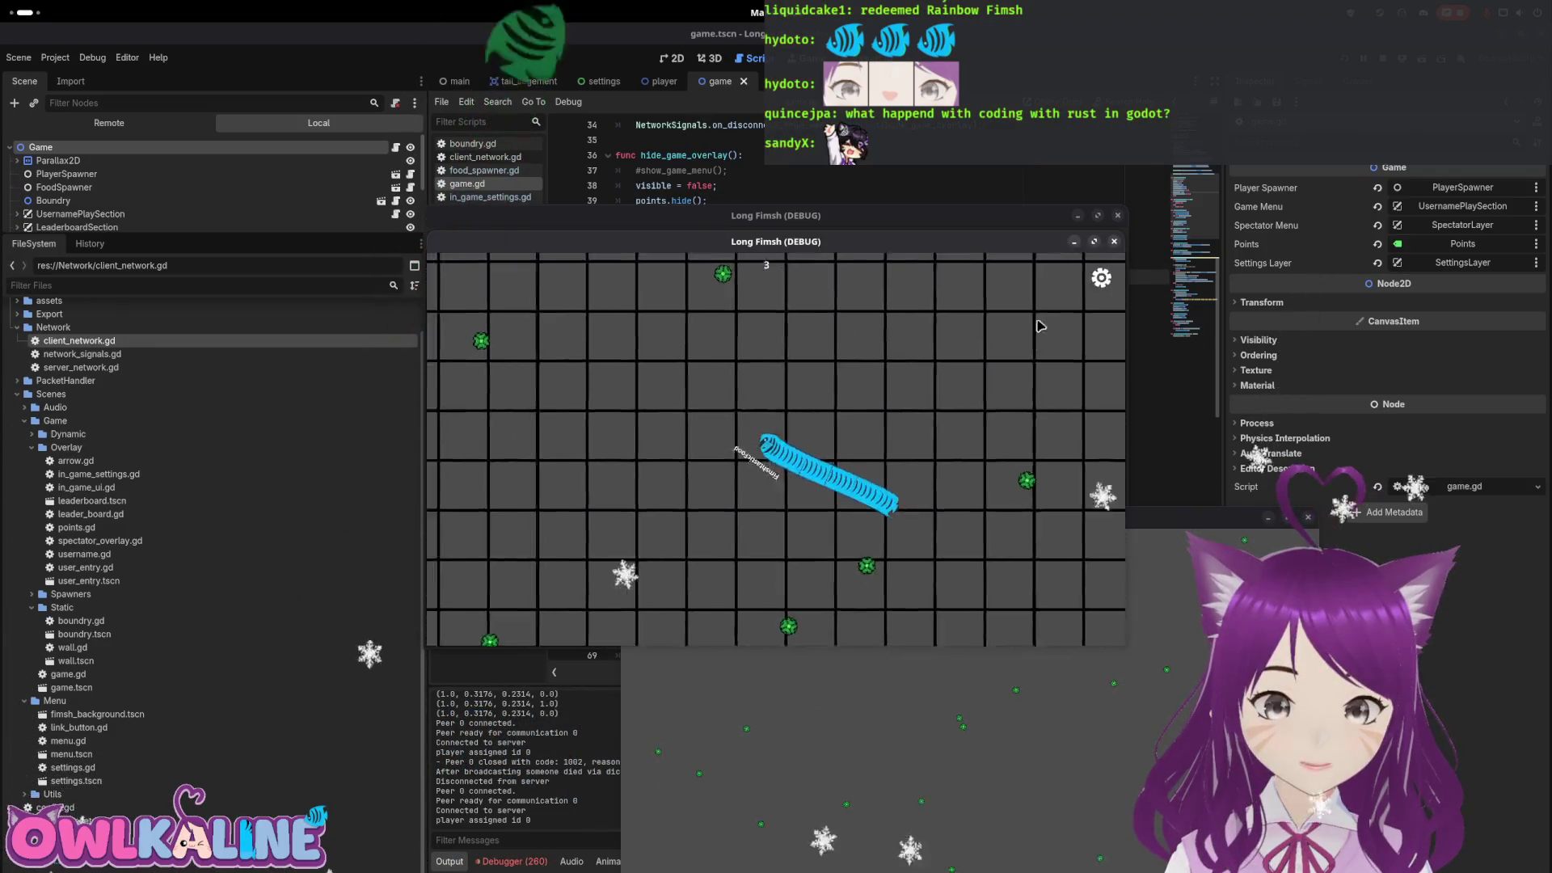
click(1101, 277)
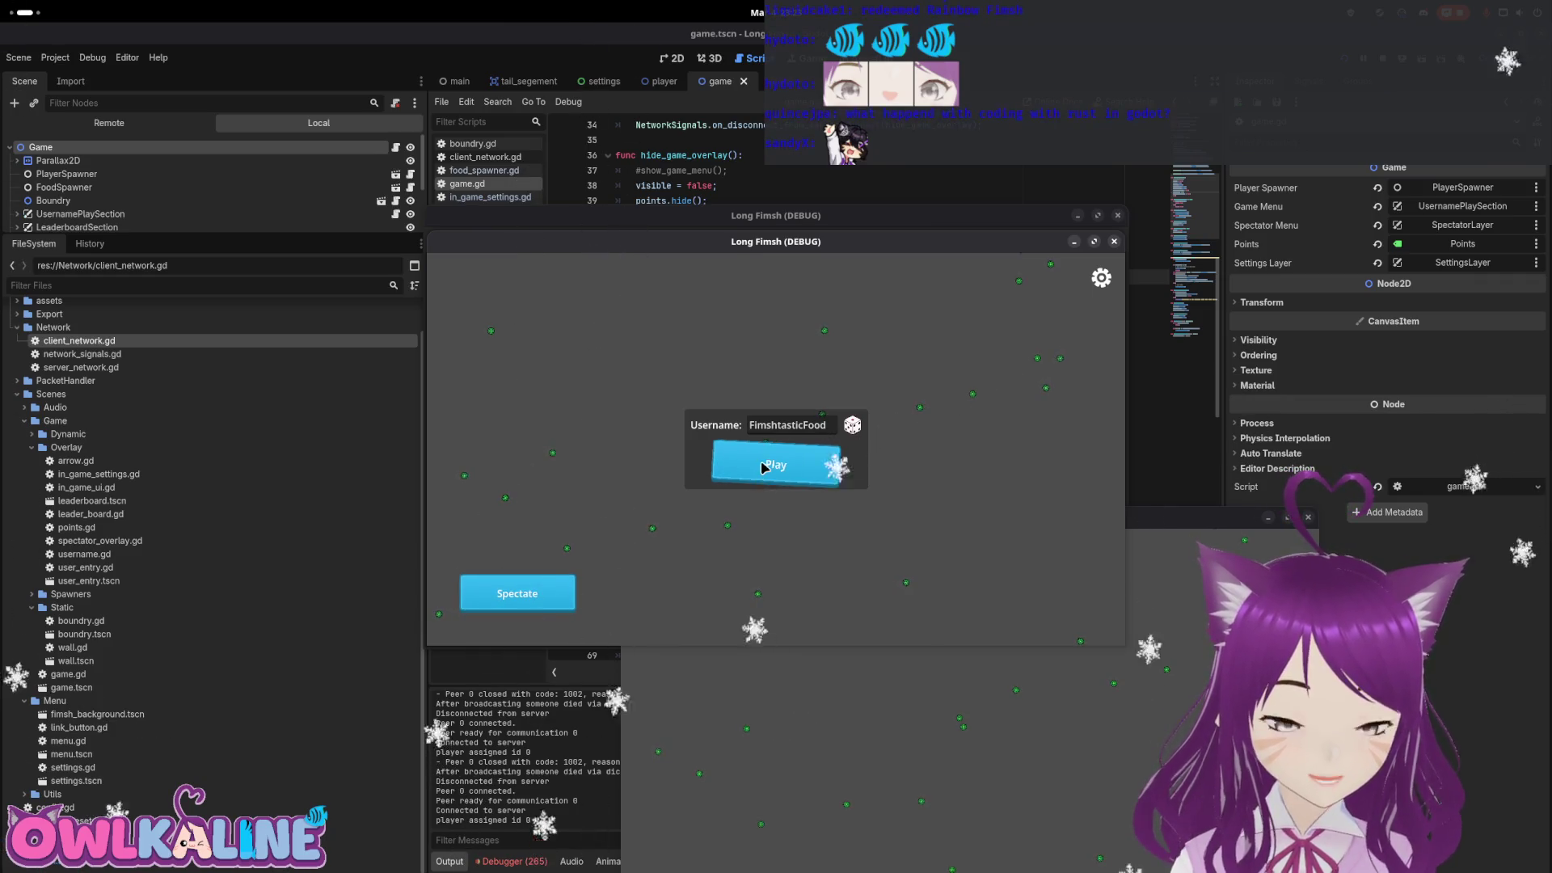
drag(847, 255, 573, 315)
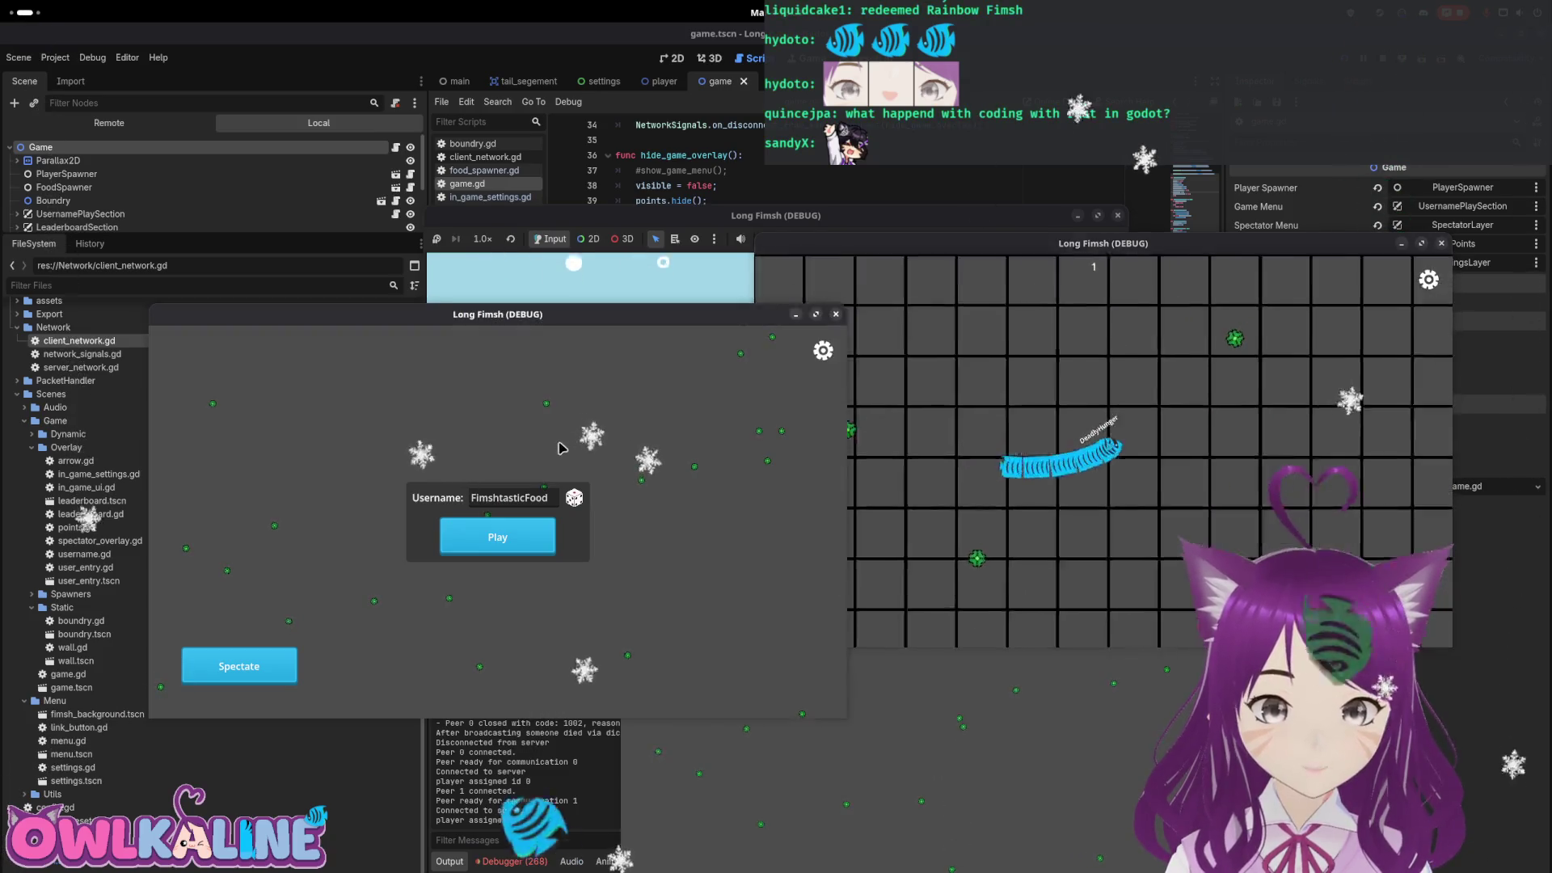
Disconnect one client, reconnect it as a client, start a match, then disconnect it mid-match
drag(622, 324, 937, 299)
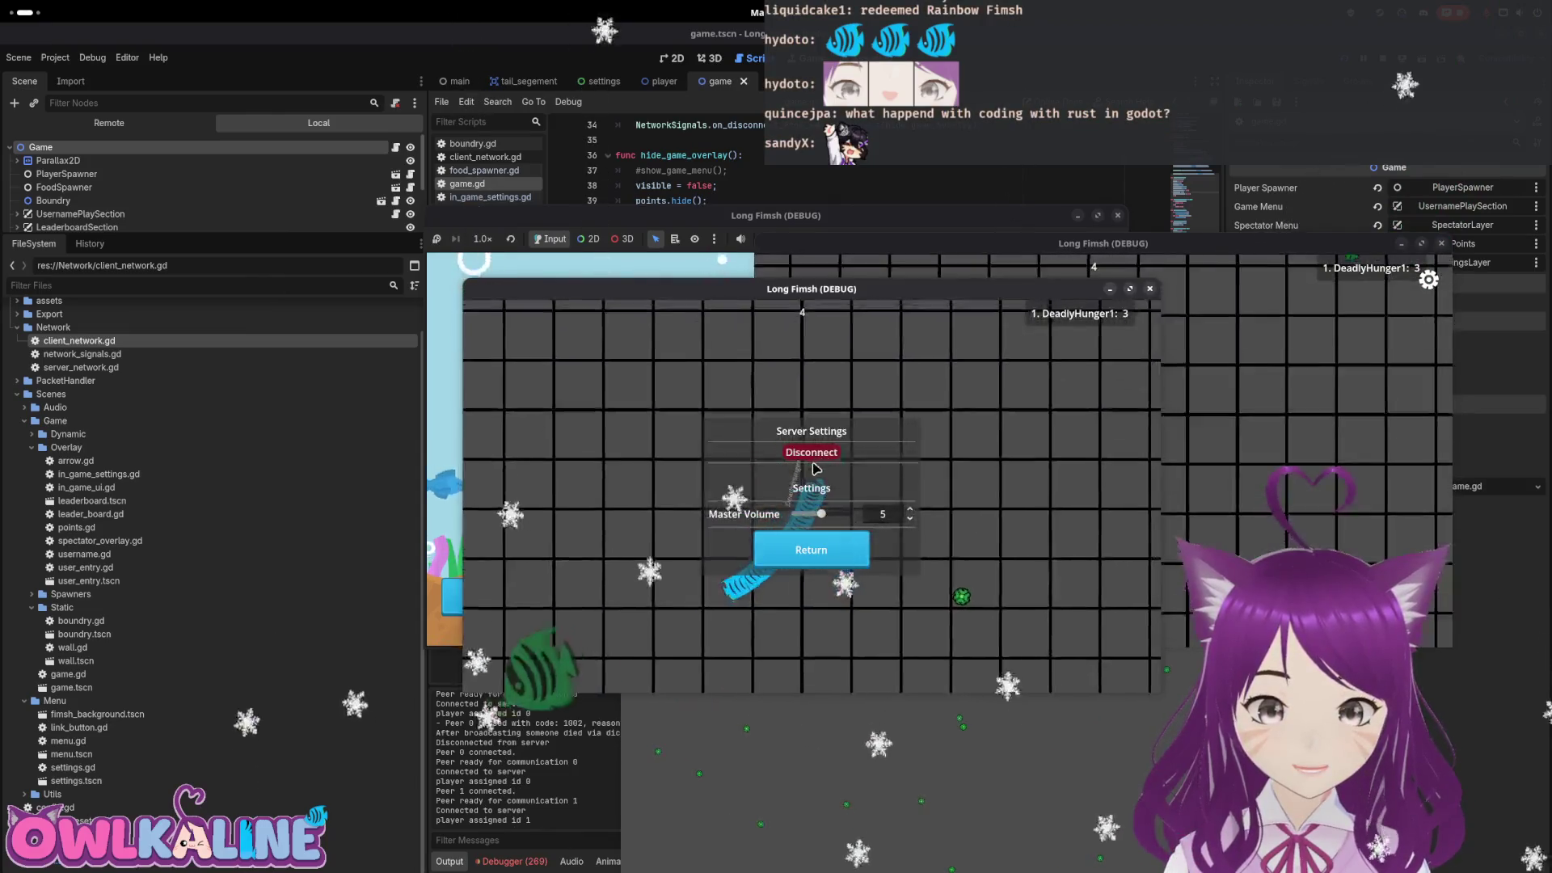
click(807, 456)
click(843, 494)
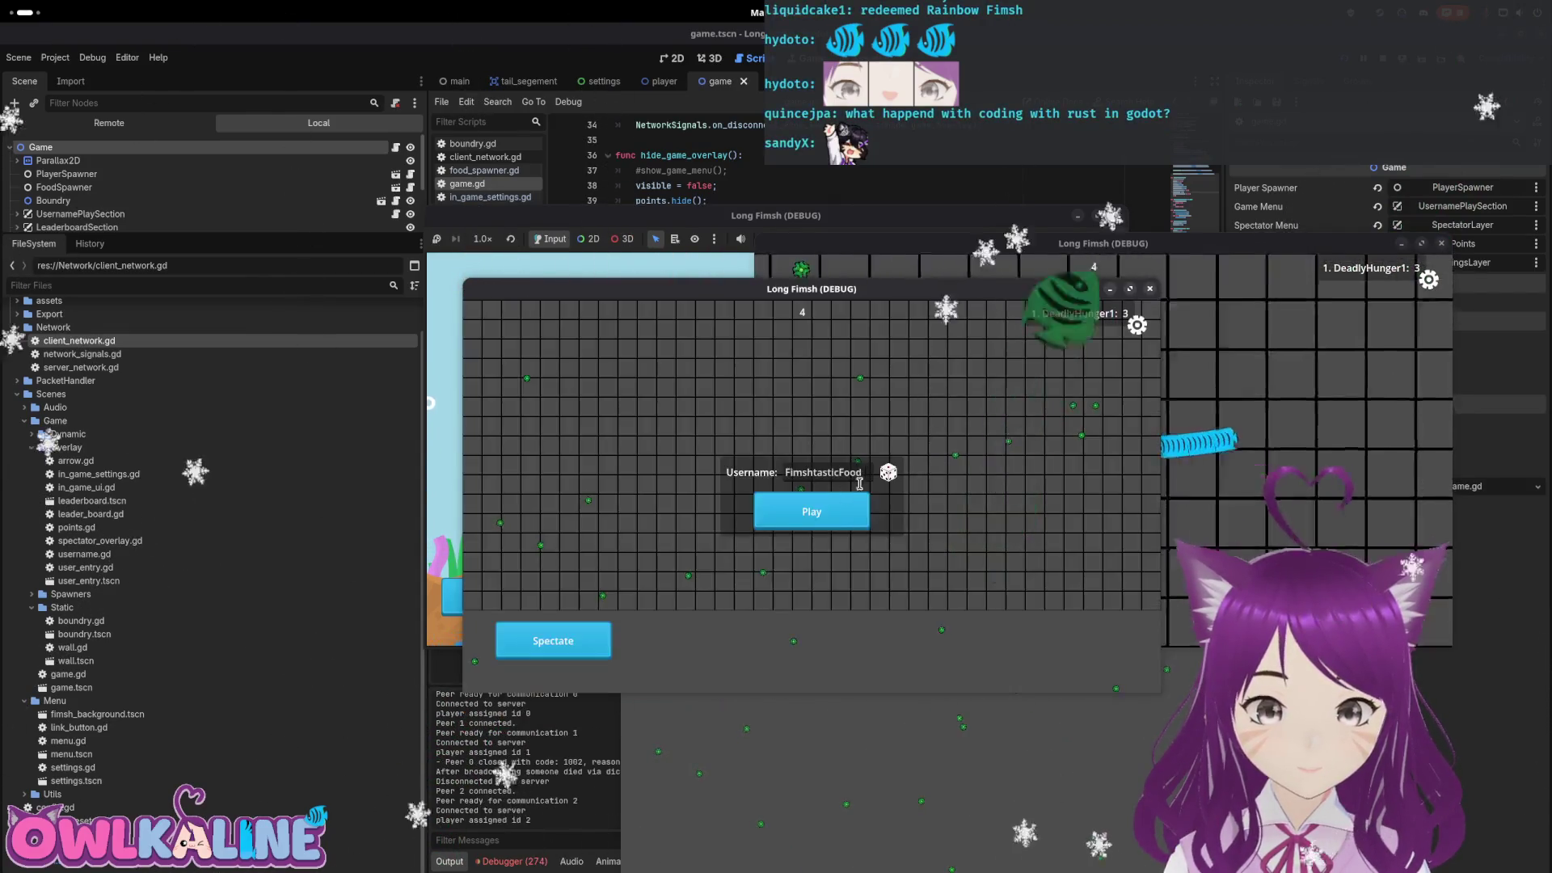
click(817, 511)
click(1140, 326)
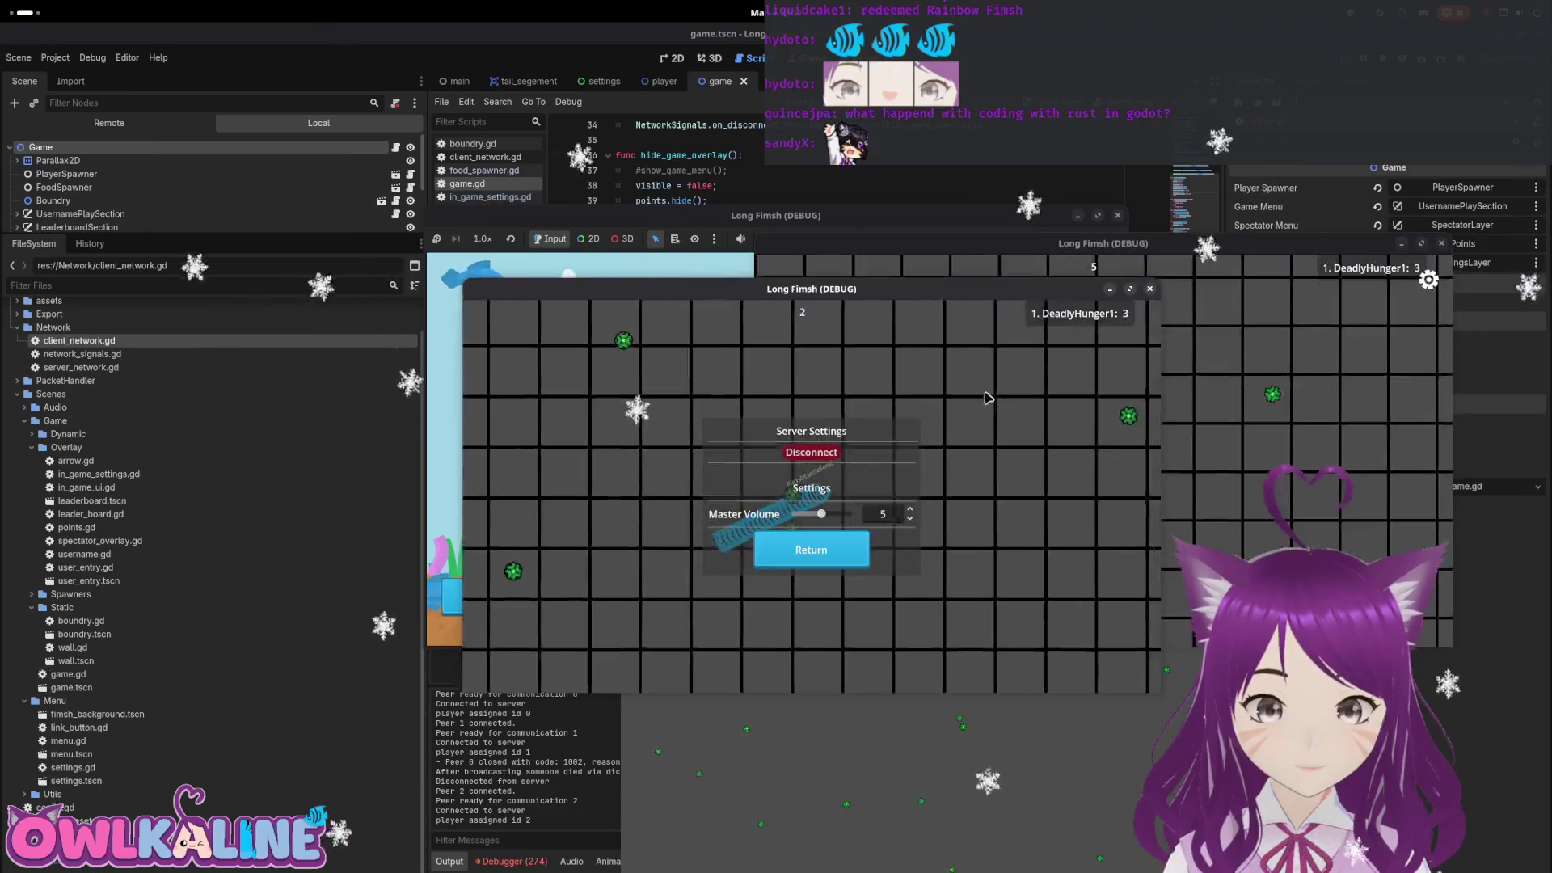
click(800, 452)
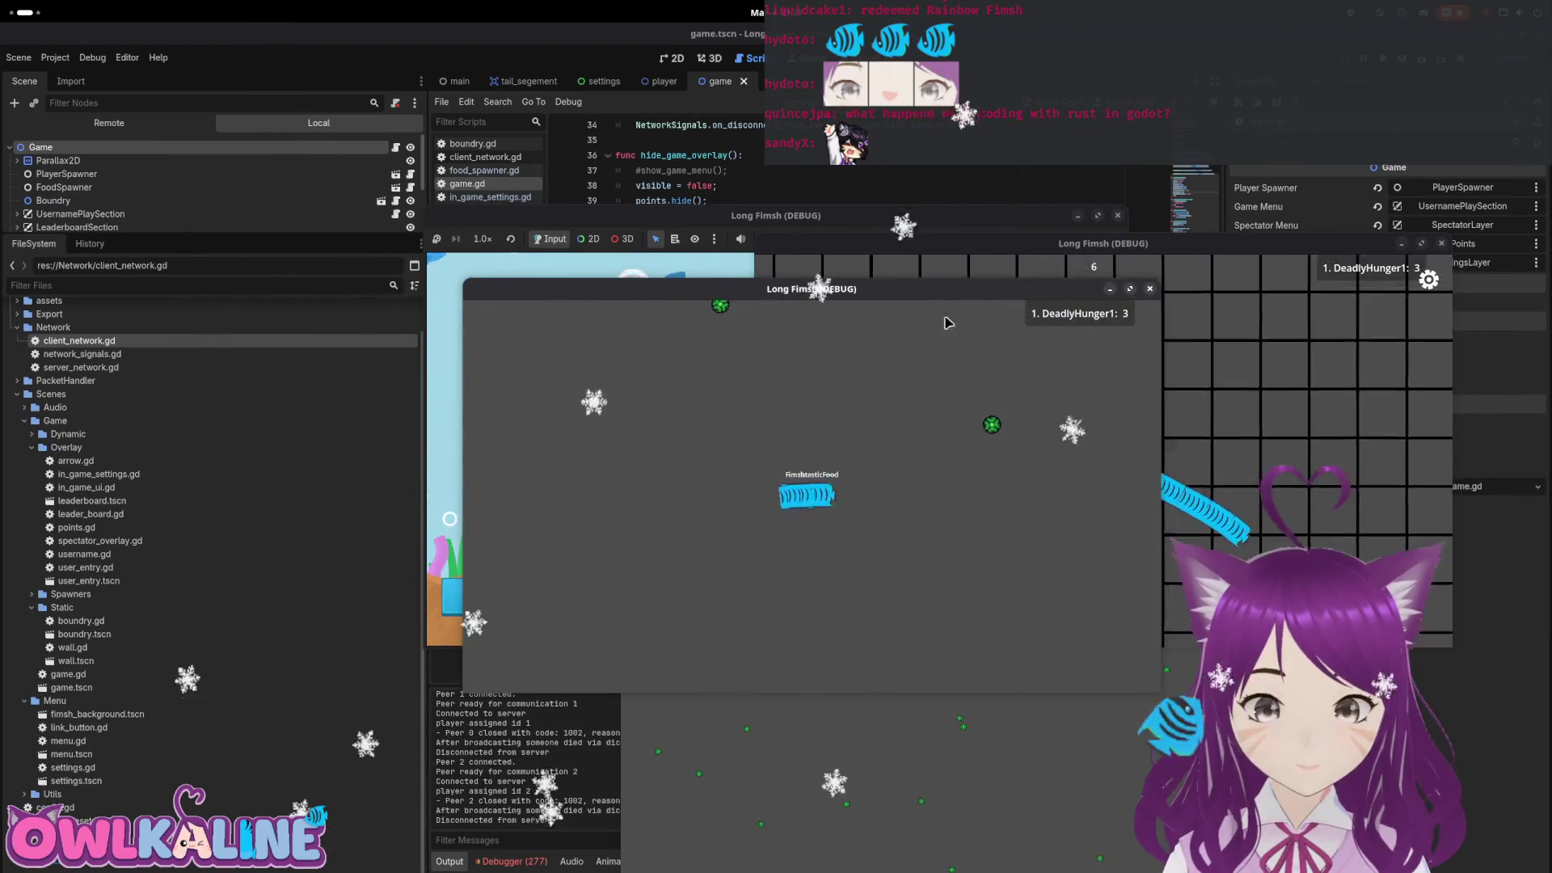
Arrange both game windows side by side and cycle the right-hand spectating client through disconnect and reconnect
drag(948, 322, 659, 429)
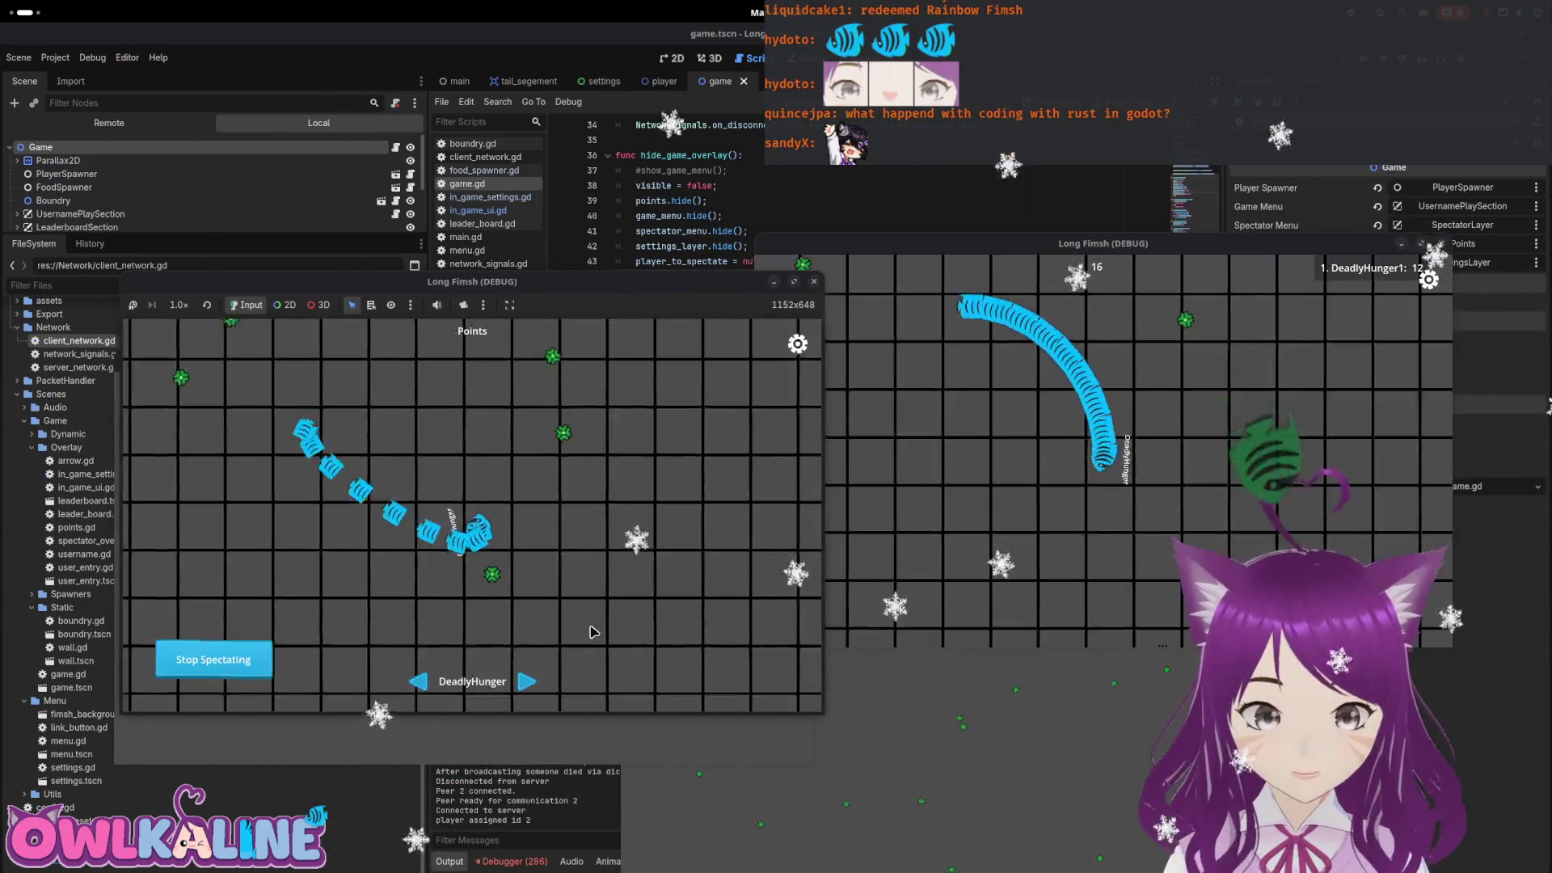
mouse_move(1115, 243)
mouse_down()
mouse_move(732, 374)
mouse_move(439, 360)
mouse_up()
mouse_move(494, 287)
mouse_down()
mouse_move(1027, 304)
mouse_move(1061, 220)
mouse_up()
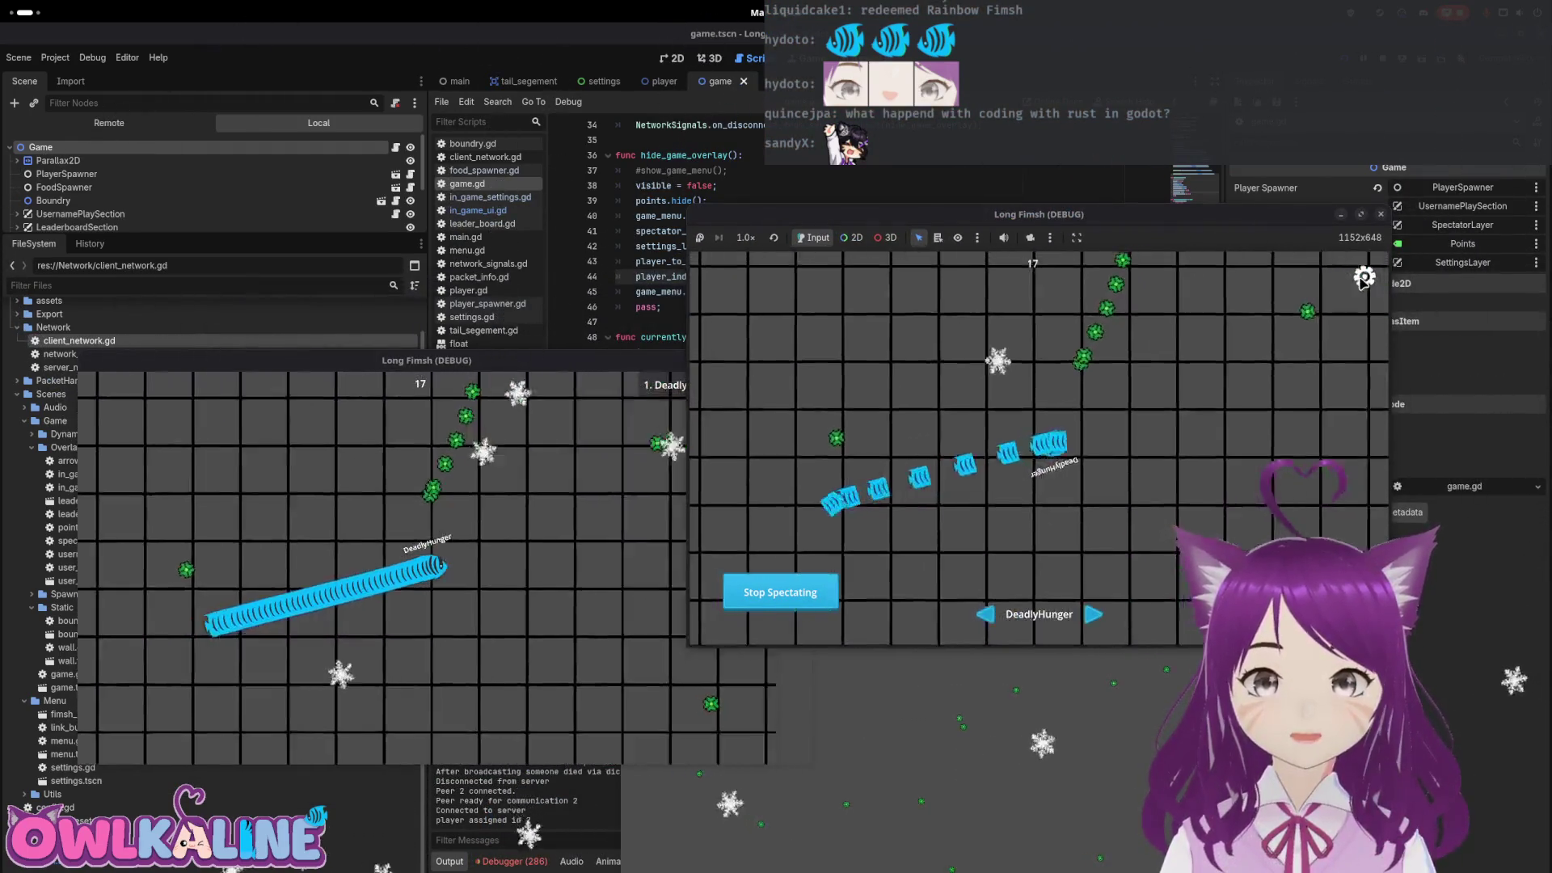
click(1064, 405)
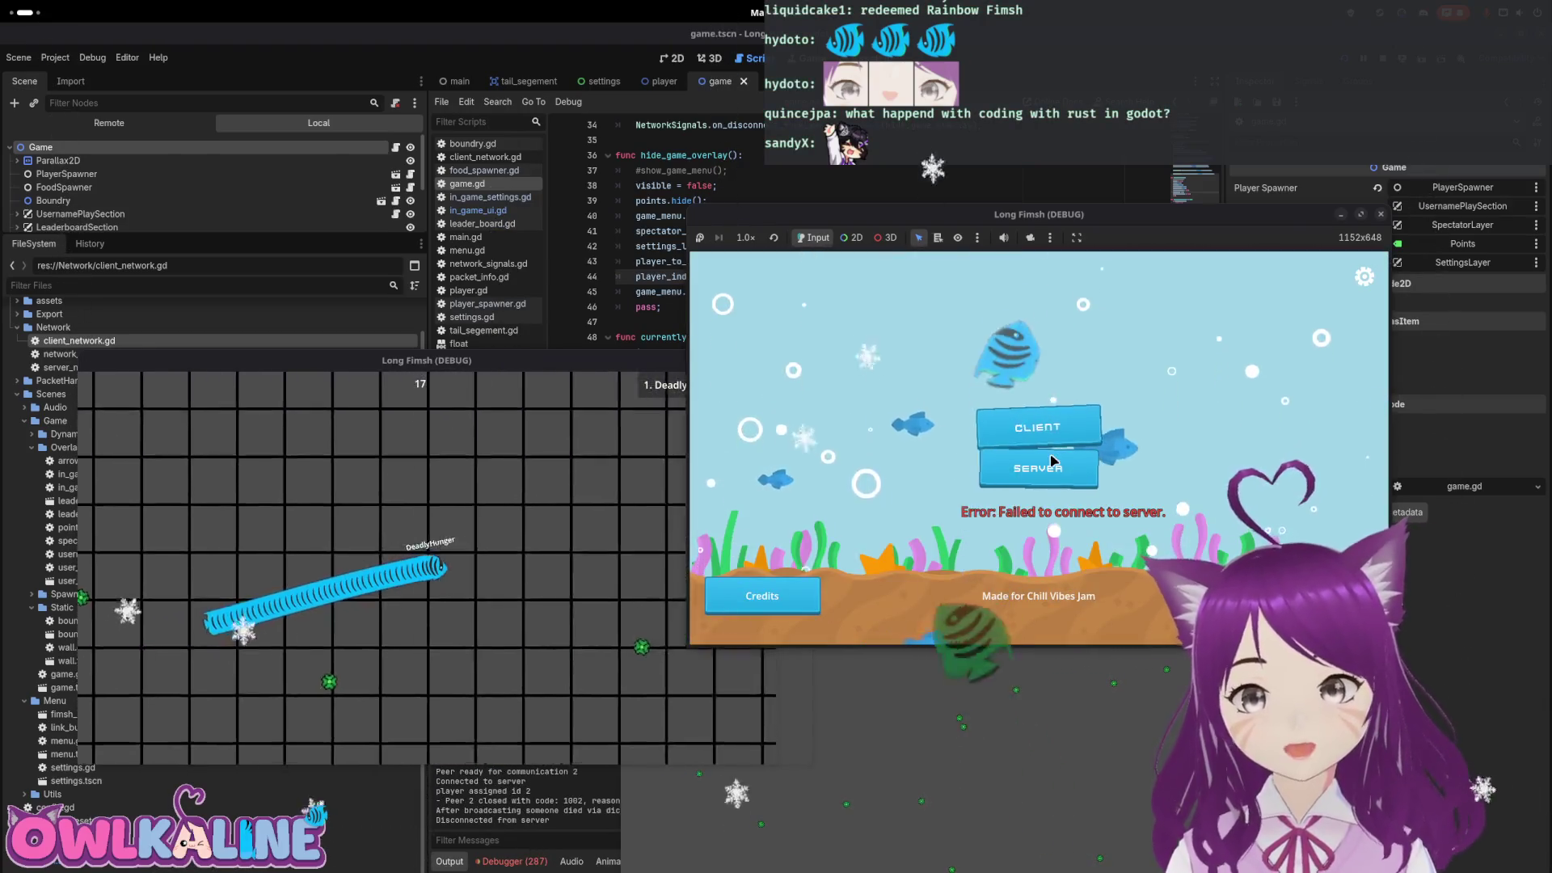
click(1035, 426)
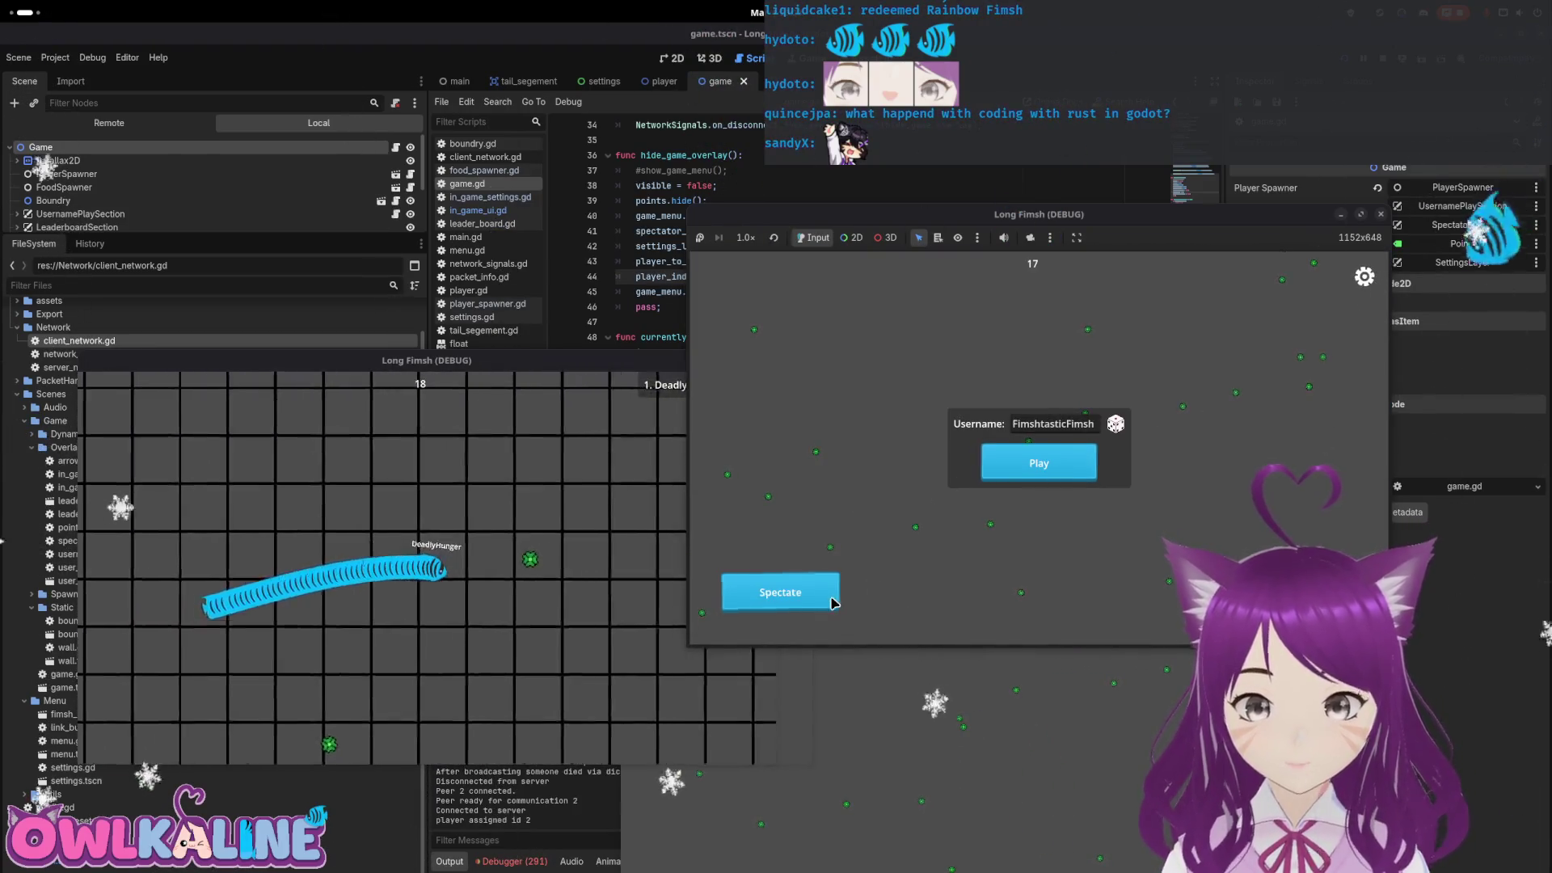
click(1365, 277)
click(1083, 418)
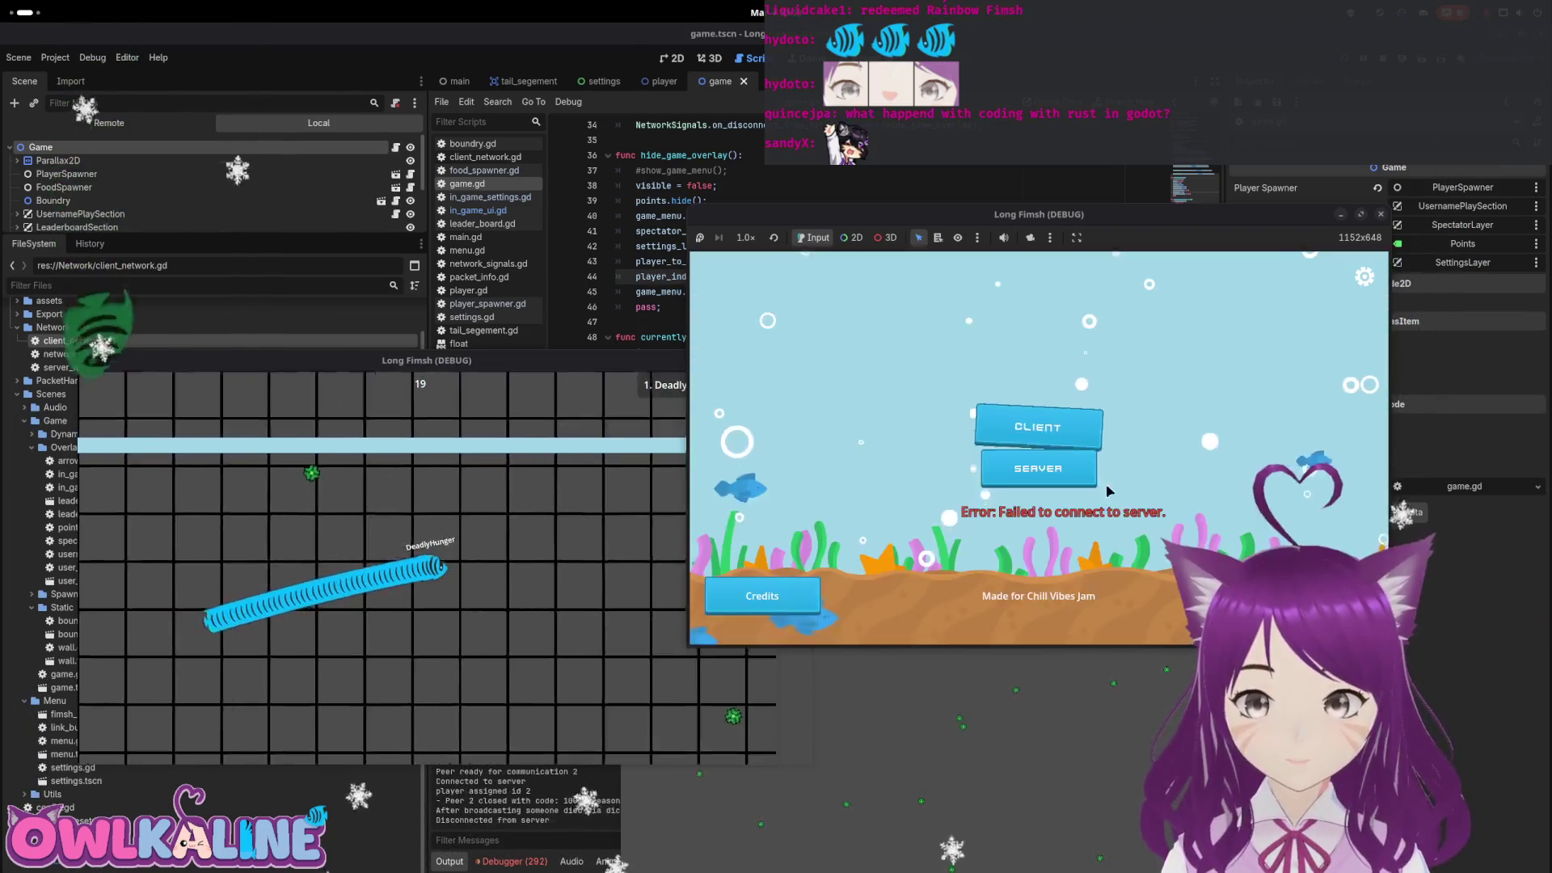
click(1062, 428)
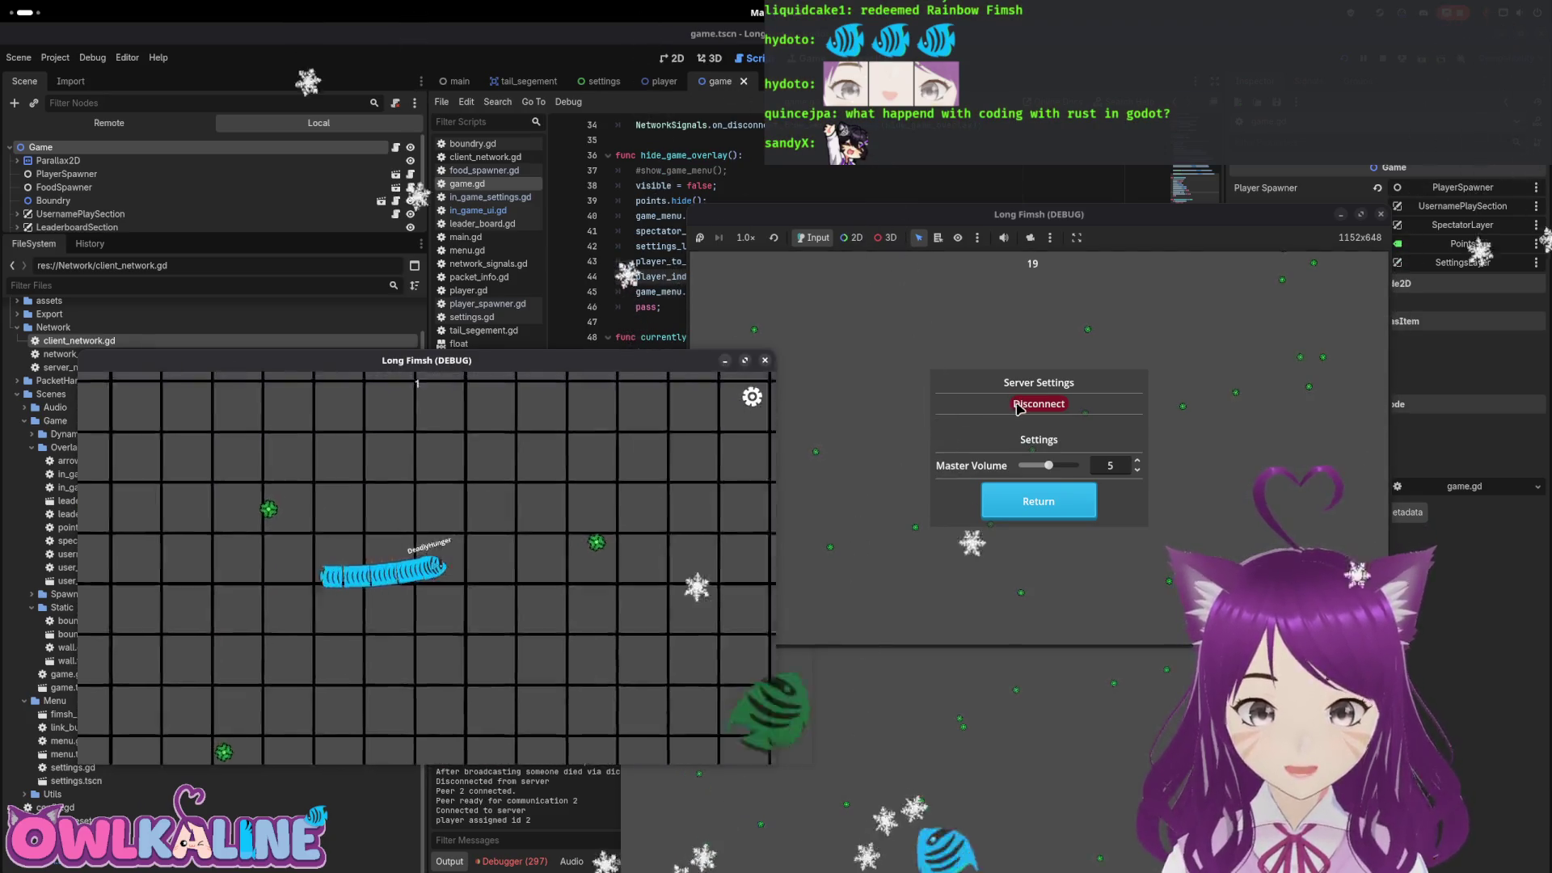
click(1048, 430)
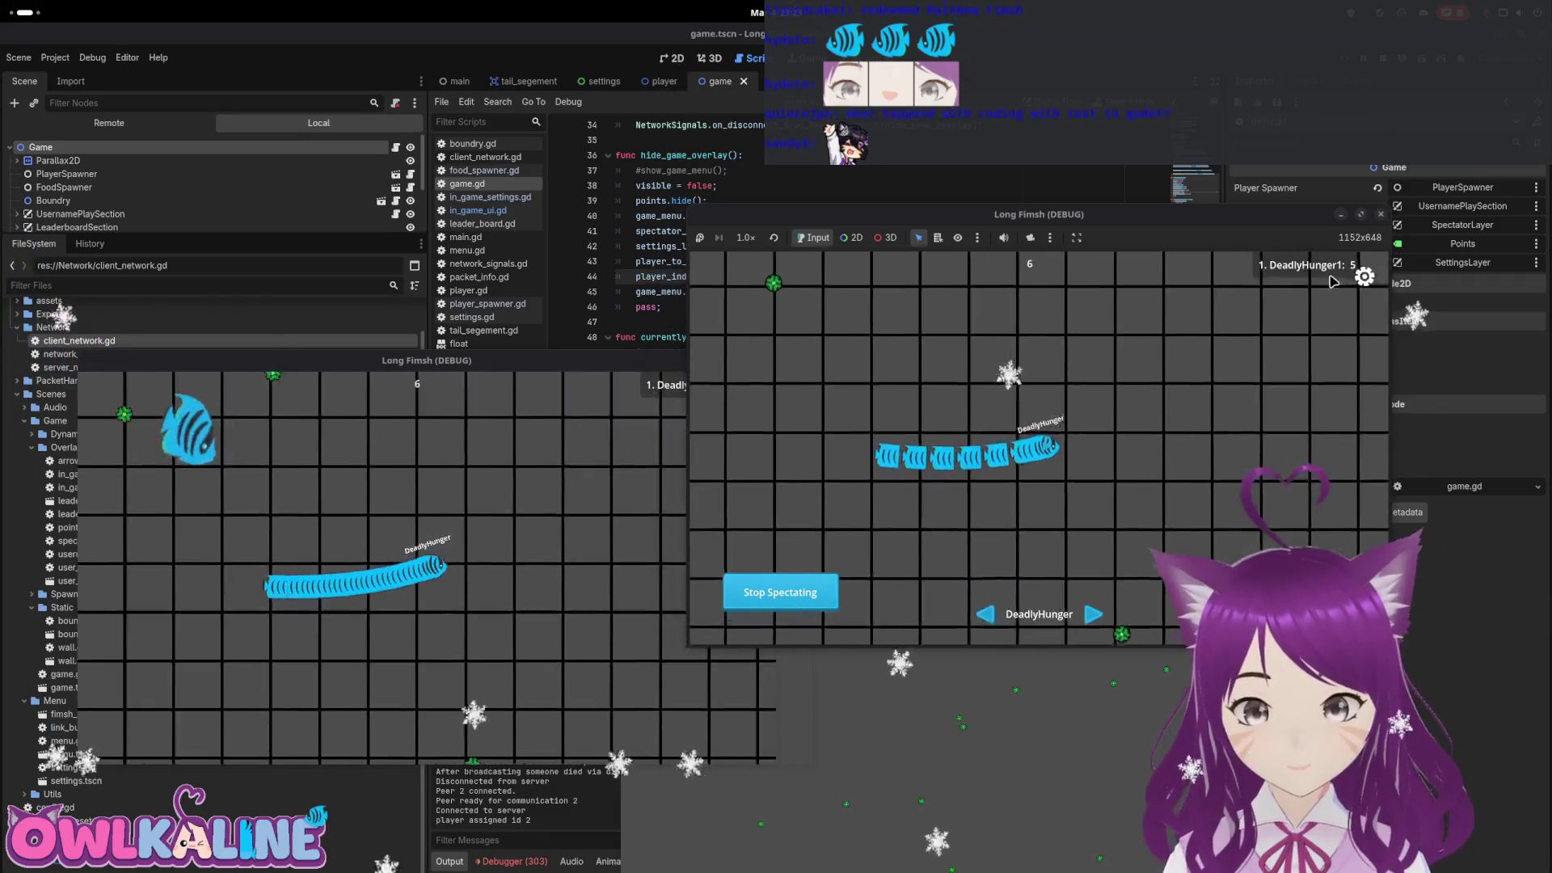
Disconnect and rejoin the right client, start a new match, then disconnect it mid-match
click(1039, 403)
click(1051, 430)
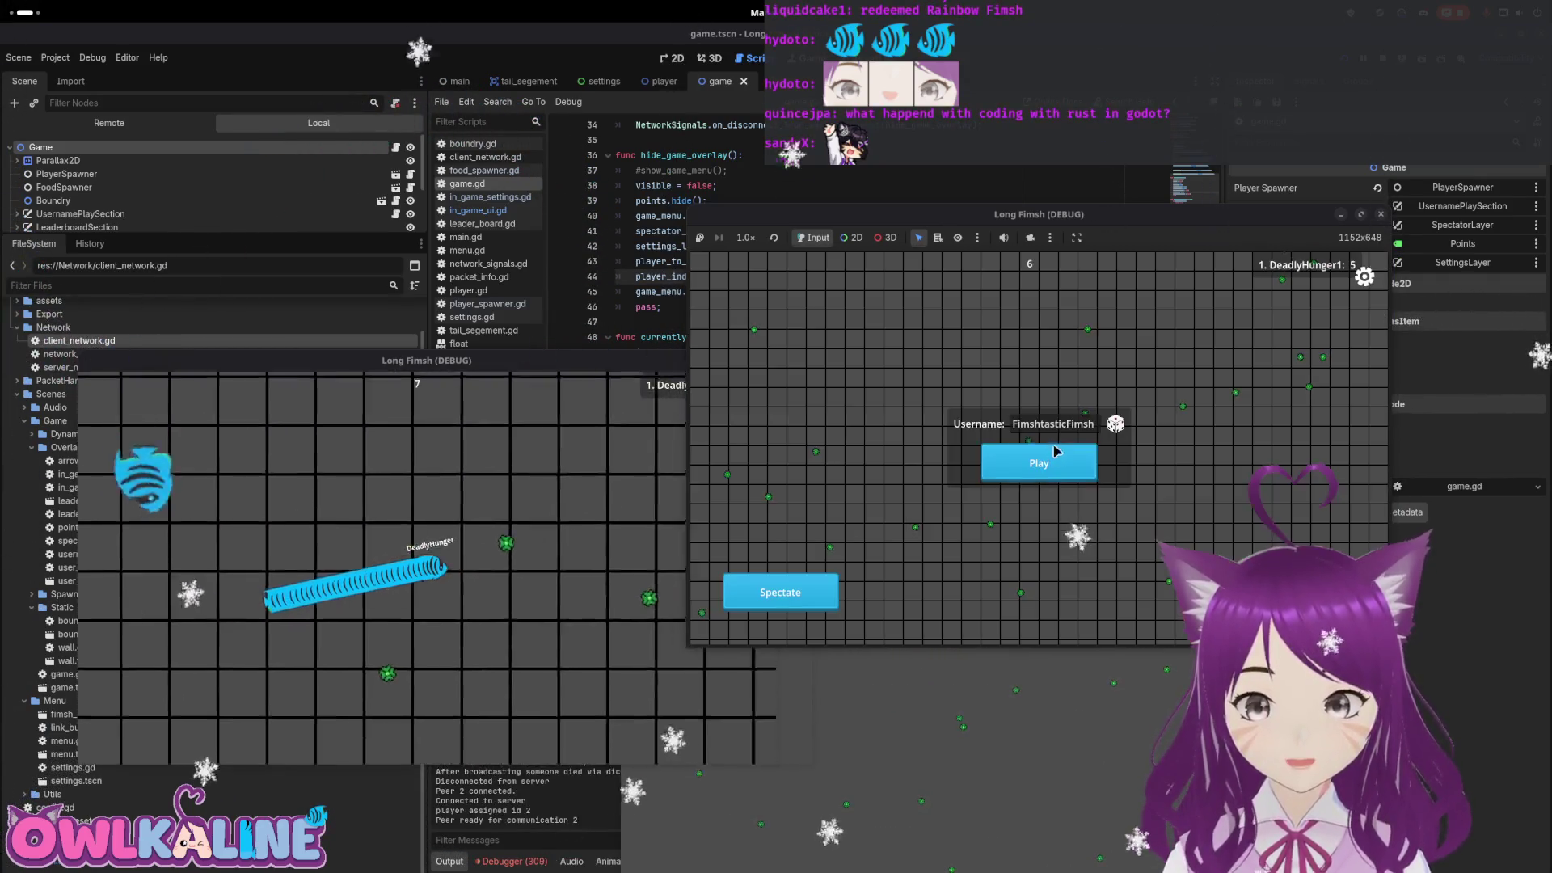
click(1005, 477)
click(1365, 276)
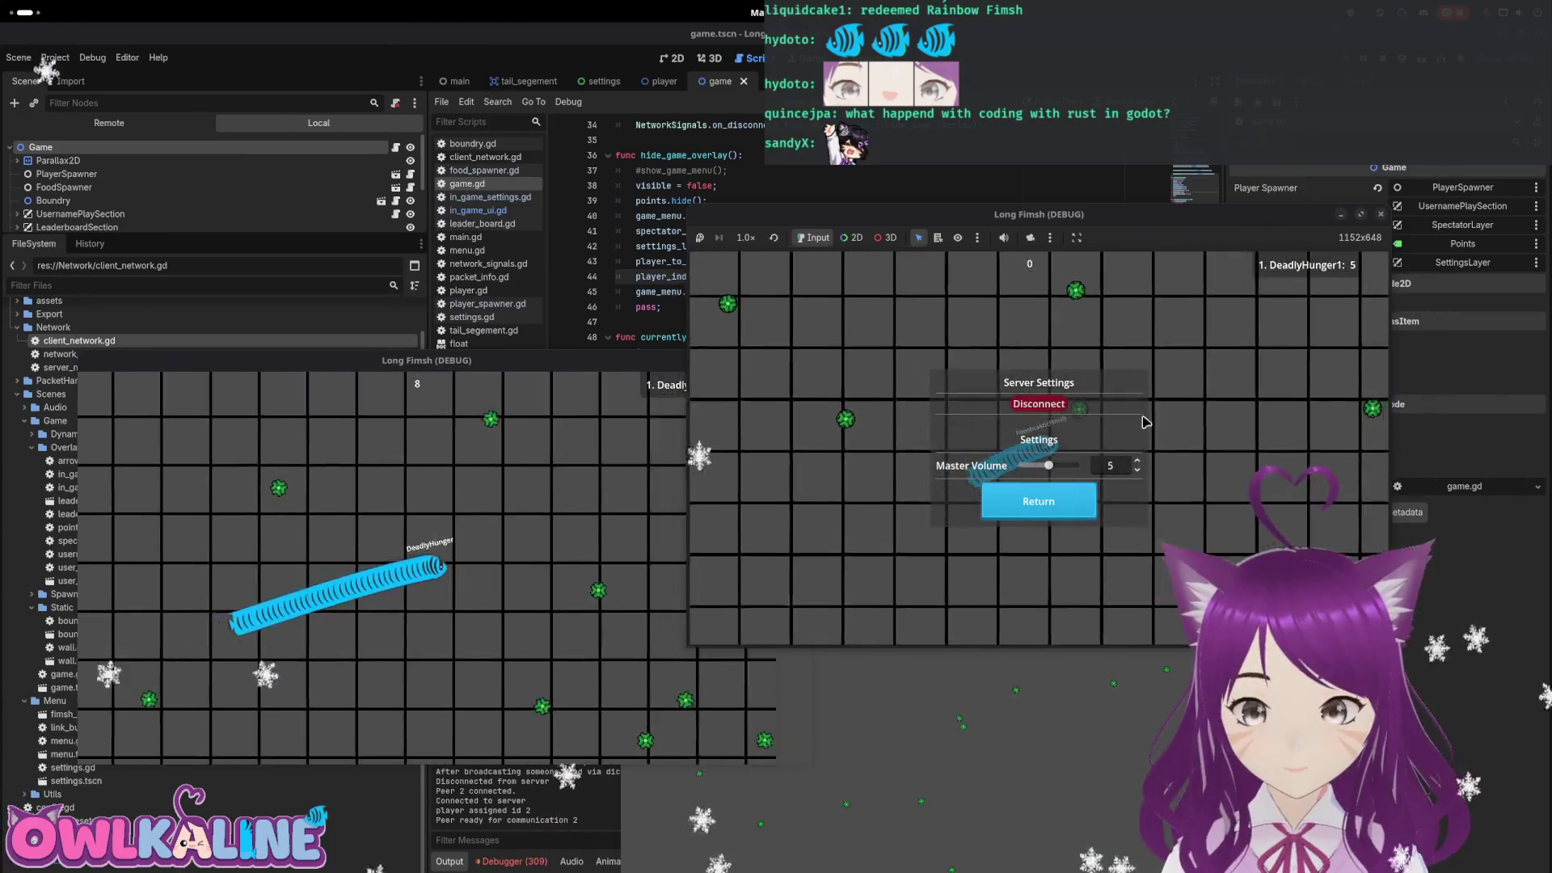
click(1045, 403)
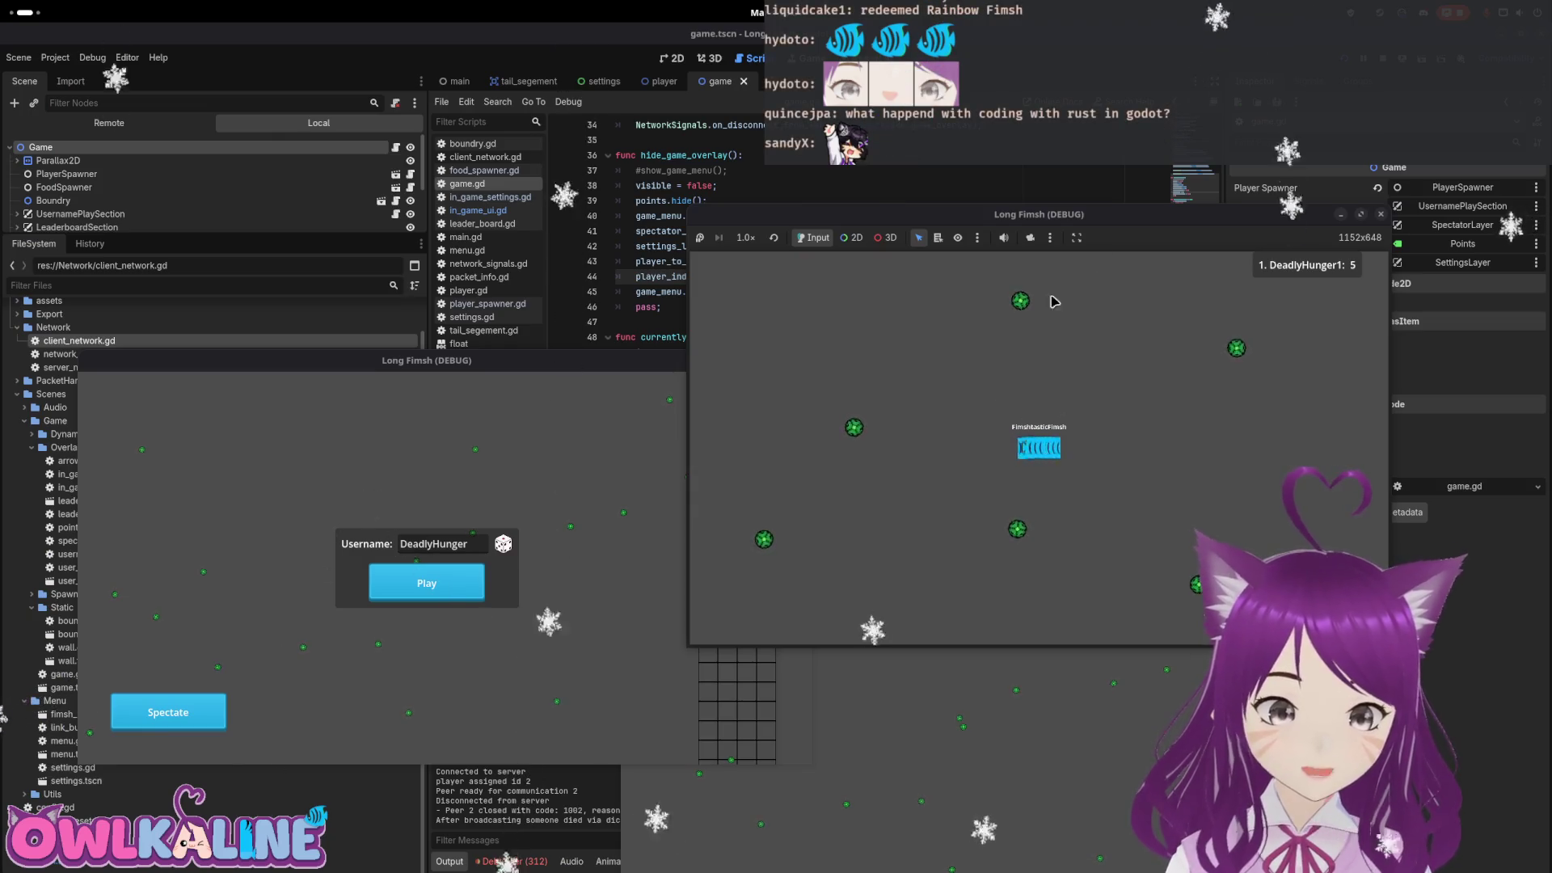
Relaunch the project, start playing in one window and join the other as a spectator
key(F5)
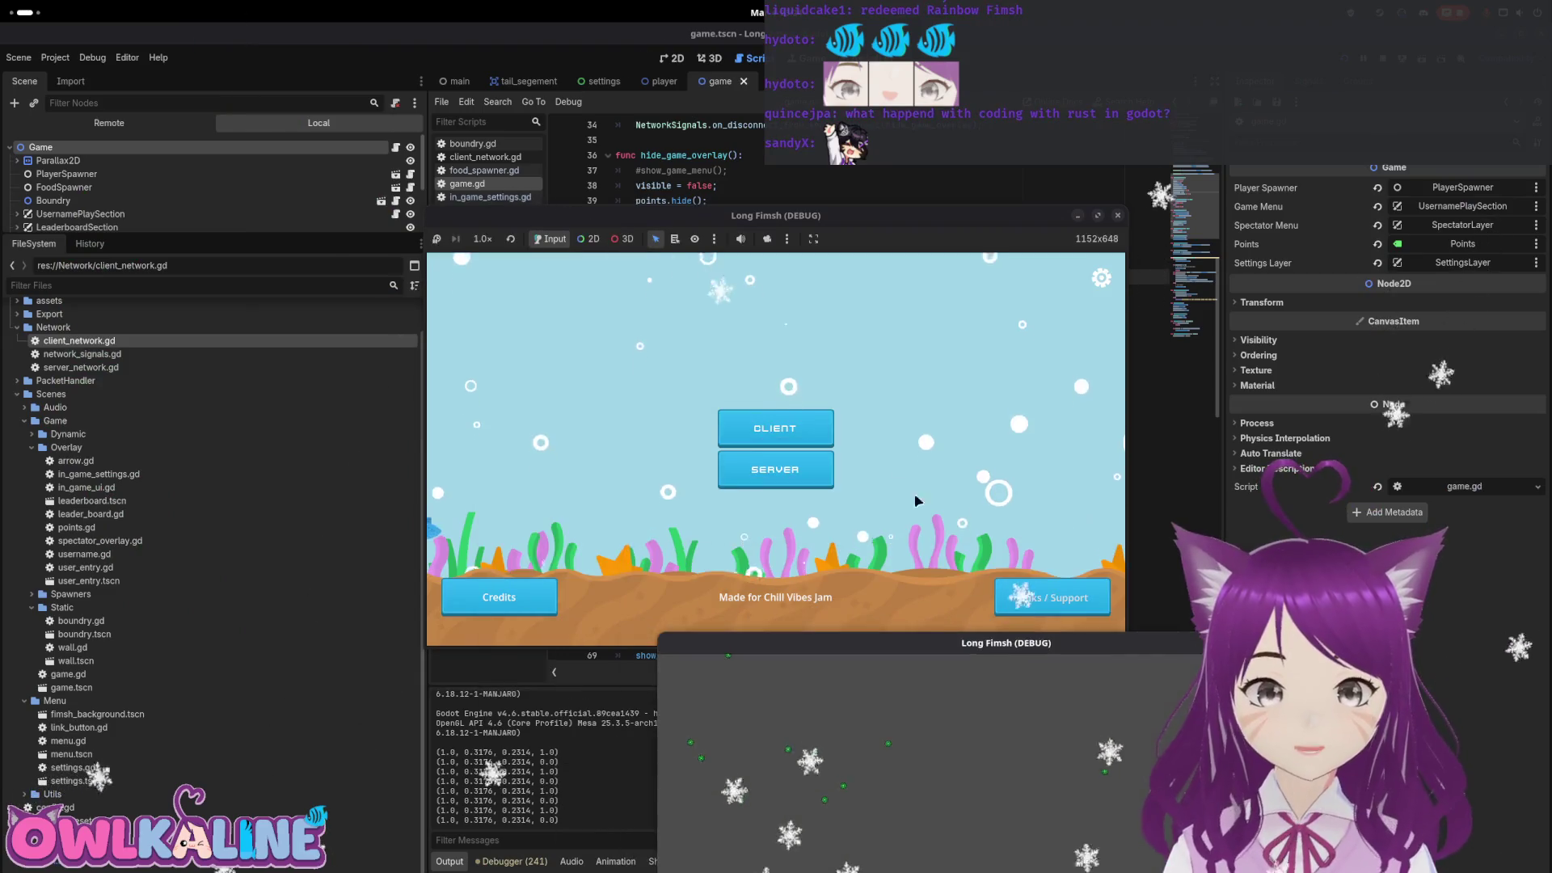
click(790, 430)
click(772, 461)
drag(796, 221, 1096, 614)
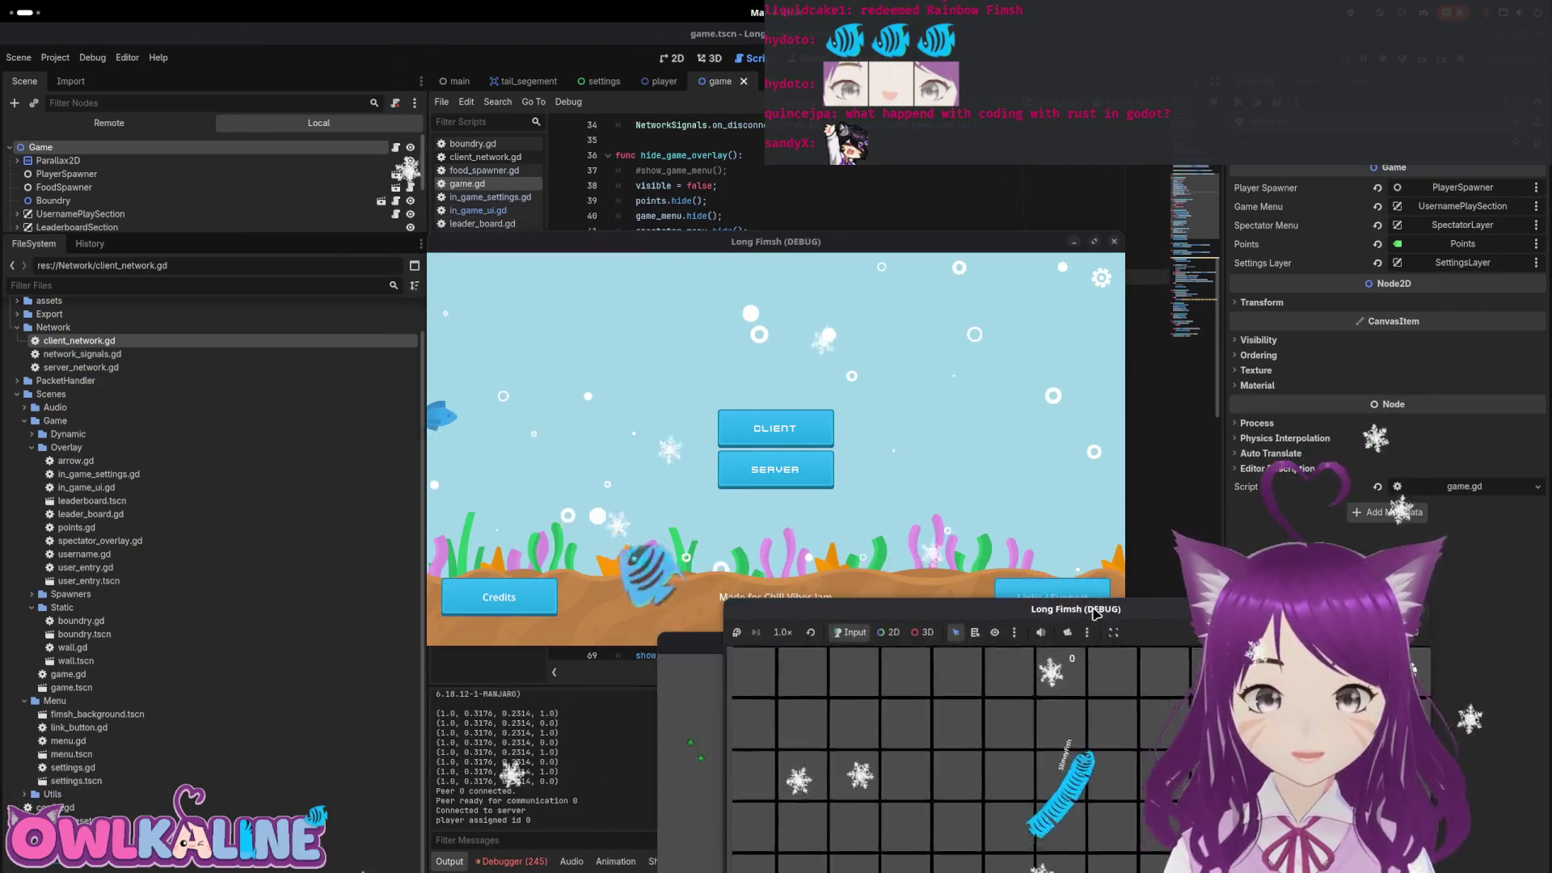
click(808, 447)
click(772, 460)
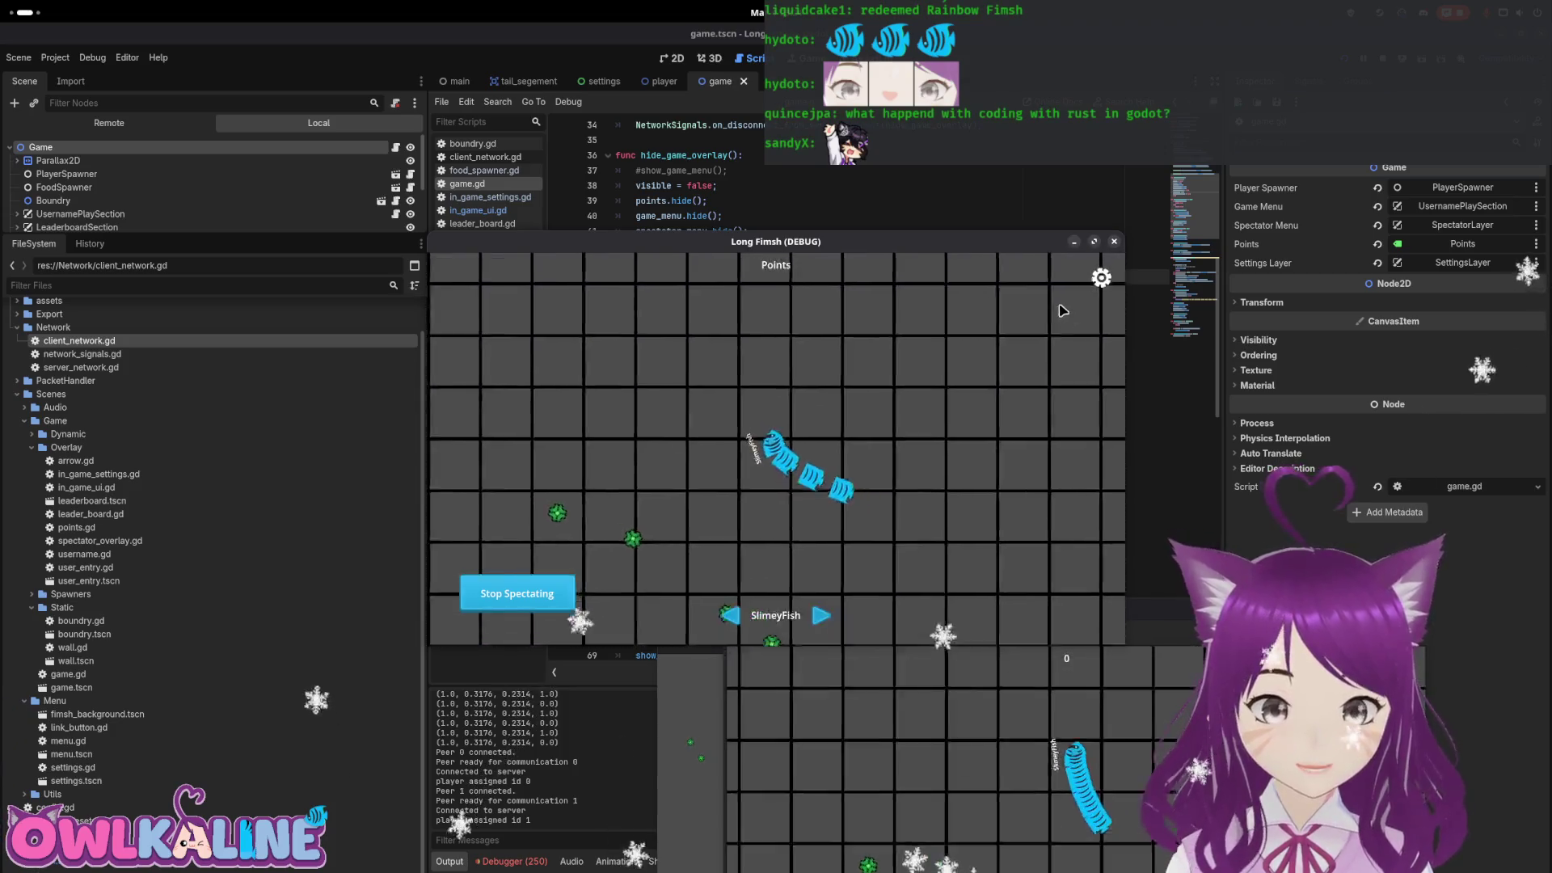
Disconnect the spectator, rejoin as a player, disconnect to the main menu, and stop the project with F8
click(1101, 278)
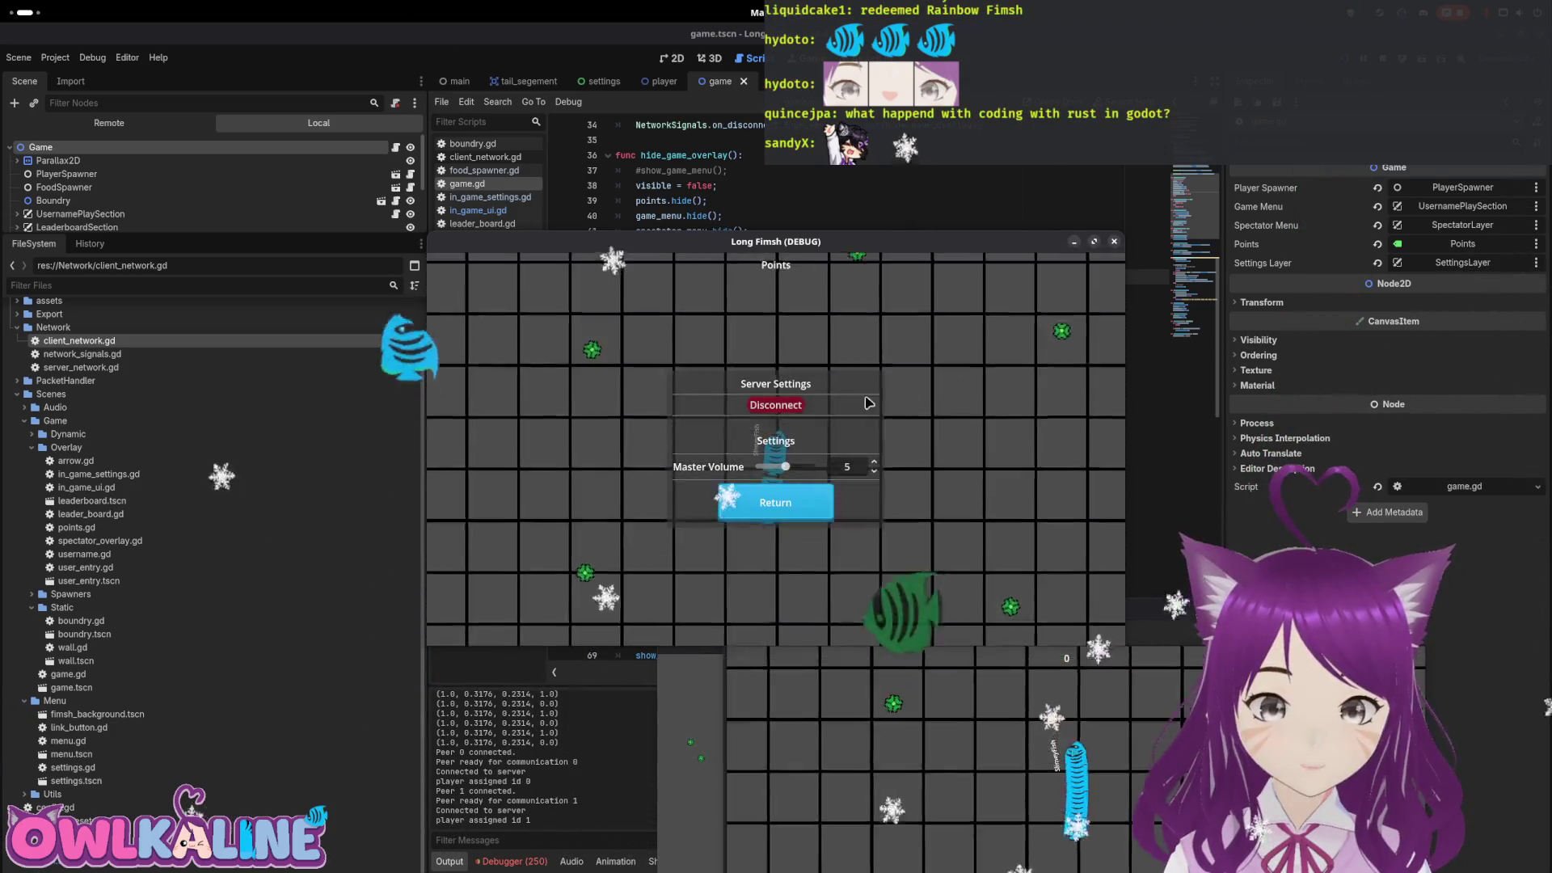
click(761, 408)
click(789, 436)
click(773, 461)
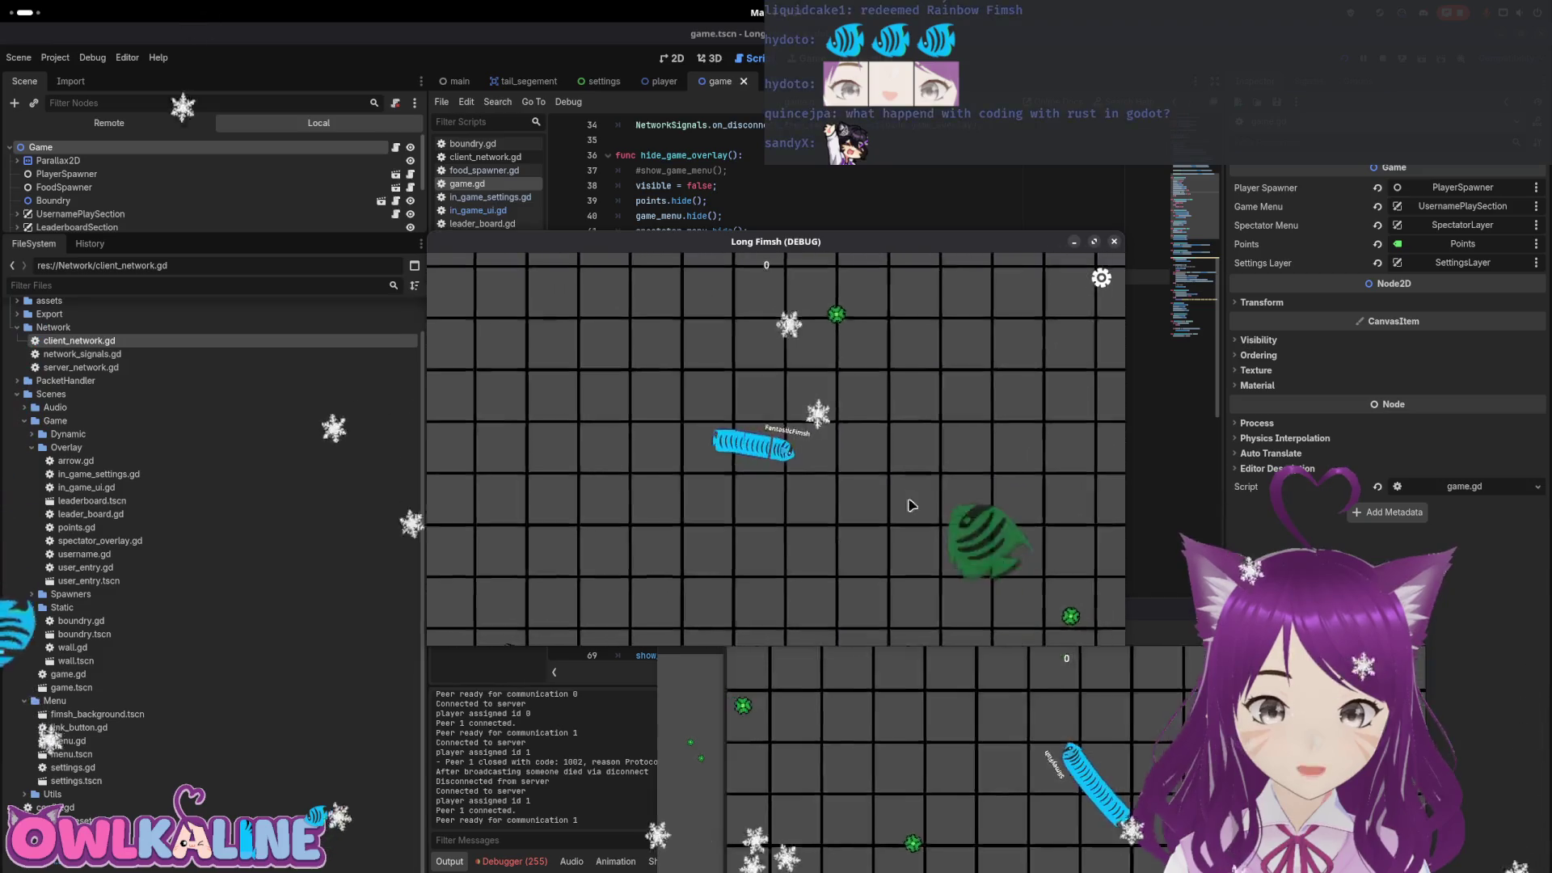
click(1103, 279)
click(776, 408)
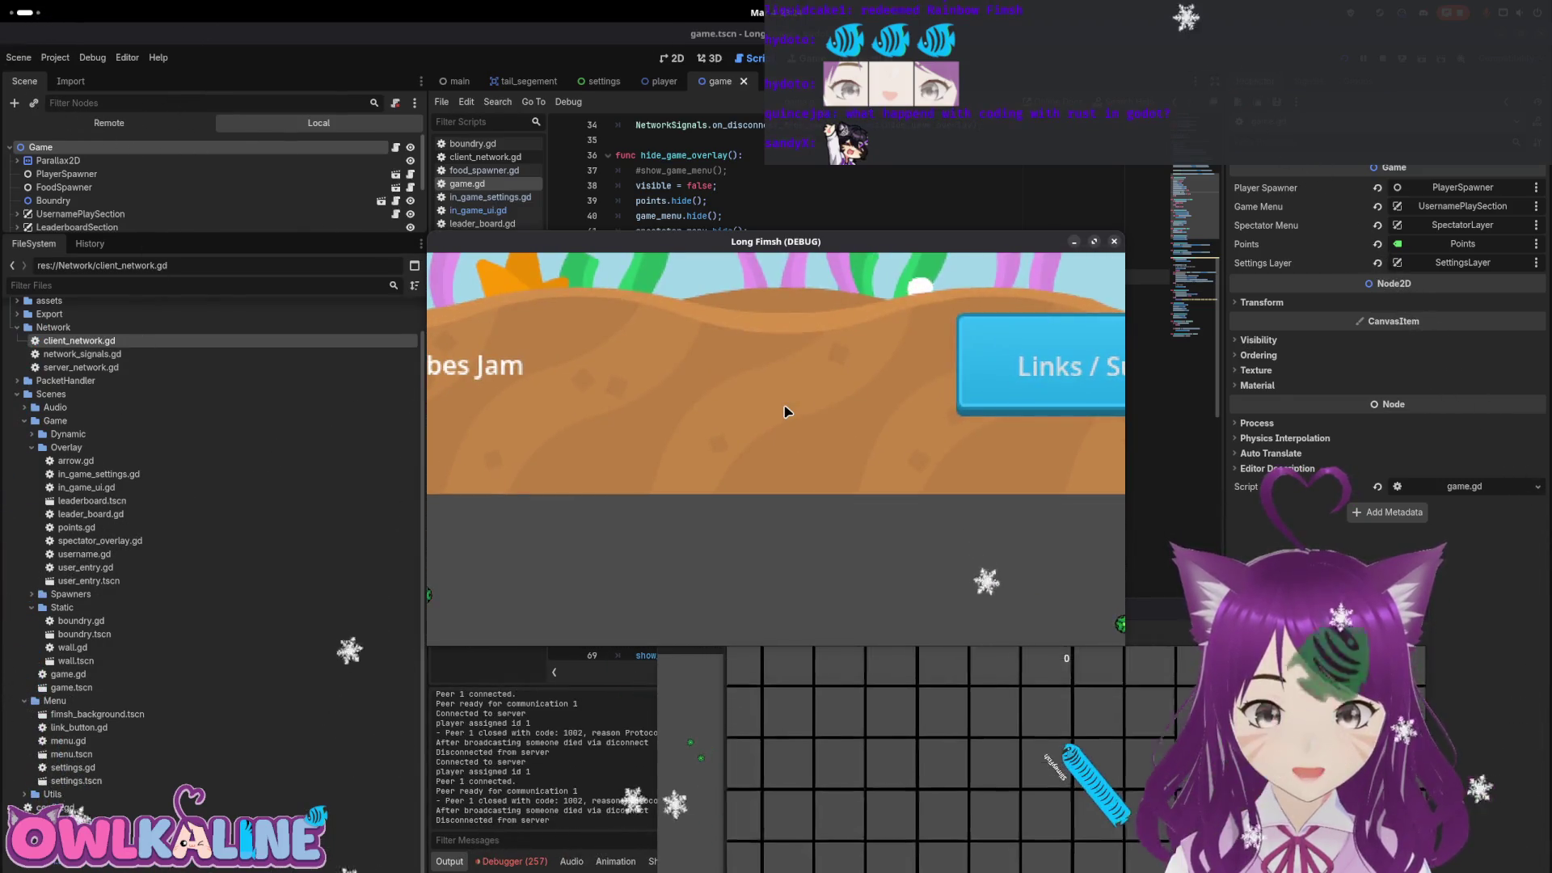
mouse_move(787, 249)
mouse_down()
mouse_move(495, 376)
mouse_move(531, 377)
mouse_up()
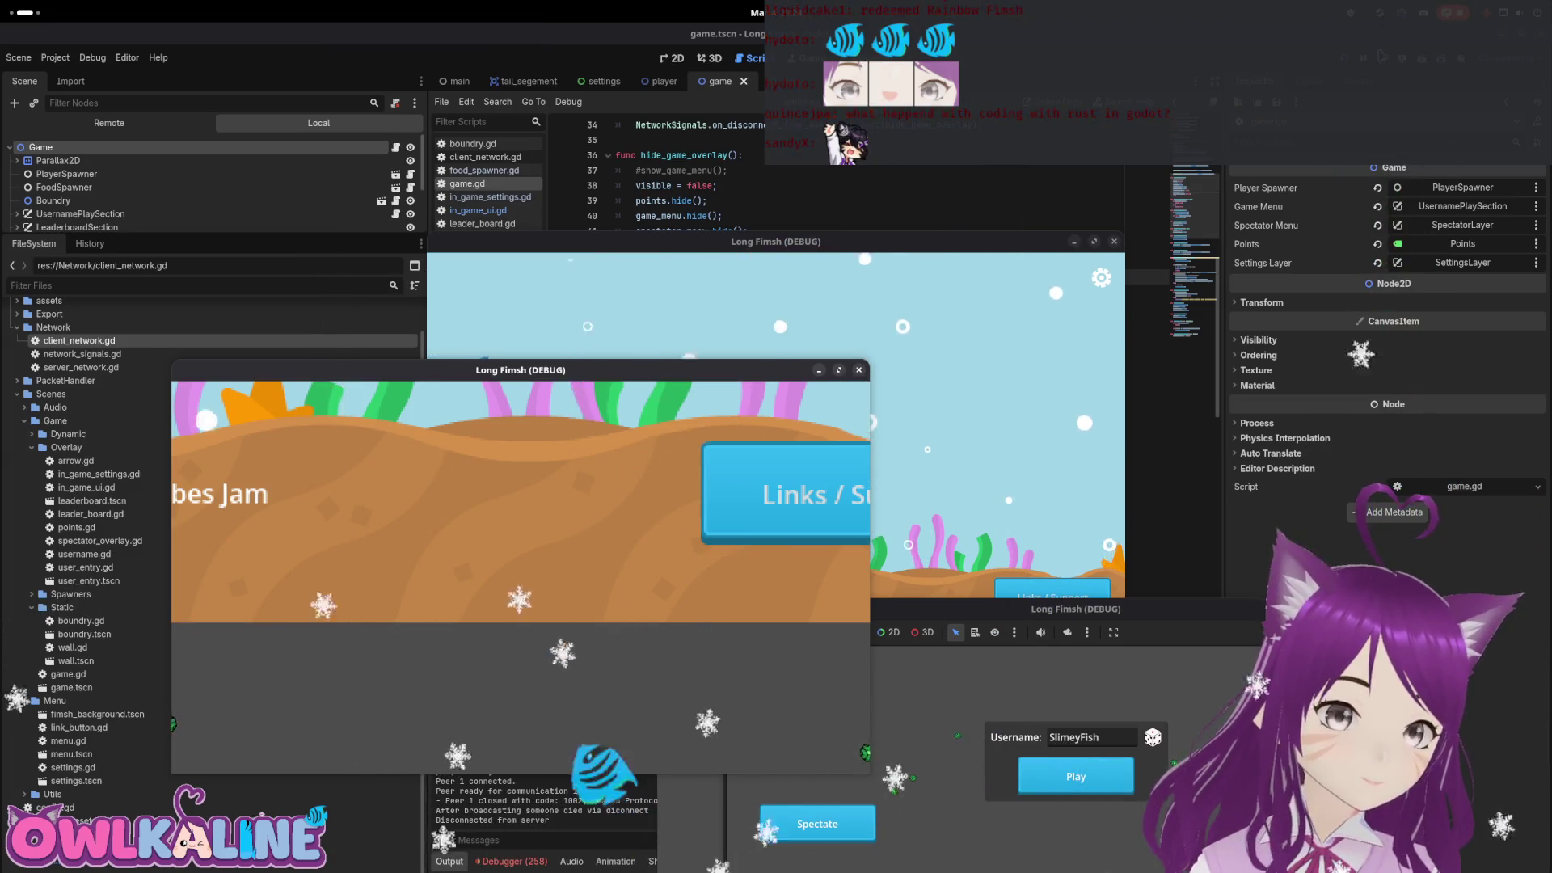
key(F8)
Find the stop_spectating_player function further down game.gd and copy its name
click(818, 256)
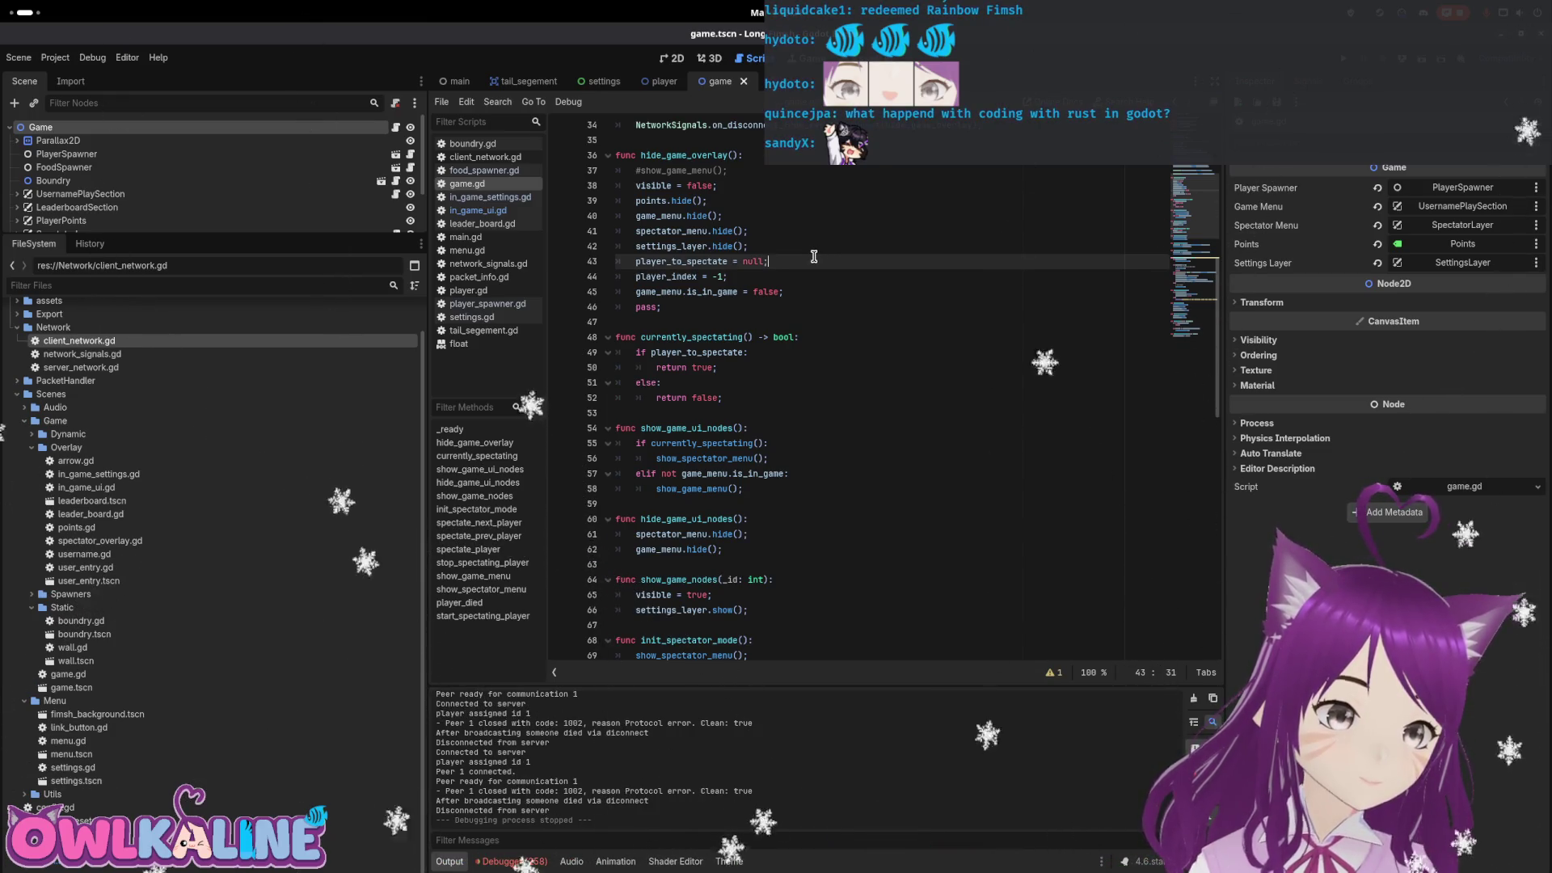
scroll(814, 256, down, 2)
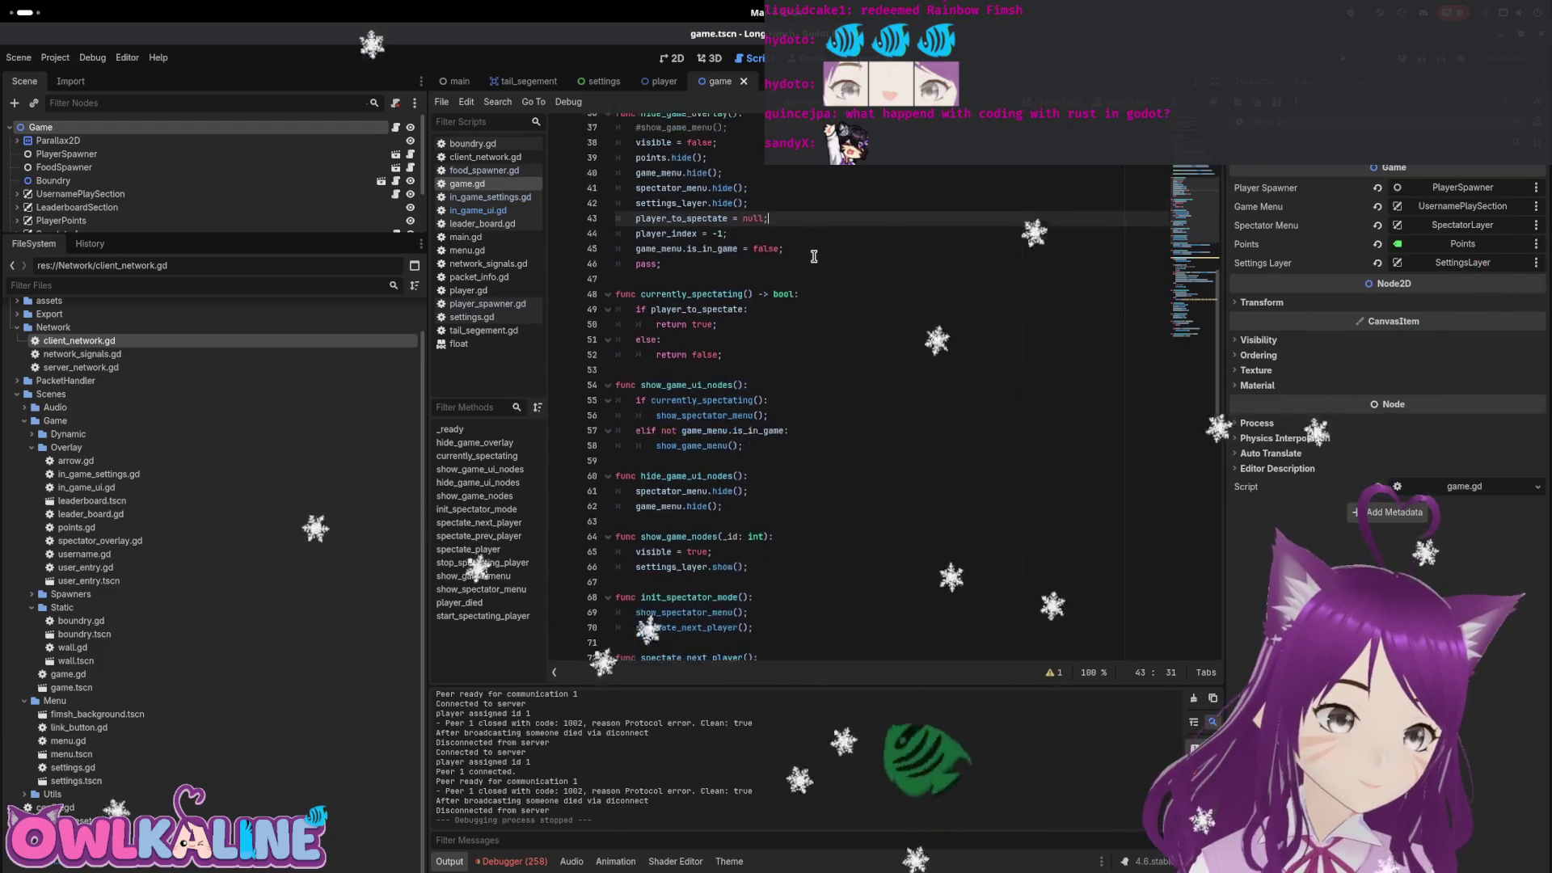
scroll(814, 256, down, 2)
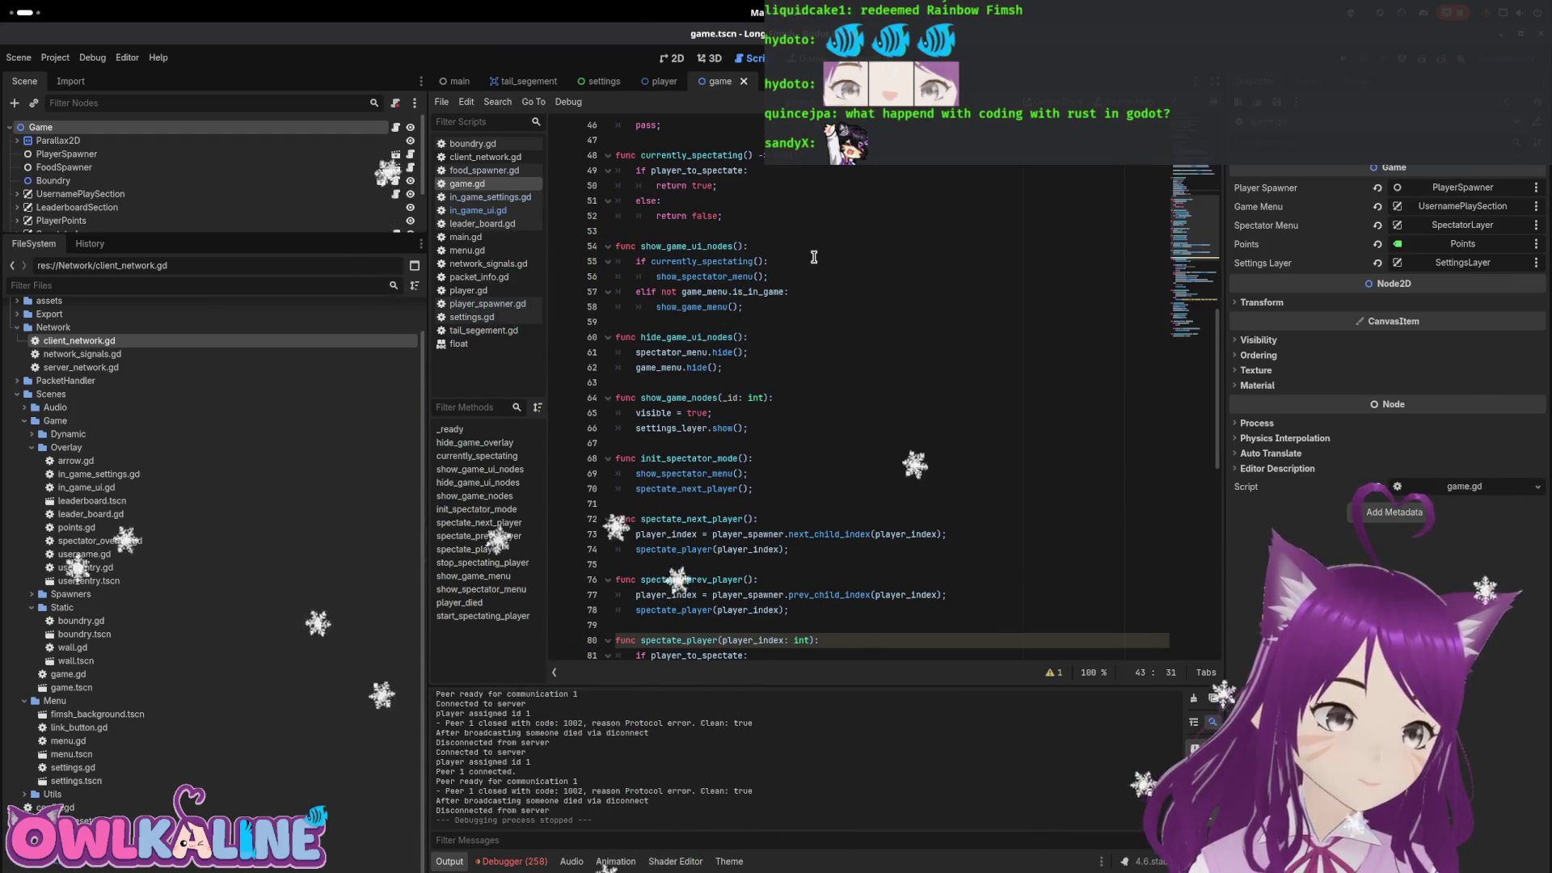
scroll(814, 256, down, 2)
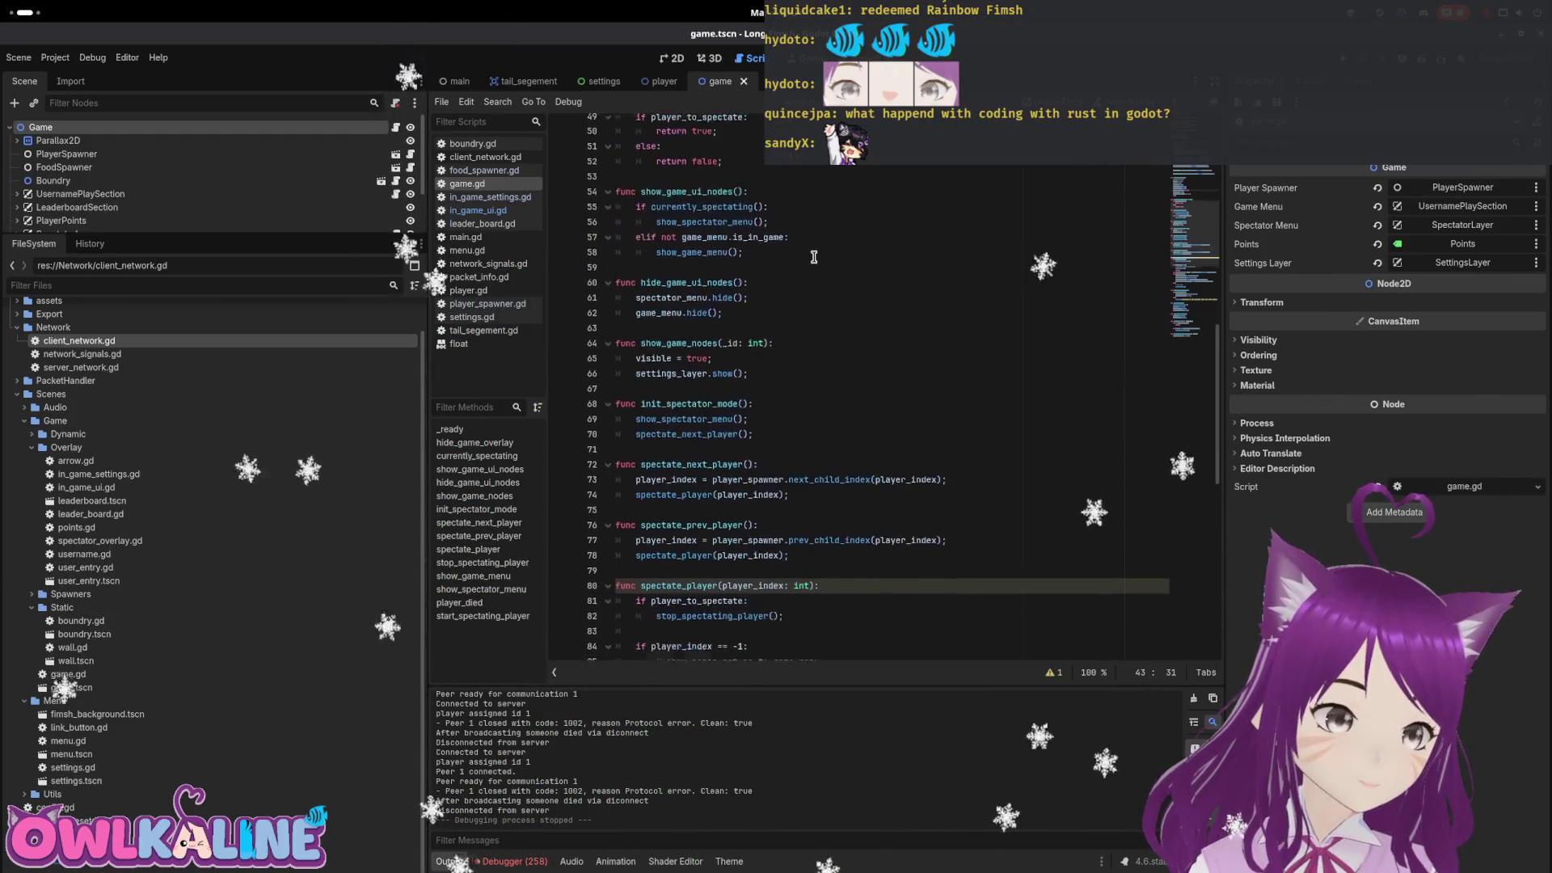
scroll(814, 256, down, 7)
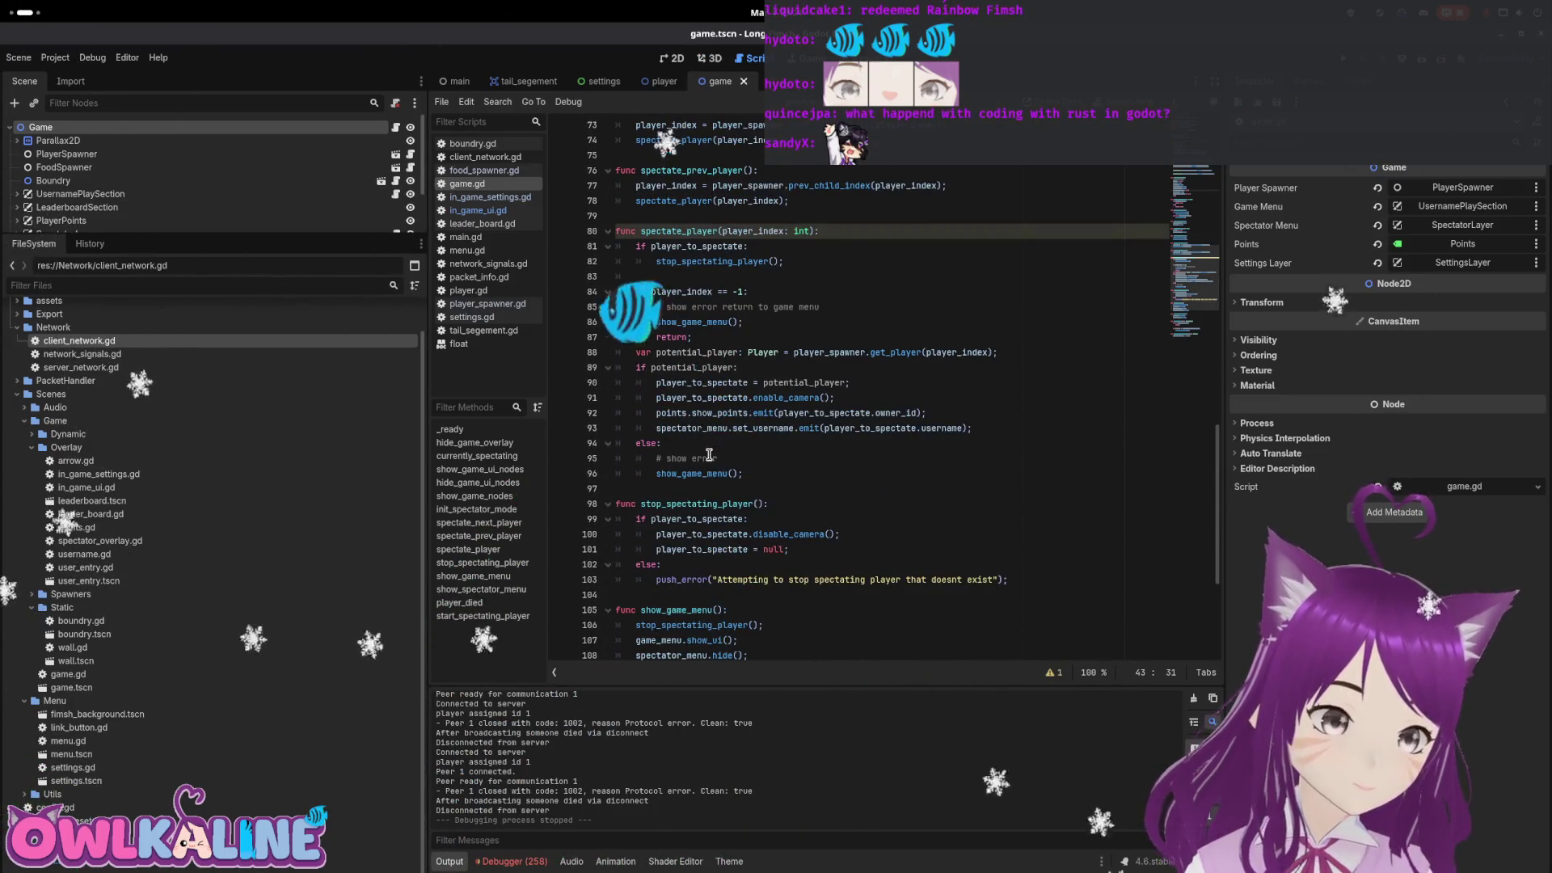
double_click(704, 504)
key(ctrl+c)
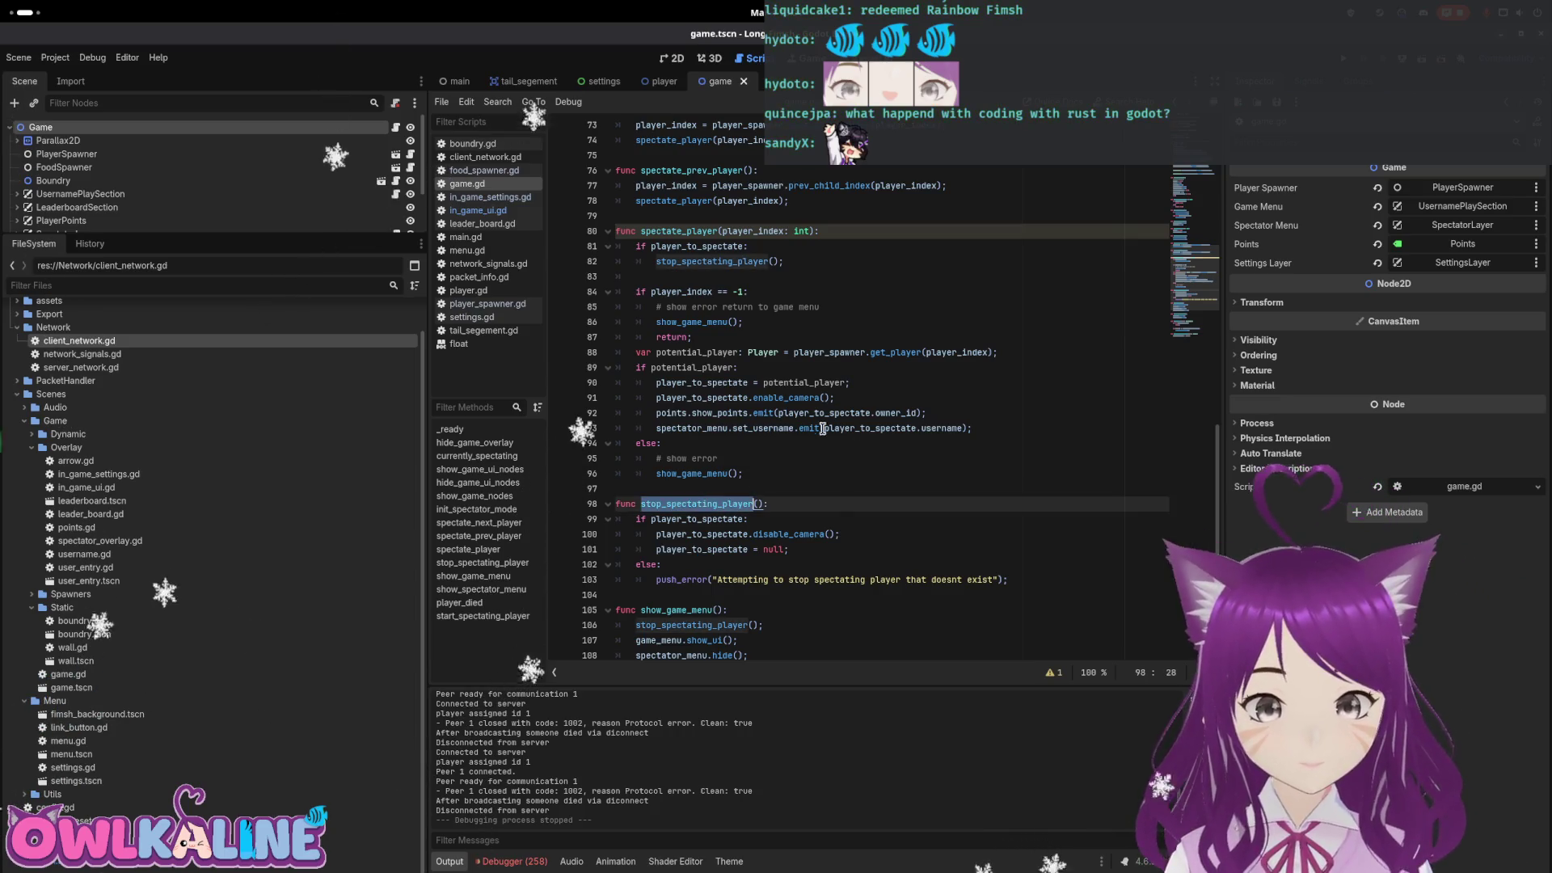
scroll(798, 418, up, 13)
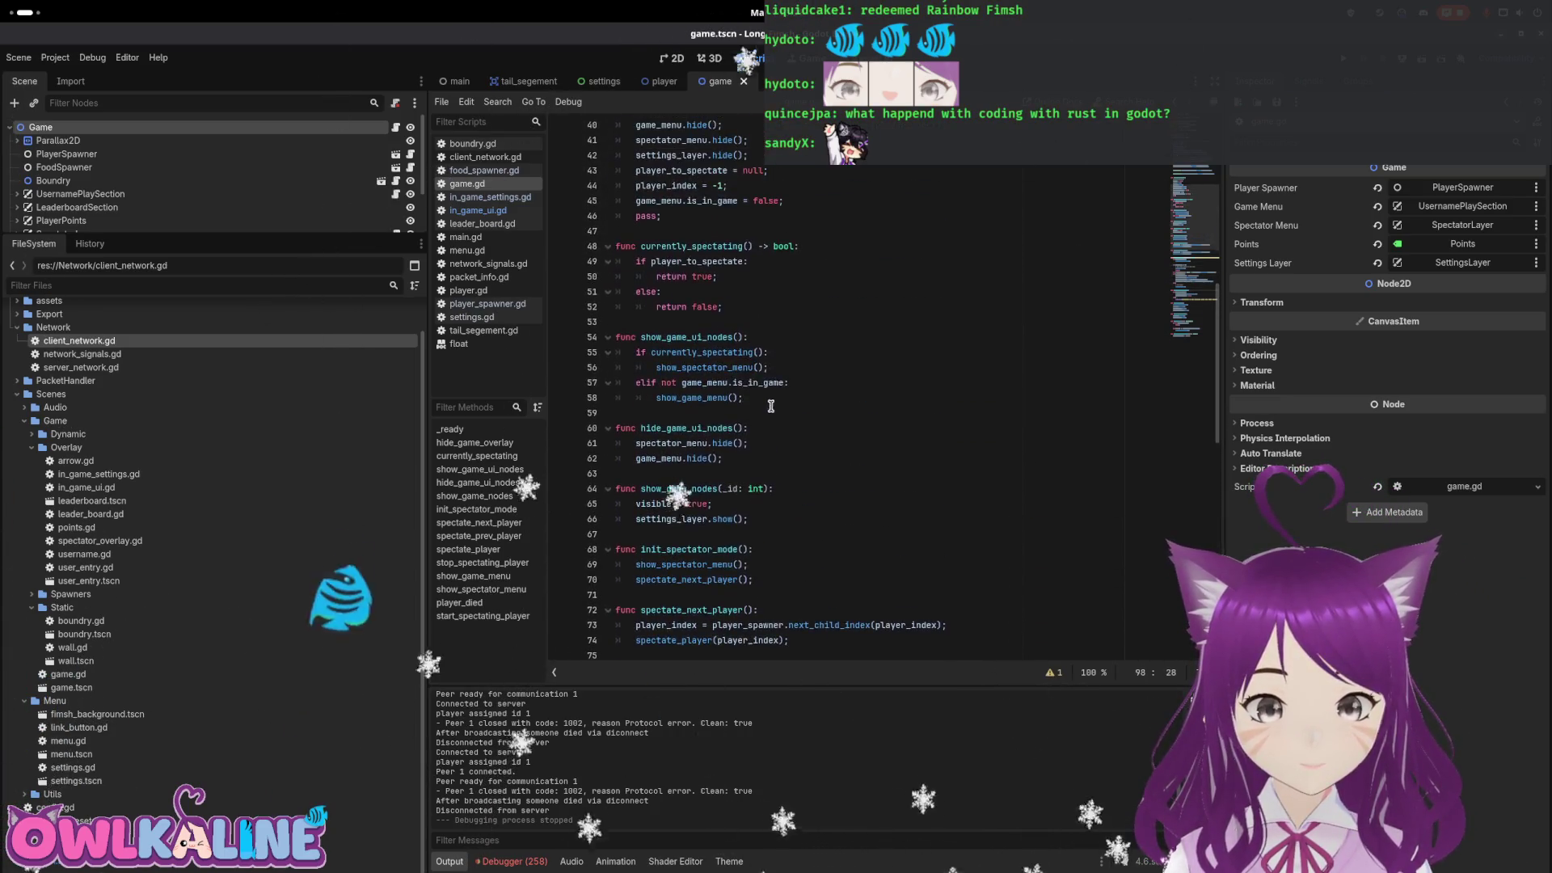
Replace lines 43–44 of hide_game_overlay with a single stop_spectating_player() call
click(763, 293)
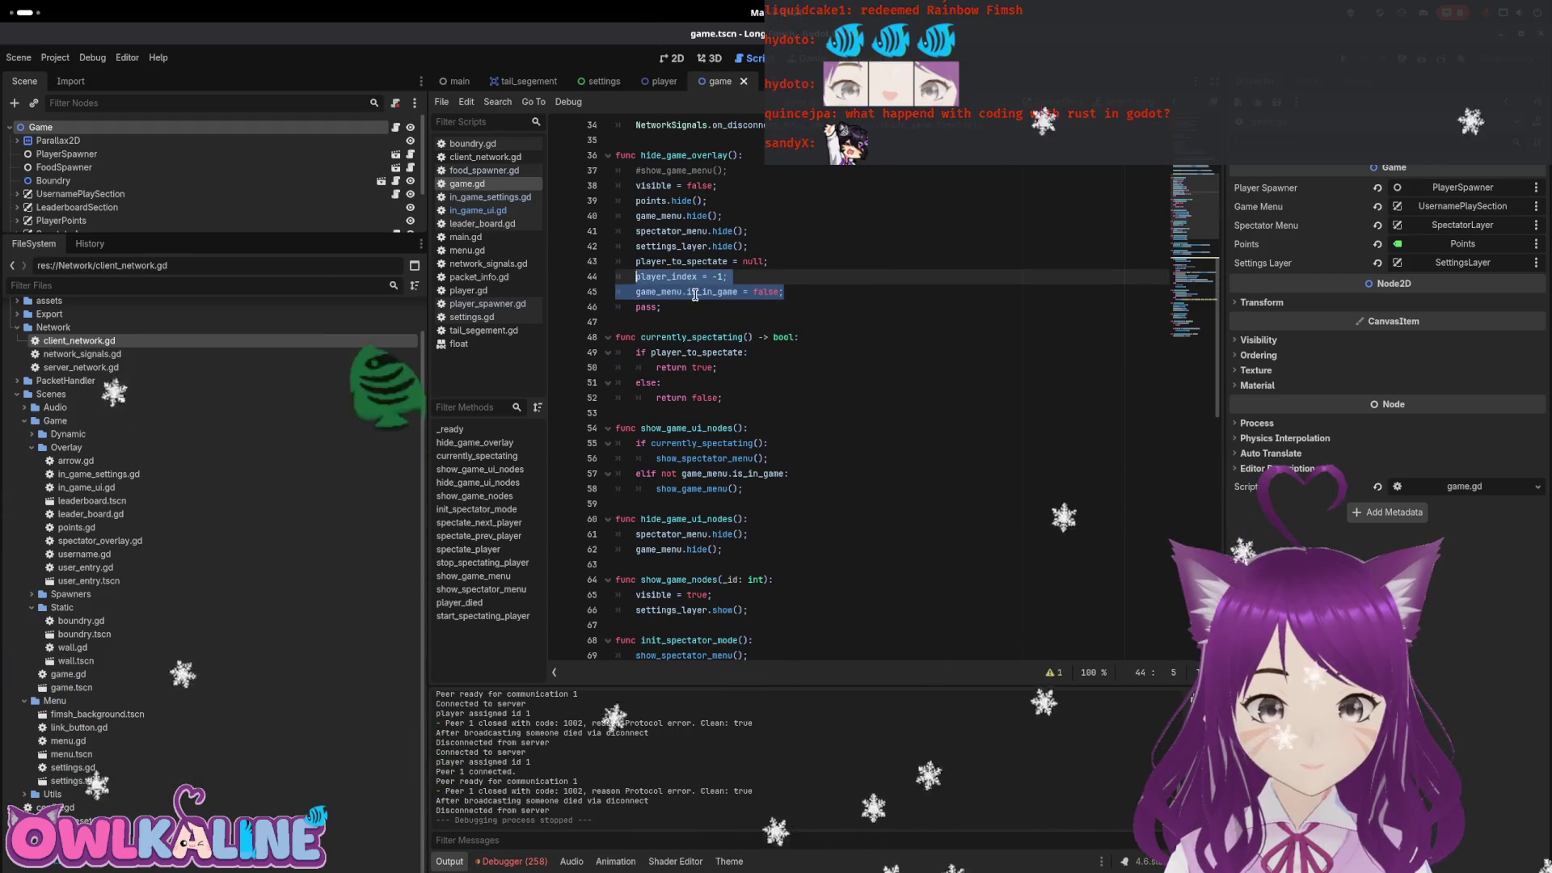
drag(777, 277, 635, 261)
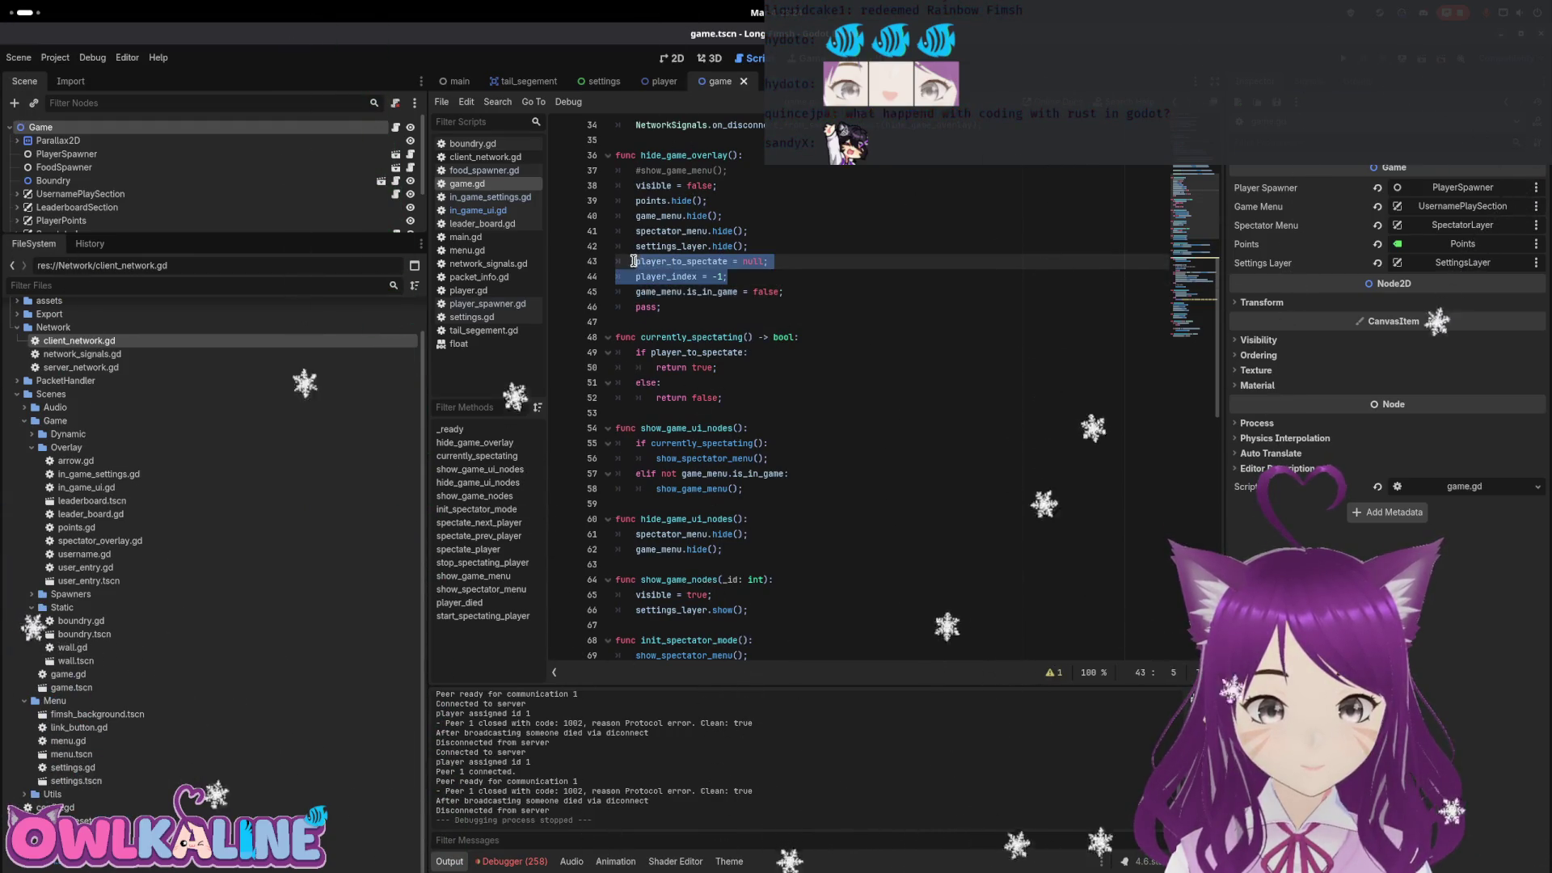
key(ctrl+v)
text(();)
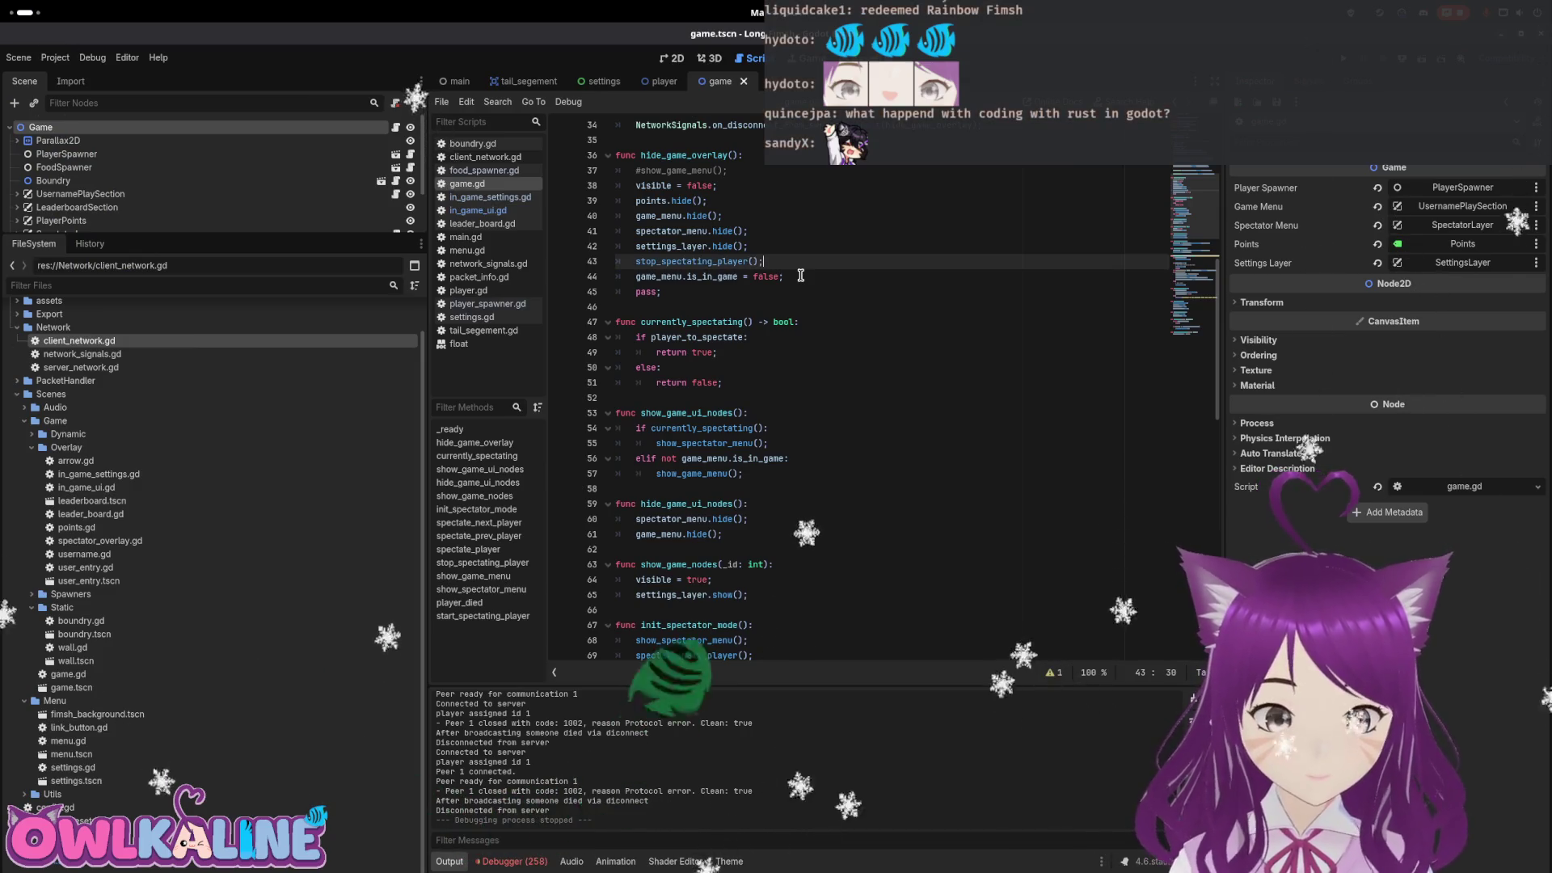
scroll(734, 277, down, 10)
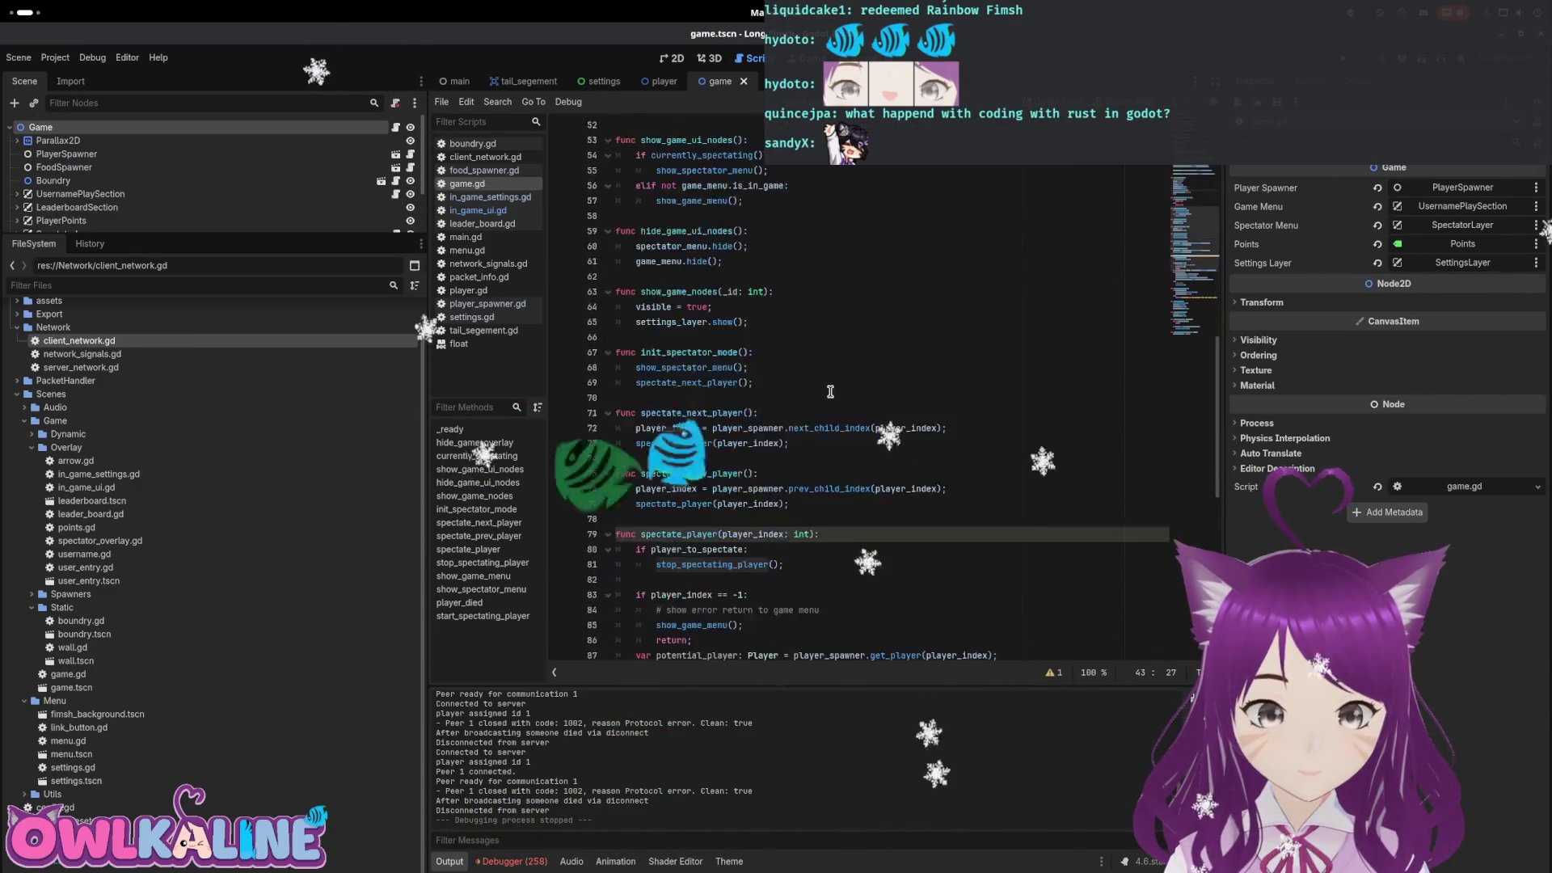
scroll(840, 390, down, 7)
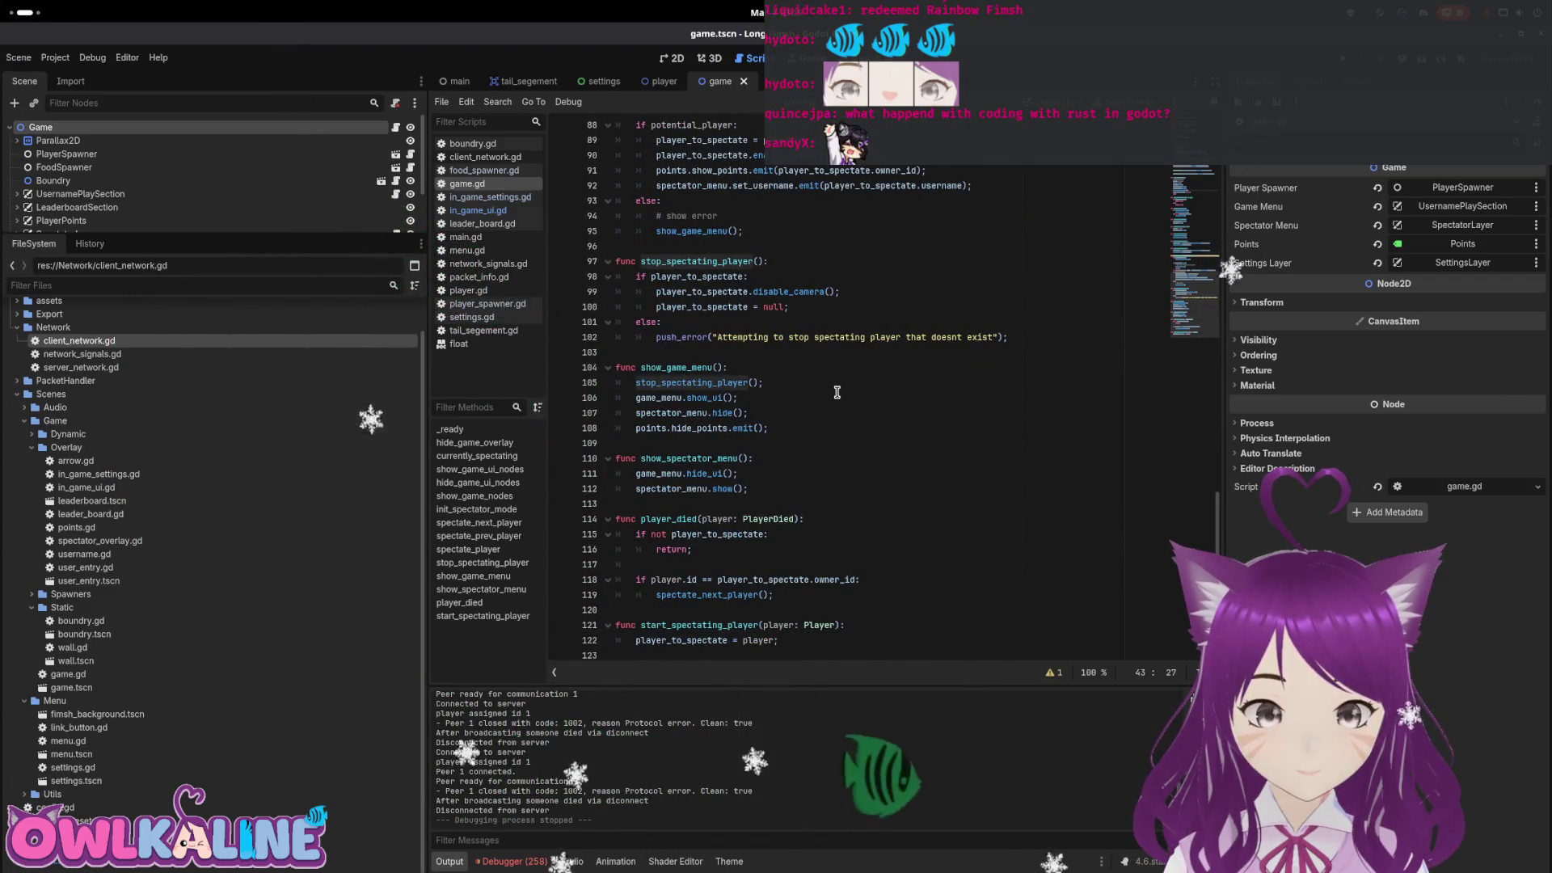
scroll(848, 378, up, 6)
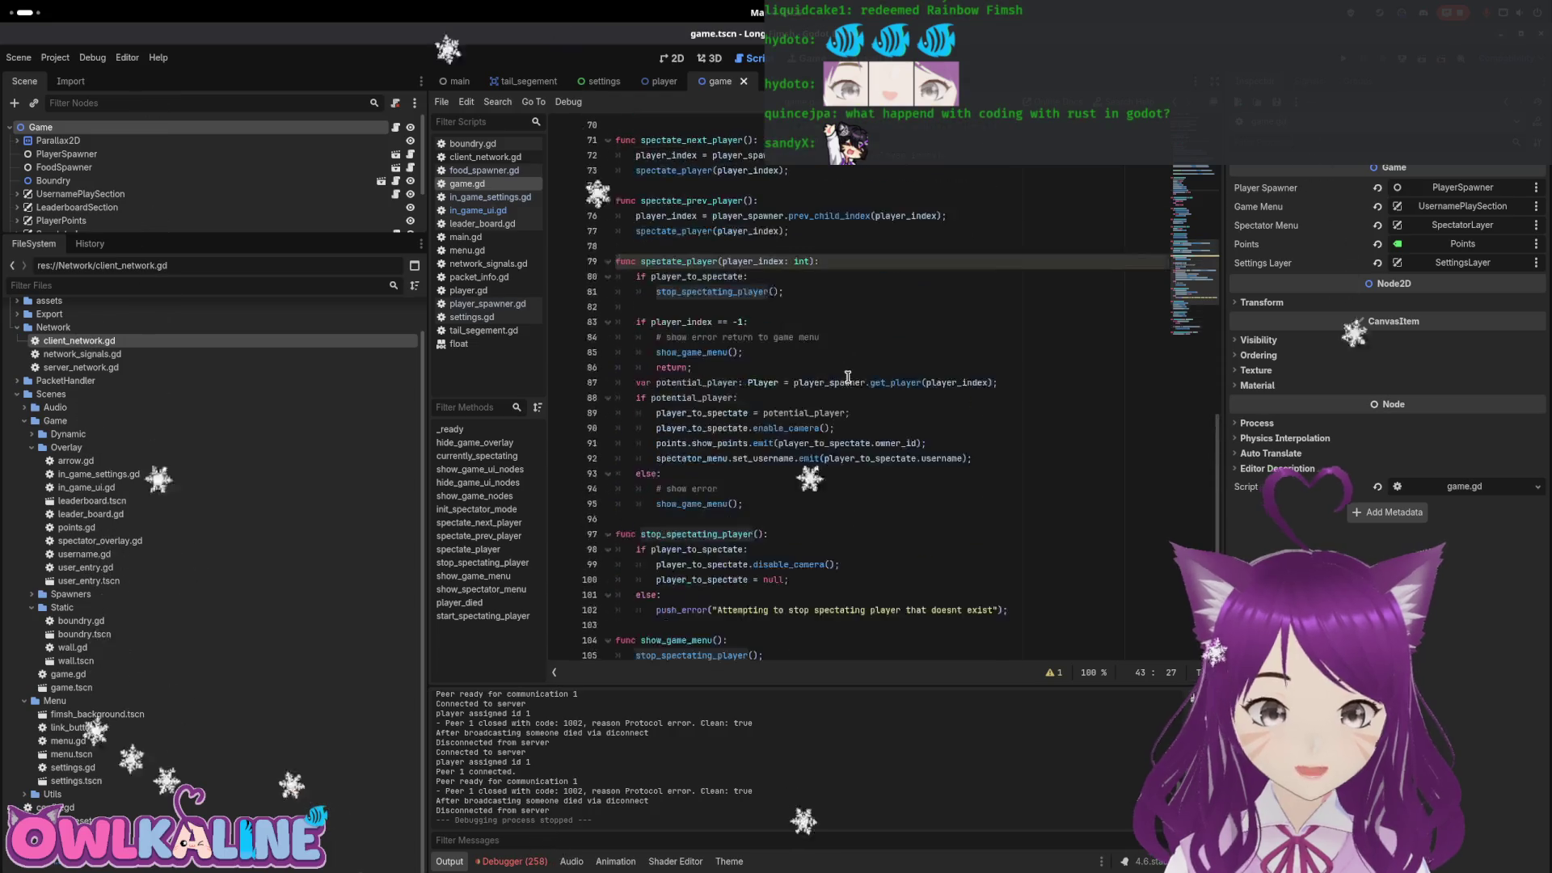
scroll(1036, 273, up, 12)
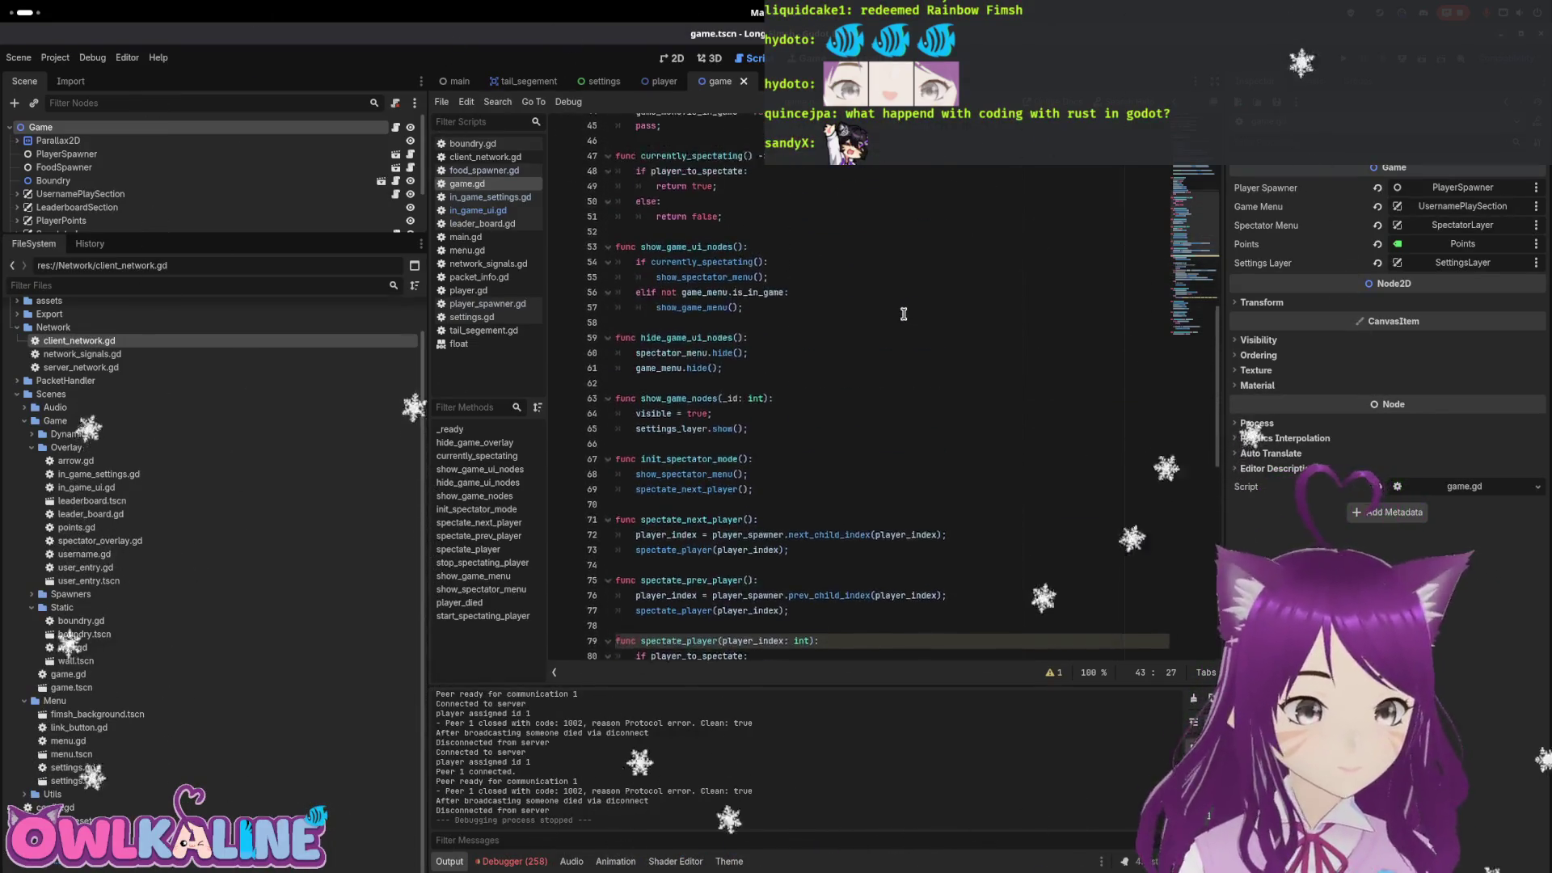
click(908, 289)
scroll(908, 290, up, 3)
Run the game, play as FantasticFood, and open and close the settings overlay with Escape
key(F5)
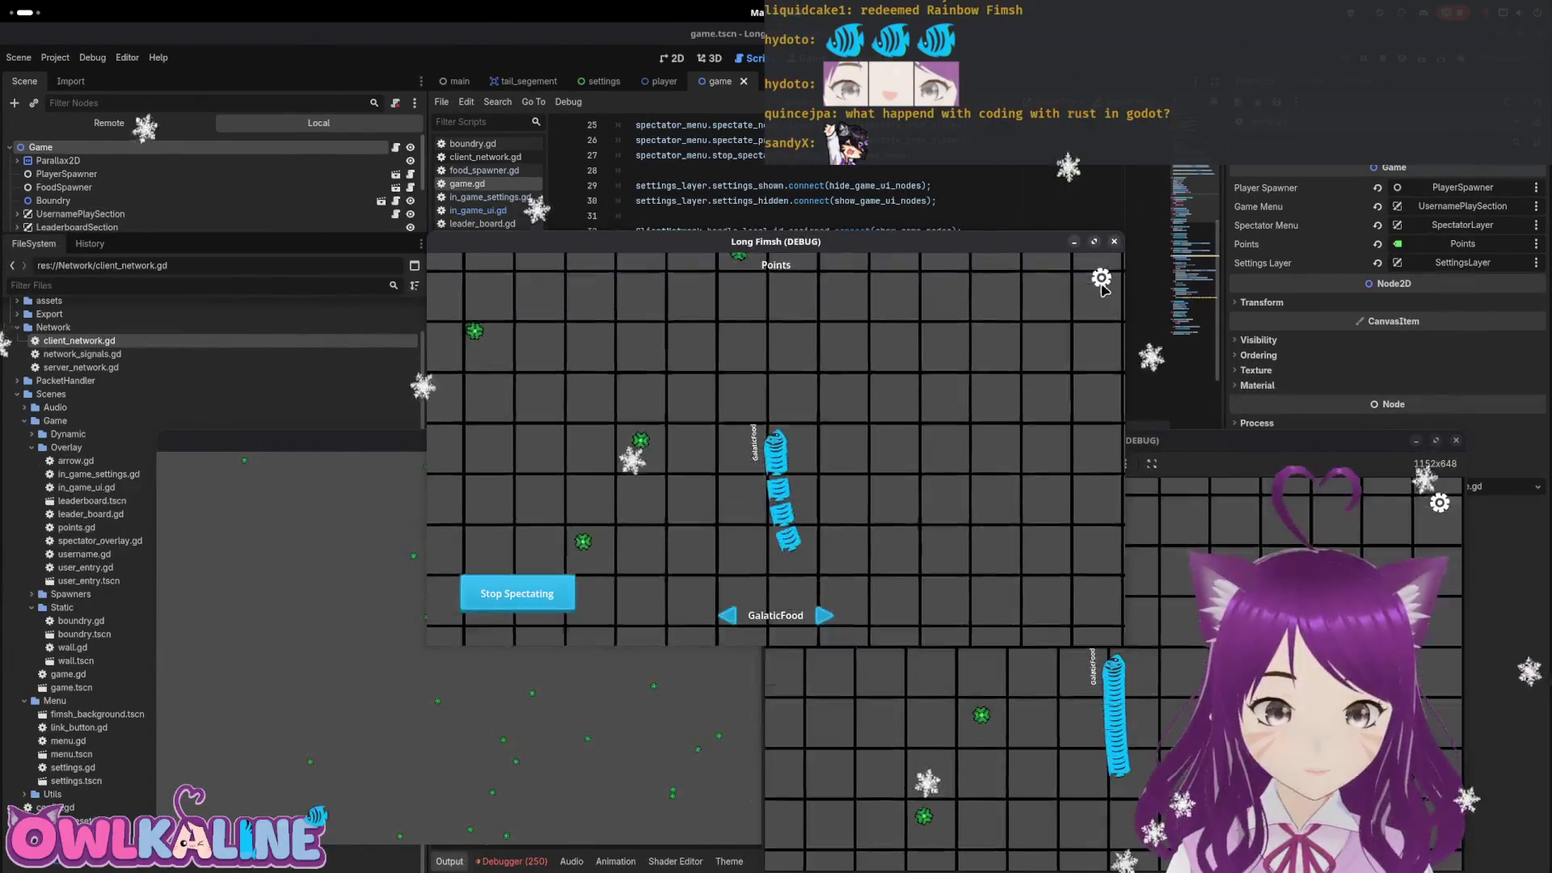
click(801, 477)
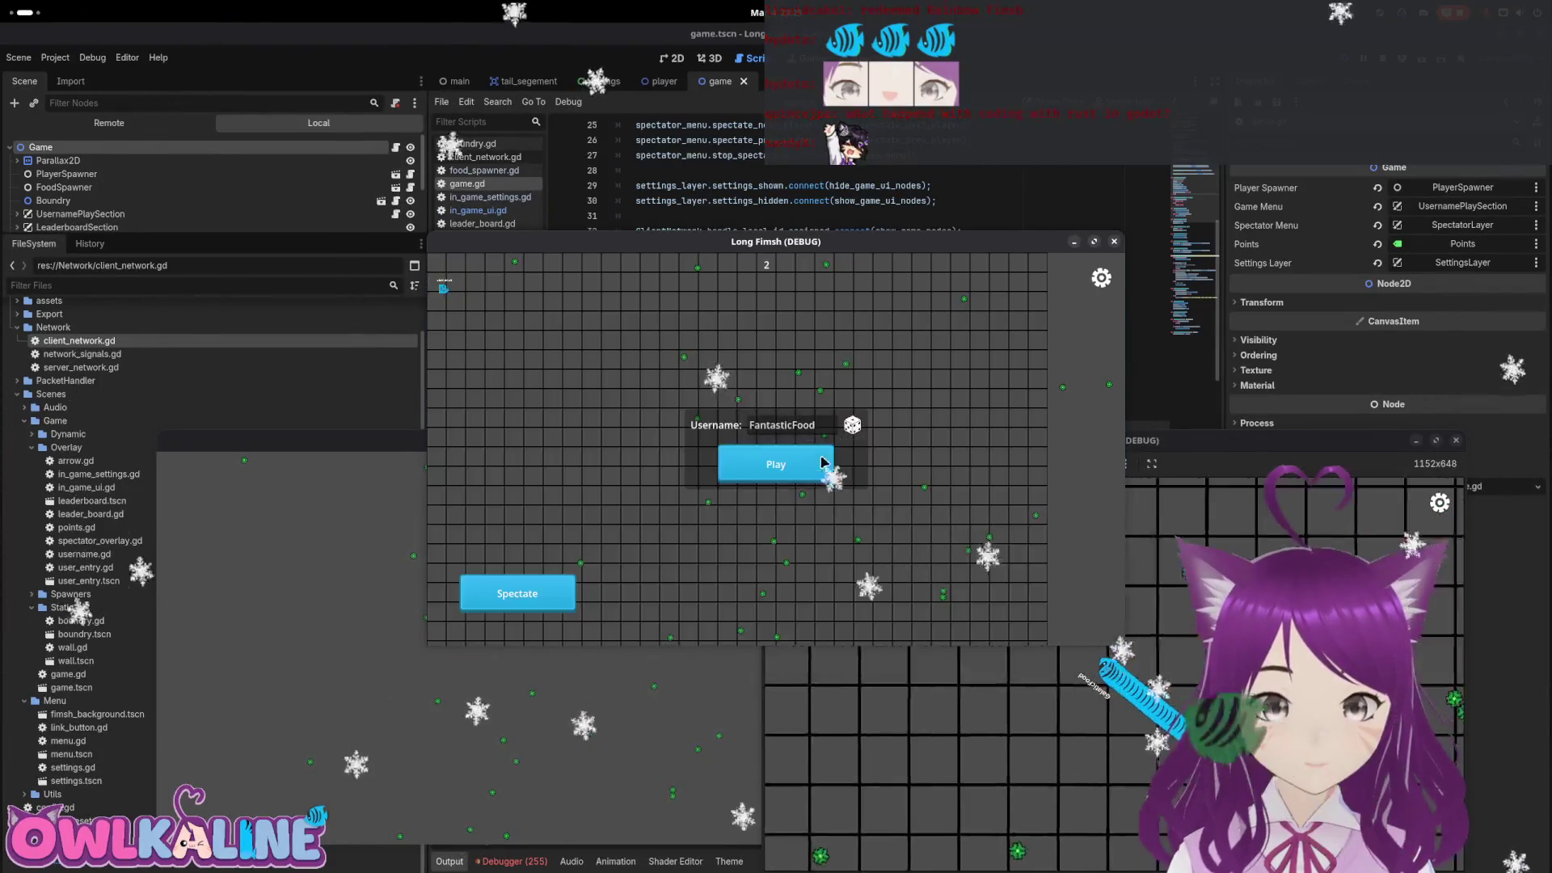
key(Escape)
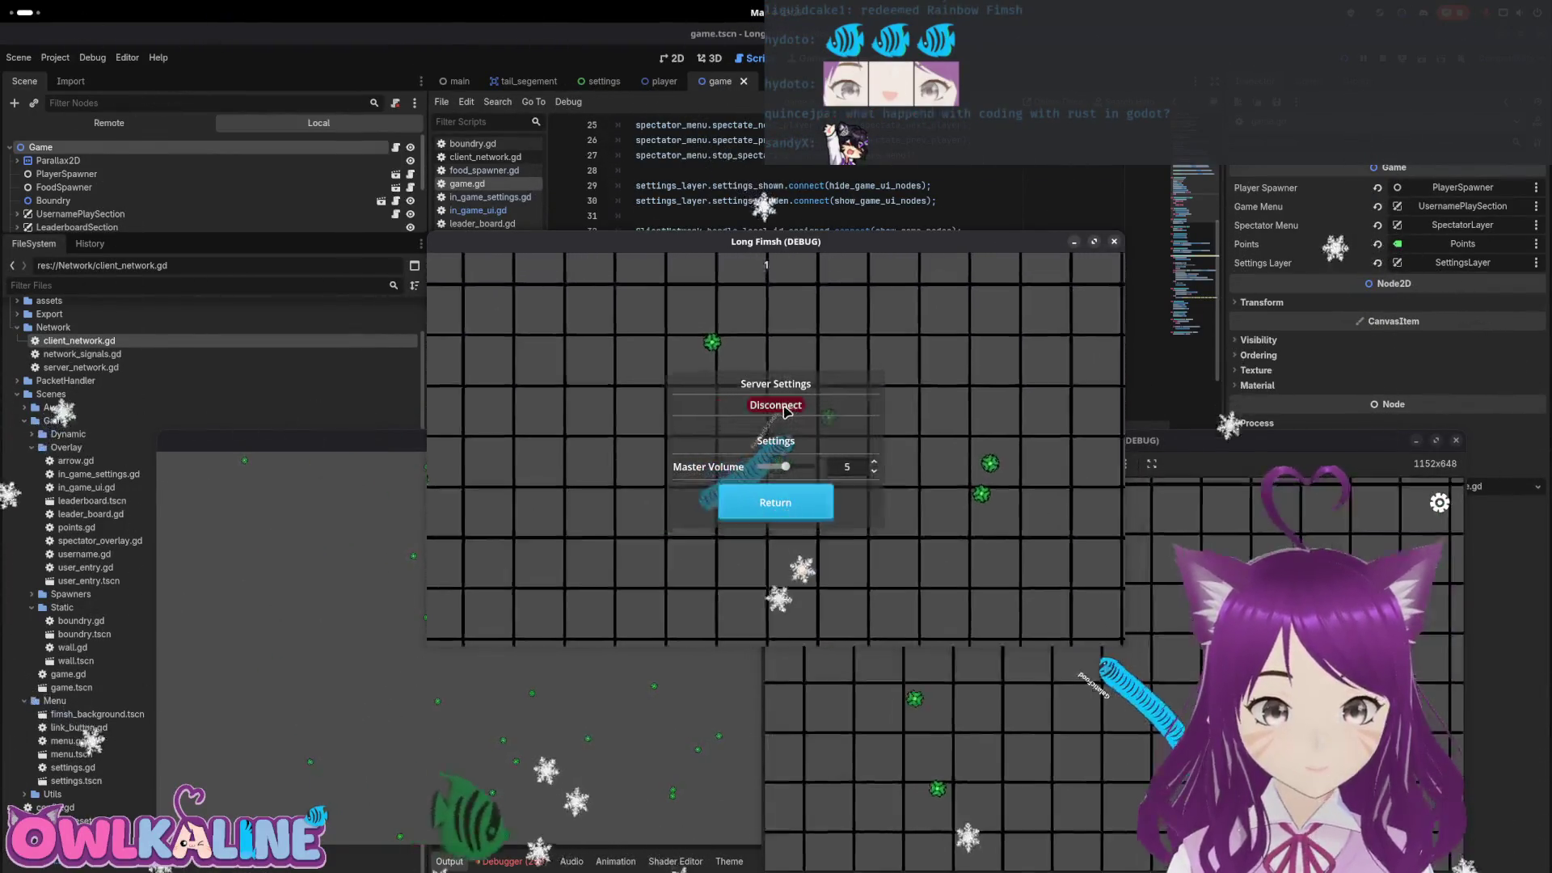
key(Escape)
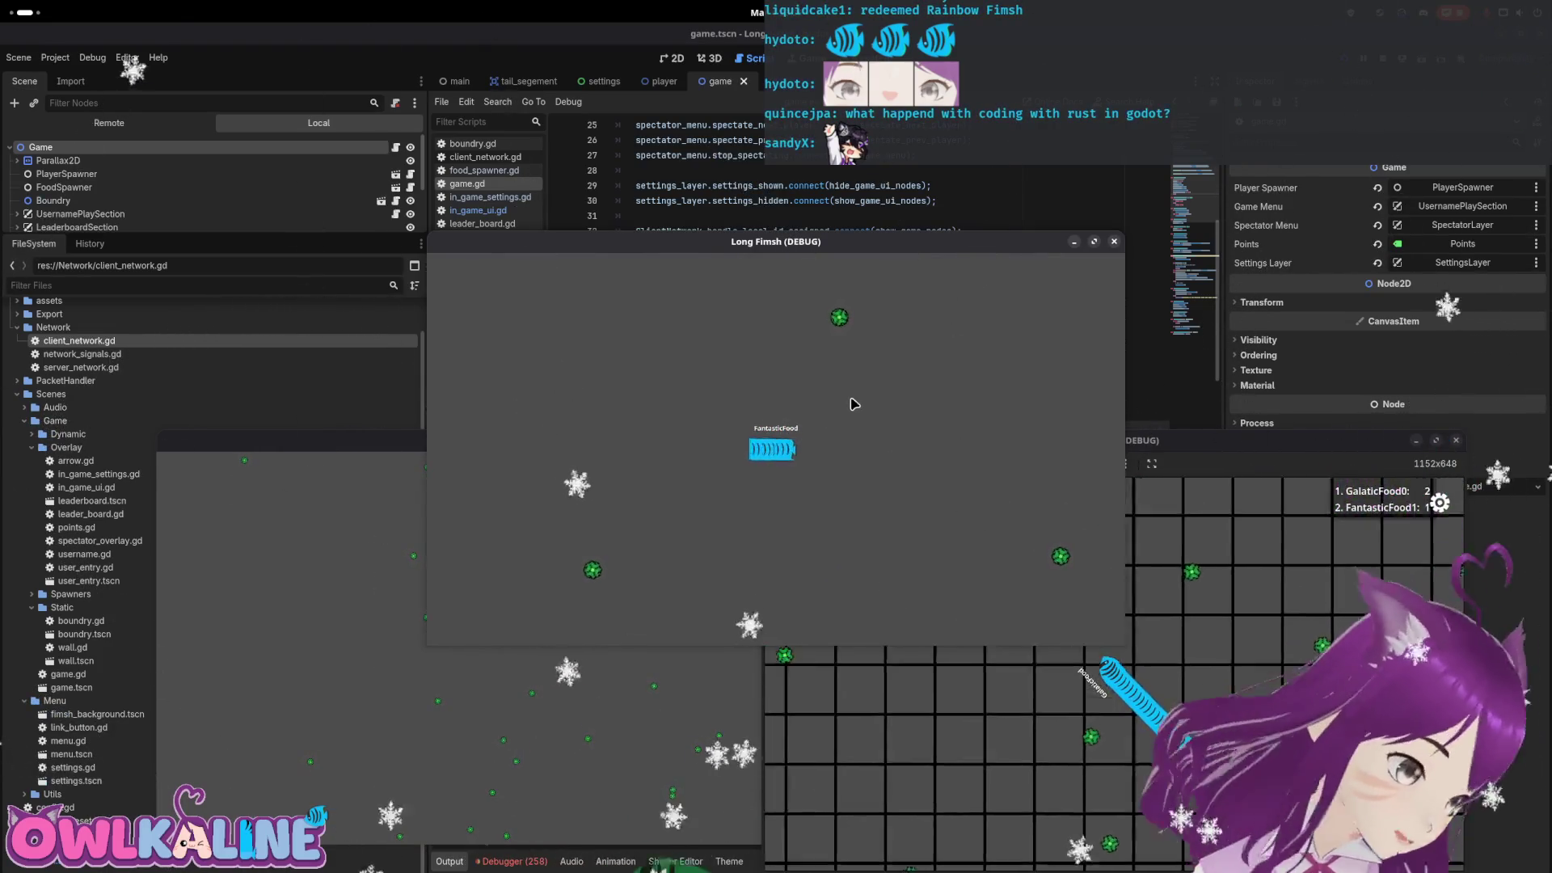
In Obsidian, check off the 'Settings button disappears after disconnecting once' task
key(super)
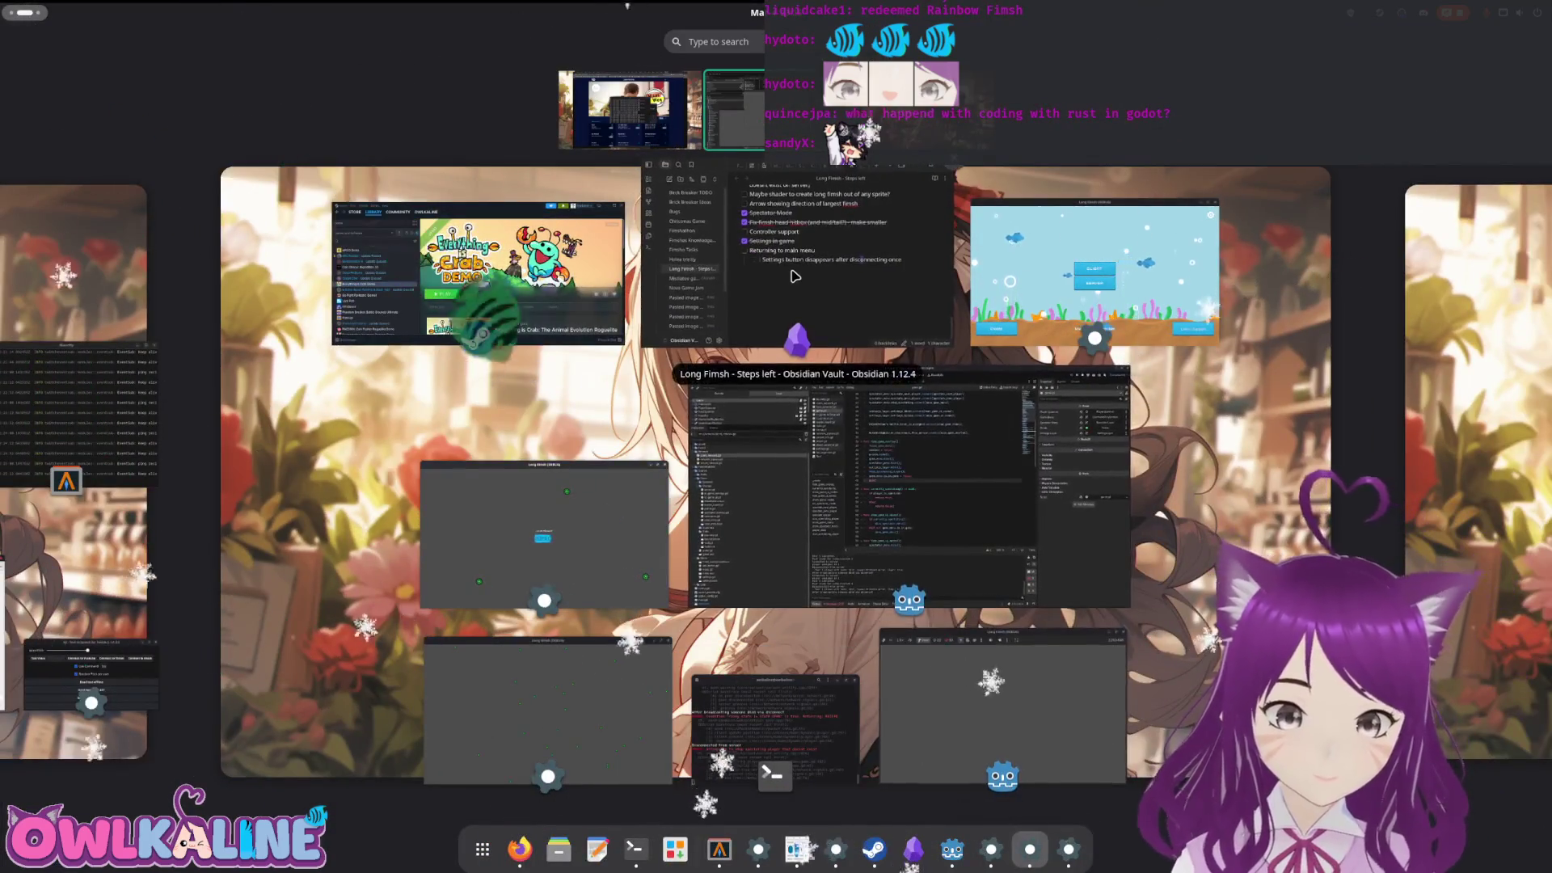
click(793, 276)
drag(602, 390, 1005, 402)
key(ctrl+Return)
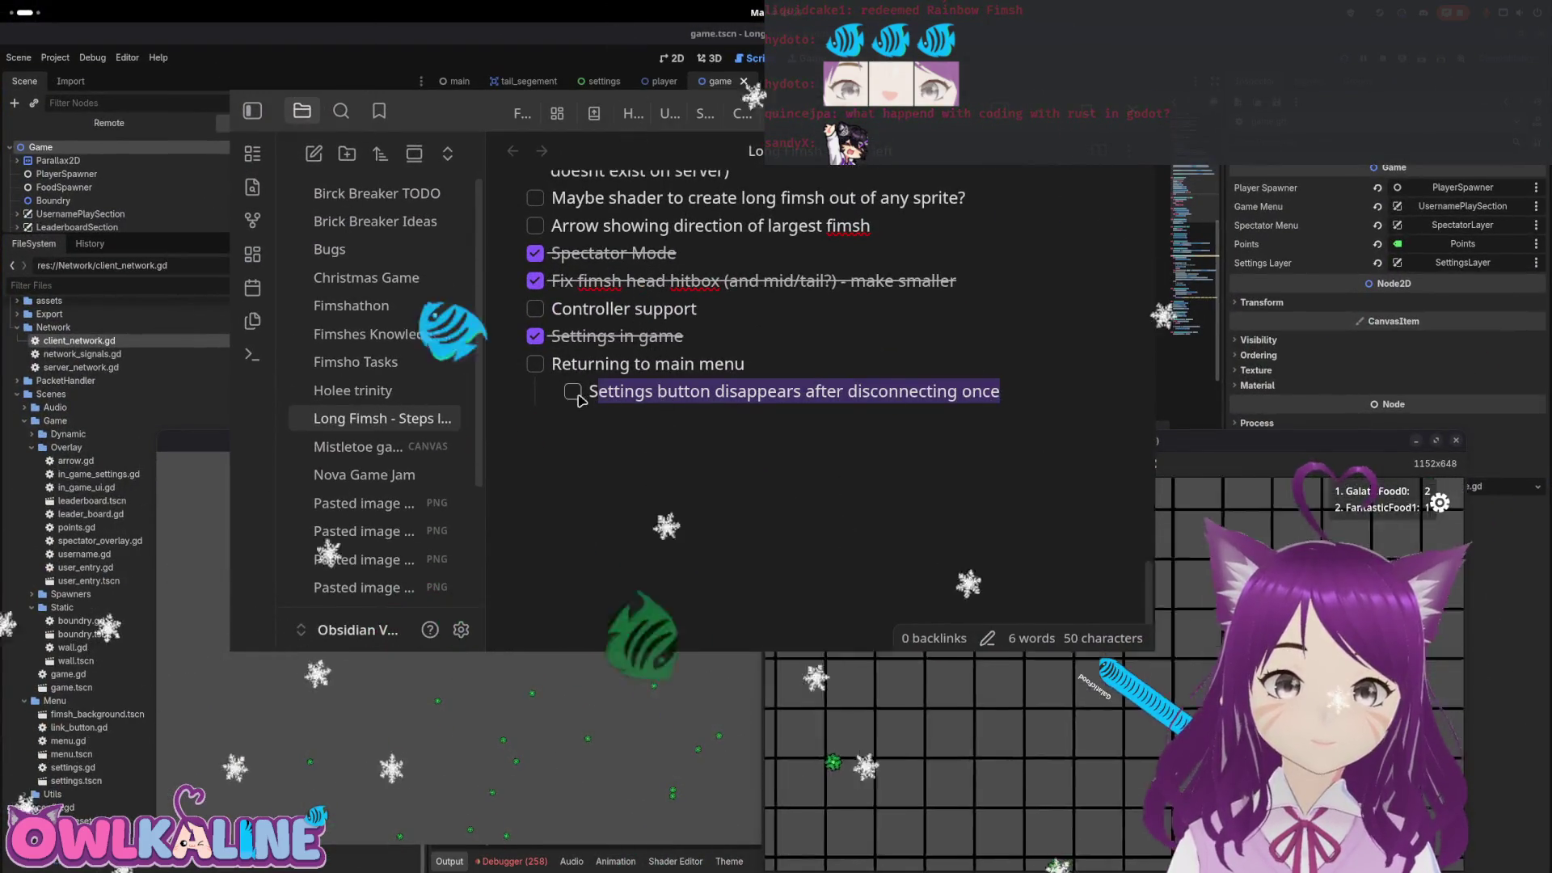